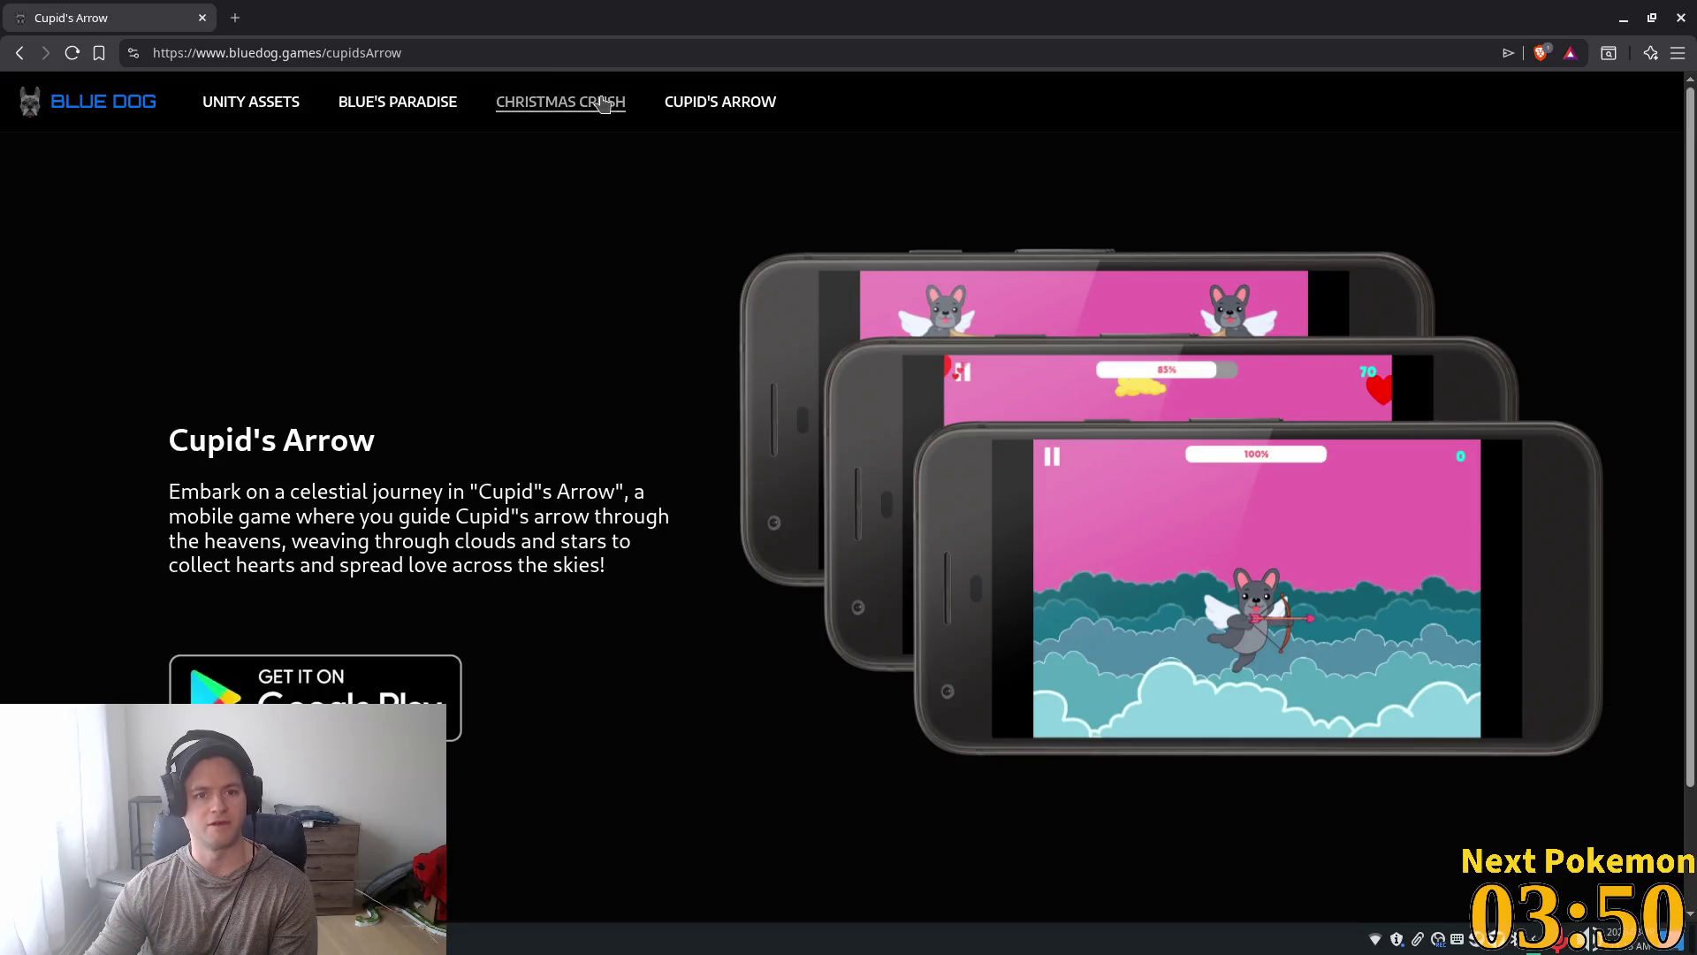
# Step: Visit the Christmas Crush page, then close the browser to bring back the Godot editor
pyautogui.click(707, 104)
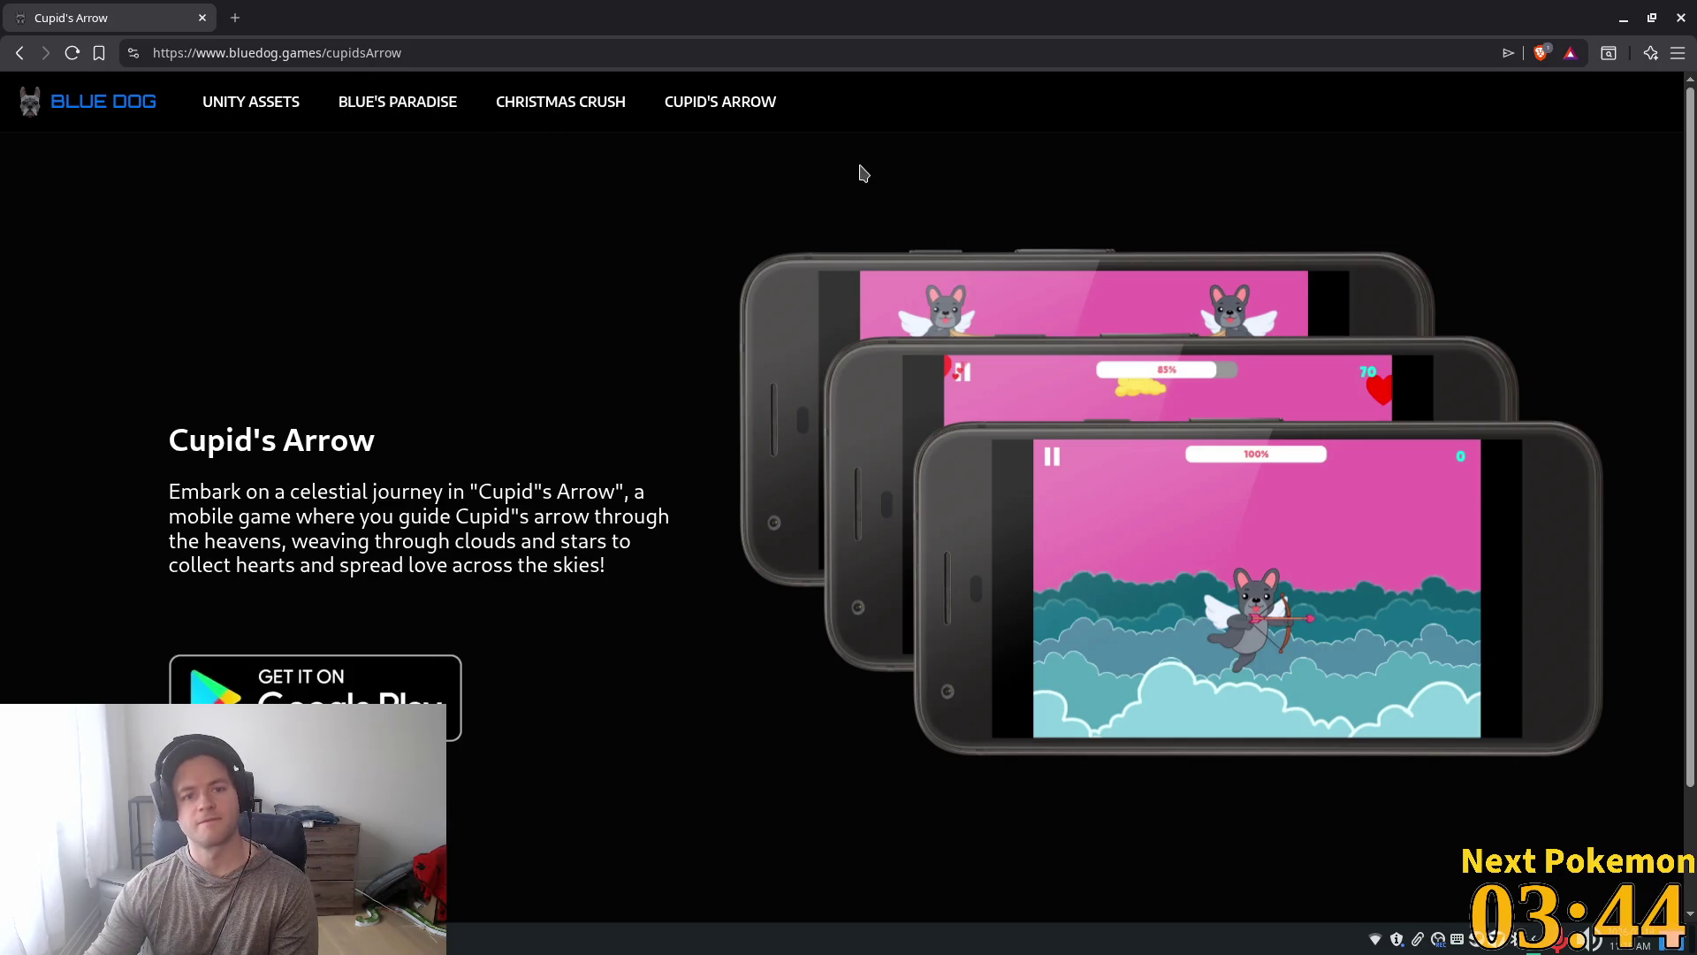
pyautogui.click(200, 19)
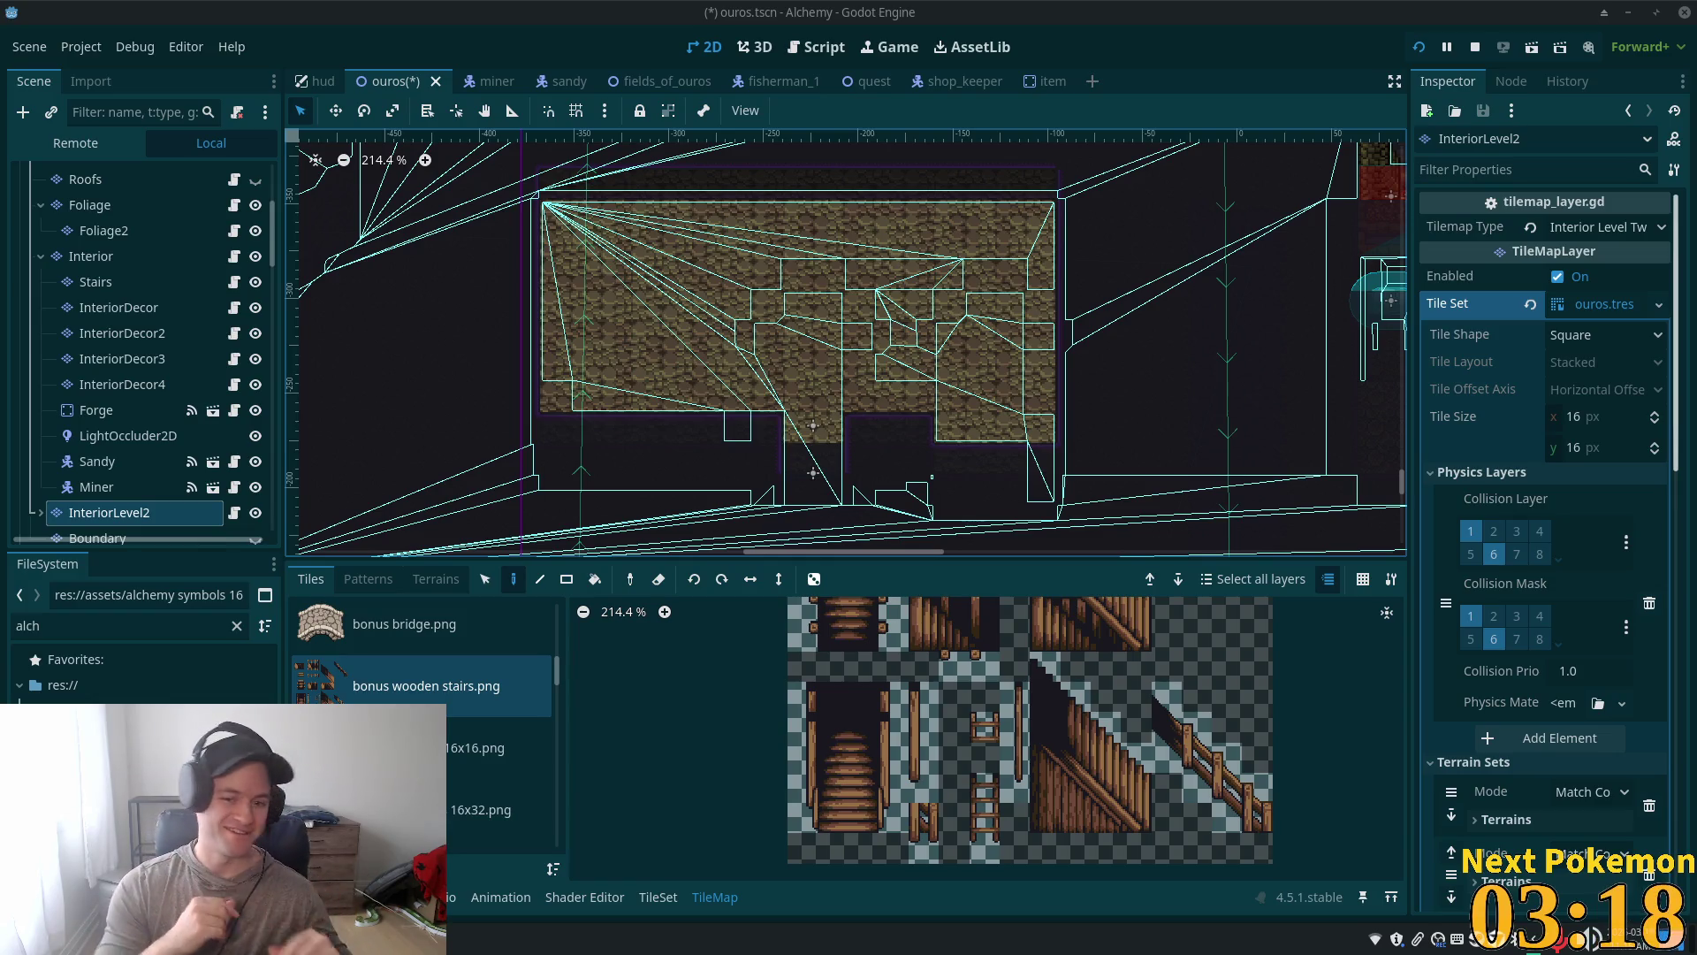
# Step: Browse the tile sources from autumn forest and stonework through to the thatch roof v1 sheet
pyautogui.scroll(5, 932, 477)
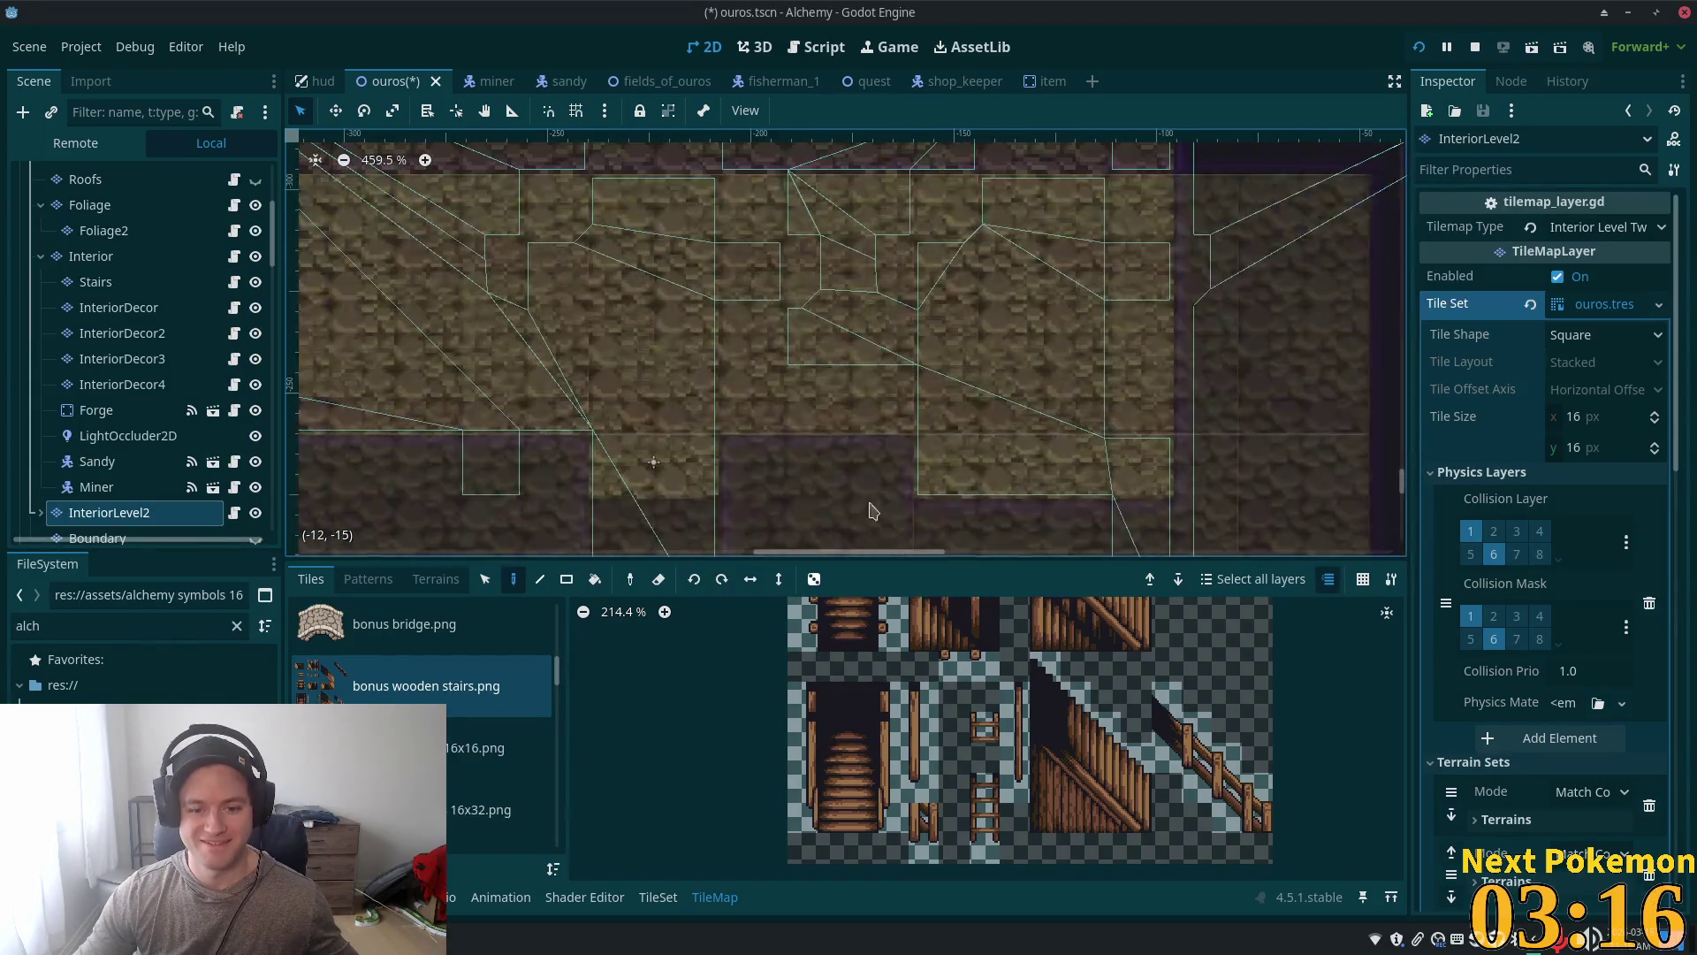
pyautogui.scroll(-2, 540, 687)
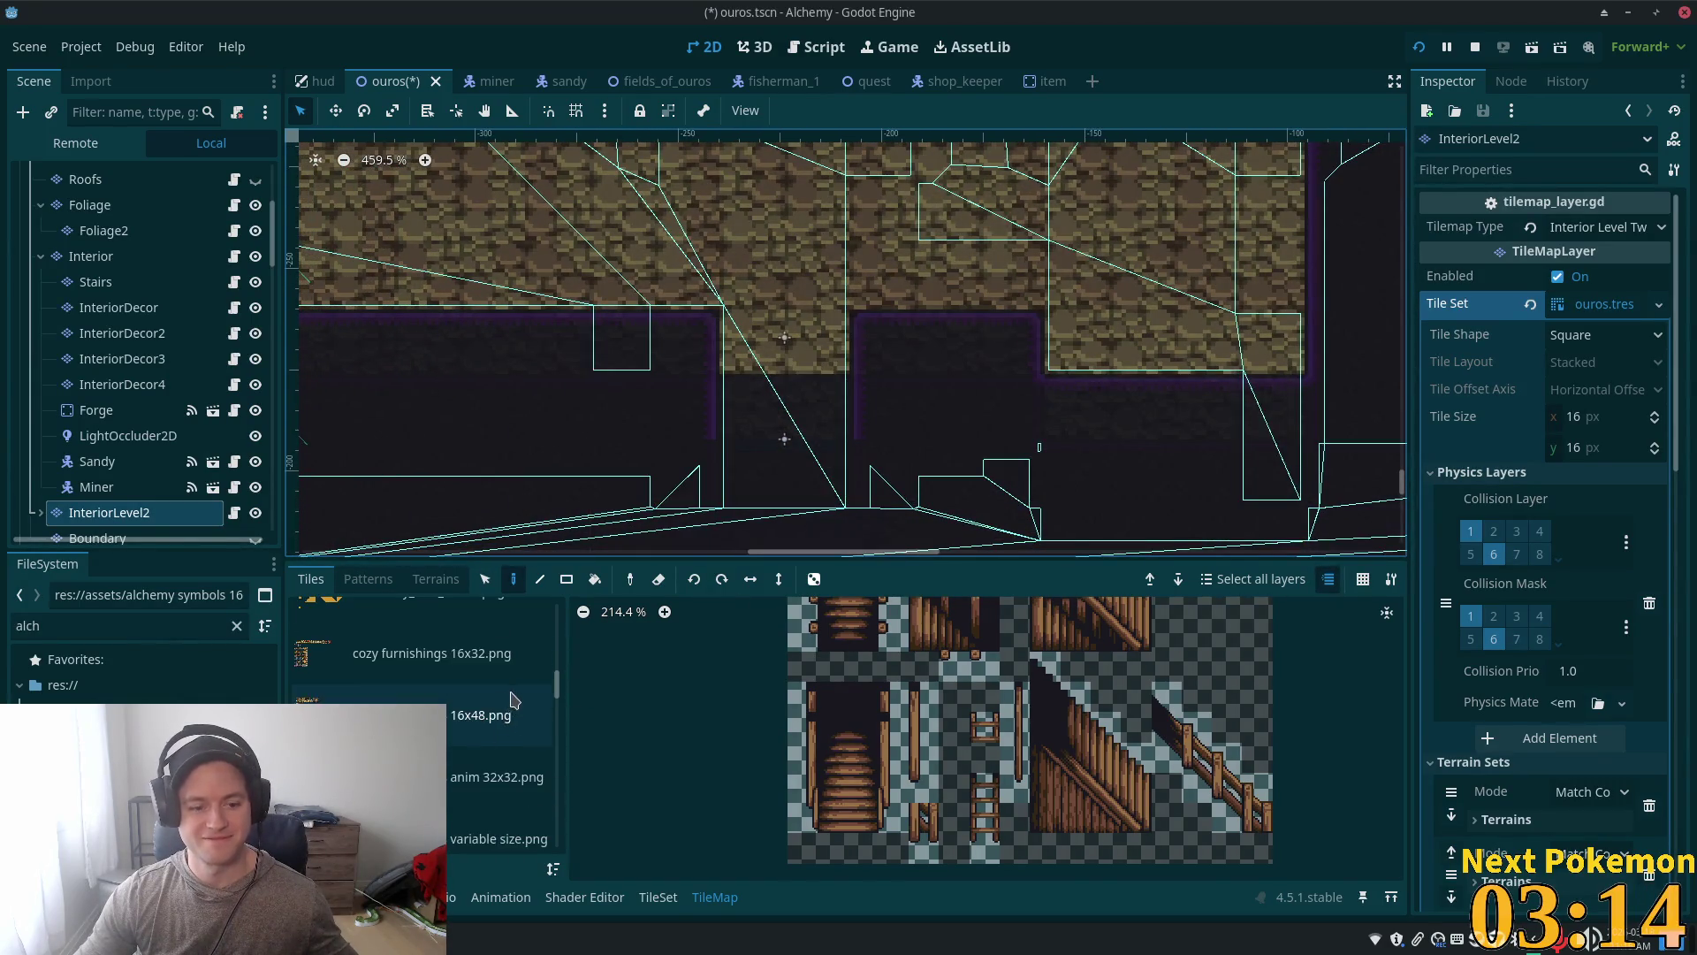
pyautogui.scroll(3, 397, 752)
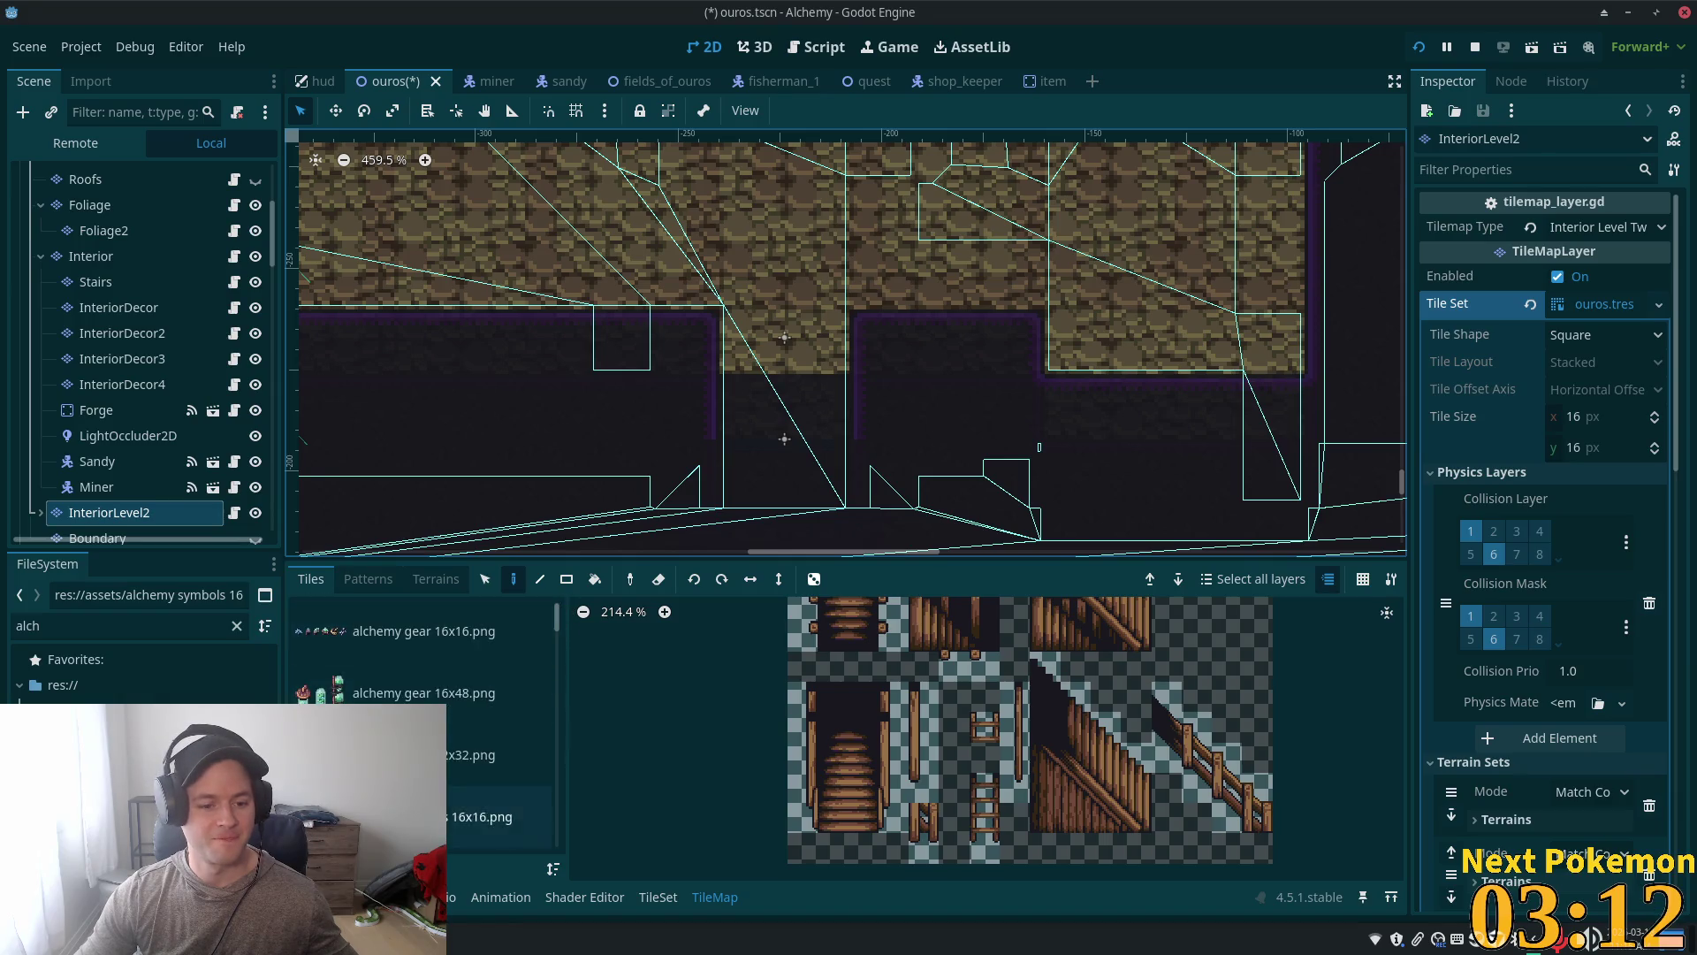
pyautogui.scroll(-2, 398, 752)
pyautogui.click(398, 751)
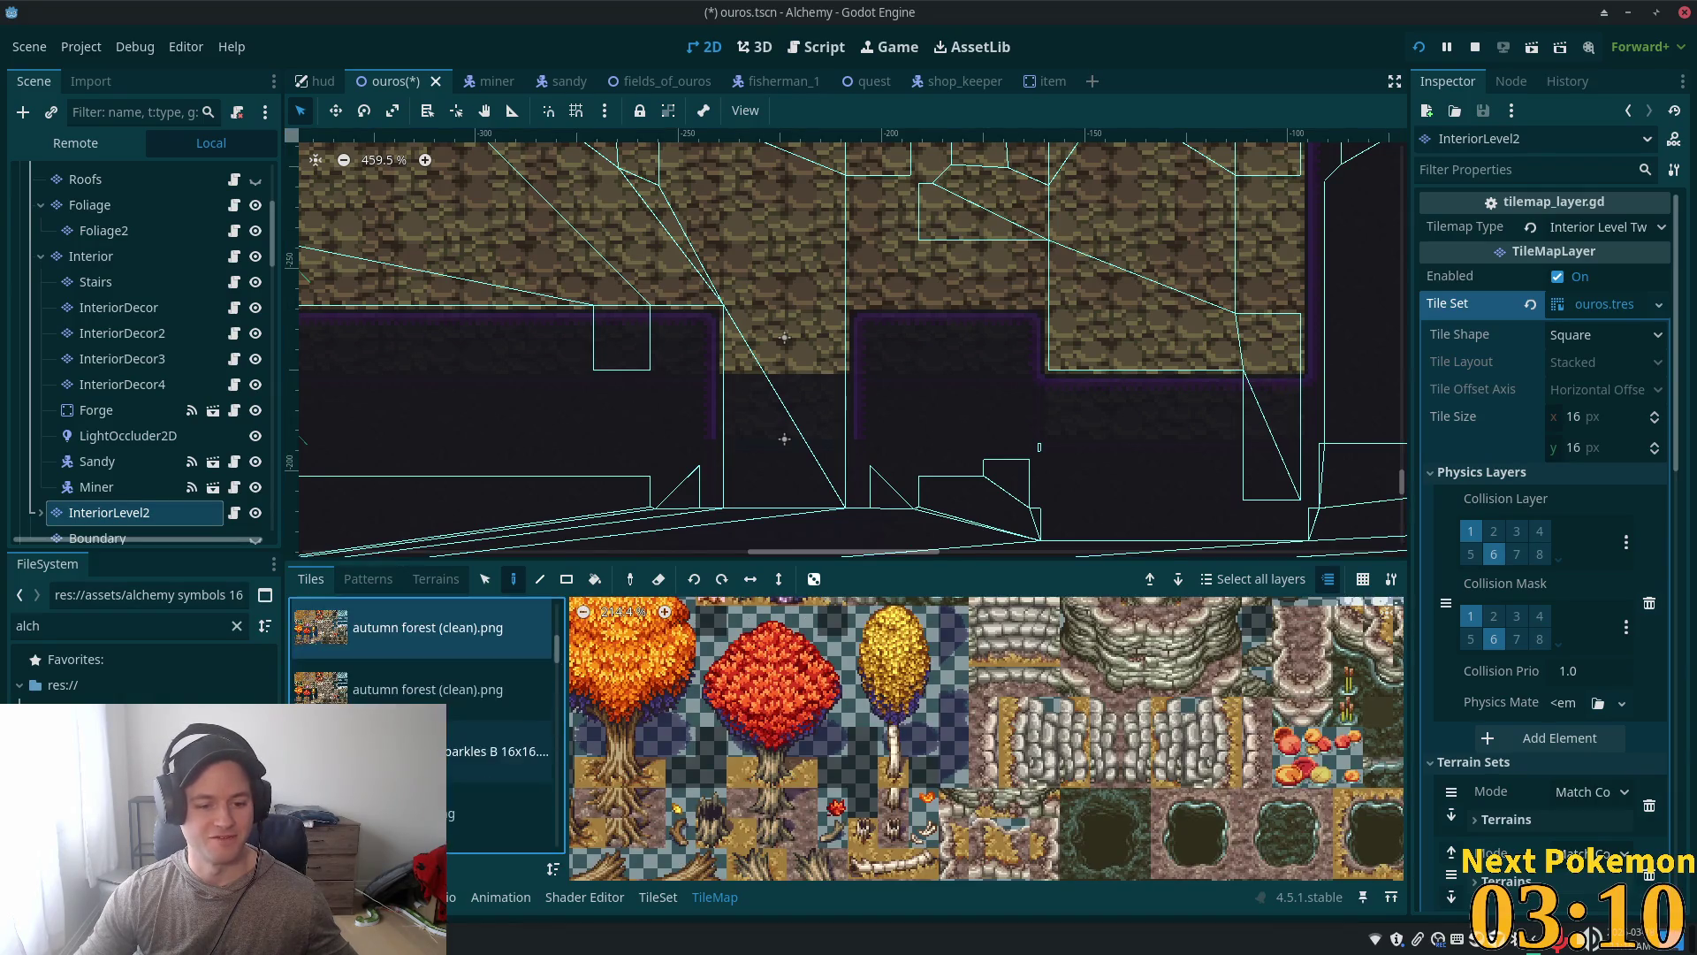
pyautogui.click(398, 751)
pyautogui.scroll(-3, 556, 679)
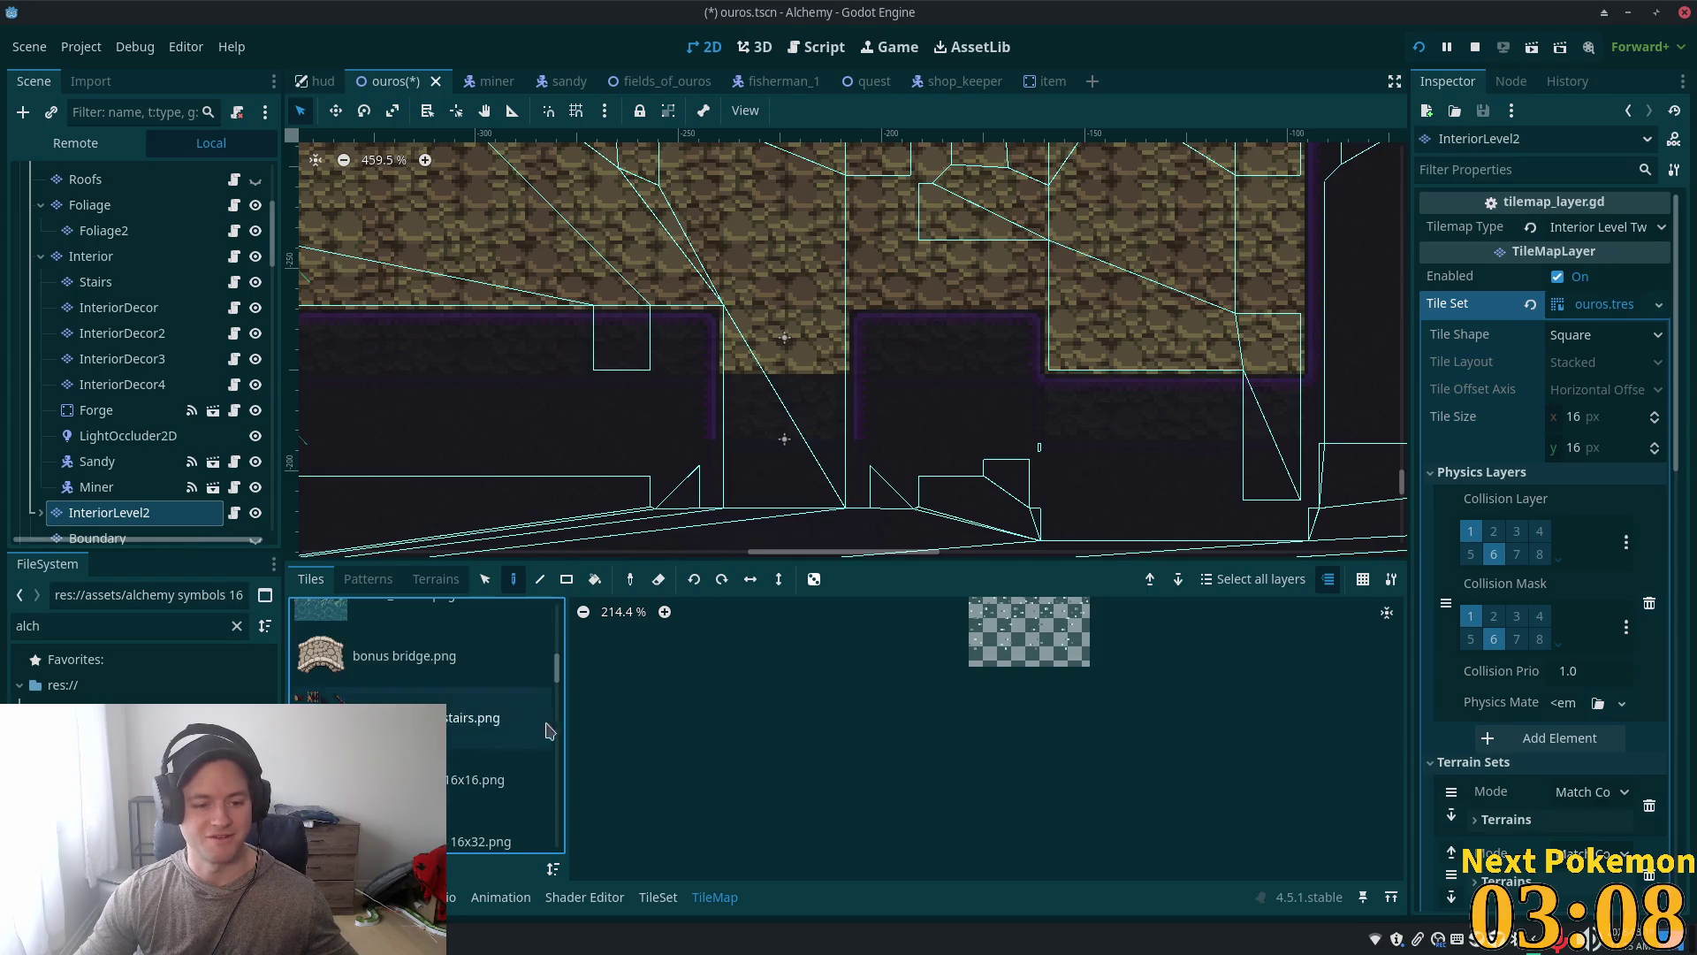
pyautogui.scroll(-5, 556, 679)
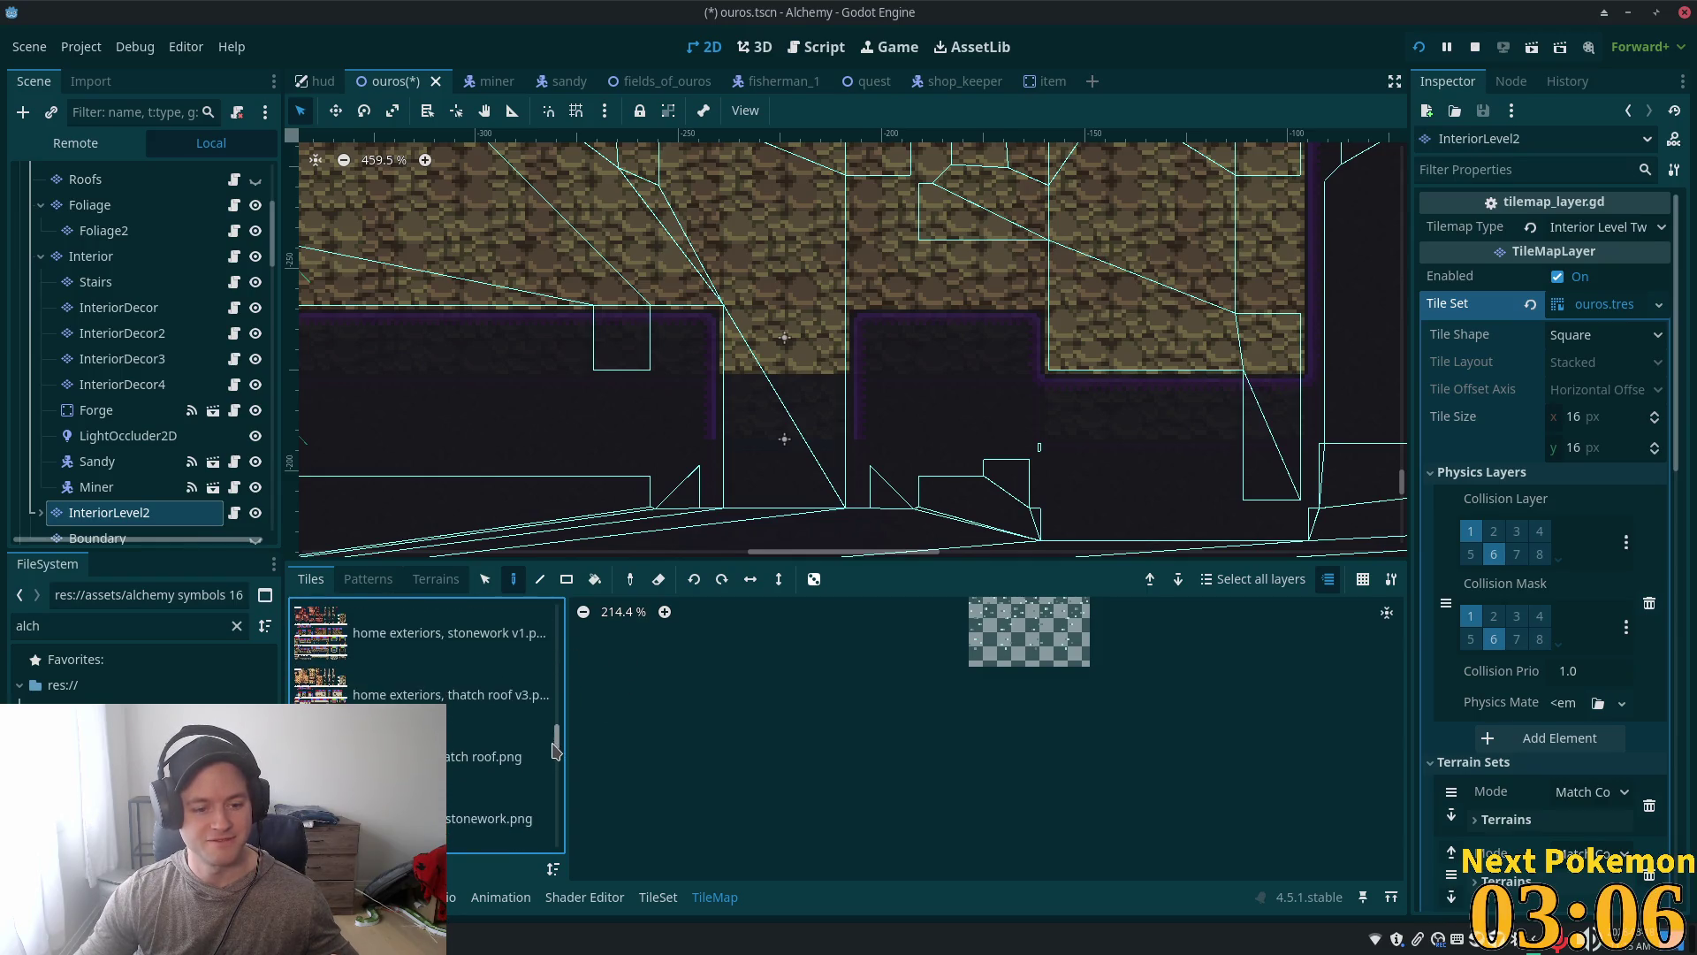
pyautogui.click(435, 658)
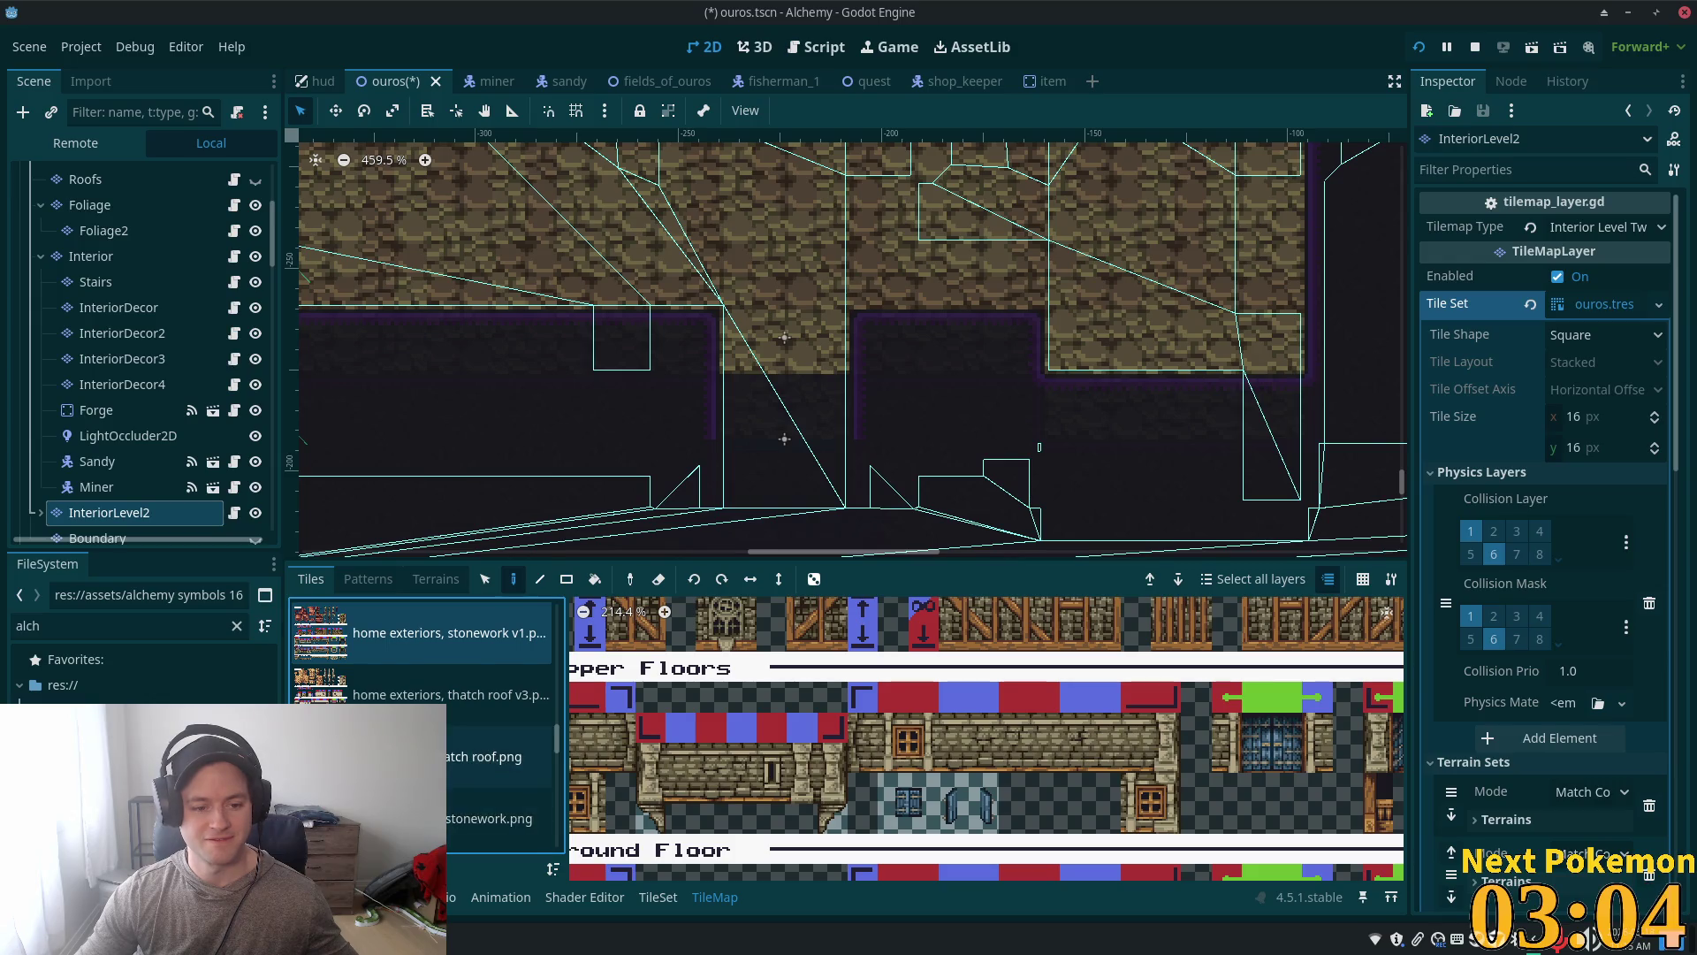
pyautogui.scroll(-1, 478, 756)
pyautogui.click(477, 756)
pyautogui.click(433, 693)
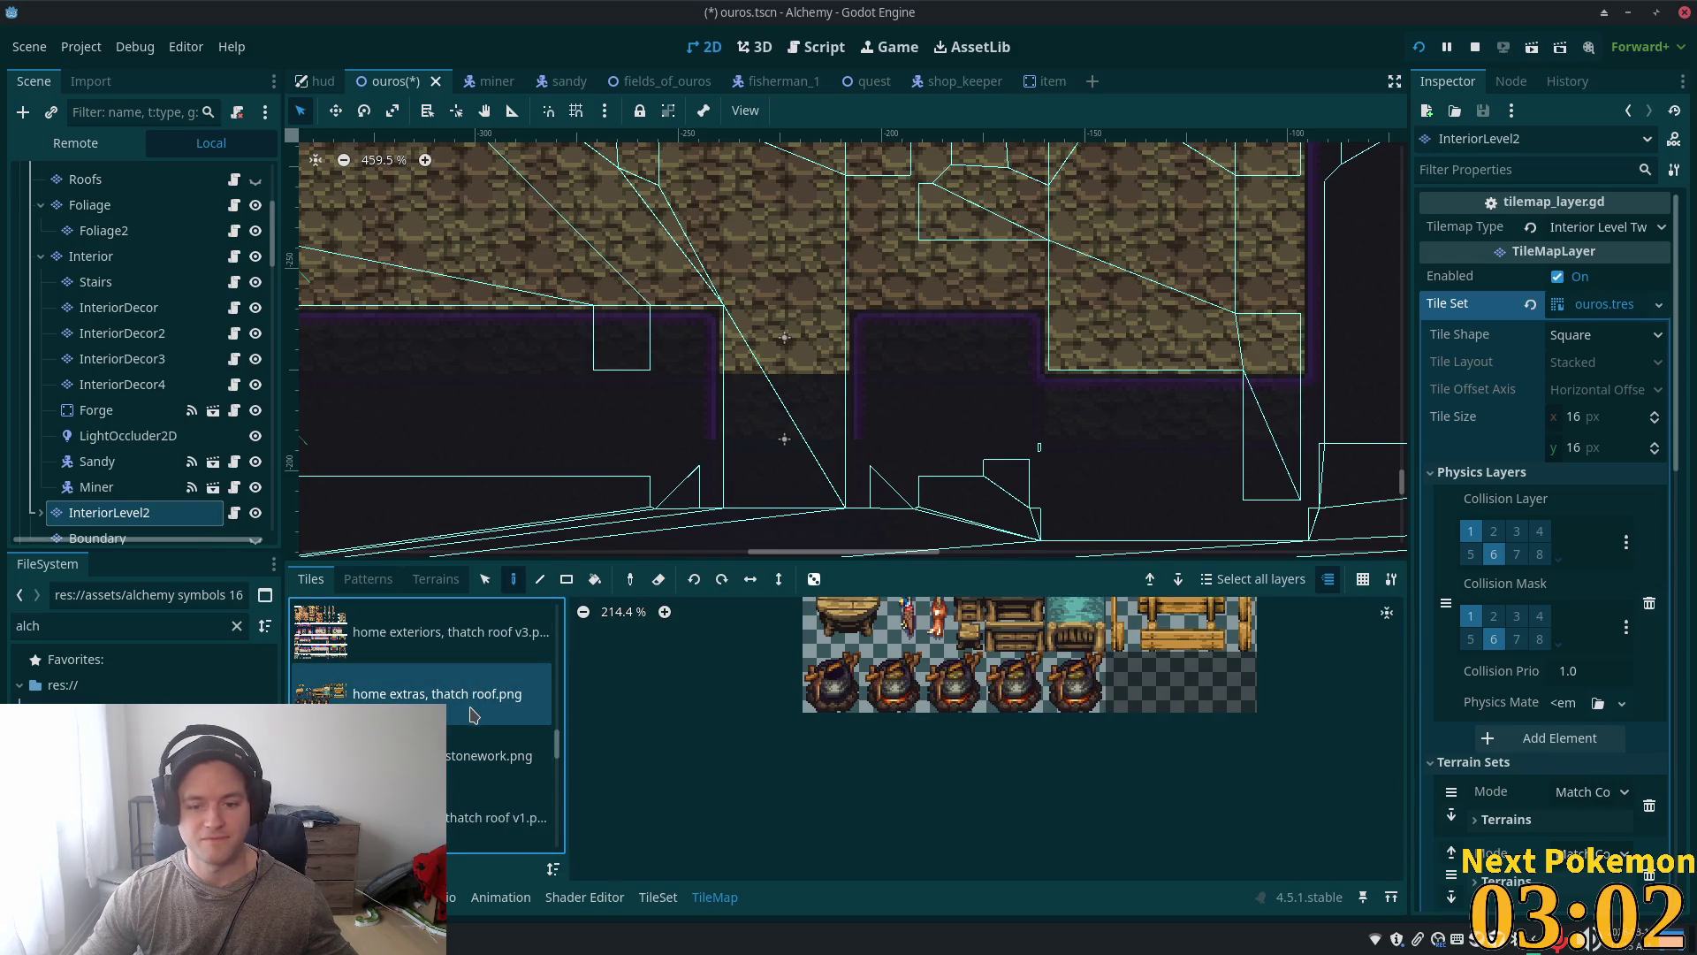
pyautogui.click(495, 817)
# Step: Pick the Basic wall top tile, then the tile just below it, from thatch roof v1
pyautogui.scroll(-6, 769, 762)
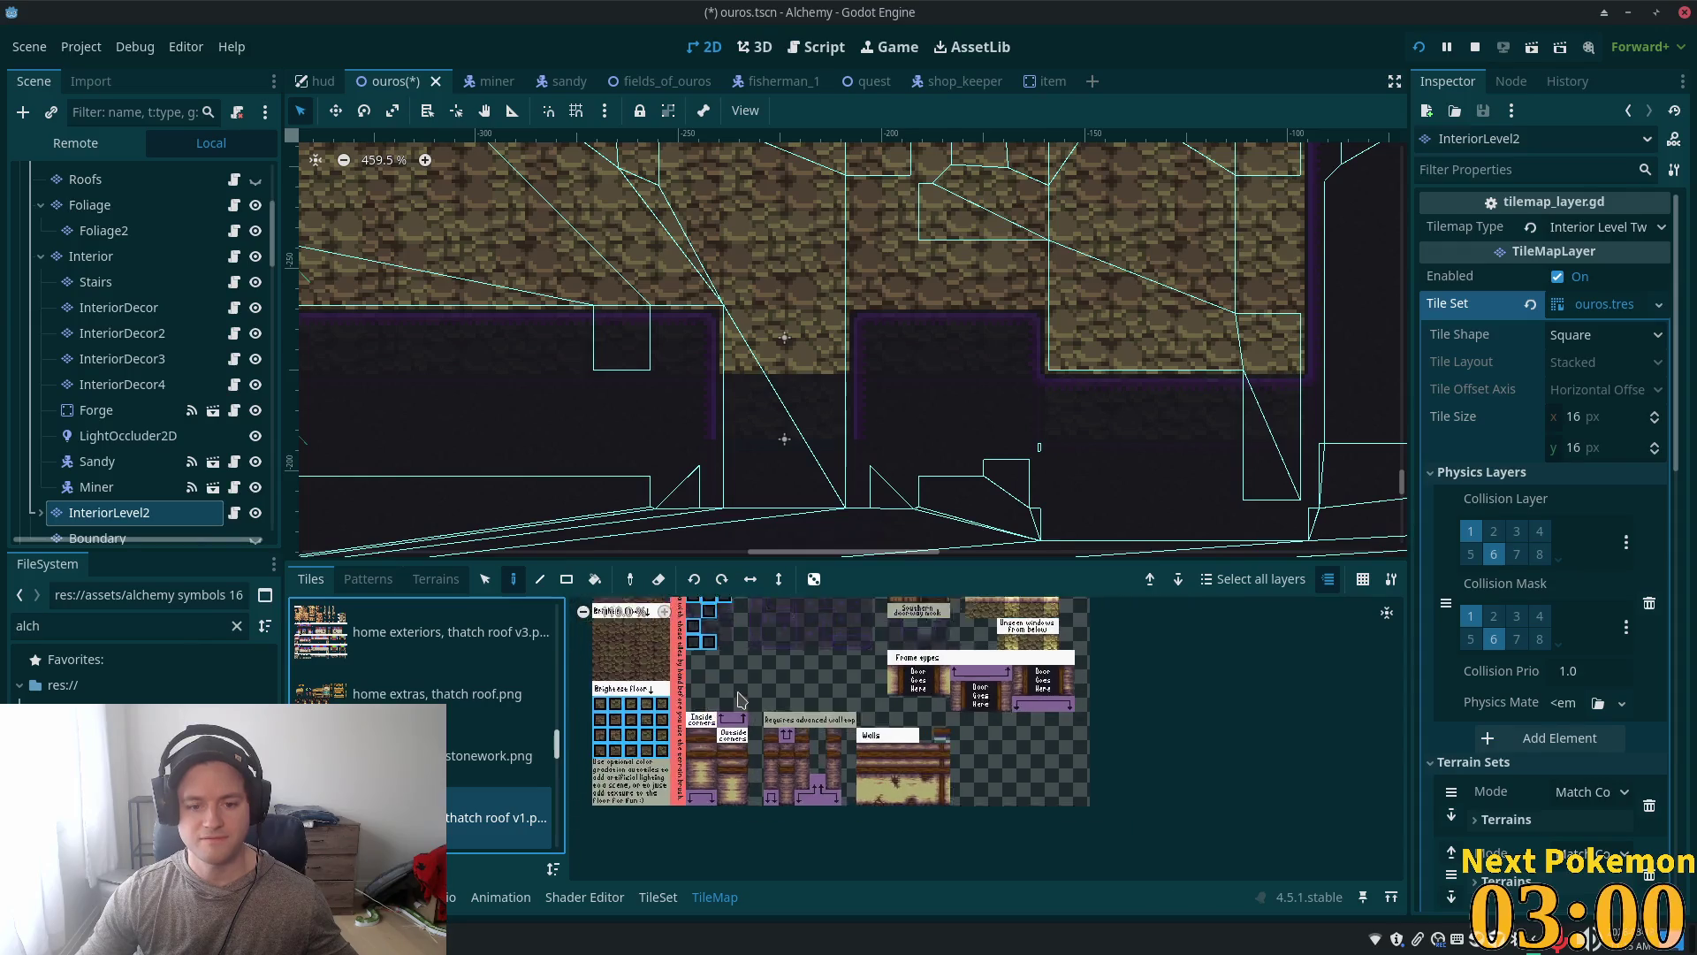
pyautogui.scroll(2, 769, 760)
pyautogui.click(774, 648)
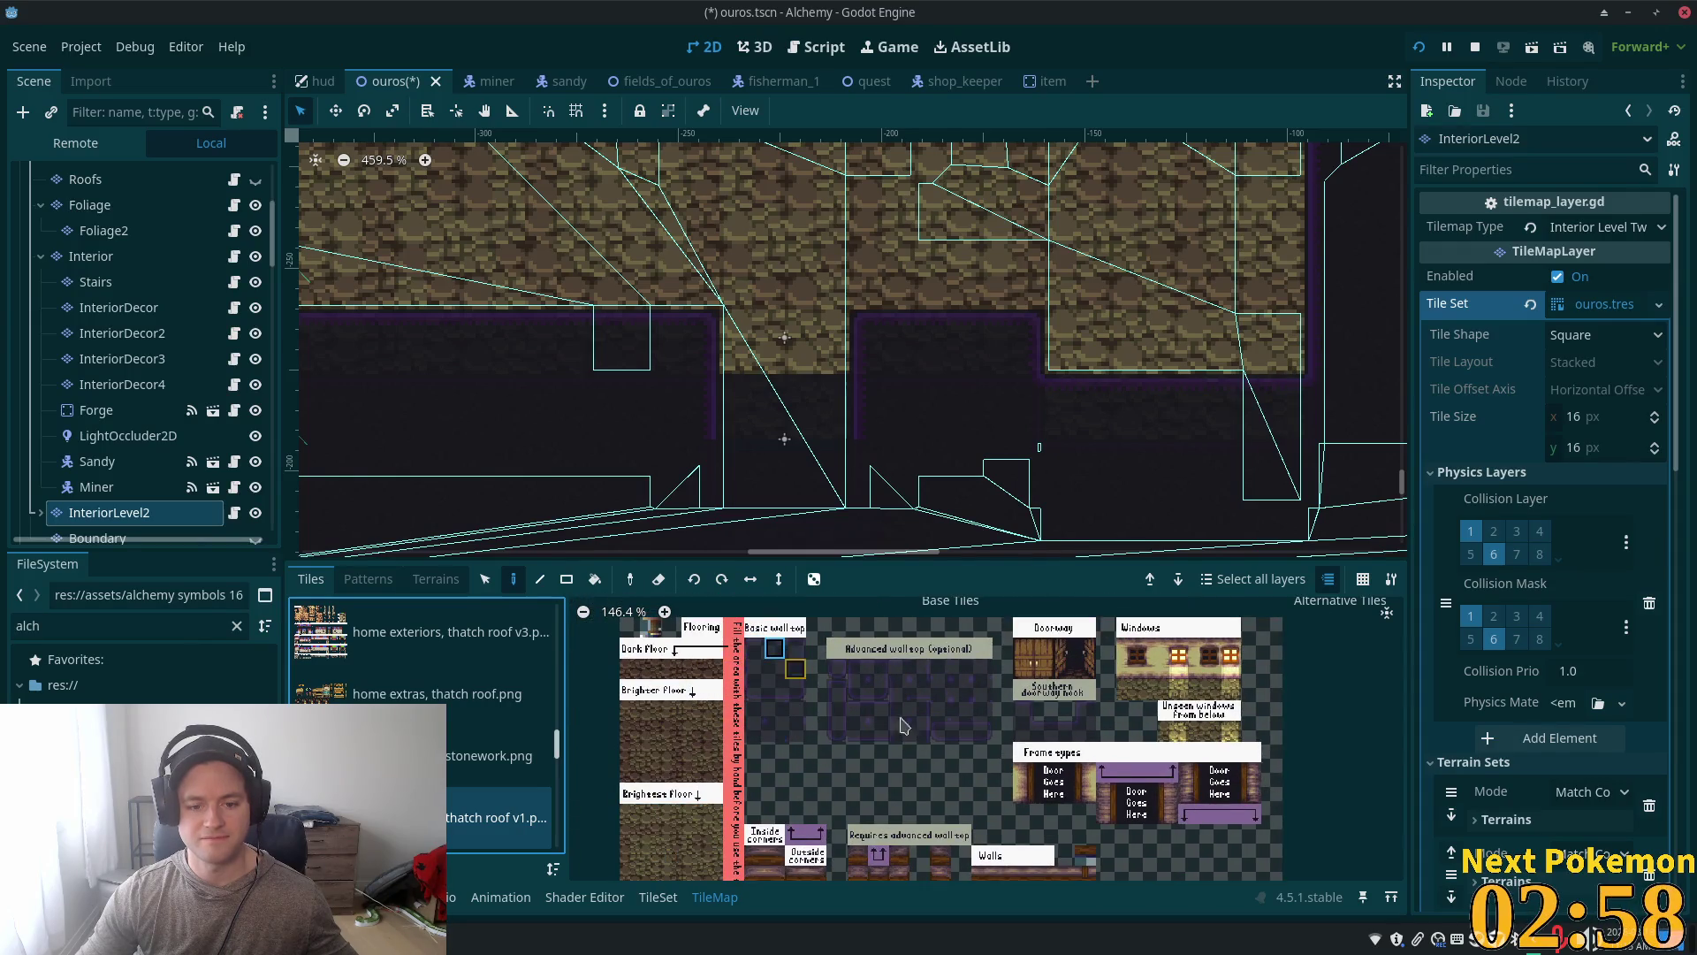
pyautogui.scroll(2, 698, 391)
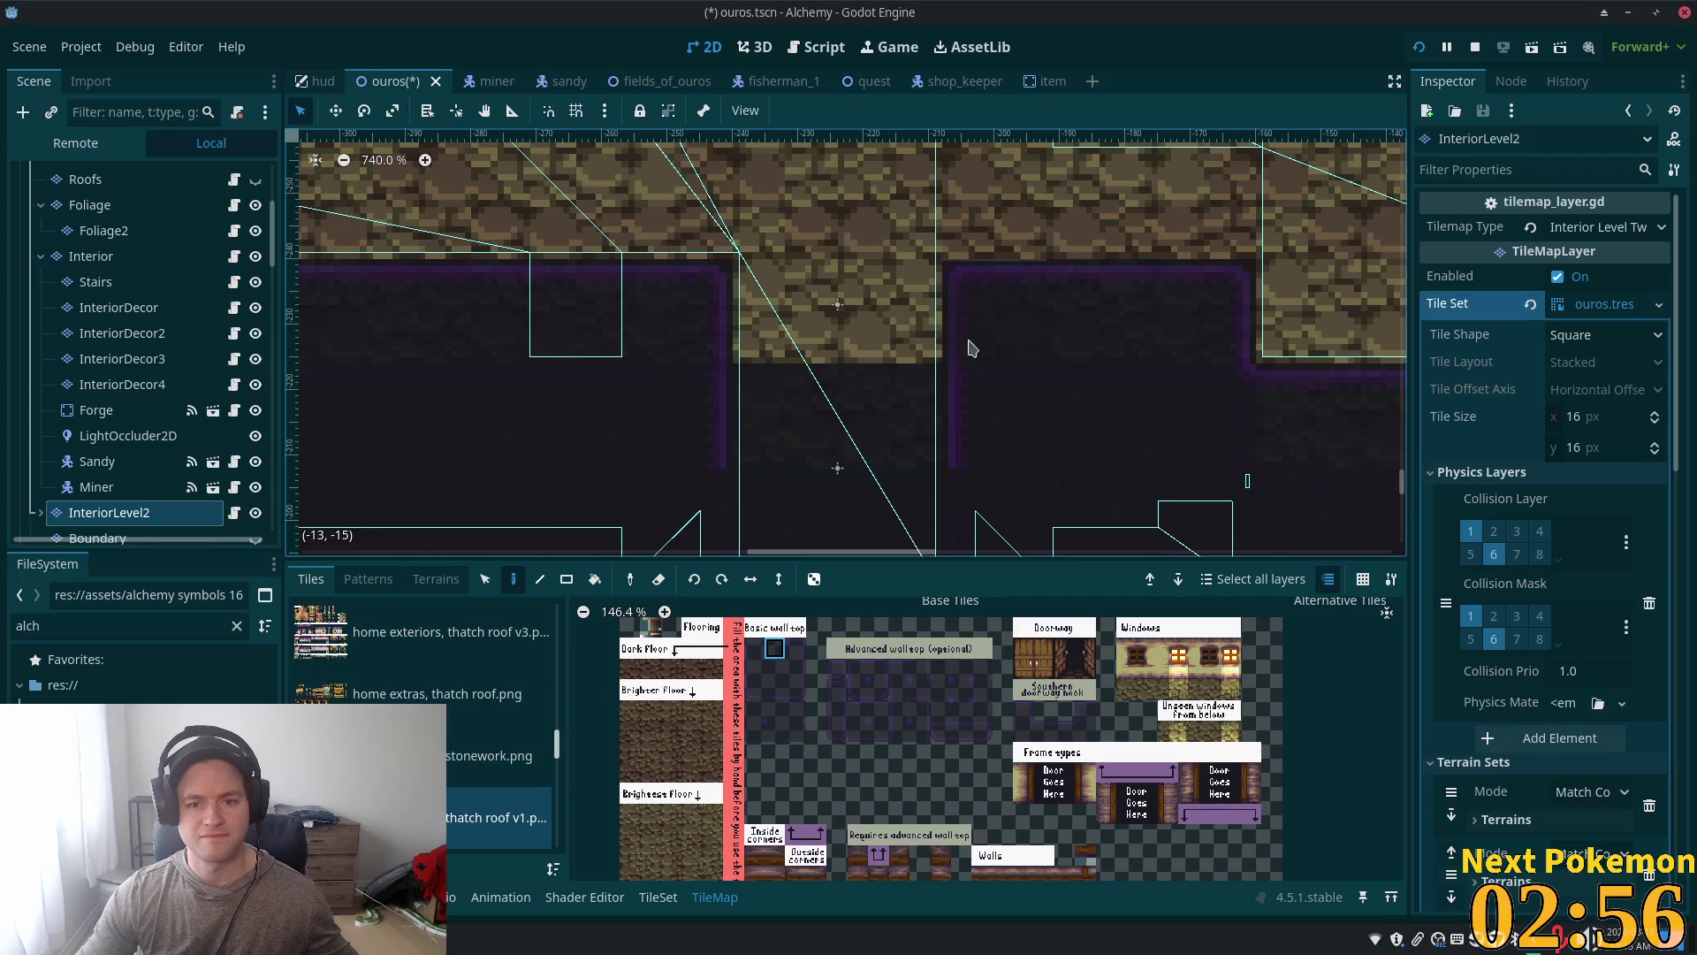
pyautogui.click(774, 669)
pyautogui.scroll(-2, 784, 526)
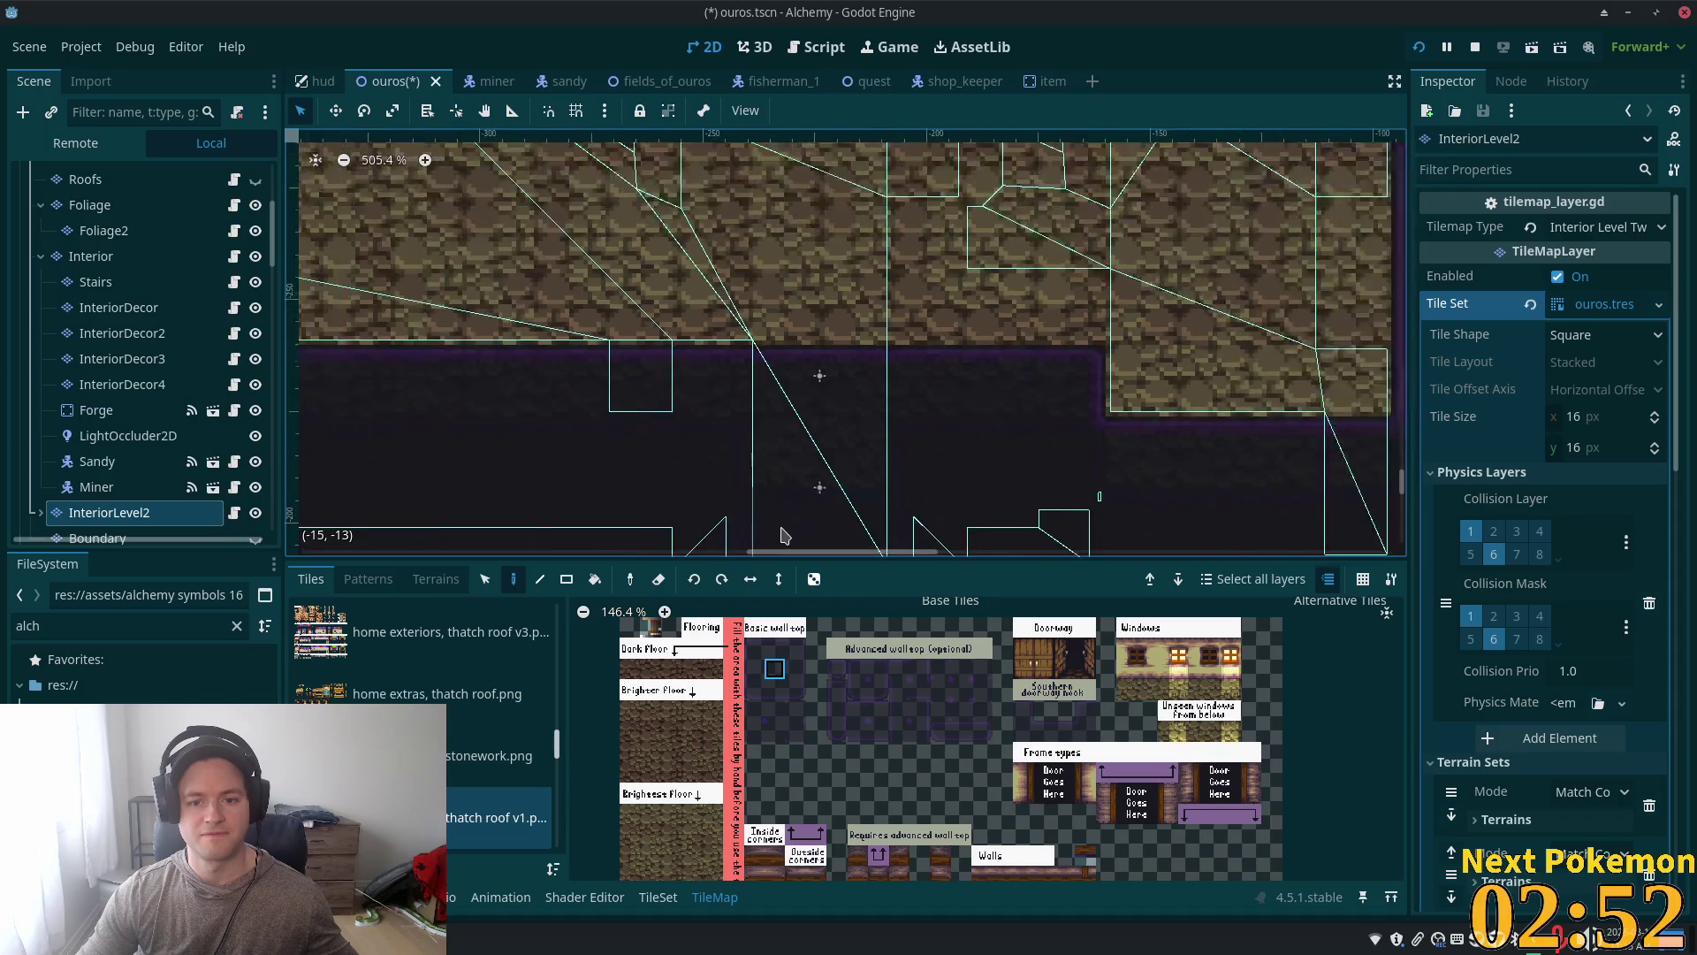
pyautogui.scroll(-1, 797, 509)
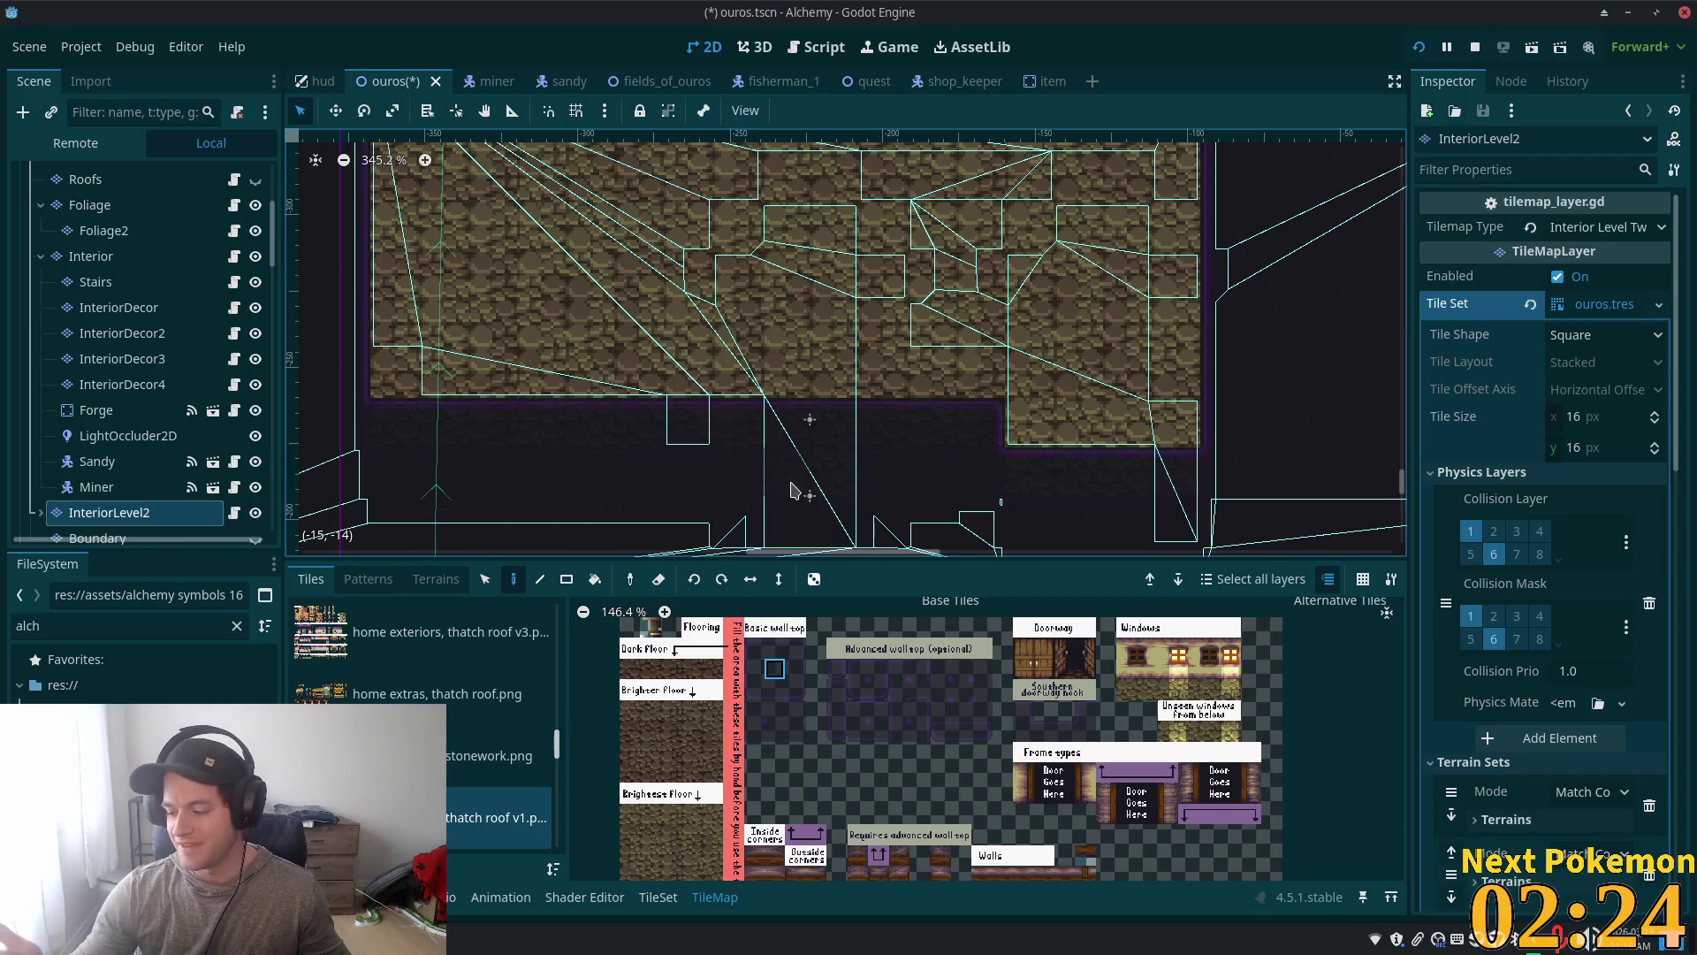
pyautogui.scroll(-4, 787, 389)
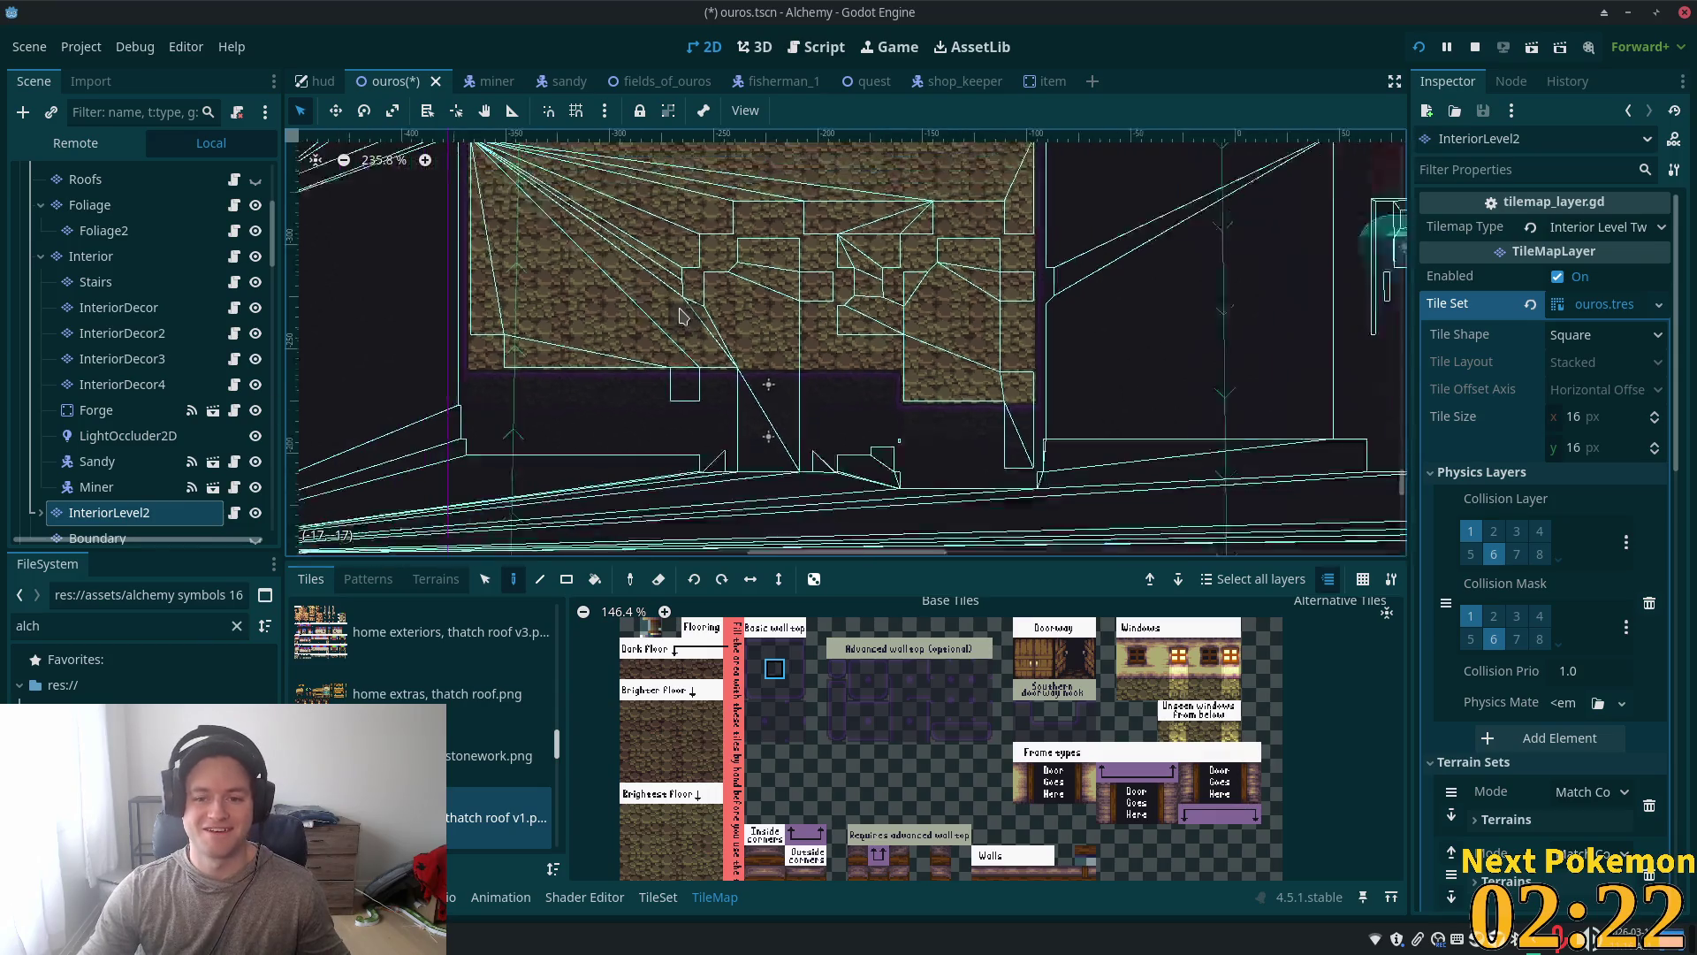
pyautogui.scroll(3, 703, 357)
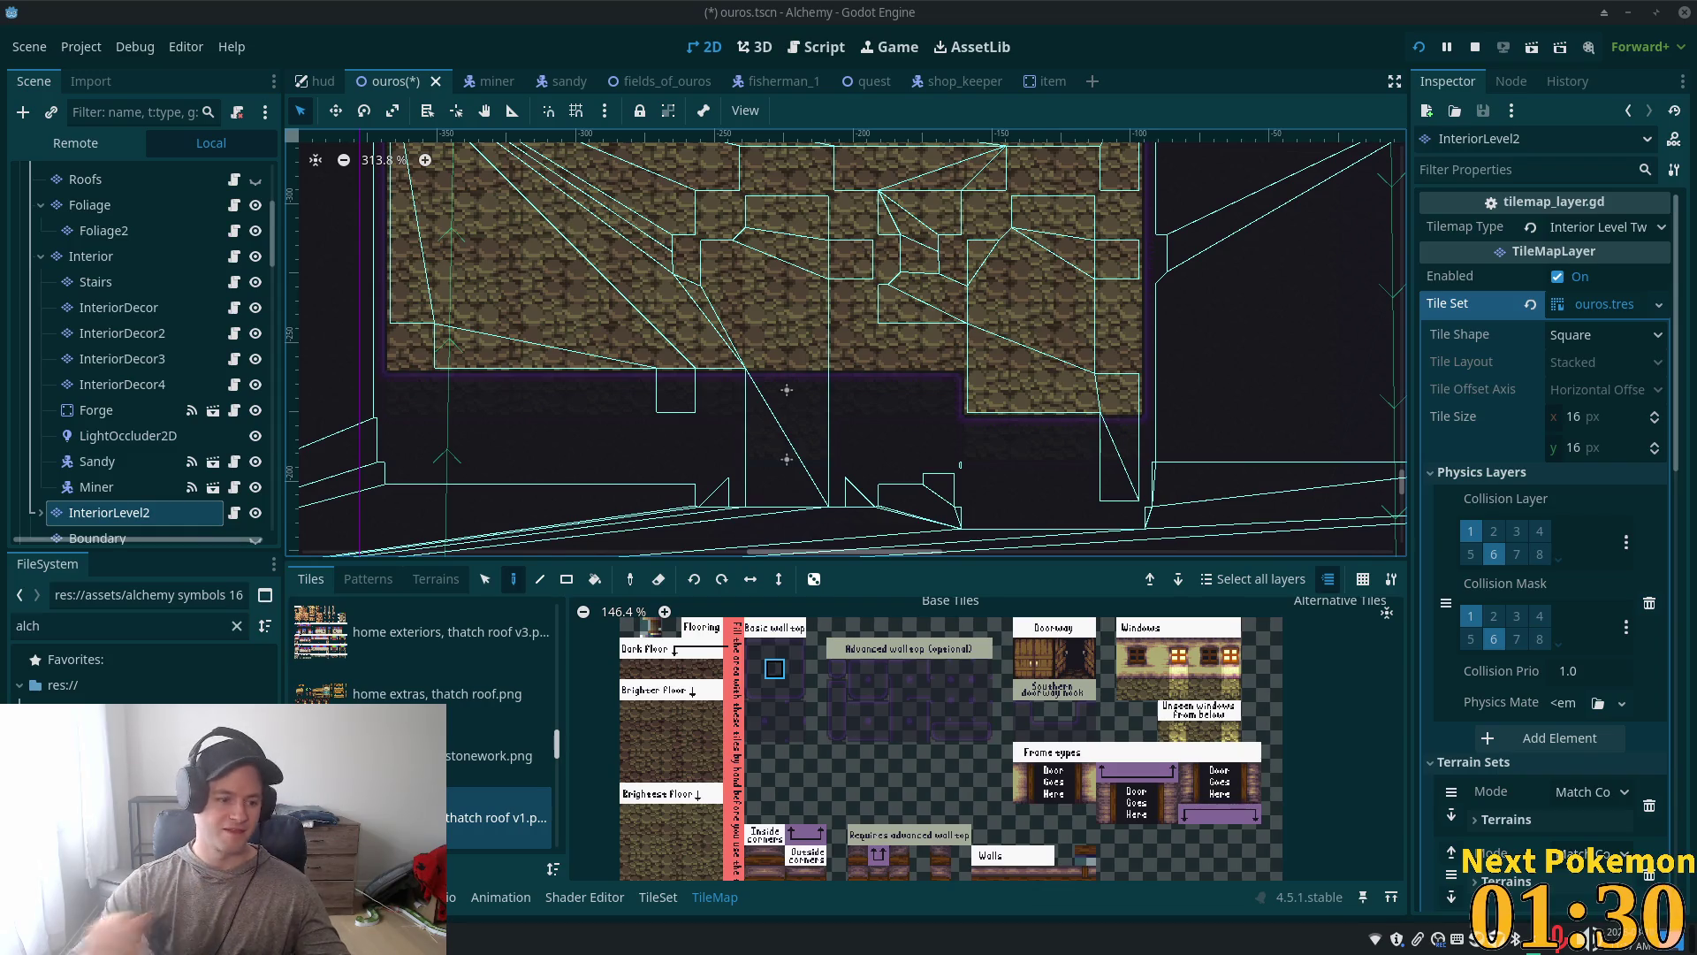
pyautogui.scroll(-2, 868, 439)
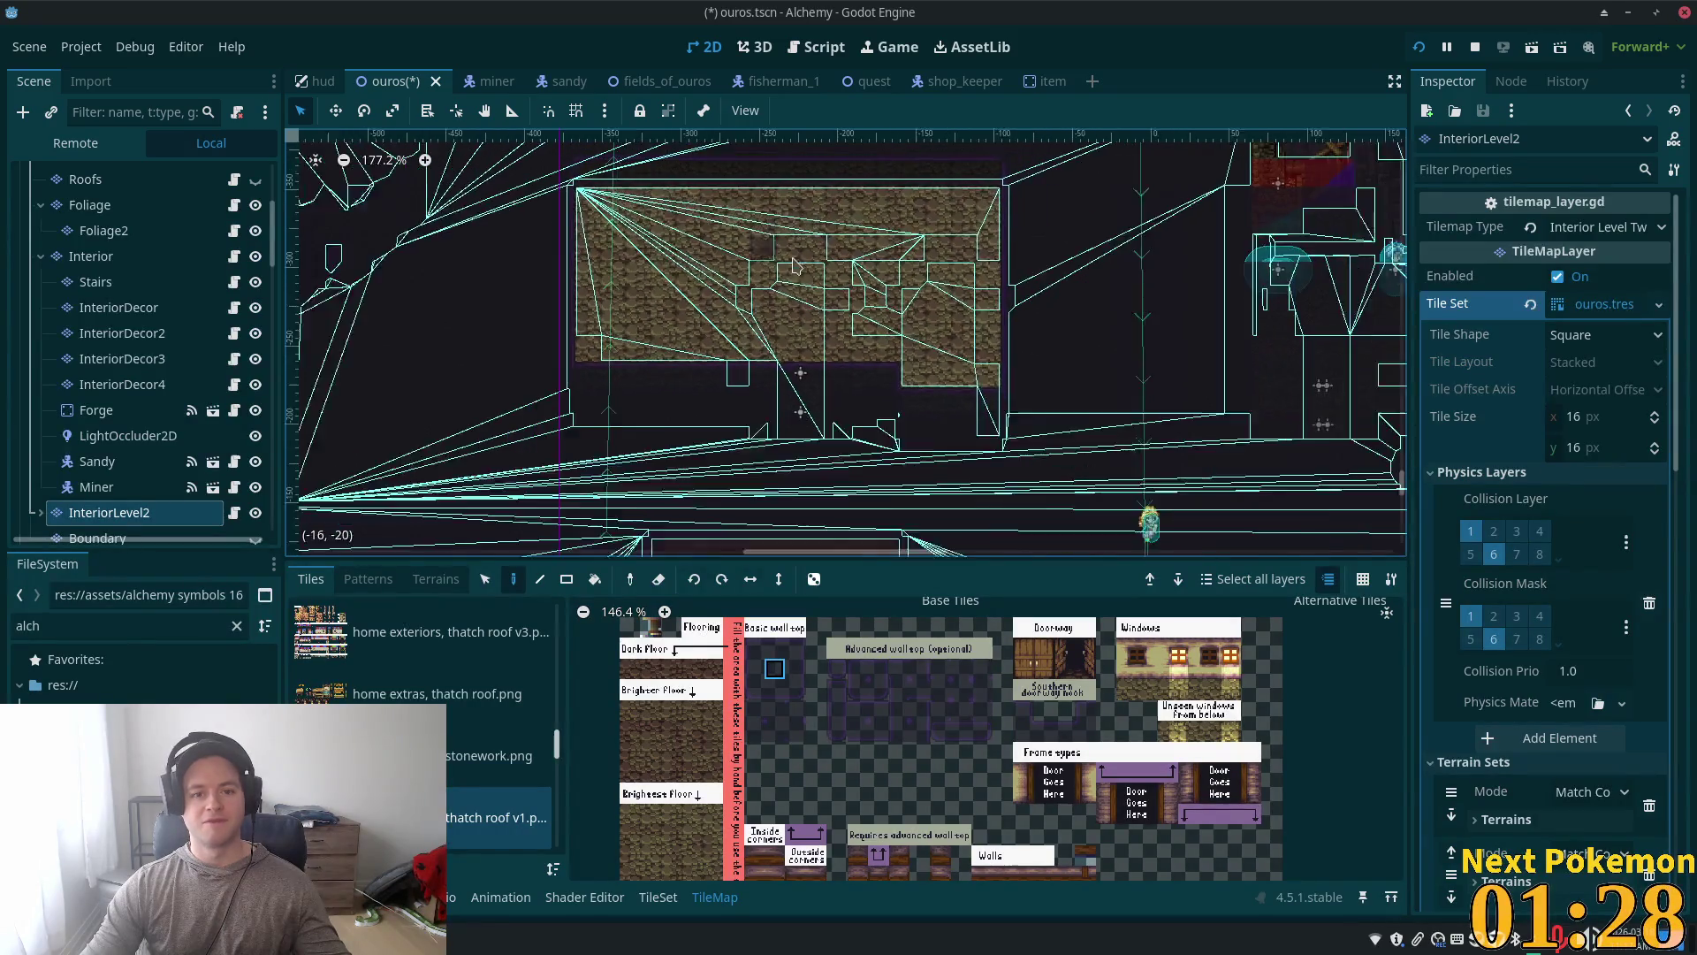
pyautogui.scroll(1, 751, 415)
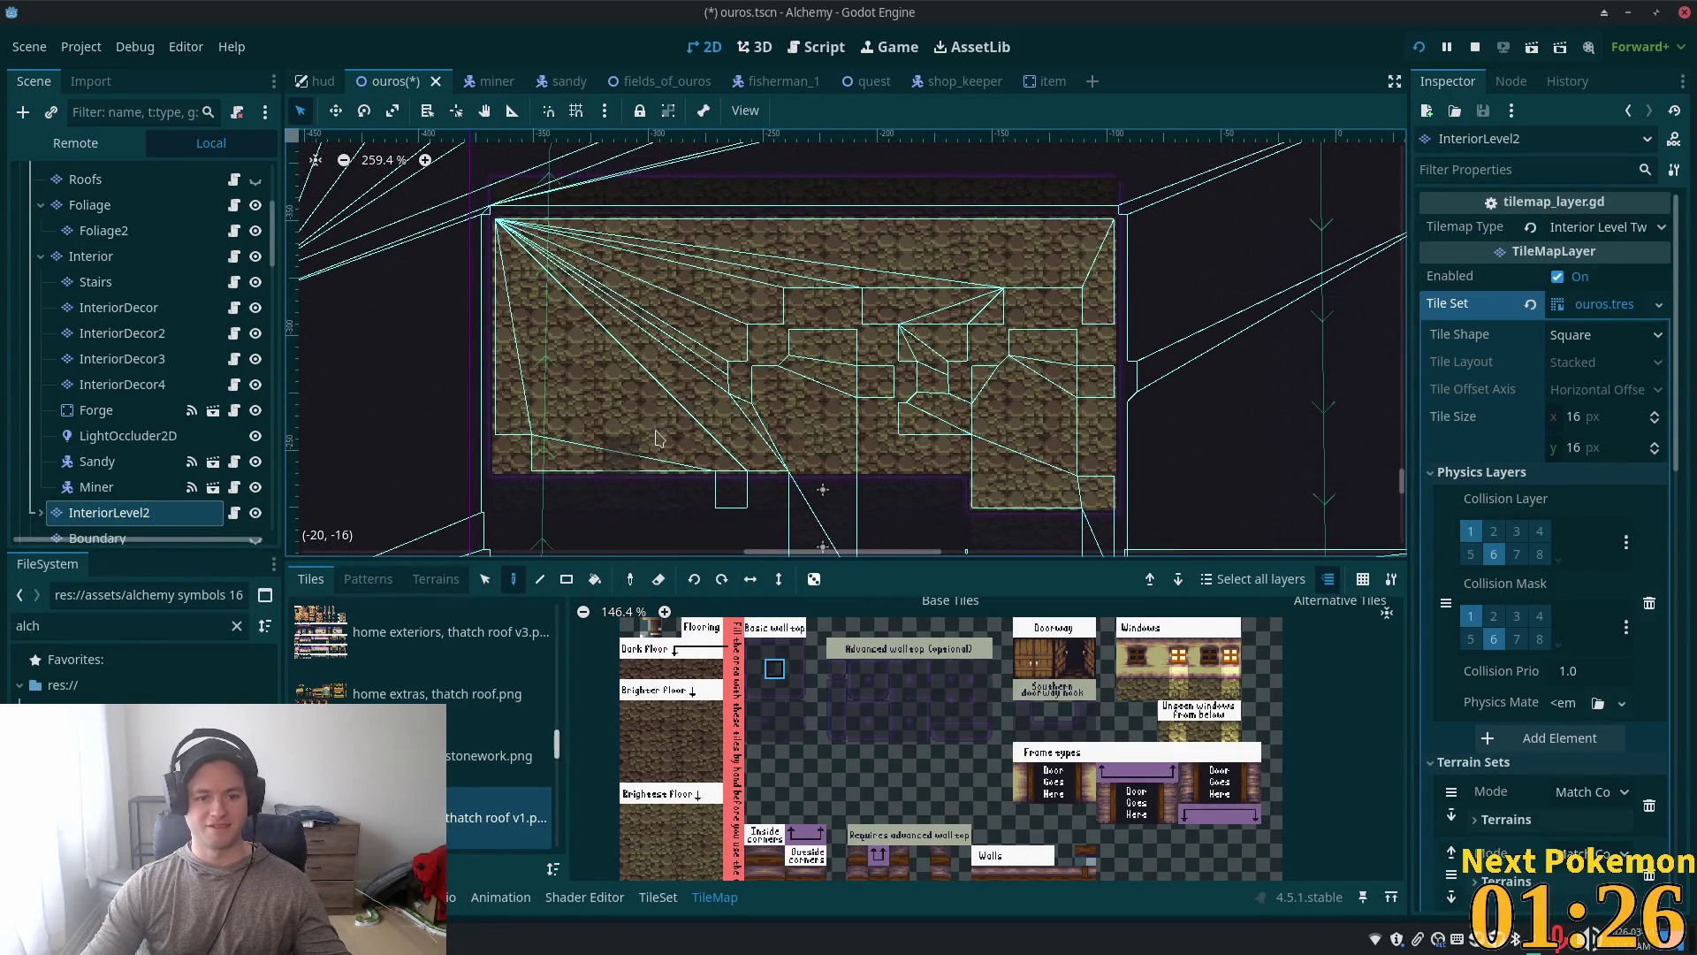
pyautogui.scroll(1, 848, 380)
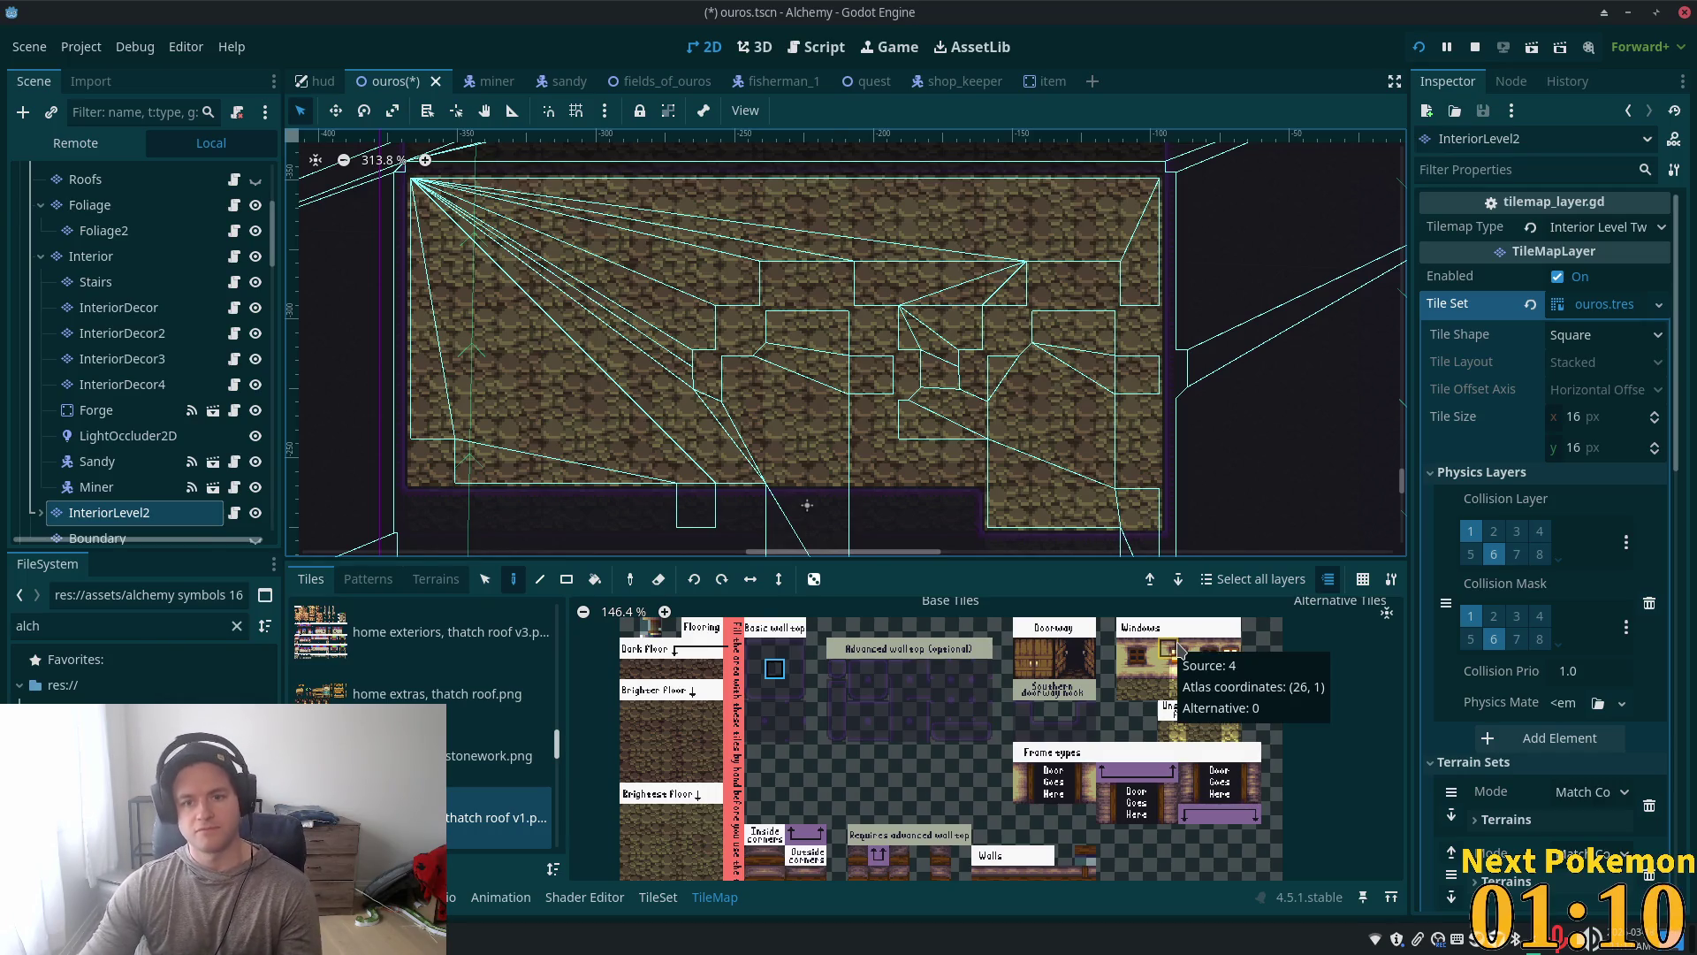
pyautogui.scroll(-3, 827, 466)
pyautogui.scroll(-4, 848, 504)
pyautogui.scroll(9, 831, 300)
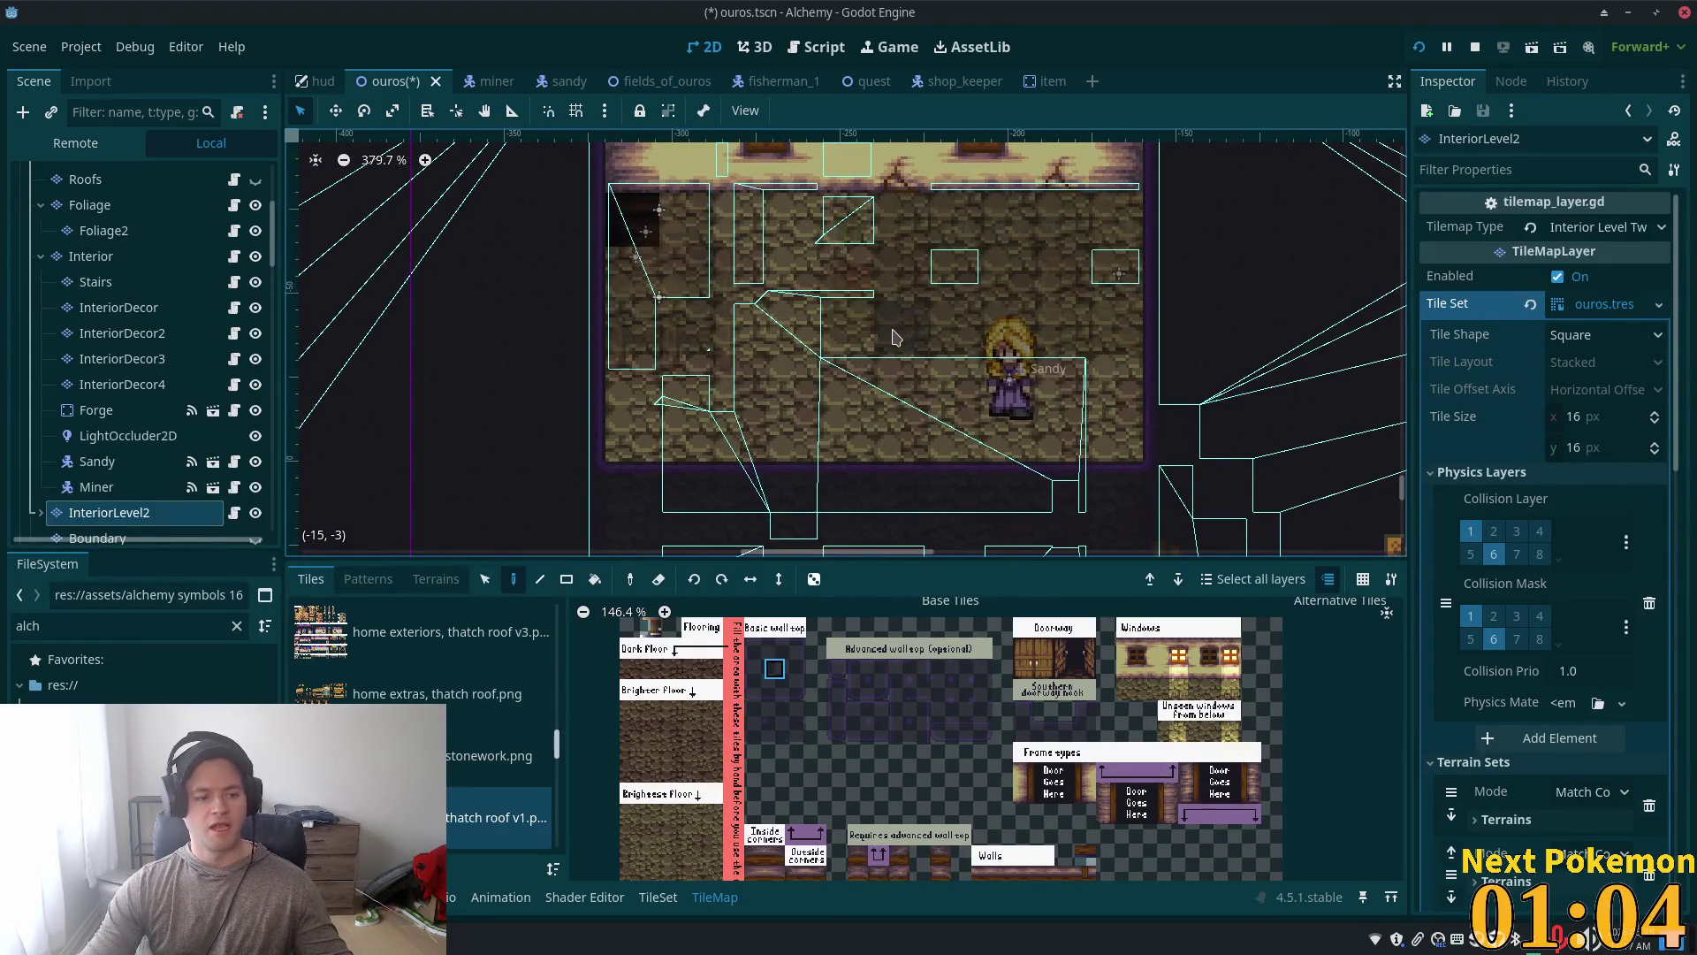
pyautogui.scroll(3, 841, 326)
pyautogui.scroll(-2, 842, 326)
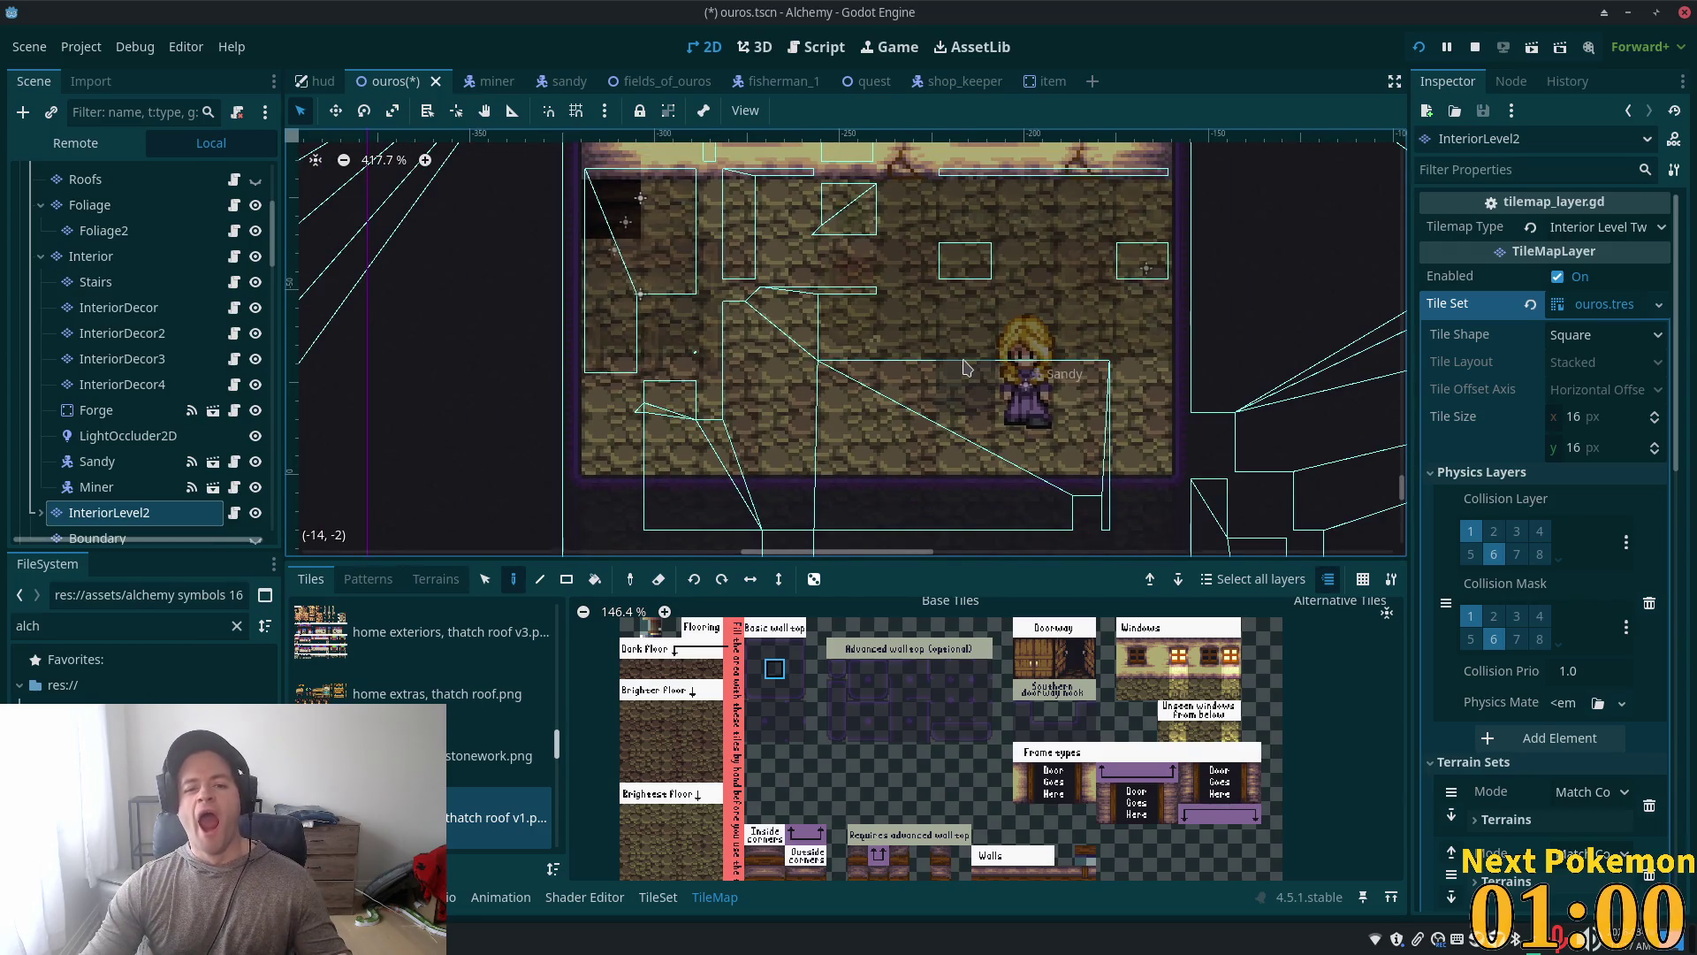
pyautogui.scroll(-5, 83, 332)
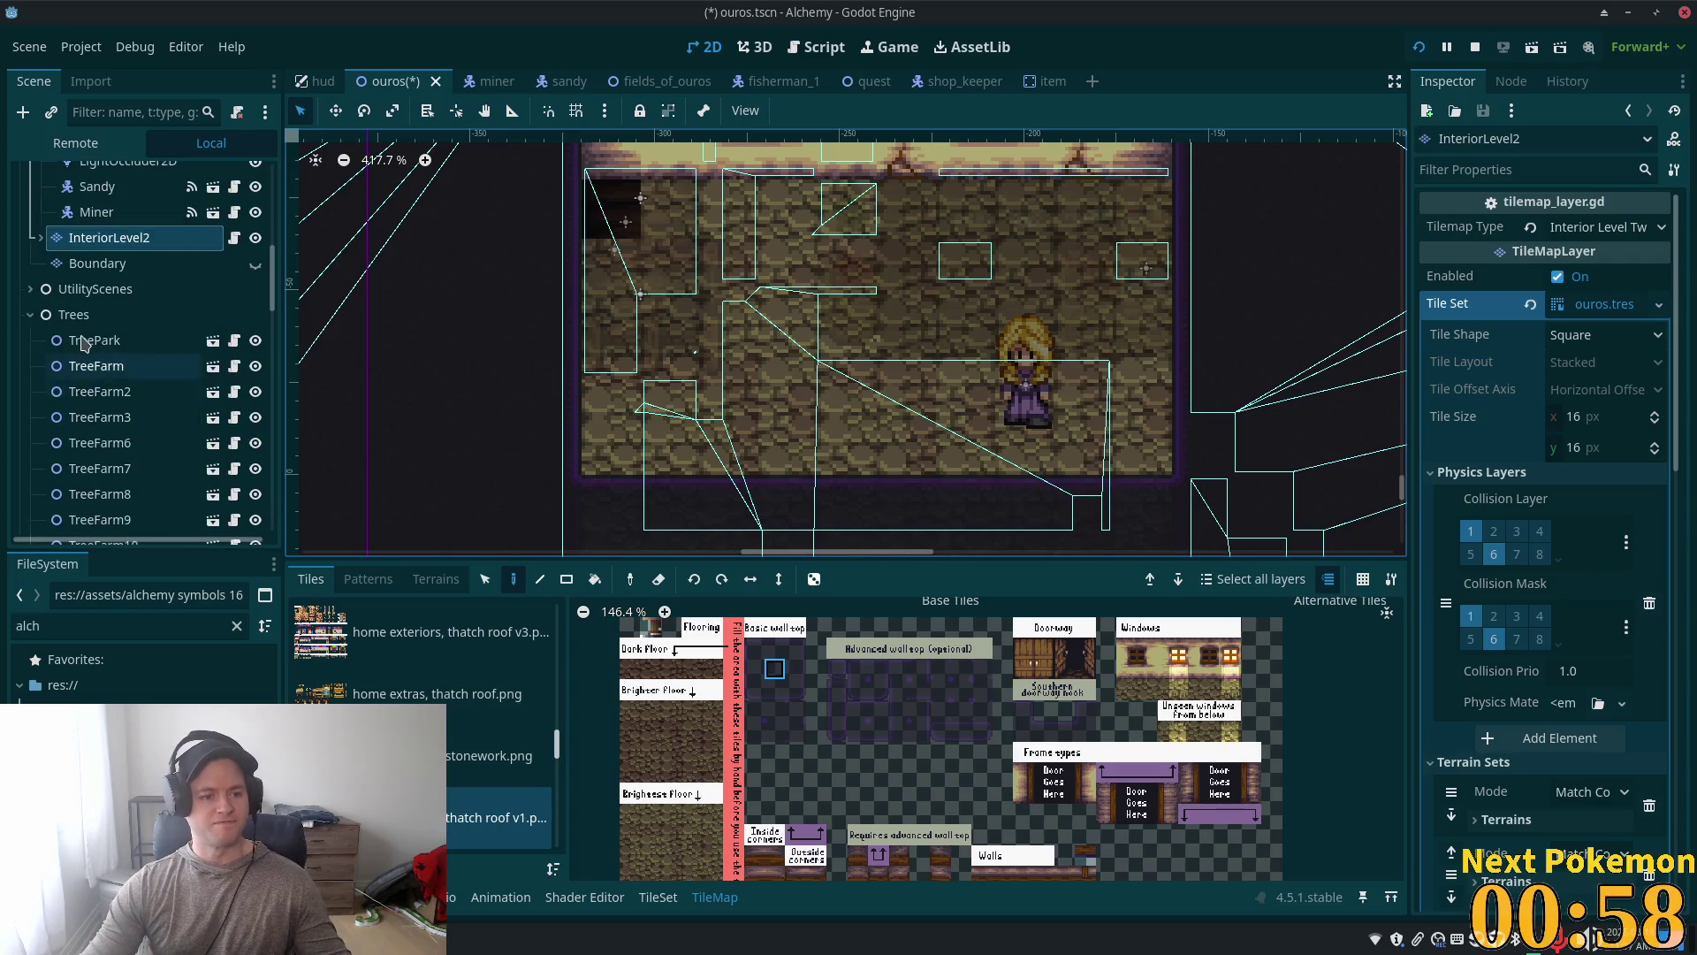
pyautogui.scroll(1, 84, 331)
pyautogui.scroll(-3, 80, 333)
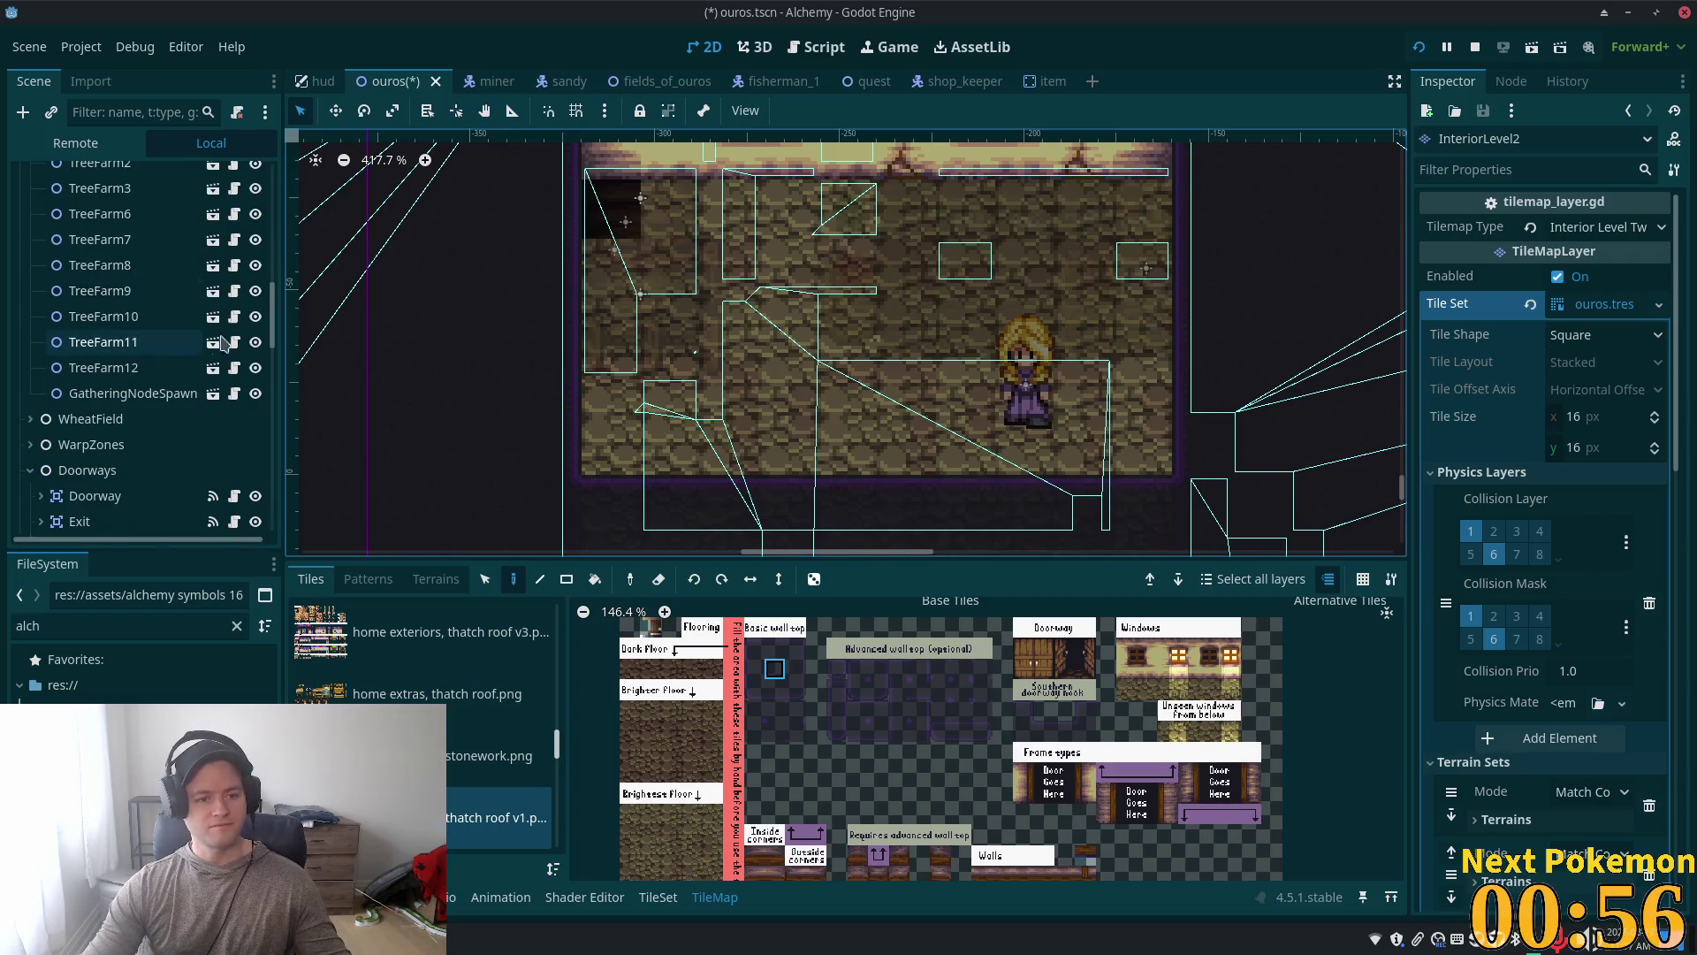
pyautogui.scroll(10, 276, 309)
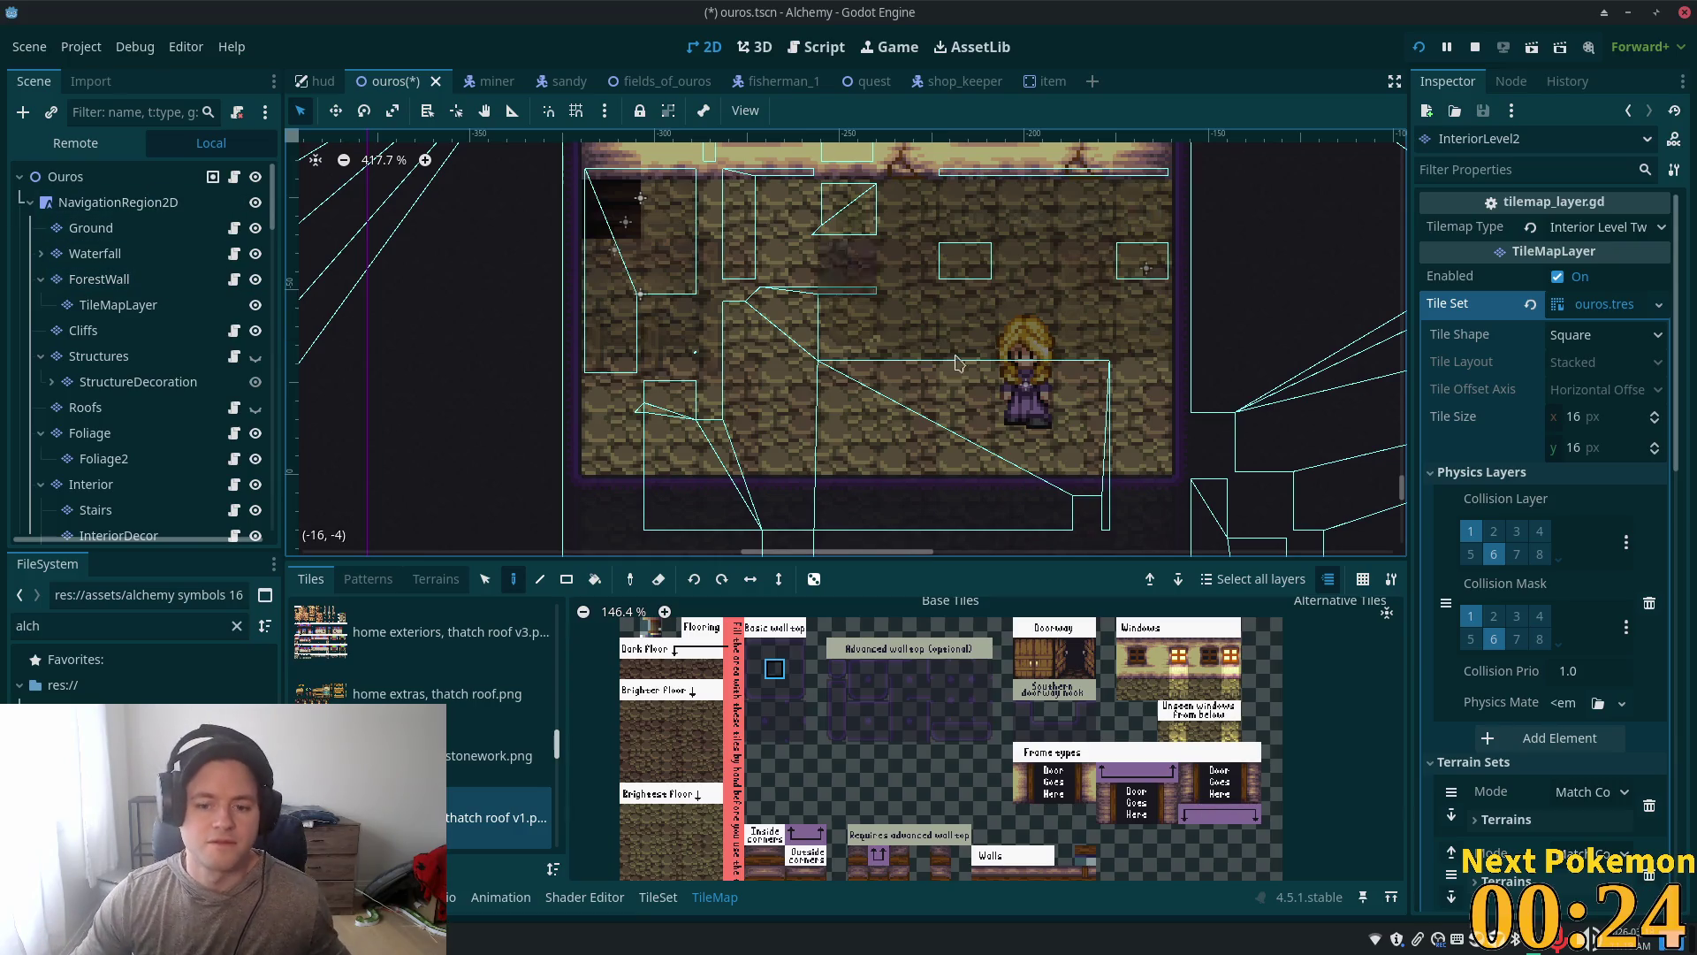
pyautogui.scroll(-5, 972, 367)
pyautogui.scroll(-5, 180, 352)
pyautogui.scroll(-5, 179, 352)
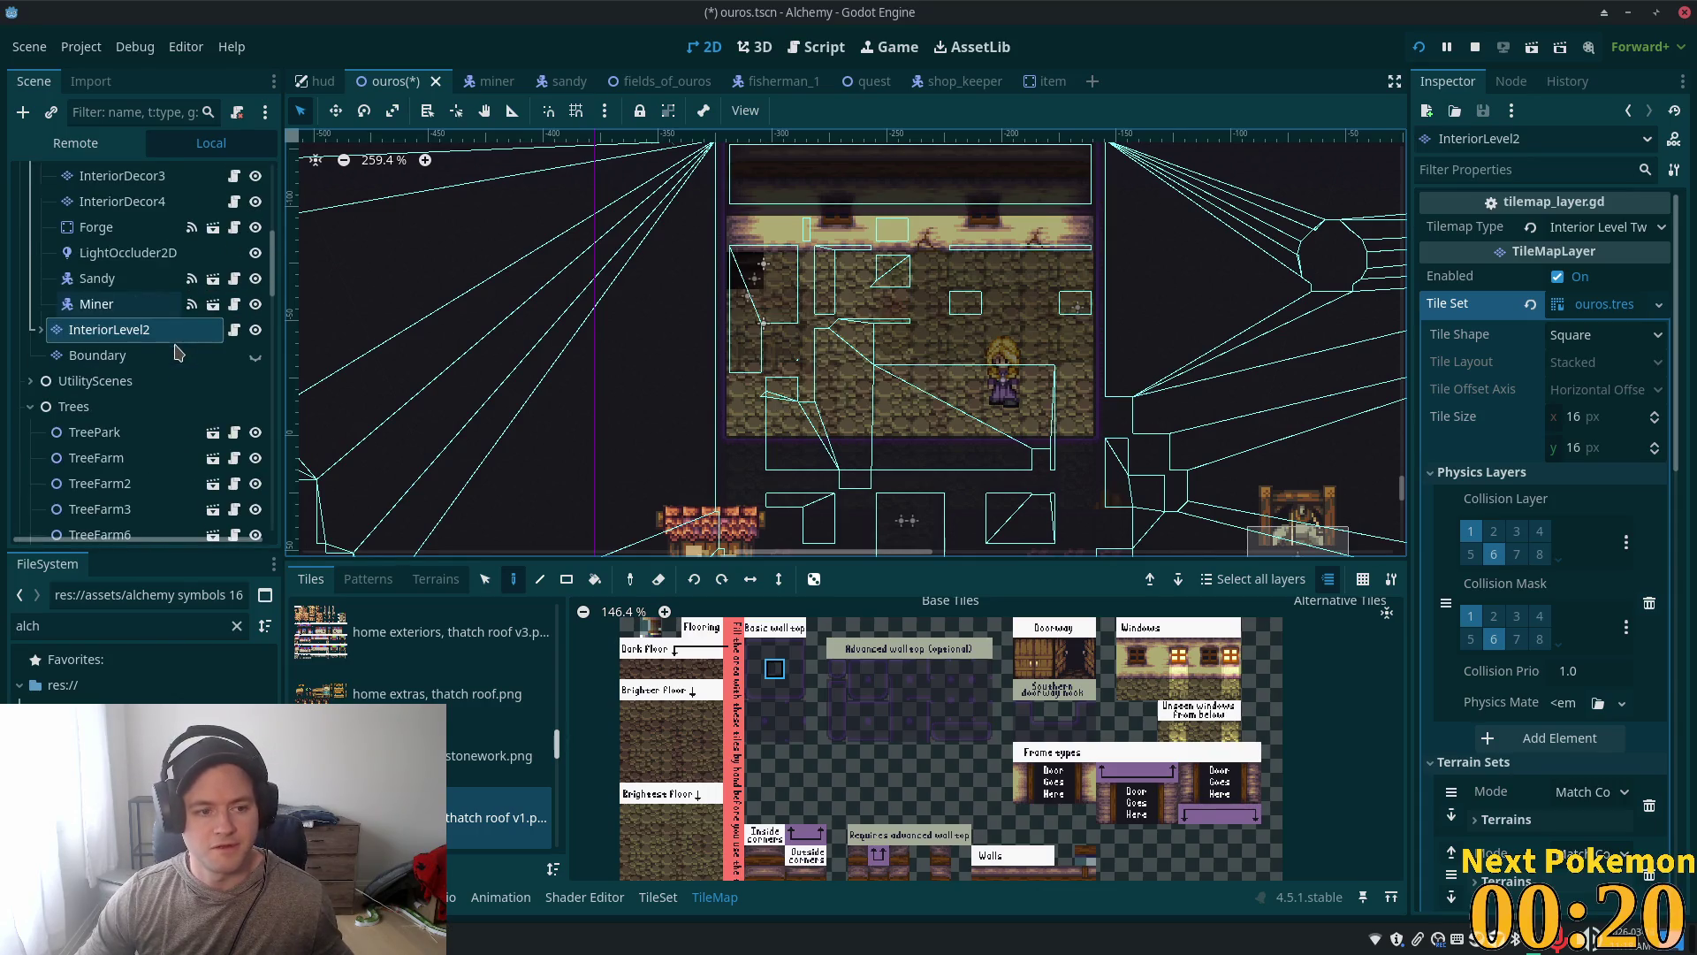
# Step: Expand the stair layers, switch to StairsLevel2, and select the existing stair tiles left of the inn
pyautogui.click(39, 329)
pyautogui.click(84, 379)
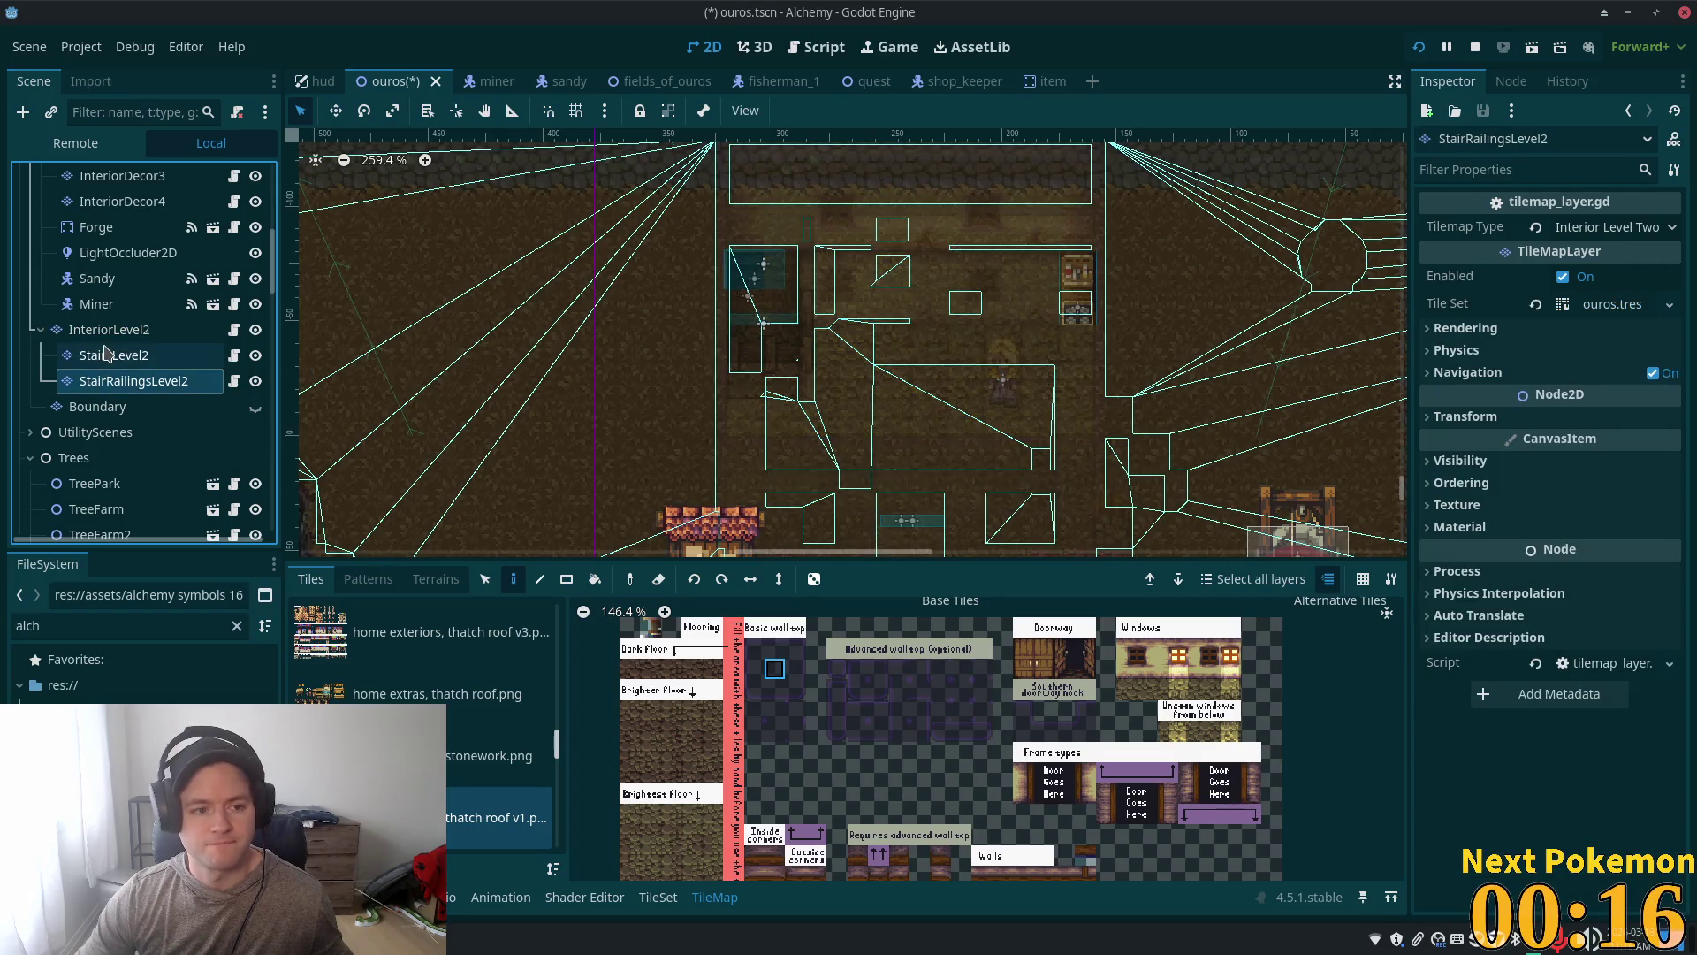
pyautogui.click(99, 355)
pyautogui.click(483, 584)
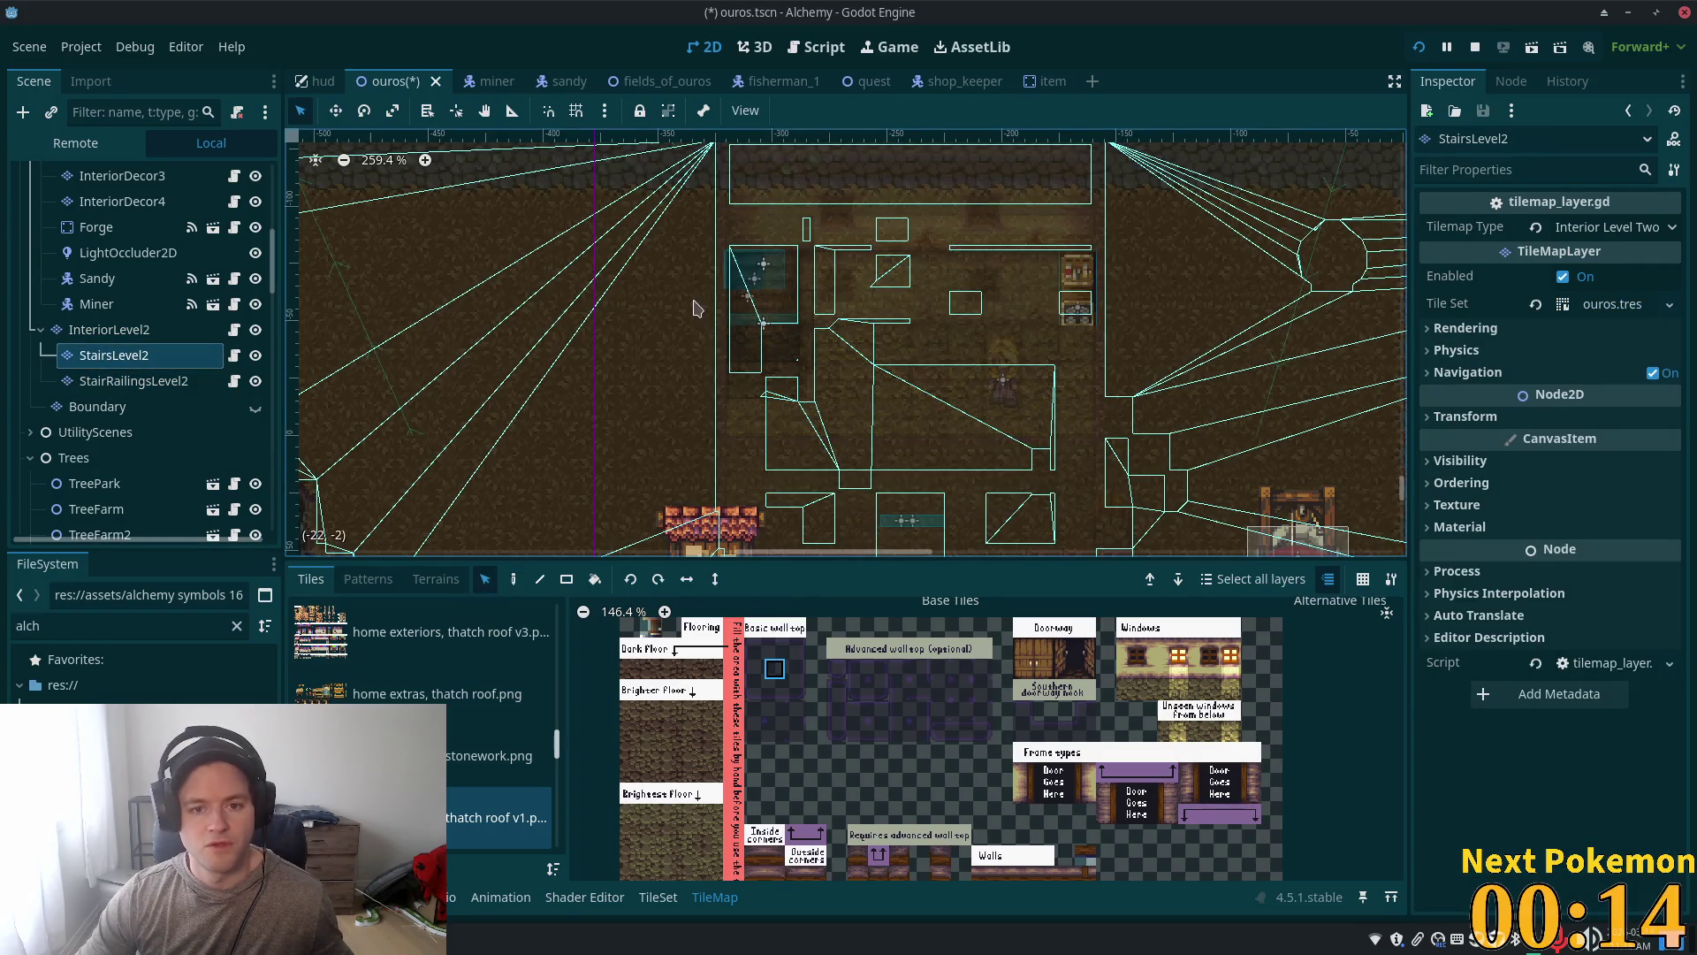
pyautogui.moveTo(659, 221)
pyautogui.mouseDown()
pyautogui.moveTo(762, 281)
pyautogui.moveTo(821, 374)
pyautogui.mouseUp()
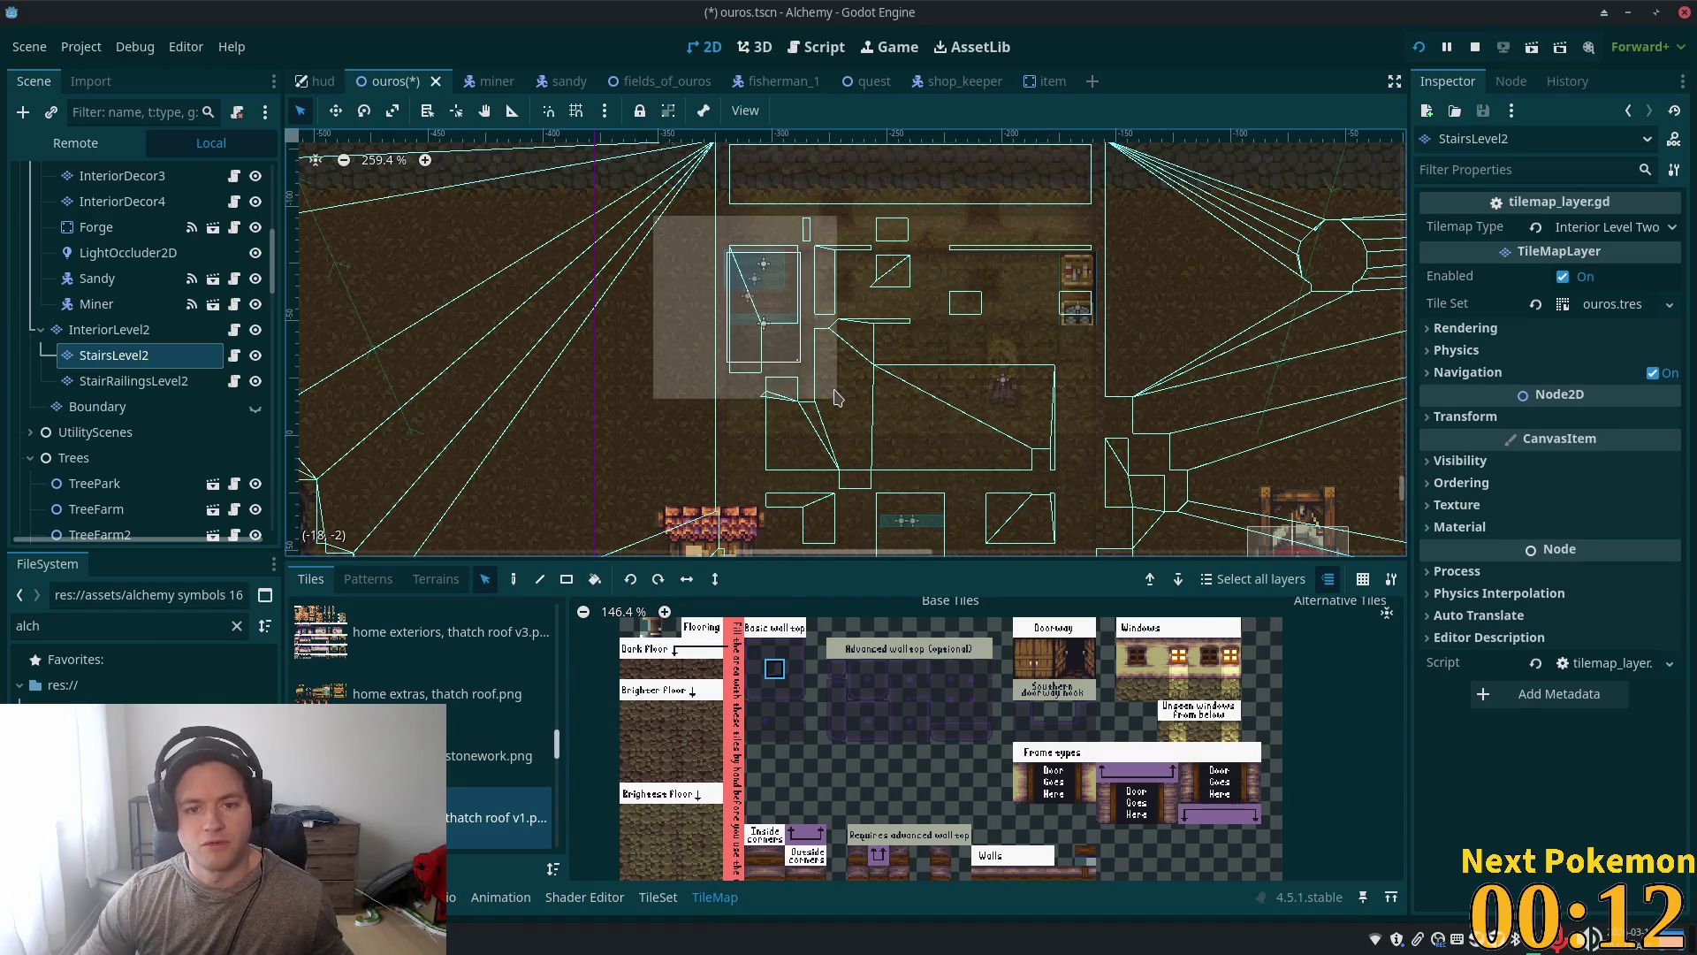
pyautogui.scroll(-3, 1162, 276)
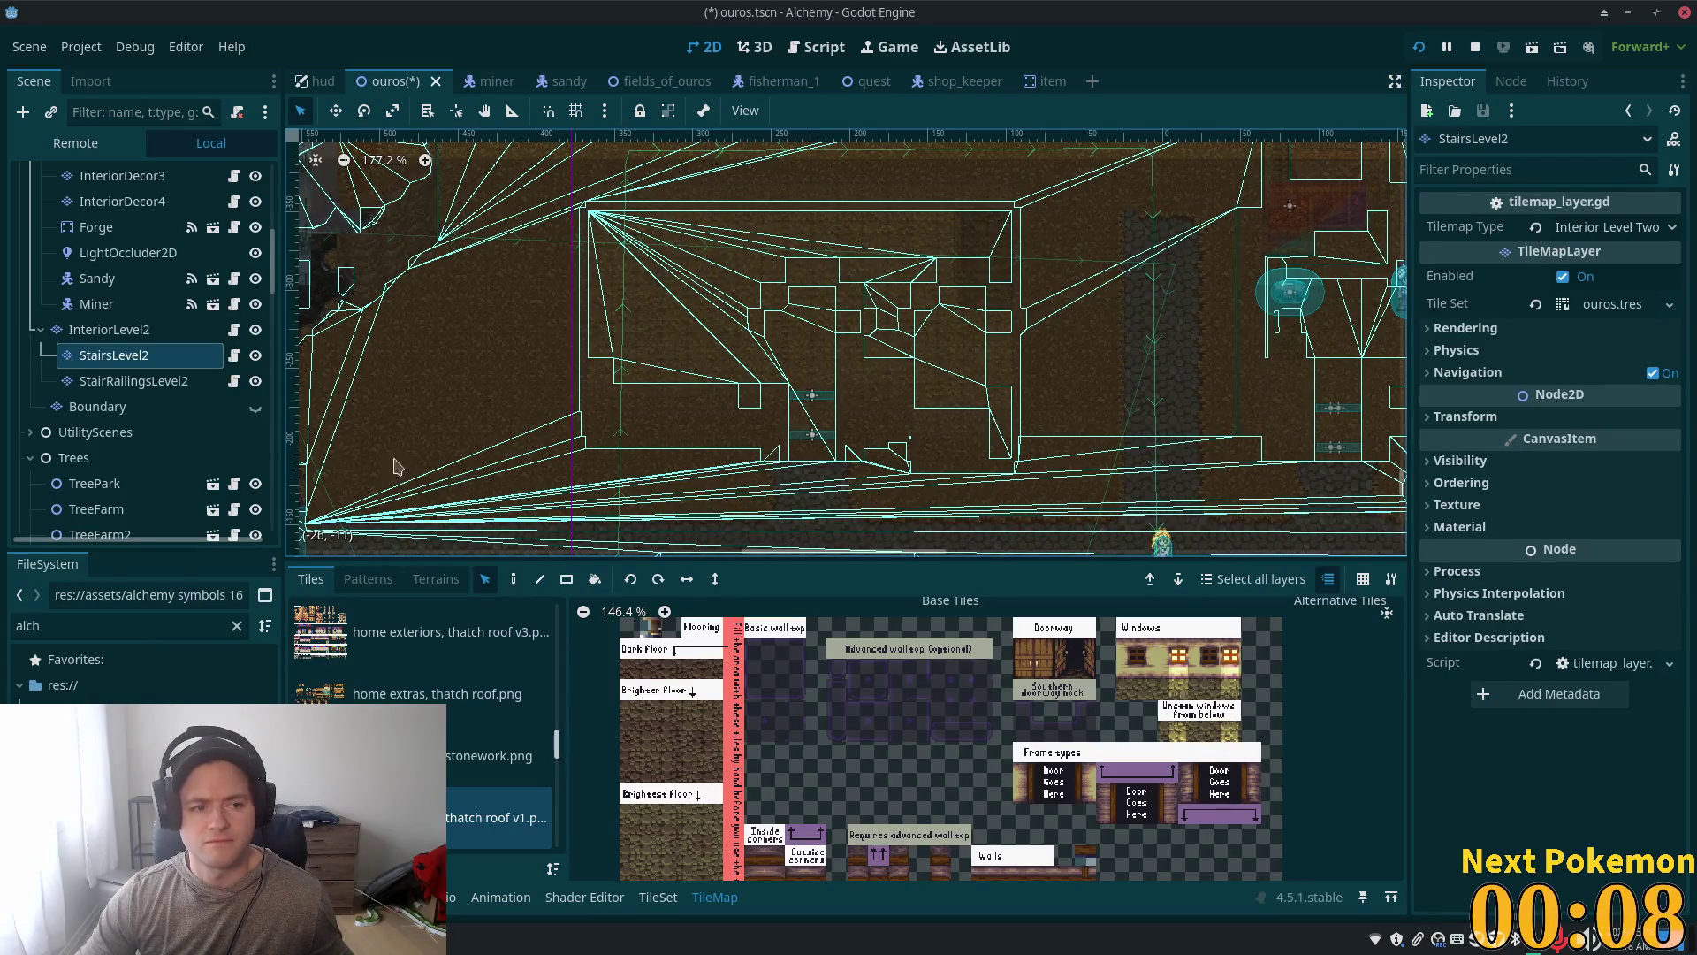
# Step: Return to the Paint tool, pan to the inn's stair area, and select InteriorLevel2
pyautogui.click(513, 583)
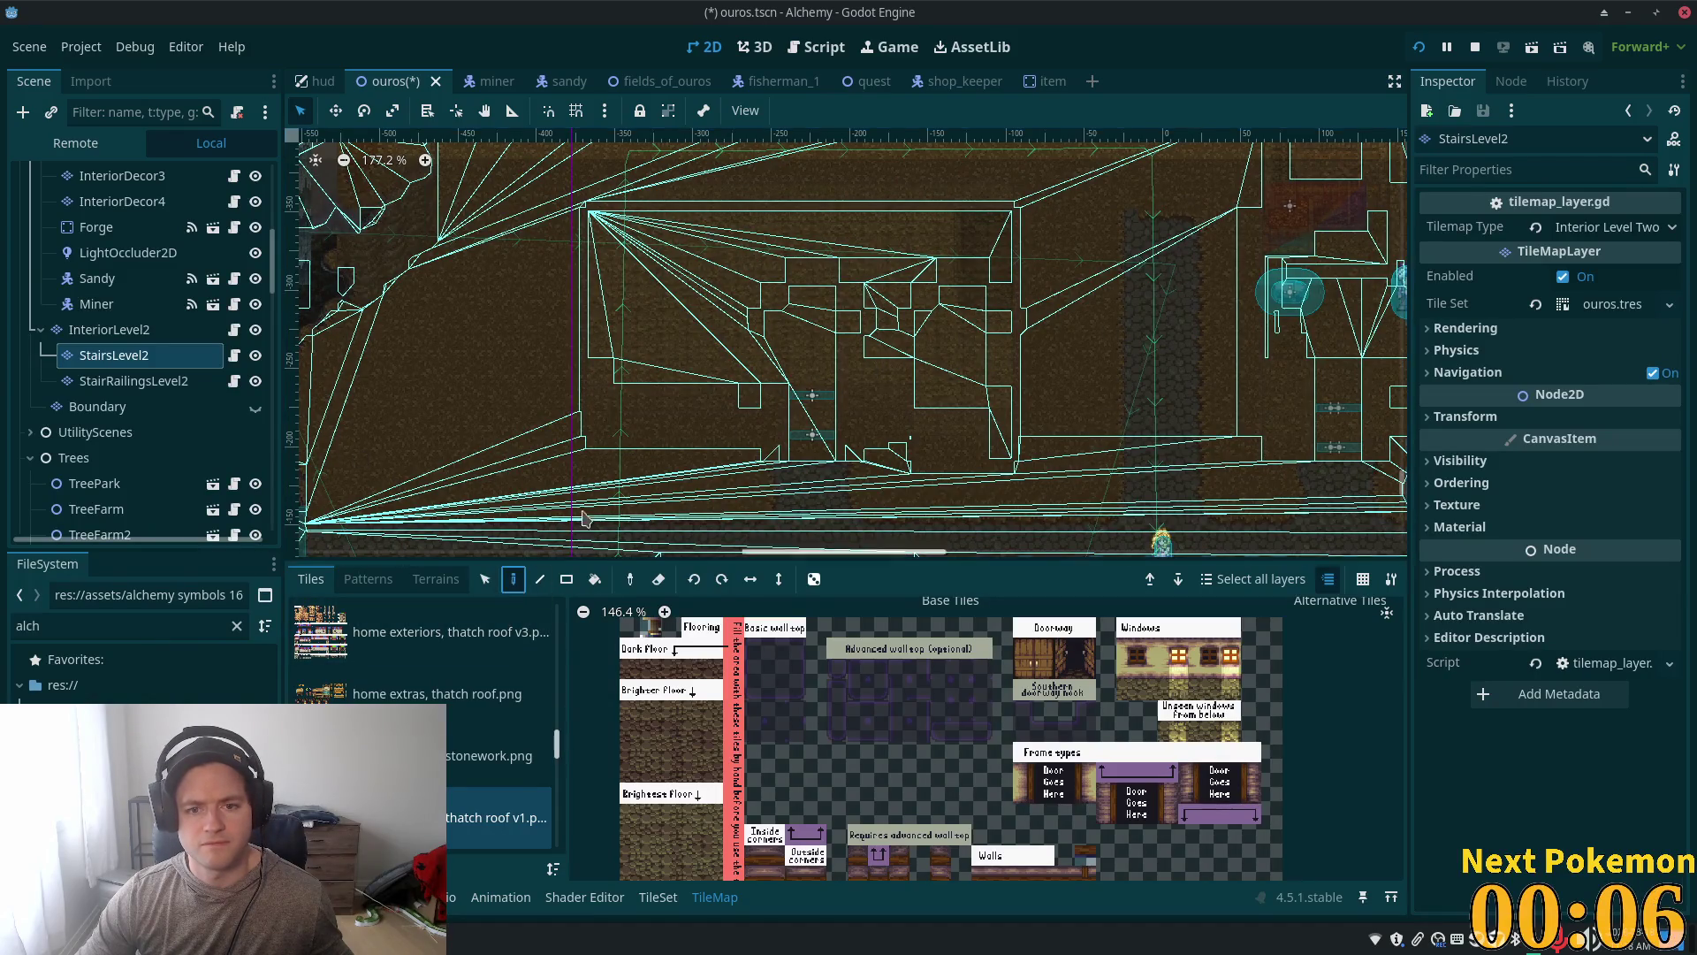
pyautogui.scroll(1, 813, 333)
pyautogui.scroll(1, 813, 333)
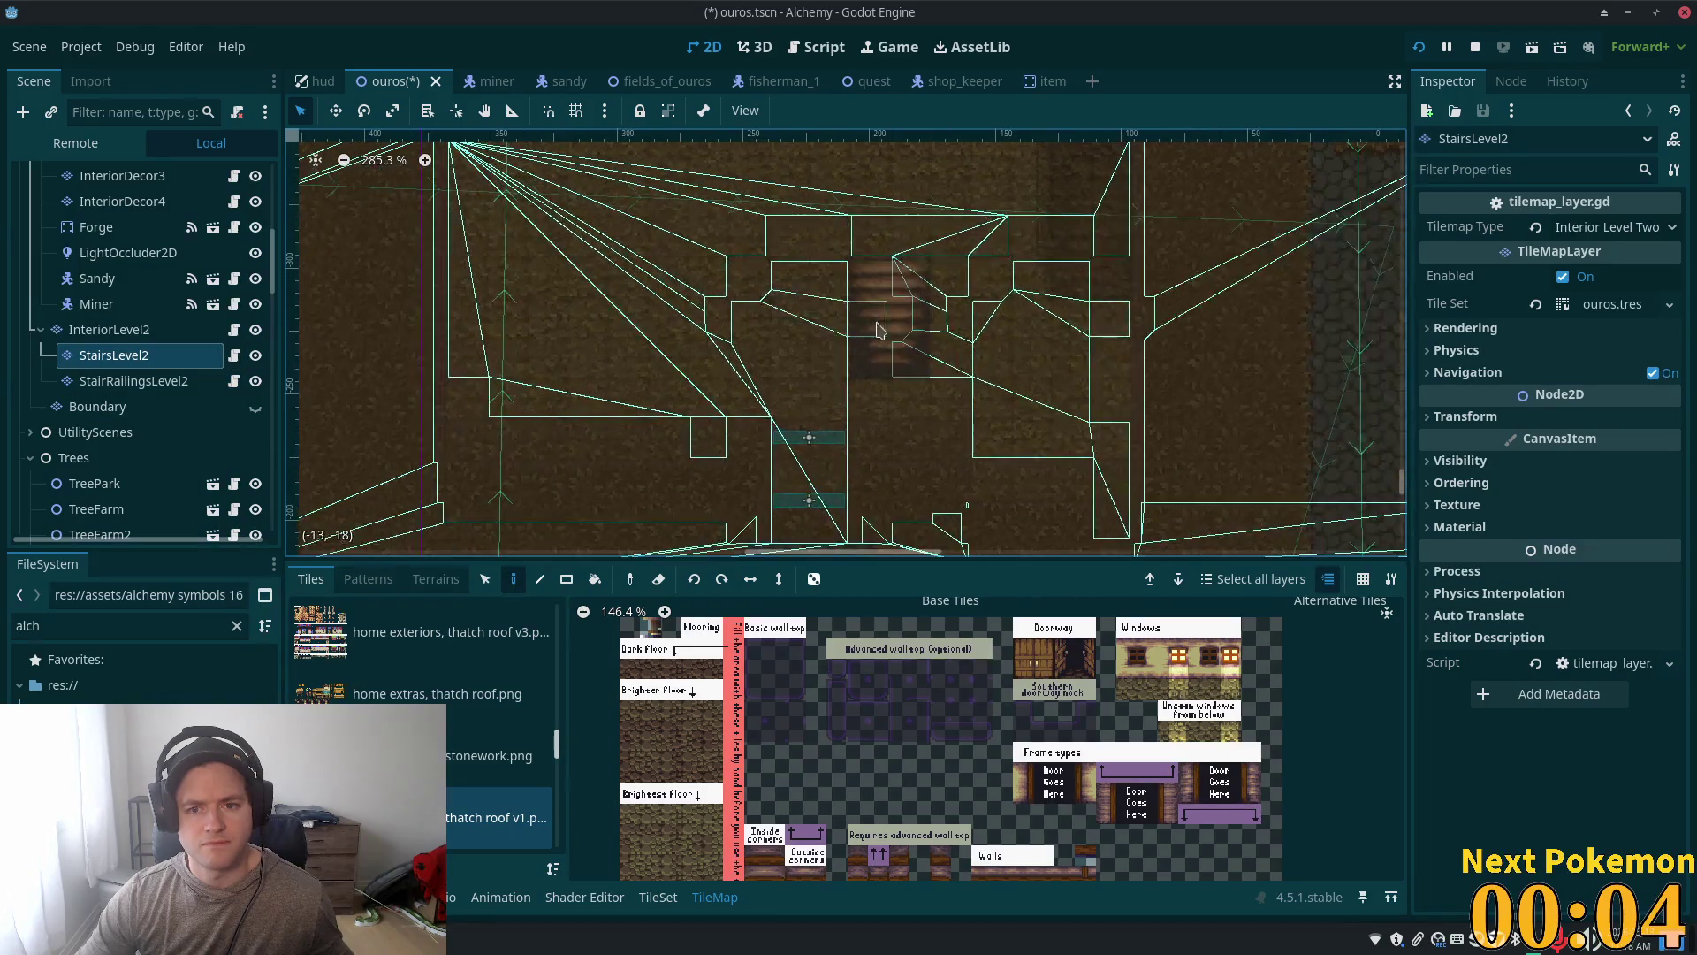
pyautogui.moveTo(814, 333); pyautogui.dragTo(717, 507)
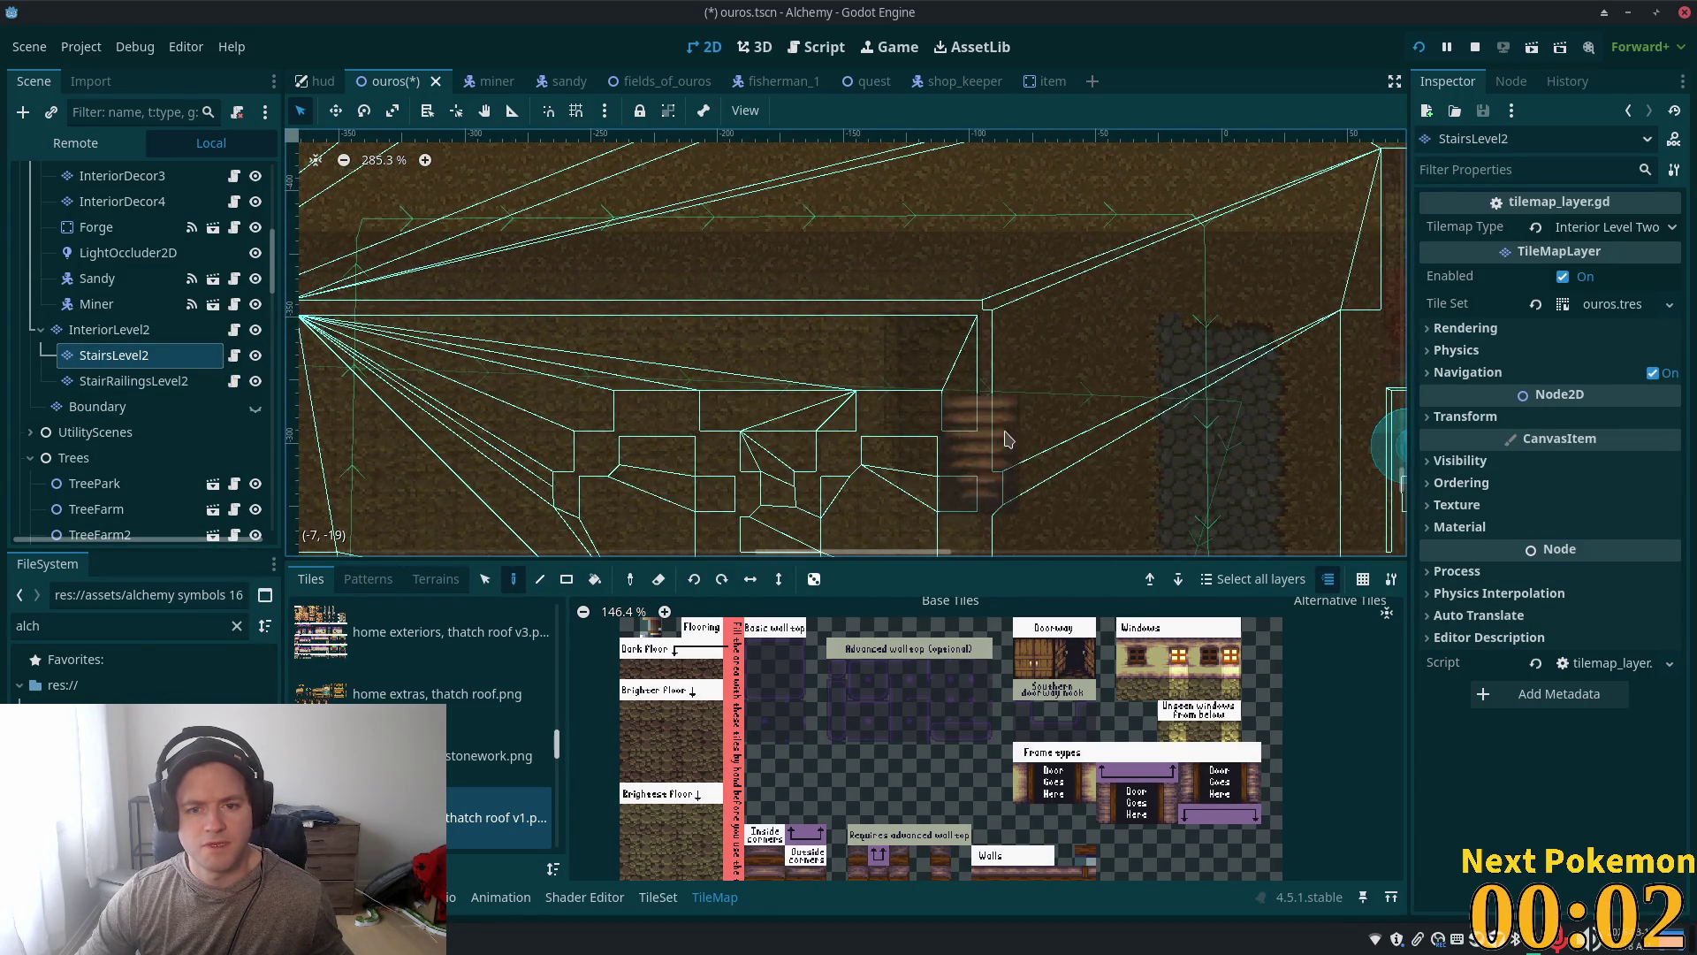
pyautogui.hscroll(2, 1025, 415)
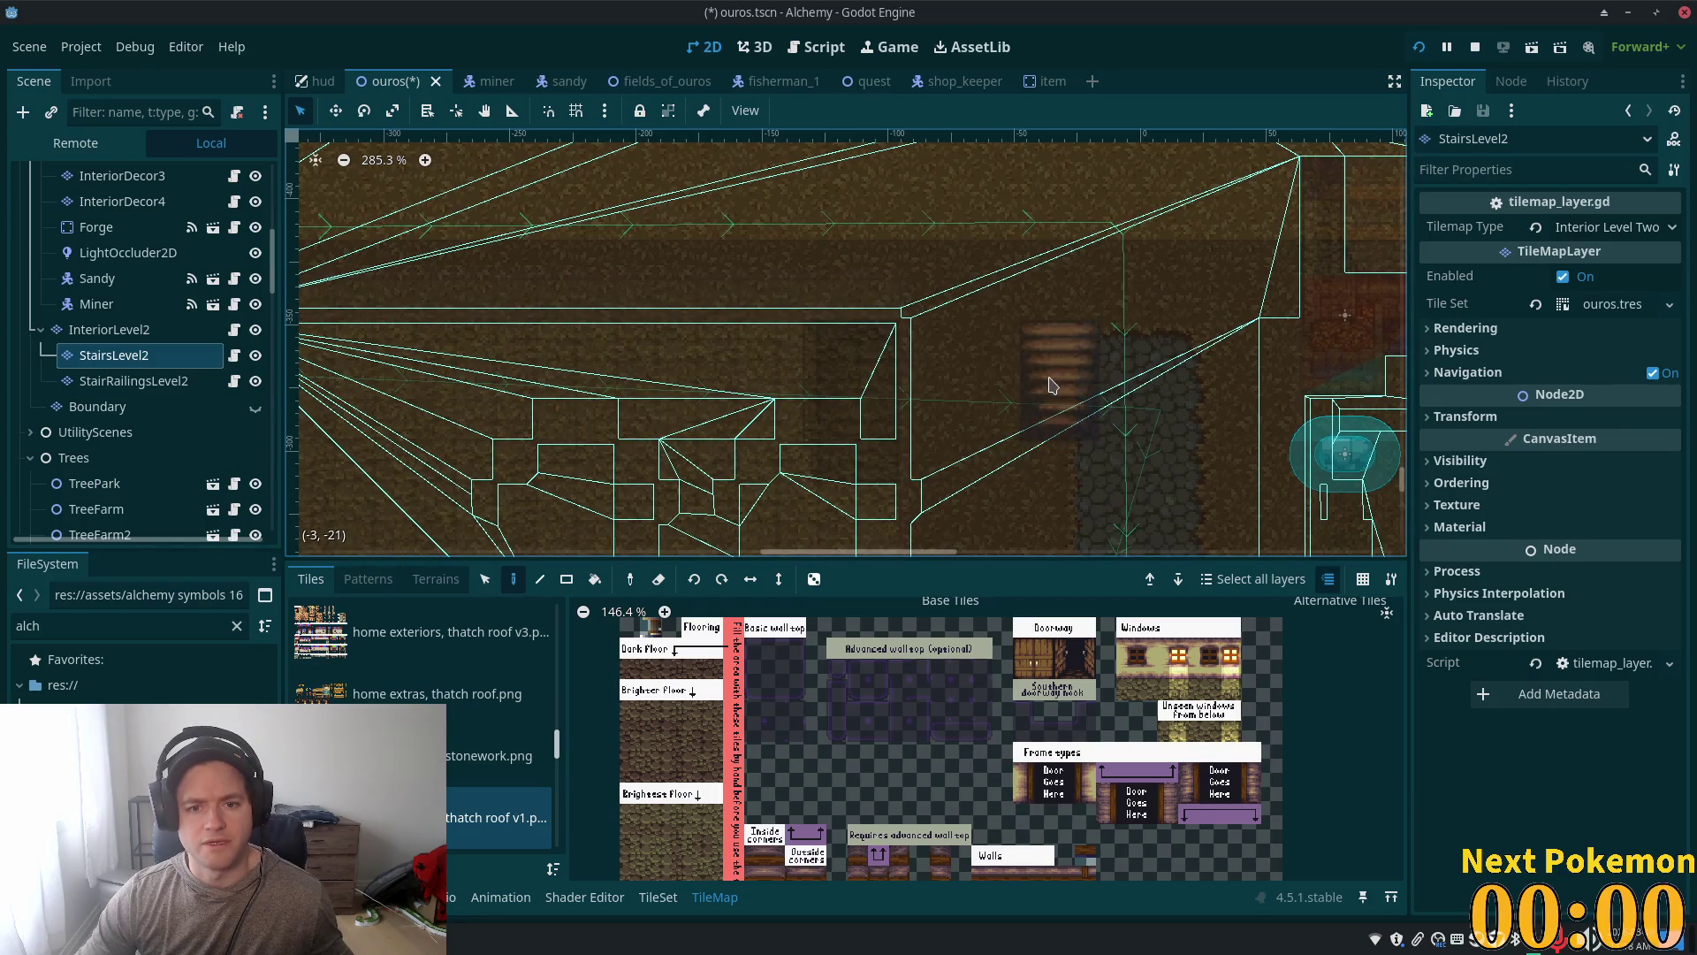
pyautogui.click(108, 329)
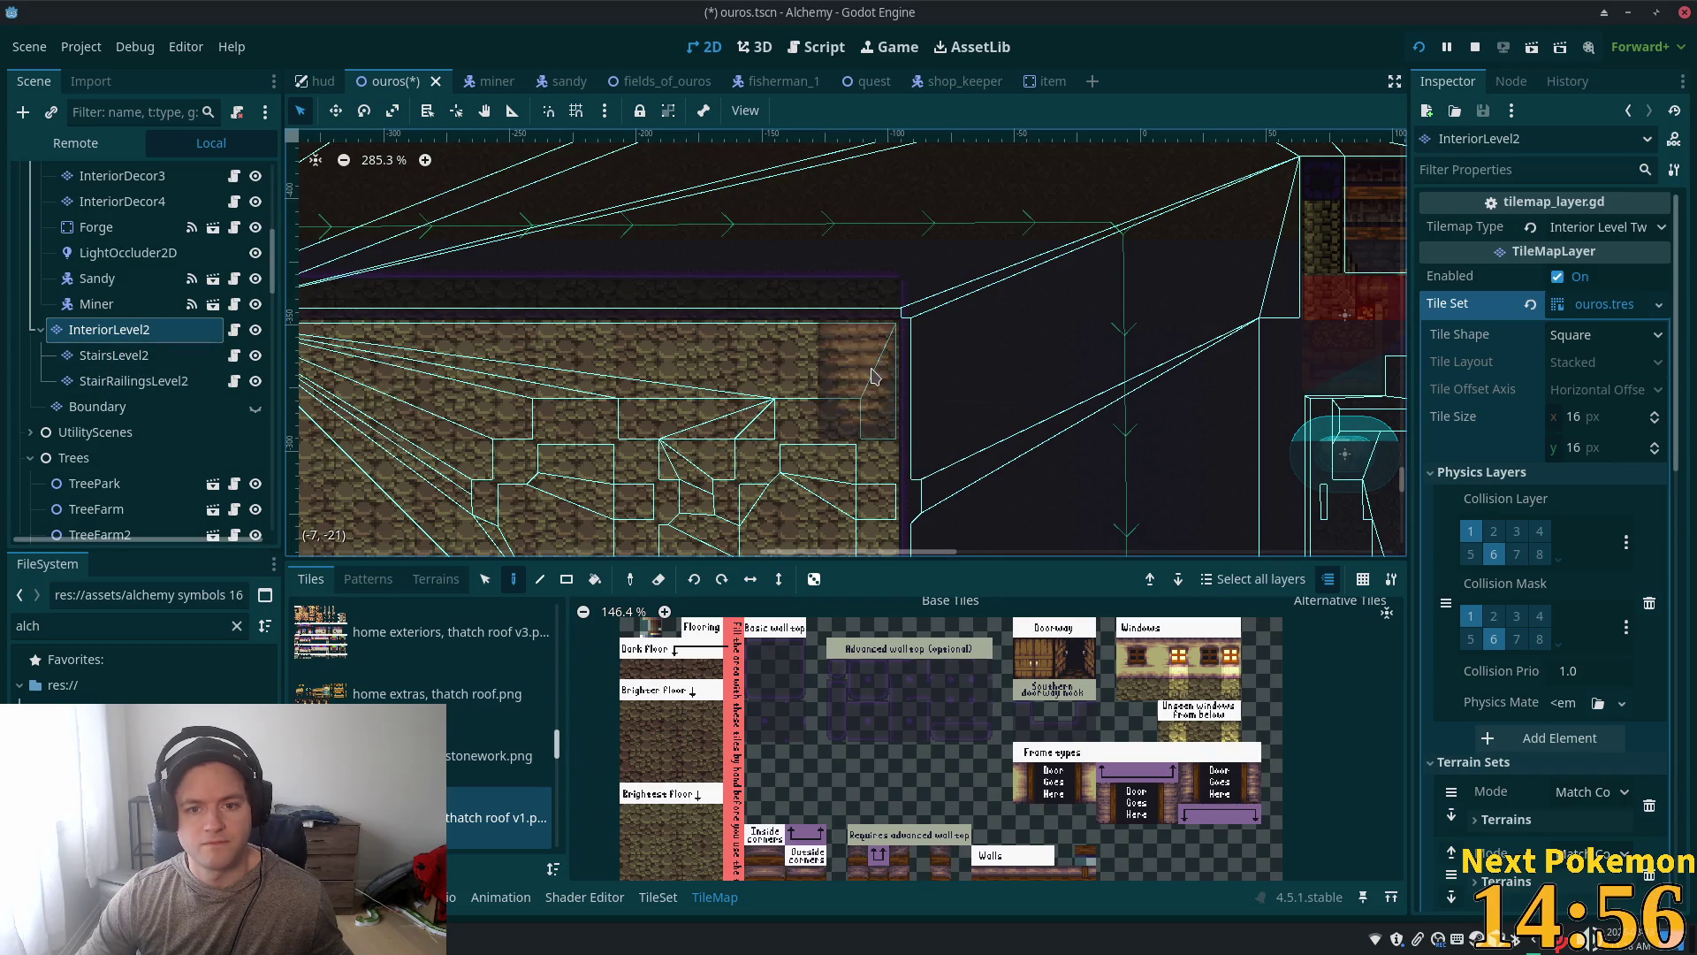
pyautogui.scroll(-3, 1061, 309)
pyautogui.hscroll(-3, 1061, 309)
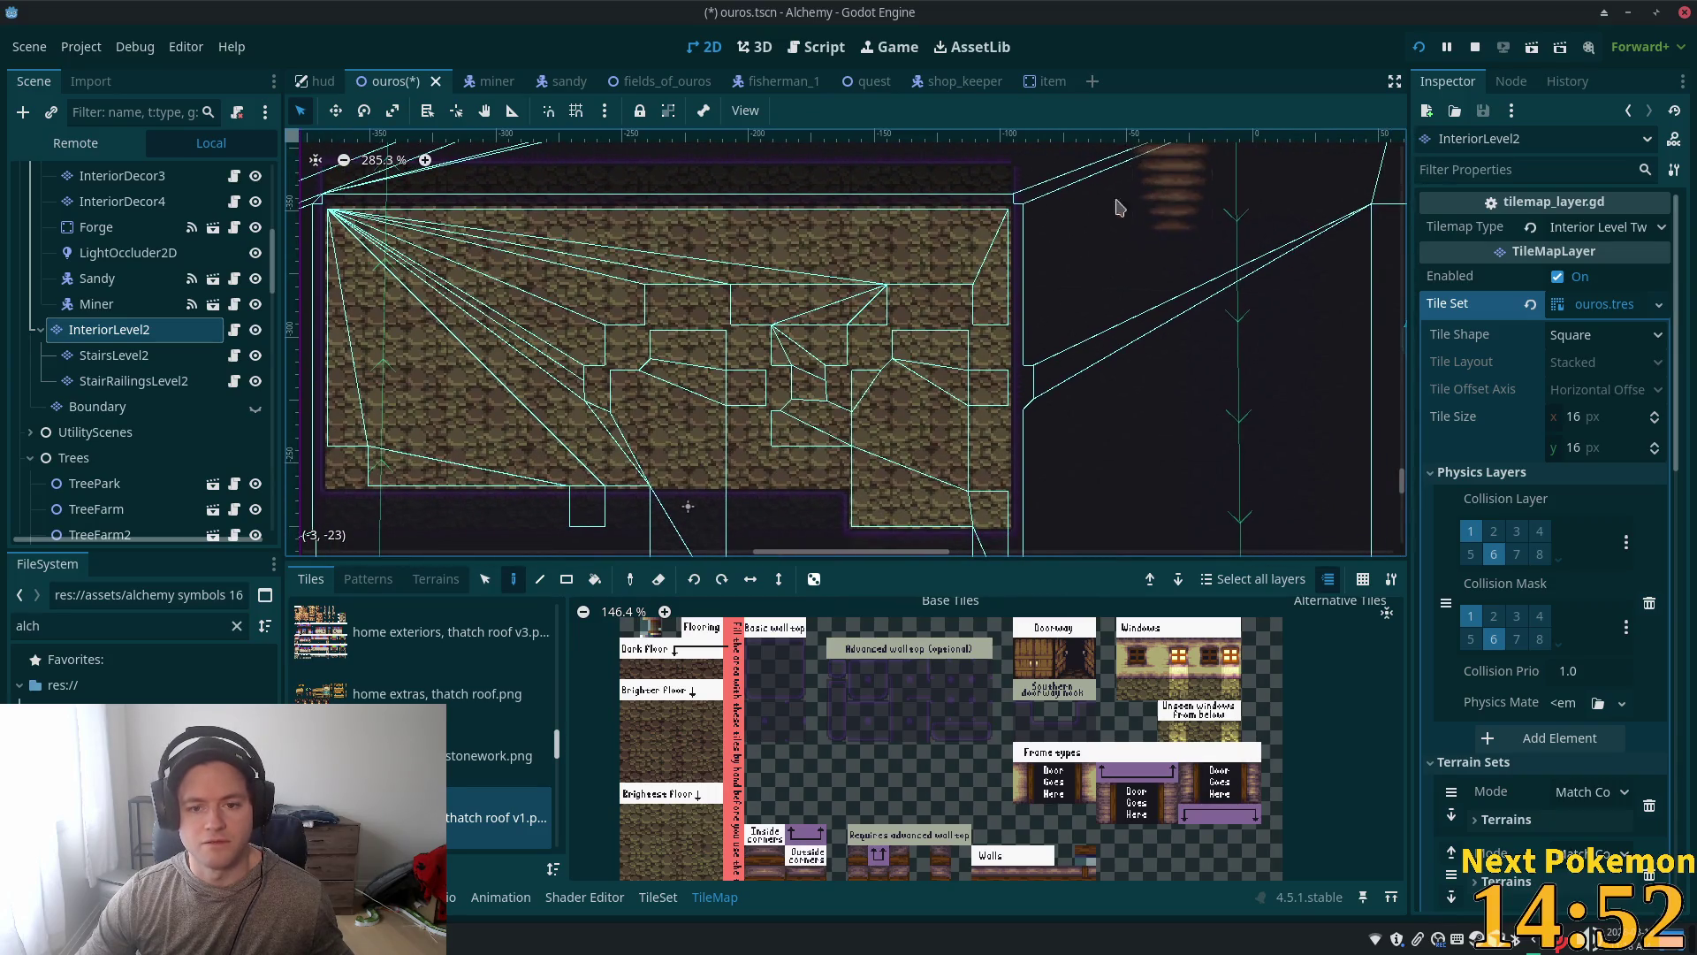
pyautogui.click(102, 358)
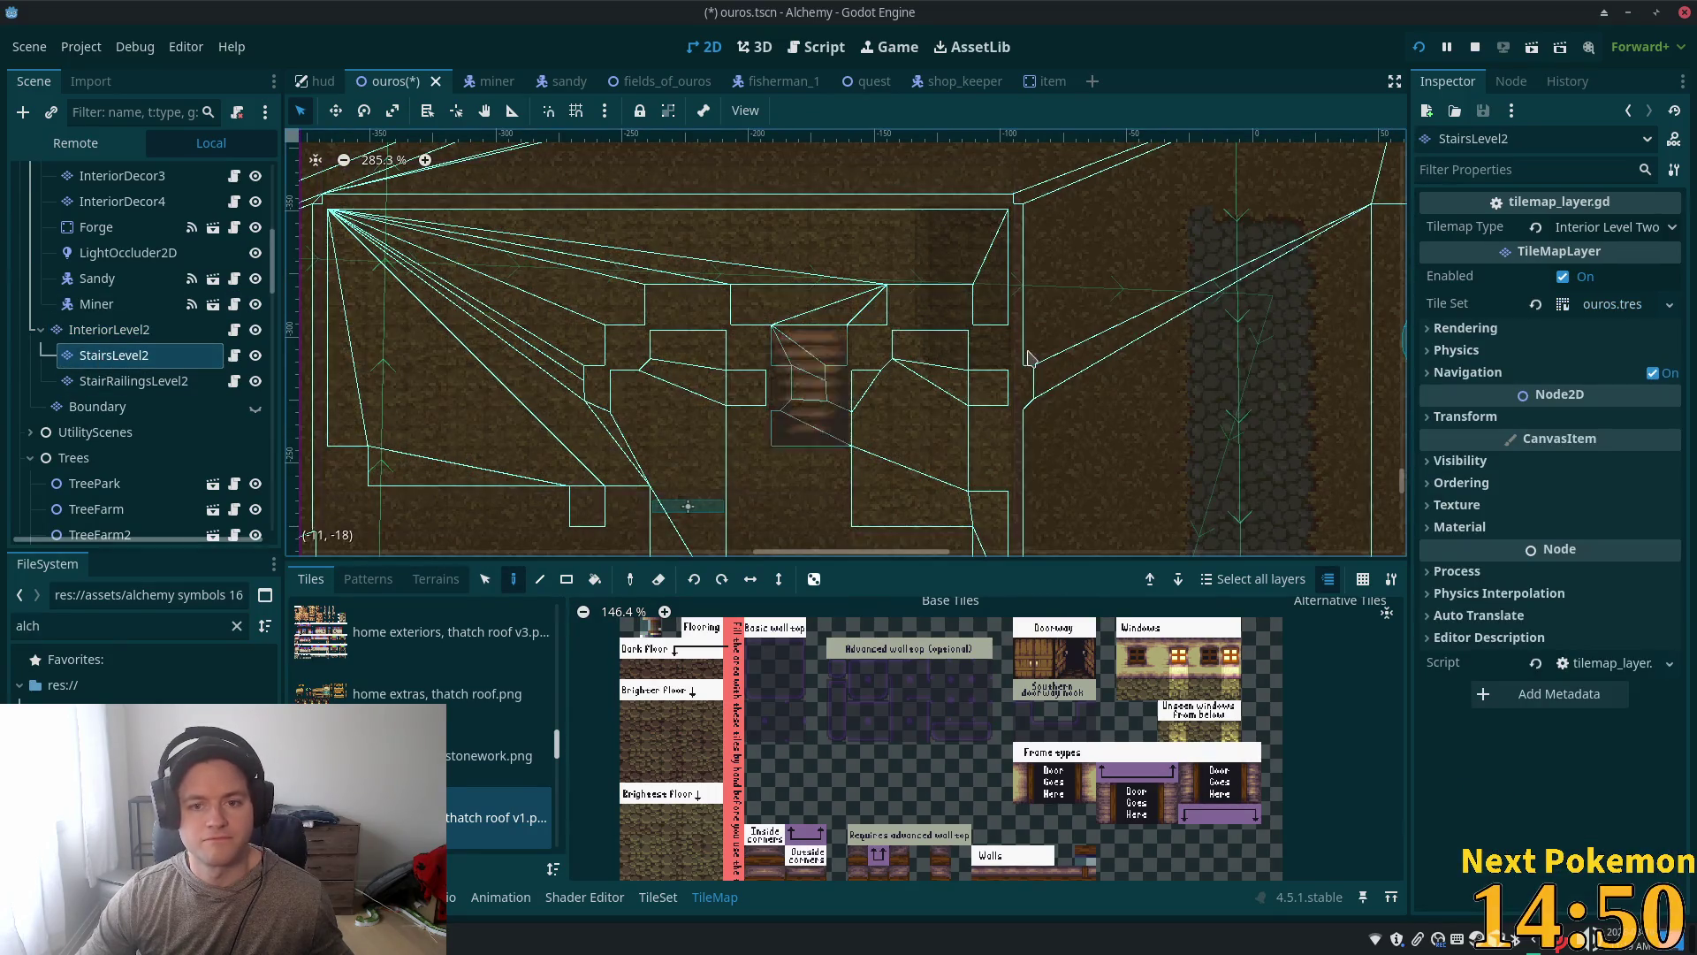
pyautogui.click(109, 329)
pyautogui.click(113, 355)
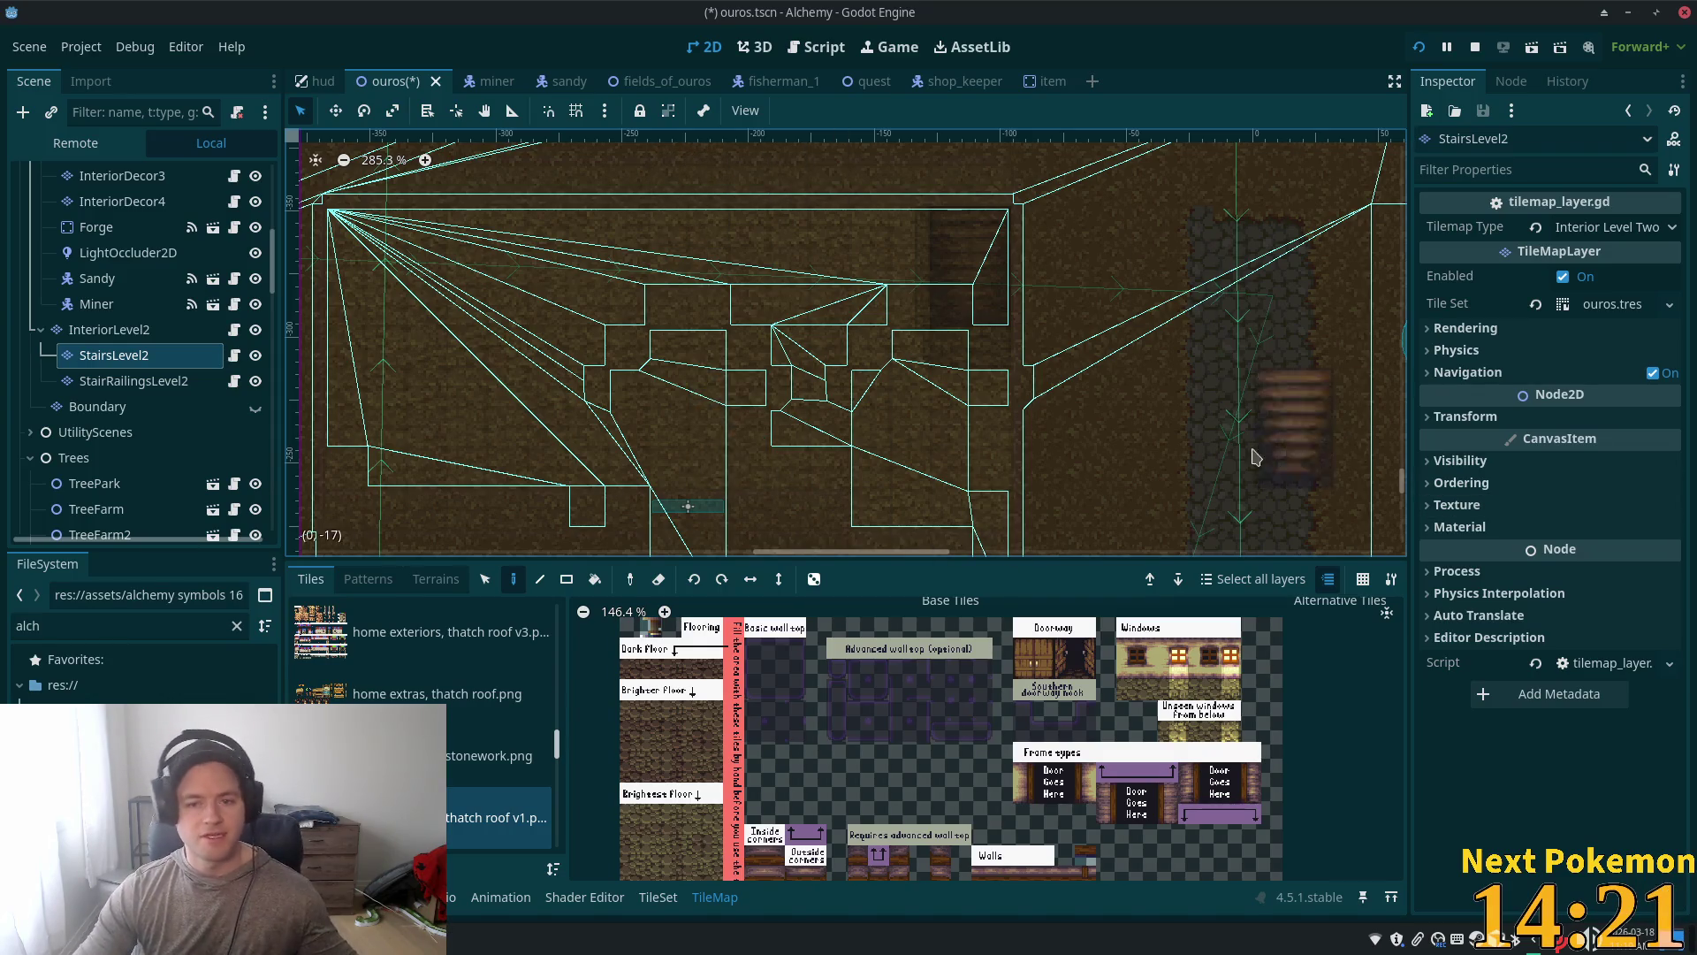
pyautogui.scroll(-4, 1083, 371)
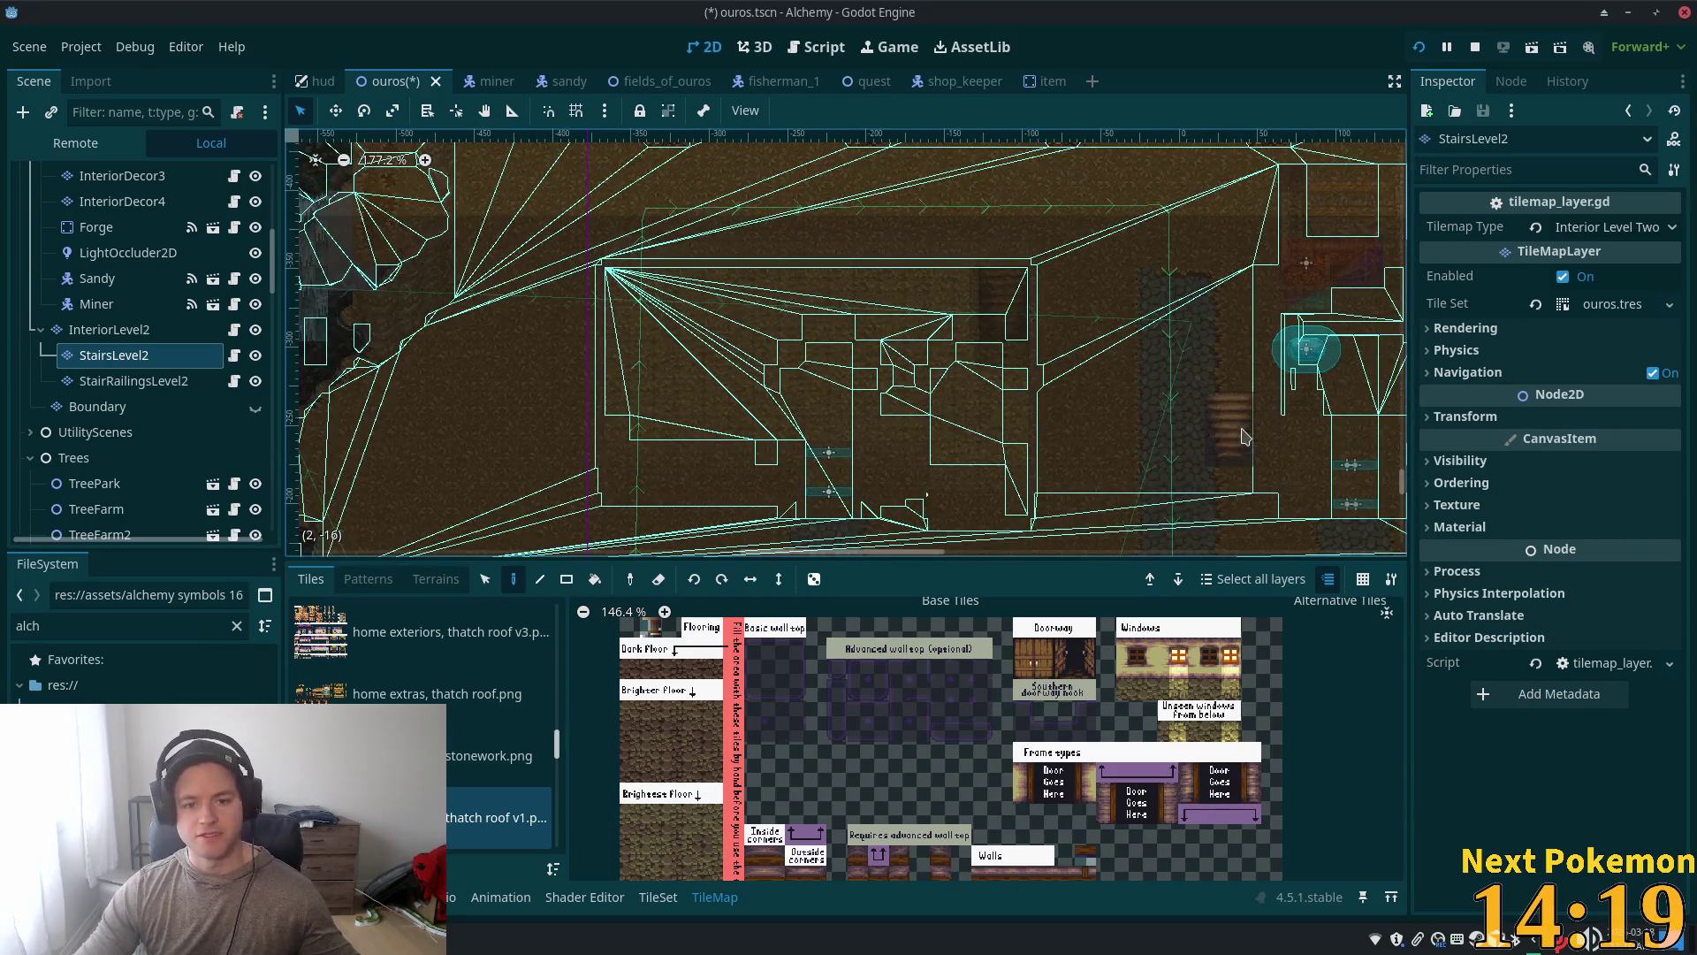
# Step: Switch to the StairRailingsLevel2 layer and show the stairs.png tile source
pyautogui.scroll(3, 1093, 380)
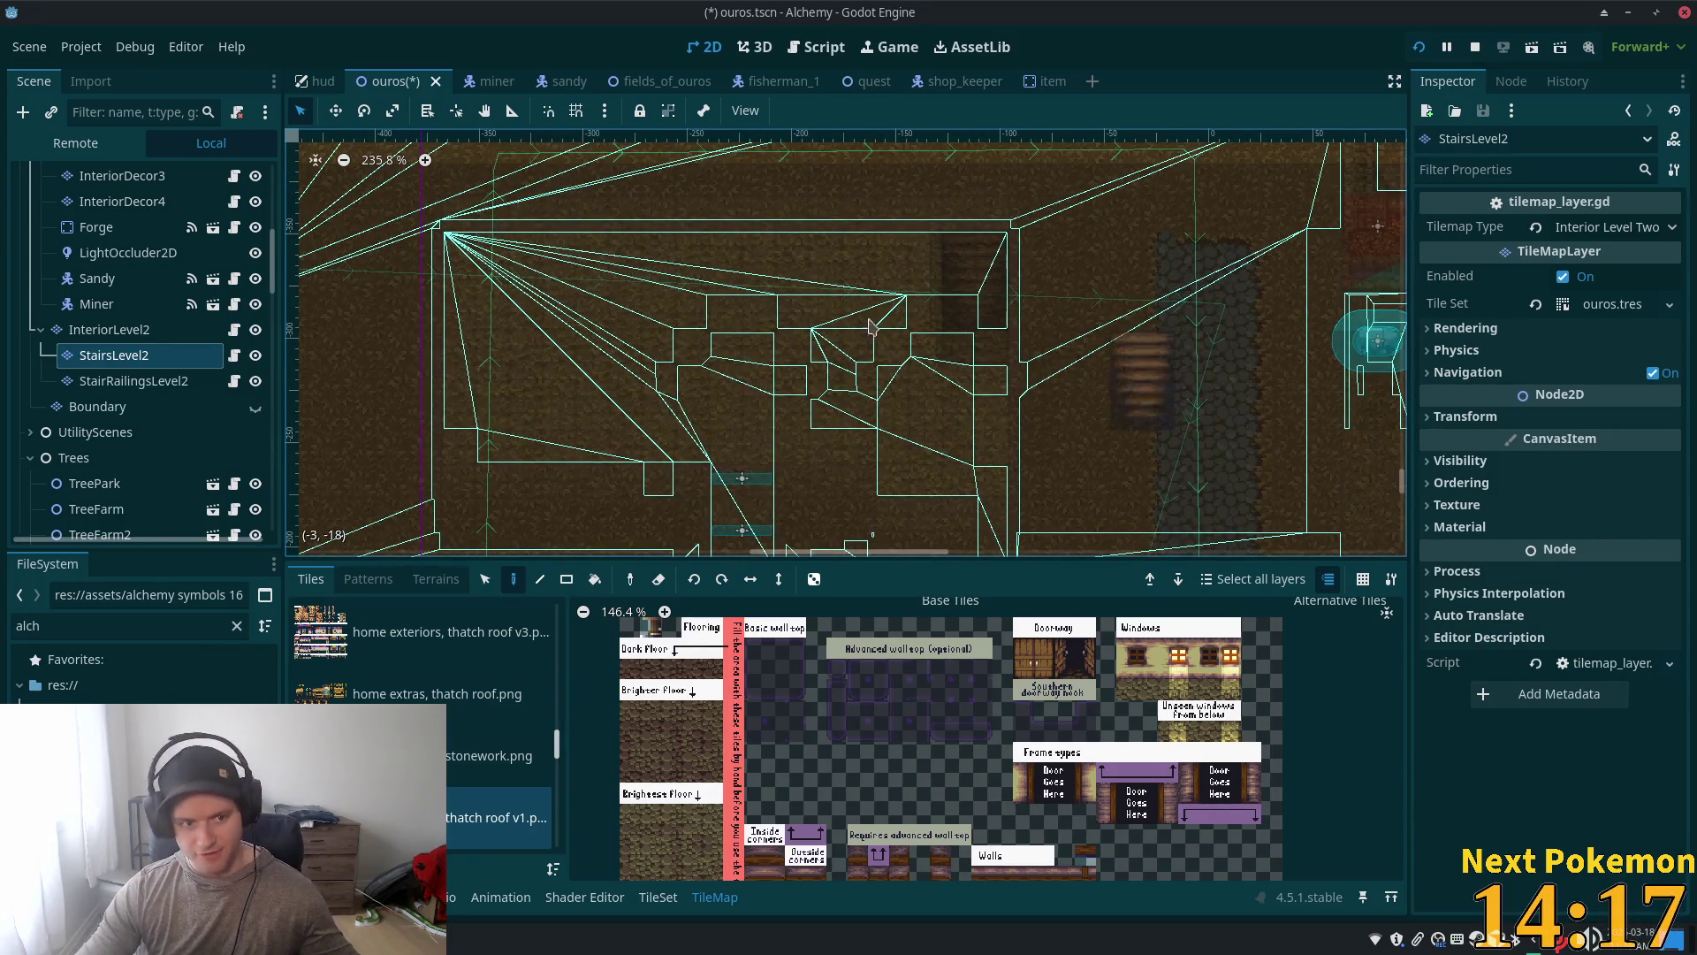
pyautogui.click(134, 380)
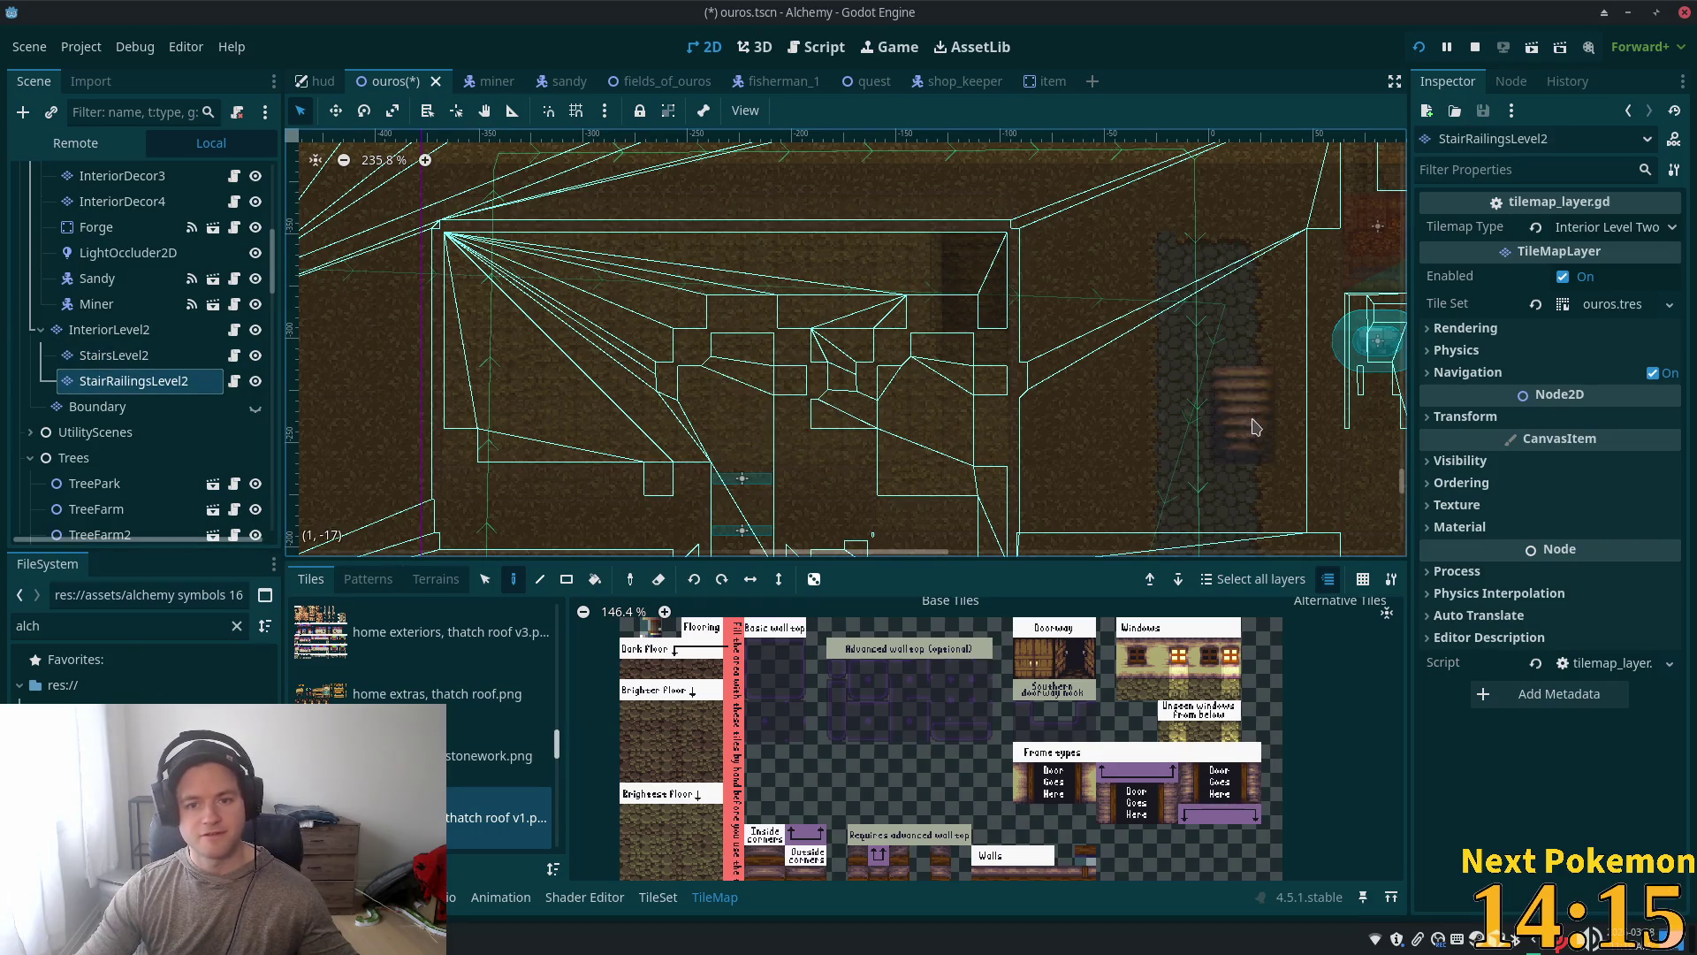
pyautogui.scroll(-1, 756, 398)
pyautogui.scroll(3, 502, 731)
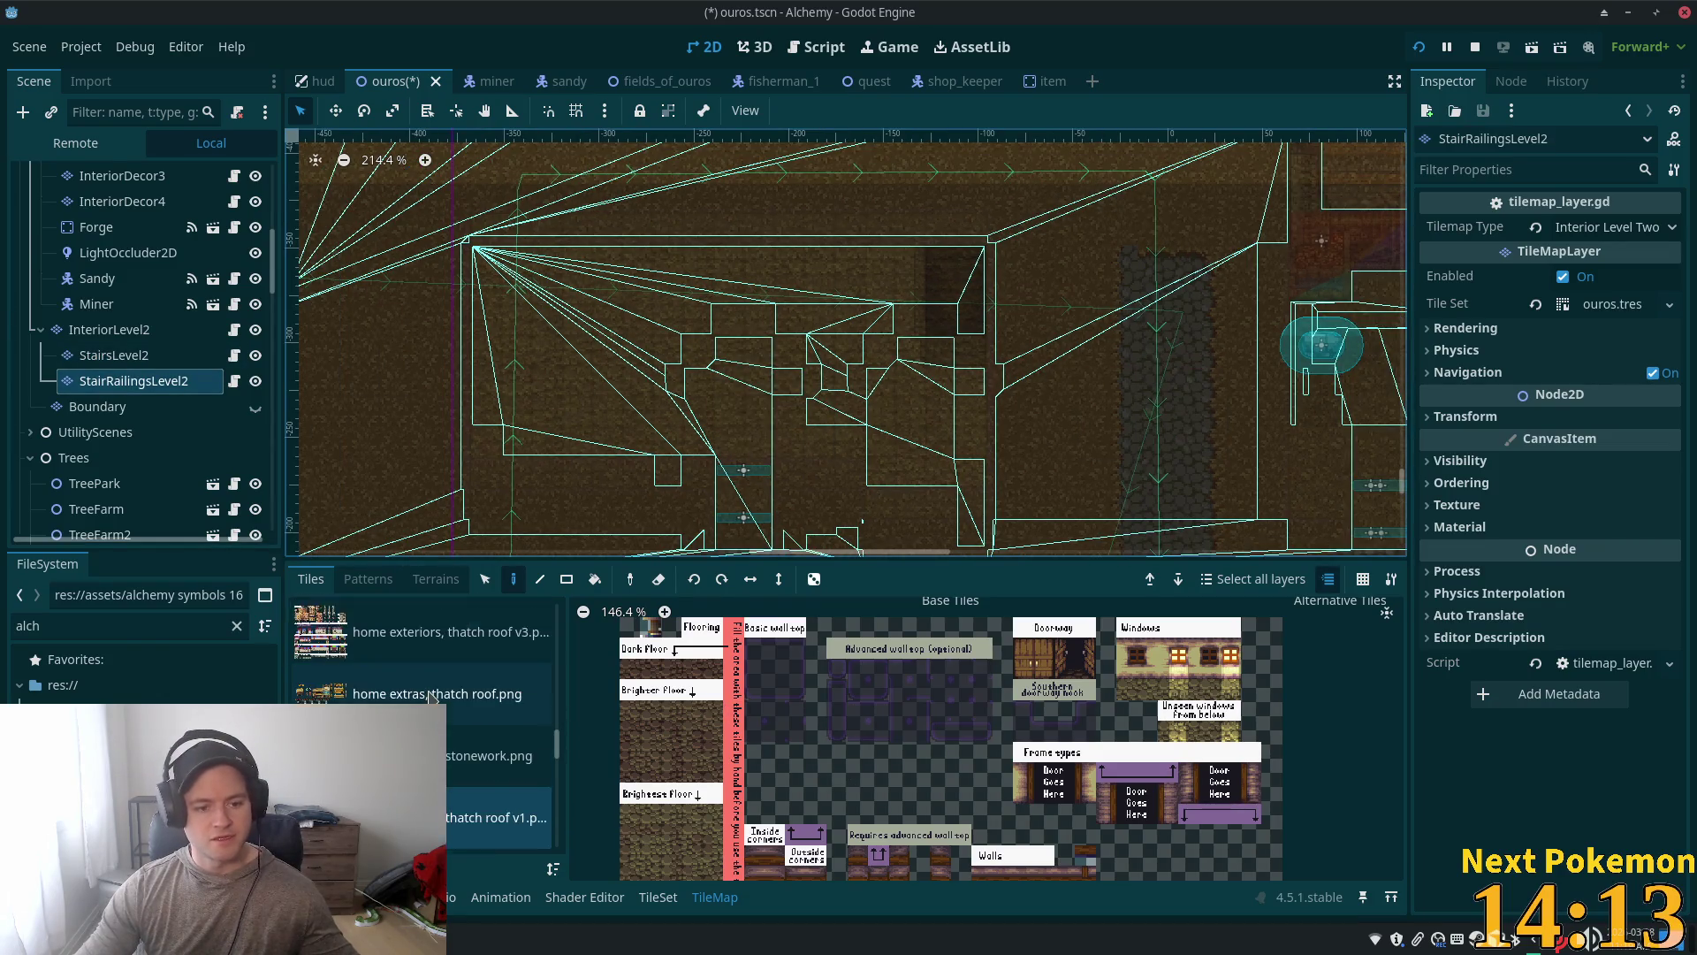
pyautogui.scroll(2, 502, 731)
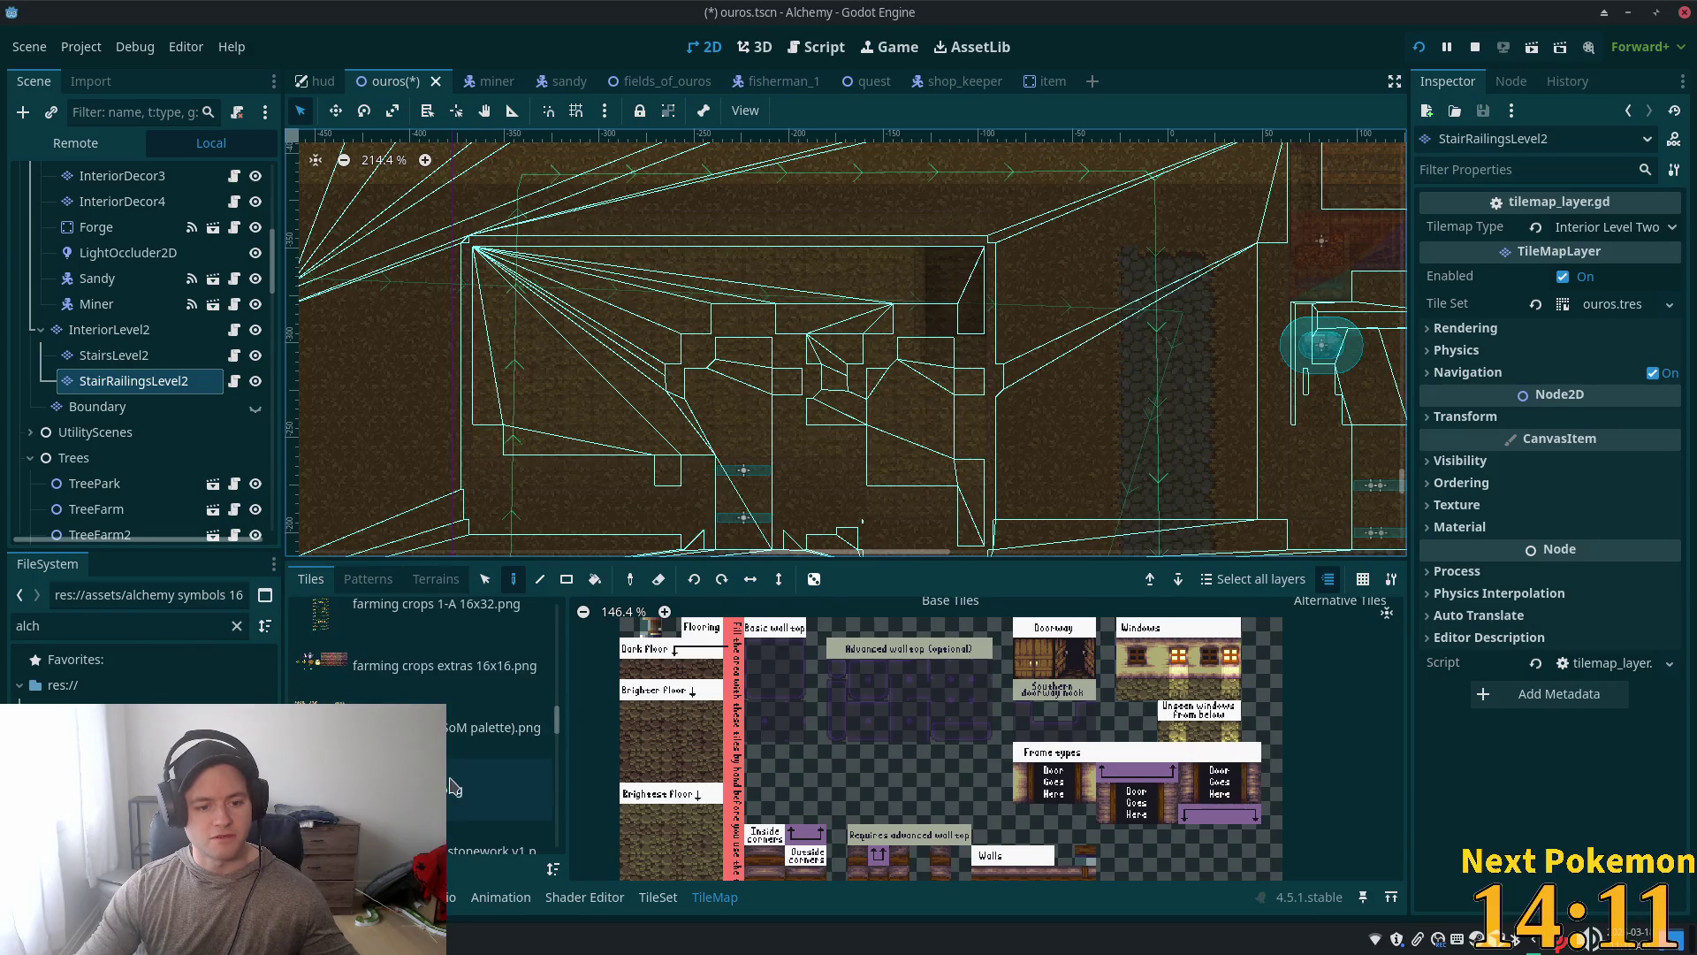
pyautogui.scroll(3, 453, 786)
pyautogui.moveTo(557, 708); pyautogui.dragTo(556, 616)
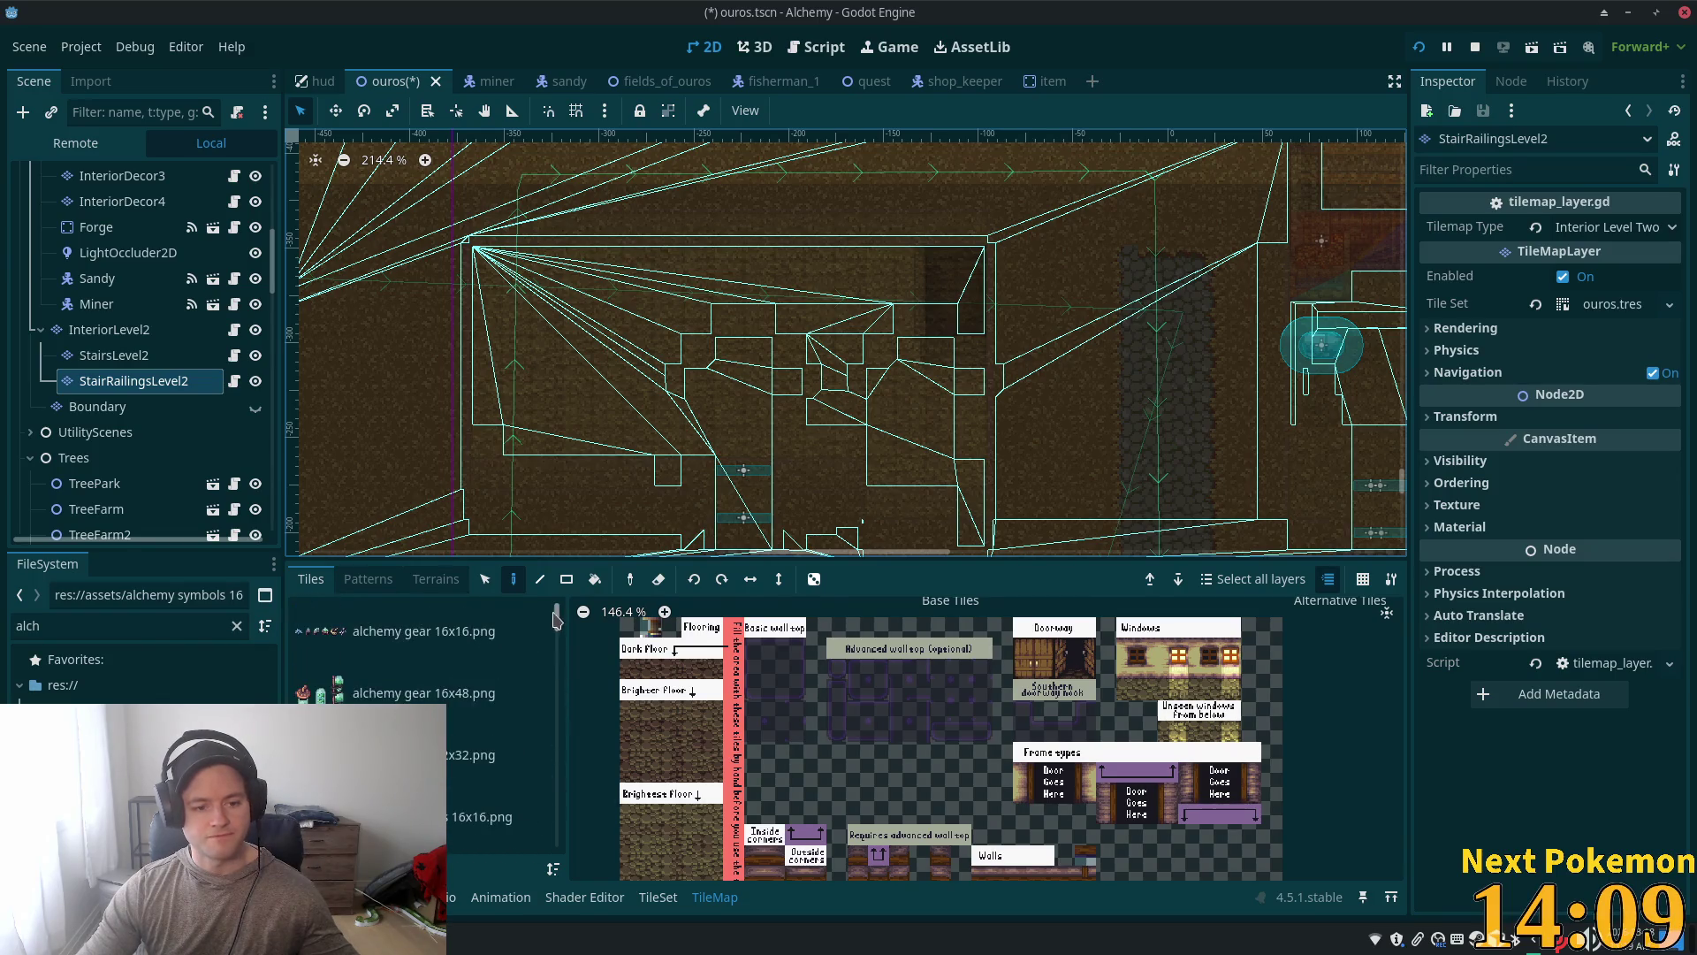
pyautogui.scroll(-3, 421, 724)
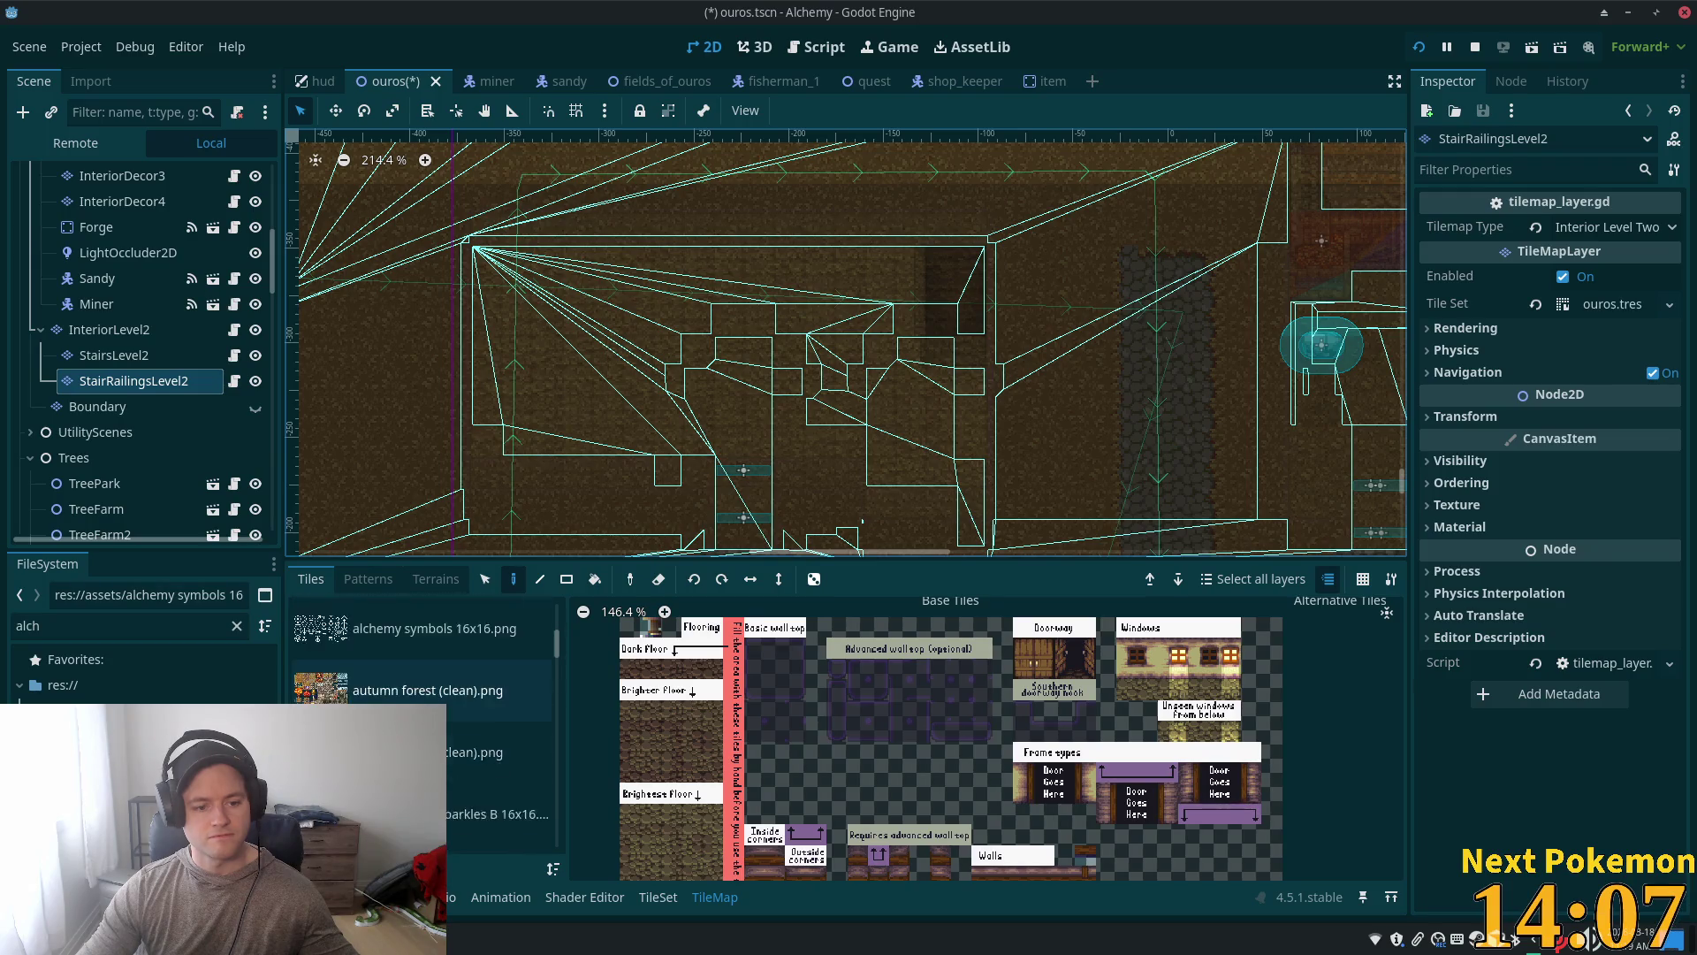
pyautogui.scroll(-3, 495, 733)
pyautogui.click(513, 756)
# Step: Drag-select a row of wooden railing tiles in stairs.png and run the game with F5
pyautogui.scroll(5, 898, 718)
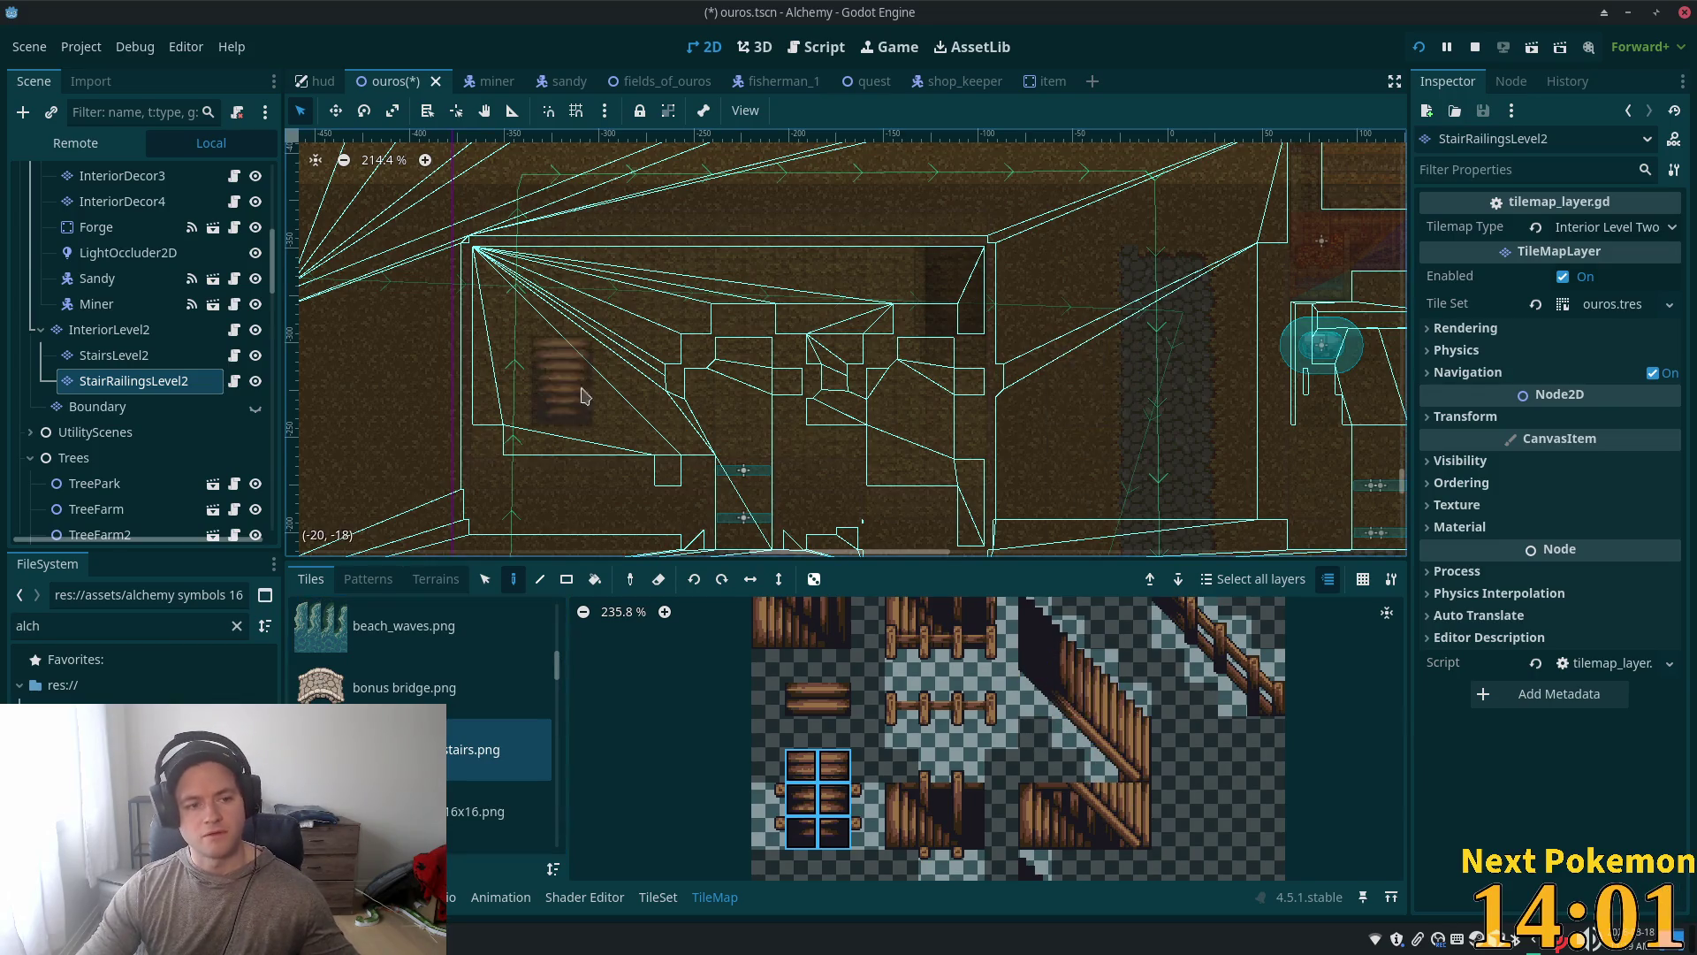
pyautogui.scroll(4, 1073, 393)
pyautogui.scroll(3, 1072, 393)
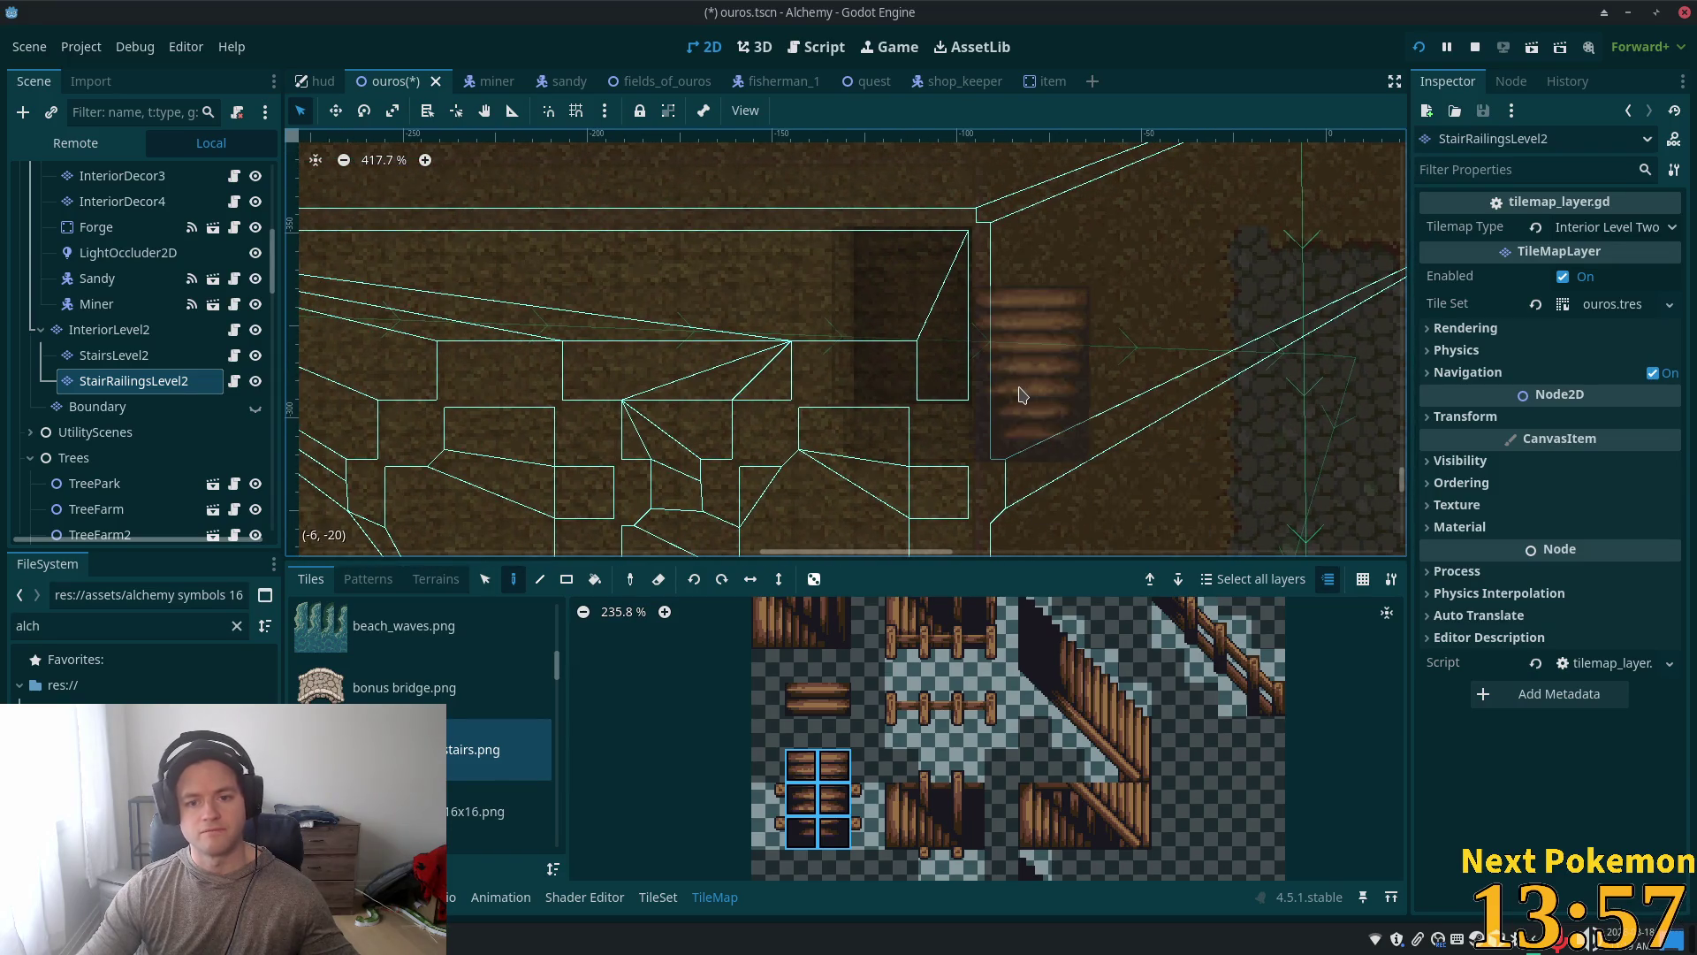
pyautogui.click(953, 391)
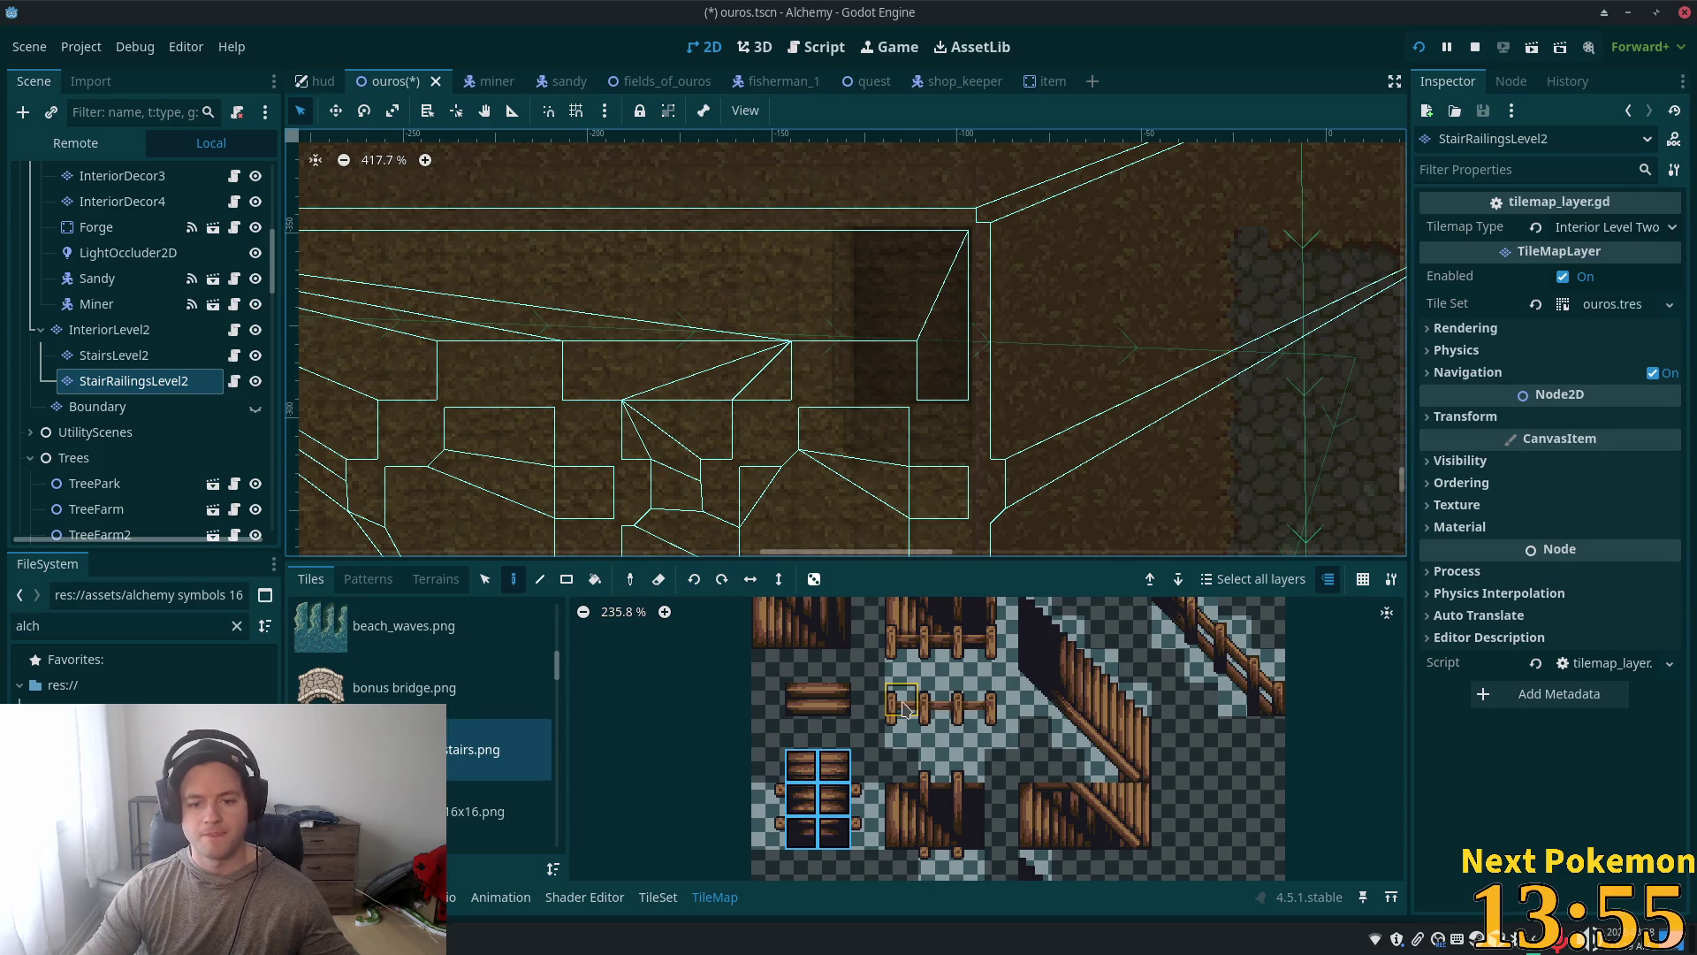
pyautogui.scroll(-3, 910, 707)
pyautogui.scroll(2, 1008, 707)
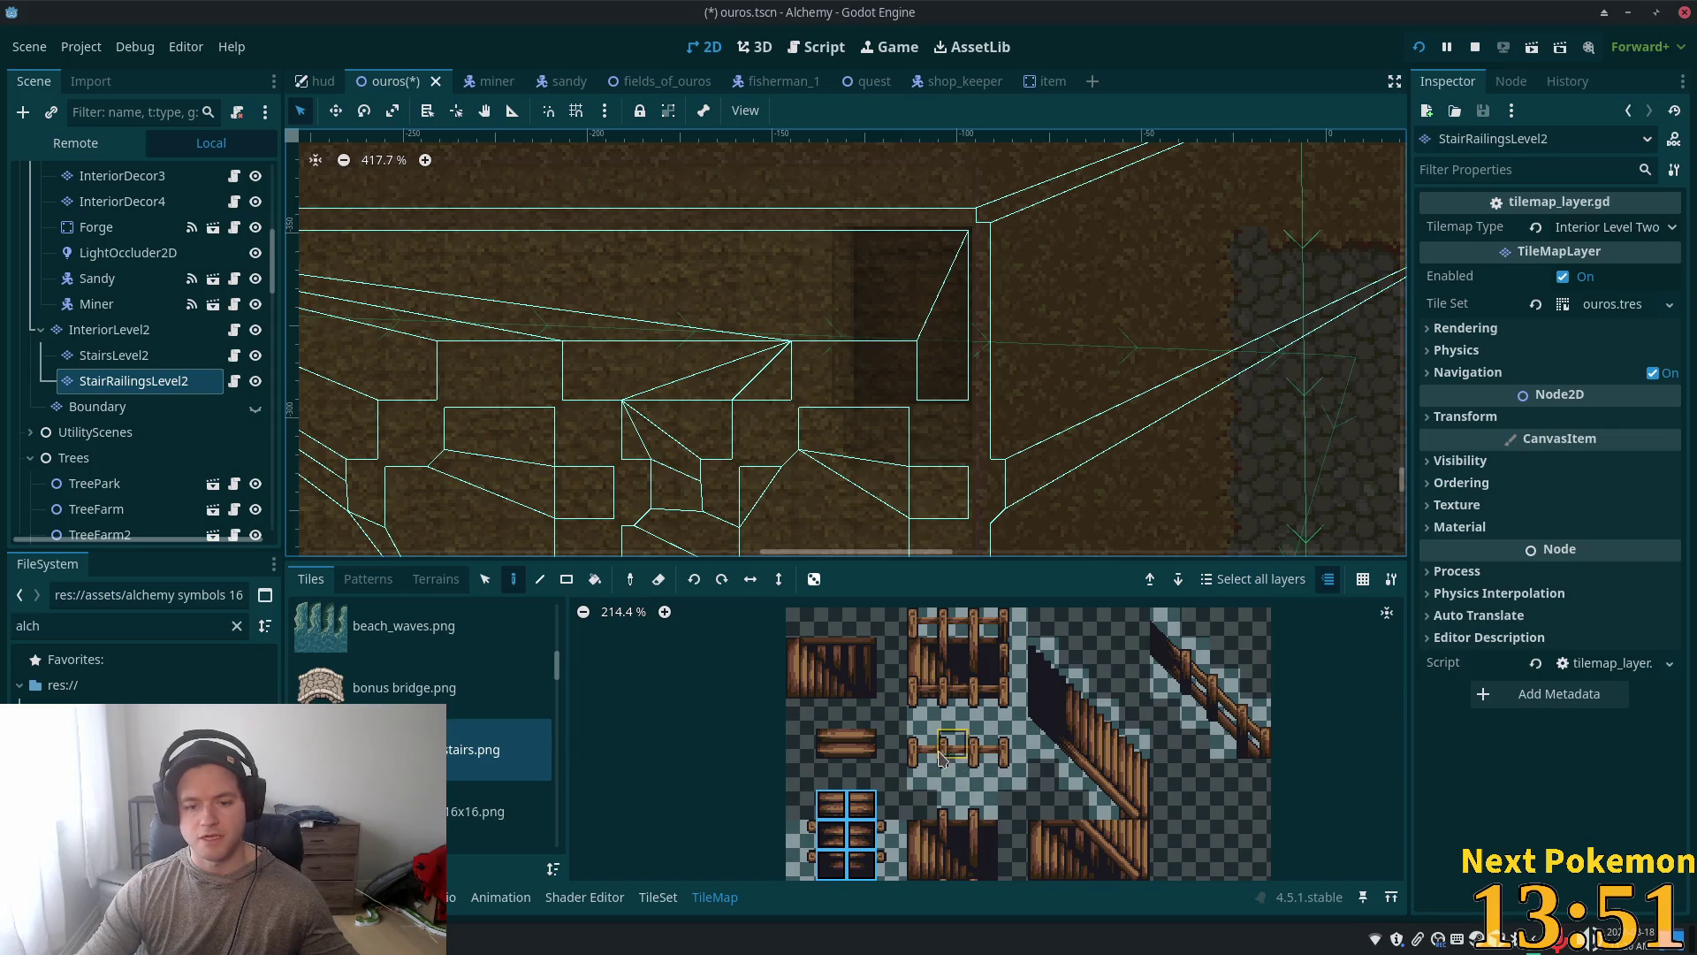
pyautogui.click(1002, 755)
pyautogui.moveTo(1000, 755); pyautogui.dragTo(936, 760)
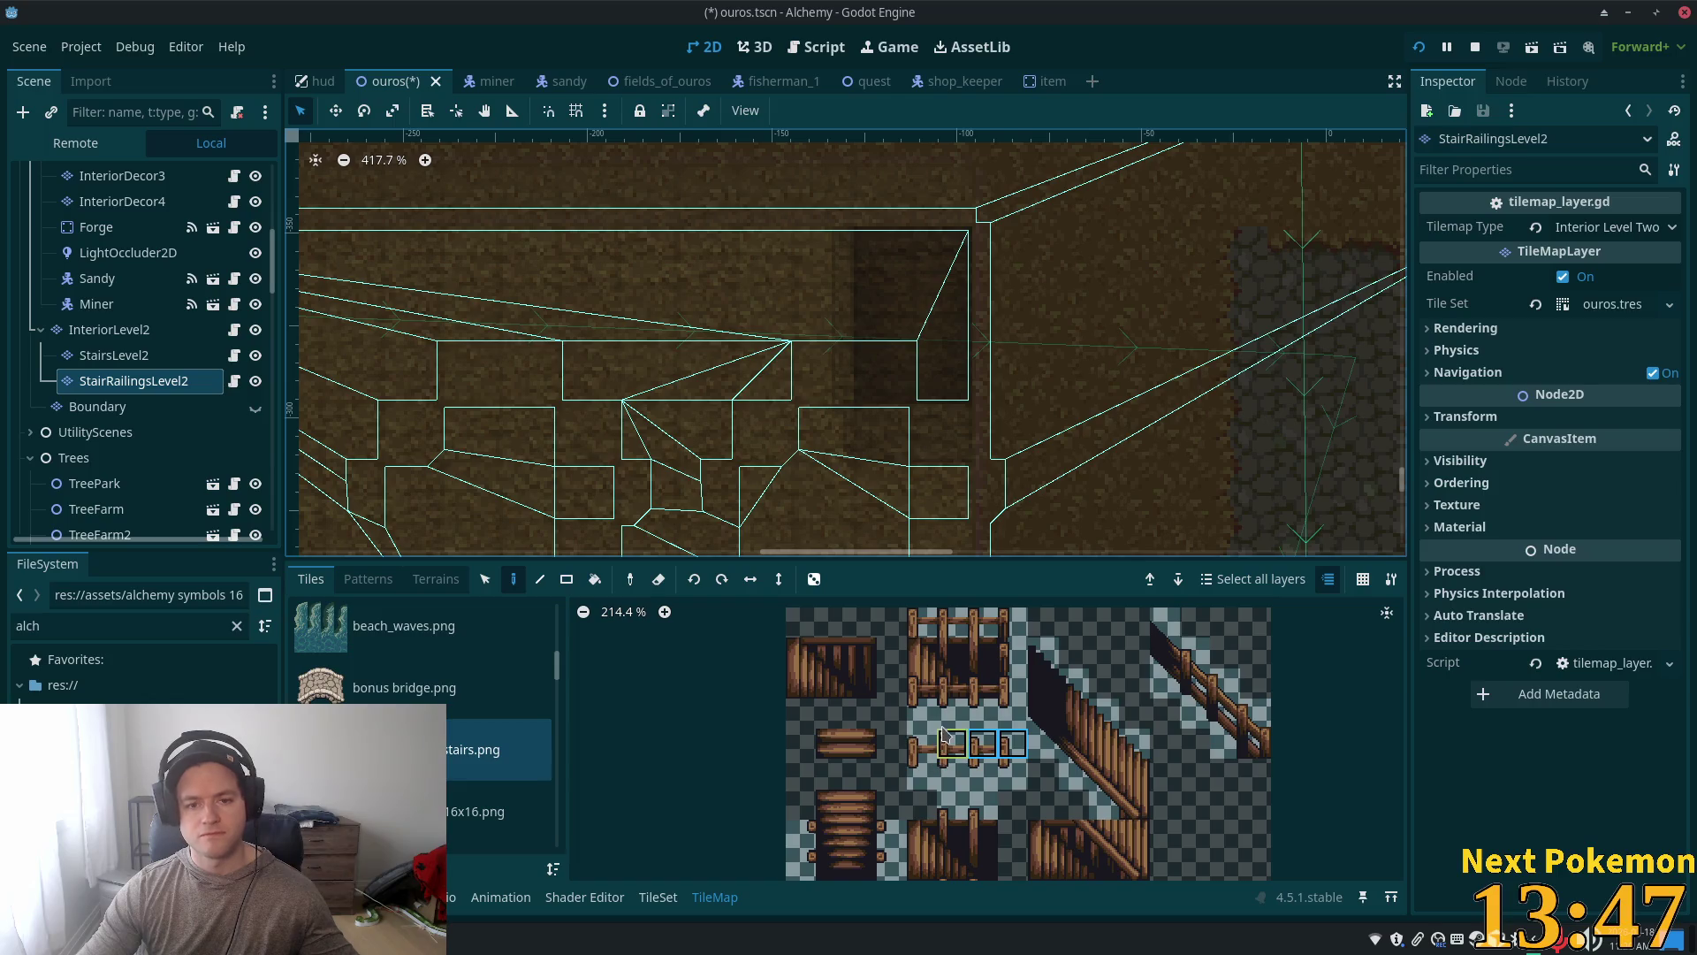
pyautogui.press('F5')
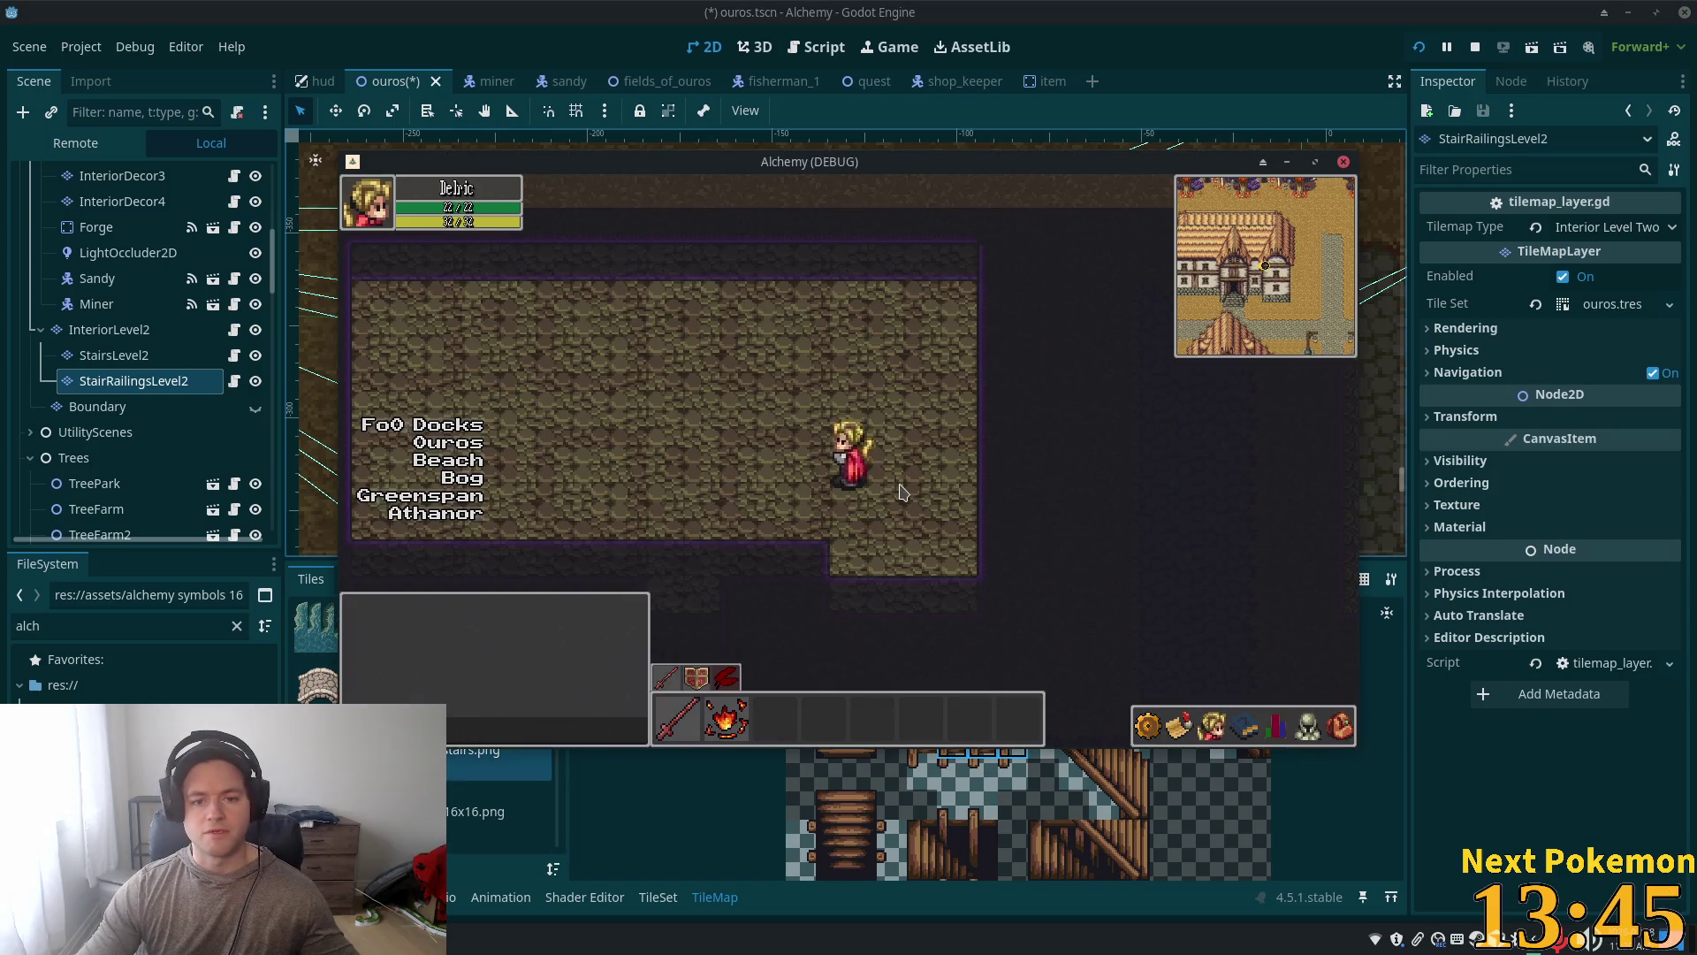
pyautogui.press('Left')
pyautogui.press('Down')
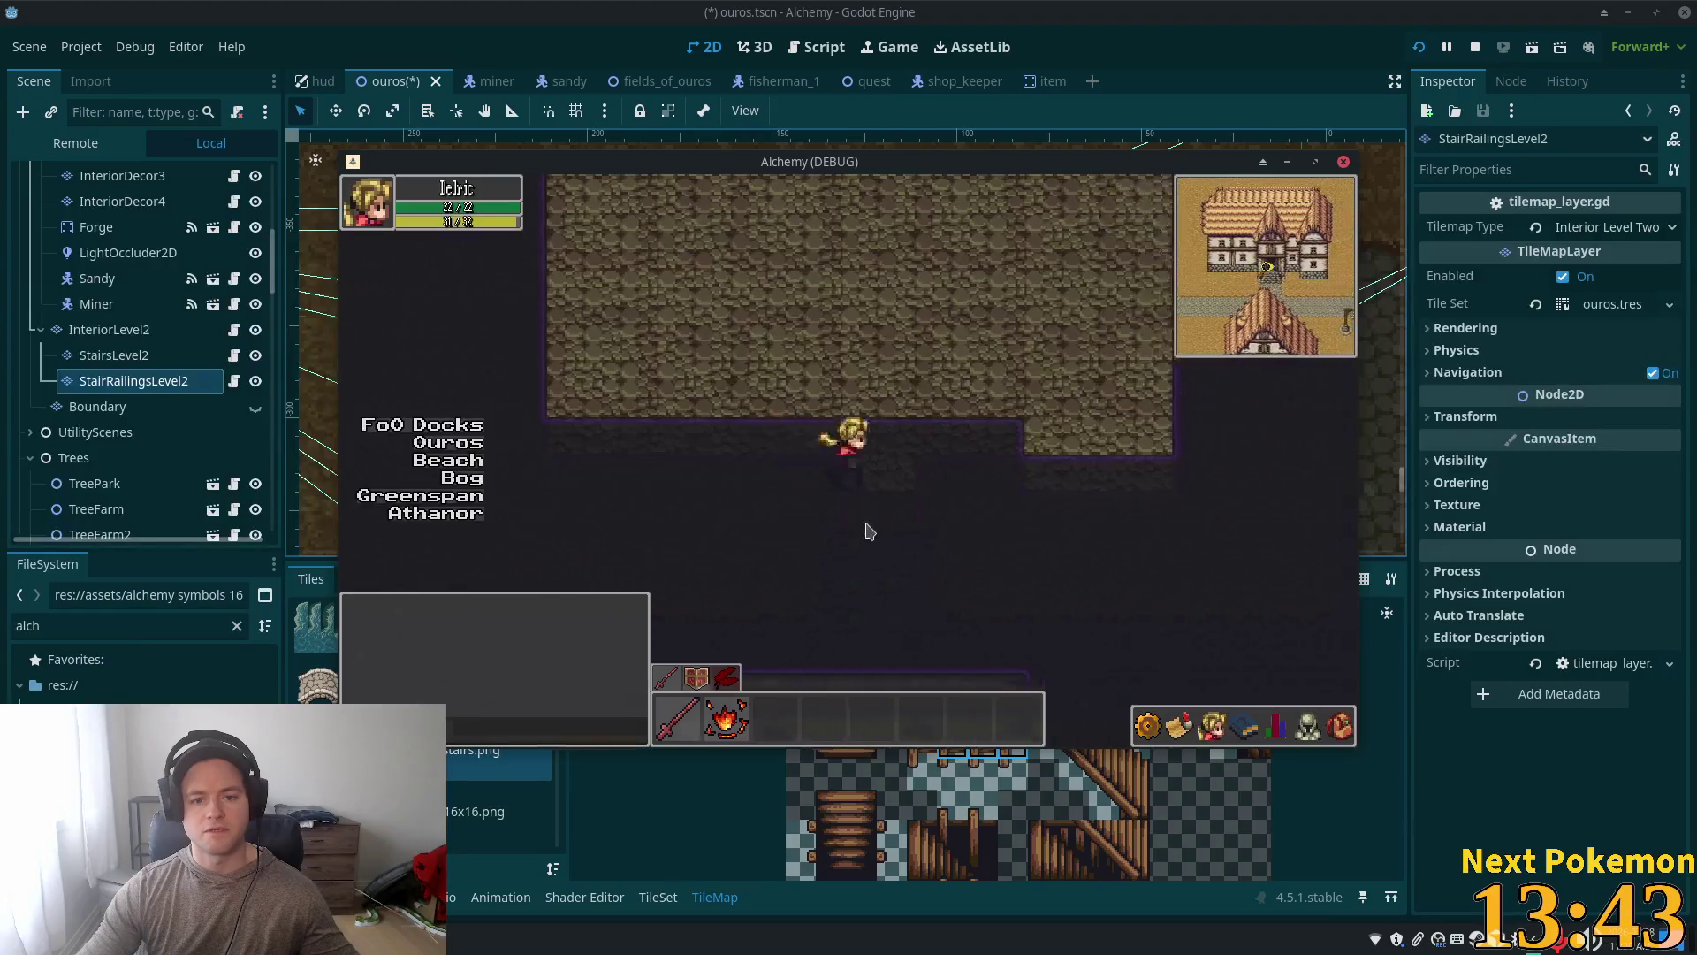
pyautogui.press('Down')
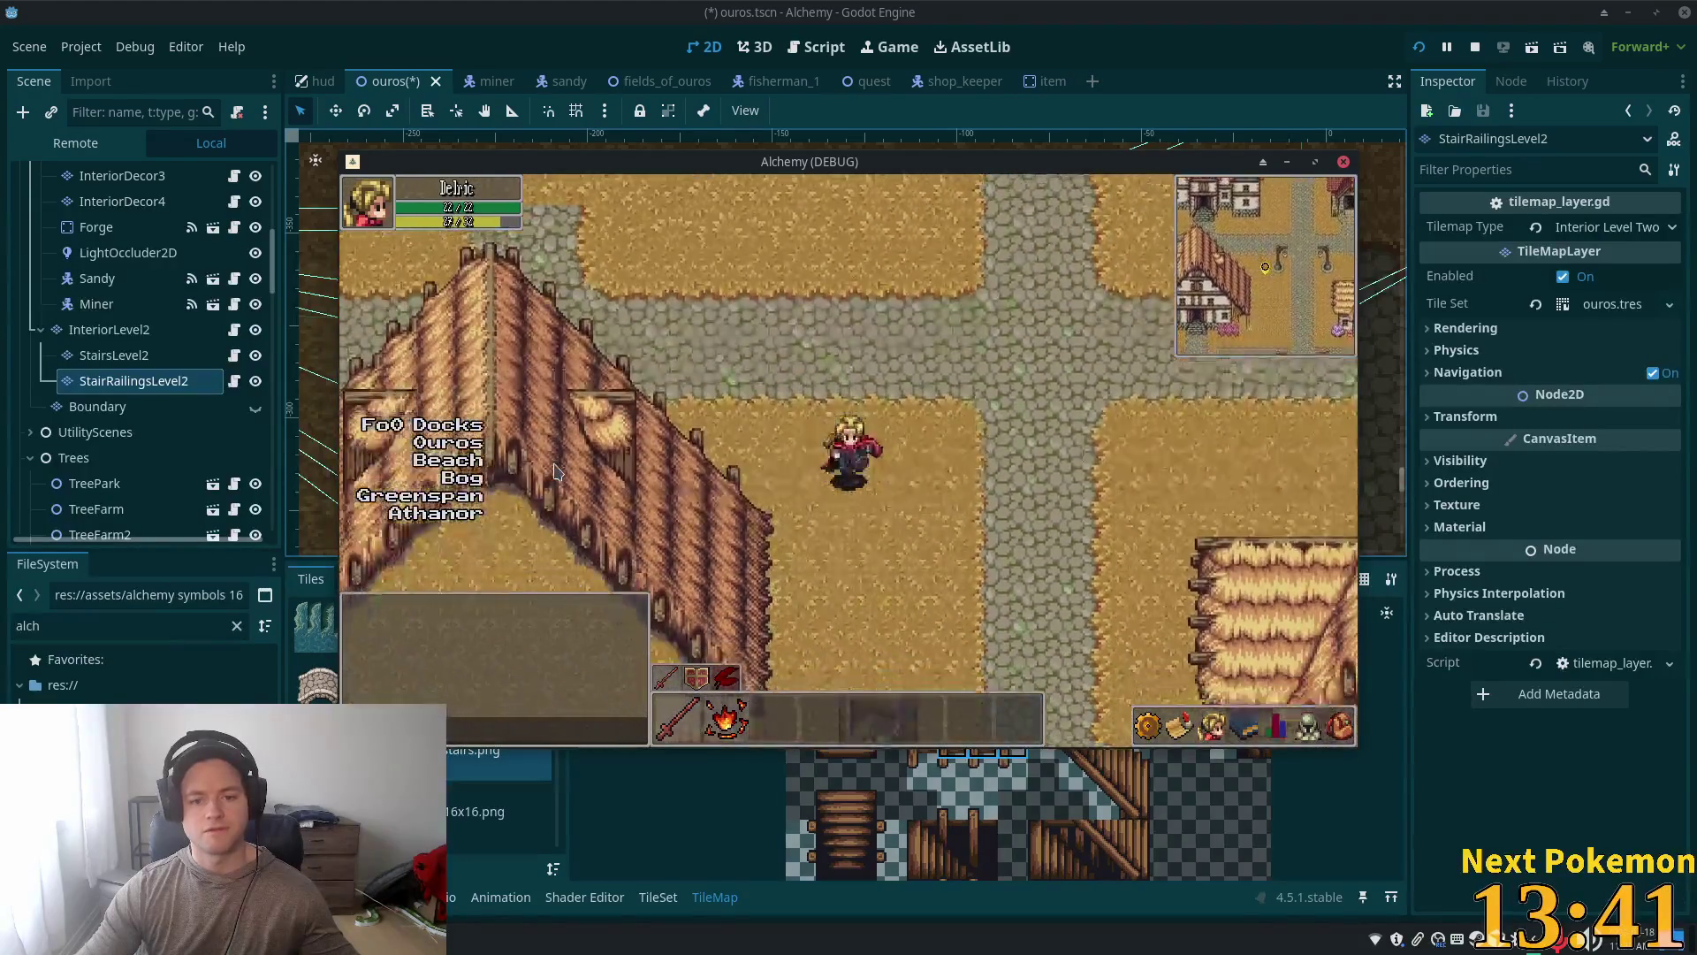
pyautogui.press('Up')
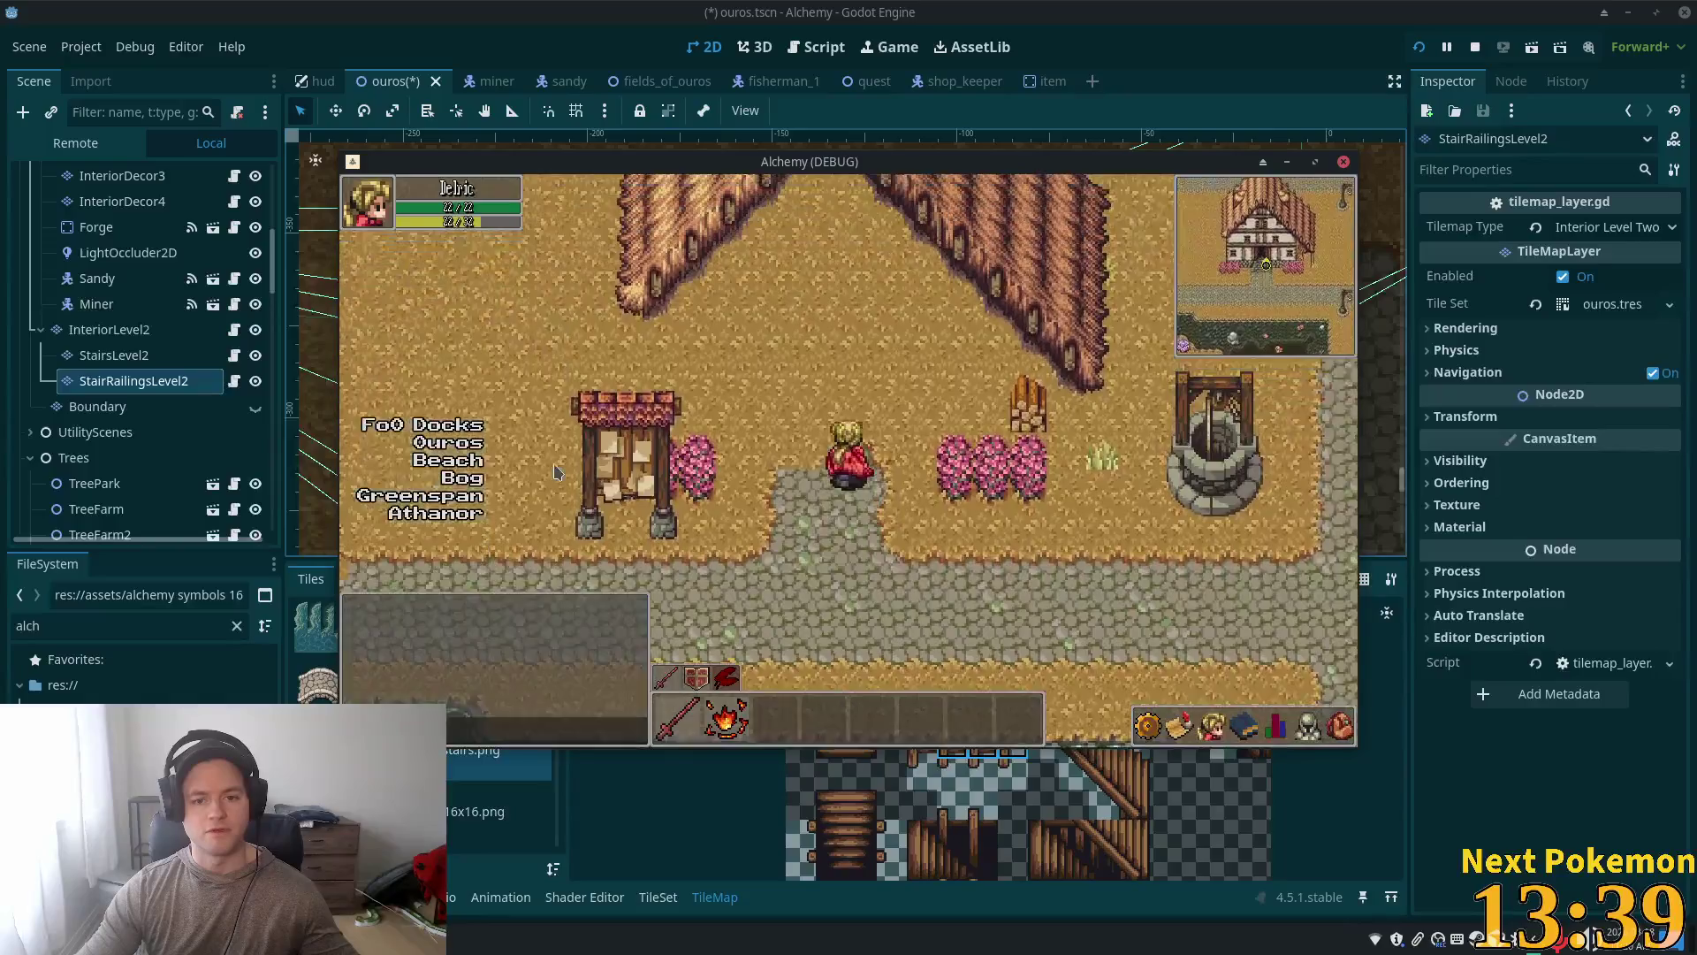
pyautogui.press('Left')
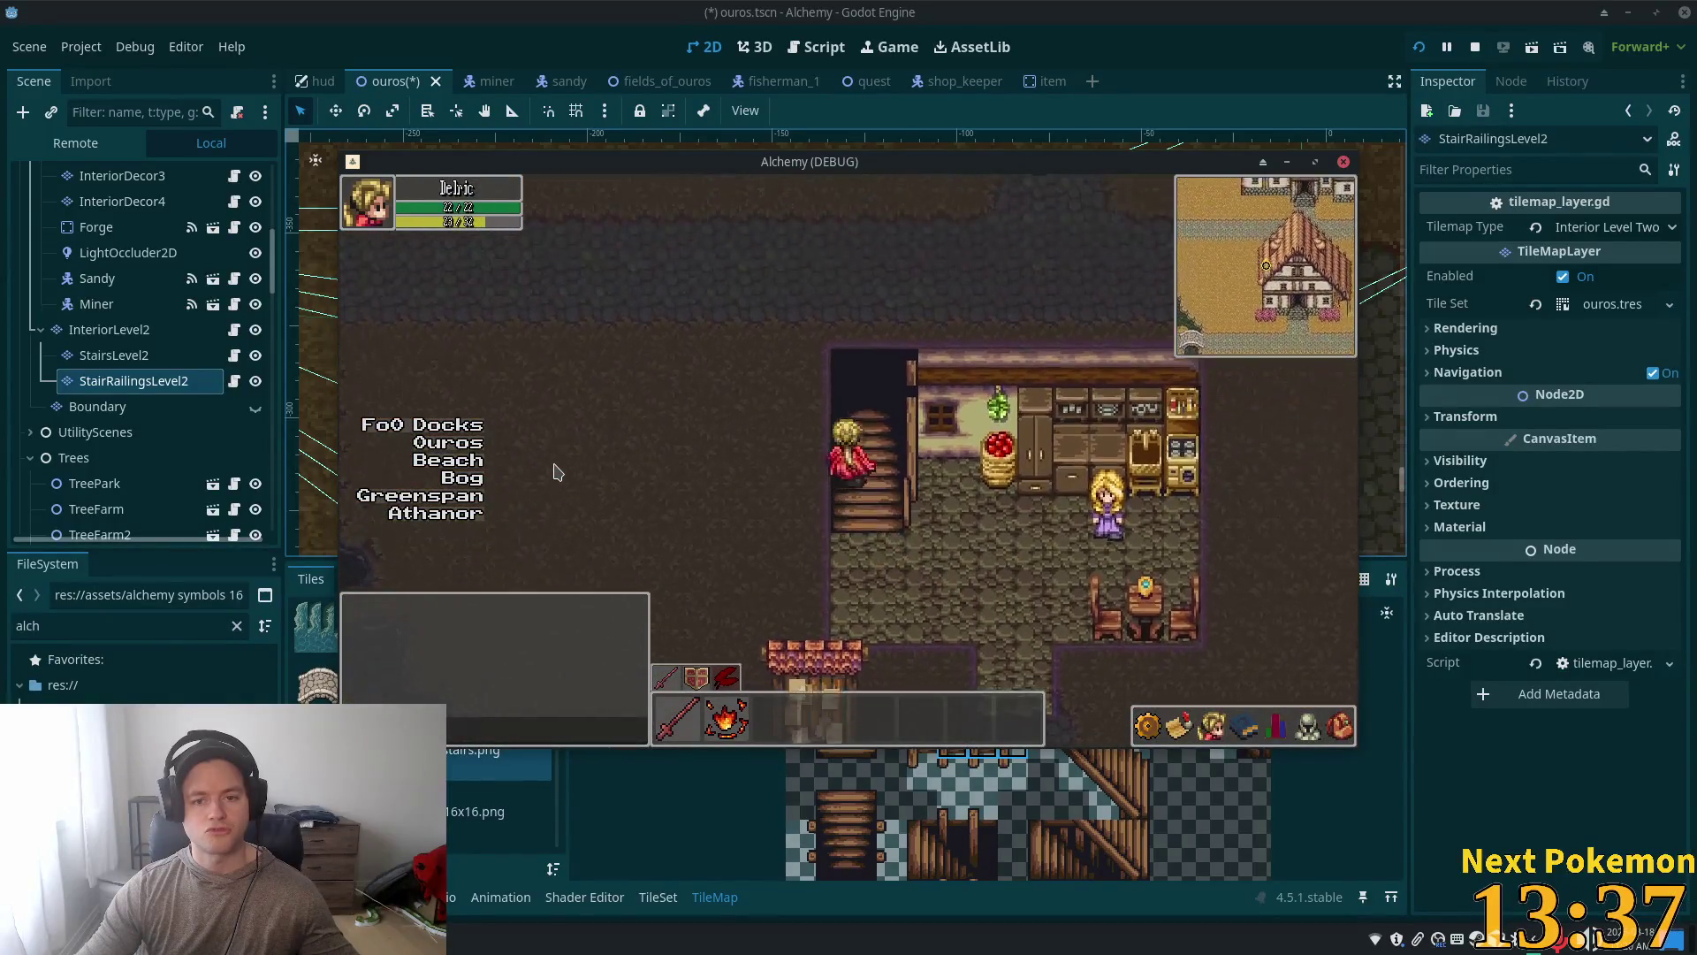
pyautogui.press('Up')
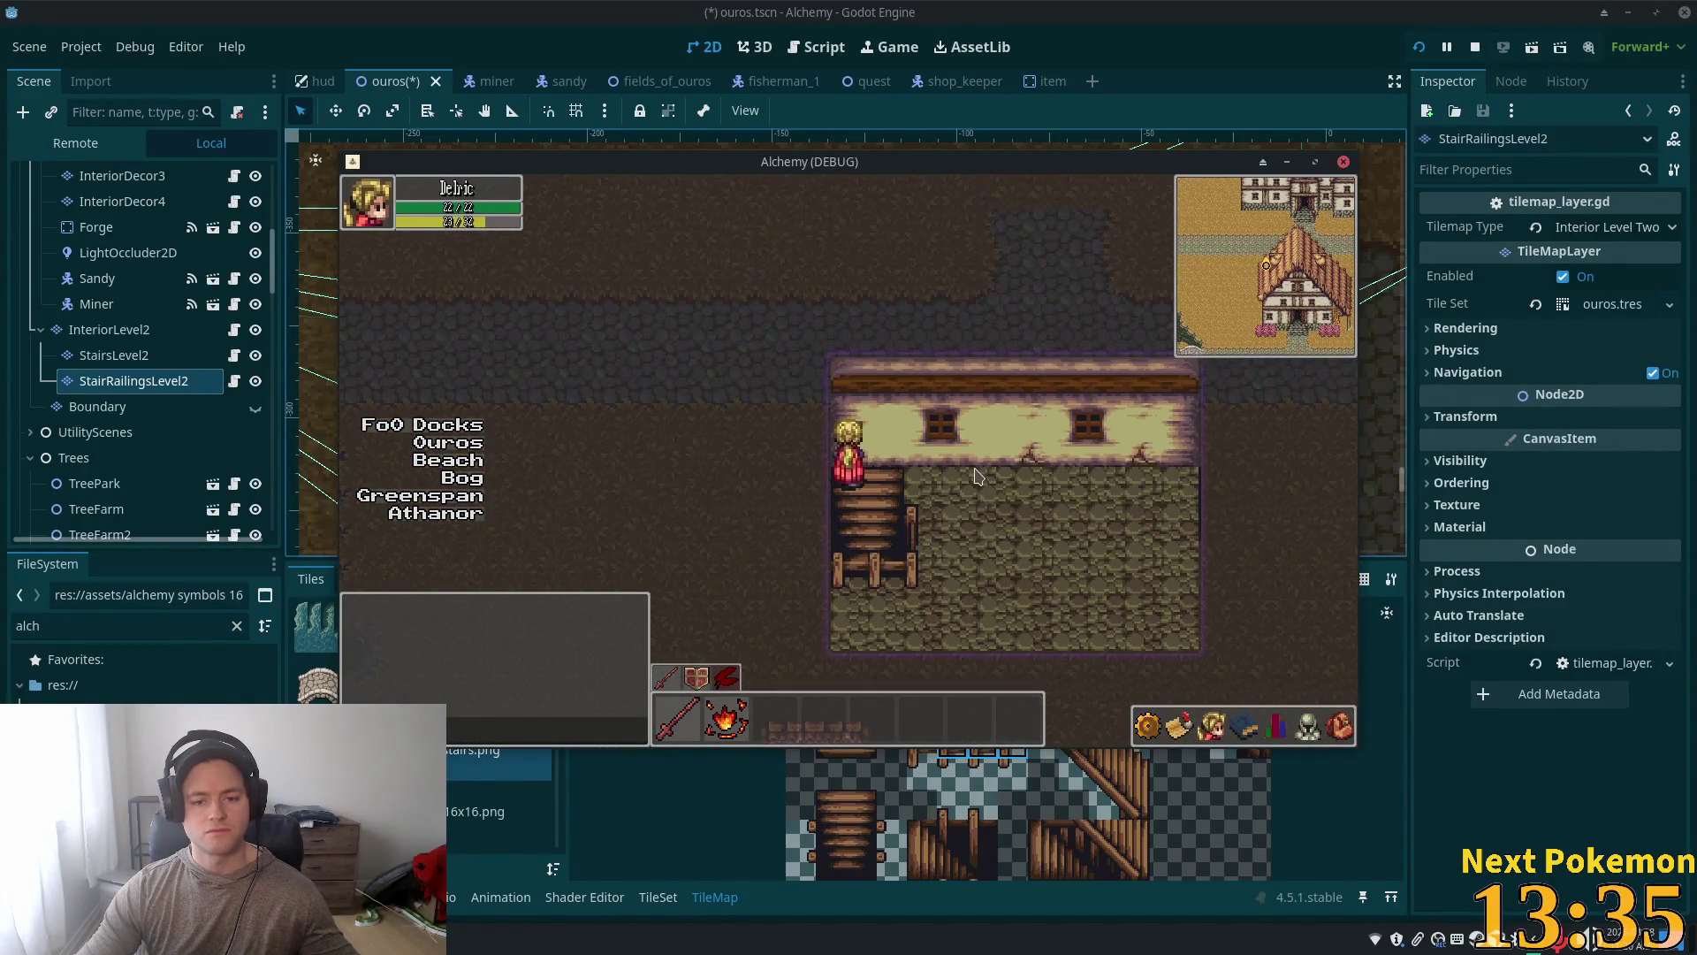
pyautogui.press('F8')
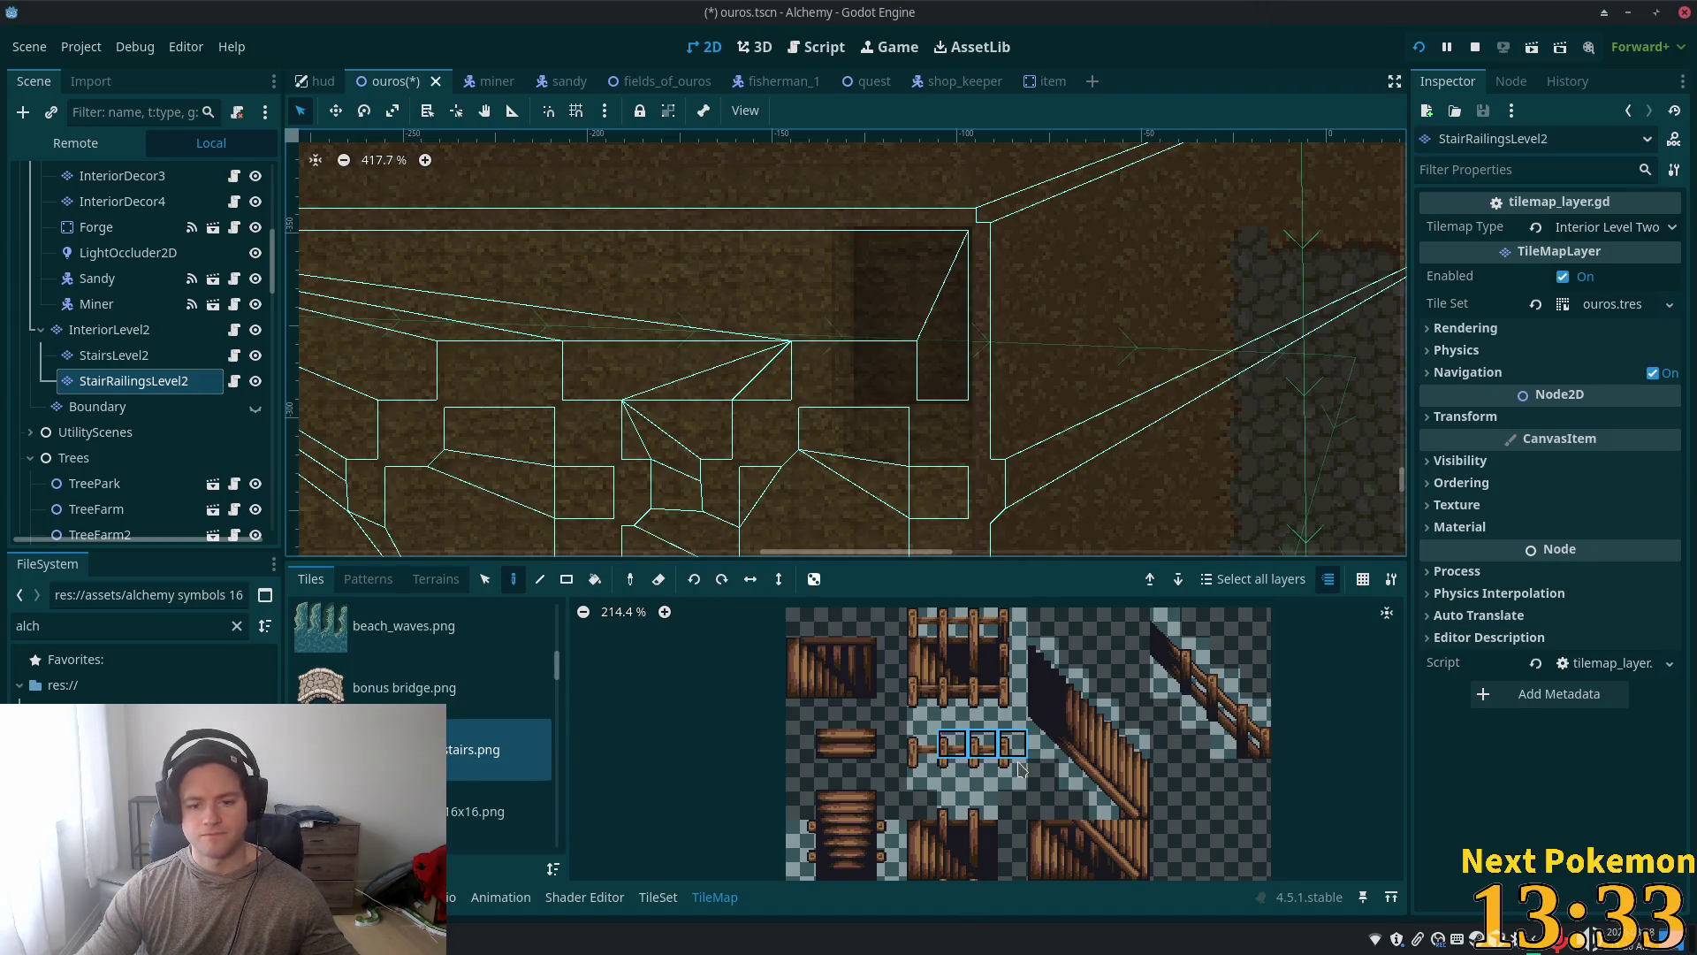
# Step: Select two vertically stacked railing tiles in the stairs tileset atlas
pyautogui.click(950, 750)
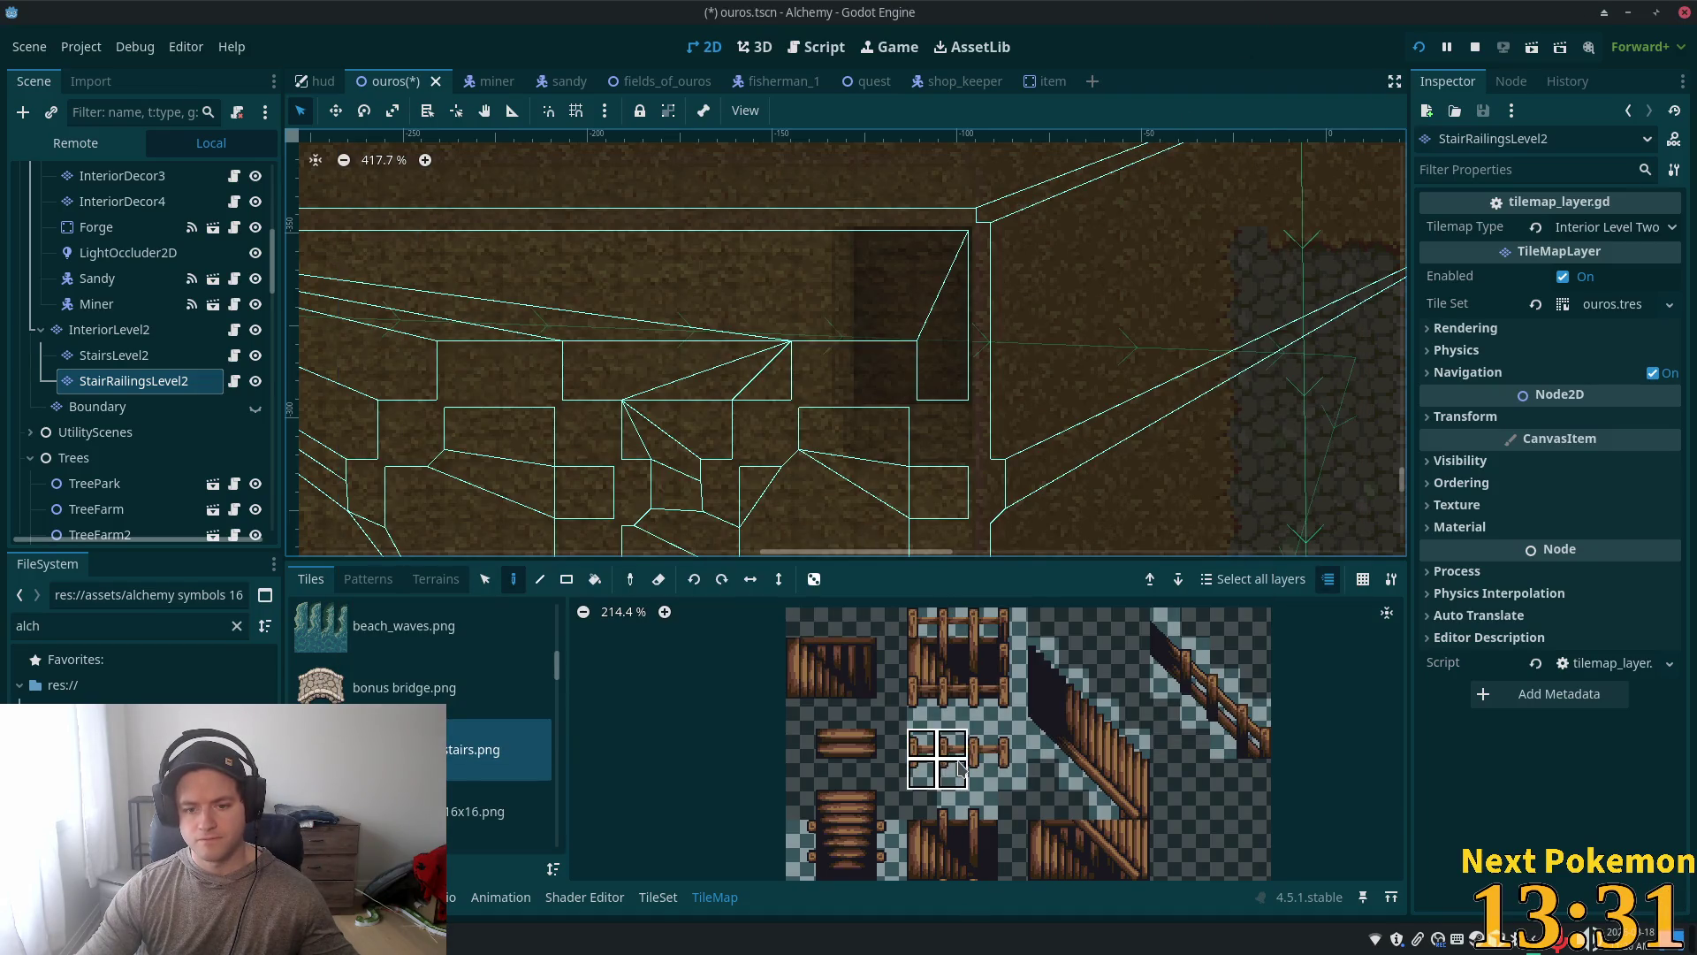
pyautogui.moveTo(961, 767); pyautogui.dragTo(952, 758)
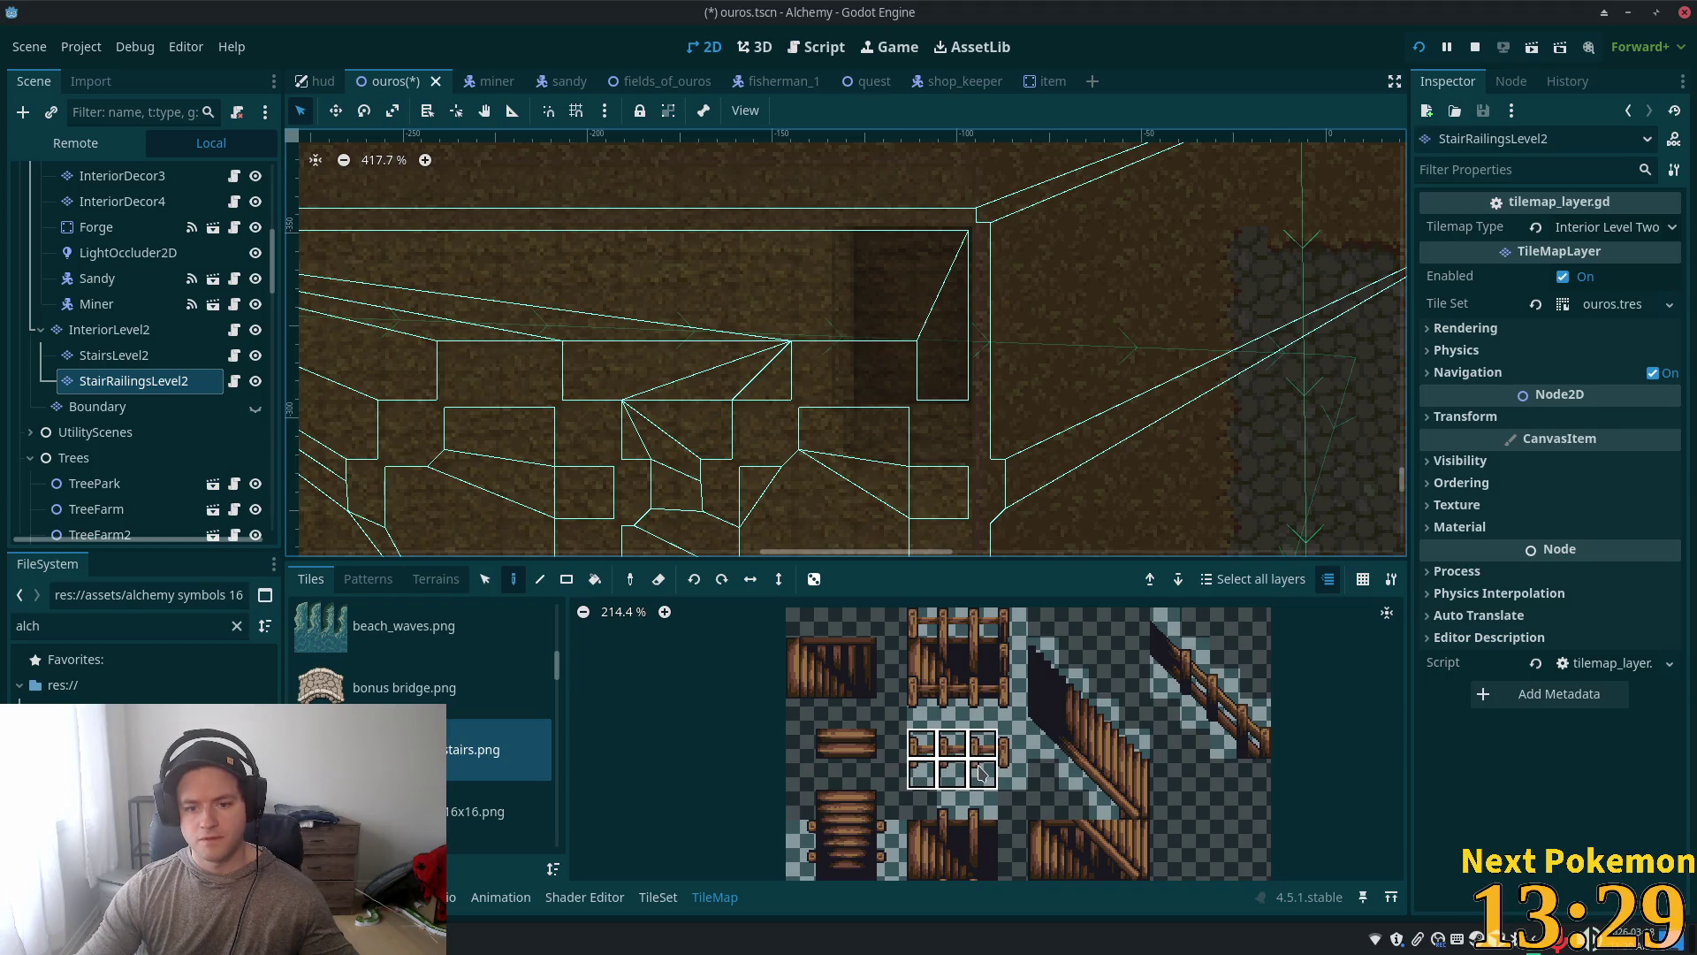
pyautogui.moveTo(981, 773); pyautogui.dragTo(981, 774)
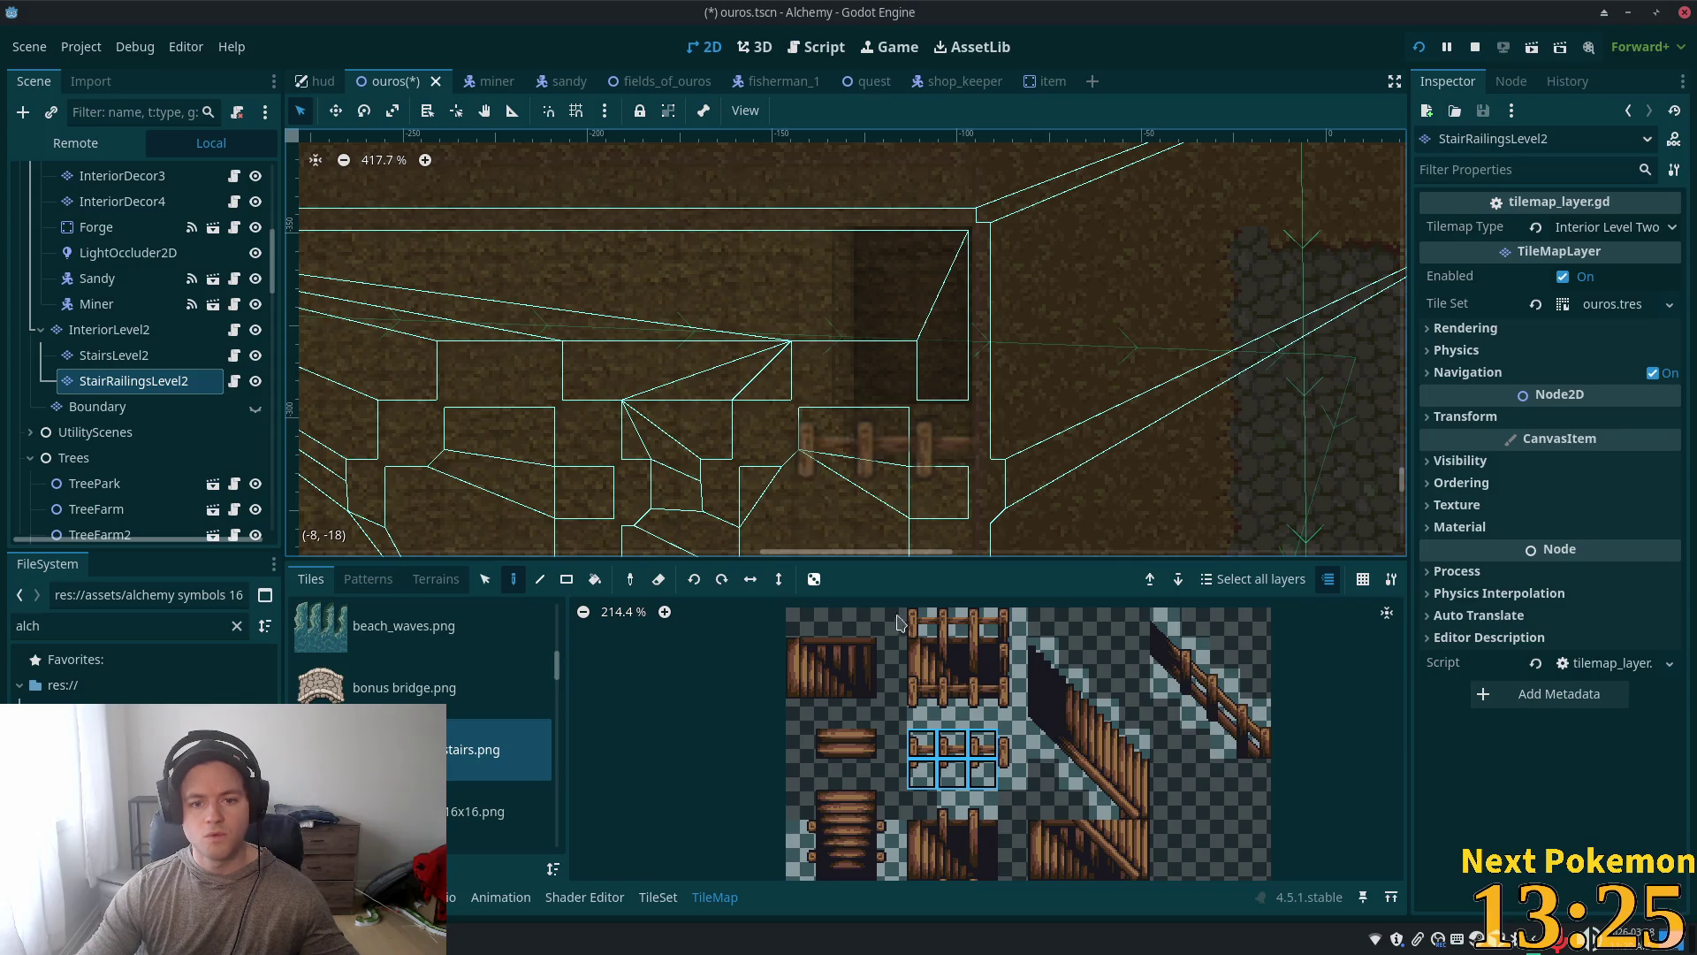
pyautogui.moveTo(922, 744); pyautogui.dragTo(955, 778)
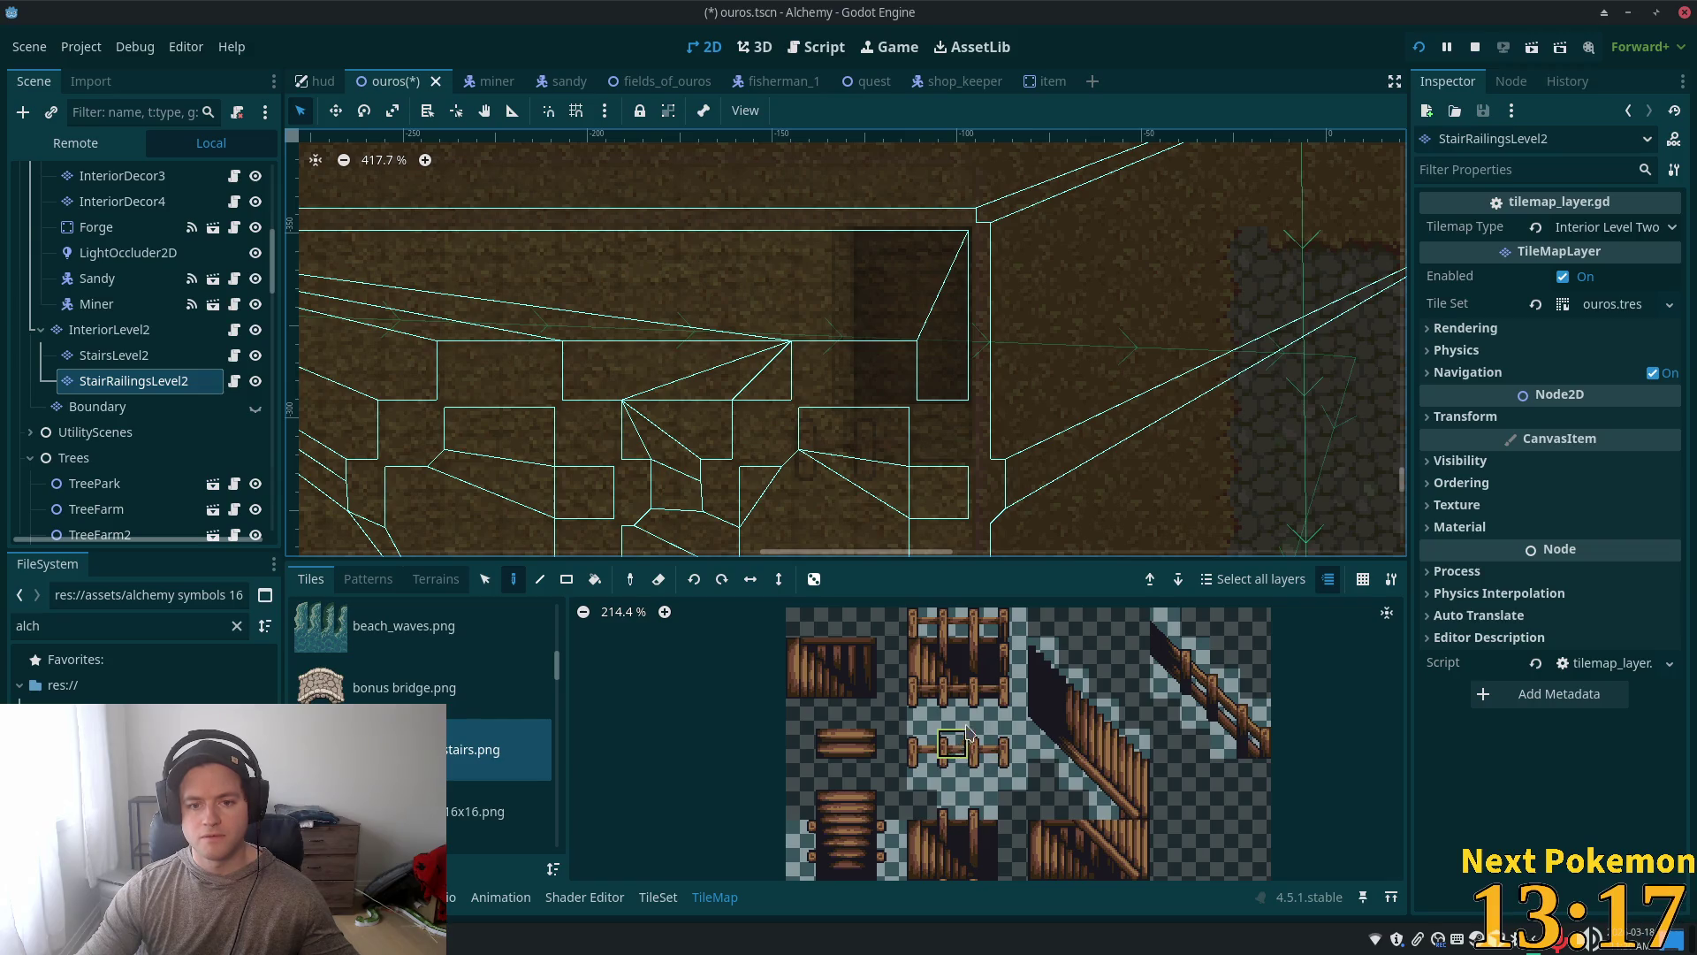
pyautogui.click(964, 734)
pyautogui.moveTo(977, 756); pyautogui.dragTo(978, 773)
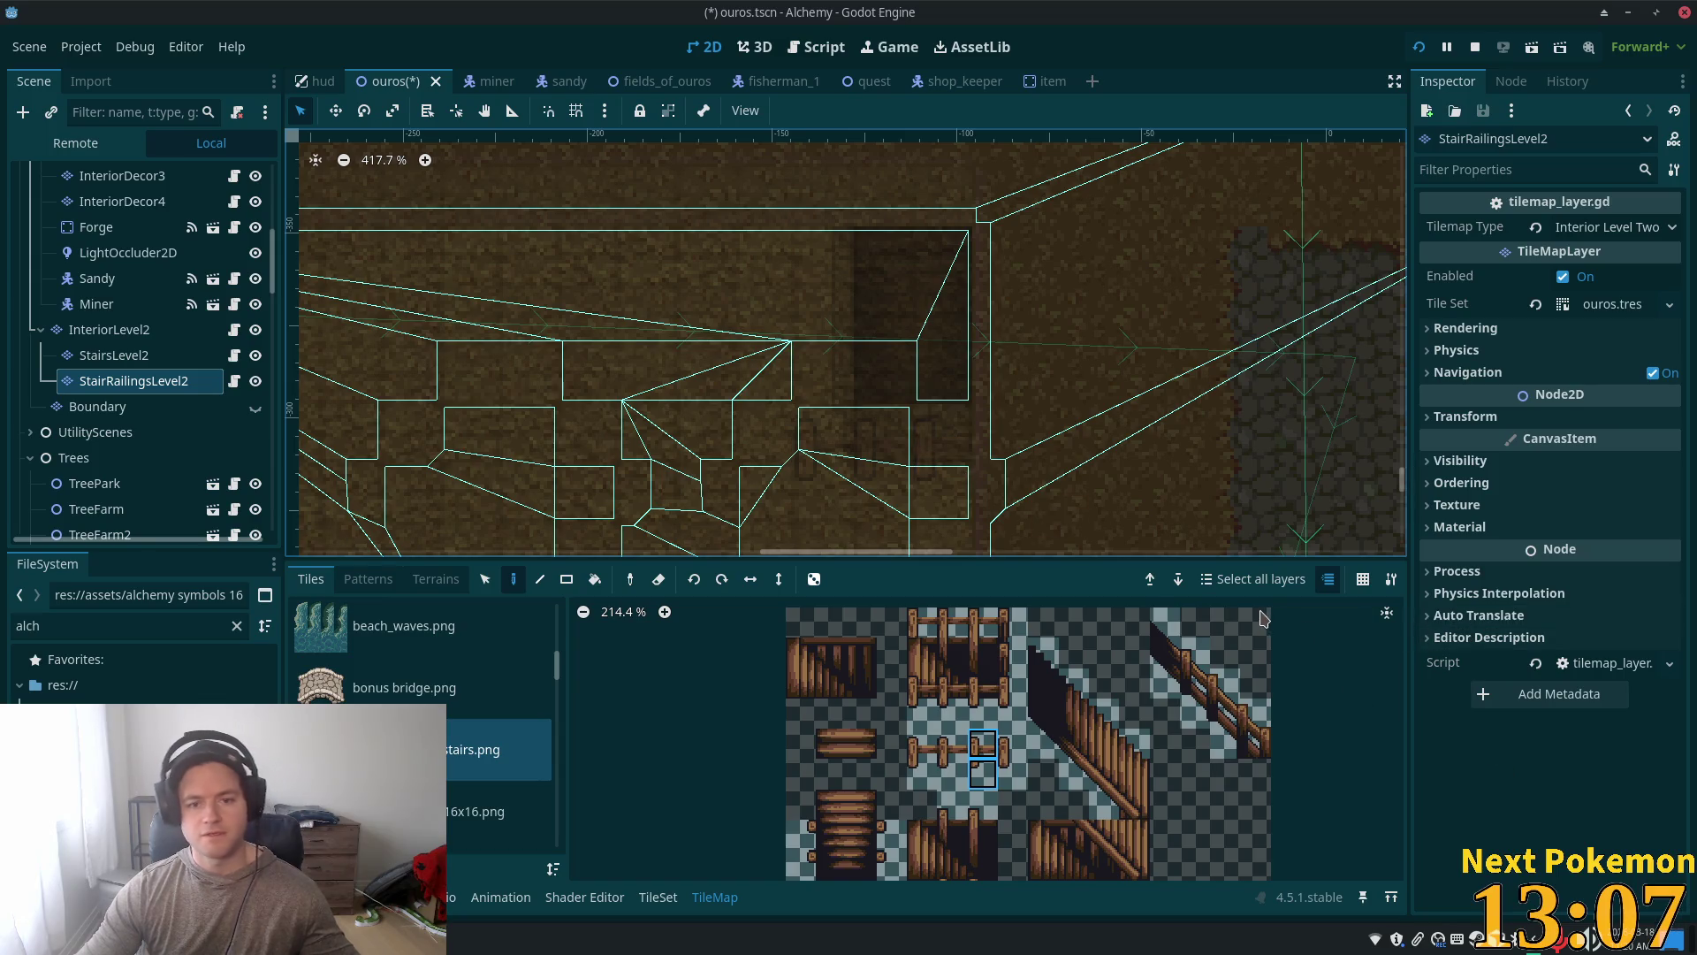
pyautogui.click(1013, 654)
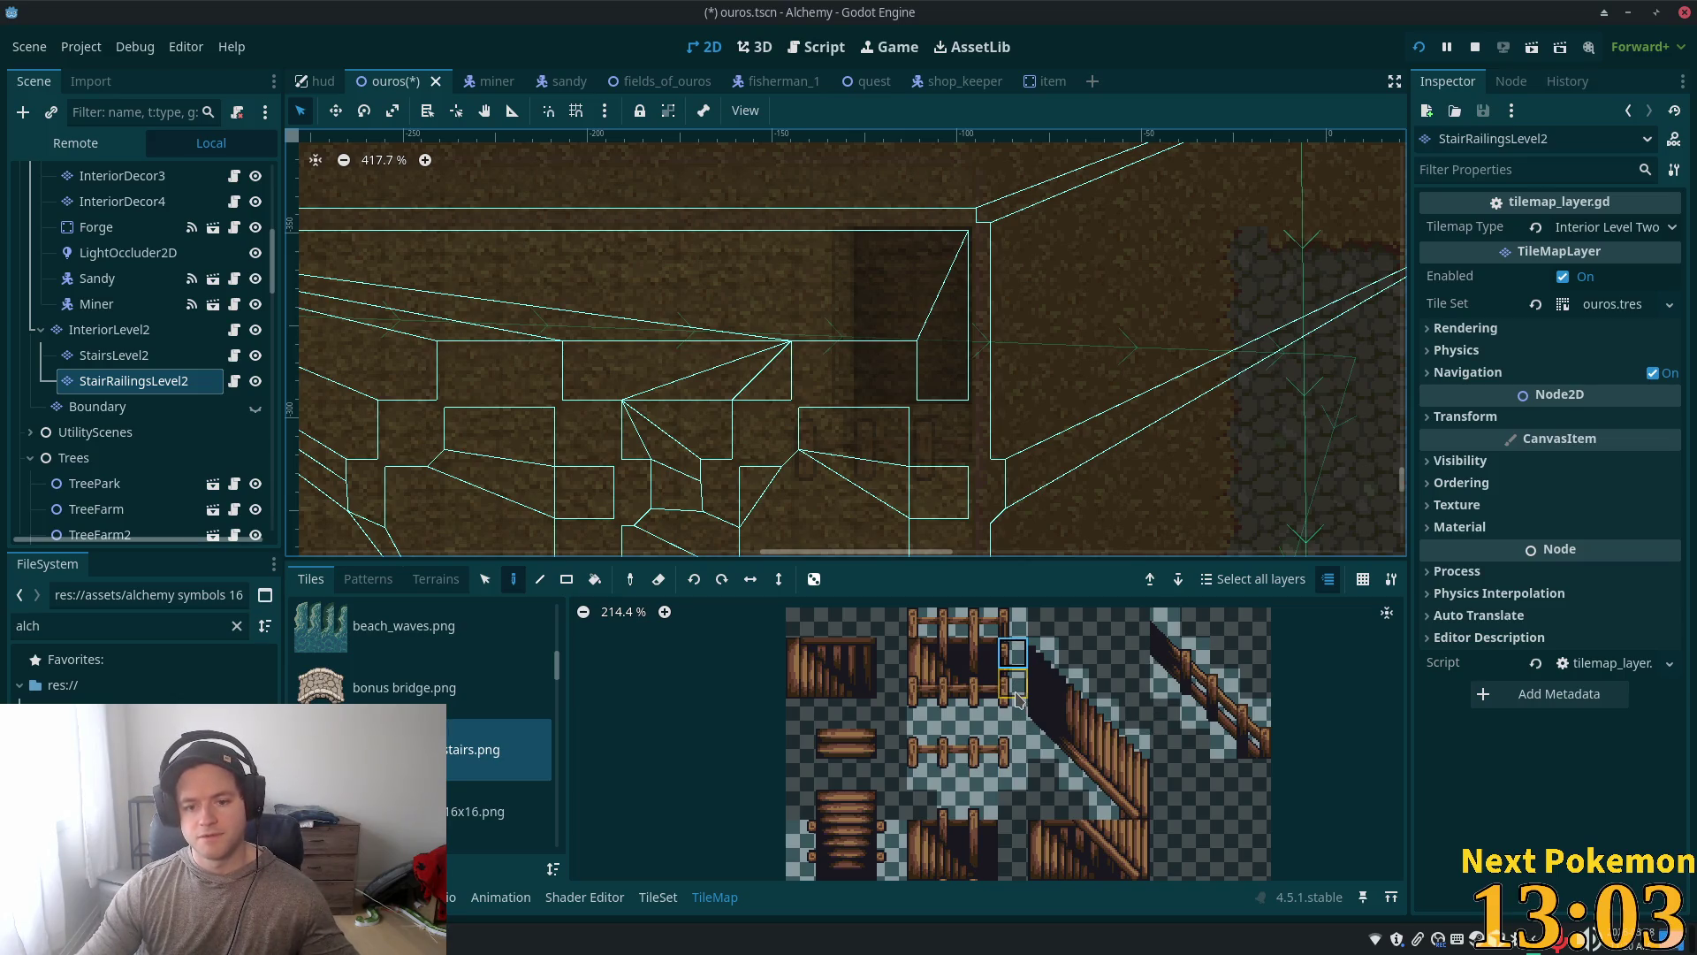
pyautogui.moveTo(1006, 629); pyautogui.dragTo(1012, 658)
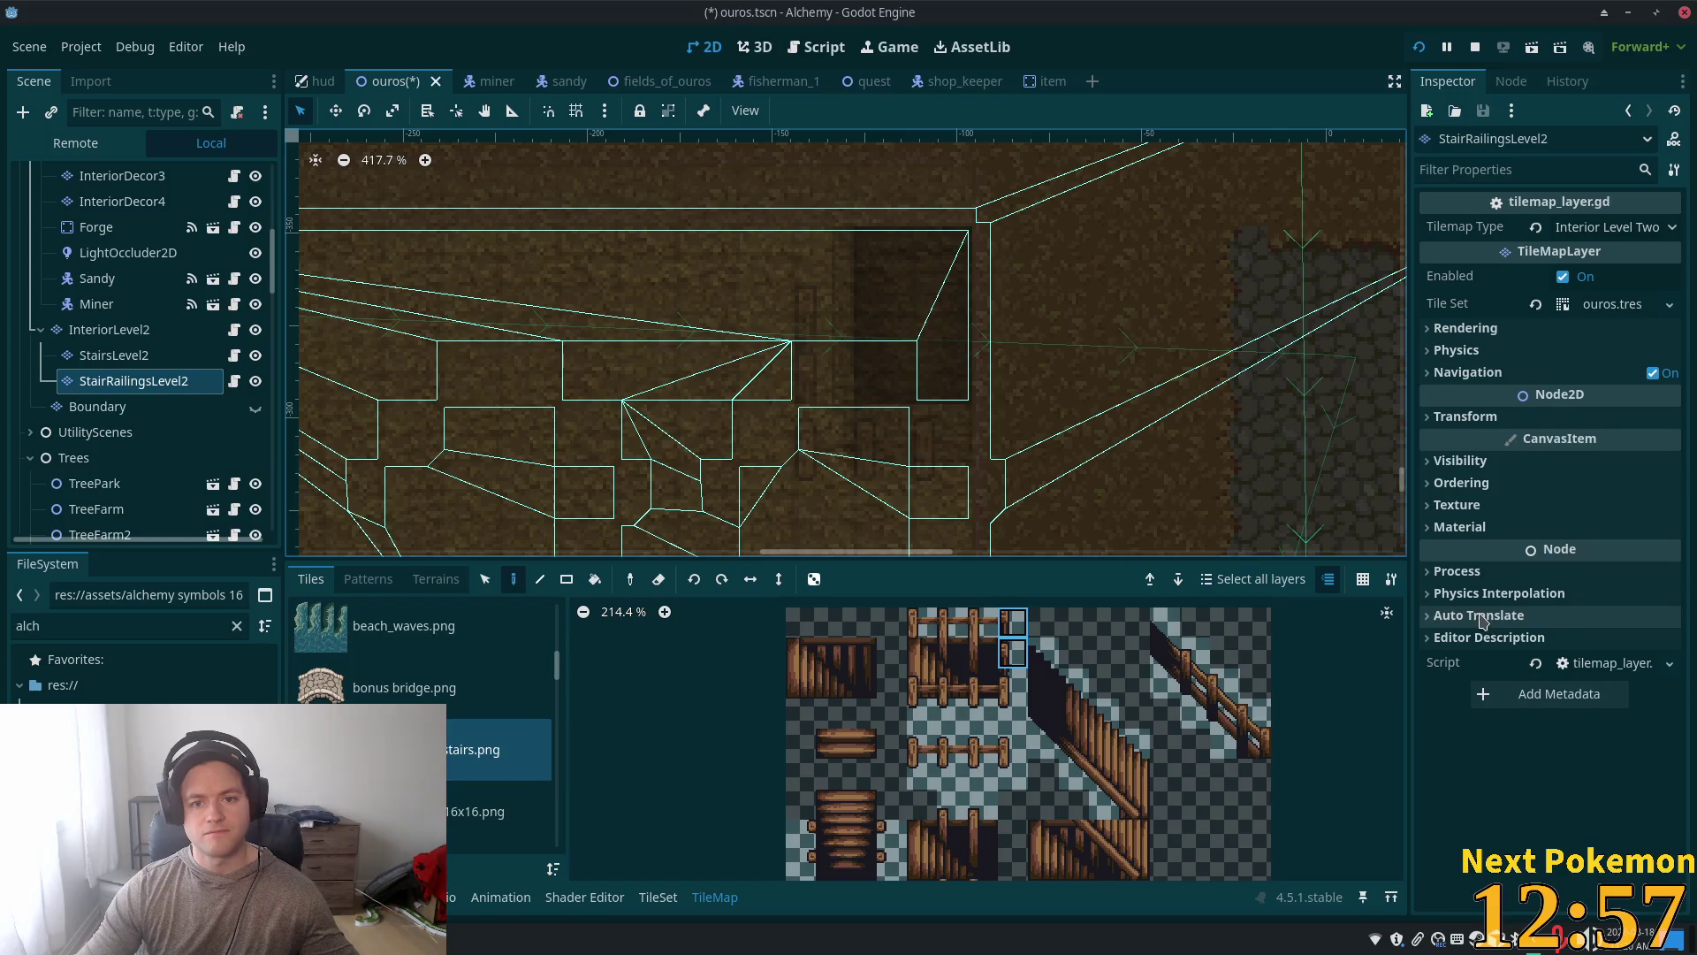
# Step: Save the ouros scene with Ctrl+S and select the InteriorLevel2 tile layer
pyautogui.hotkey('ctrl', 's')
pyautogui.hotkey('alt', 'Tab')
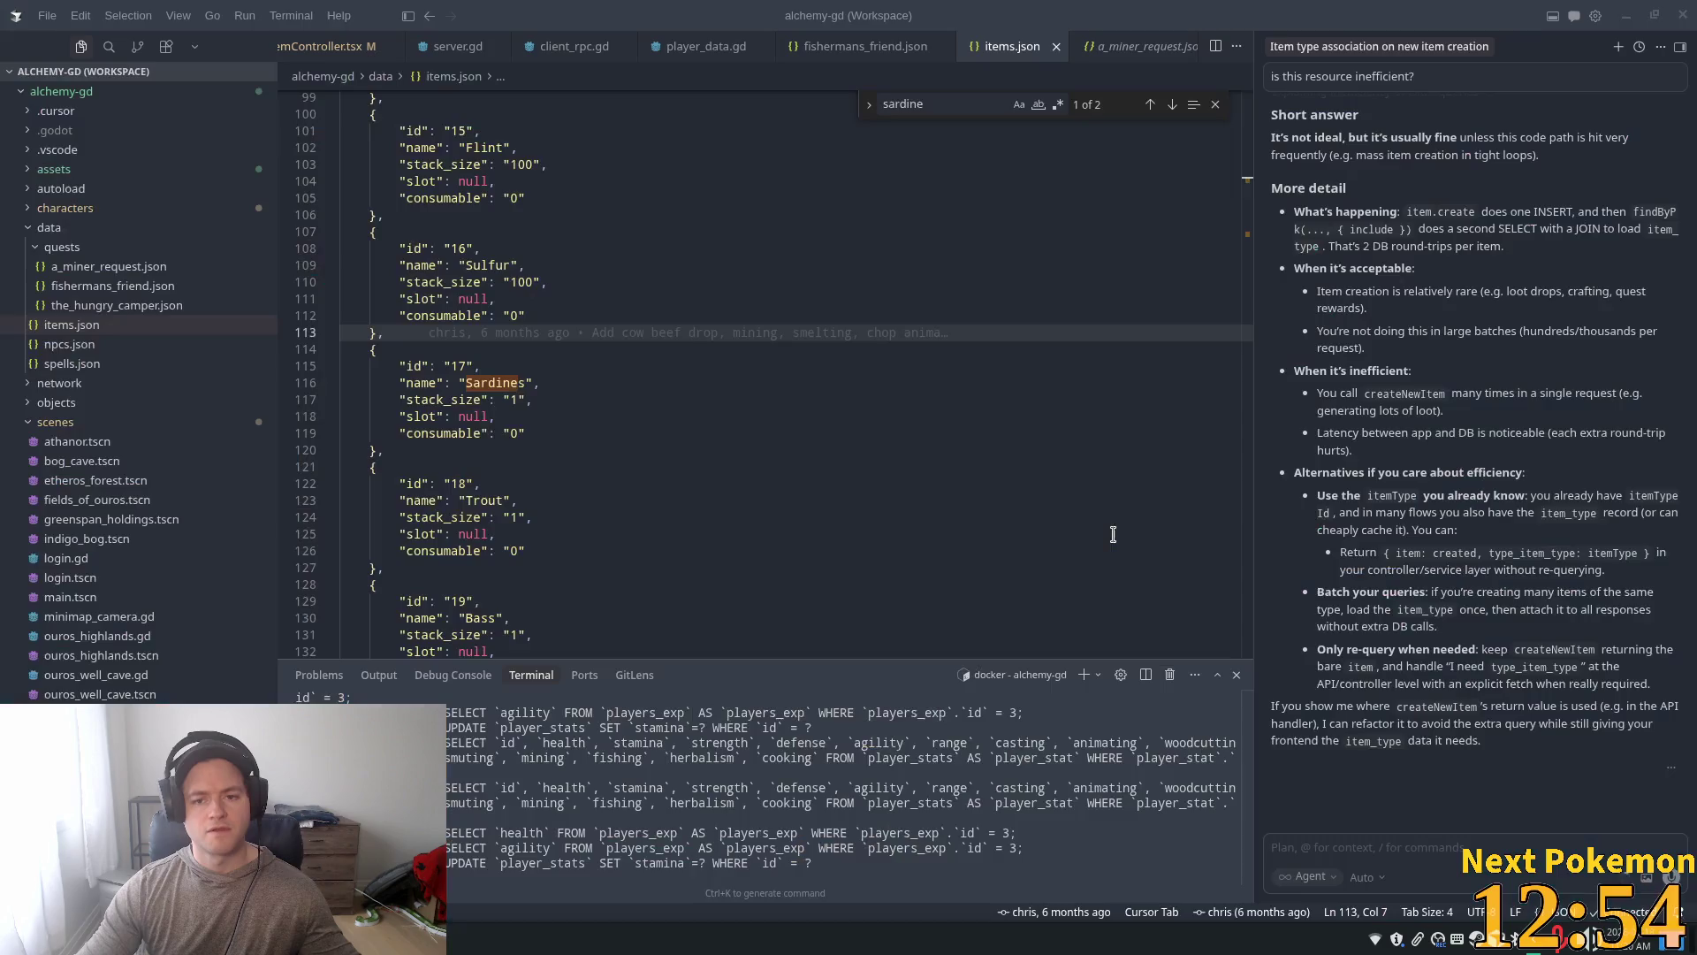
pyautogui.hotkey('alt', 'Tab')
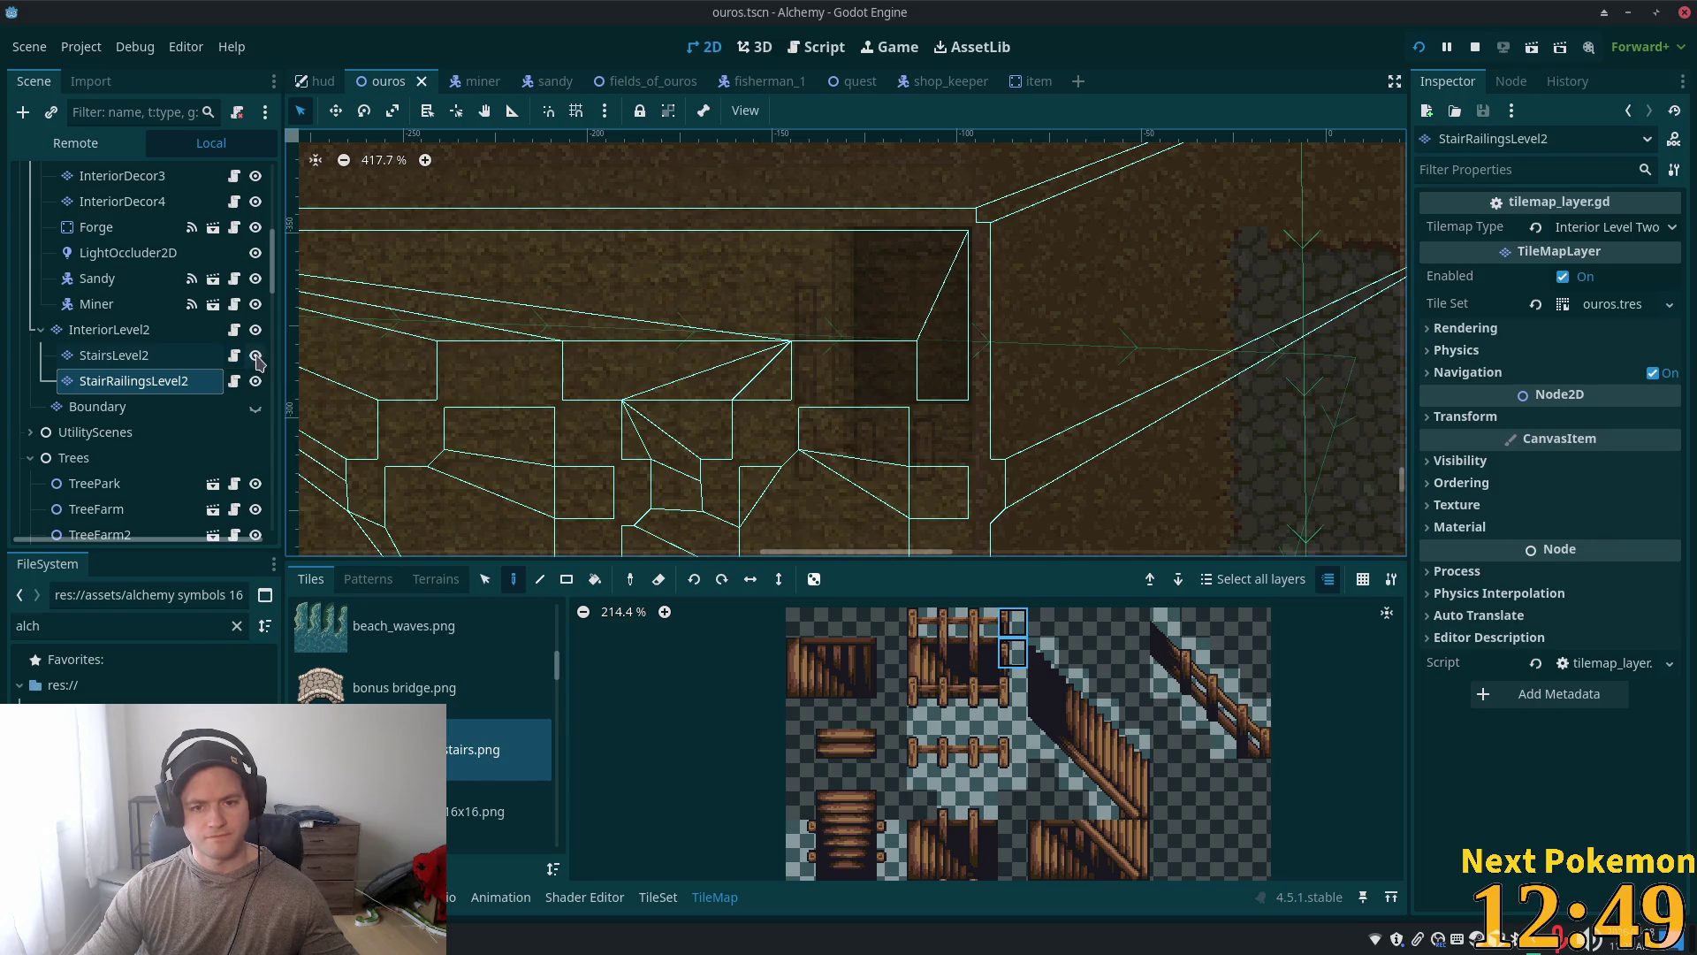
pyautogui.click(163, 330)
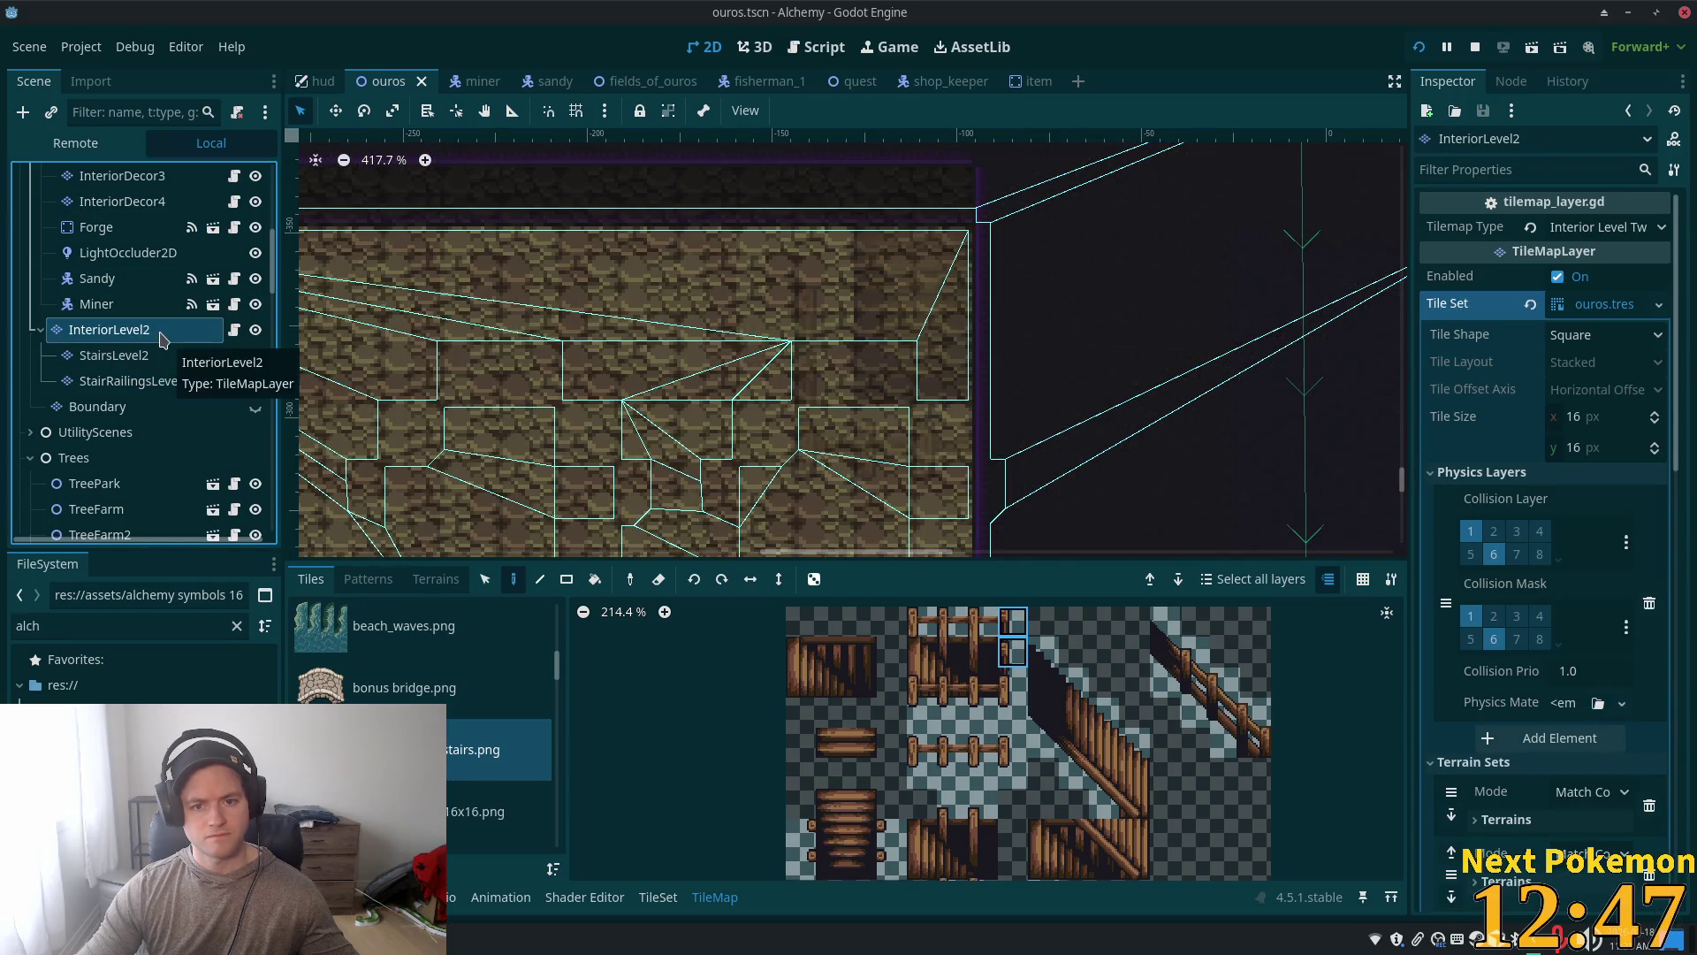
# Step: Hide the InteriorLevel2 and Interior layers and zoom the map view out
pyautogui.scroll(10, 164, 339)
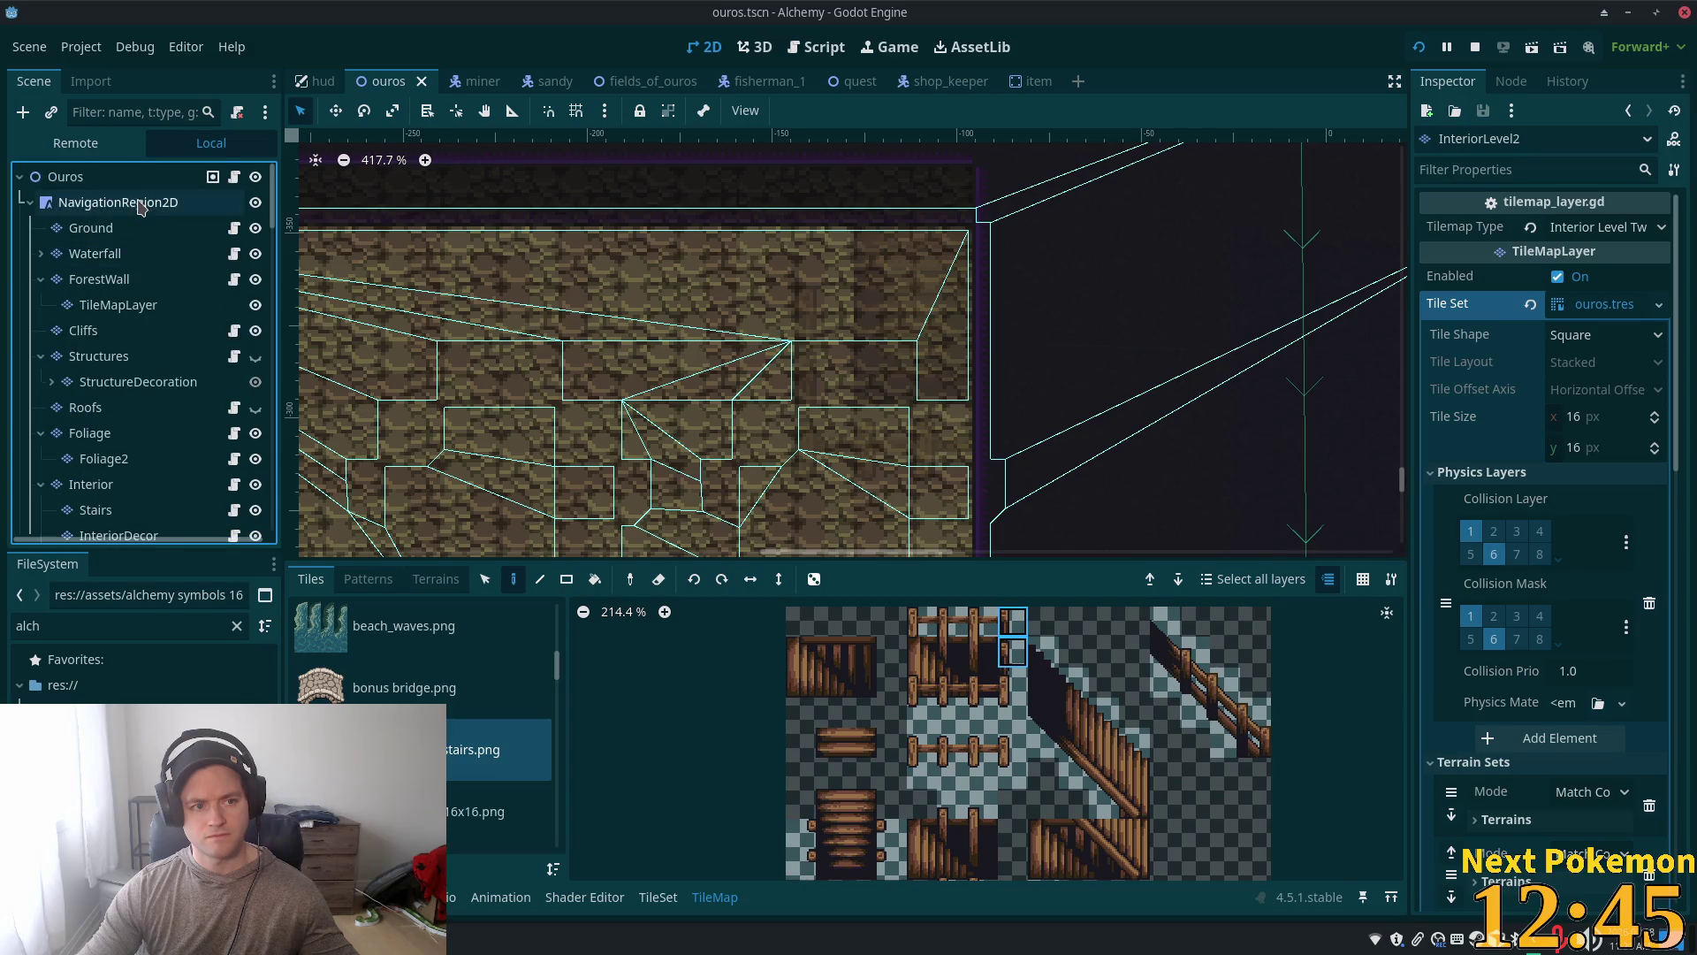
pyautogui.scroll(-10, 141, 206)
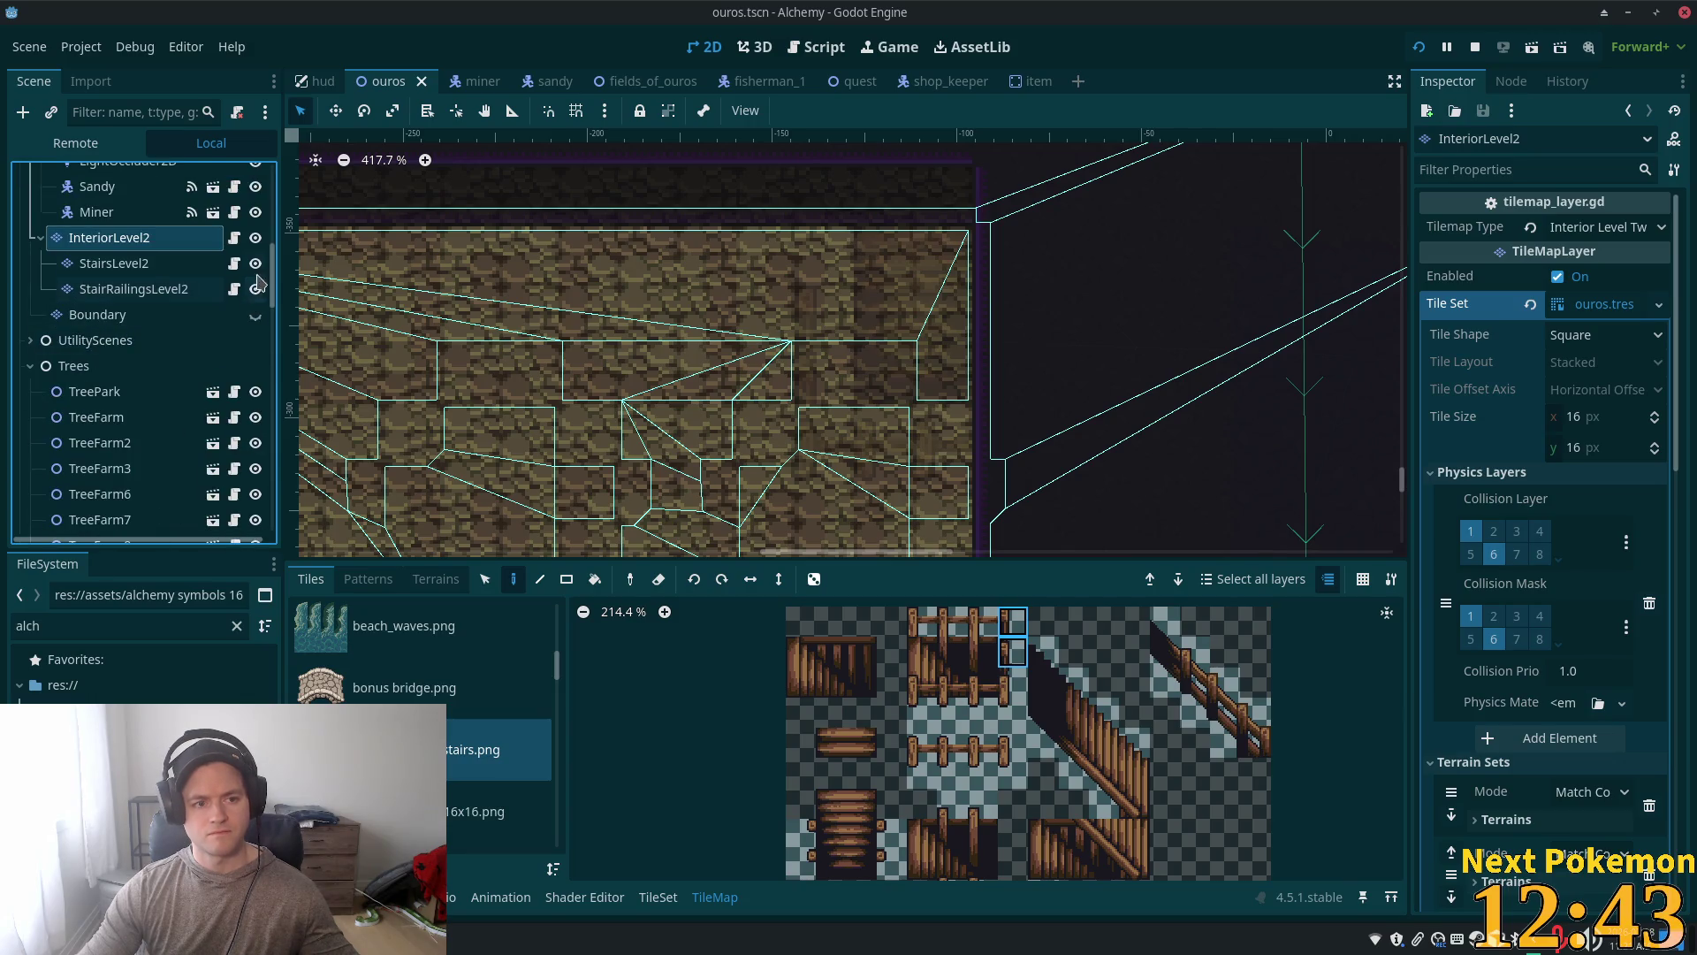
pyautogui.click(255, 238)
pyautogui.scroll(3, 257, 351)
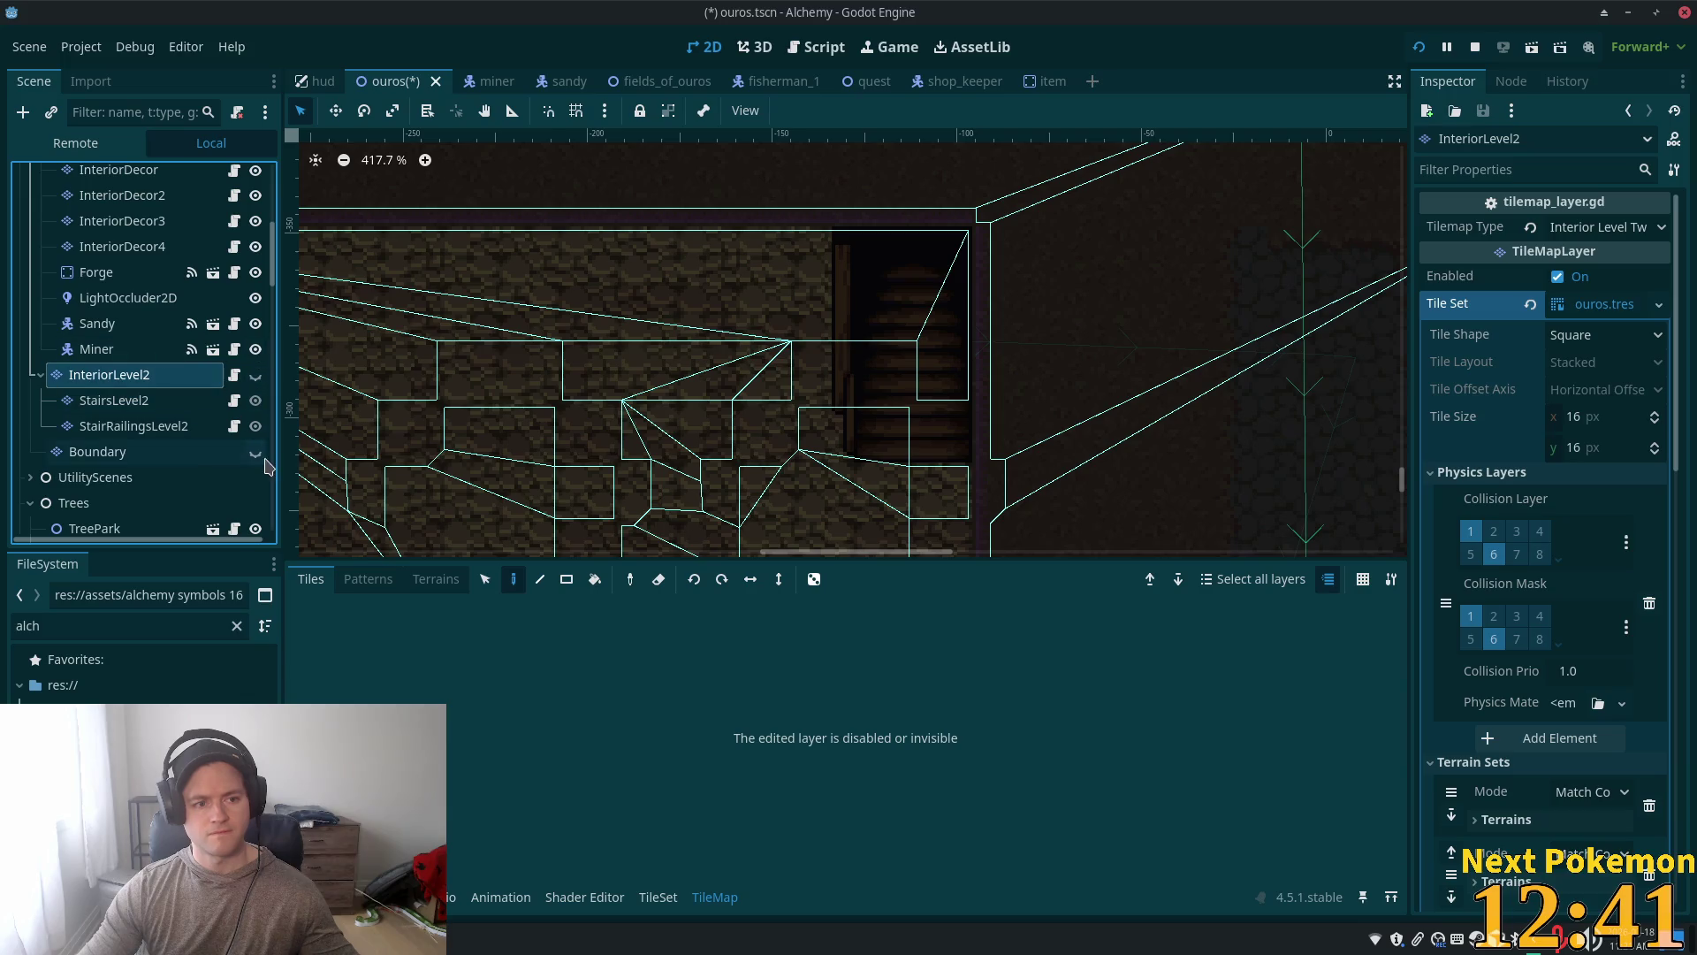
pyautogui.scroll(3, 199, 378)
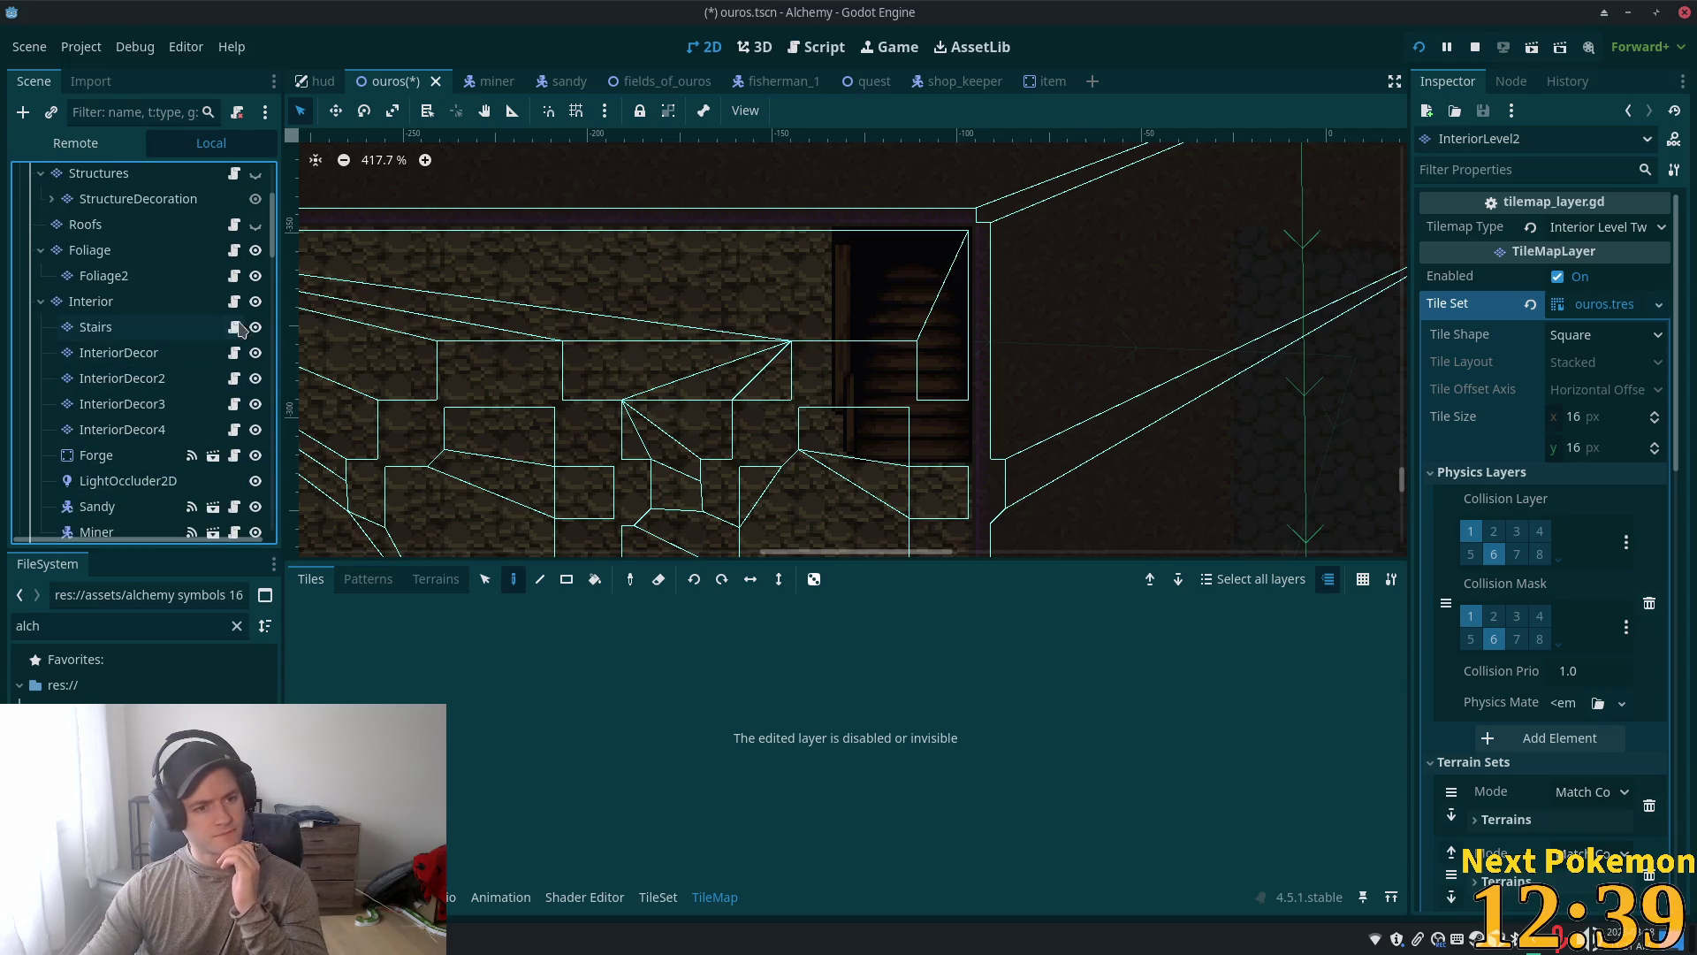
pyautogui.click(256, 303)
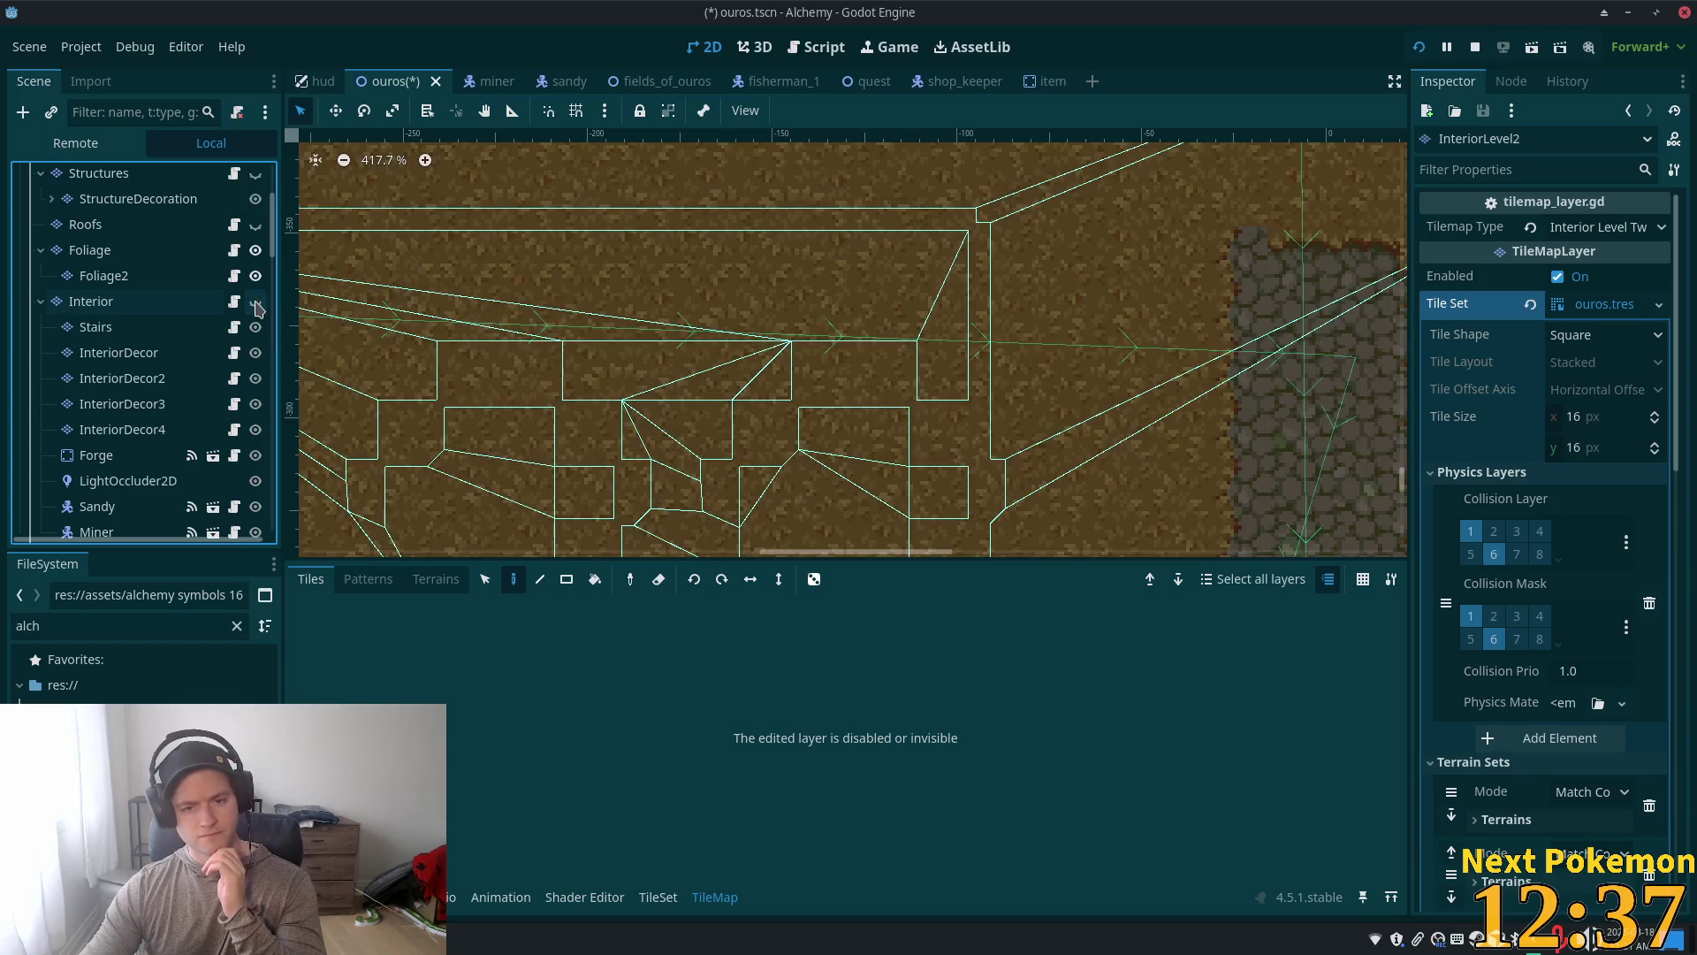
pyautogui.scroll(2, 255, 305)
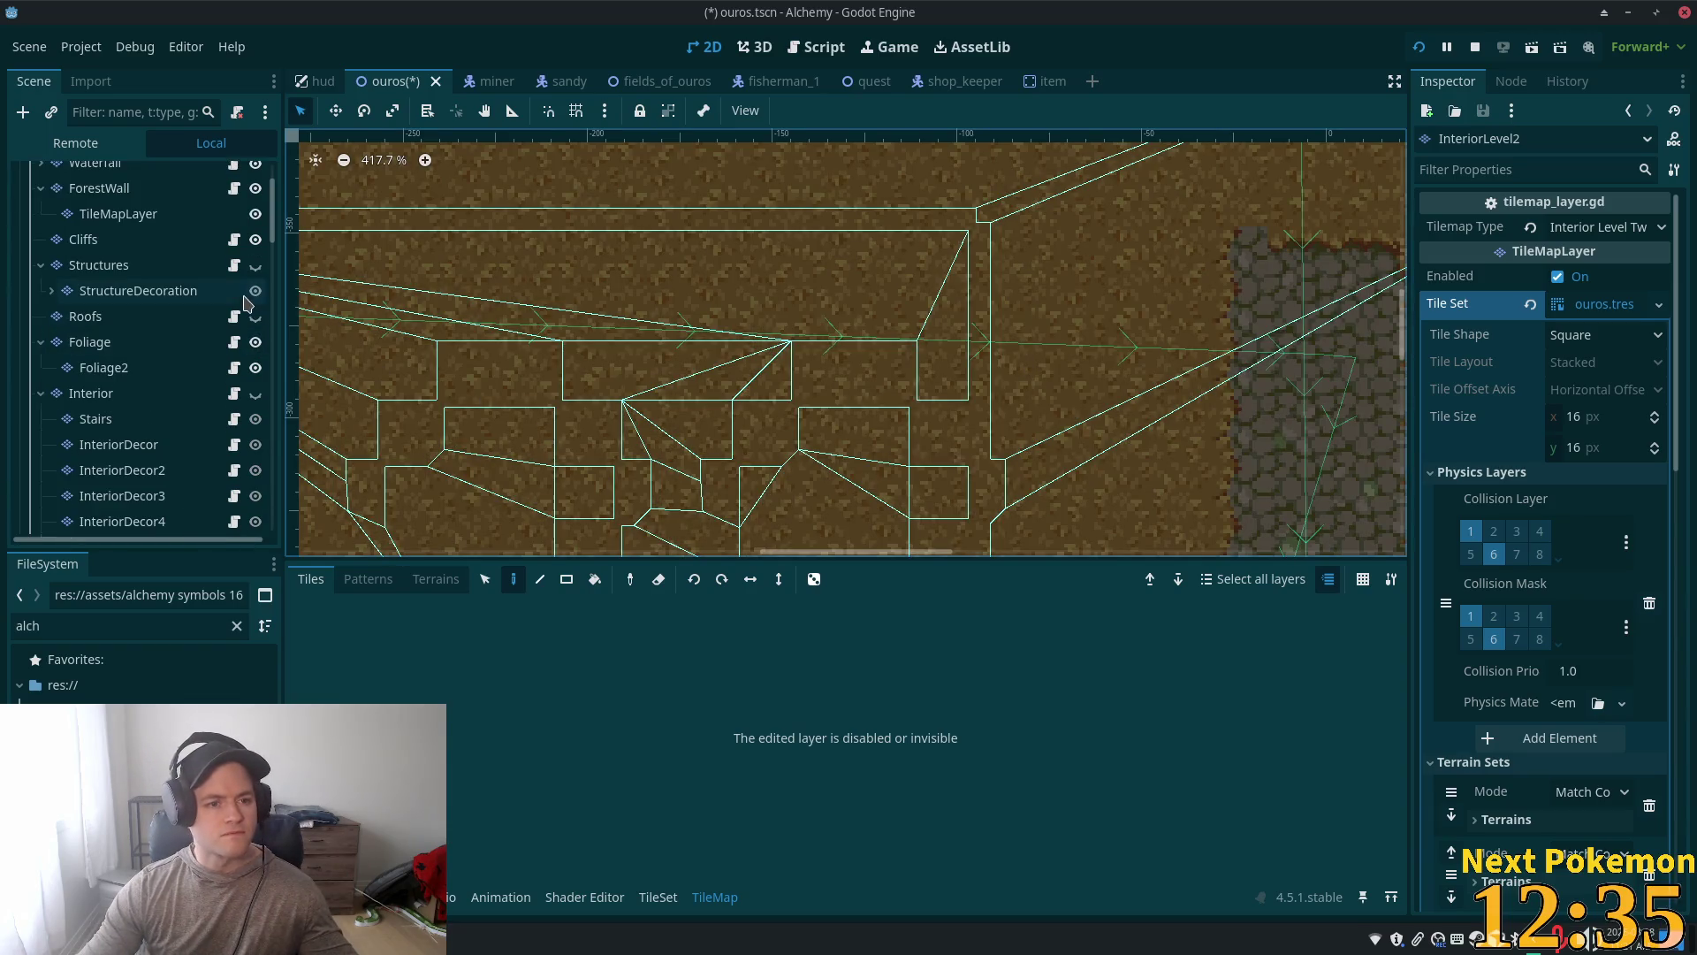
pyautogui.scroll(-5, 255, 325)
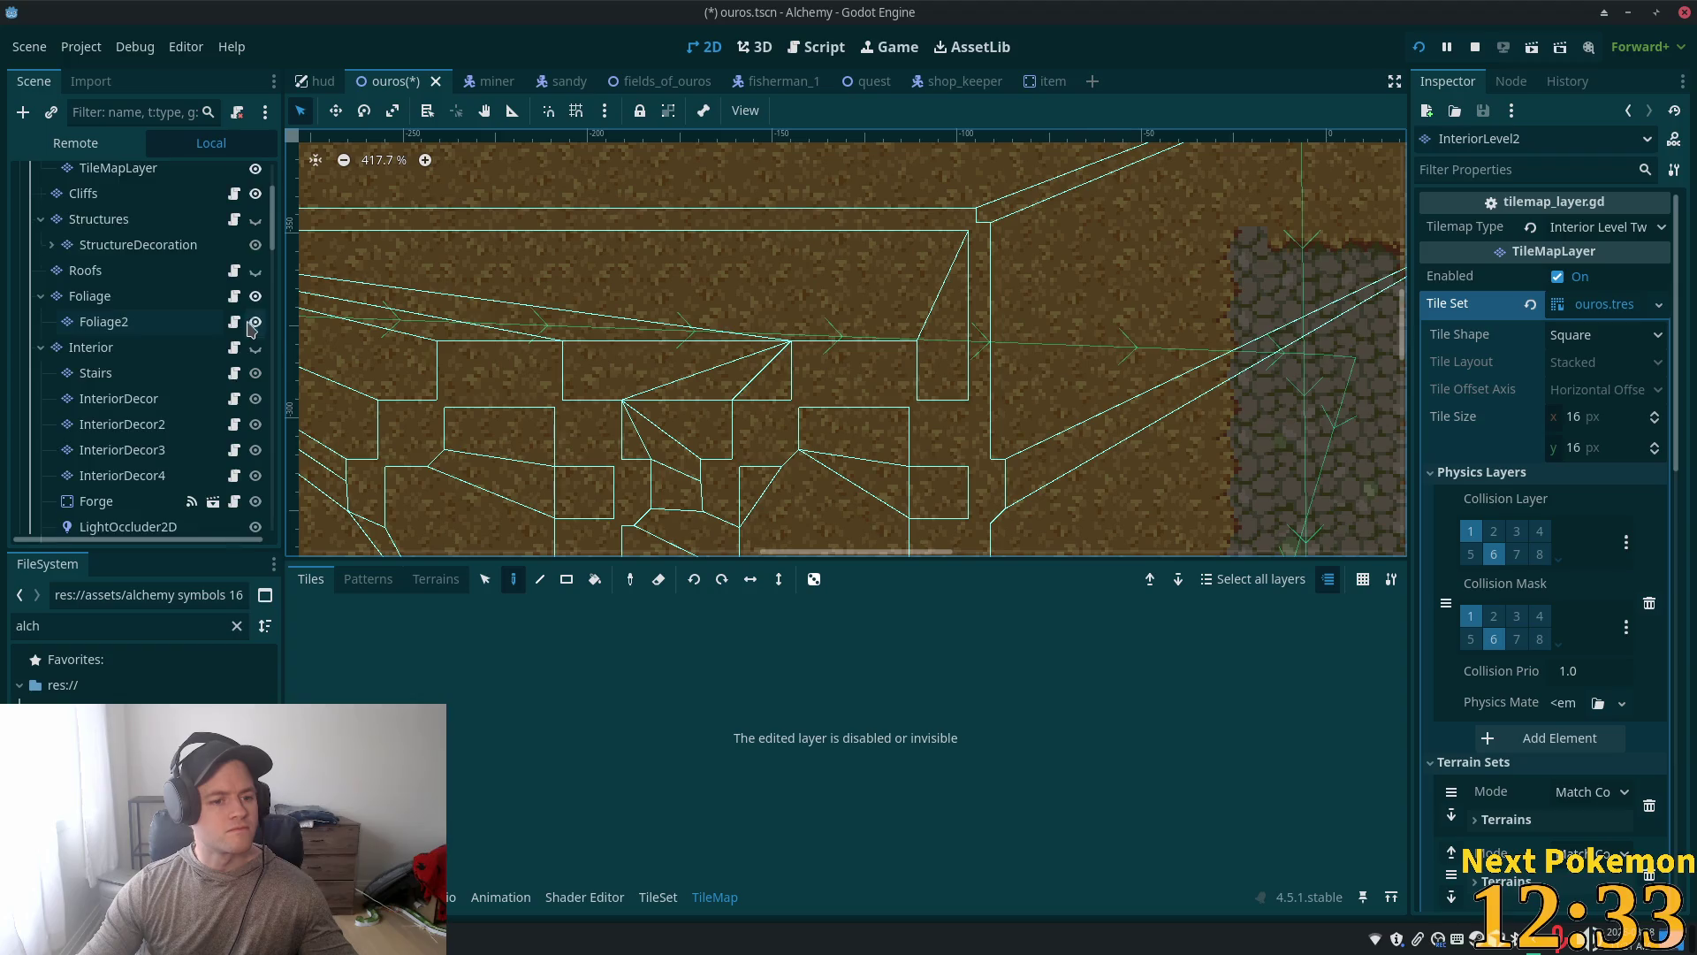
pyautogui.scroll(-2, 219, 390)
pyautogui.press('f')
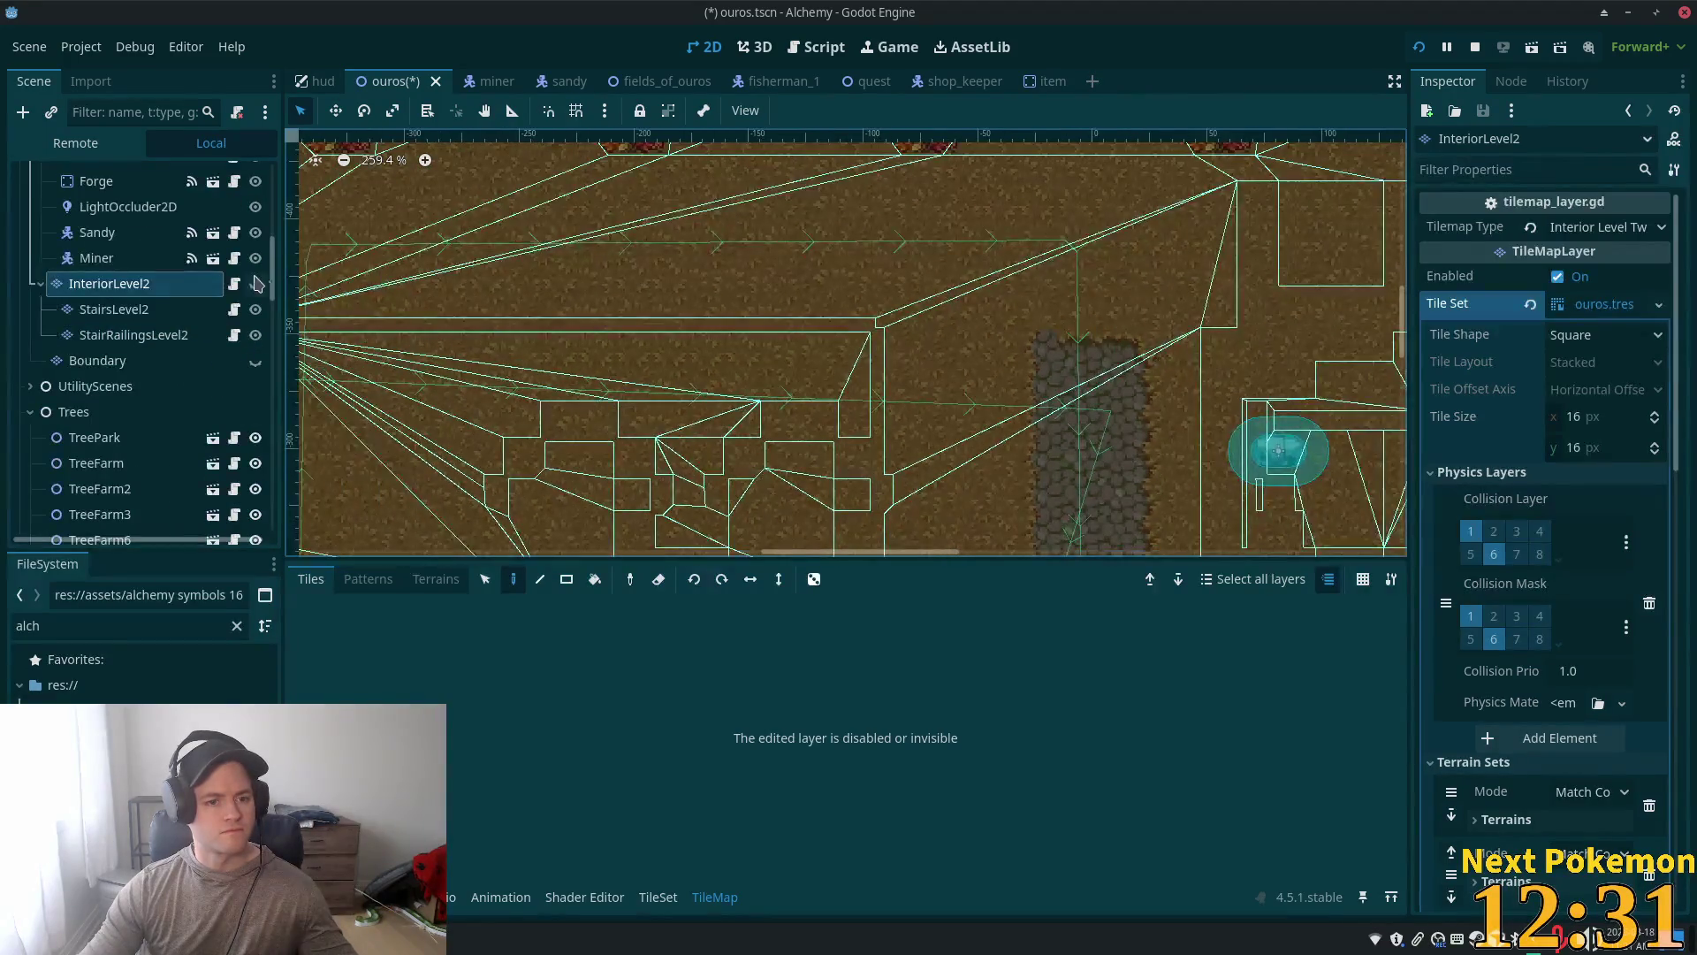
# Step: Make the Interior layer visible again, select it, and zoom in on the inn's interior
pyautogui.scroll(2, 232, 268)
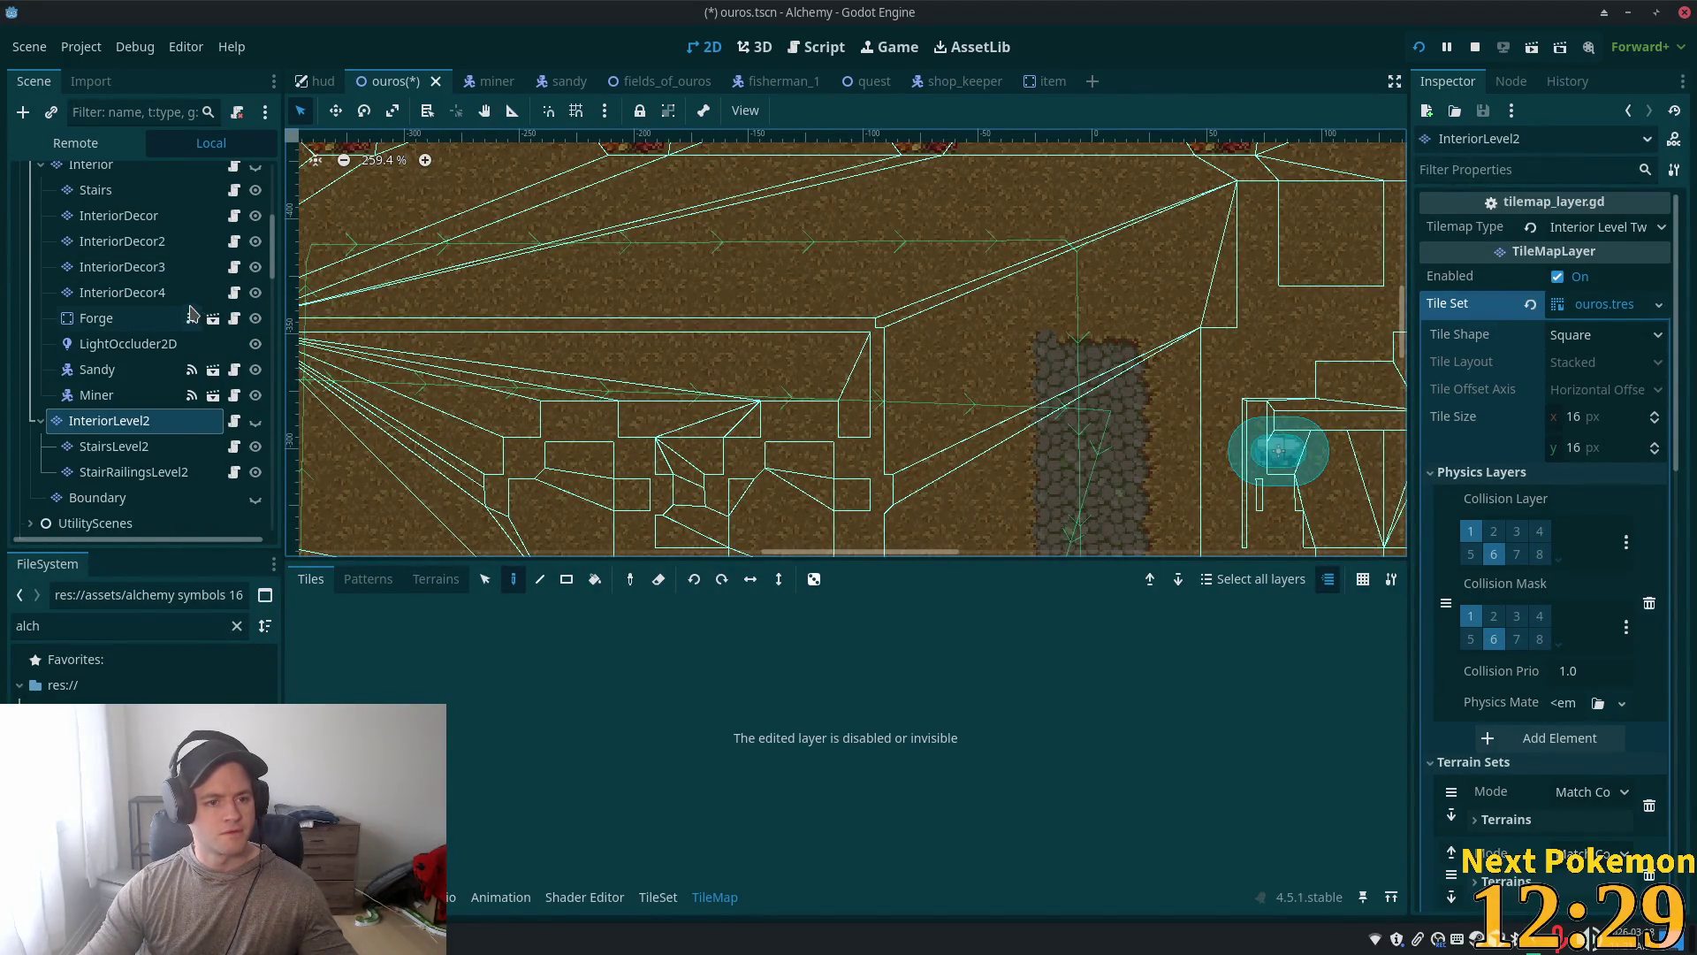
pyautogui.scroll(2, 168, 239)
pyautogui.click(255, 210)
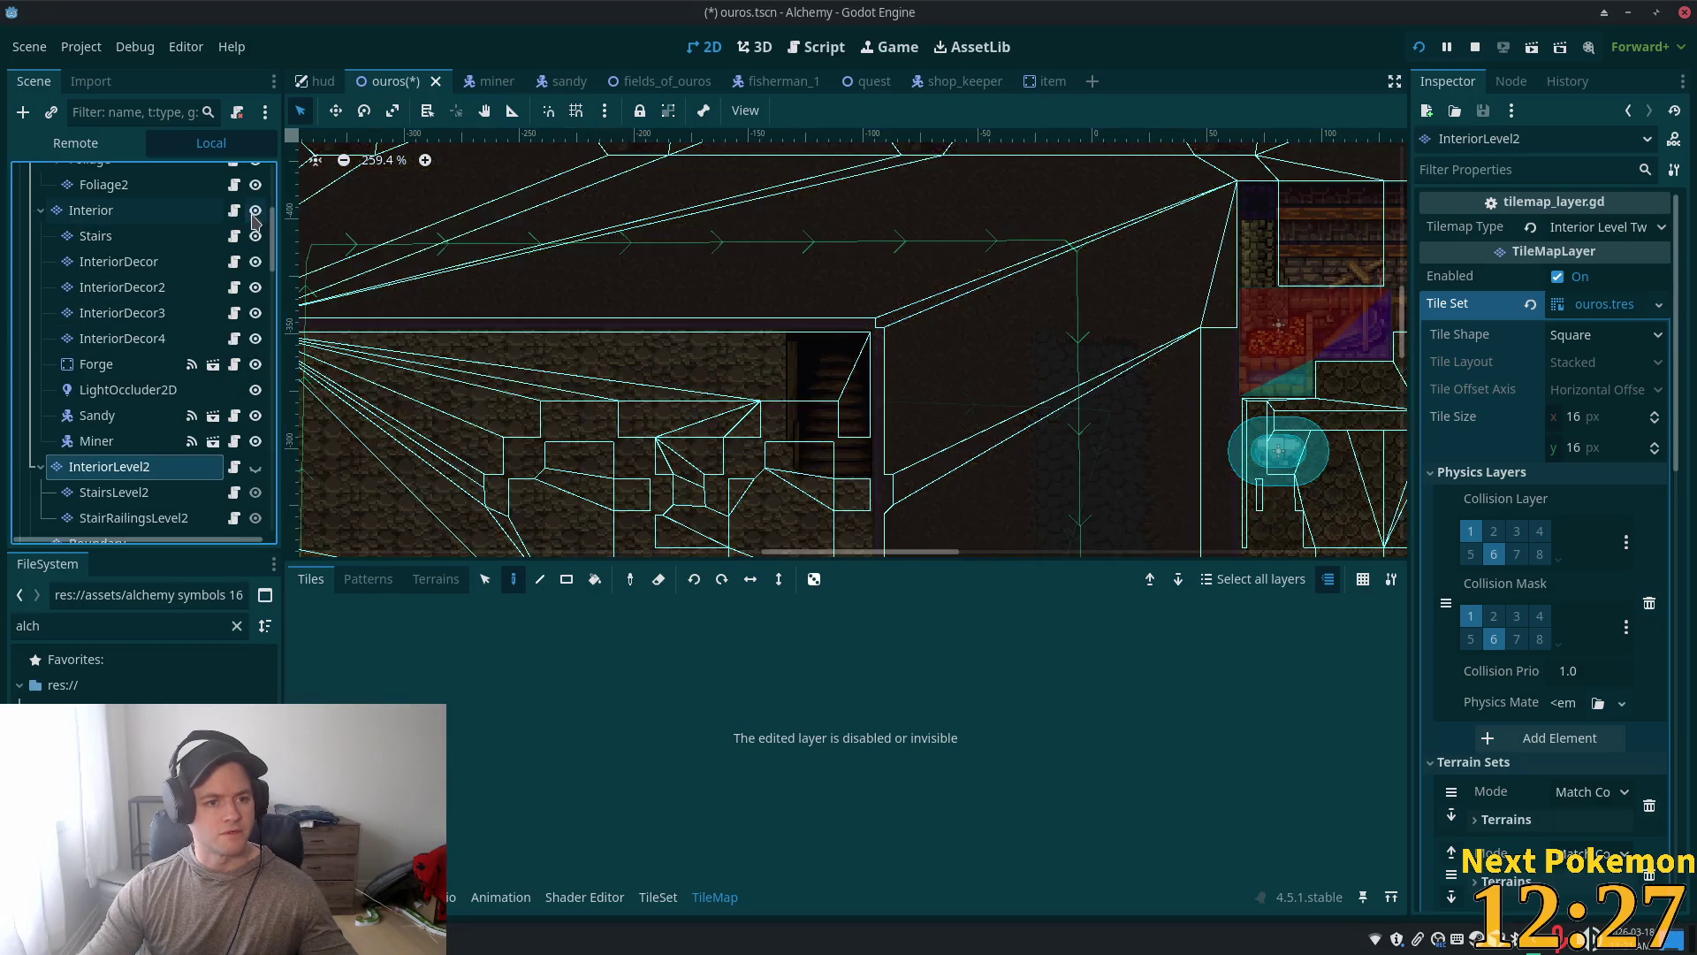
pyautogui.click(177, 213)
pyautogui.scroll(-1, 741, 530)
pyautogui.moveTo(566, 408)
pyautogui.mouseDown()
pyautogui.moveTo(760, 371)
pyautogui.moveTo(847, 331)
pyautogui.mouseUp()
pyautogui.scroll(4, 847, 331)
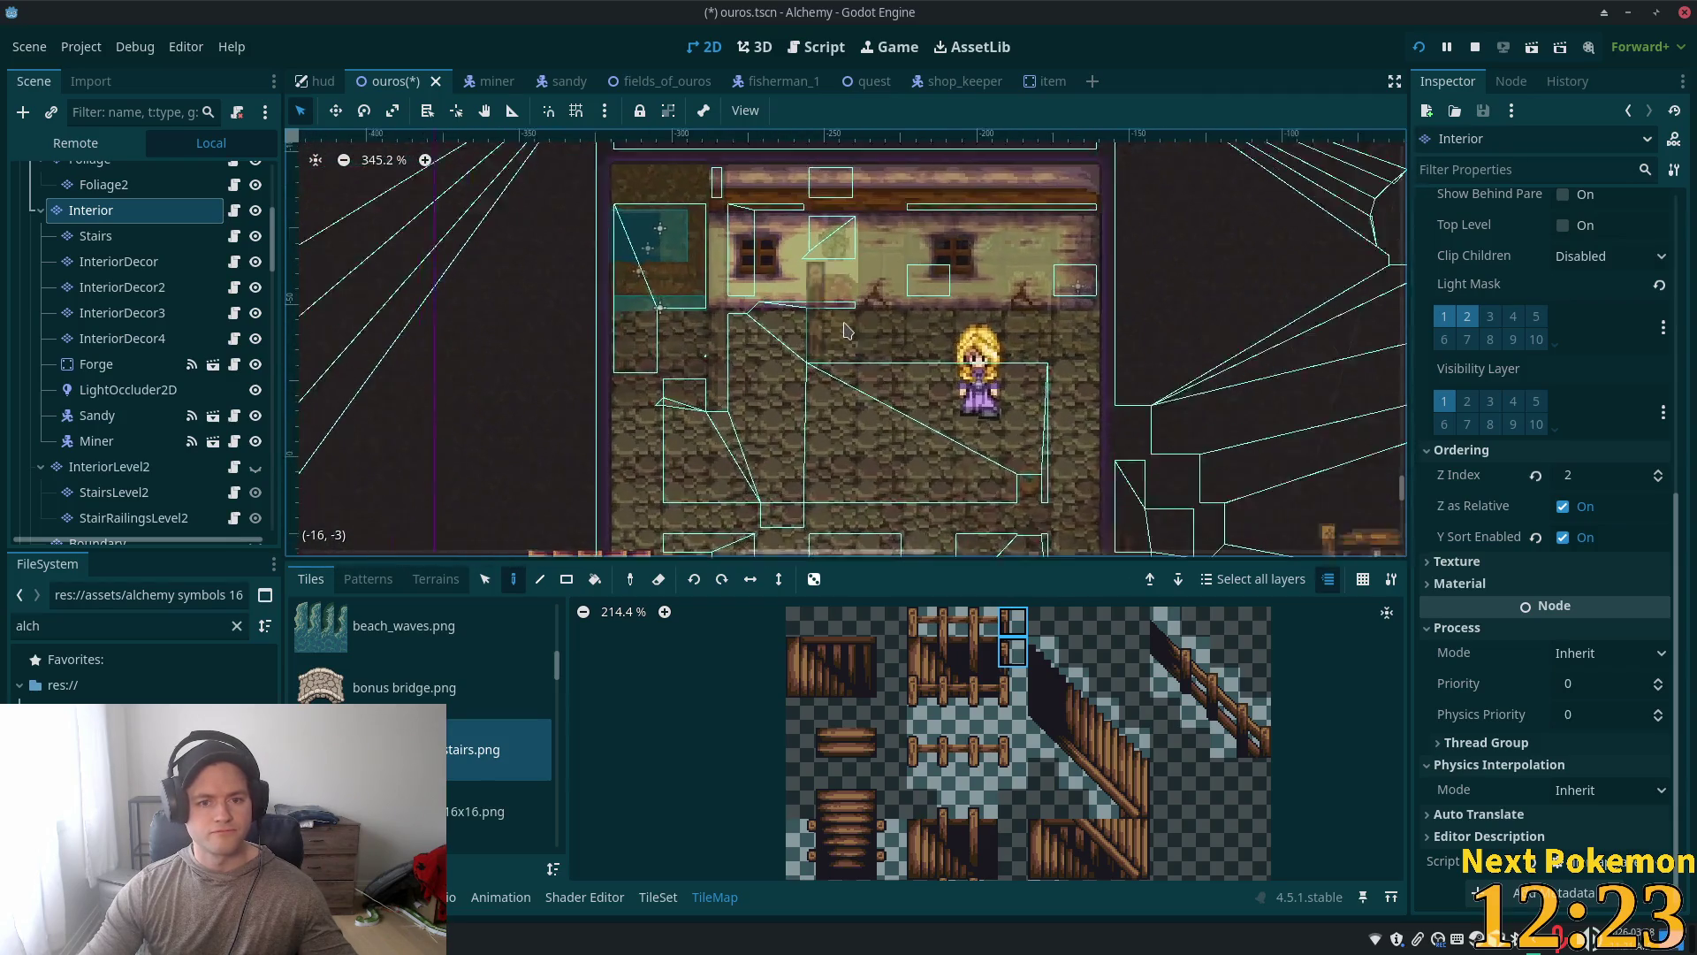
# Step: Switch to line painting and pick a stair tile from the tileset
pyautogui.scroll(2, 847, 331)
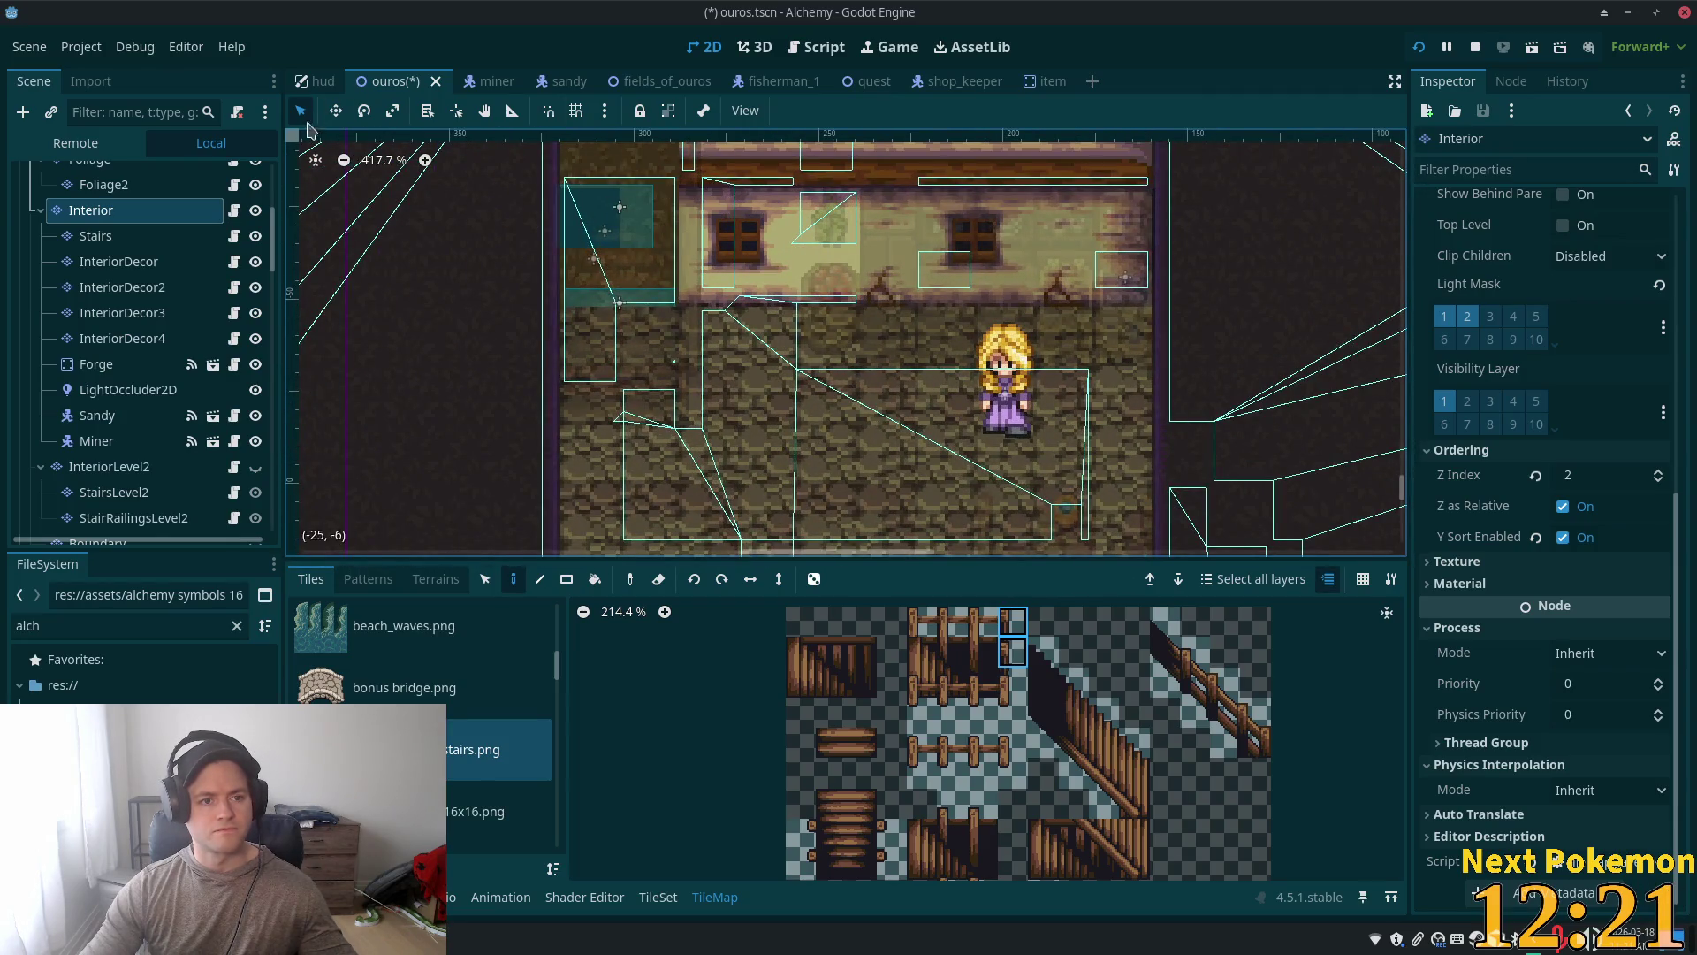
pyautogui.press('shift')
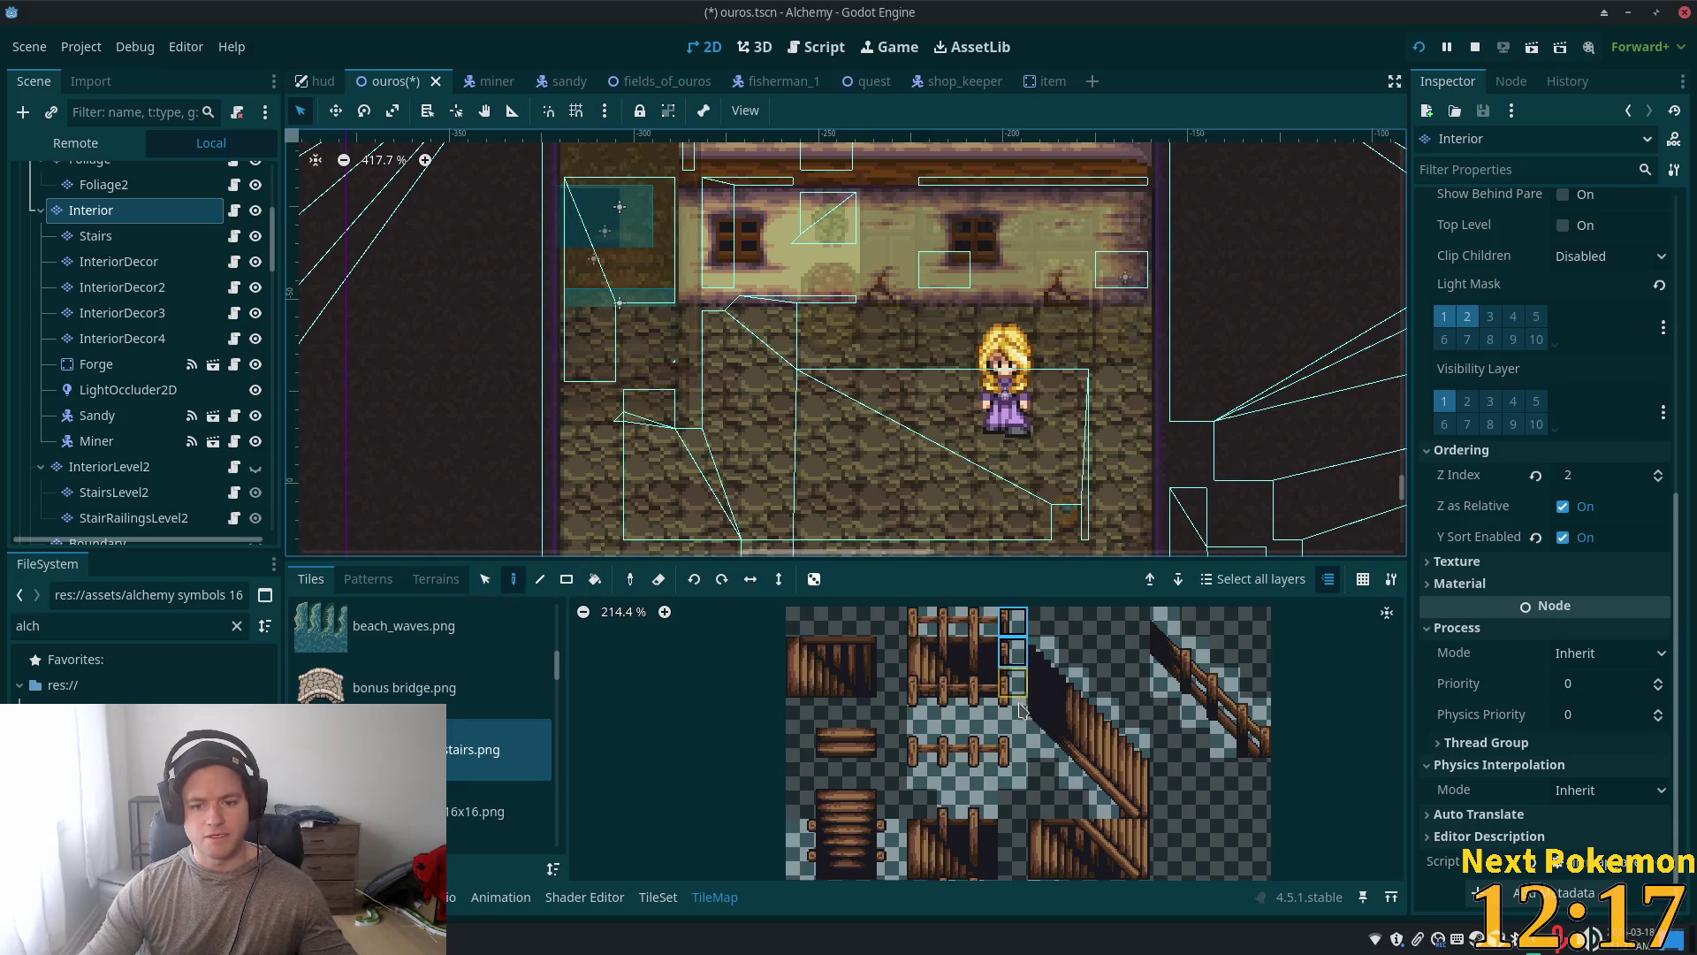
pyautogui.click(1166, 623)
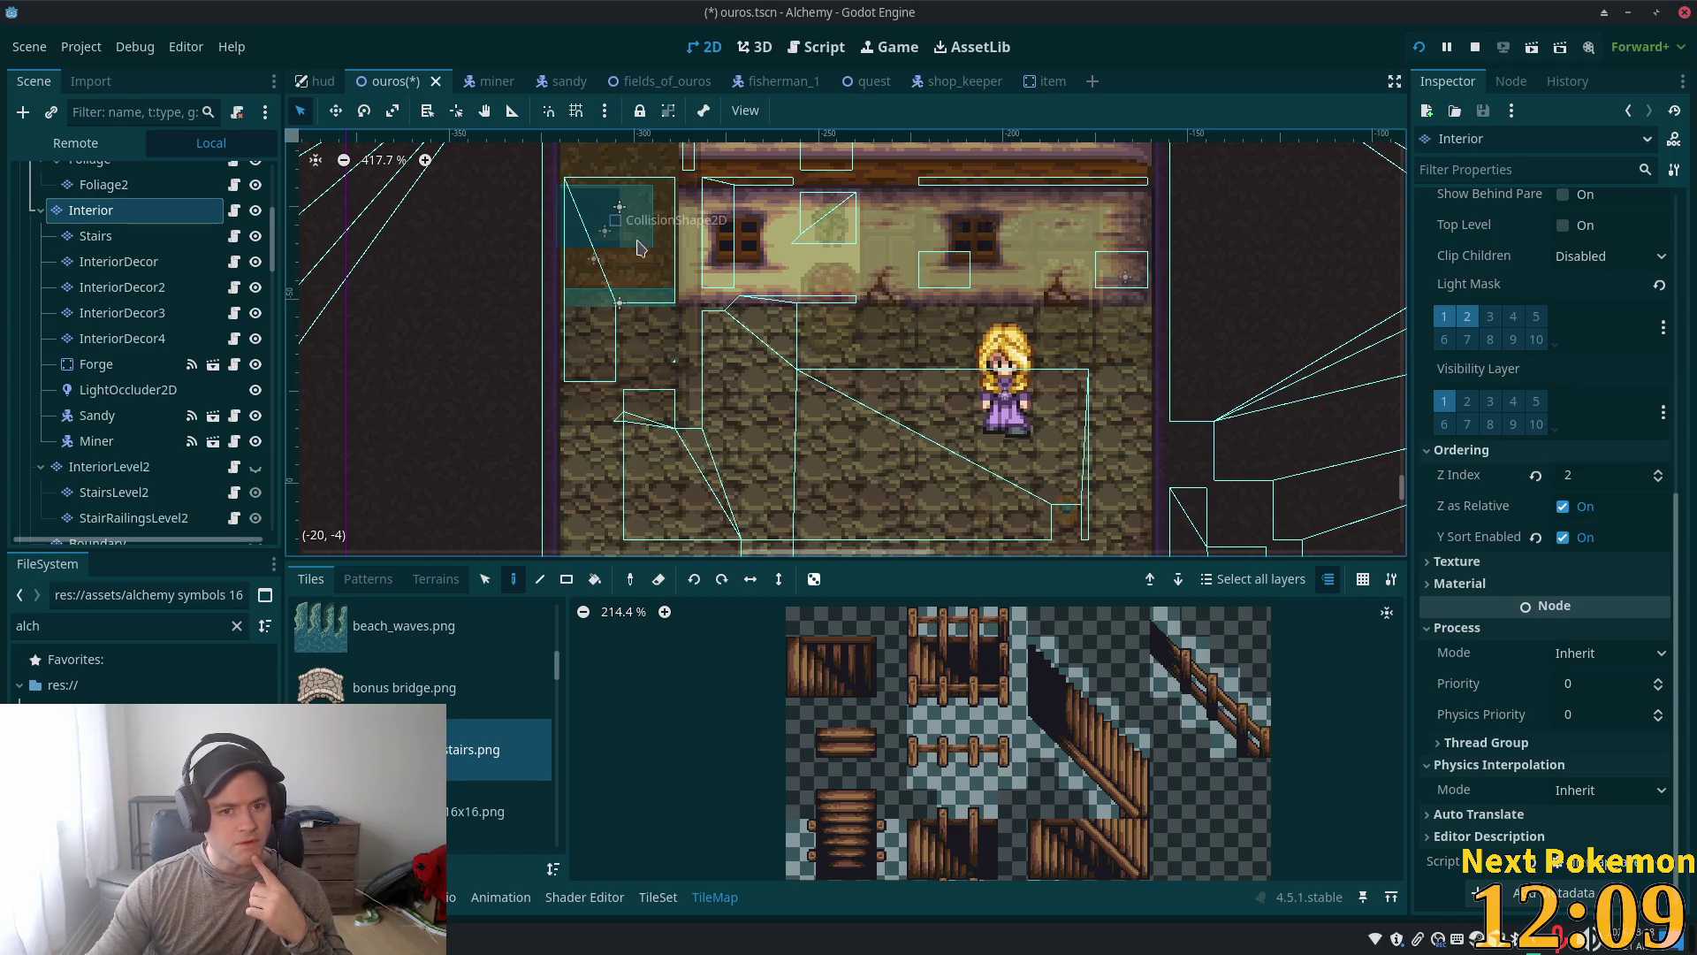
# Step: Select the Ouros root node to show the inn's furnished ground floor
pyautogui.scroll(3, 623, 291)
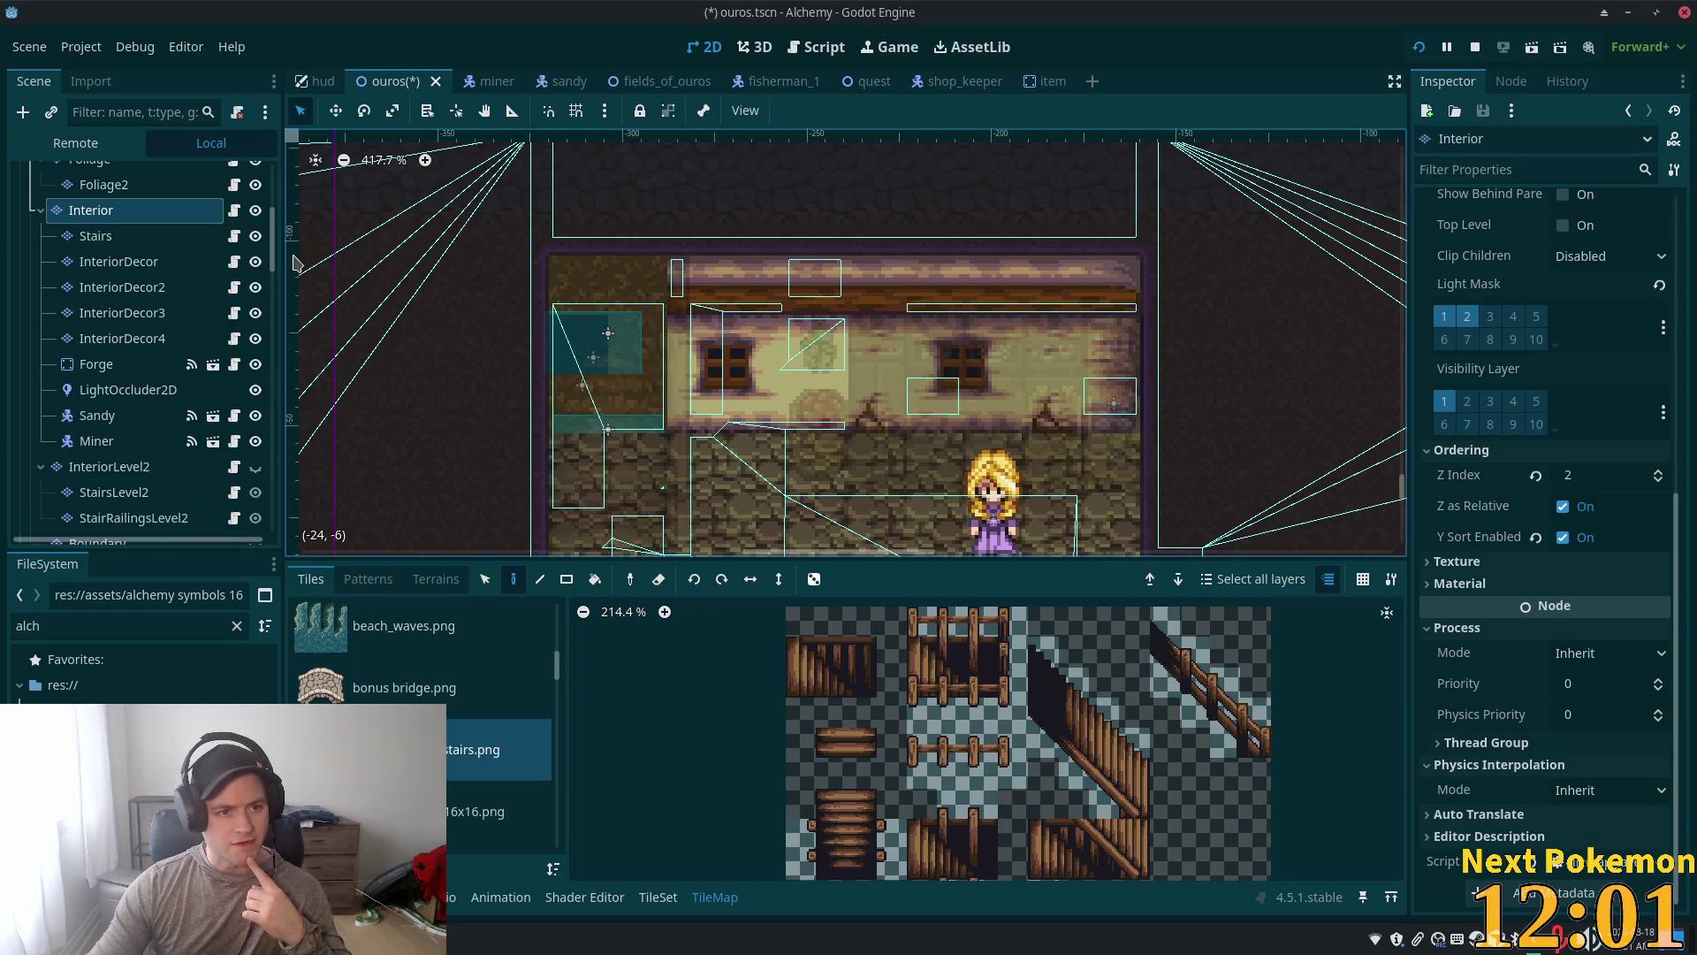
pyautogui.moveTo(273, 239); pyautogui.dragTo(273, 129)
pyautogui.click(66, 177)
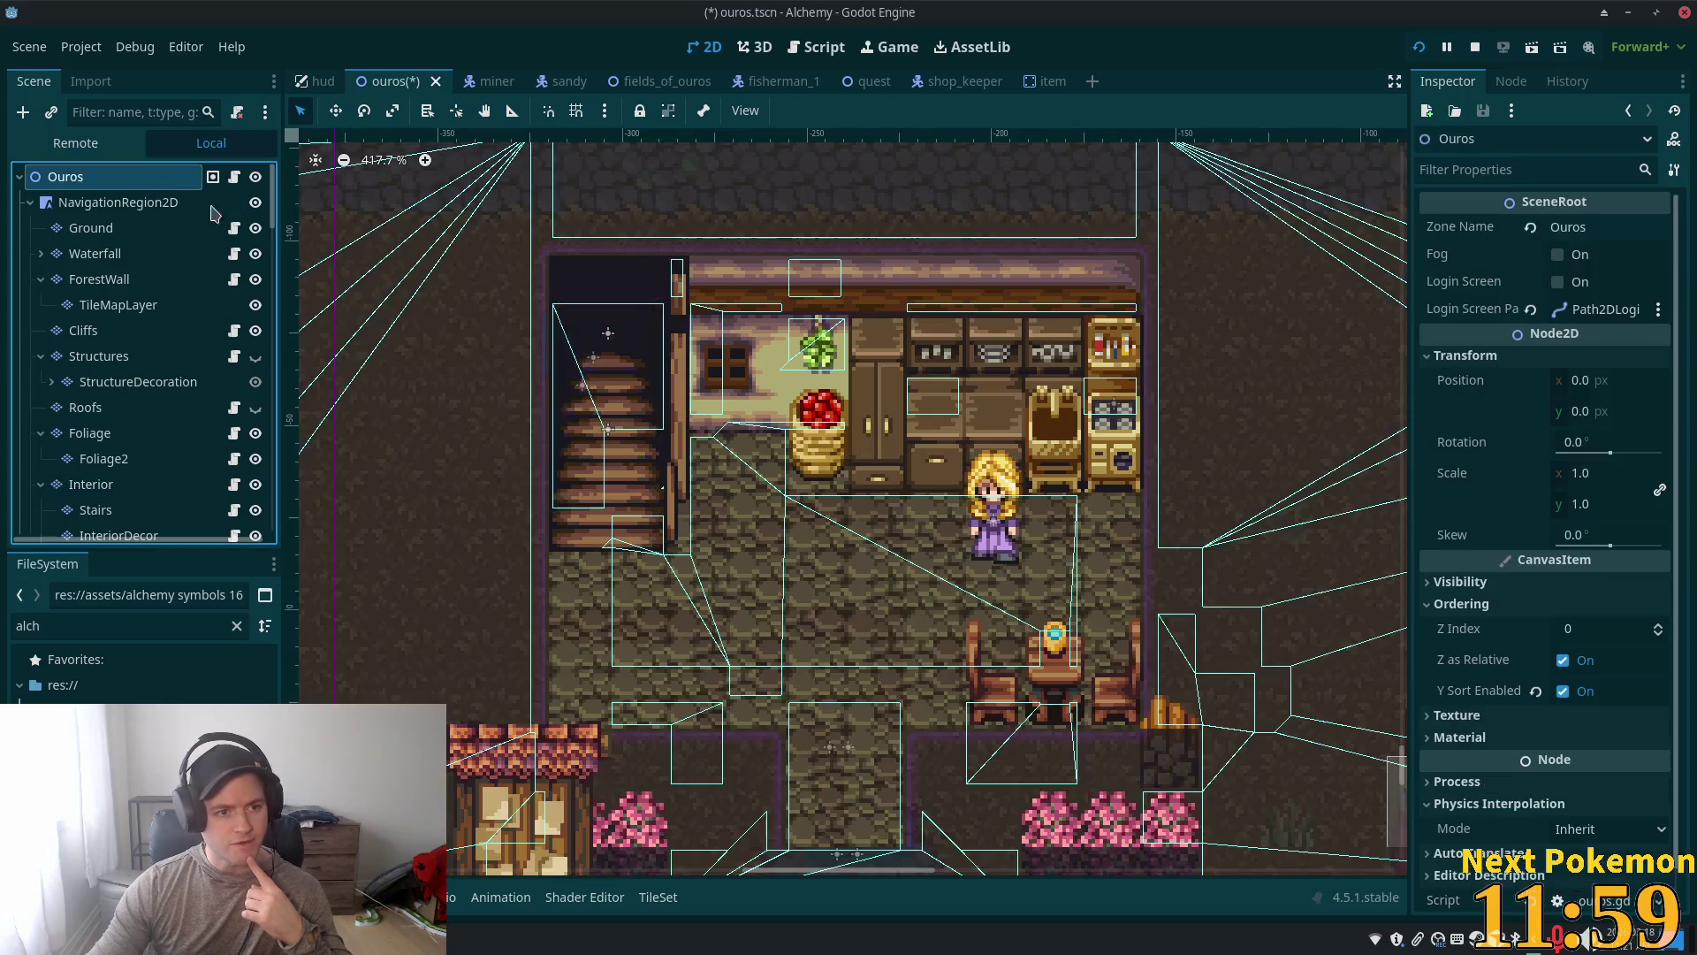
# Step: Select the staircase collision shape and inspect the Area2DStairs and Area2DStairs2 triggers
pyautogui.click(609, 339)
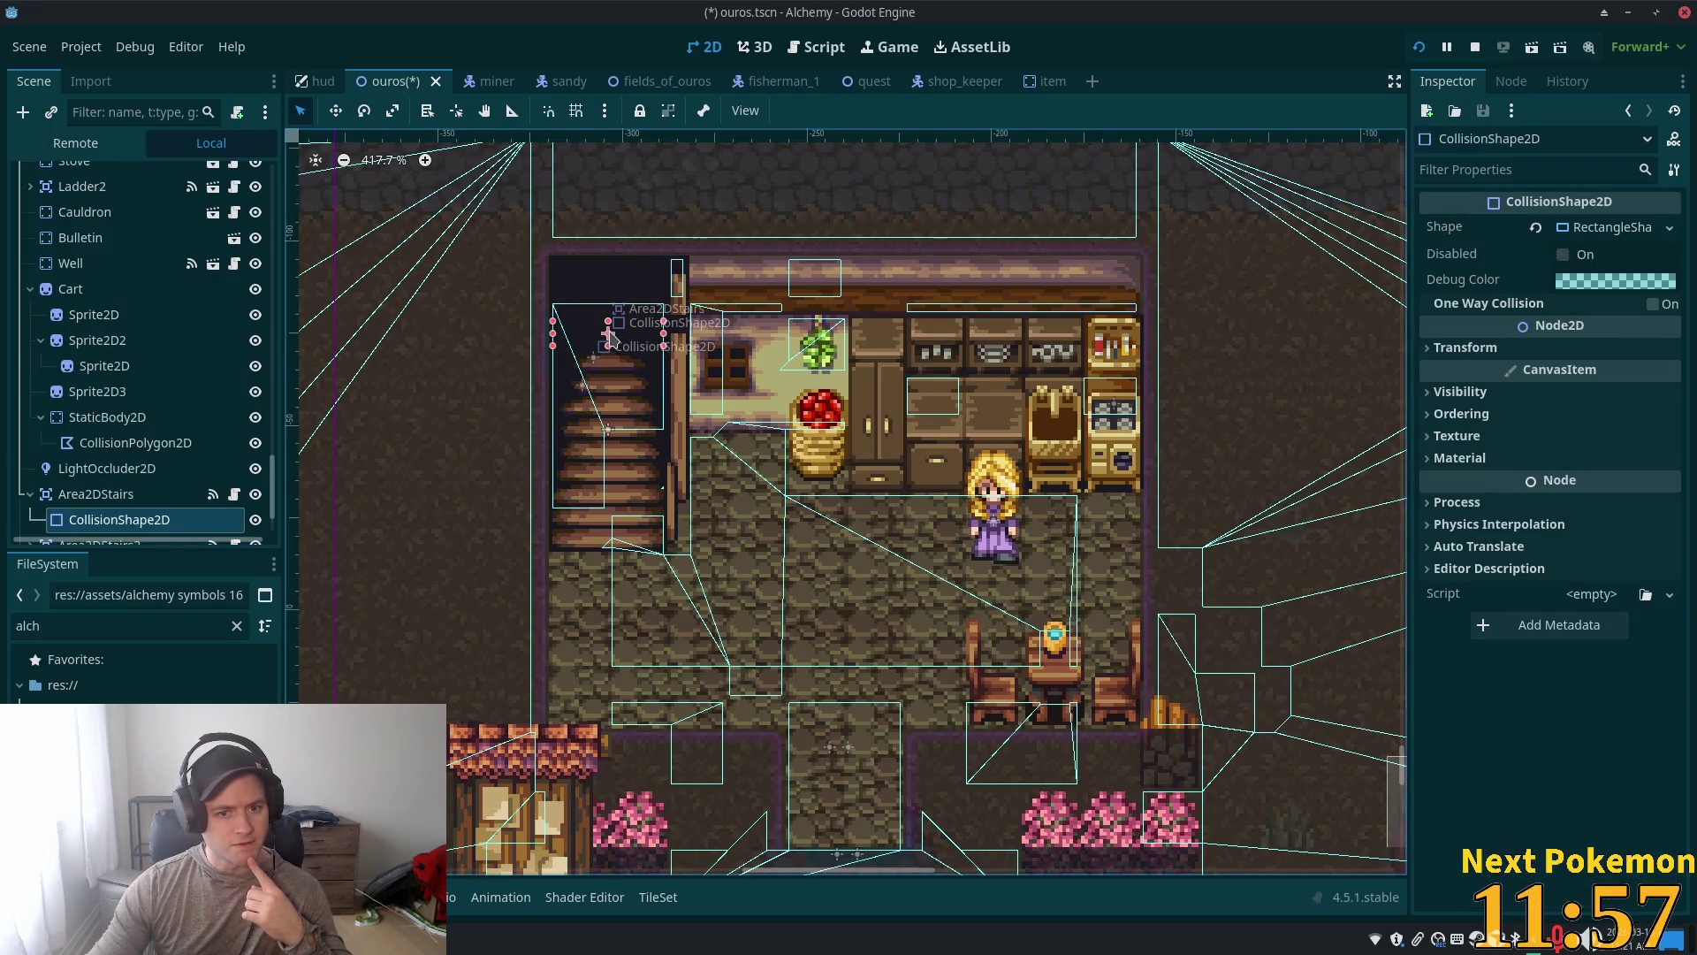
pyautogui.scroll(-1, 75, 365)
pyautogui.click(77, 415)
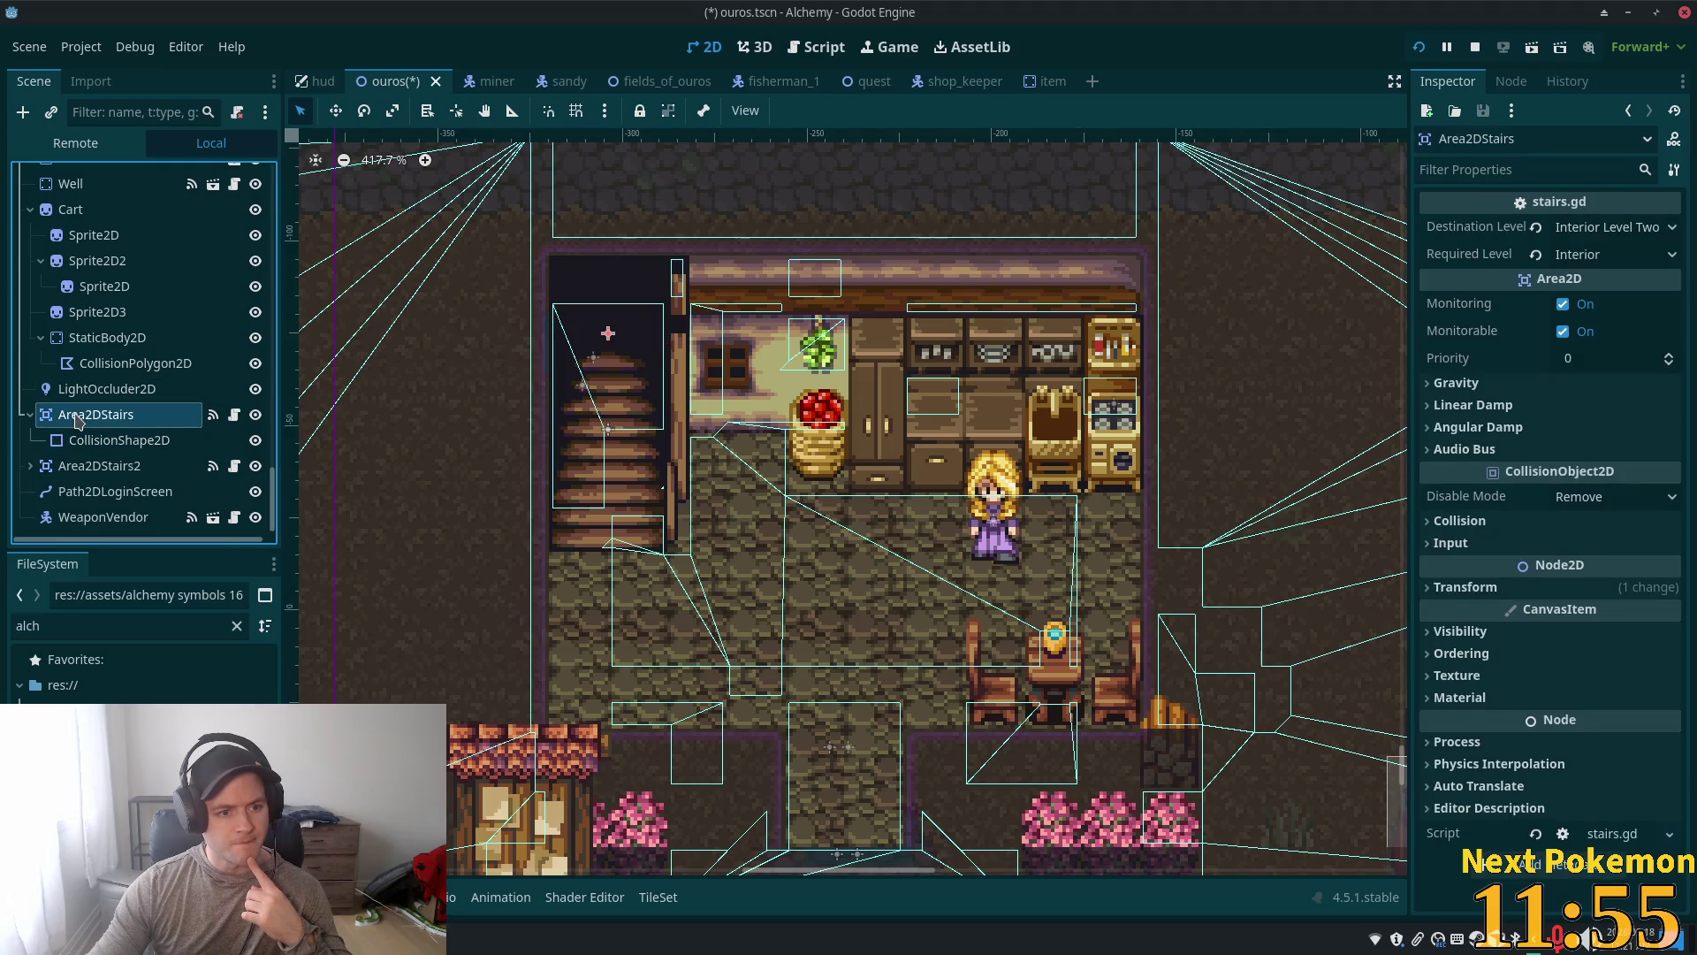
pyautogui.click(89, 466)
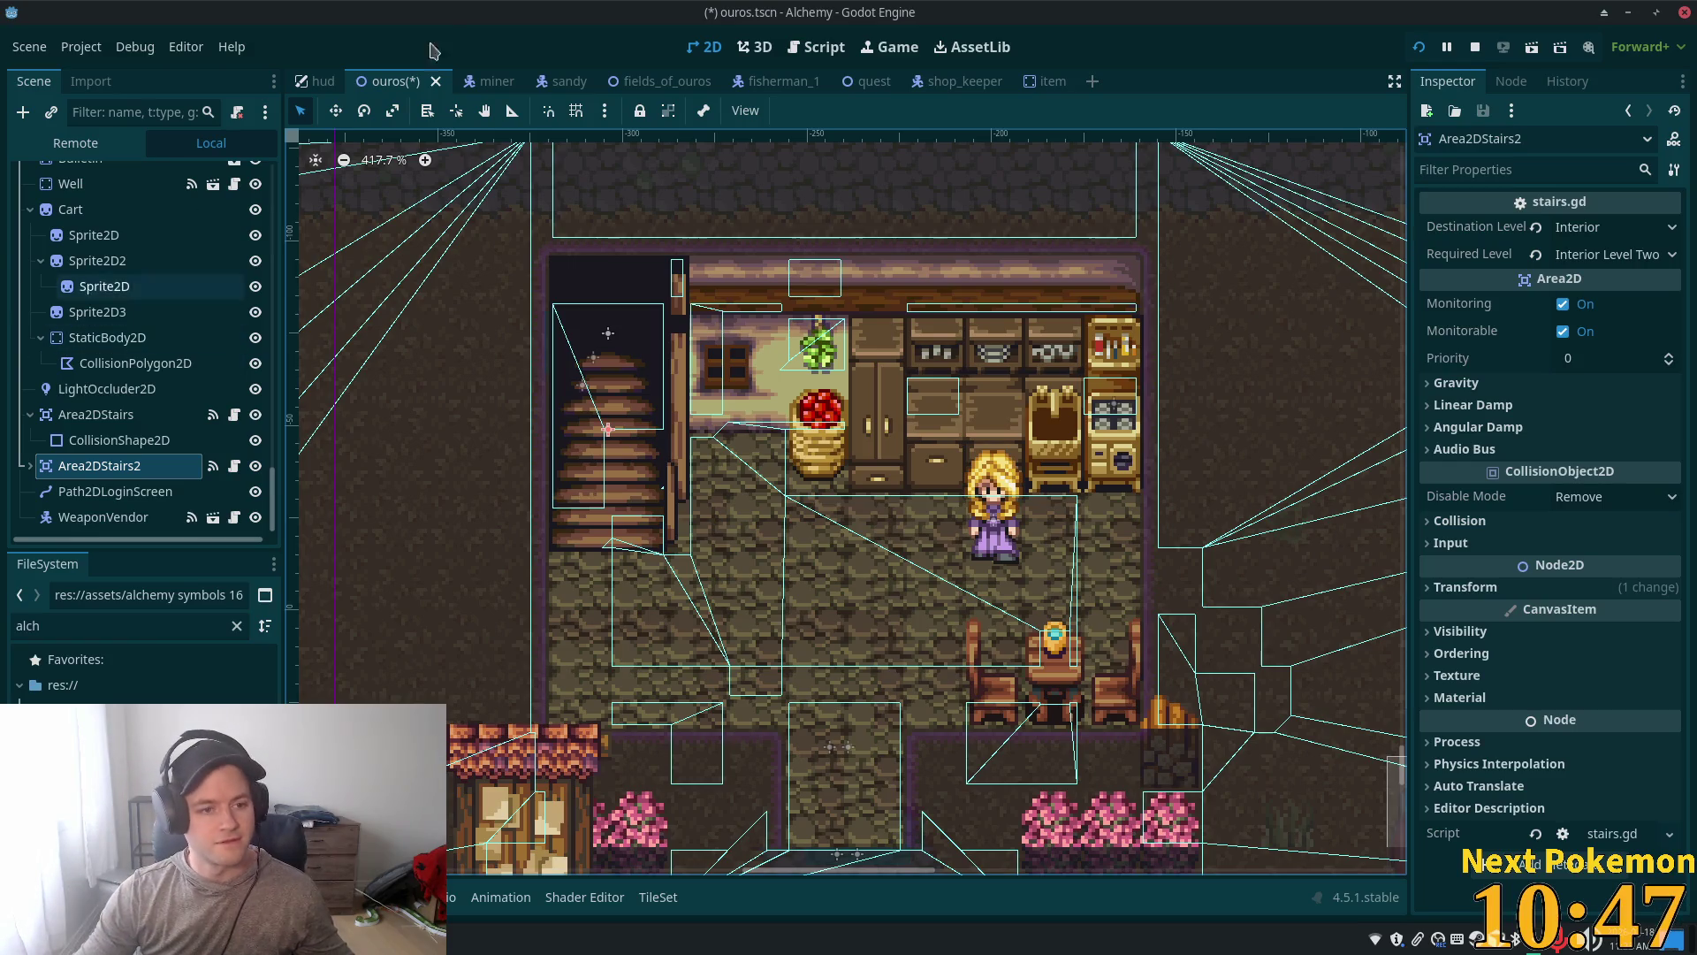
# Step: Reselect both stairs triggers, then locate and select the Ladder2 node on the staircase
pyautogui.click(632, 343)
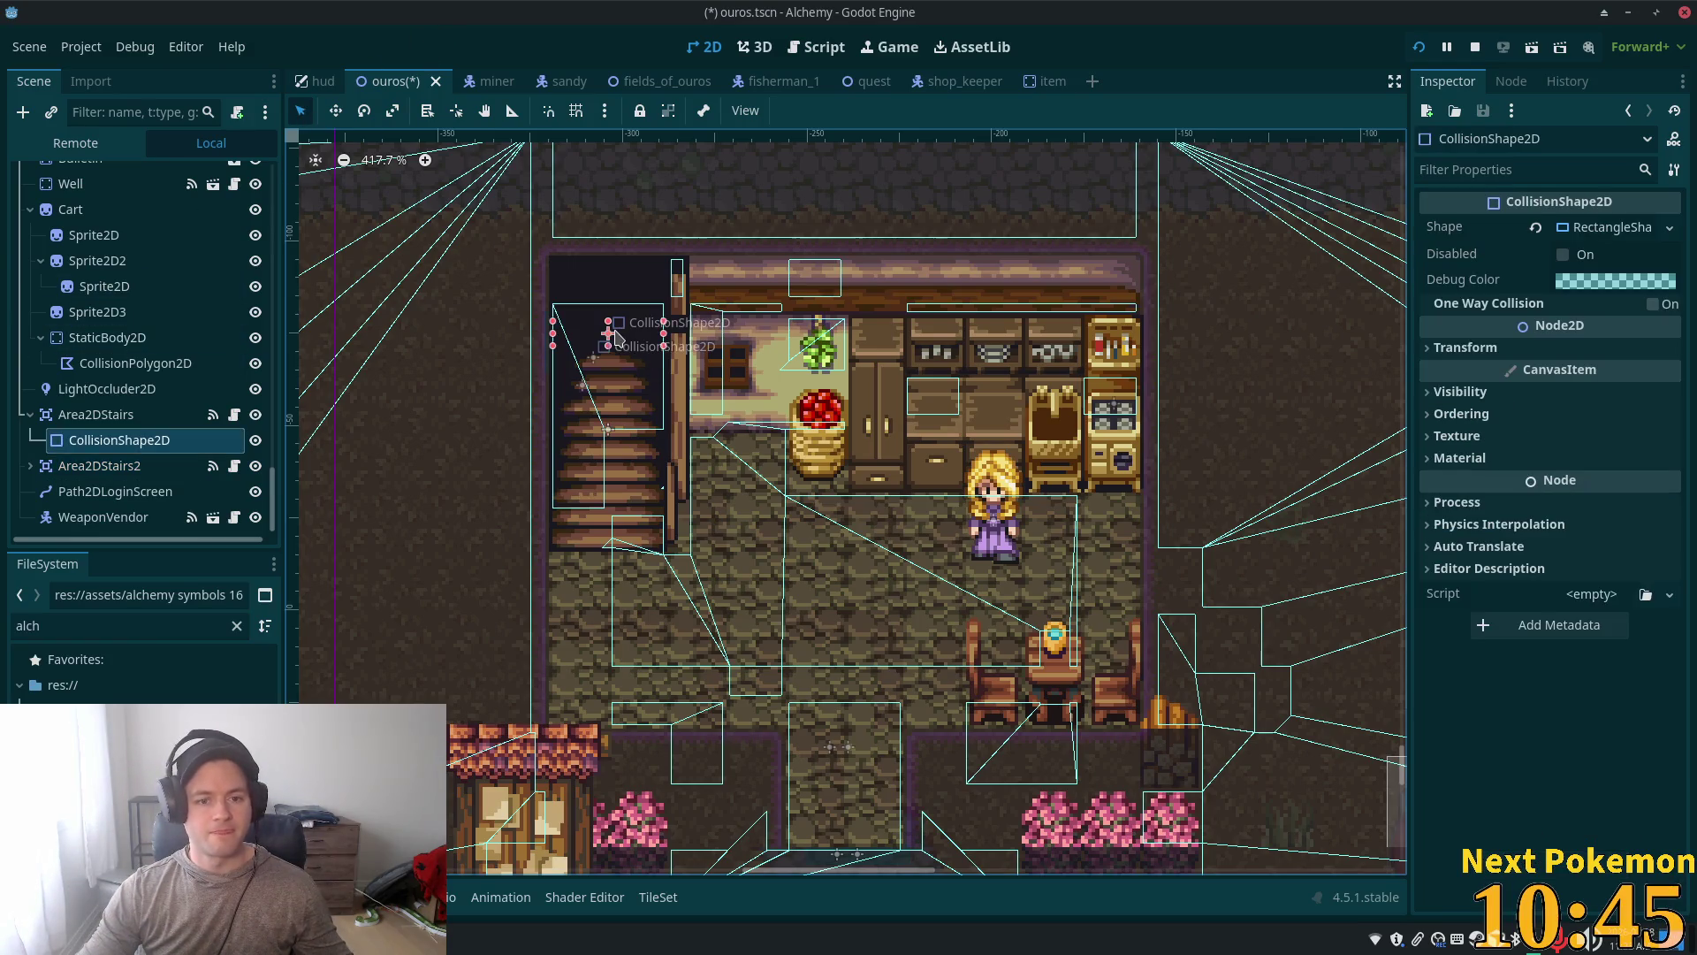
pyautogui.click(135, 416)
pyautogui.keyDown('ctrl'); pyautogui.click(99, 465); pyautogui.keyUp('ctrl')
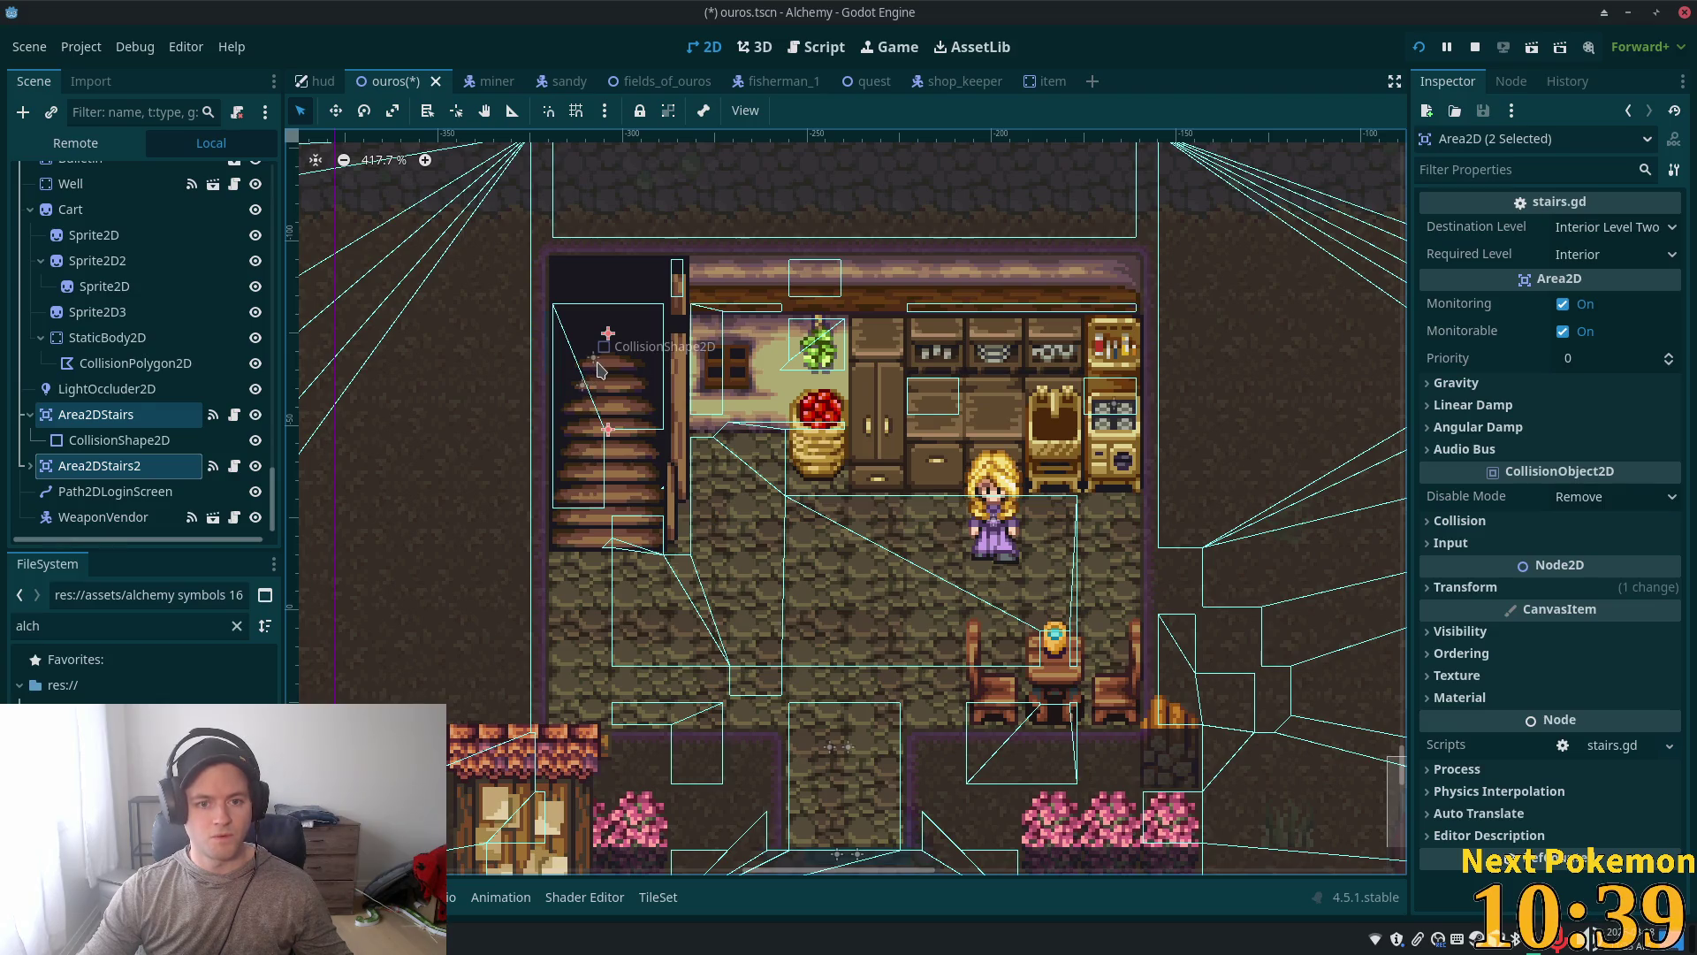
pyautogui.click(590, 395)
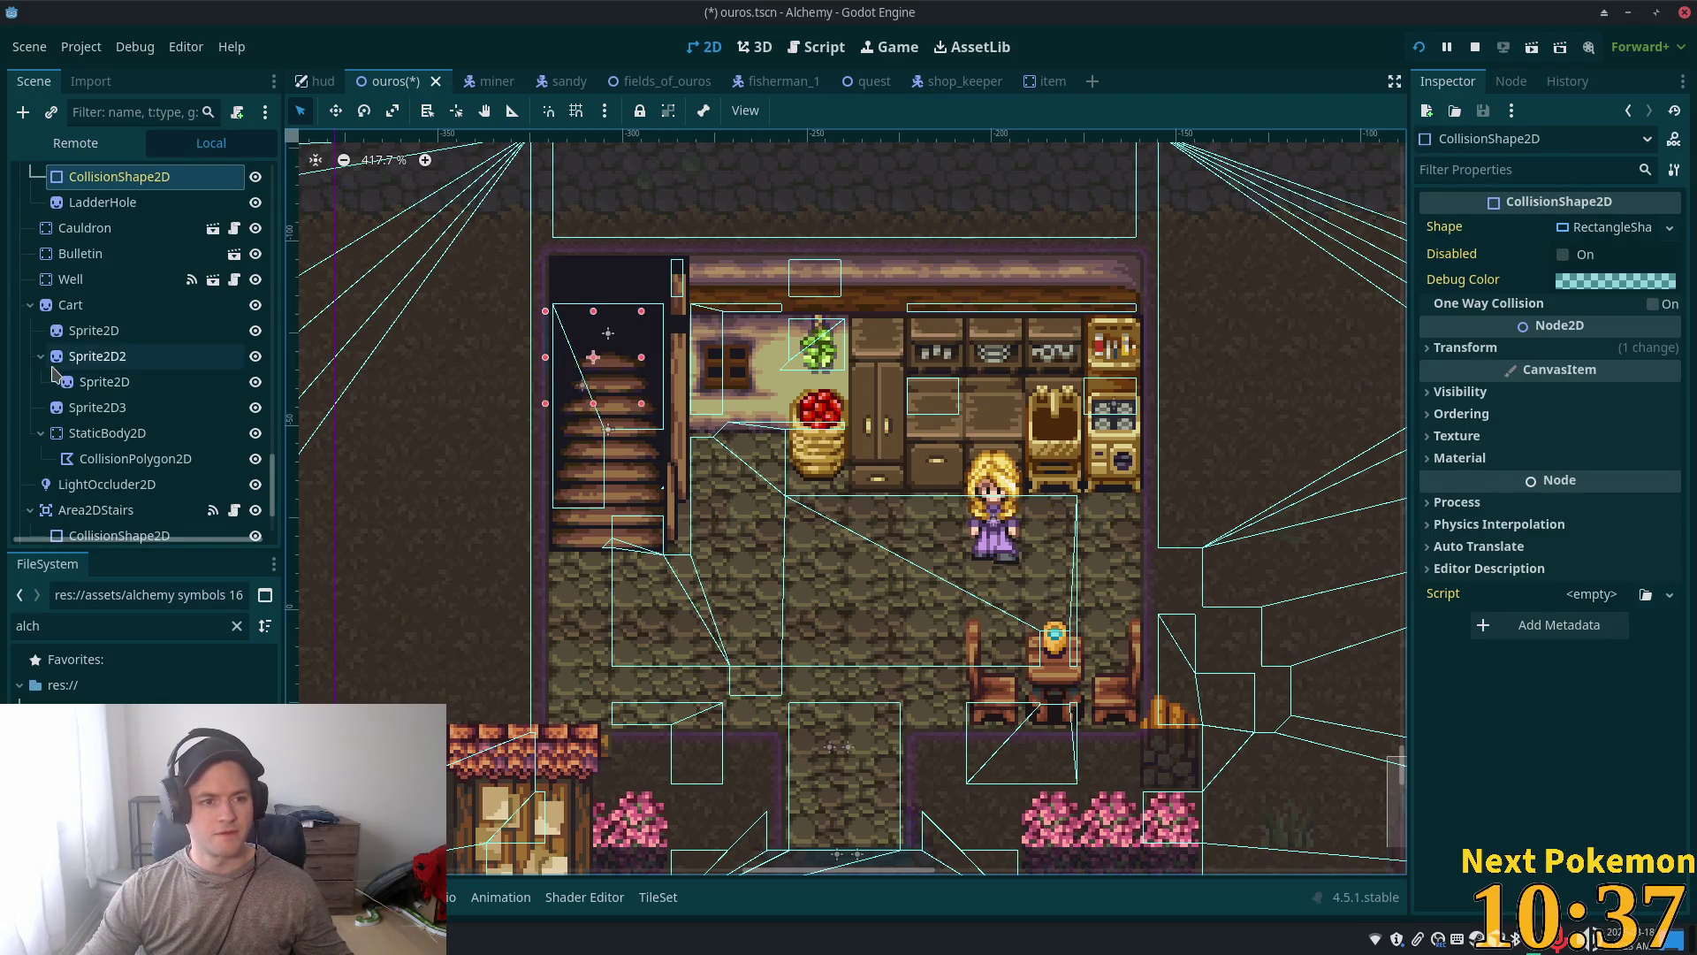
pyautogui.scroll(3, 124, 354)
pyautogui.click(119, 334)
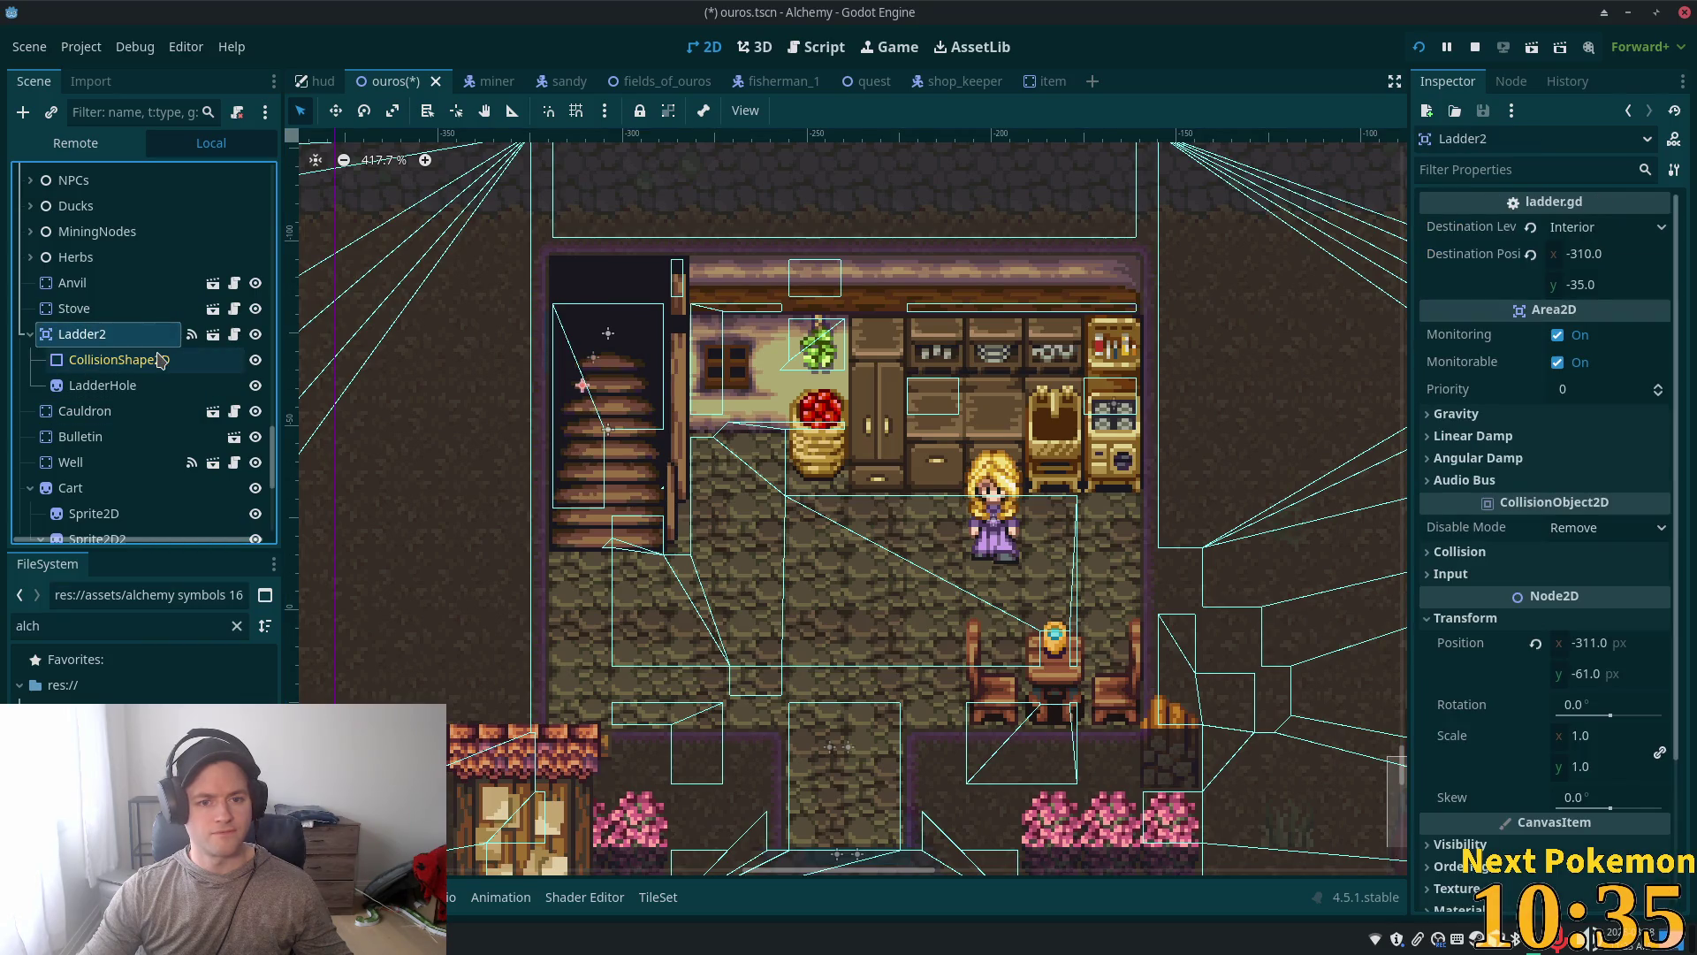
# Step: Delete the Ladder2 node and select the overlapping stairs collision shapes
pyautogui.press('Delete')
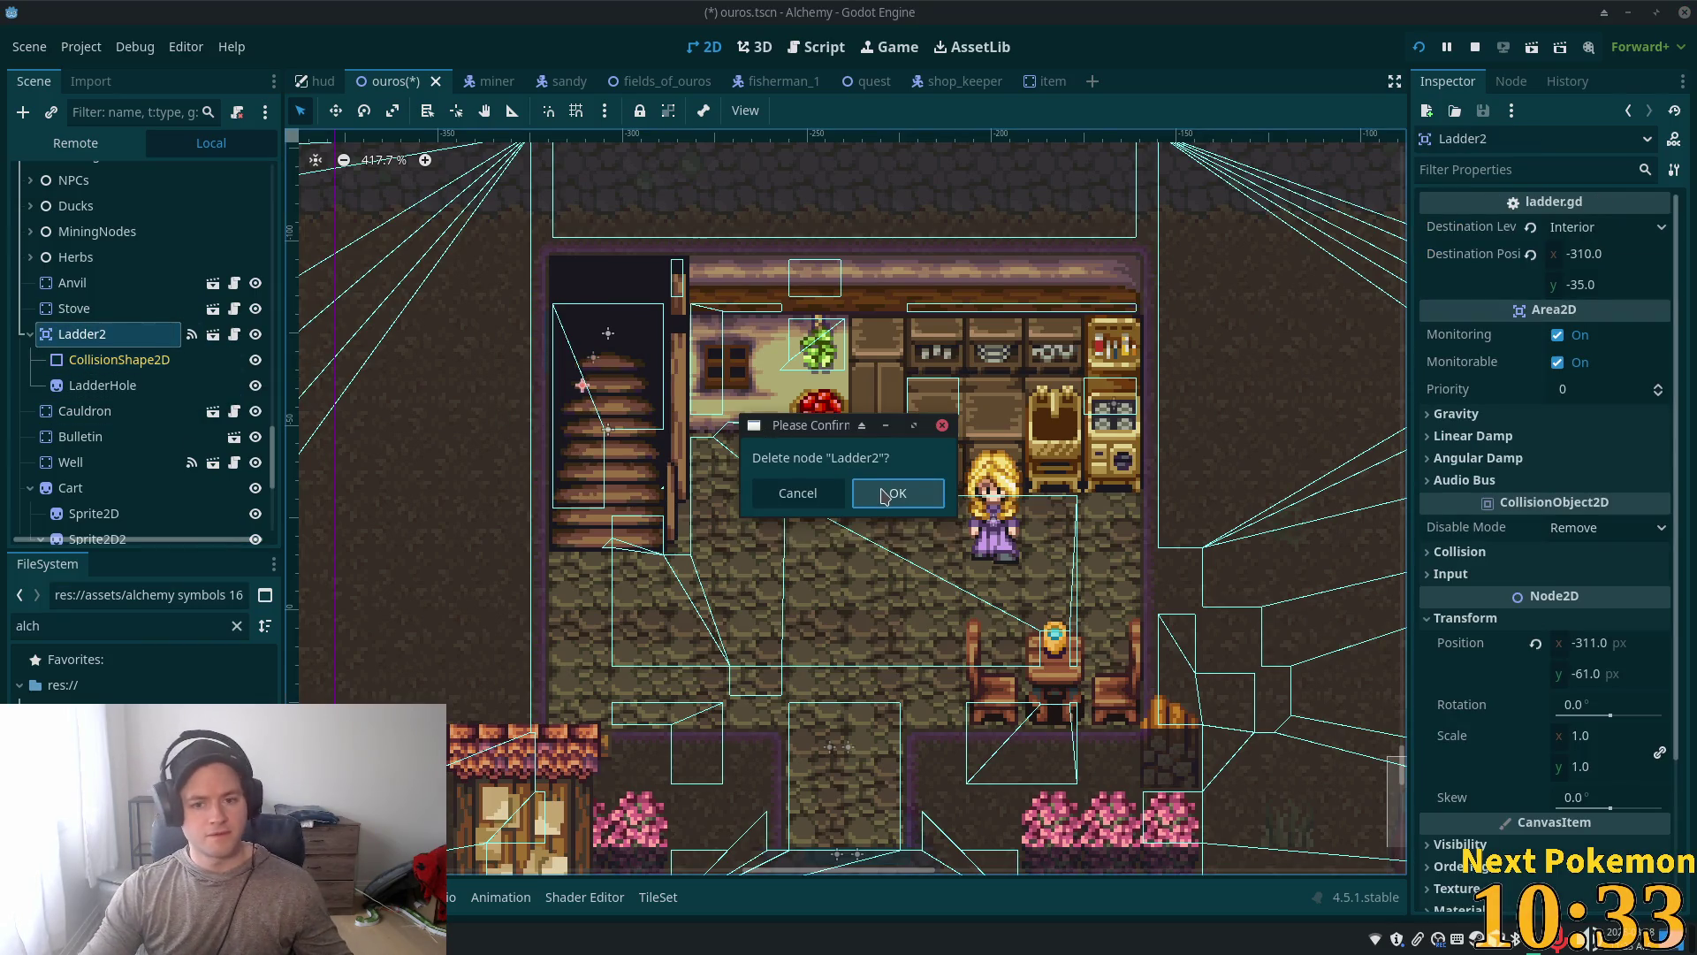
pyautogui.click(875, 491)
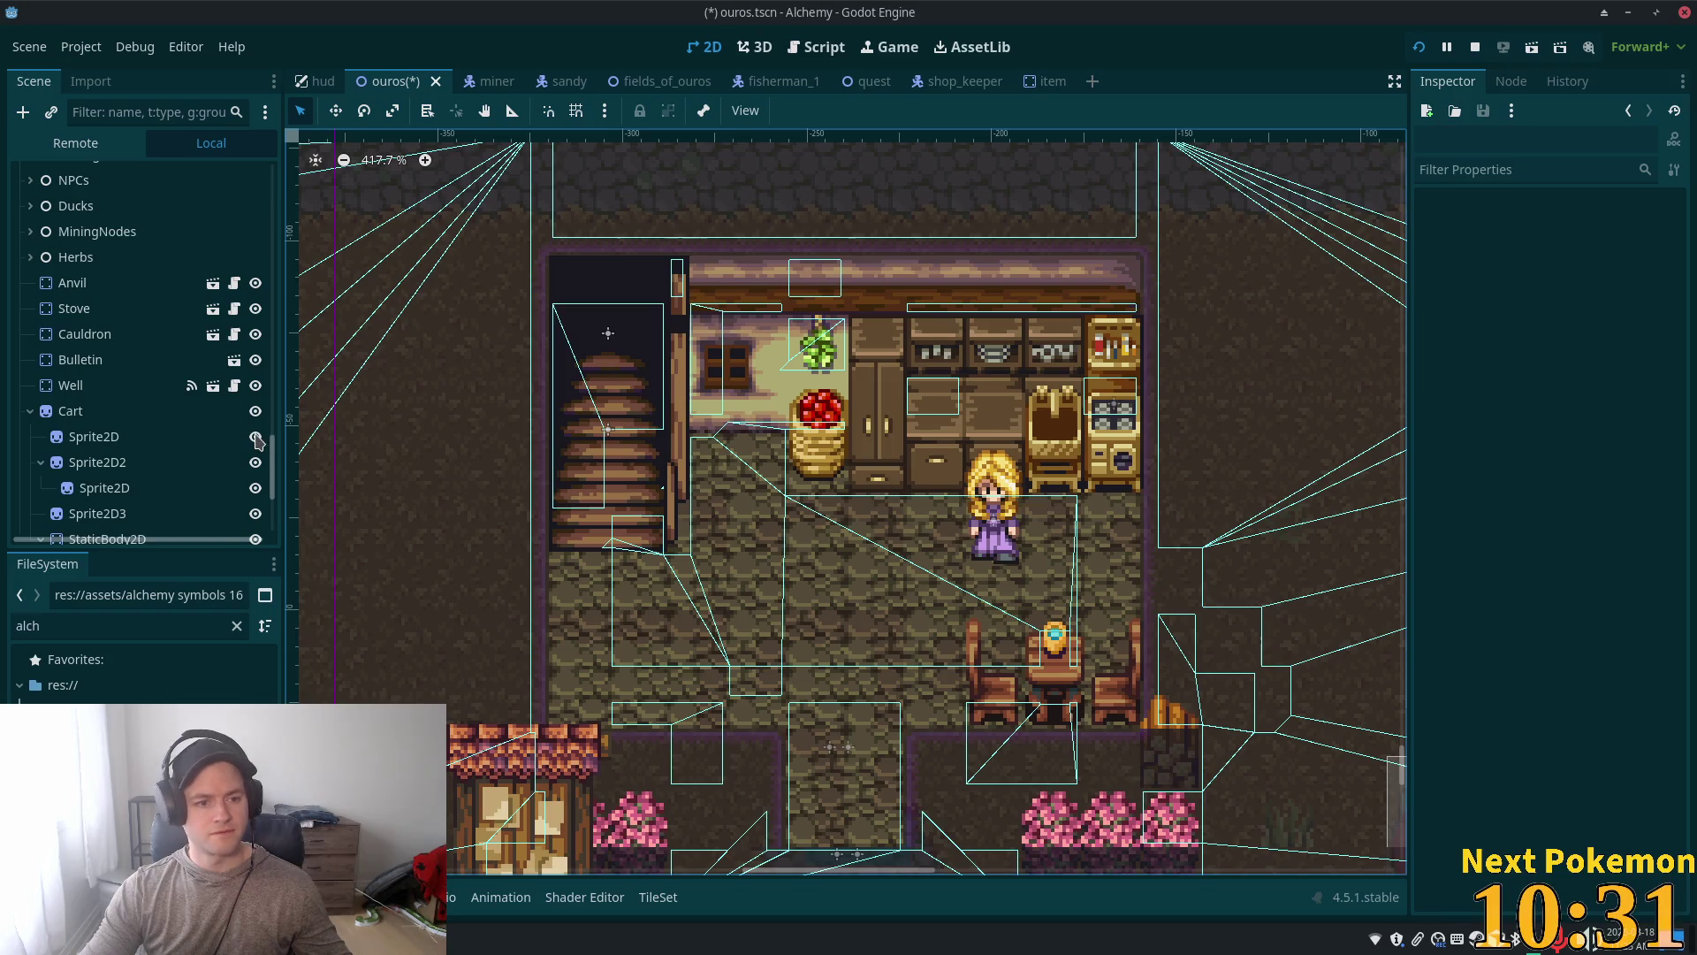
pyautogui.scroll(-4, 256, 440)
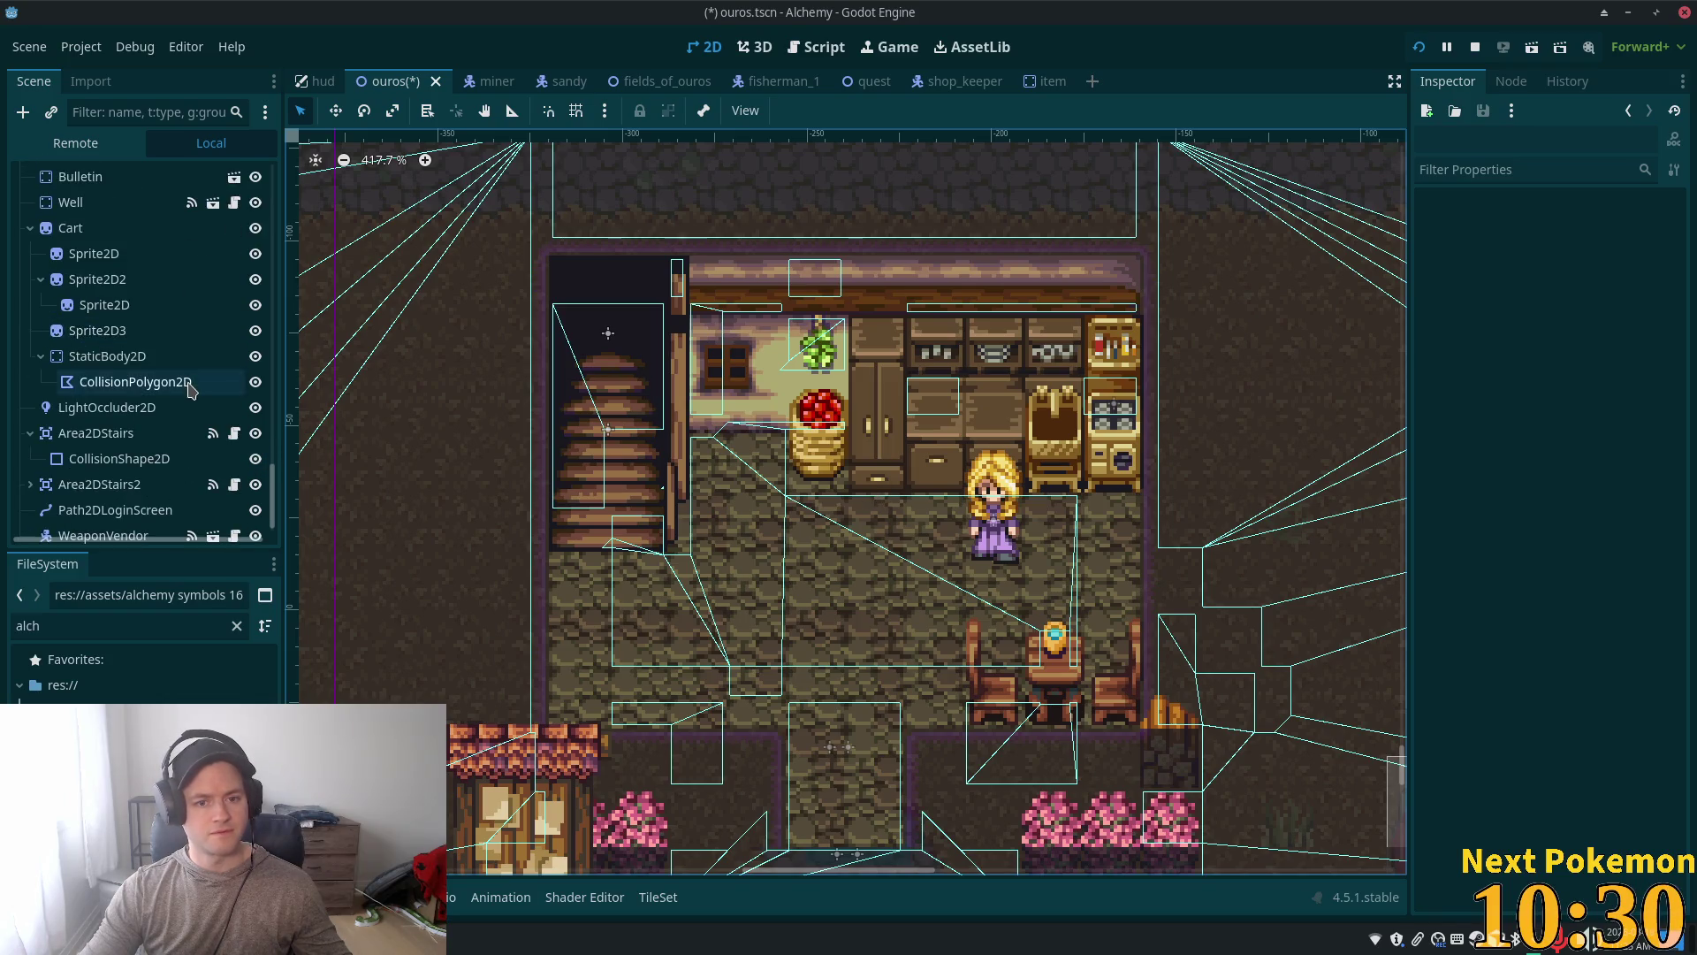
pyautogui.click(610, 336)
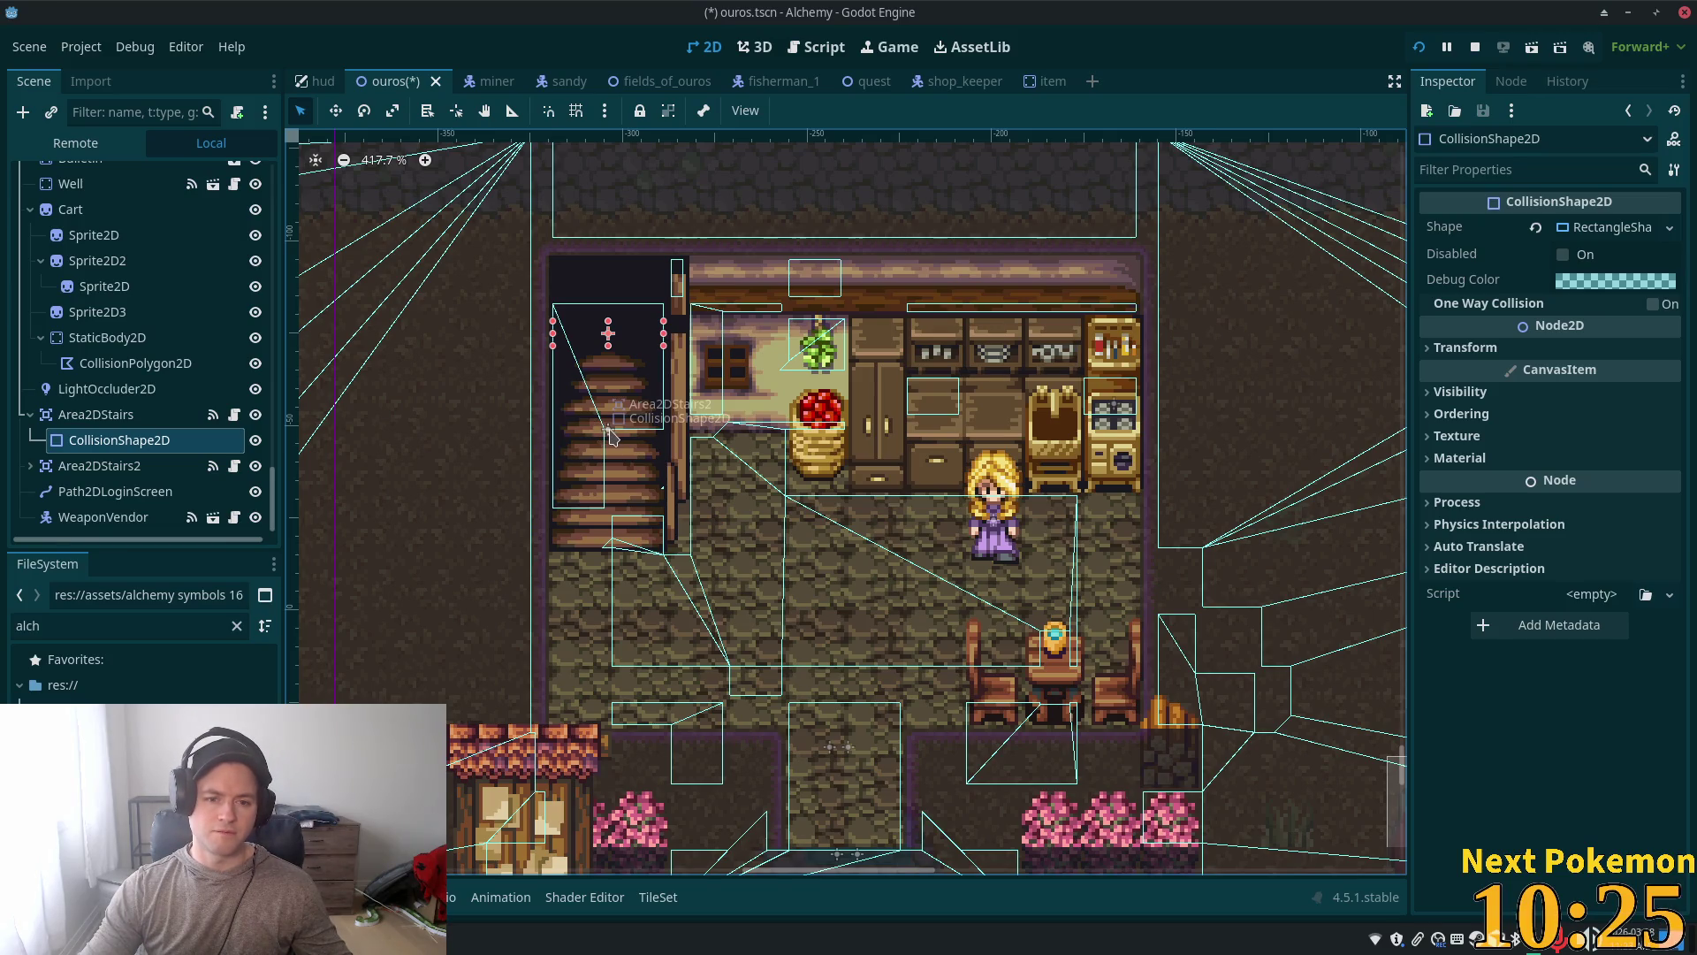
pyautogui.keyDown('shift'); pyautogui.click(609, 431); pyautogui.keyUp('shift')
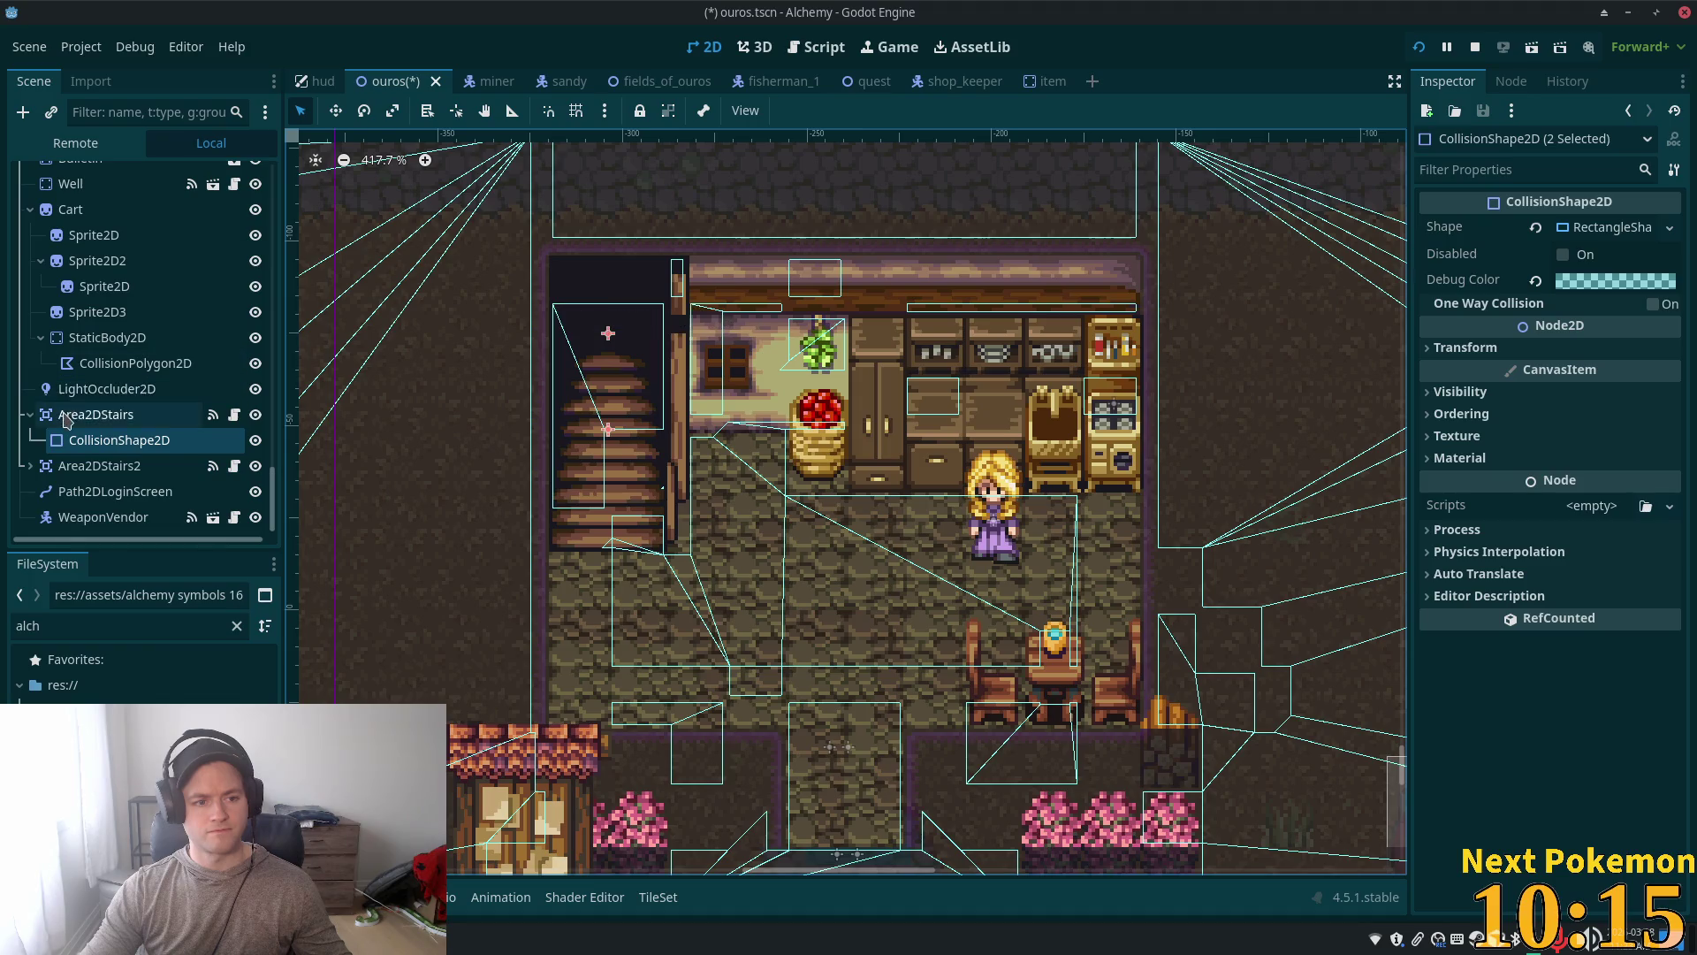
# Step: Select Area2DStairs and Area2DStairs2, then inspect Area2DStairs without renaming it
pyautogui.keyDown('ctrl'); pyautogui.click(96, 415); pyautogui.keyUp('ctrl')
pyautogui.keyDown('ctrl'); pyautogui.click(99, 467); pyautogui.keyUp('ctrl')
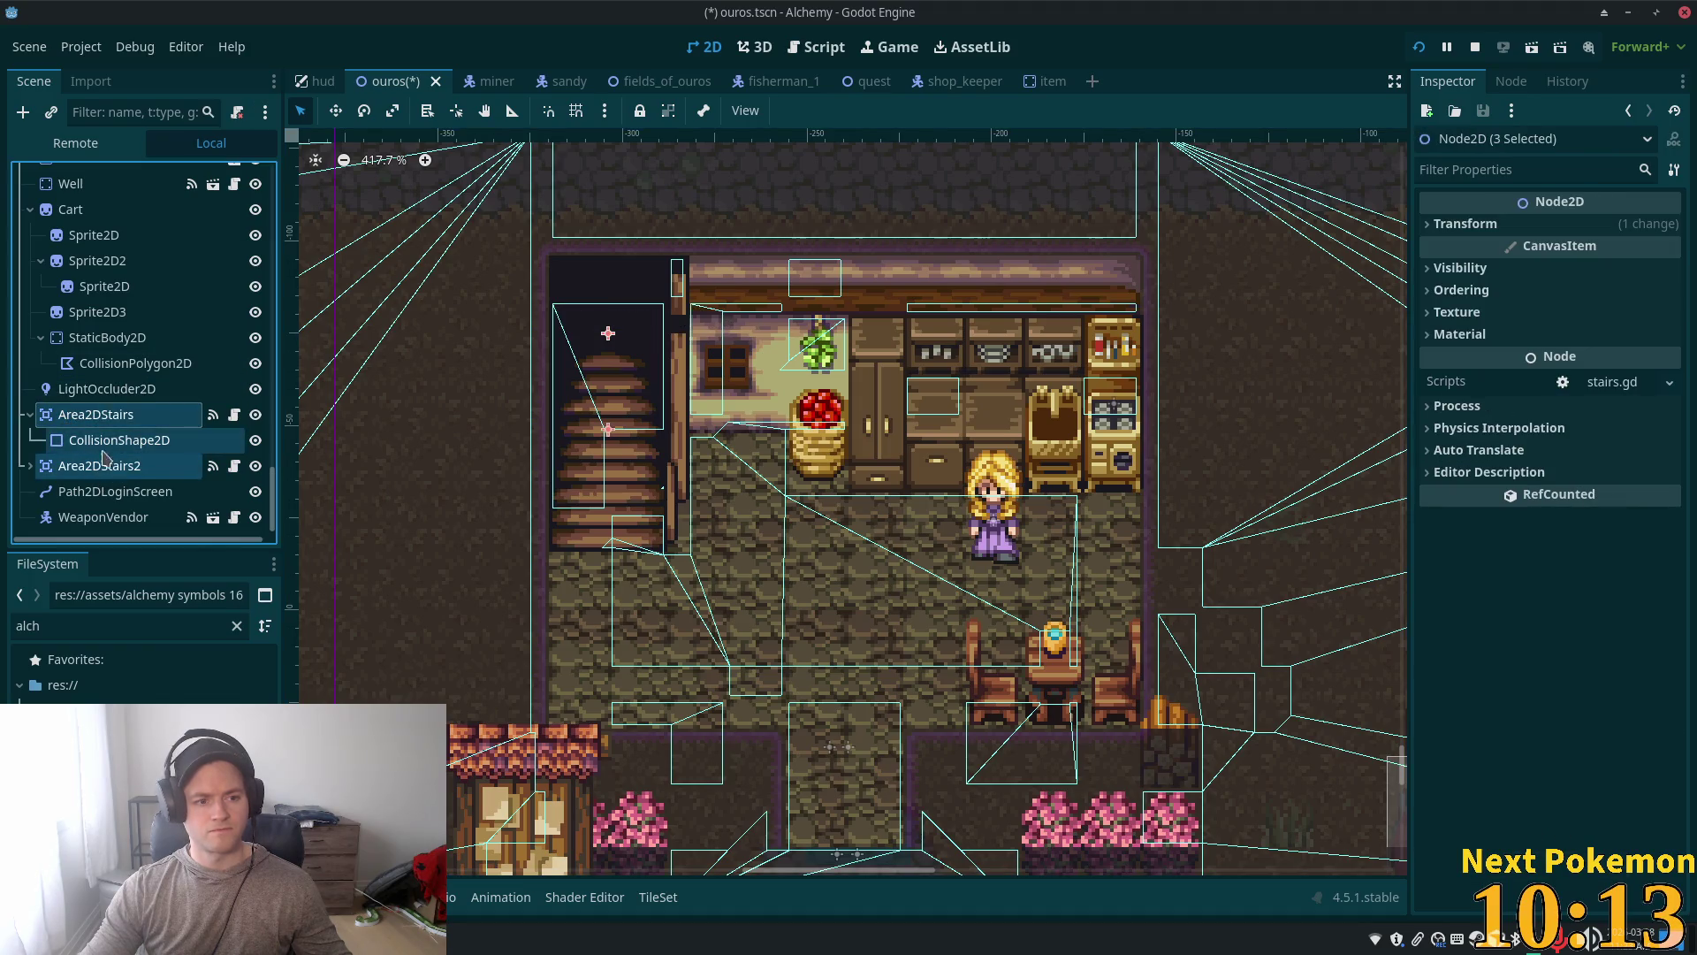
pyautogui.doubleClick(85, 415)
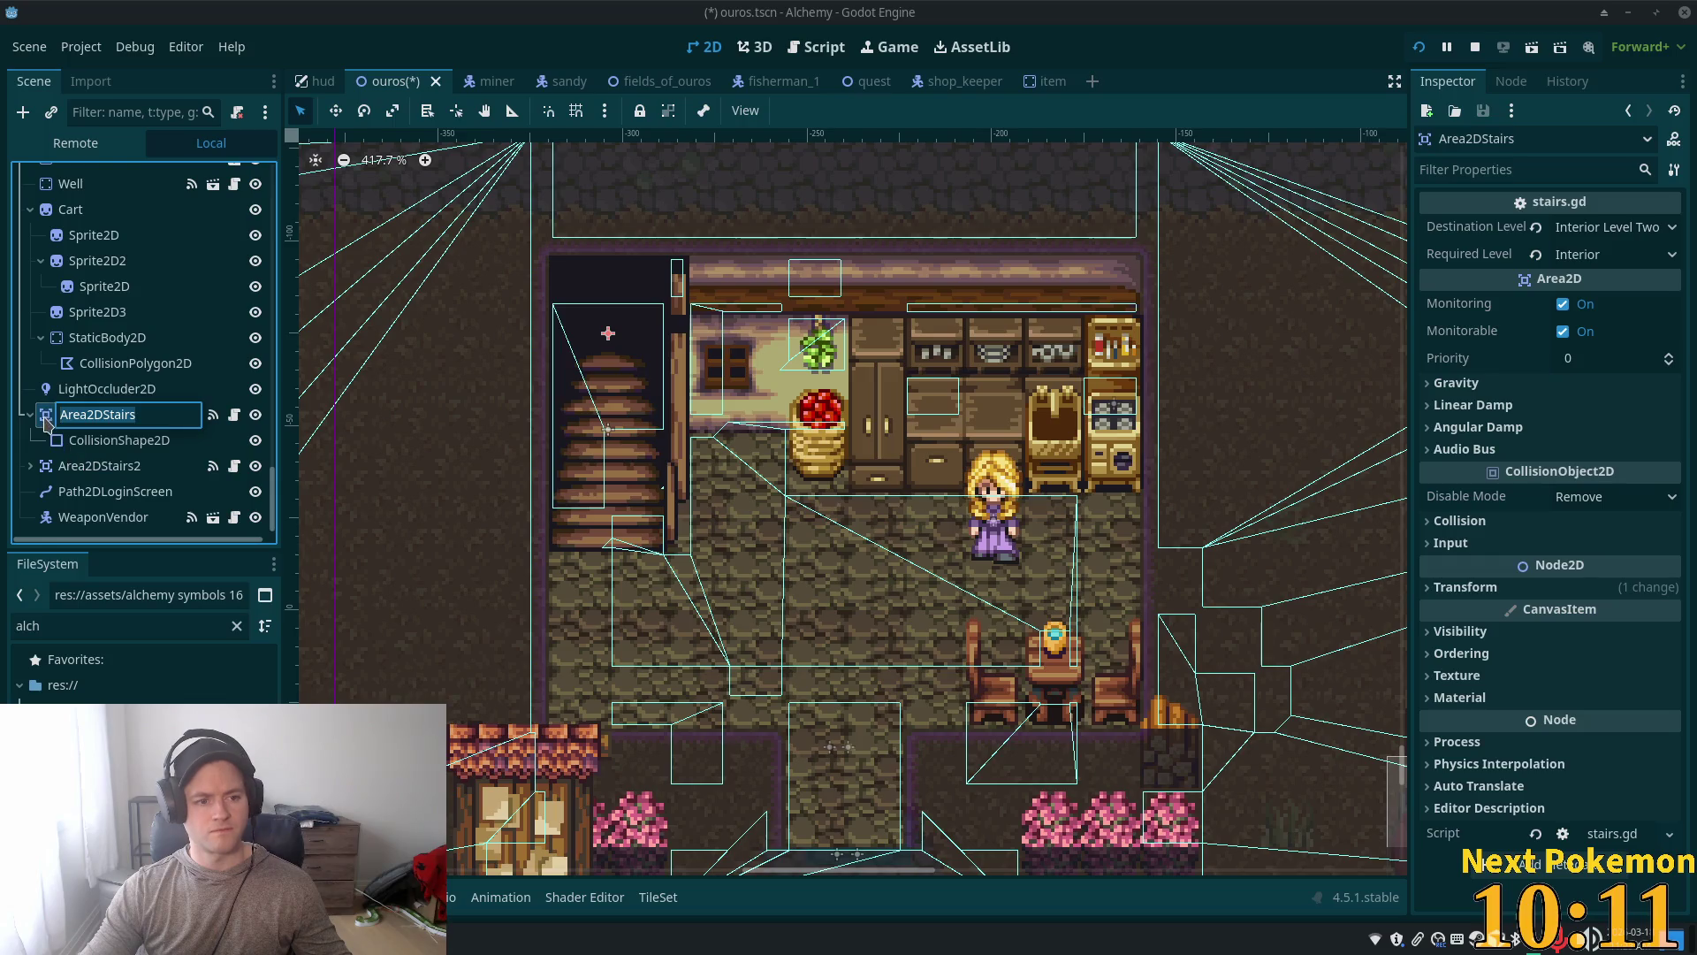
pyautogui.doubleClick(46, 416)
pyautogui.scroll(1, 106, 424)
# Step: Duplicate Area2DStairs and Area2DStairs2 with Ctrl+D
pyautogui.keyDown('ctrl'); pyautogui.click(123, 466); pyautogui.keyUp('ctrl')
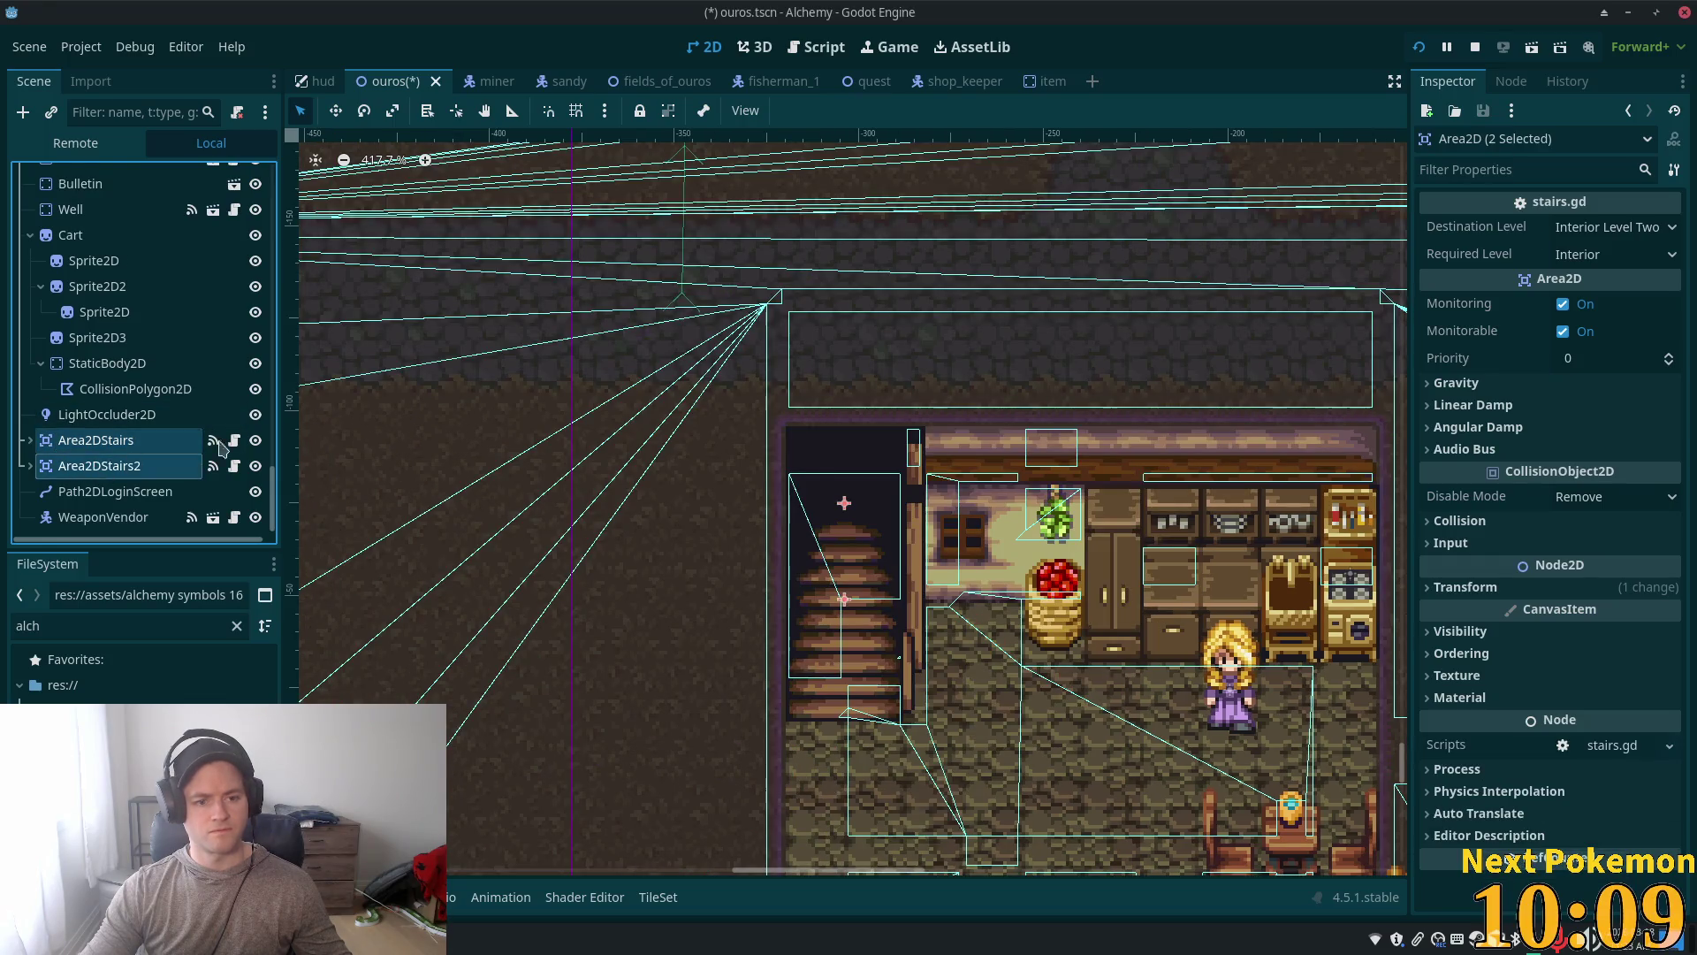
pyautogui.scroll(-6, 937, 427)
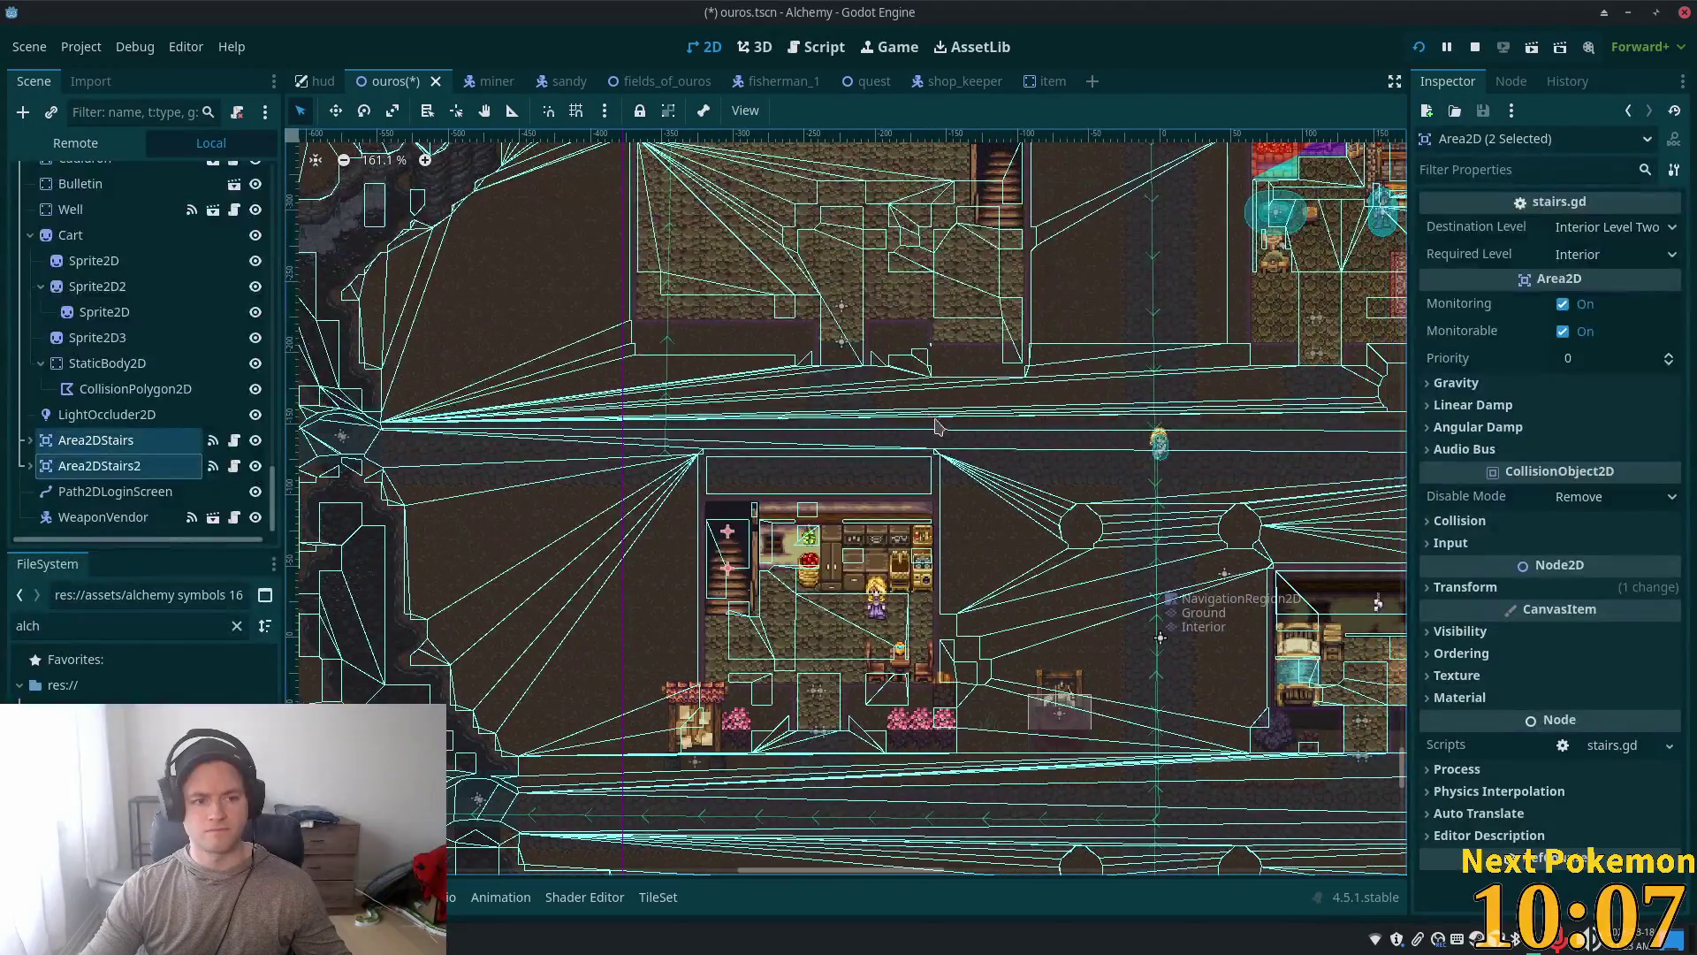
pyautogui.hotkey('ctrl', 'd')
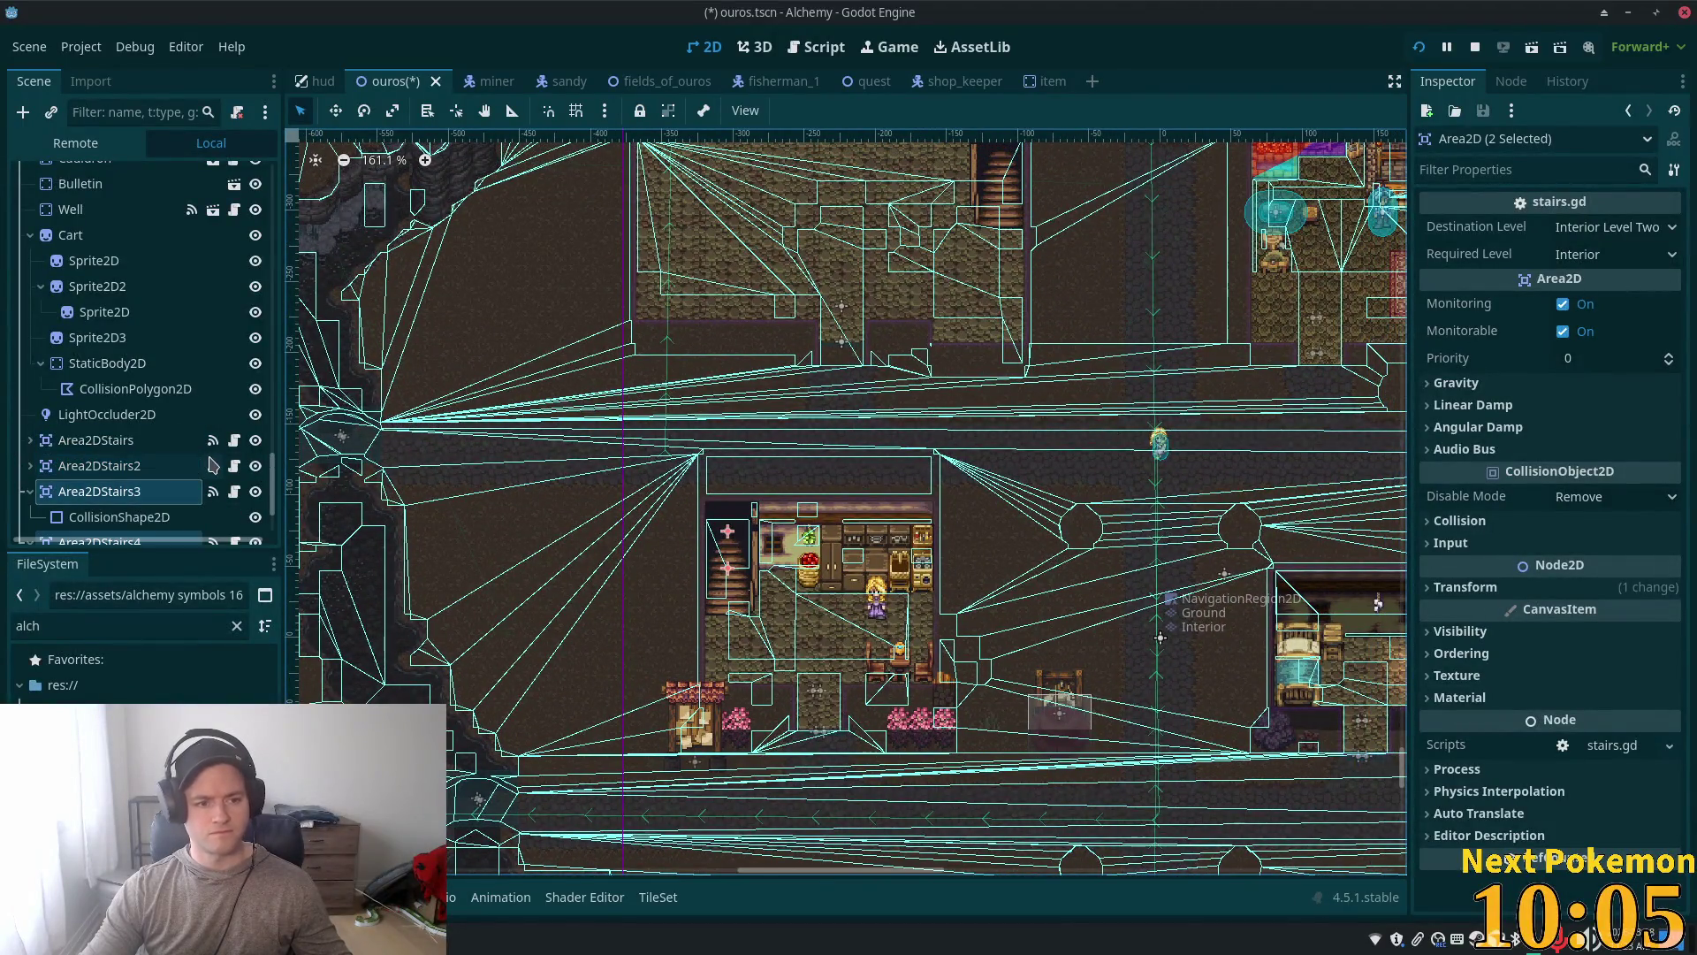
pyautogui.scroll(-2, 194, 458)
# Step: Rename the copies Area2DStairs3 and Area2DStairs4 to Area2DStairsIn and Area2DStairsInn
pyautogui.click(140, 390)
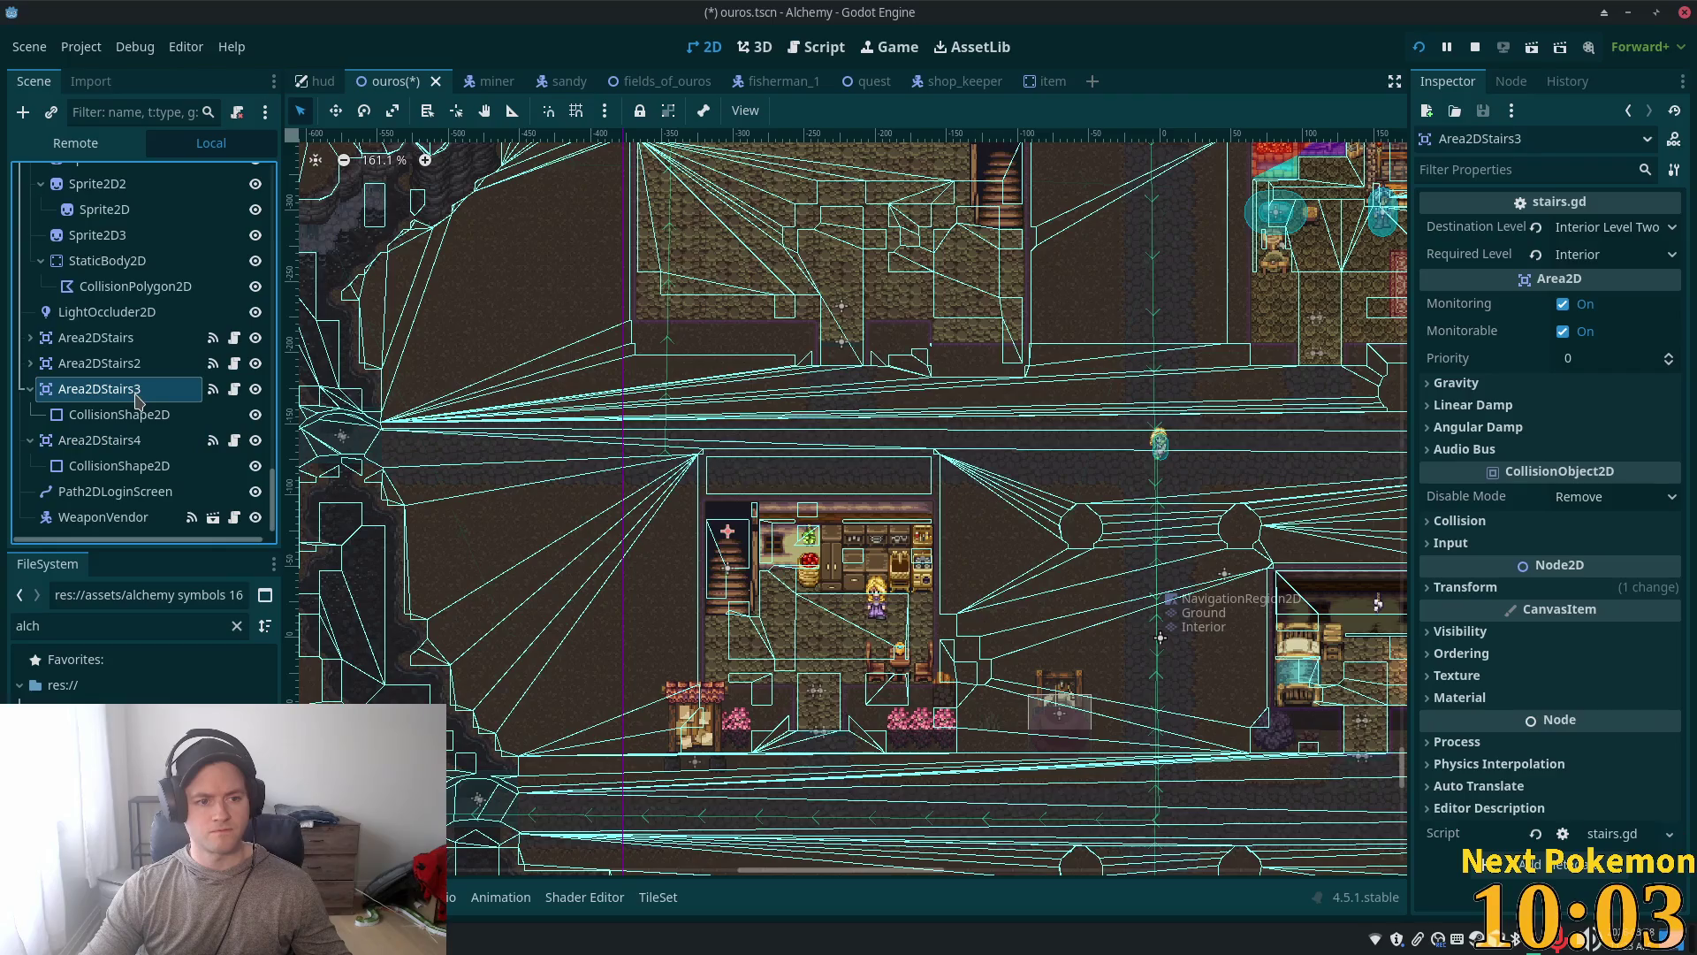
pyautogui.click(140, 389)
pyautogui.press('BackSpace')
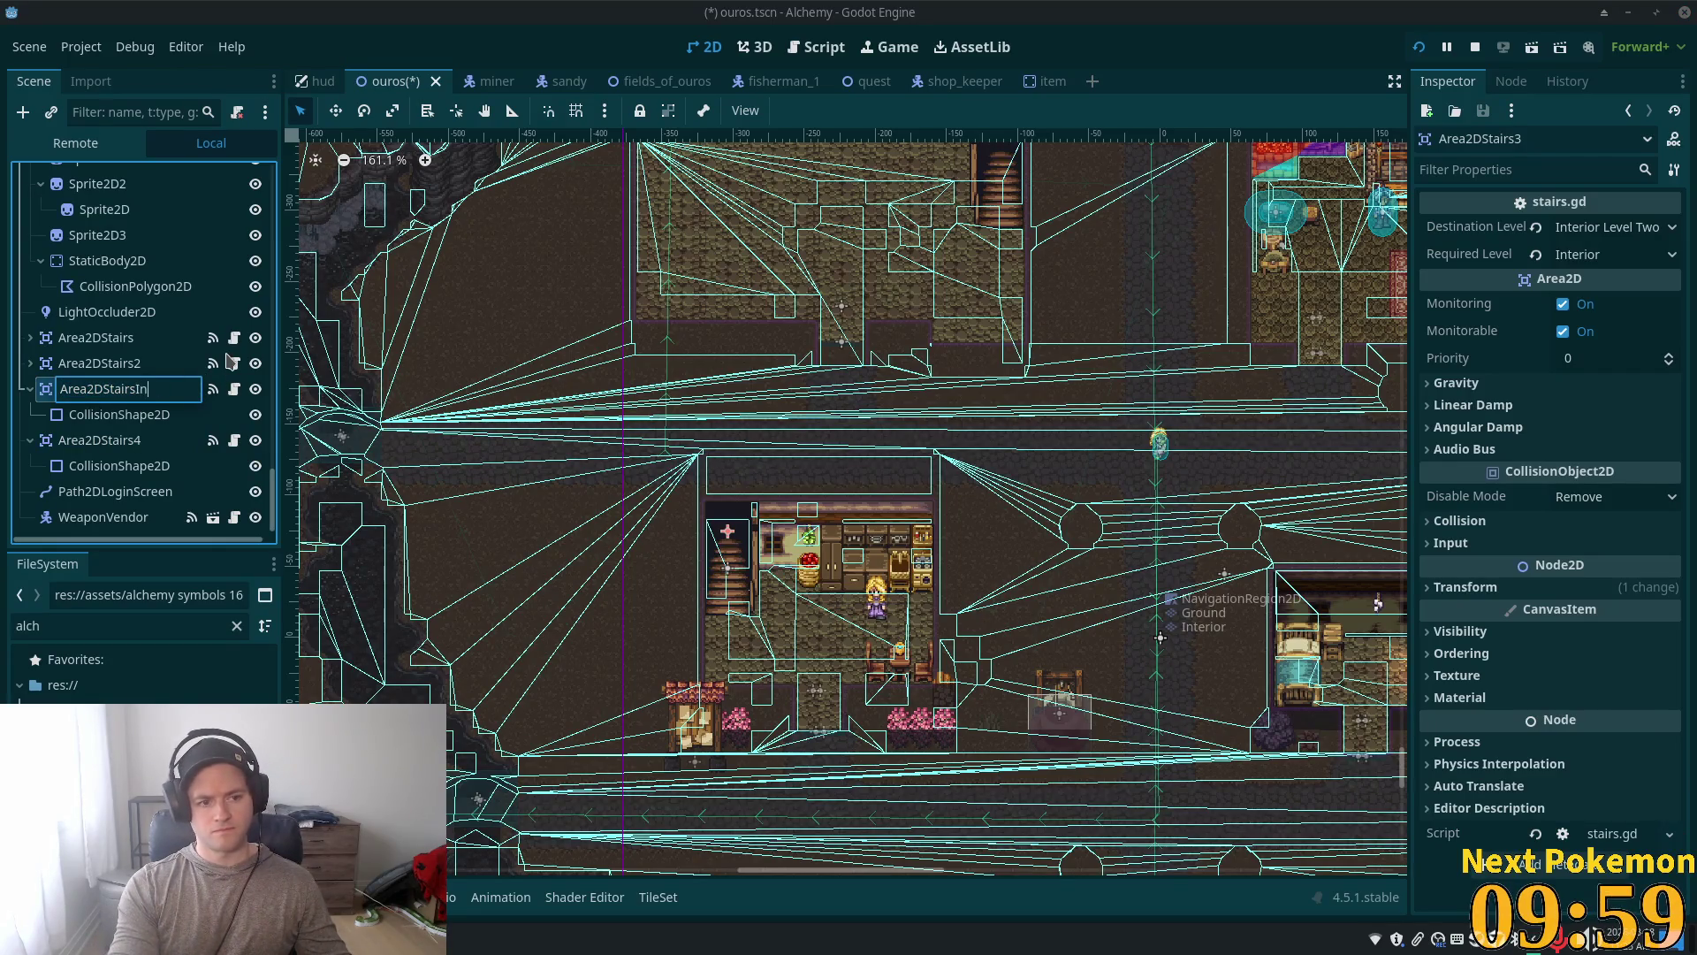
pyautogui.click(177, 439)
pyautogui.click(155, 442)
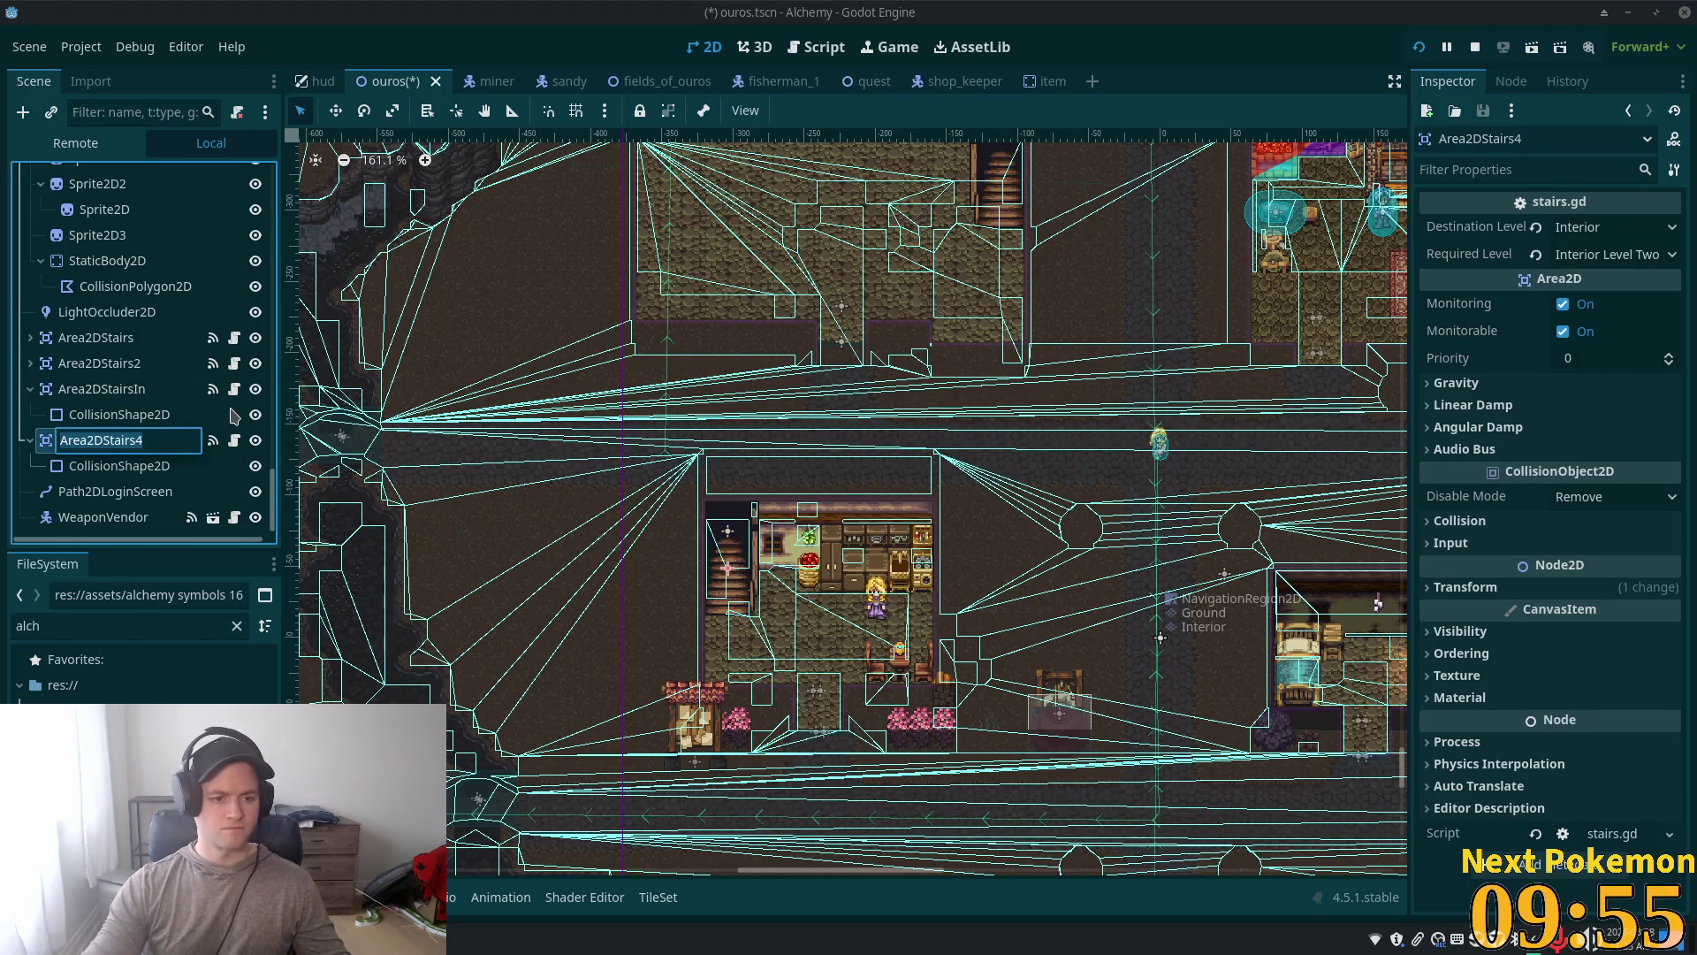
pyautogui.press('End')
pyautogui.press('BackSpace')
pyautogui.write('INN')
pyautogui.write('nn')
pyautogui.press('Return')
# Step: Rename Area2DStairsIn to Area2DStairsInn2 and select it together with Area2DStairsInn
pyautogui.click(154, 389)
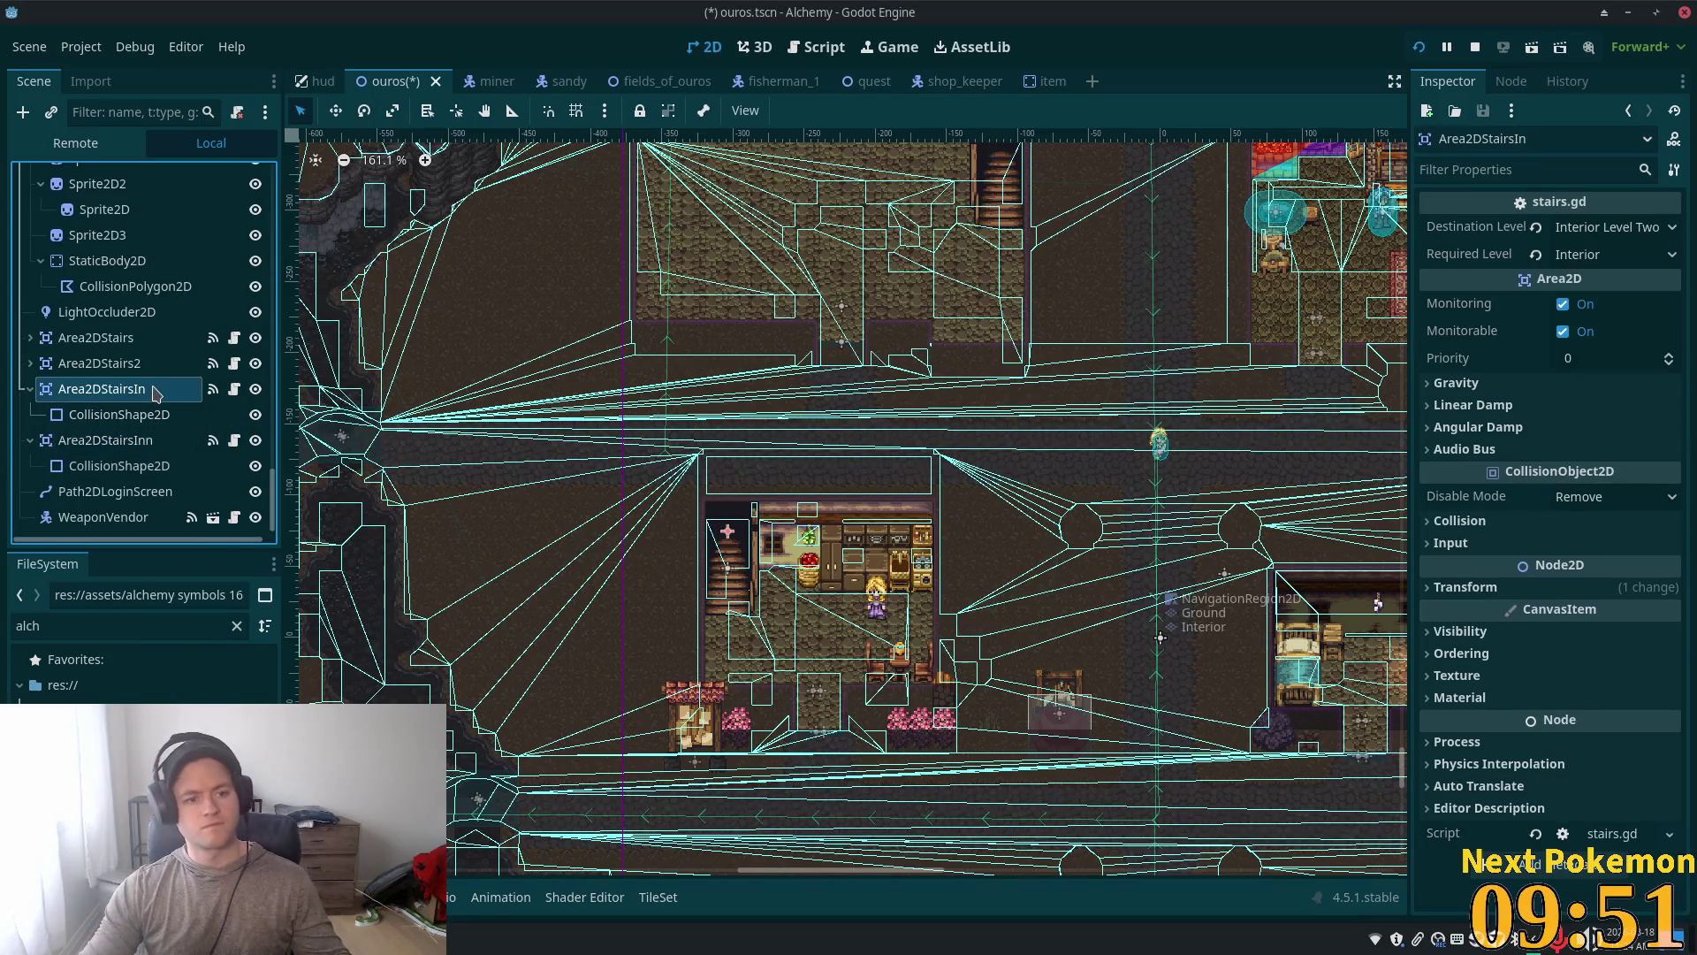
pyautogui.click(155, 389)
pyautogui.press('End')
pyautogui.write('n2')
pyautogui.press('Return')
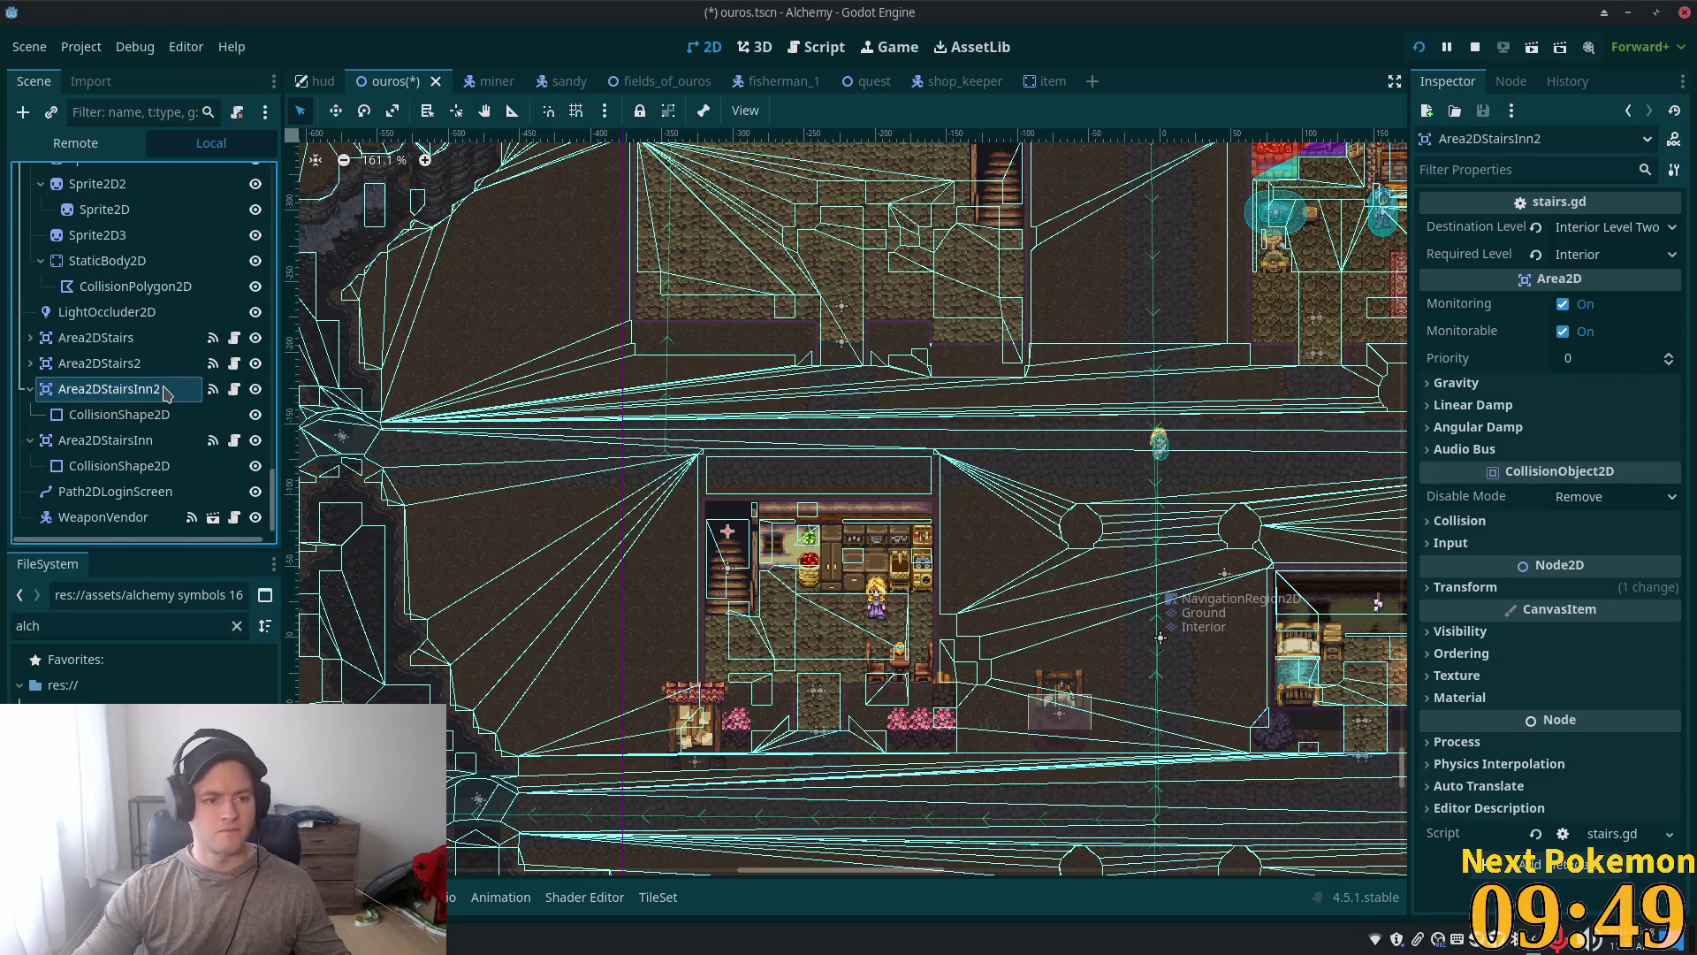
pyautogui.press('Left')
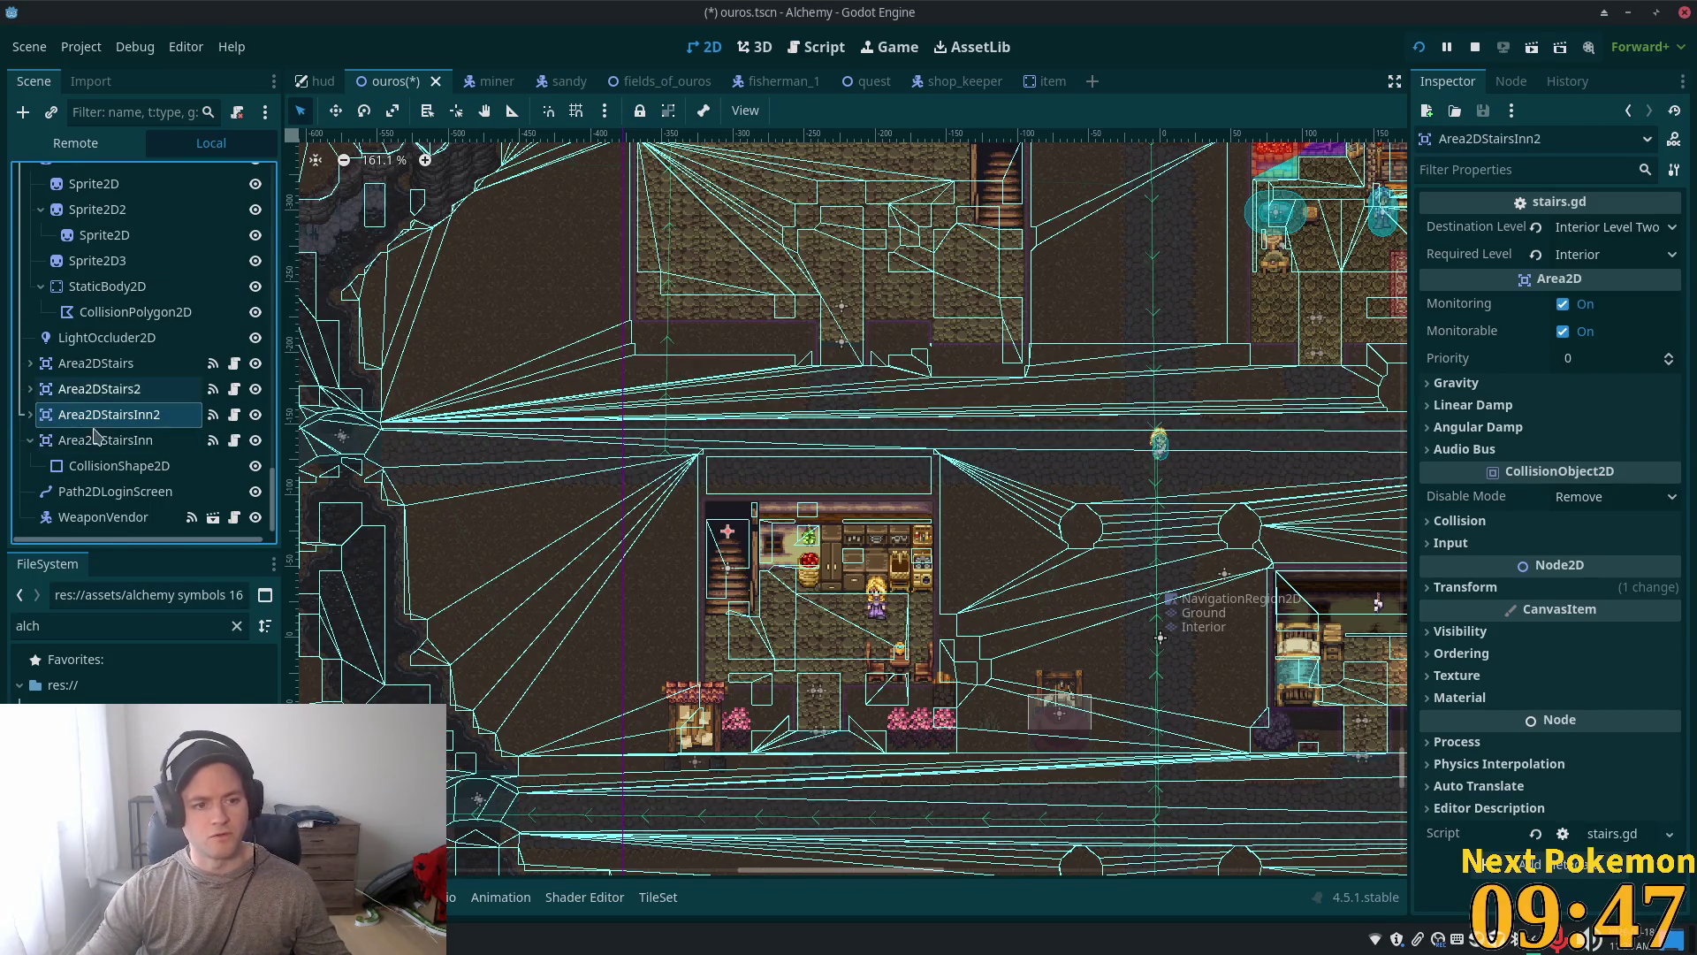
pyautogui.keyDown('shift'); pyautogui.click(104, 439); pyautogui.keyUp('shift')
# Step: Drag the two selected Inn stairs areas onto the upper room's staircase
pyautogui.press('w')
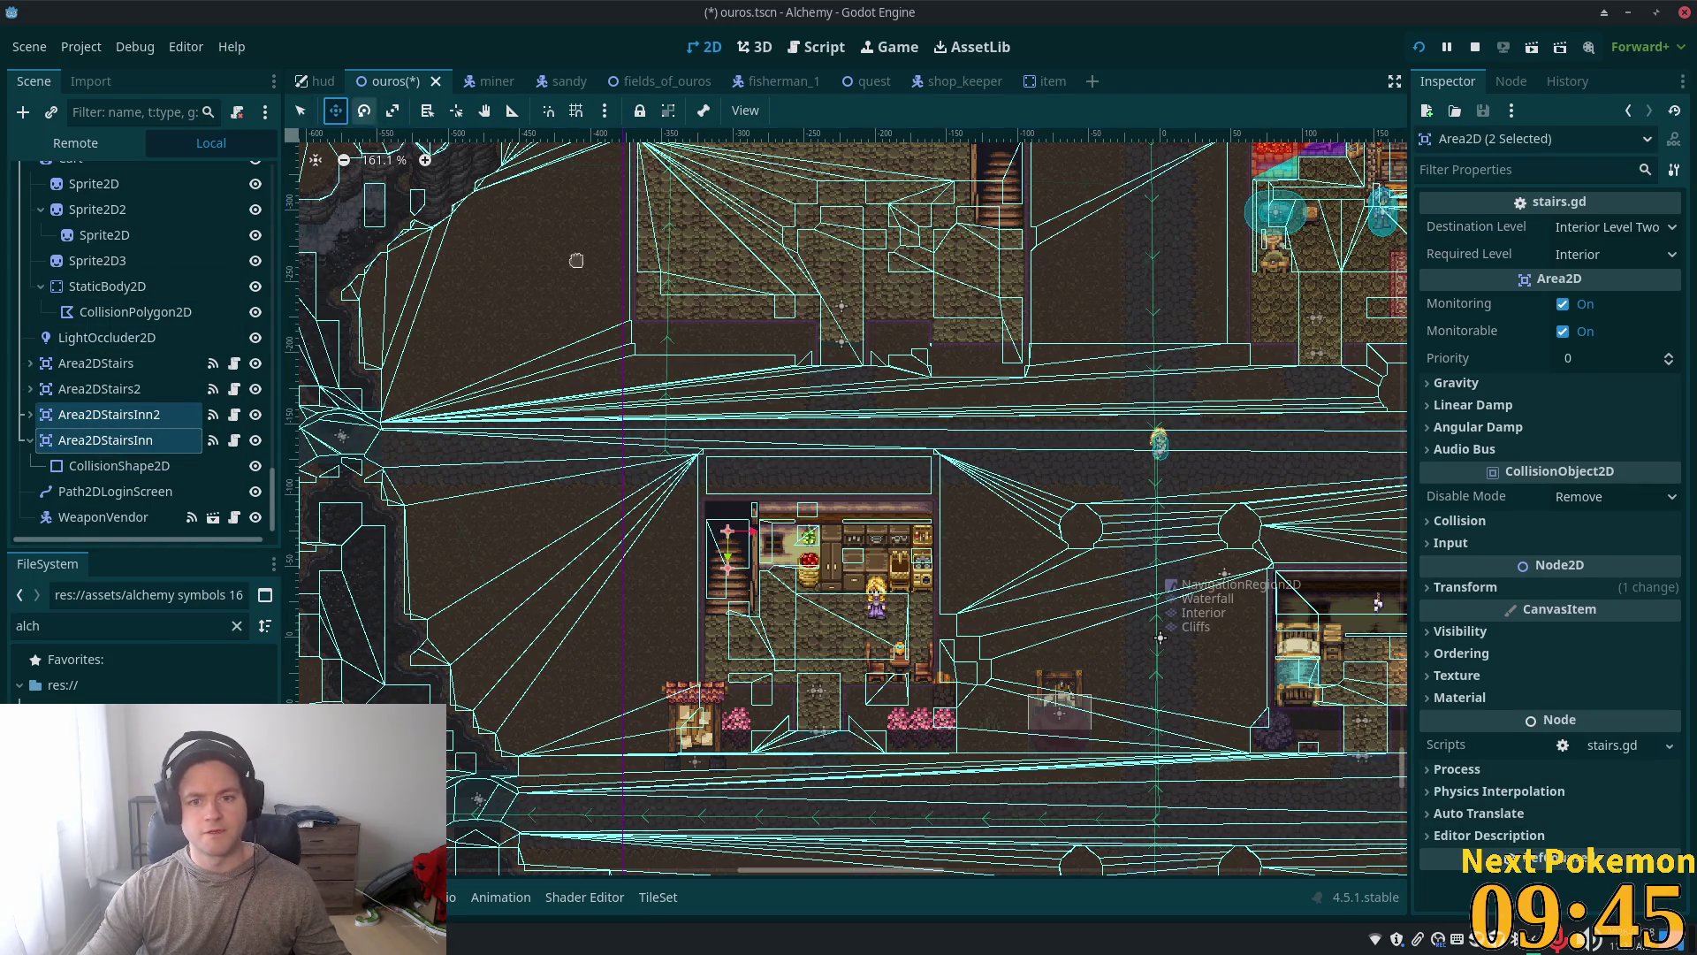
pyautogui.moveTo(727, 533); pyautogui.dragTo(1012, 145)
pyautogui.moveTo(1190, 188)
pyautogui.mouseDown()
pyautogui.moveTo(1159, 344)
pyautogui.moveTo(1148, 300)
pyautogui.mouseUp()
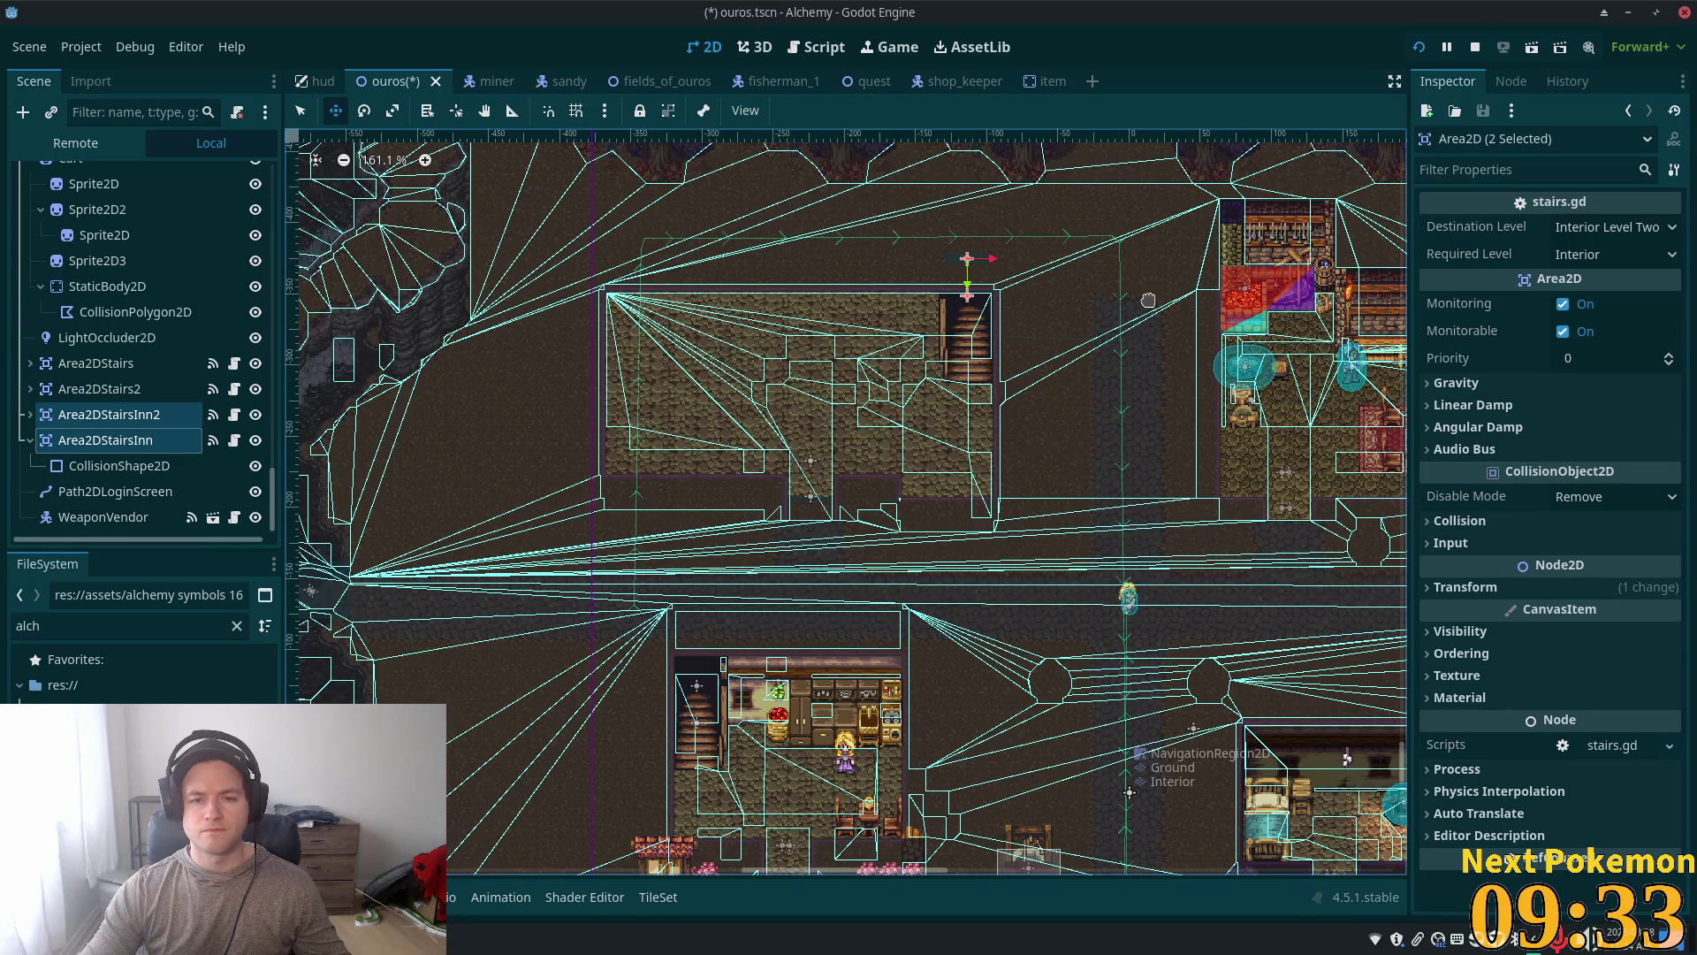
pyautogui.scroll(3, 1120, 334)
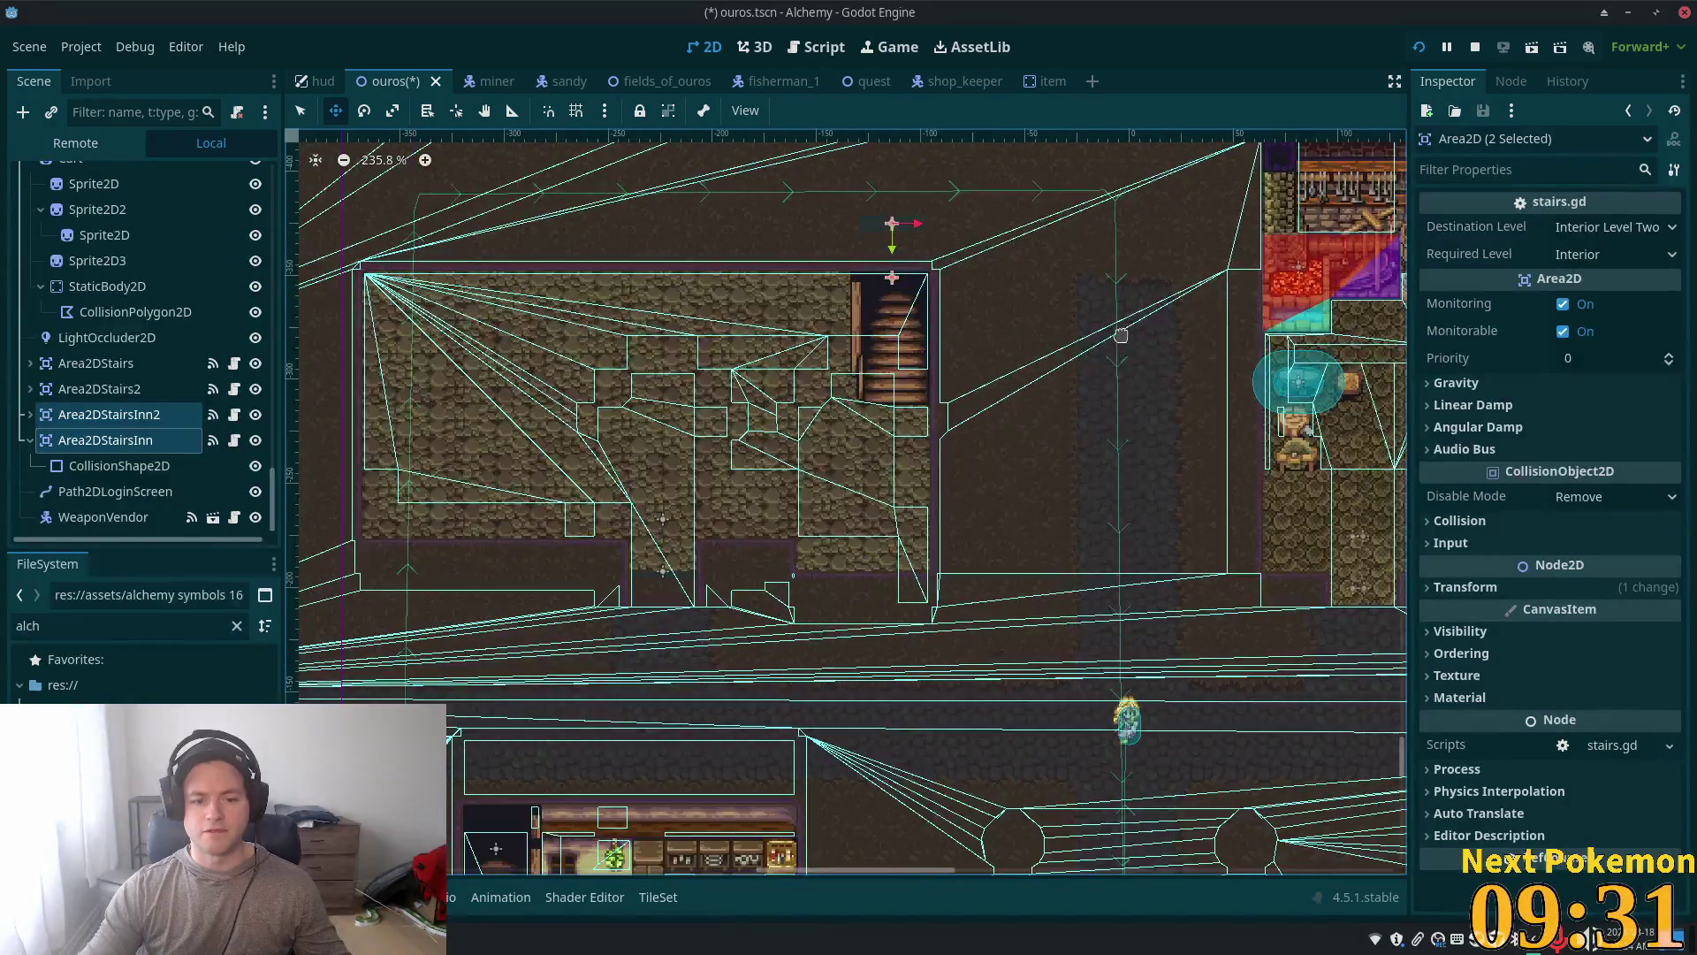
pyautogui.scroll(-5, 1121, 335)
pyautogui.scroll(4, 1120, 351)
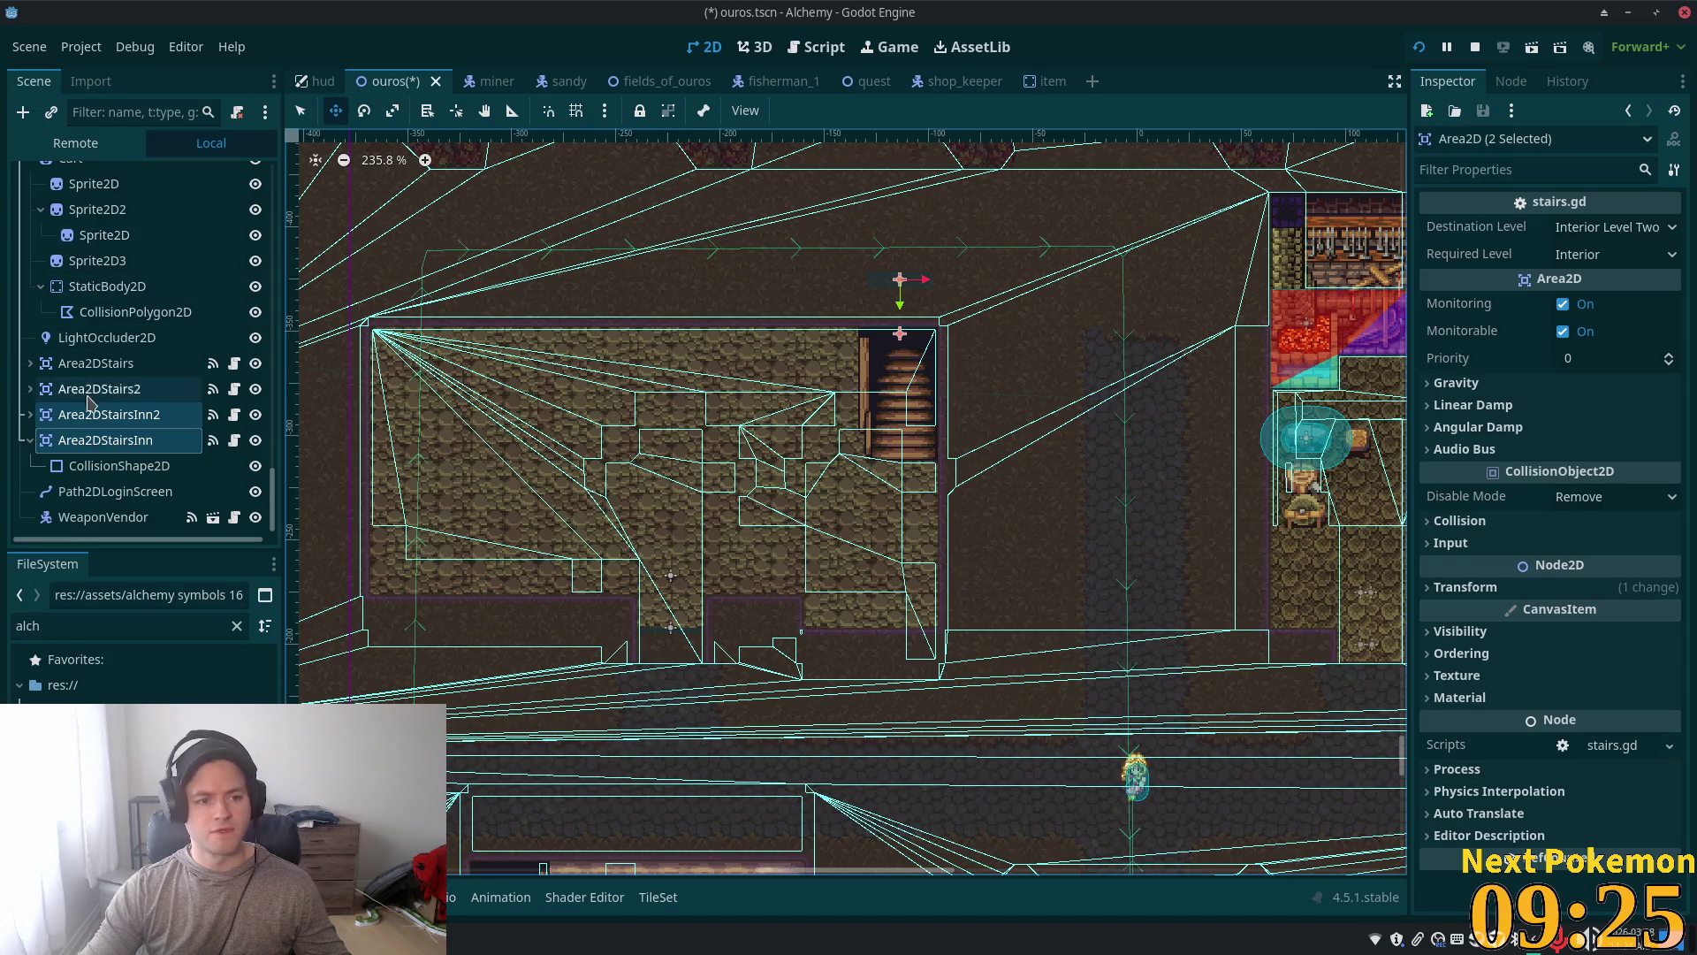
pyautogui.scroll(-3, 1073, 368)
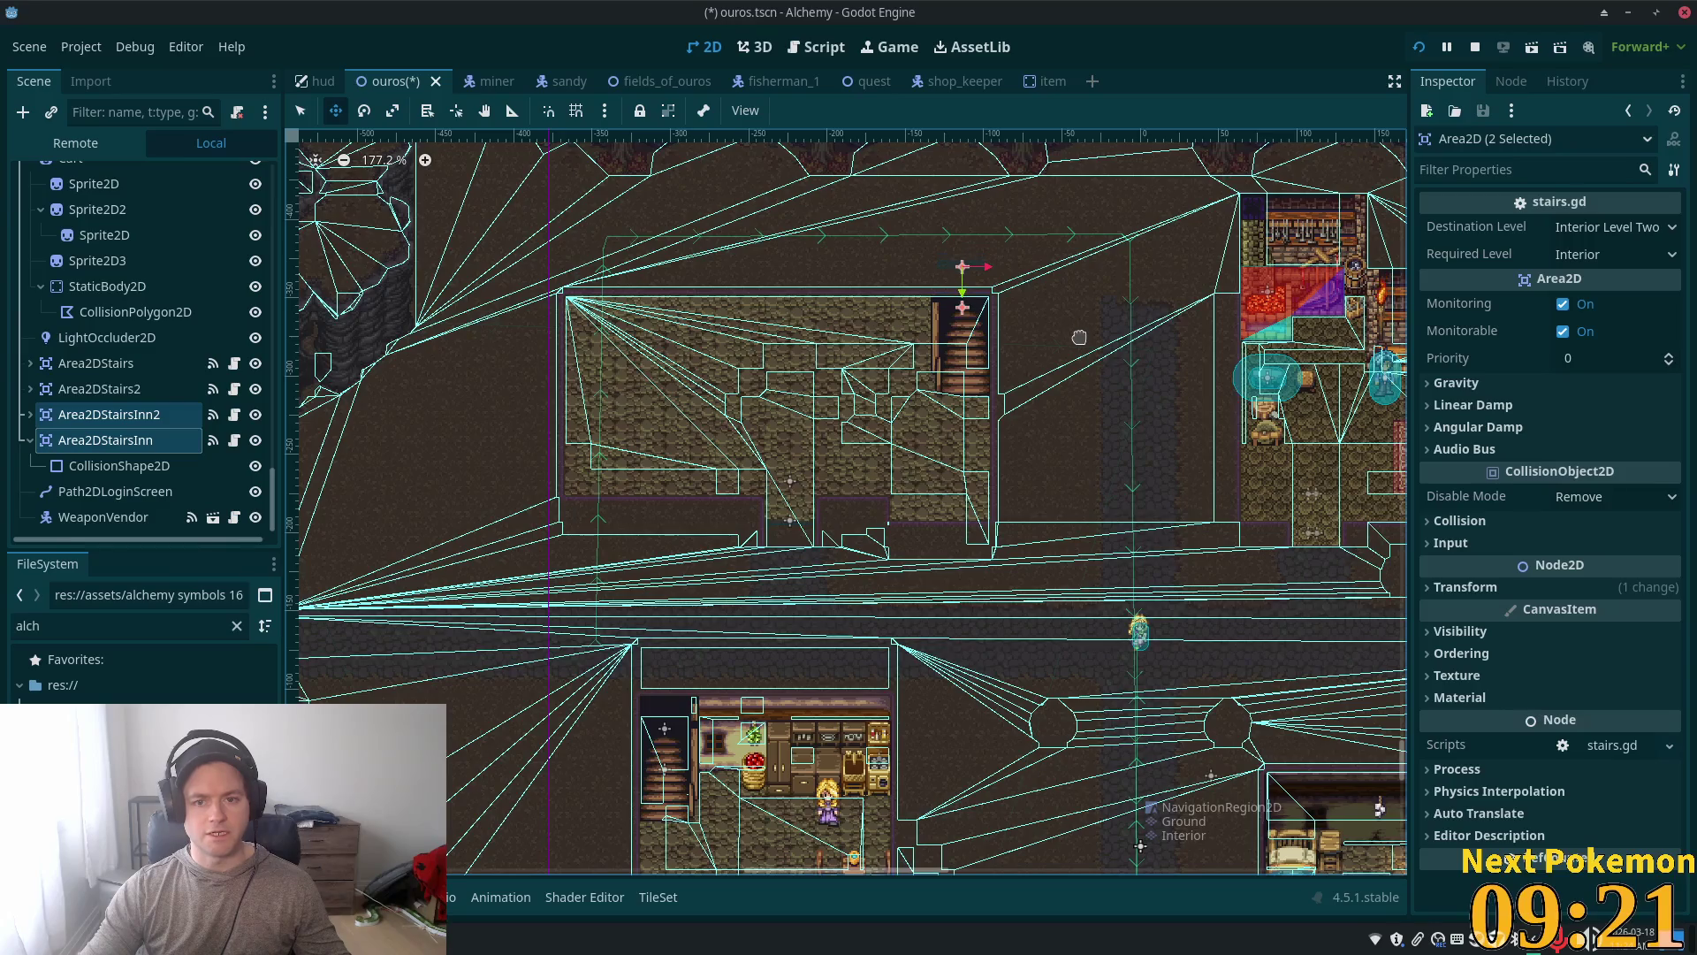
# Step: Nudge the stairs areas slightly left, then select the interior Stairs tile layer
pyautogui.moveTo(1080, 335); pyautogui.dragTo(1082, 334)
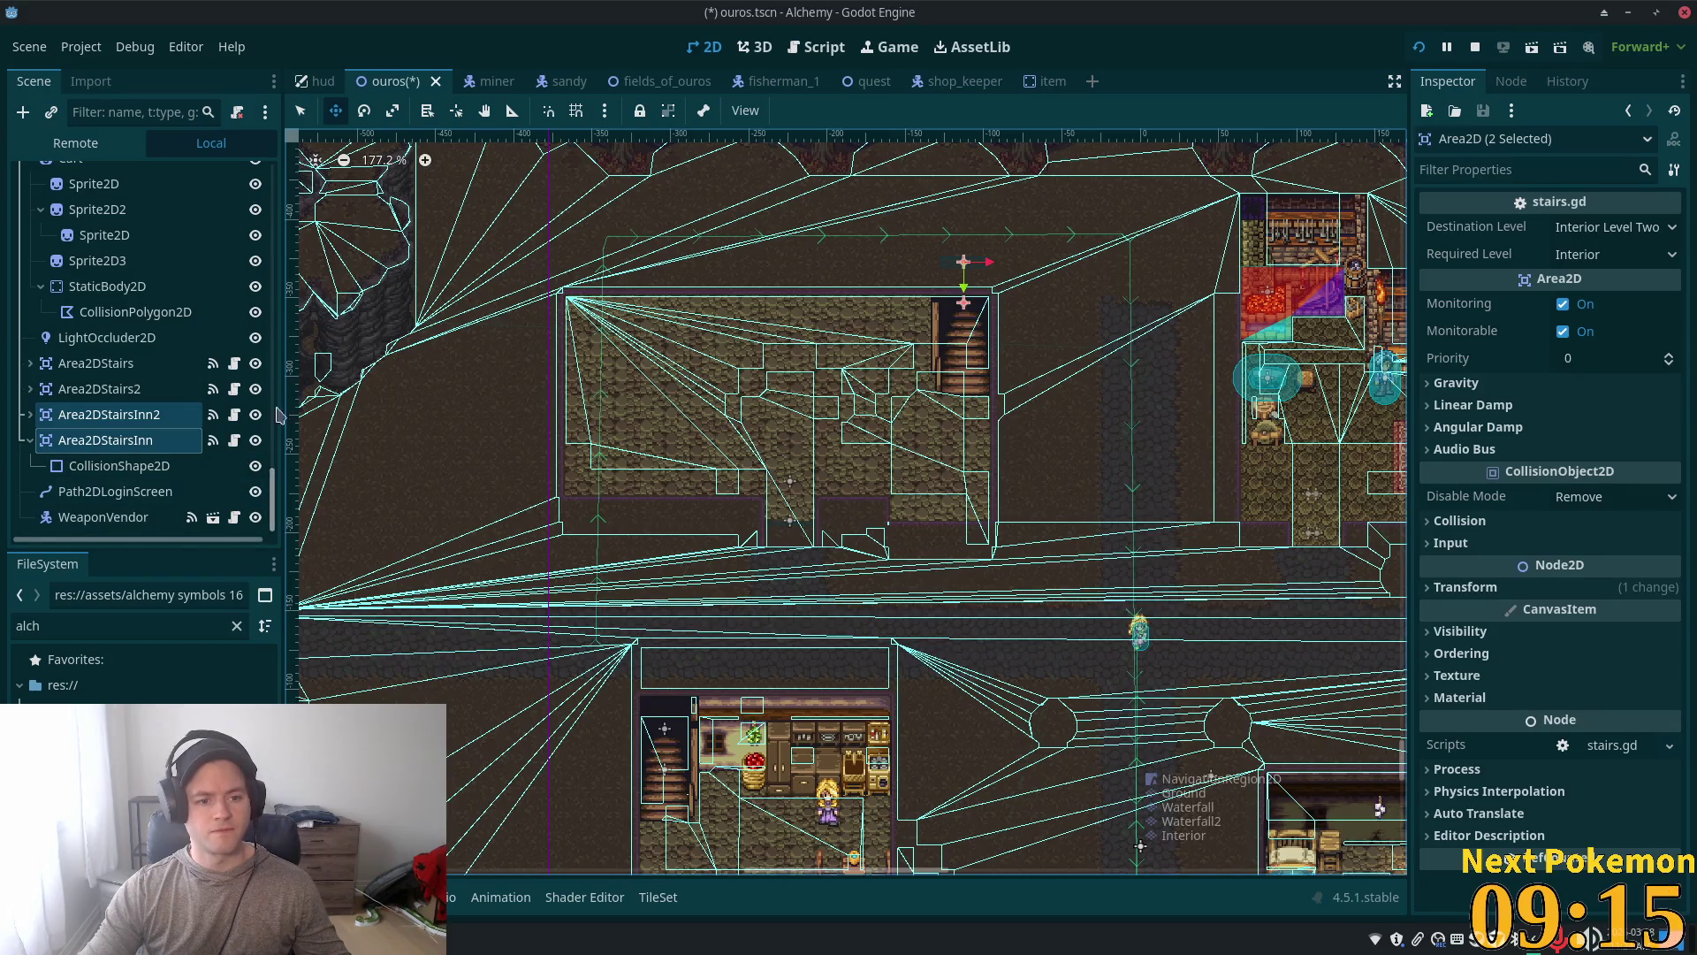
pyautogui.scroll(10, 142, 354)
pyautogui.click(96, 372)
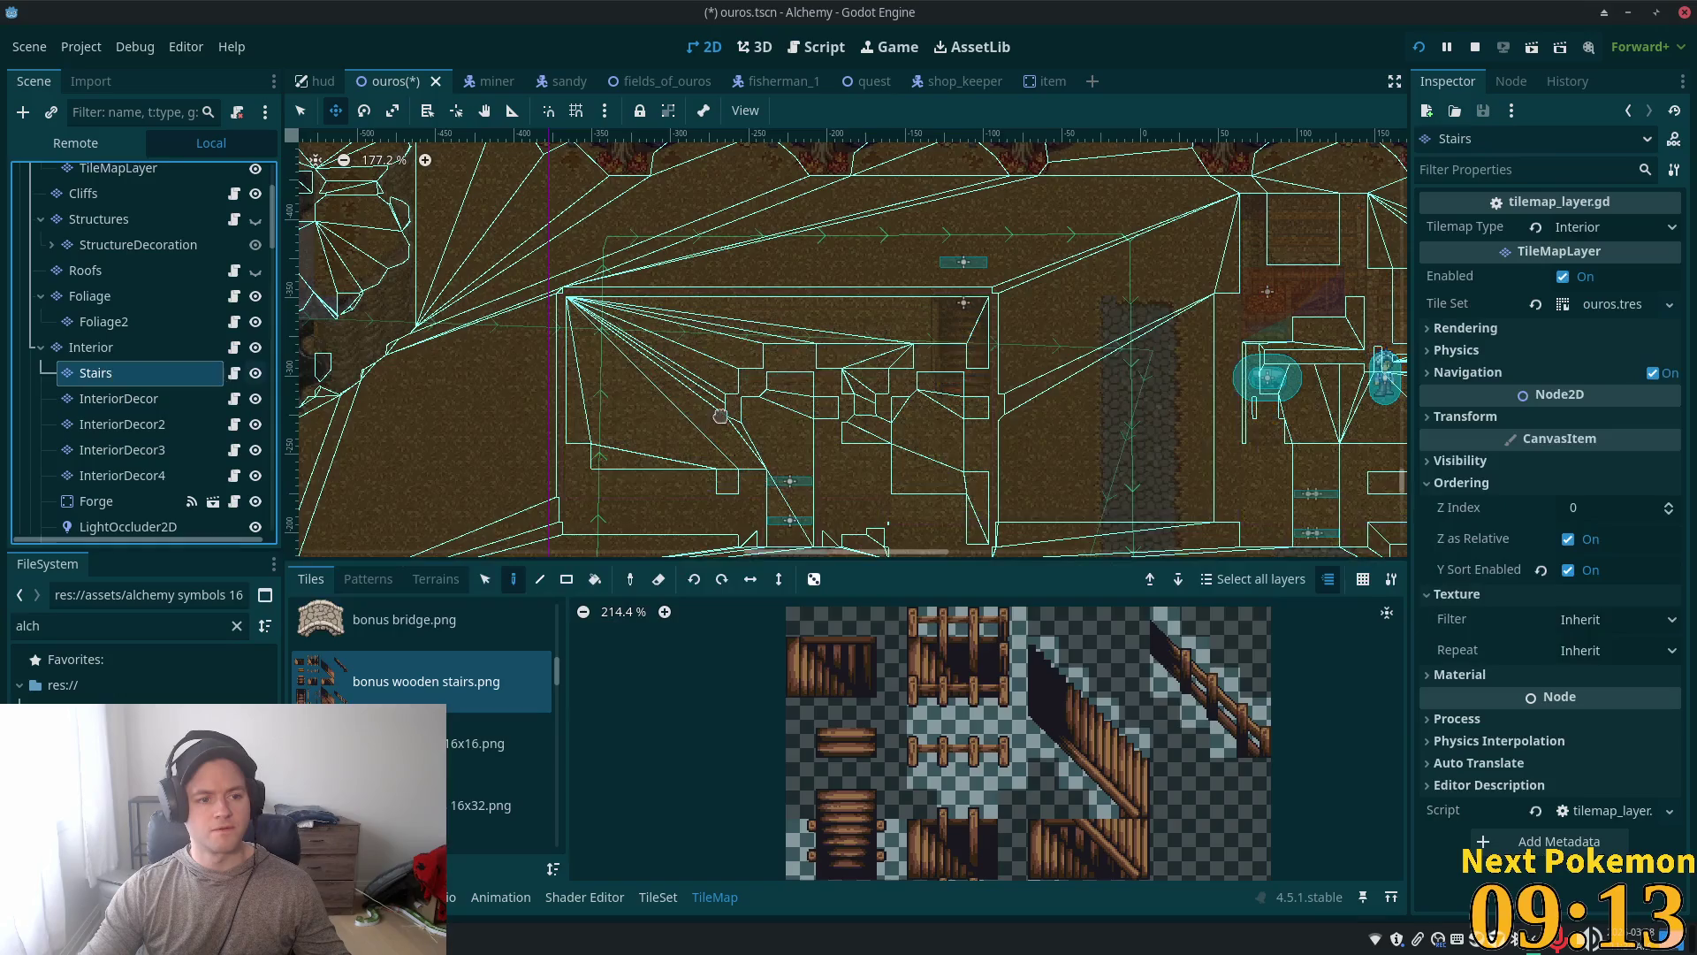
# Step: Box-select the upper room's staircase tiles on the Stairs layer, delete them, and save ouros
pyautogui.scroll(-3, 221, 371)
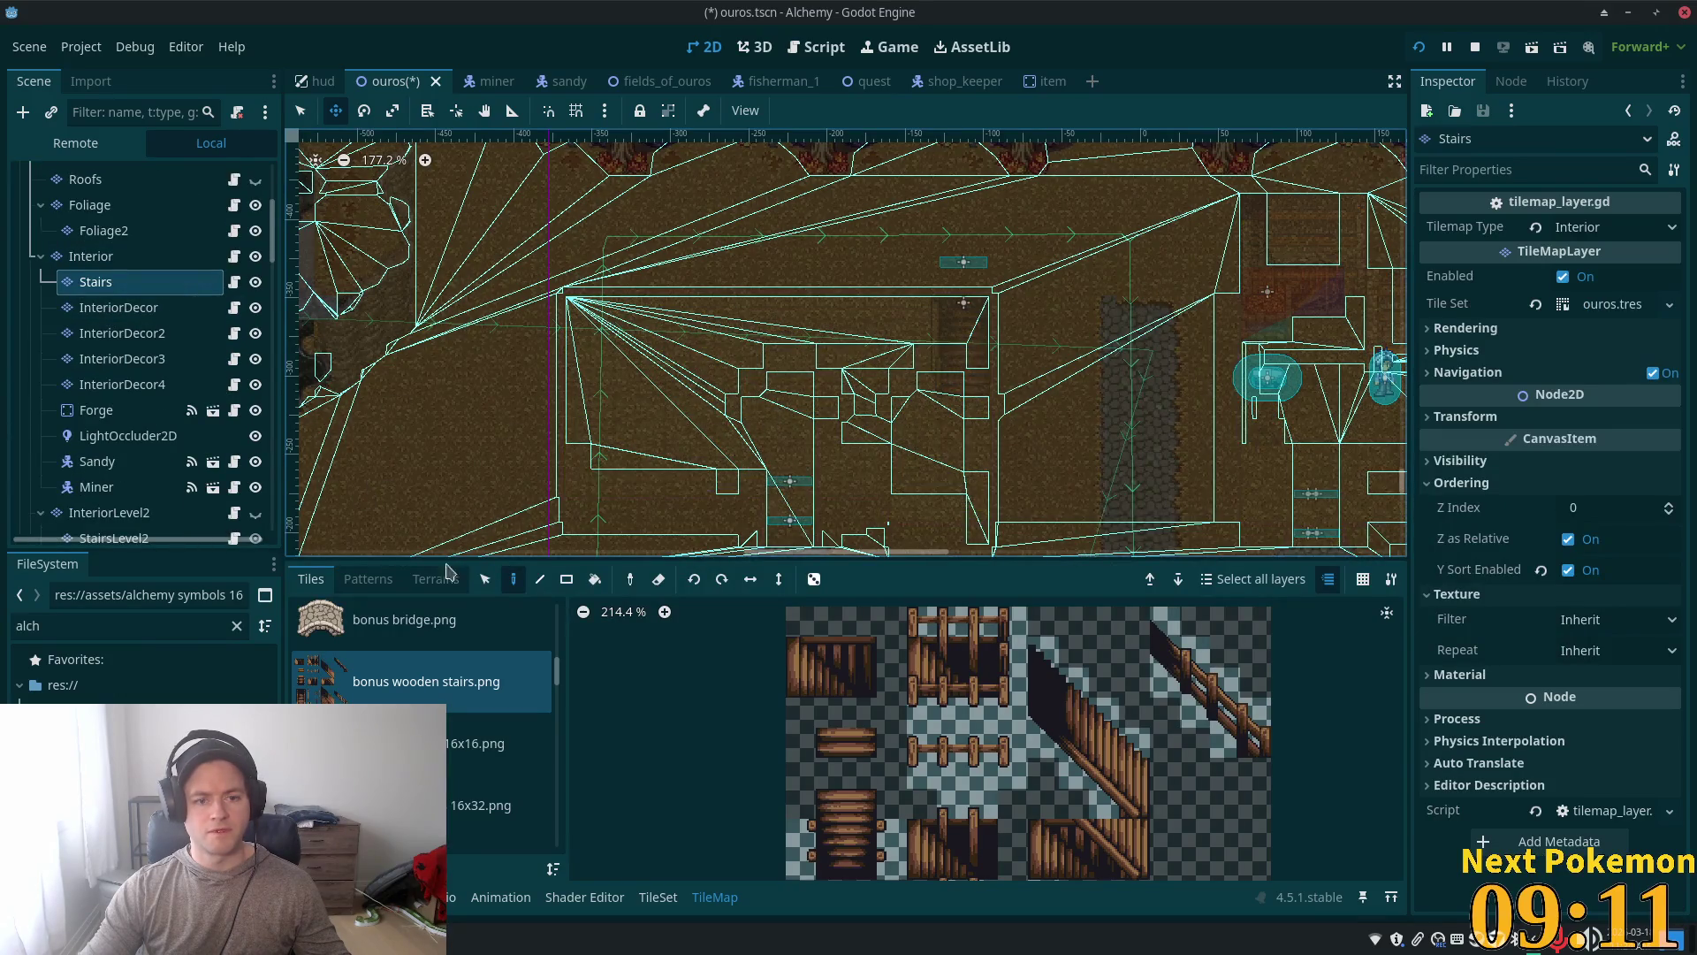
pyautogui.click(484, 579)
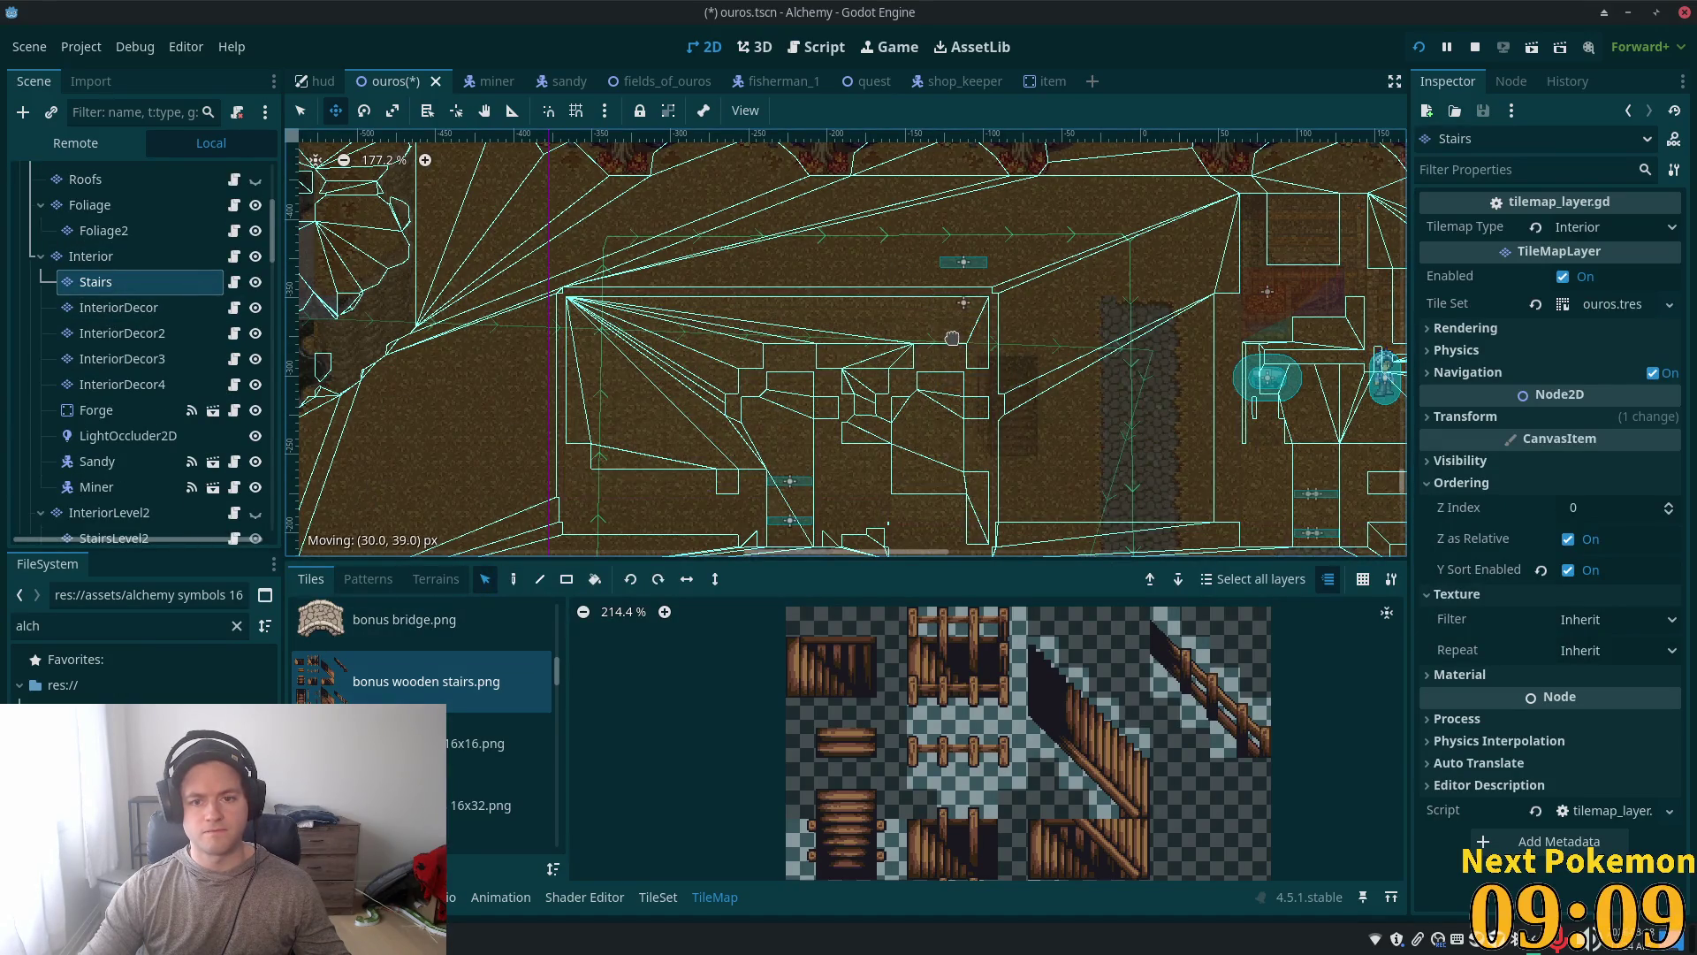
pyautogui.press('q')
pyautogui.moveTo(890, 246)
pyautogui.mouseDown()
pyautogui.moveTo(984, 404)
pyautogui.moveTo(1008, 406)
pyautogui.moveTo(971, 347)
pyautogui.mouseUp()
pyautogui.click(966, 373)
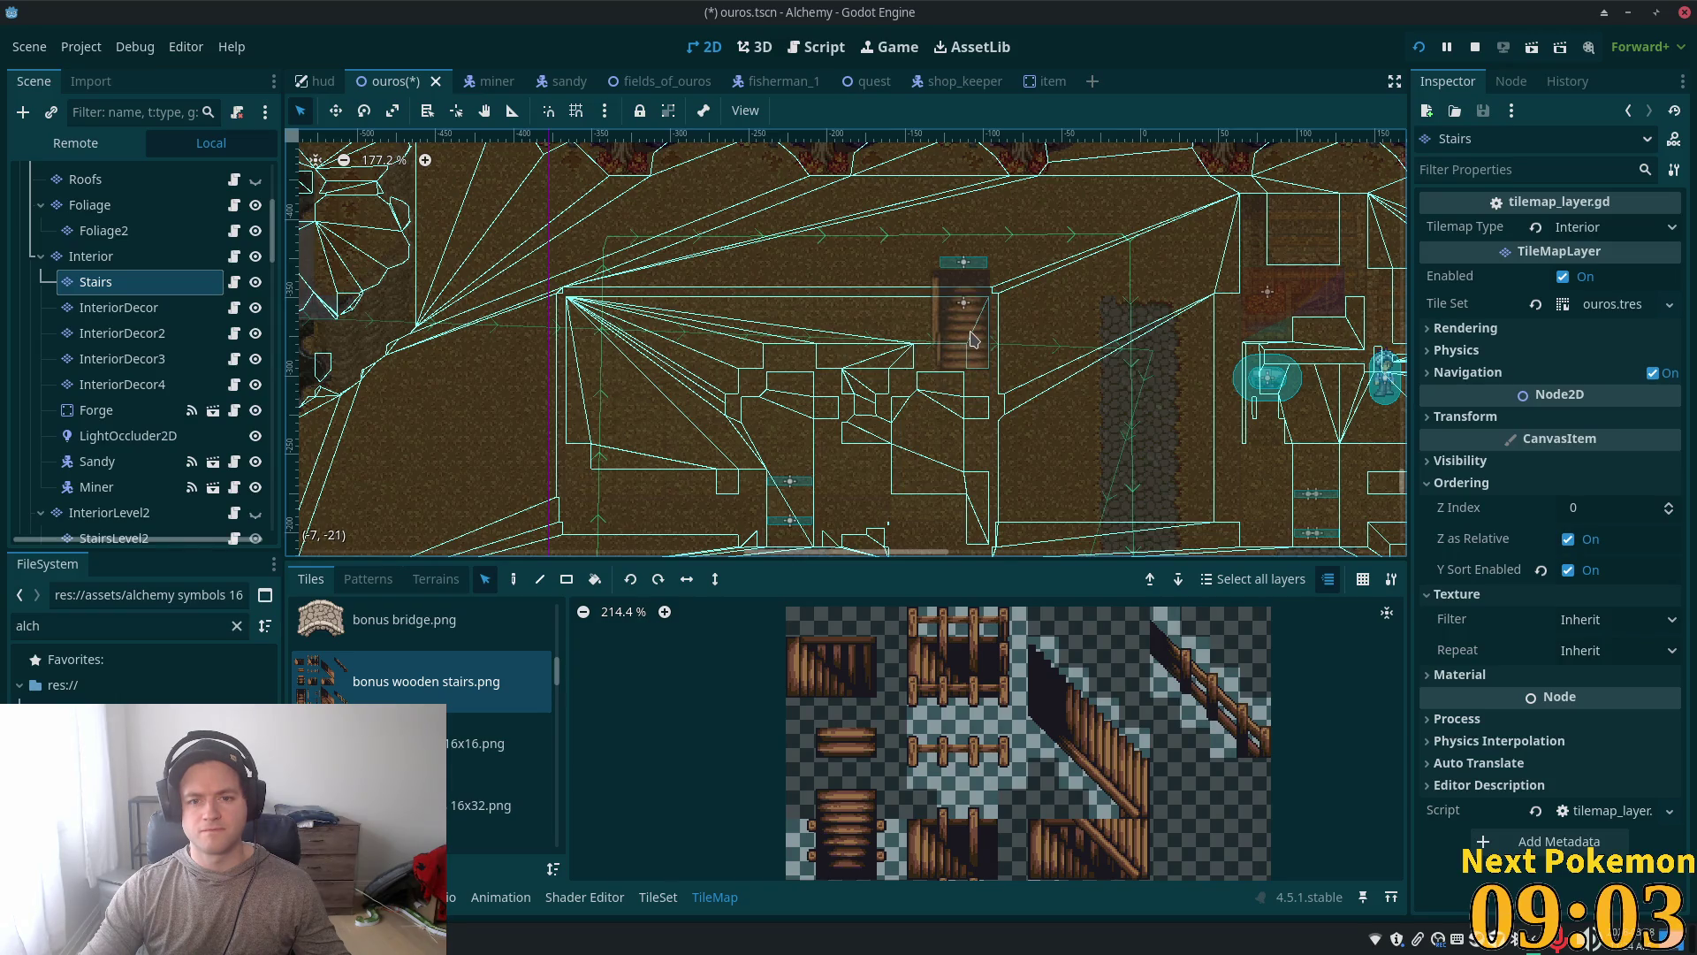
pyautogui.press('Delete')
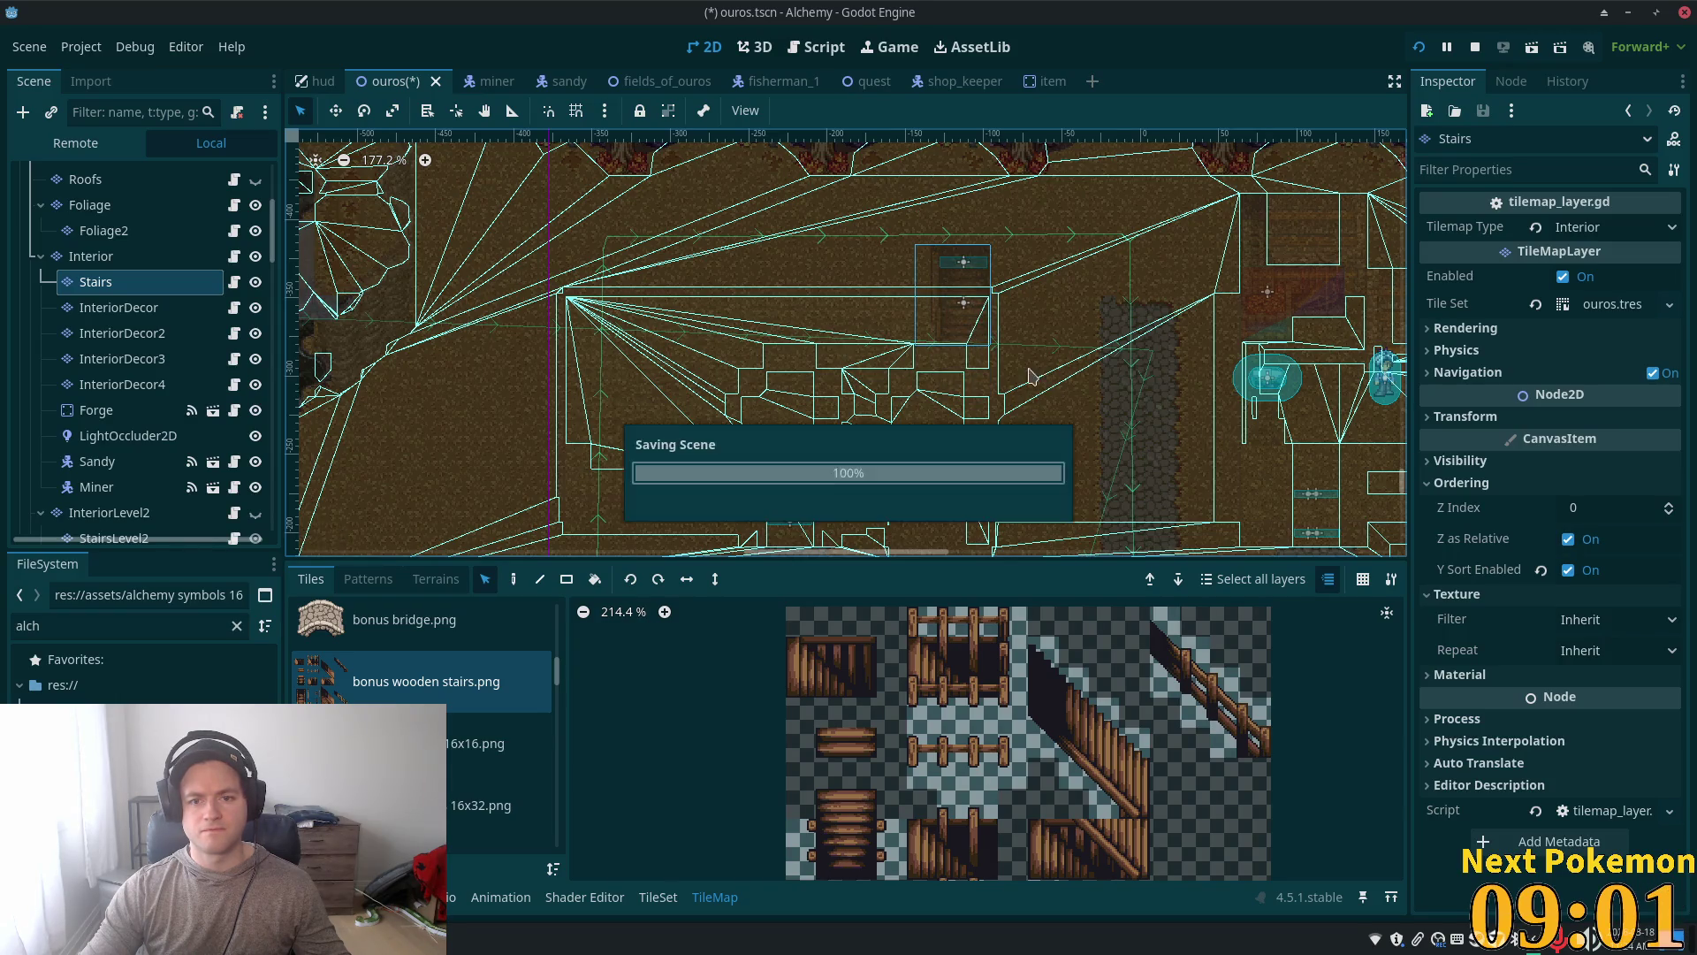
pyautogui.hotkey('ctrl', 's')
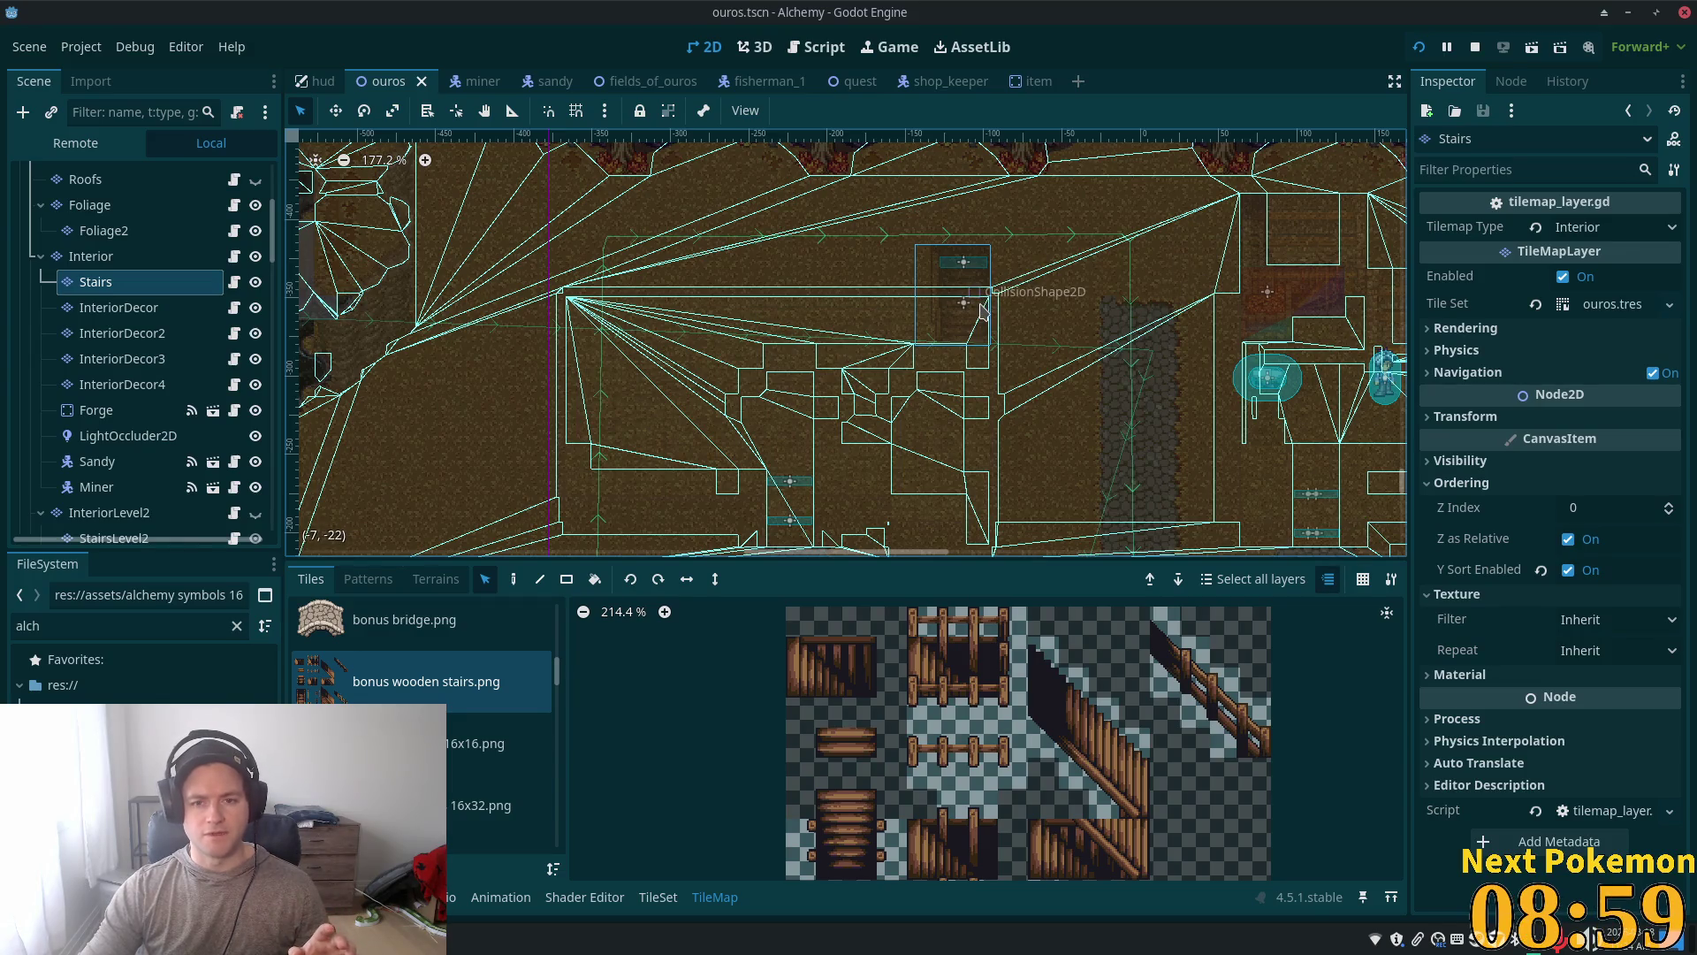
# Step: Run the game to check Ouros, close it, then hide Interior and show Structures again
pyautogui.click(1418, 49)
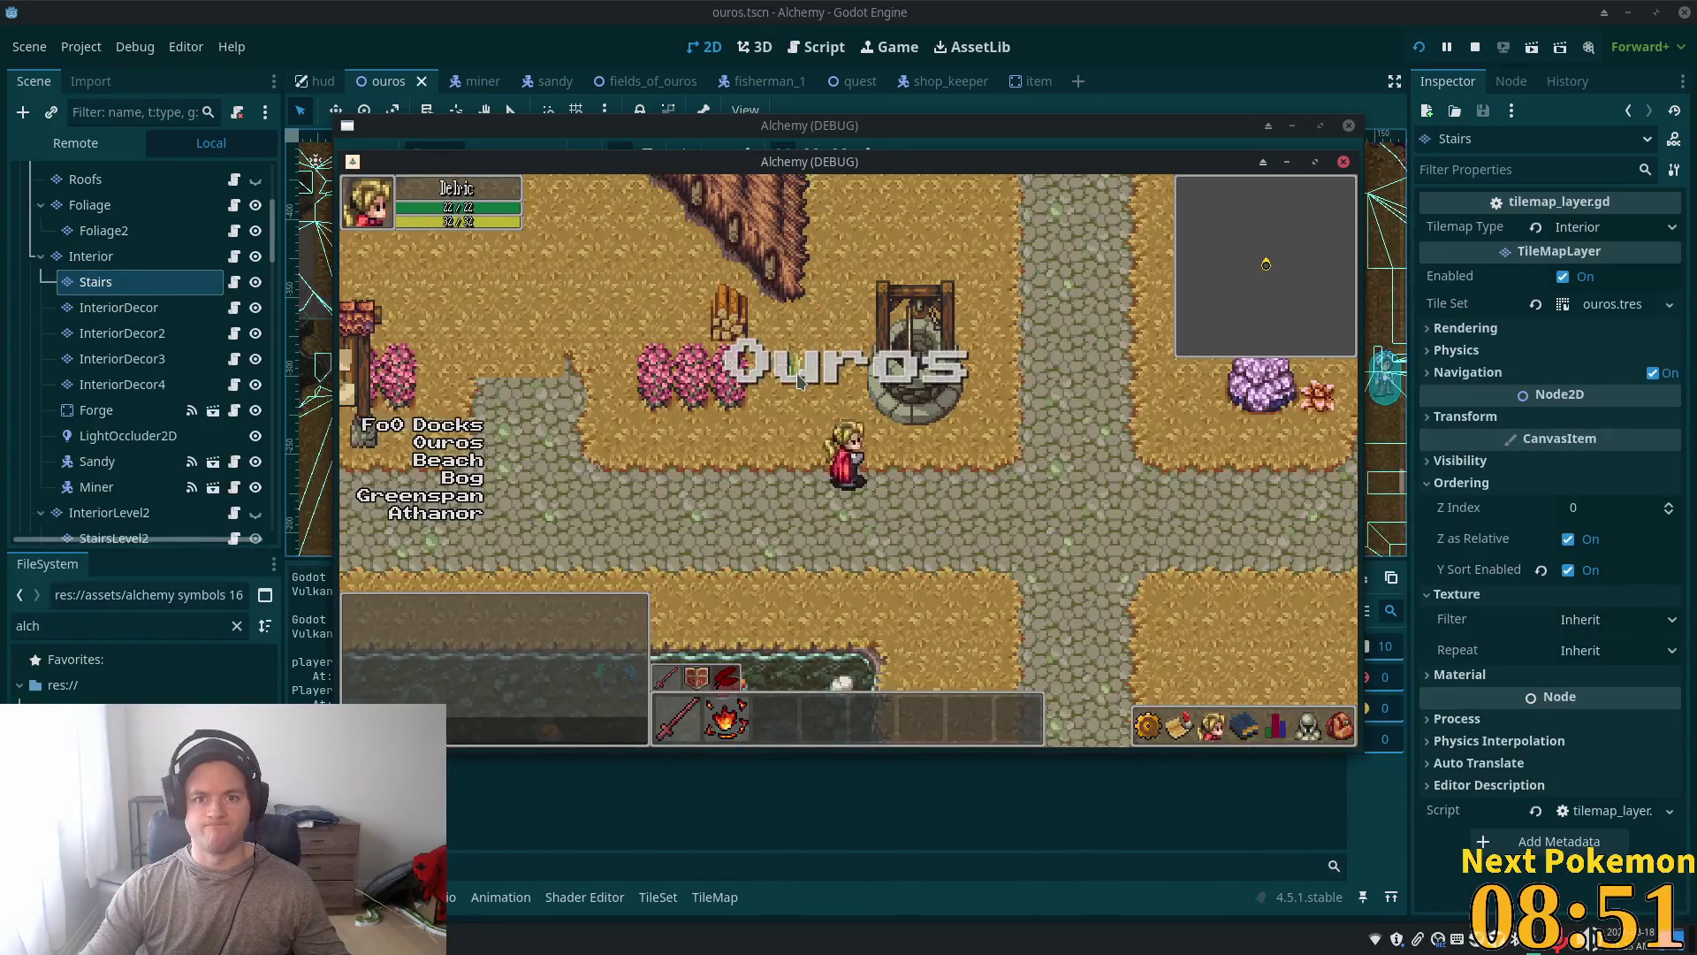
pyautogui.press('F8')
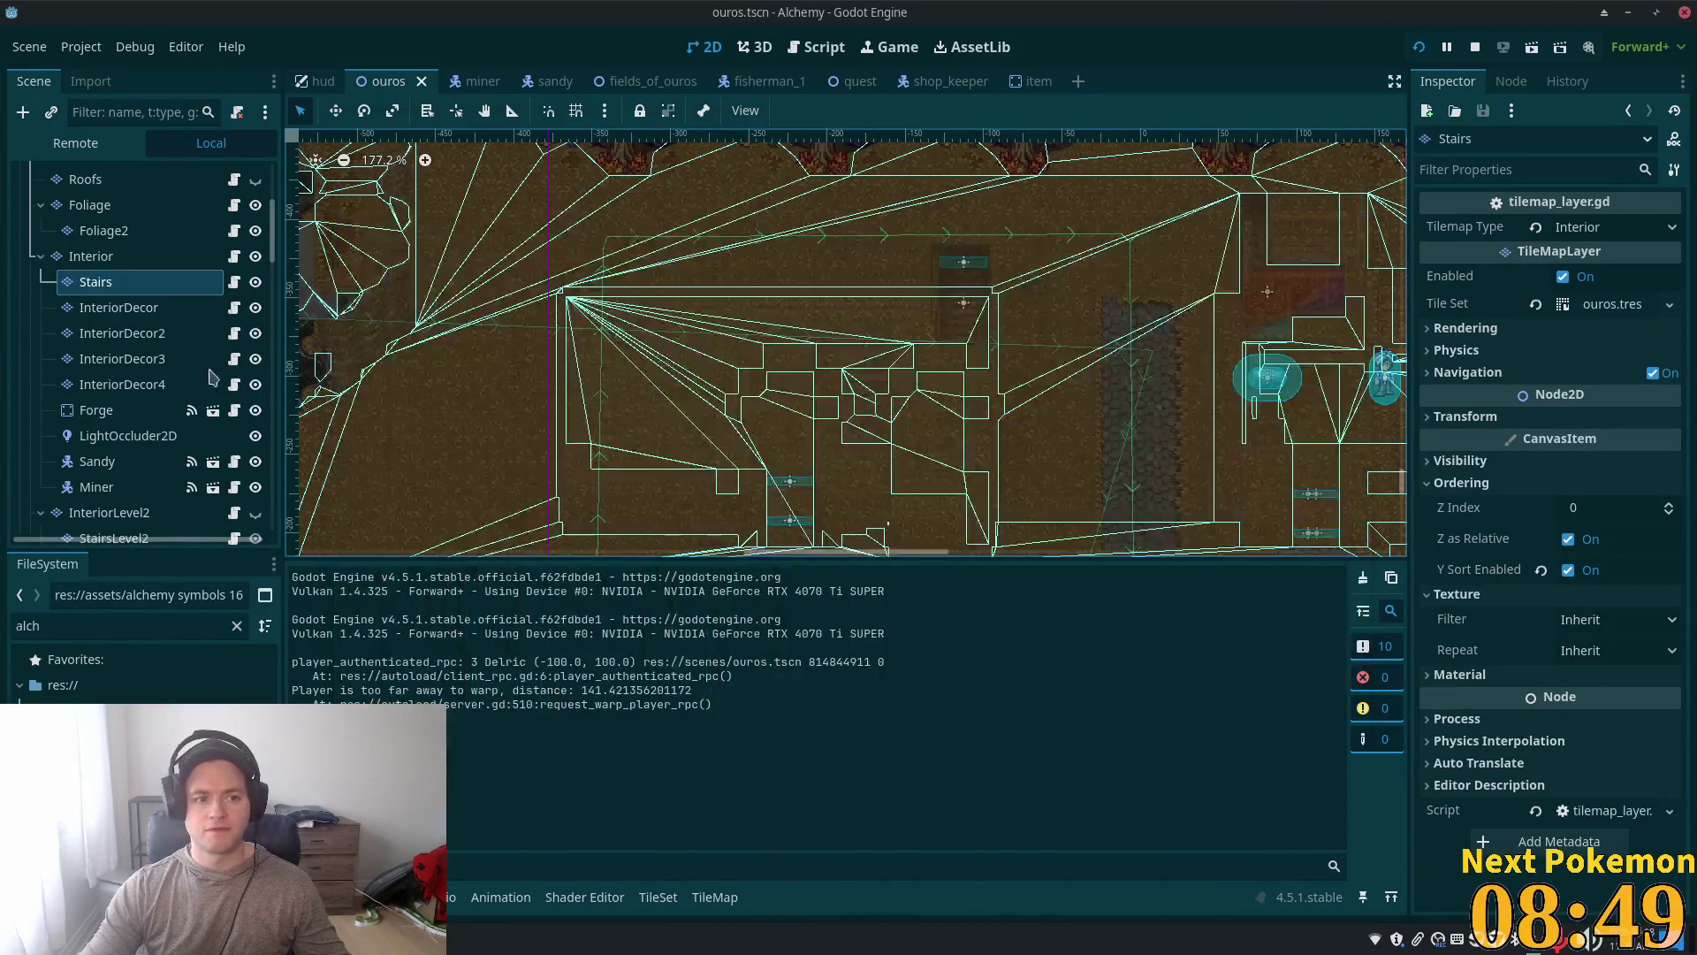
pyautogui.click(255, 256)
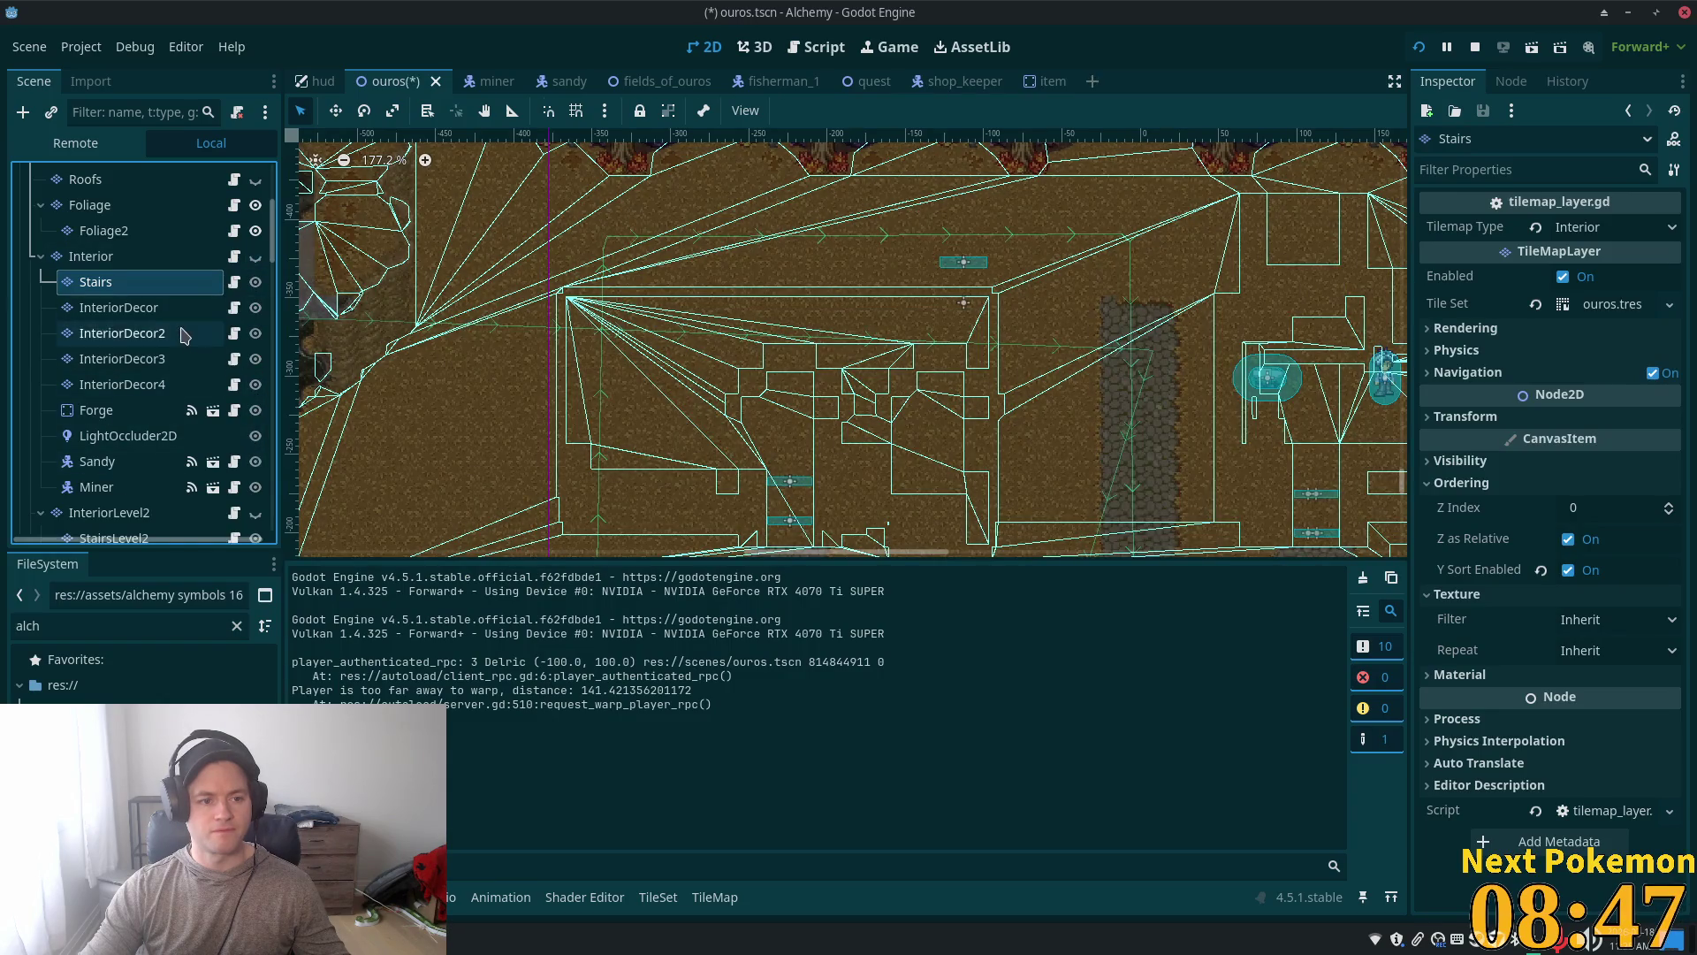
pyautogui.scroll(5, 183, 334)
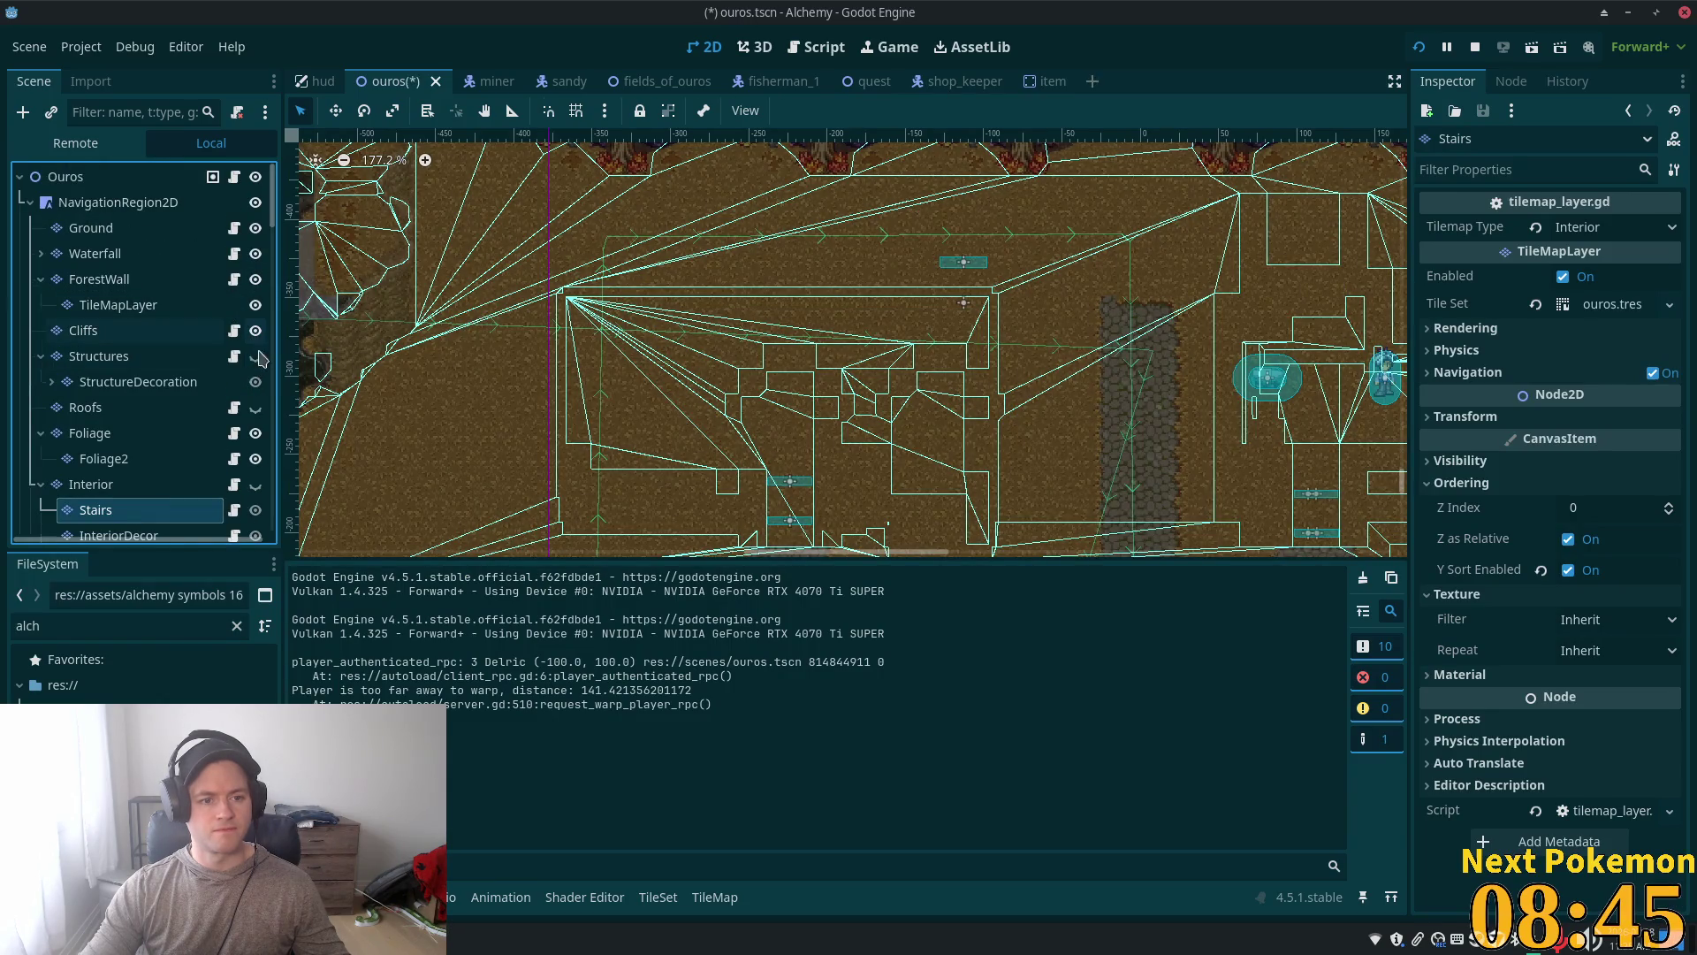
pyautogui.click(255, 358)
# Step: Relaunch the game, walk the character into the inn and onto the stairs, then stop and select Interior
pyautogui.press('F5')
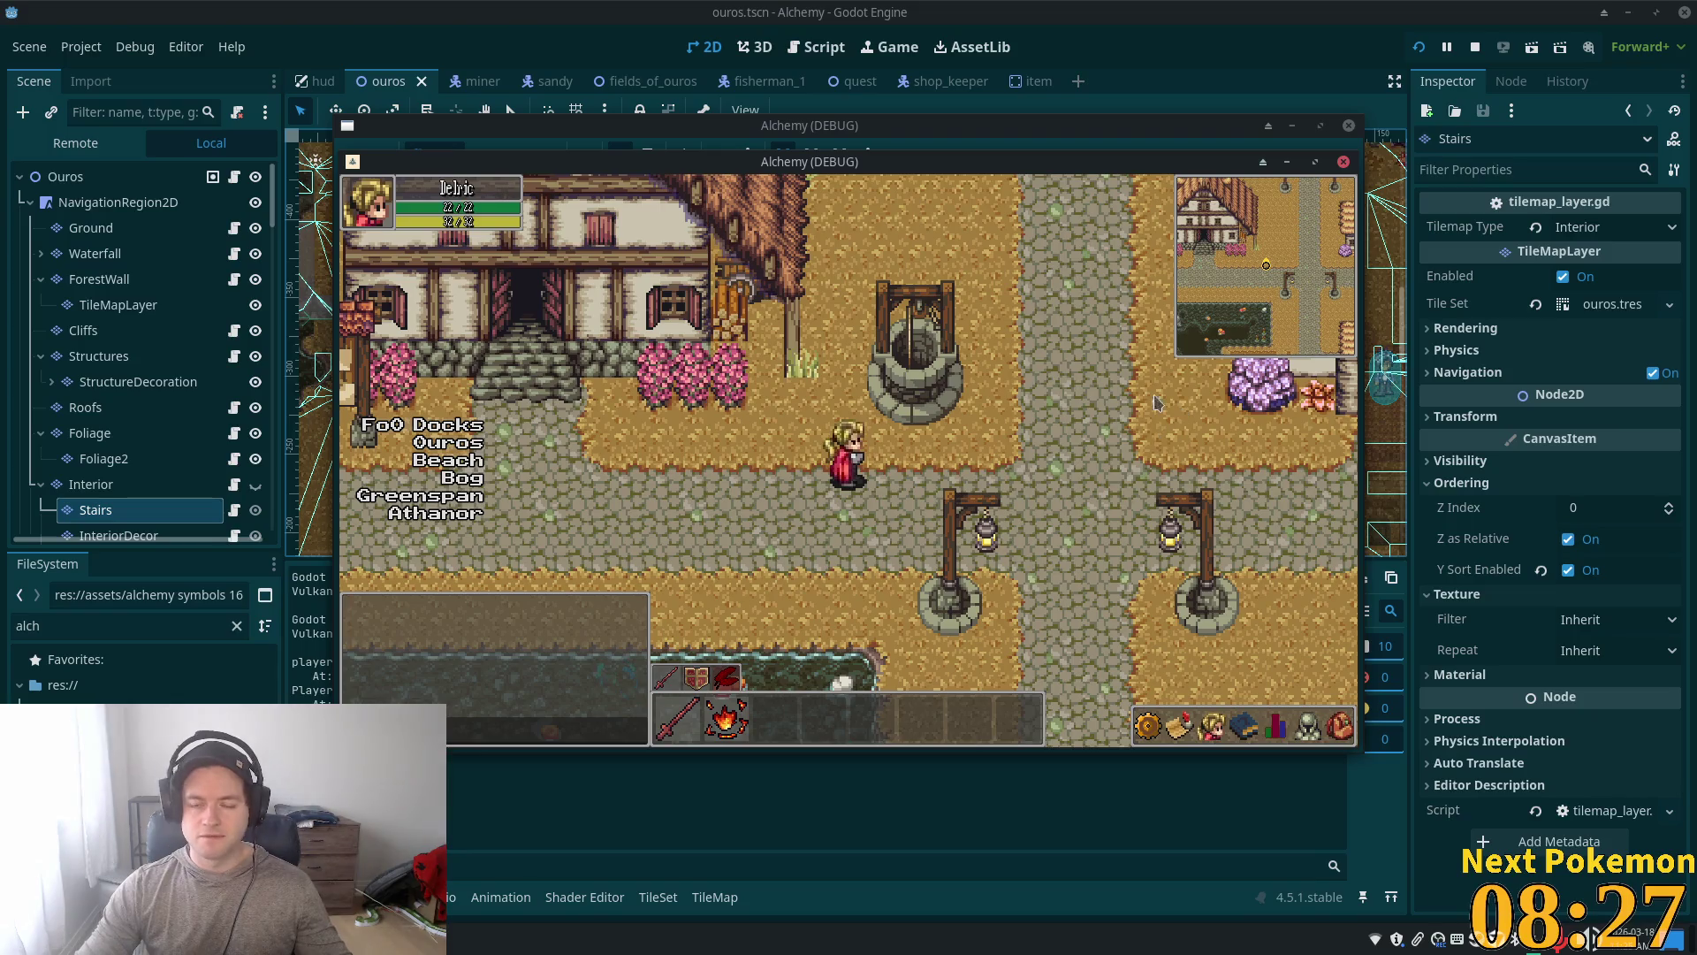
pyautogui.press('Up')
pyautogui.press('Up')
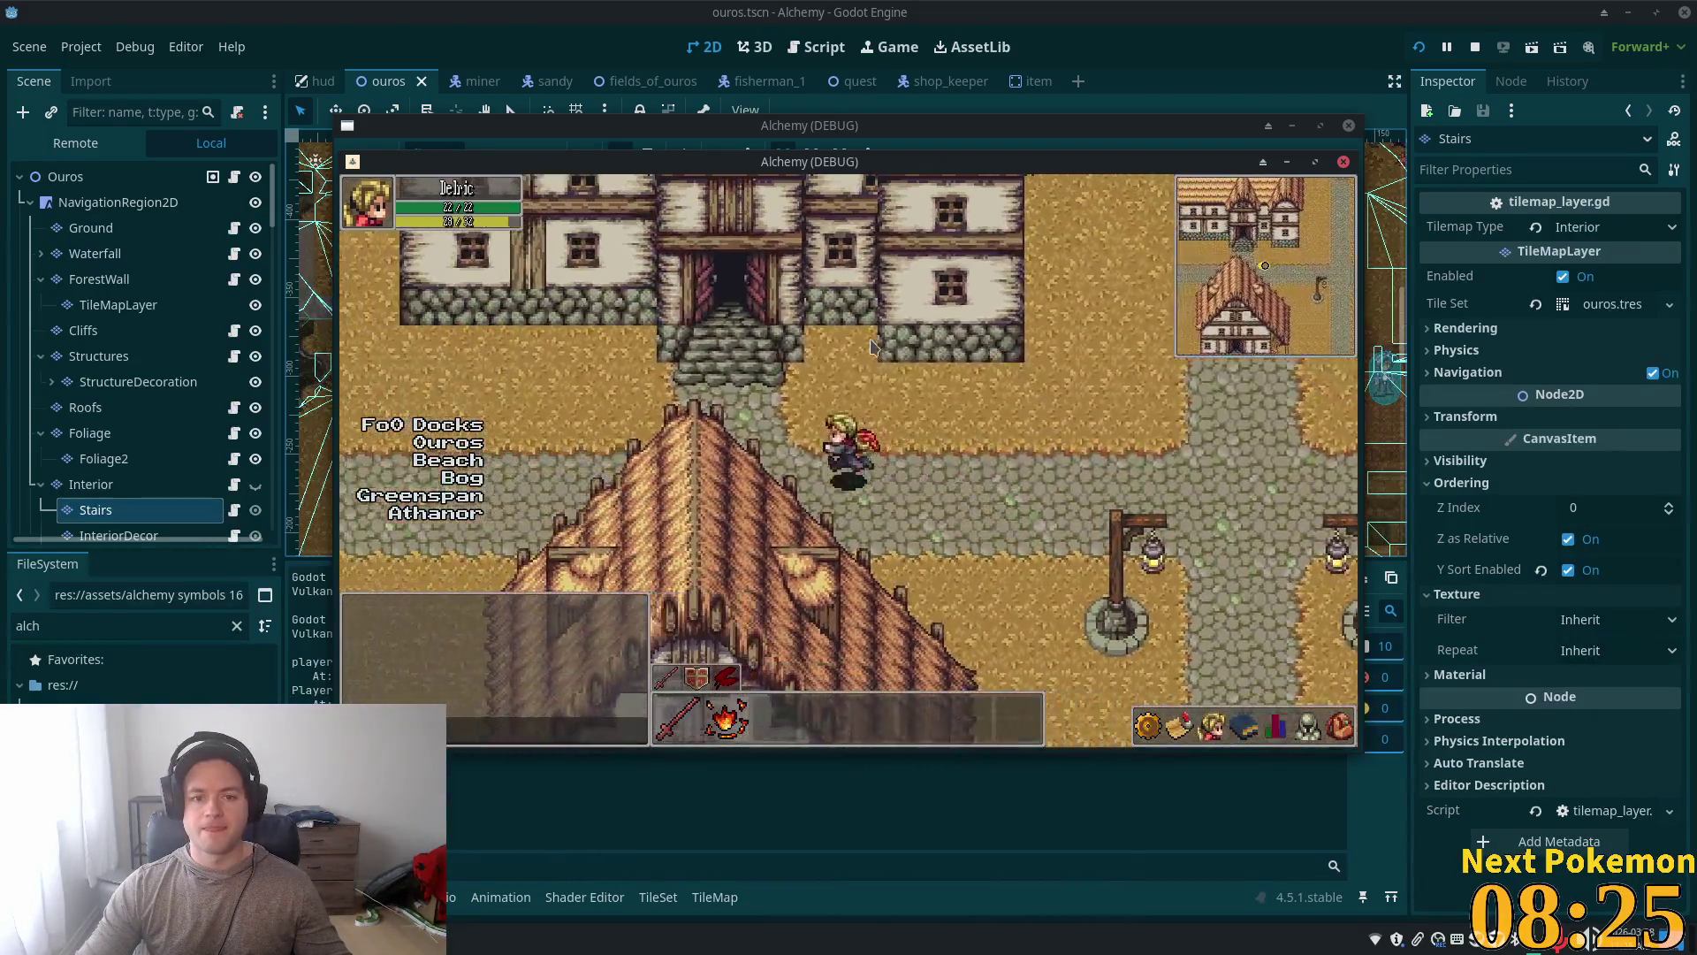
pyautogui.press('Right')
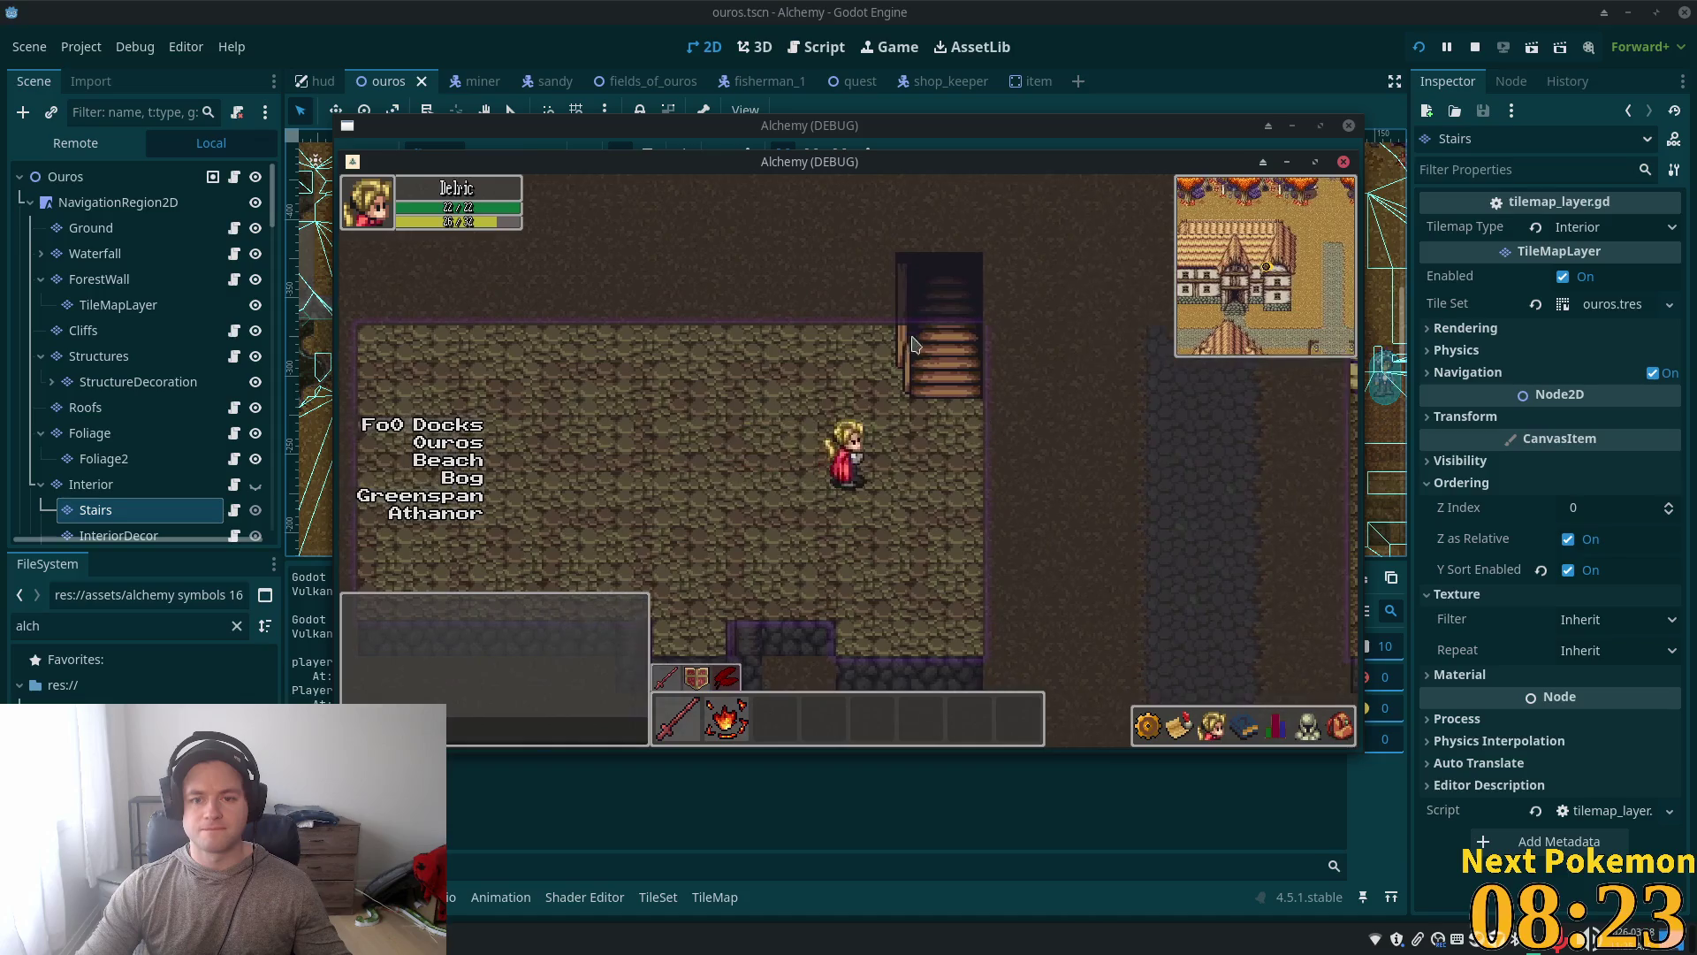
pyautogui.press('Up')
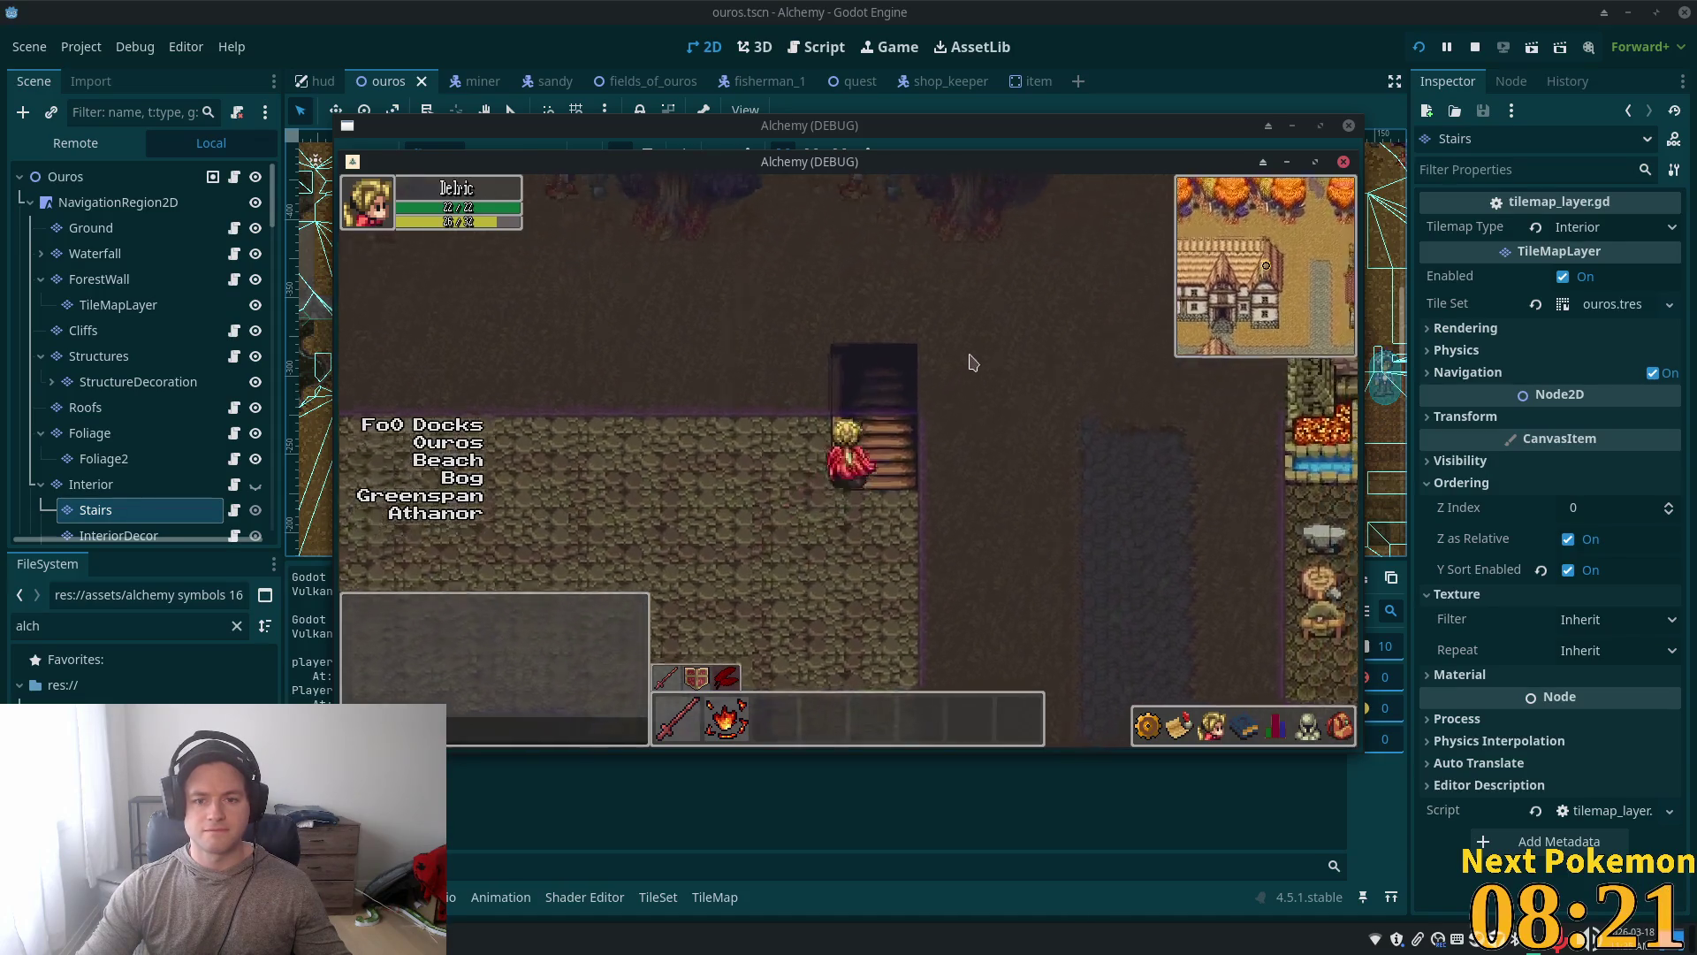
pyautogui.press('Right')
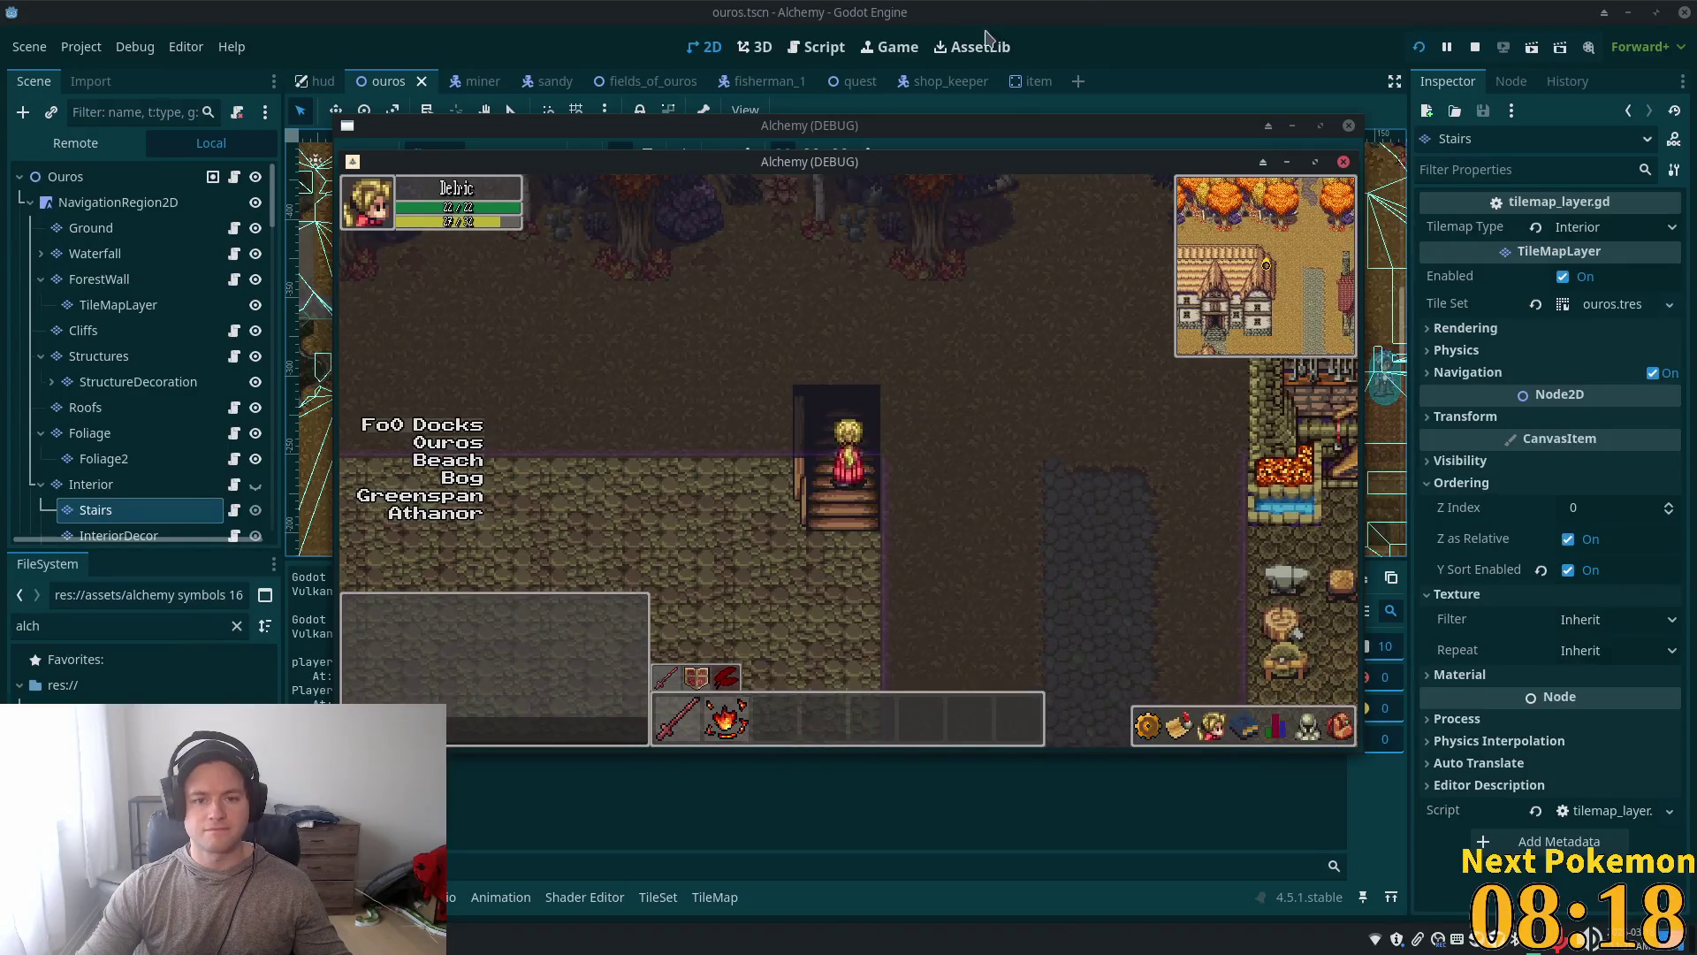
pyautogui.press('F8')
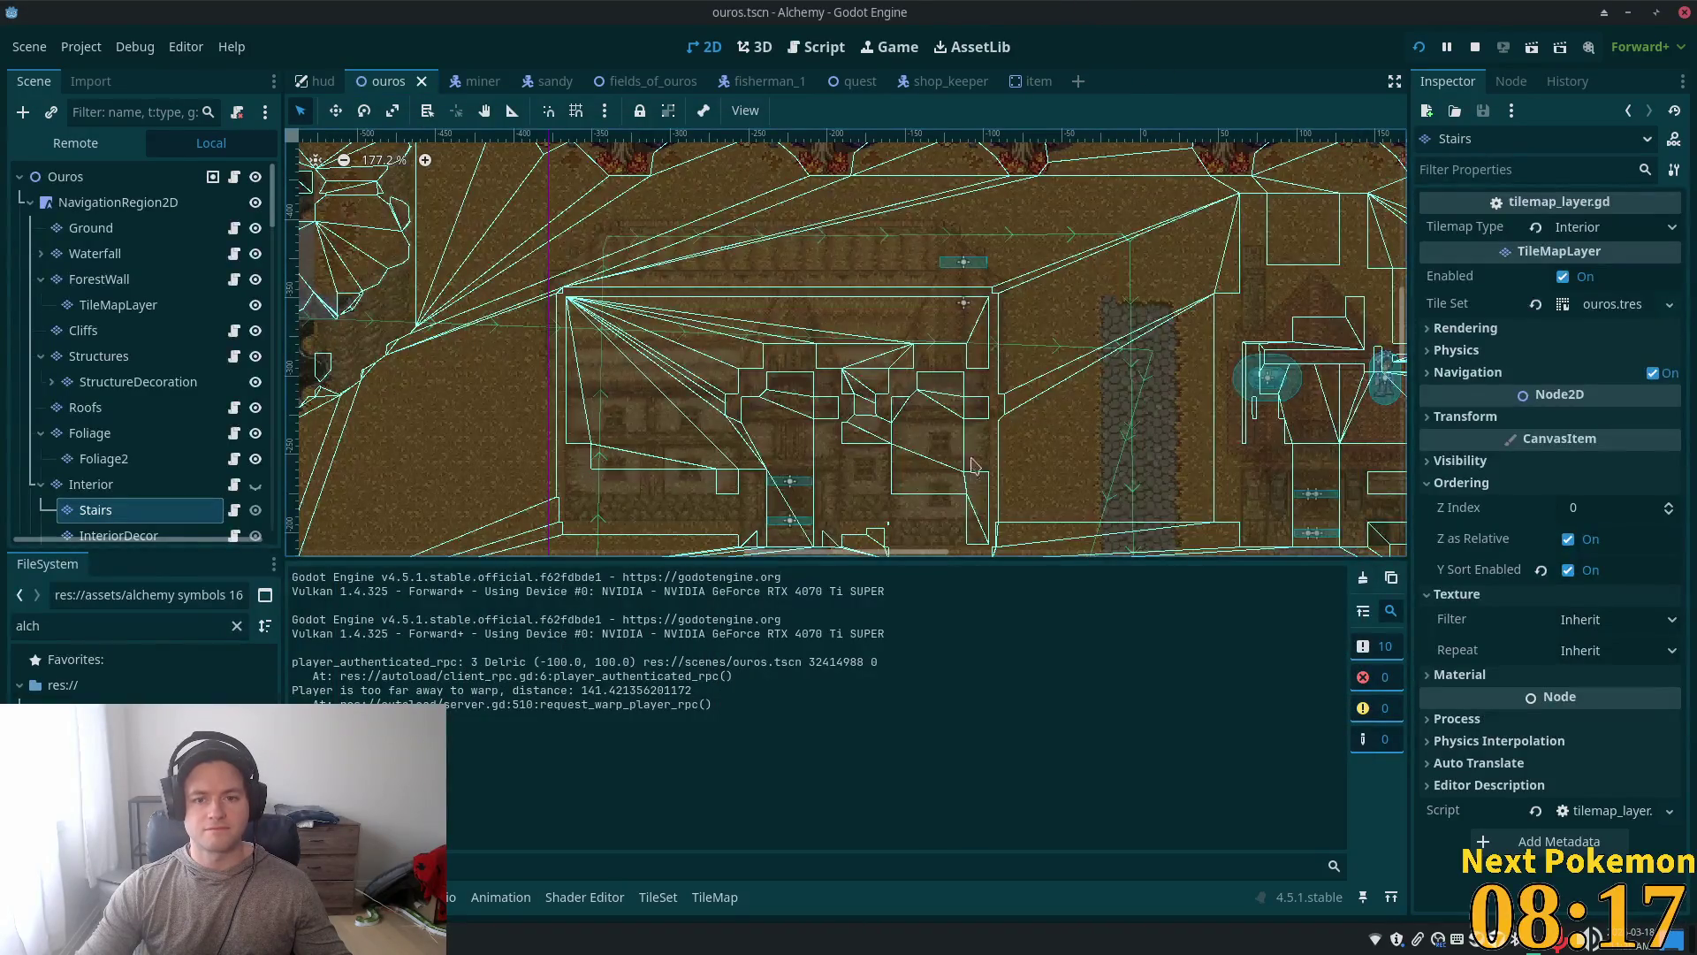
pyautogui.click(91, 484)
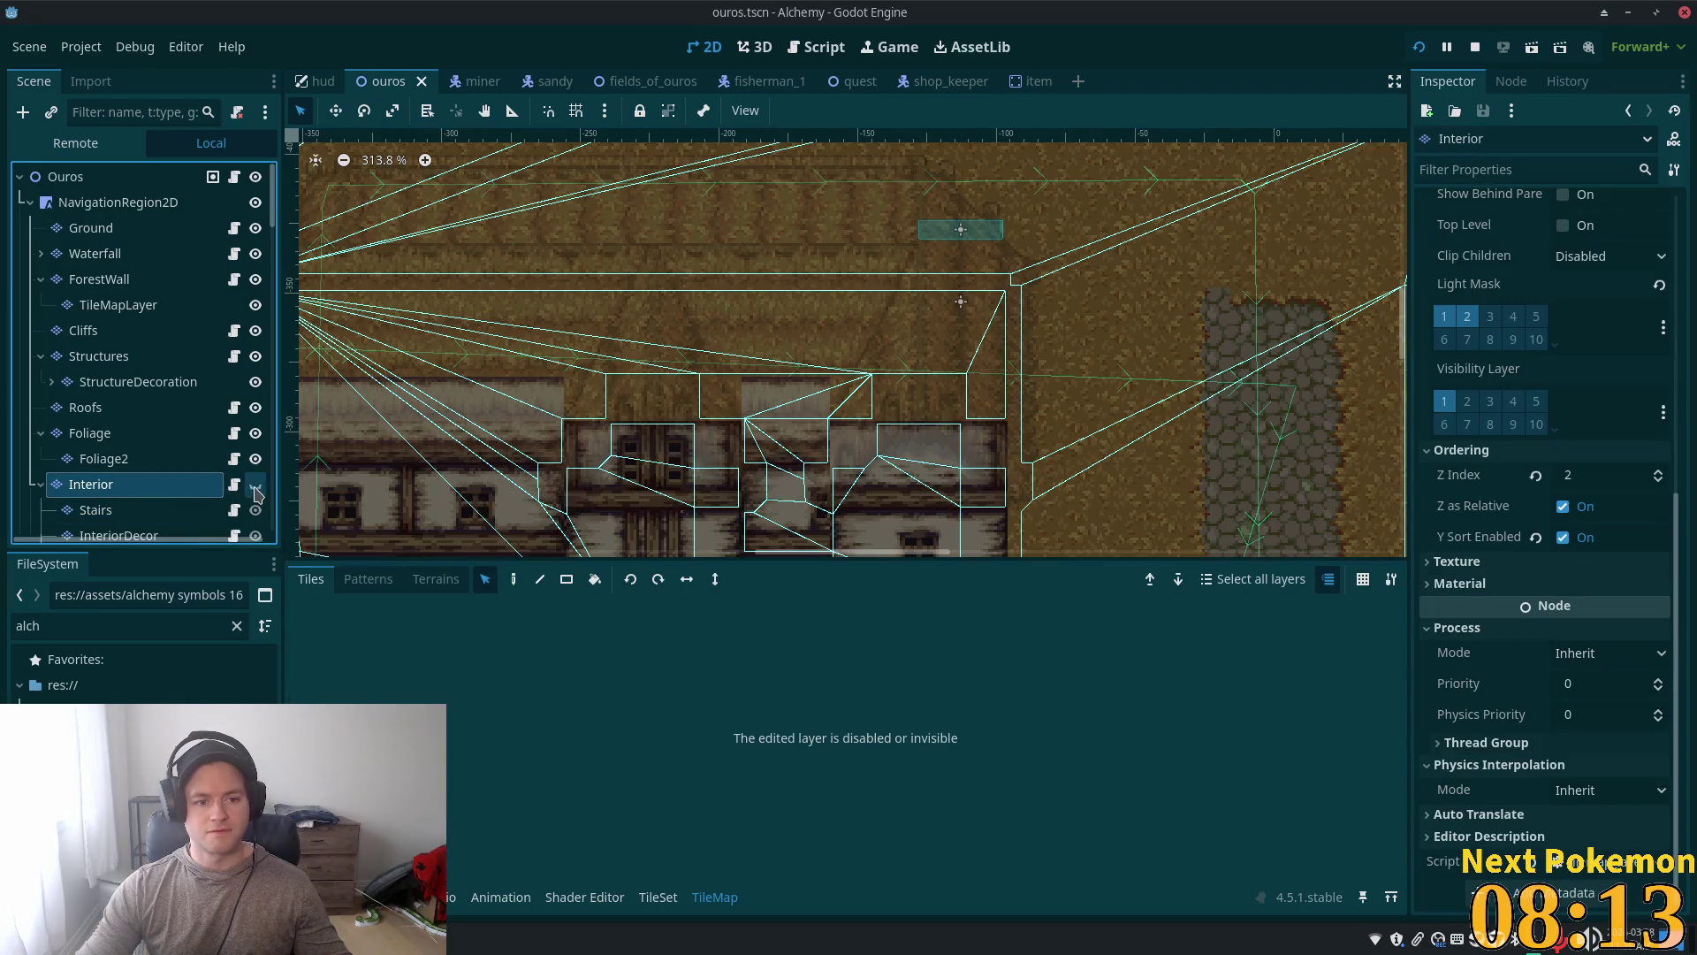
# Step: Make the Interior layer visible again and switch to tile painting
pyautogui.click(256, 484)
pyautogui.scroll(5, 998, 279)
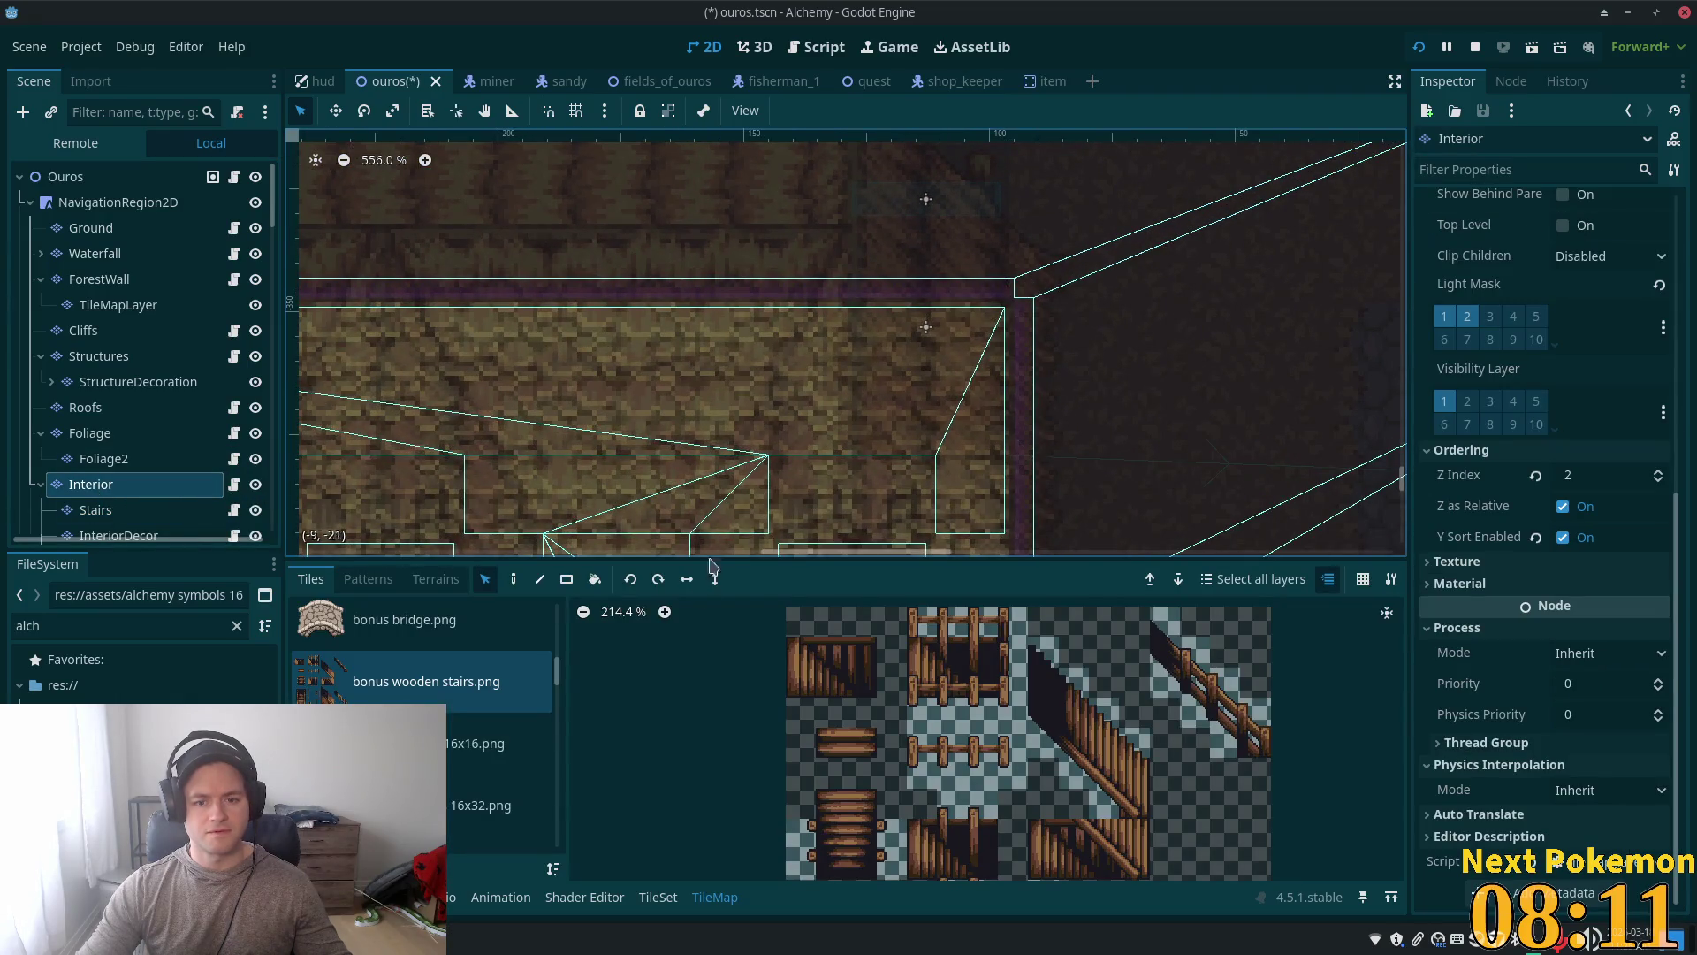
pyautogui.press('d')
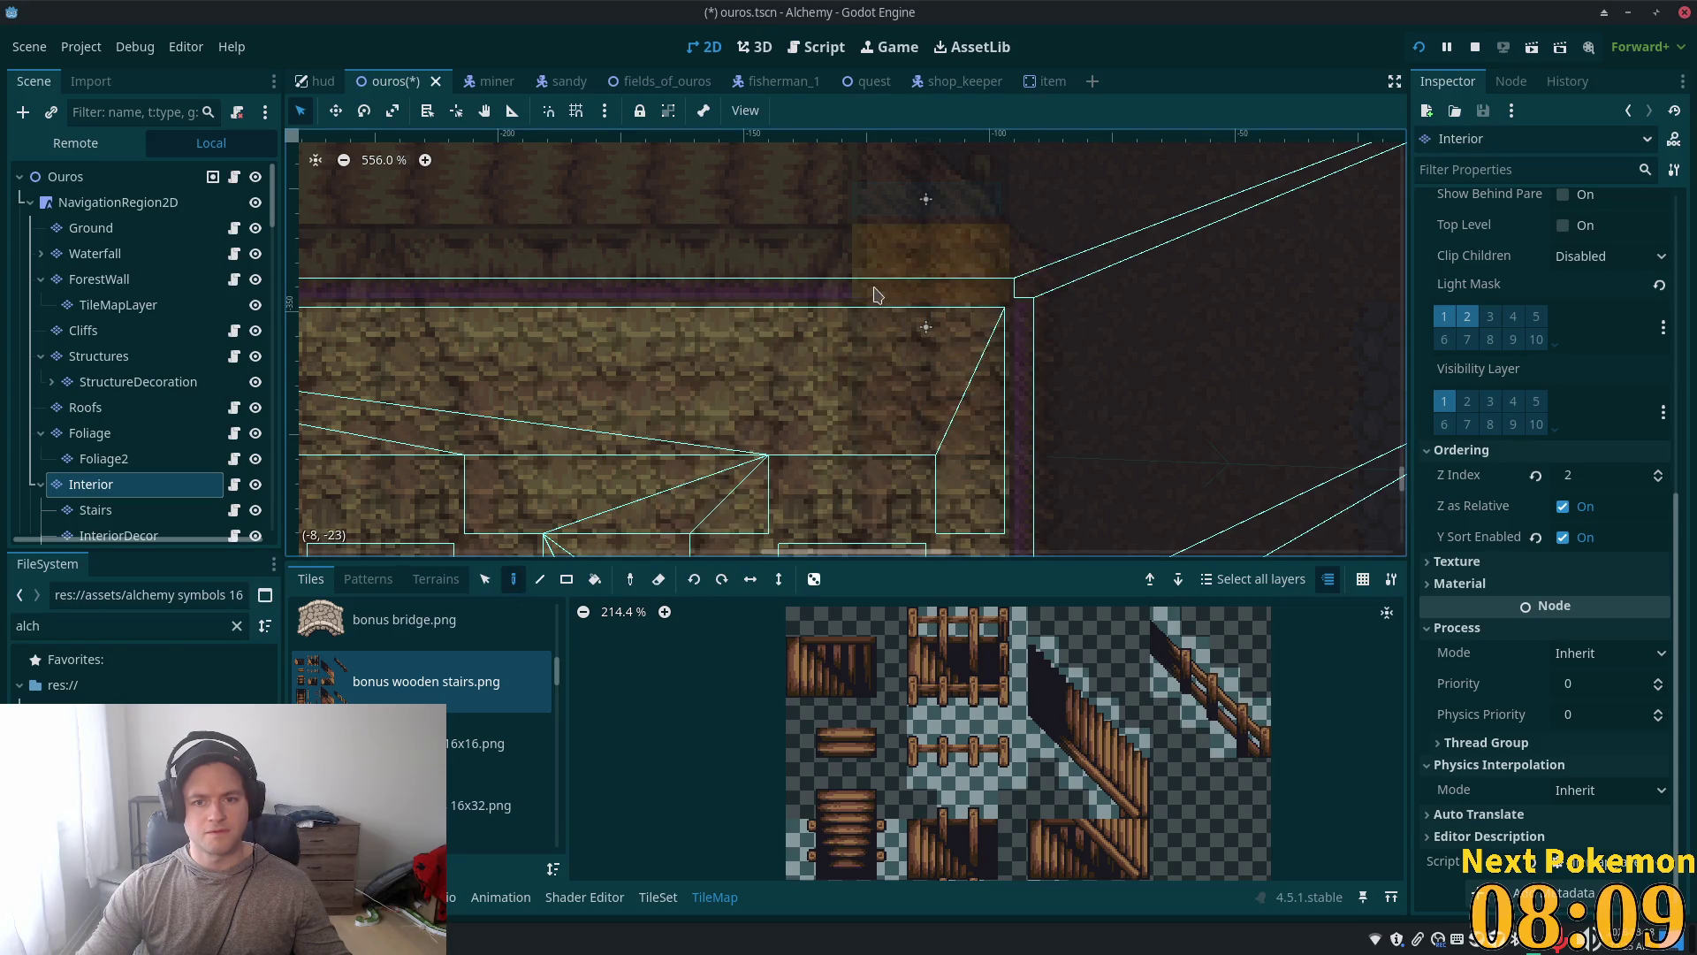
# Step: Save and run the game, climb up and down the inn stairs, then stop the game
pyautogui.press('F5')
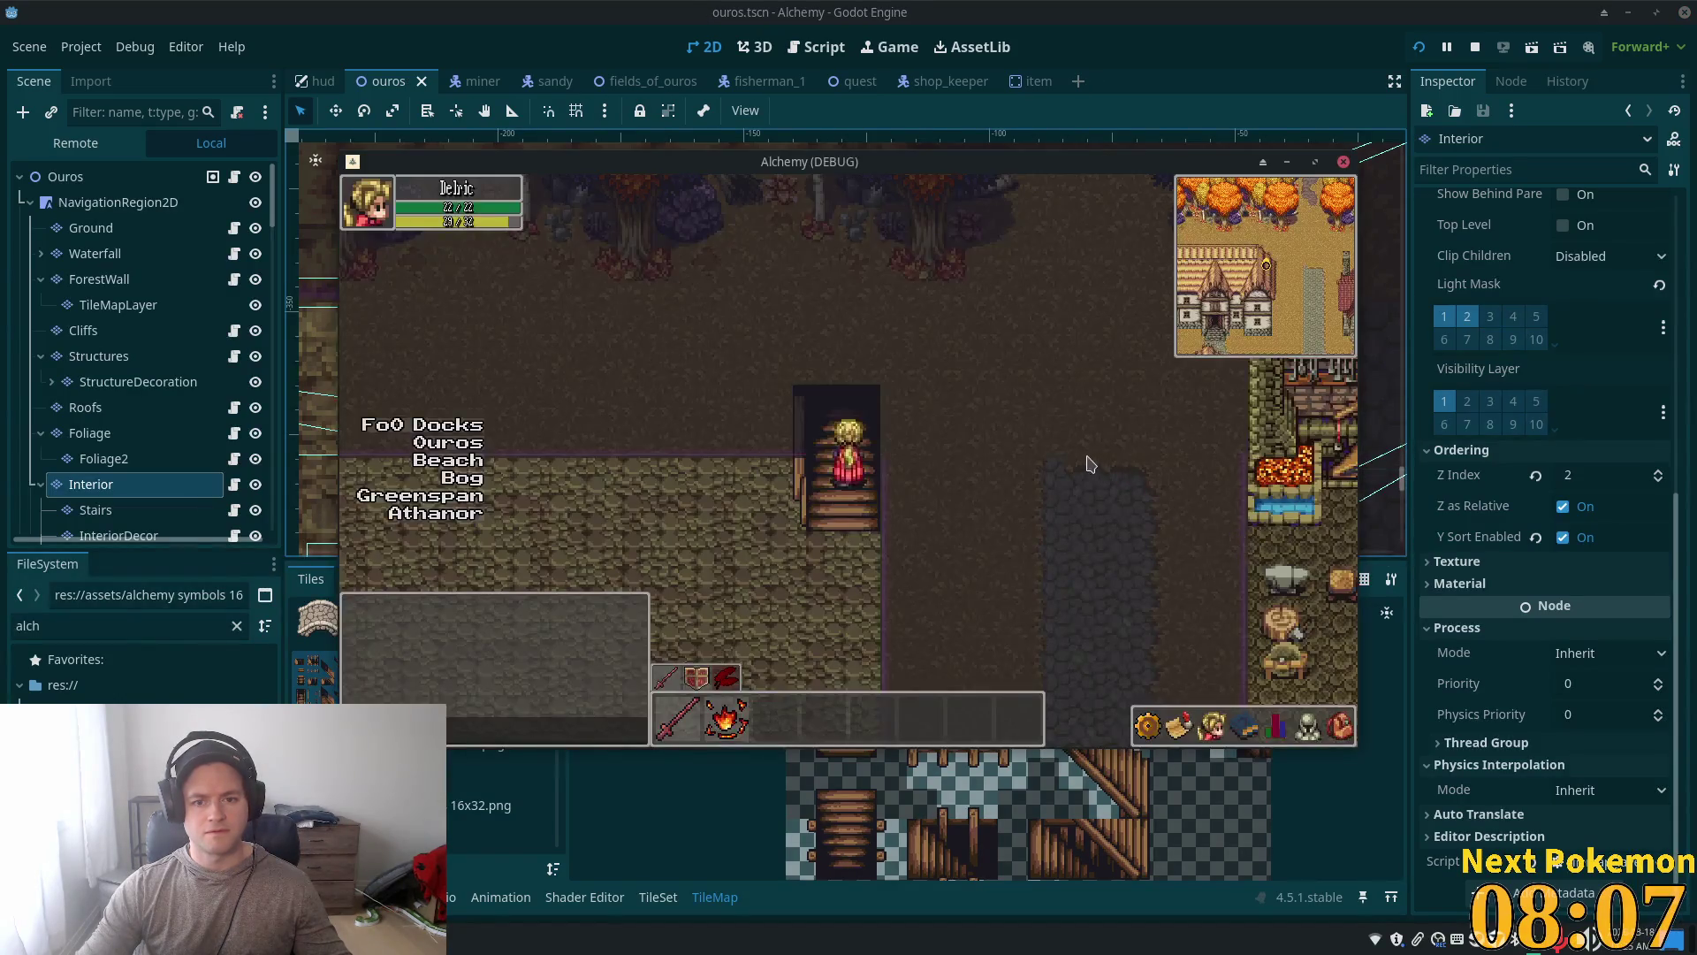
pyautogui.press('Up')
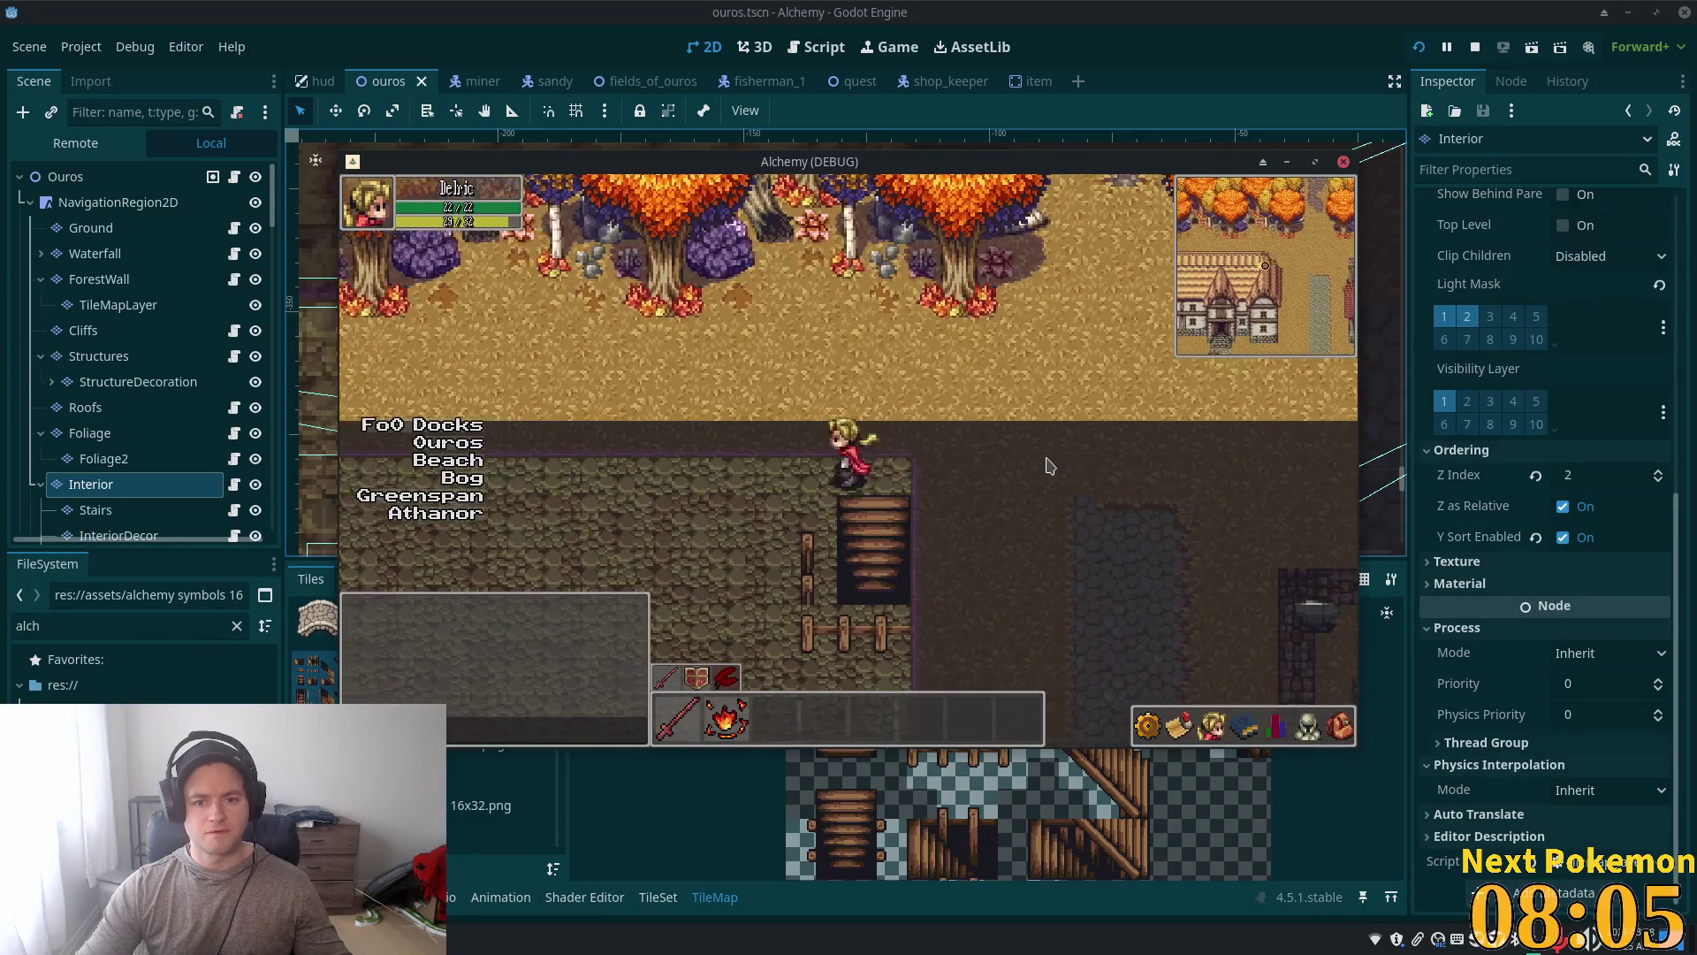
pyautogui.press('Left')
pyautogui.press('Down')
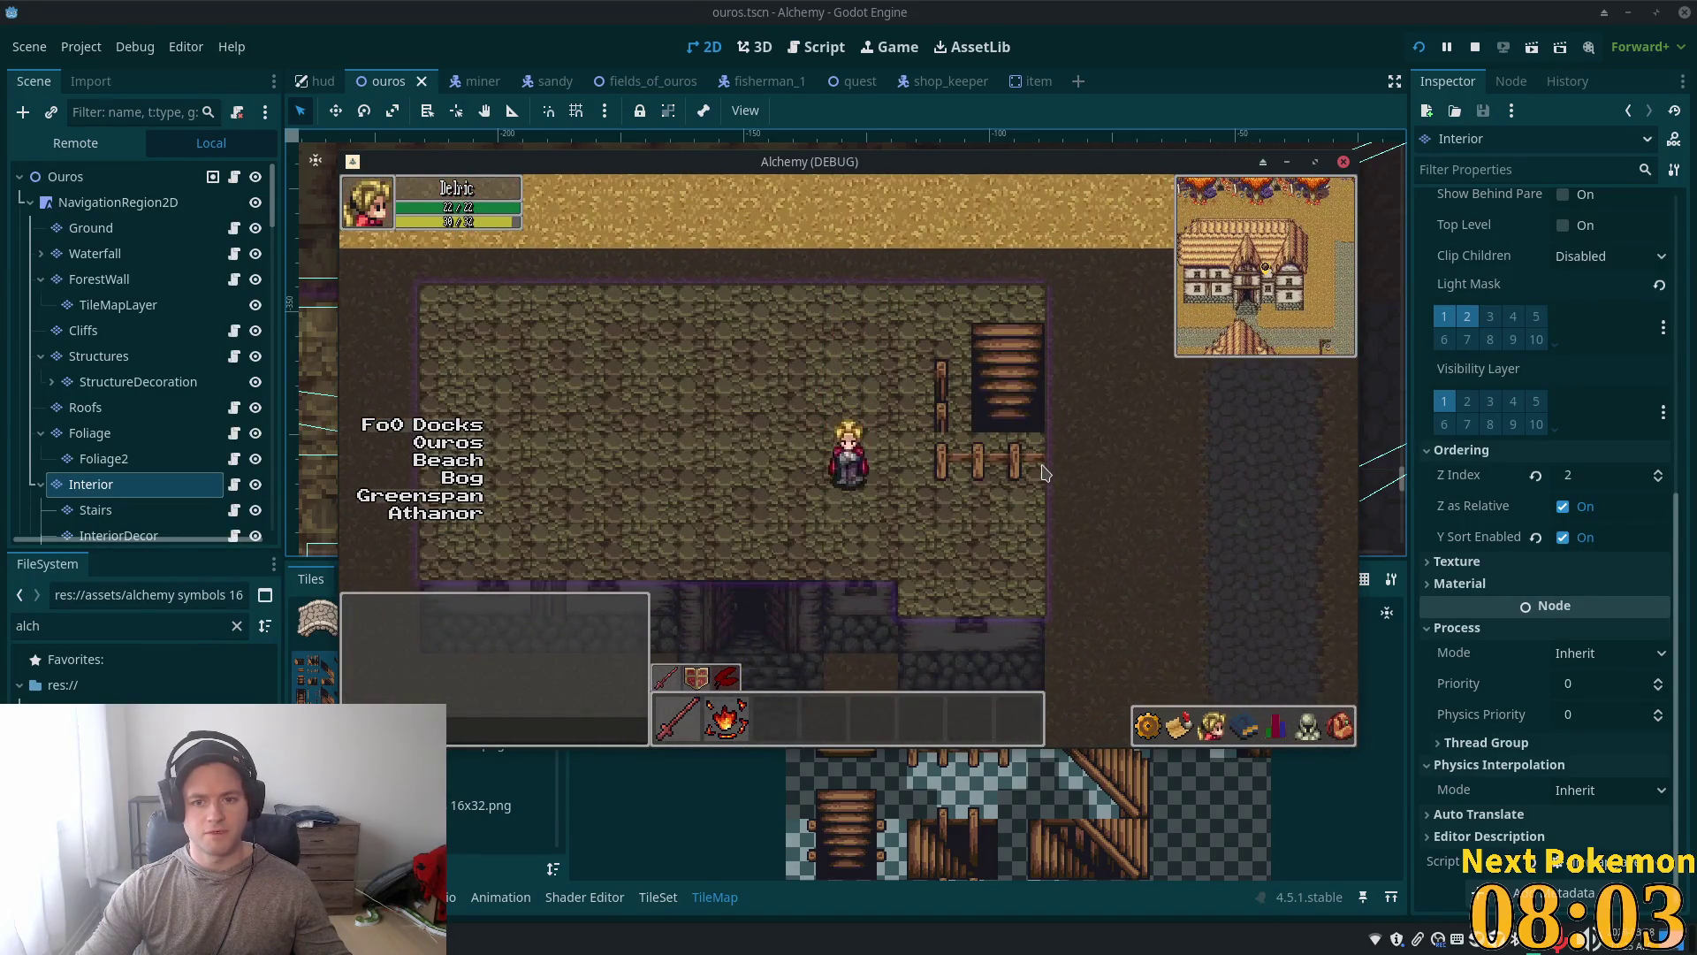
pyautogui.press('Up')
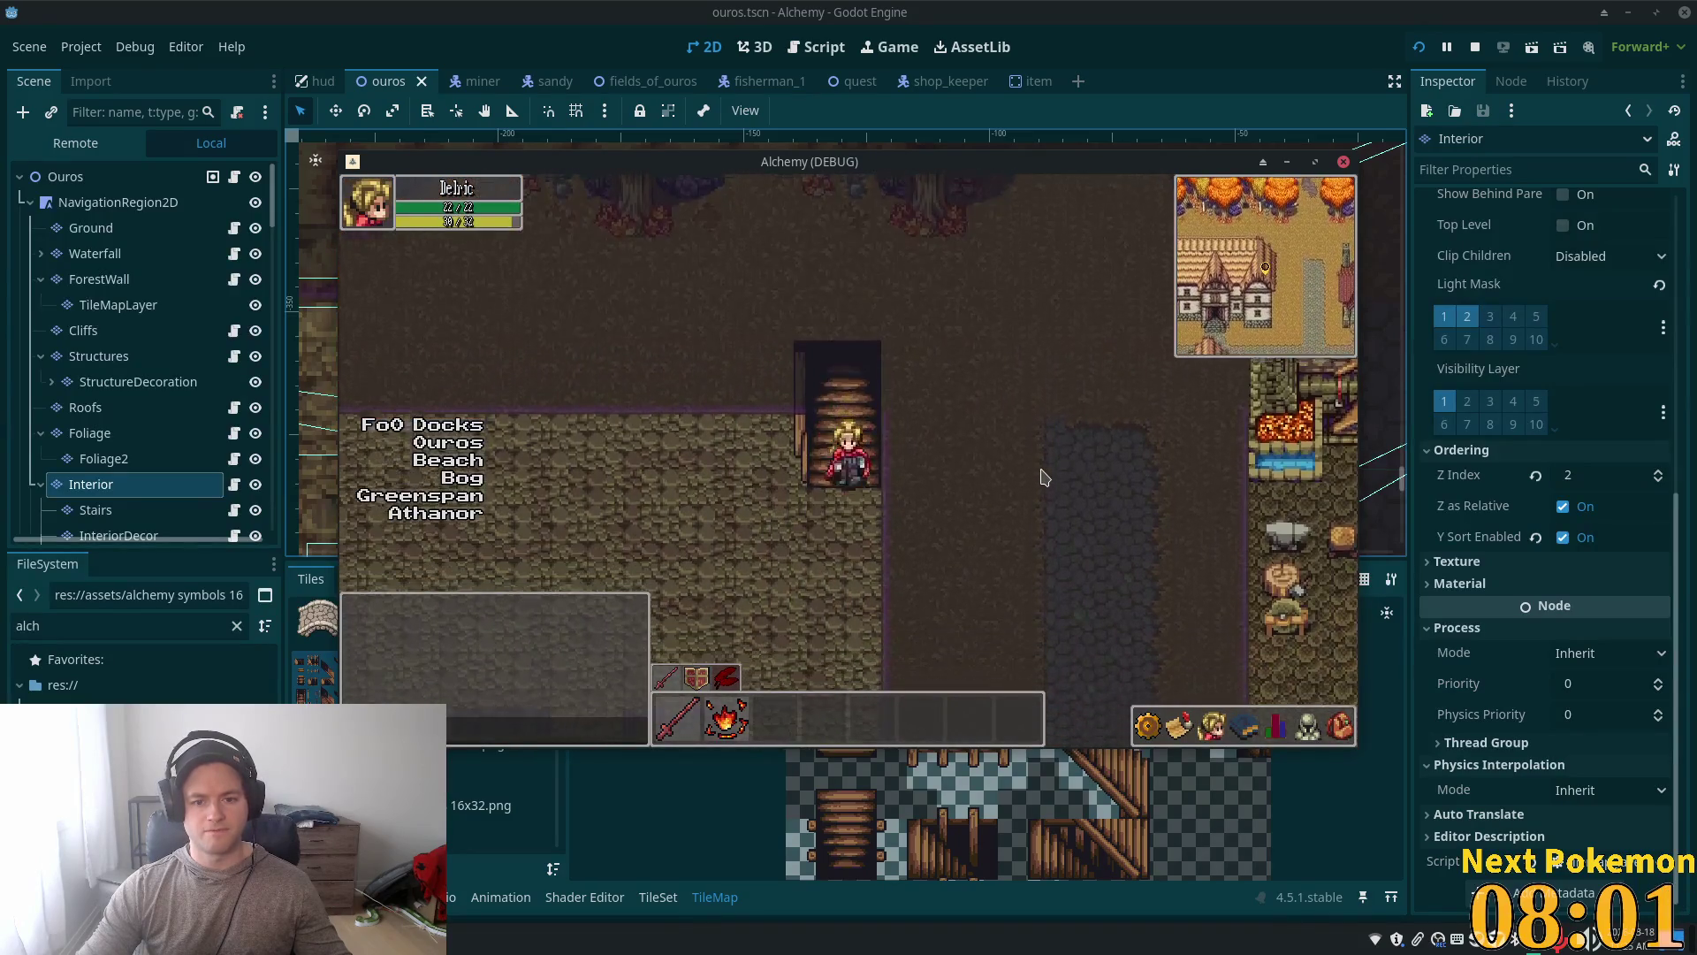
pyautogui.press('Down')
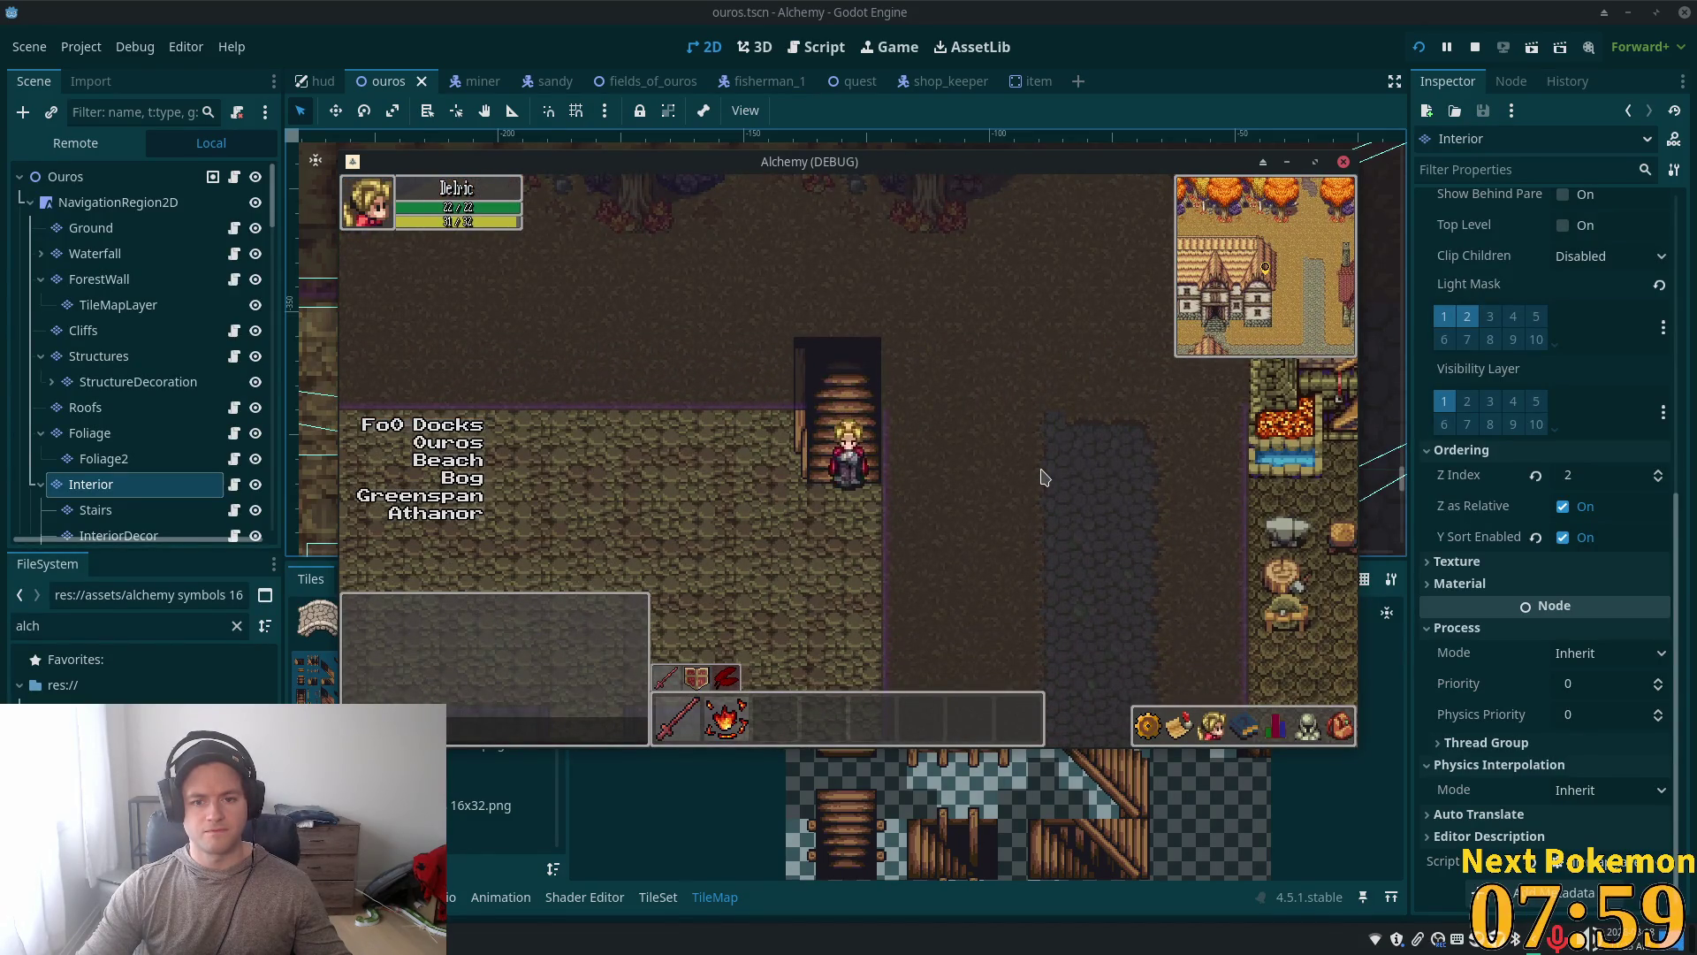
pyautogui.press('F8')
pyautogui.scroll(-3, 807, 428)
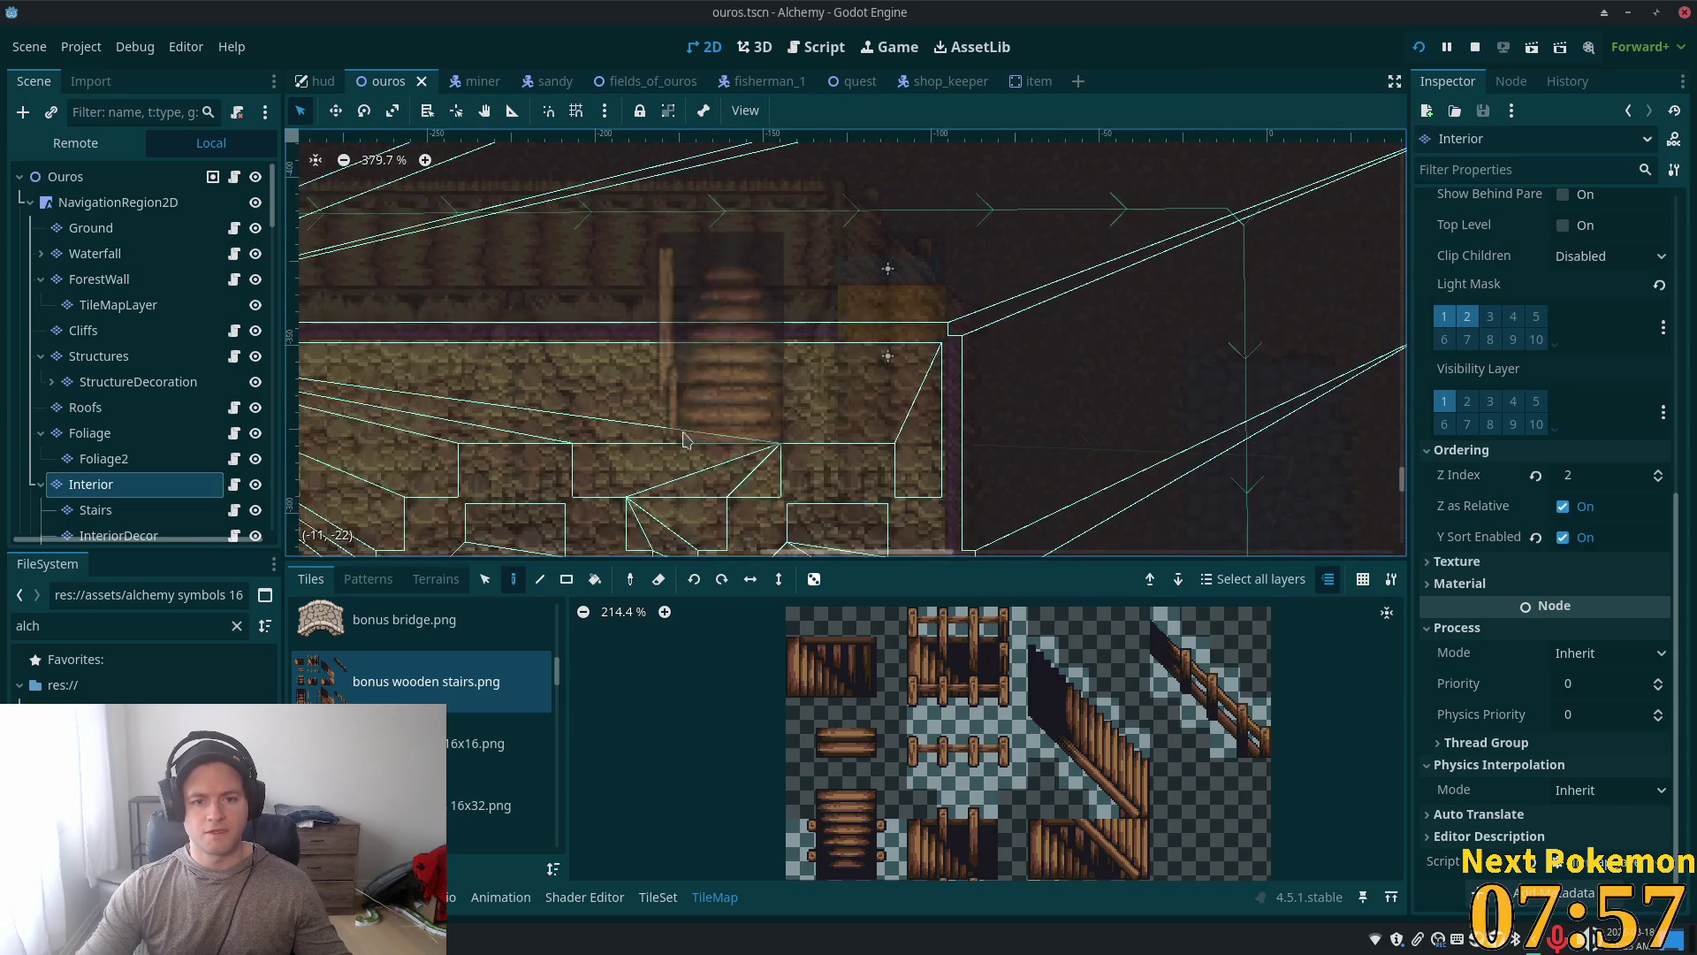
# Step: Pan over the inn interior's stairs, select the Stairs layer, and walk the character down in the game
pyautogui.scroll(1, 563, 434)
pyautogui.moveTo(563, 435); pyautogui.dragTo(815, 407)
pyautogui.scroll(4, 815, 407)
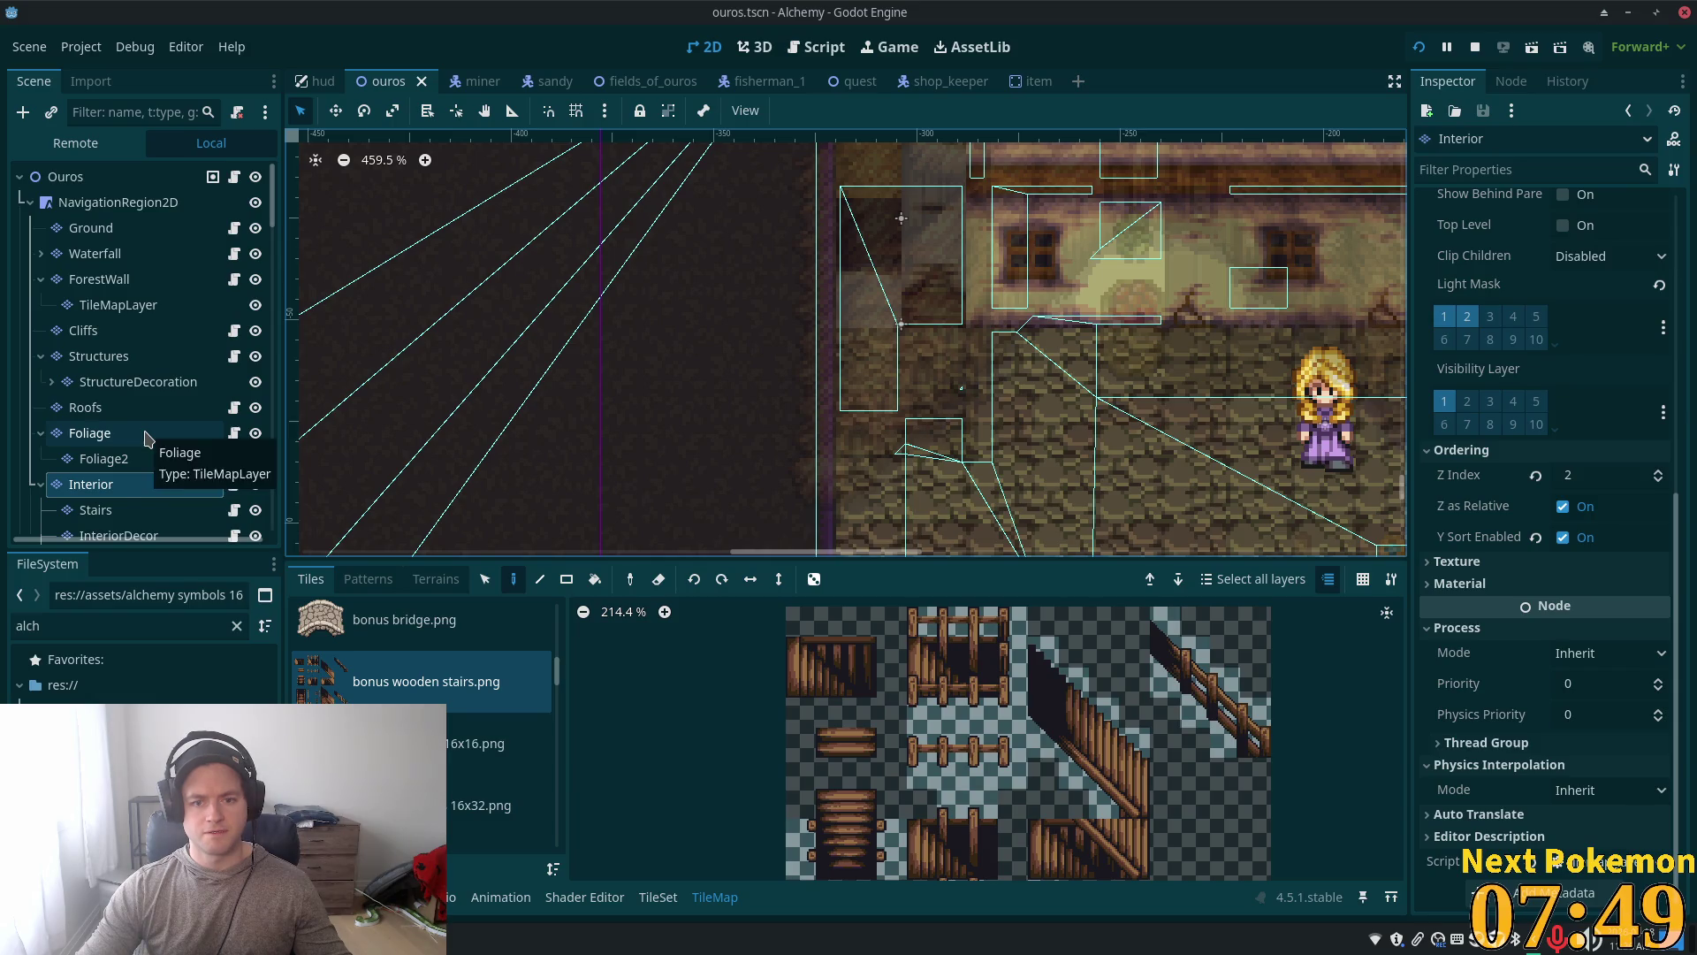
pyautogui.scroll(-3, 115, 381)
pyautogui.click(90, 329)
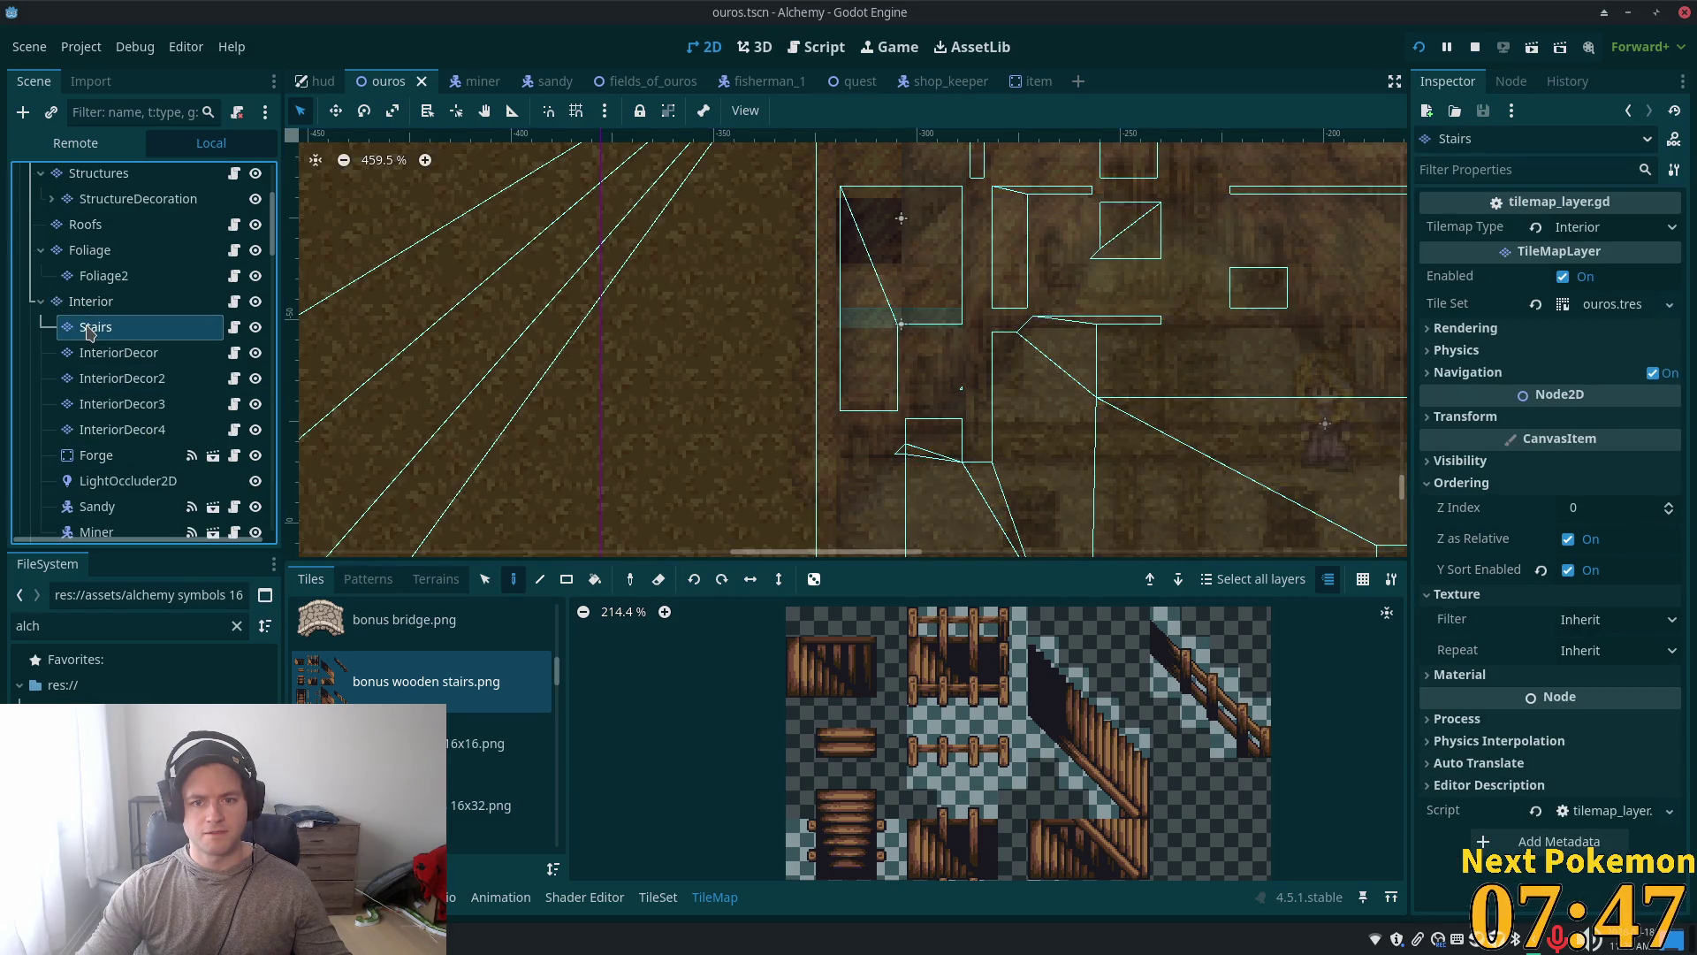
pyautogui.scroll(-10, 663, 403)
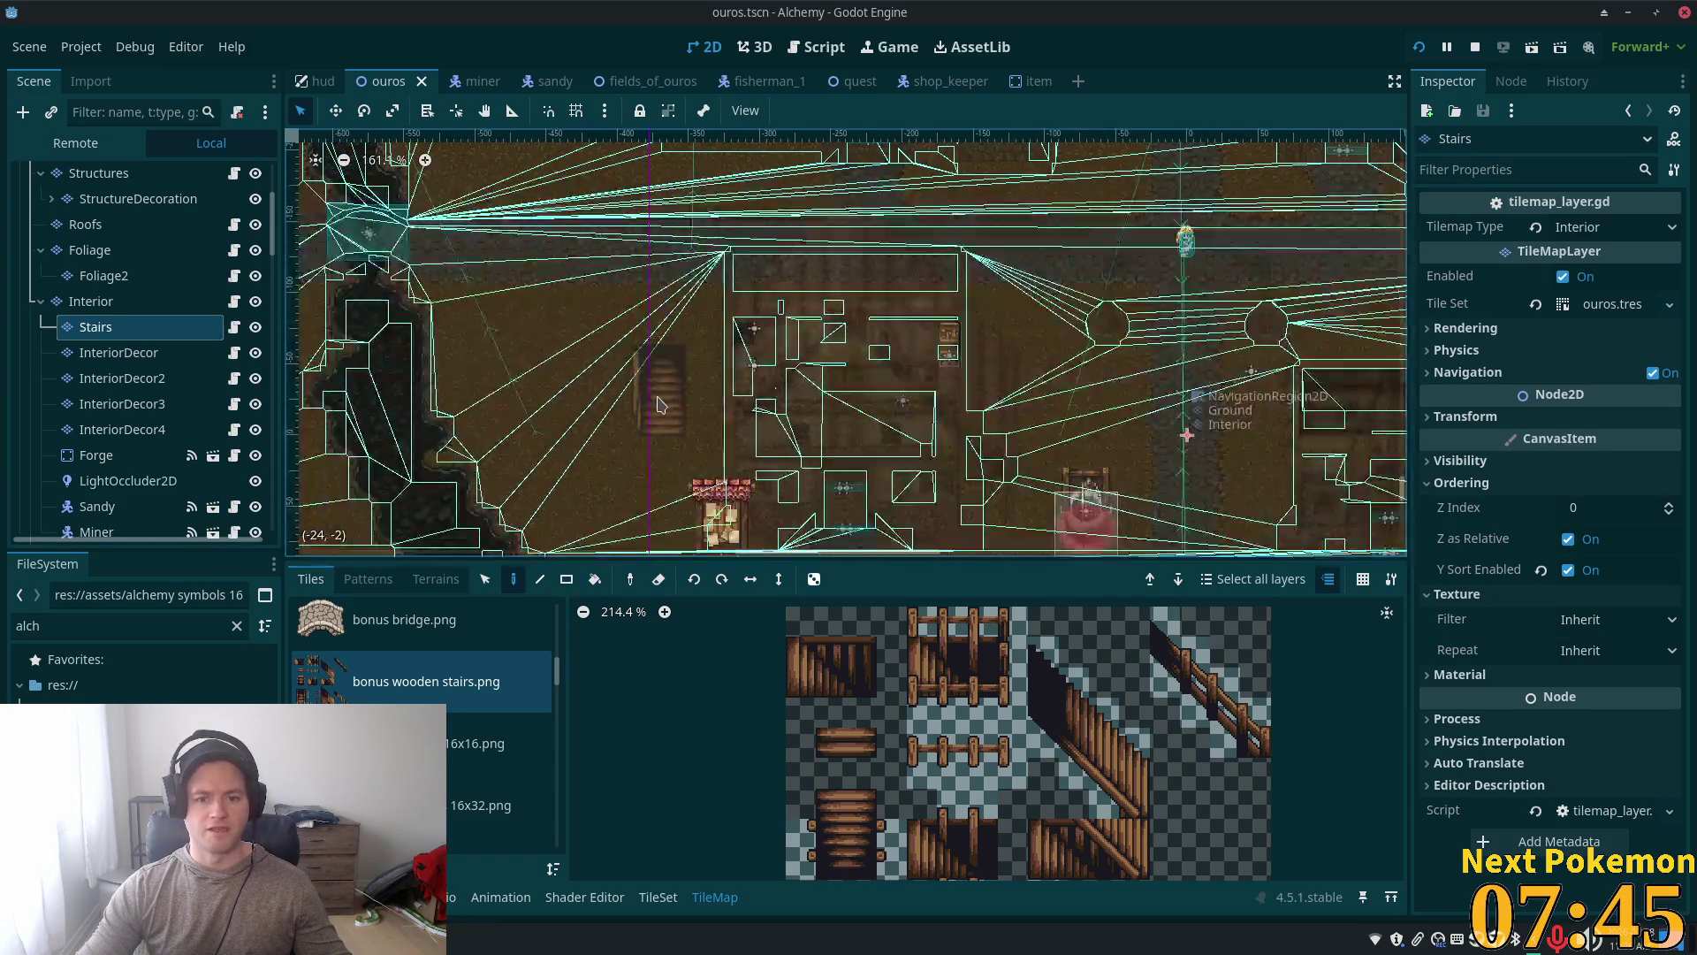
pyautogui.scroll(4, 97, 305)
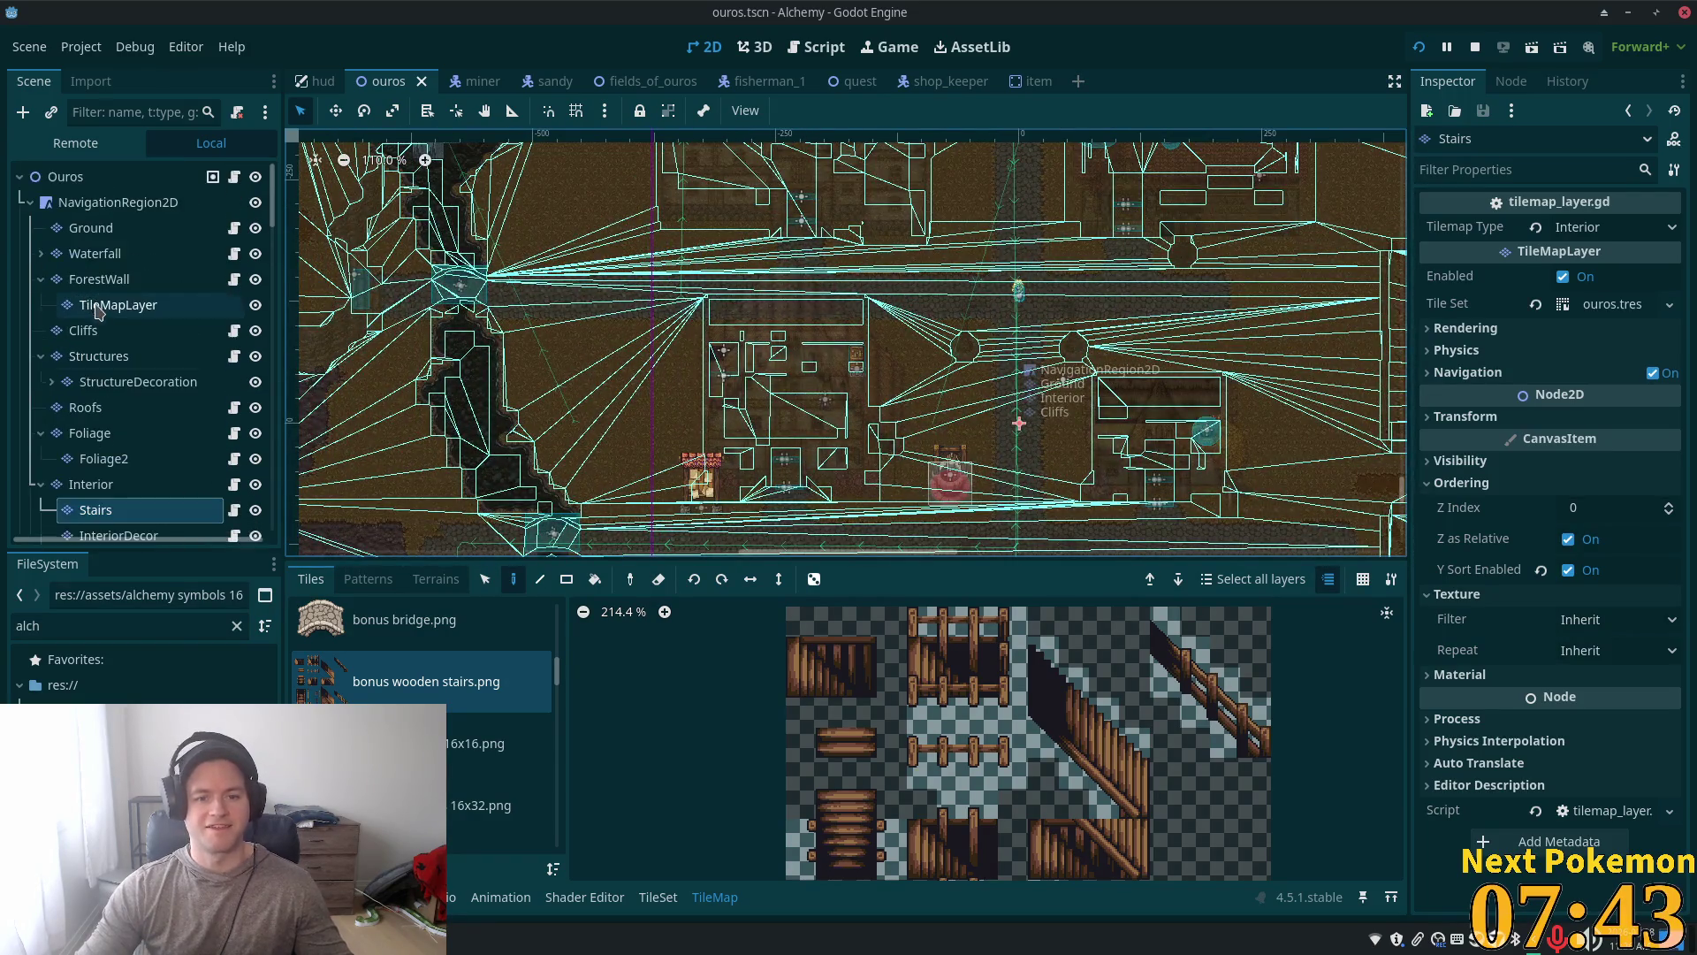
pyautogui.scroll(-4, 247, 452)
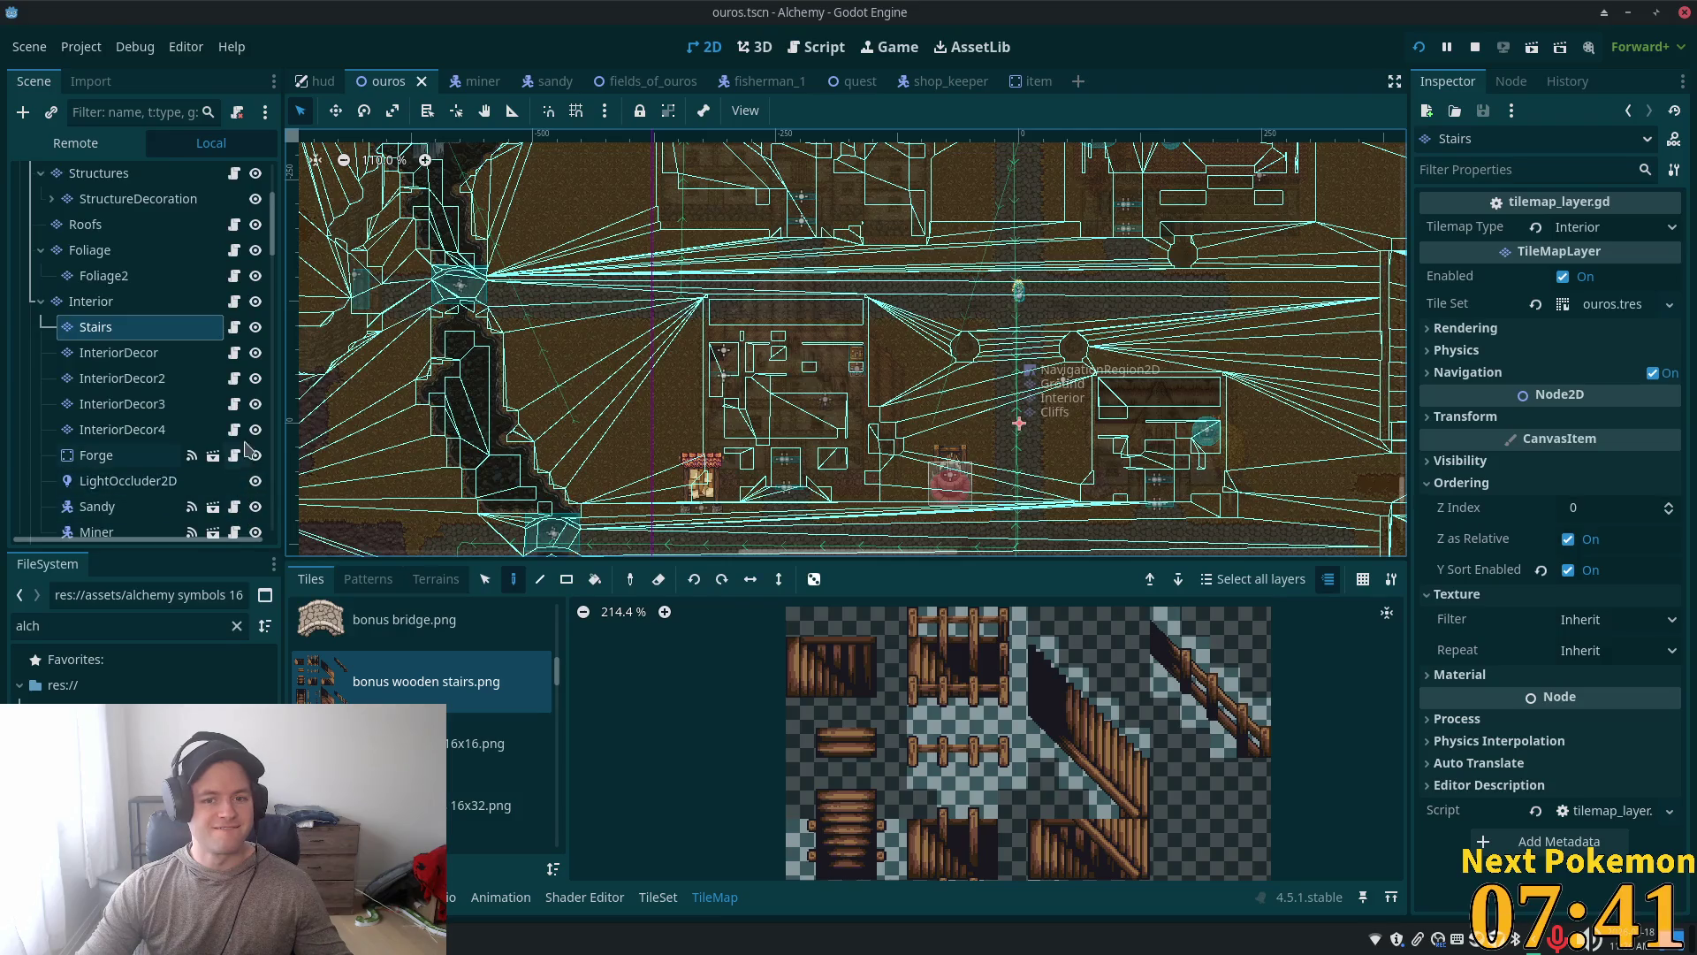
pyautogui.press('Down')
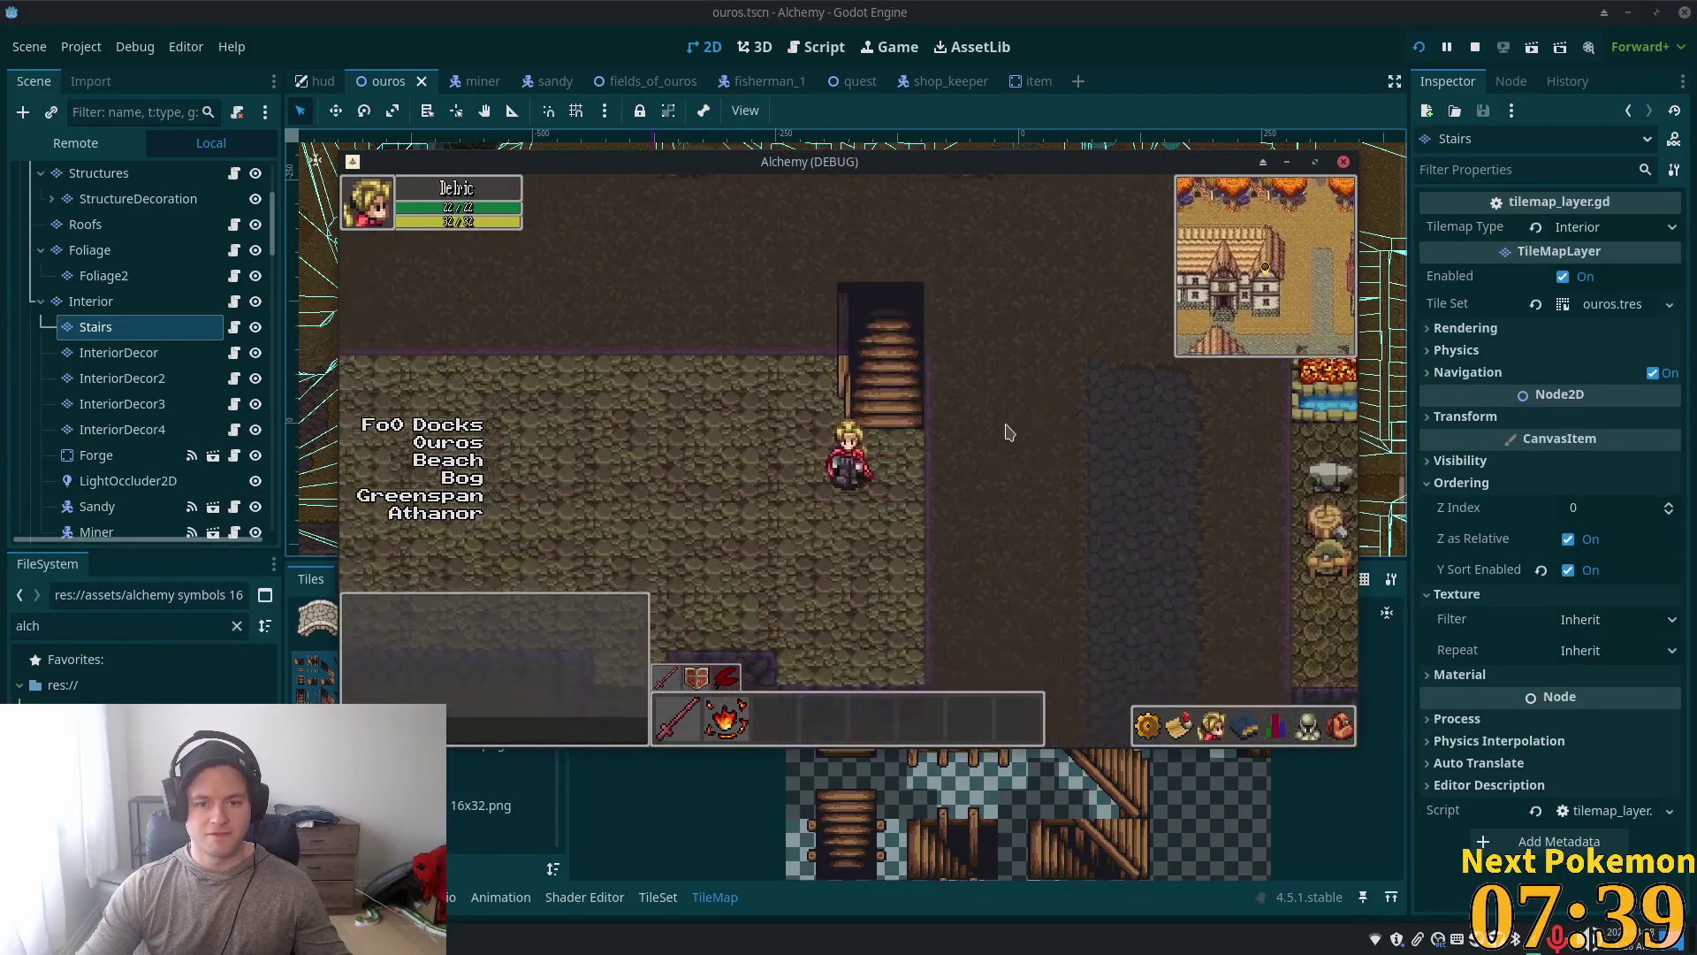
# Step: Walk down through the village, into the house doorway, and back out
pyautogui.press('Down')
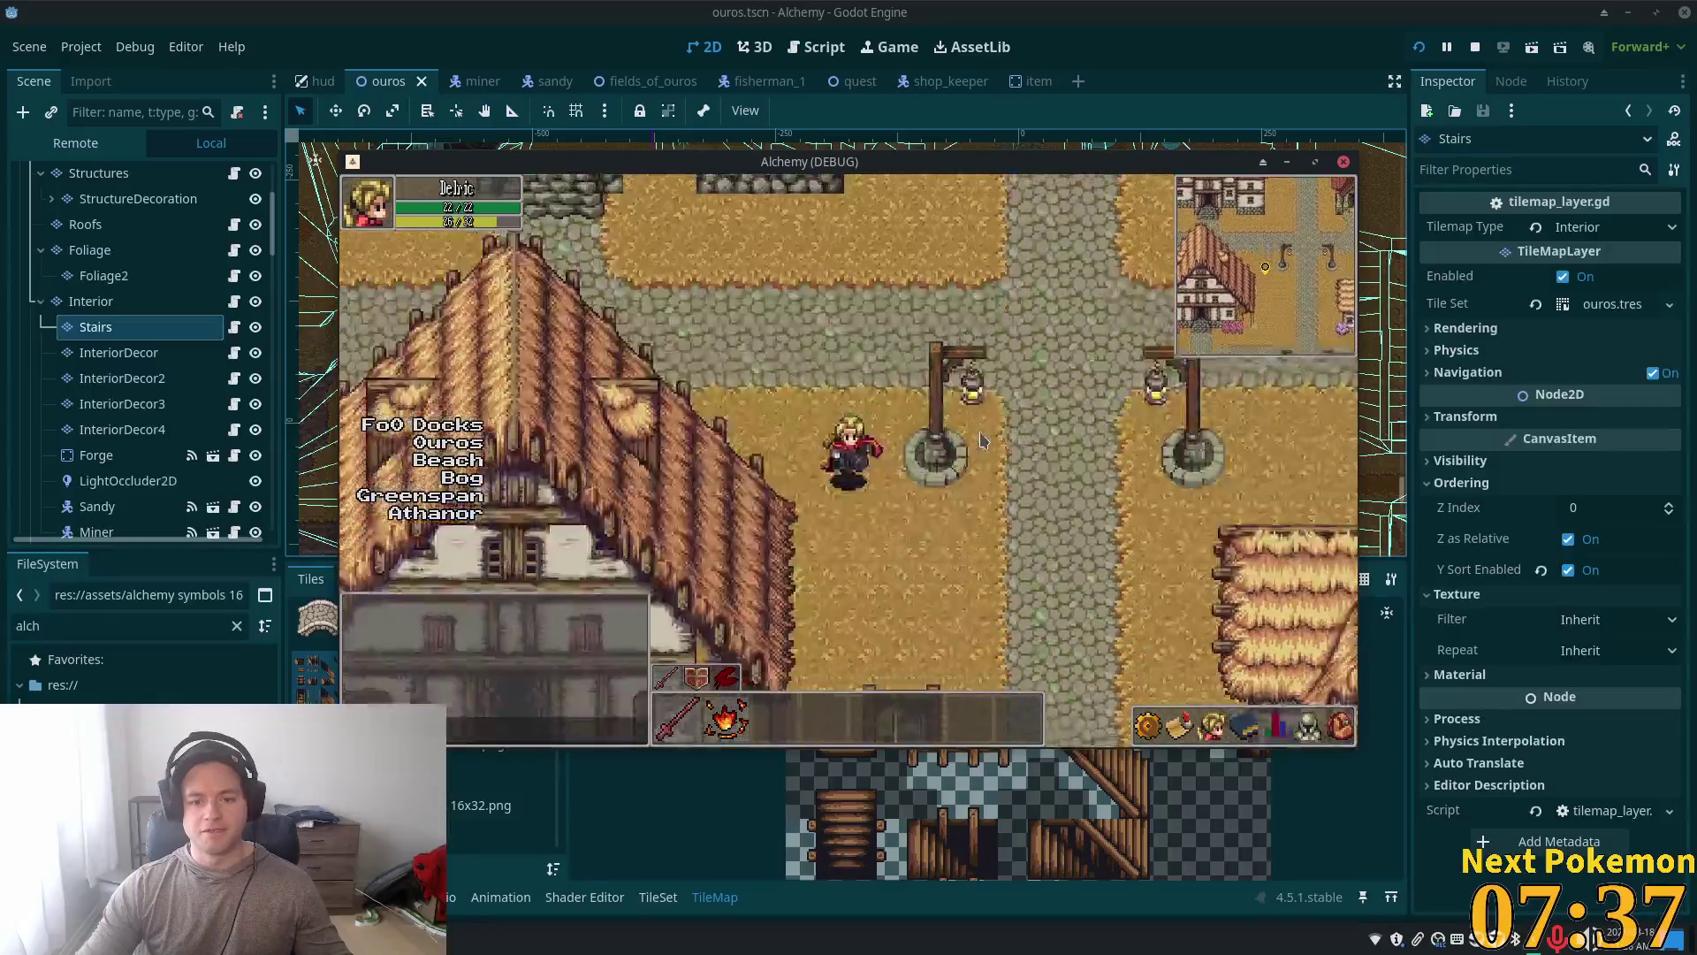
pyautogui.press('Up')
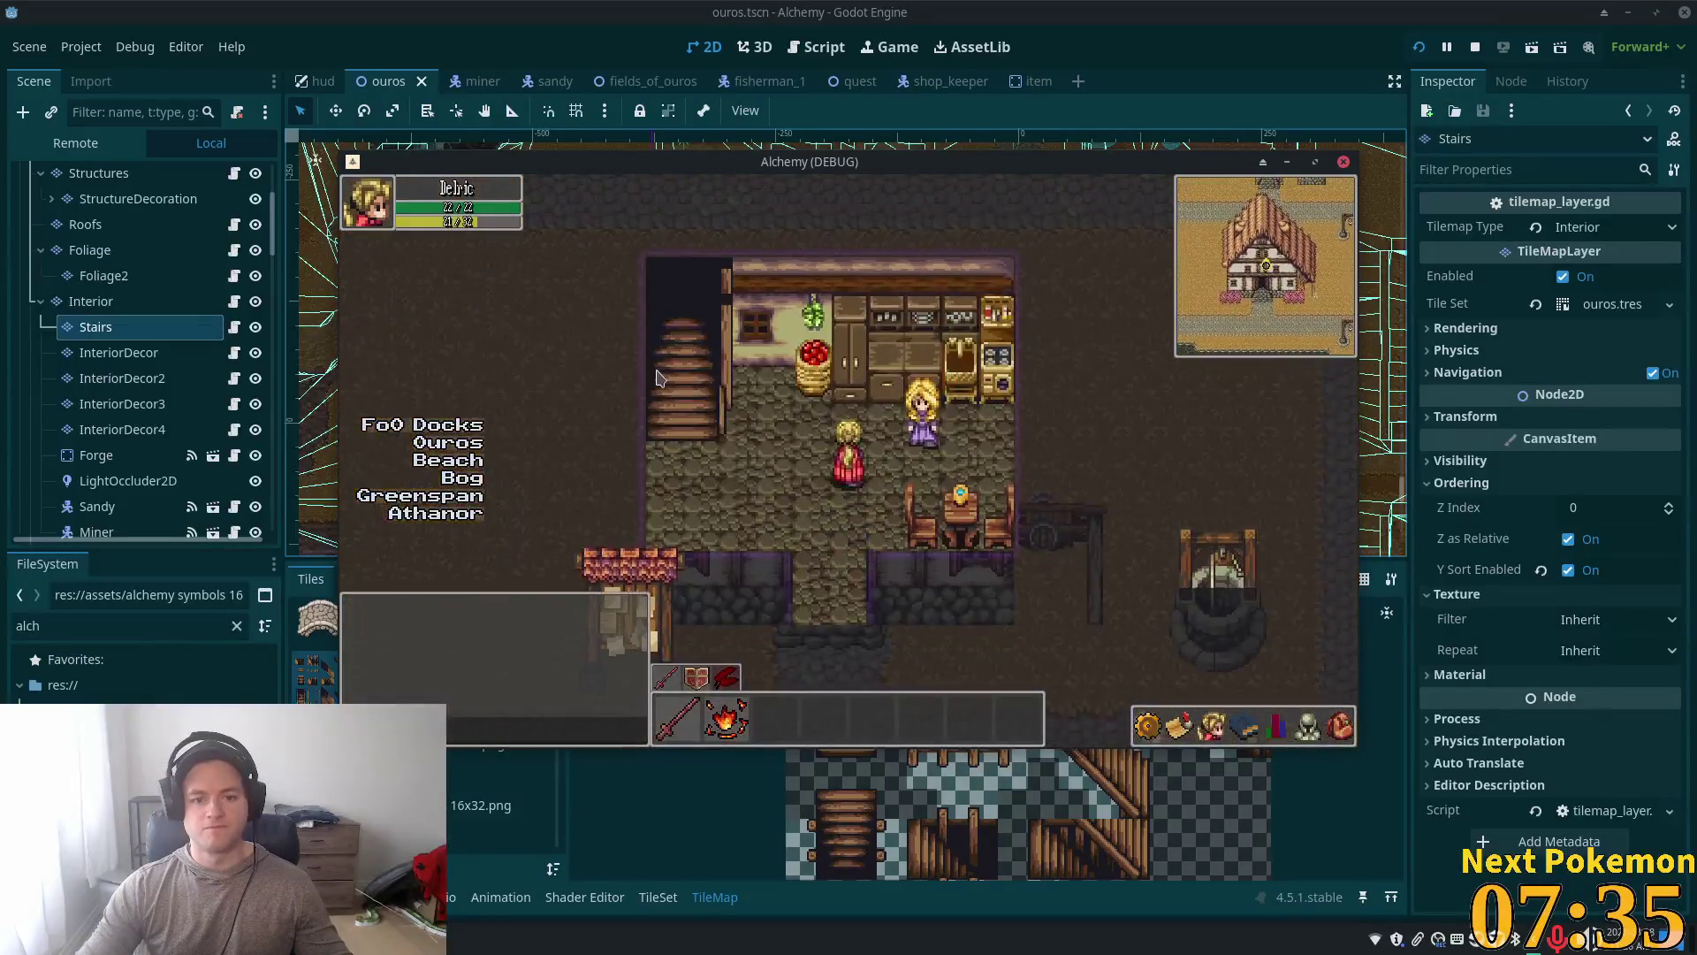
pyautogui.click(879, 582)
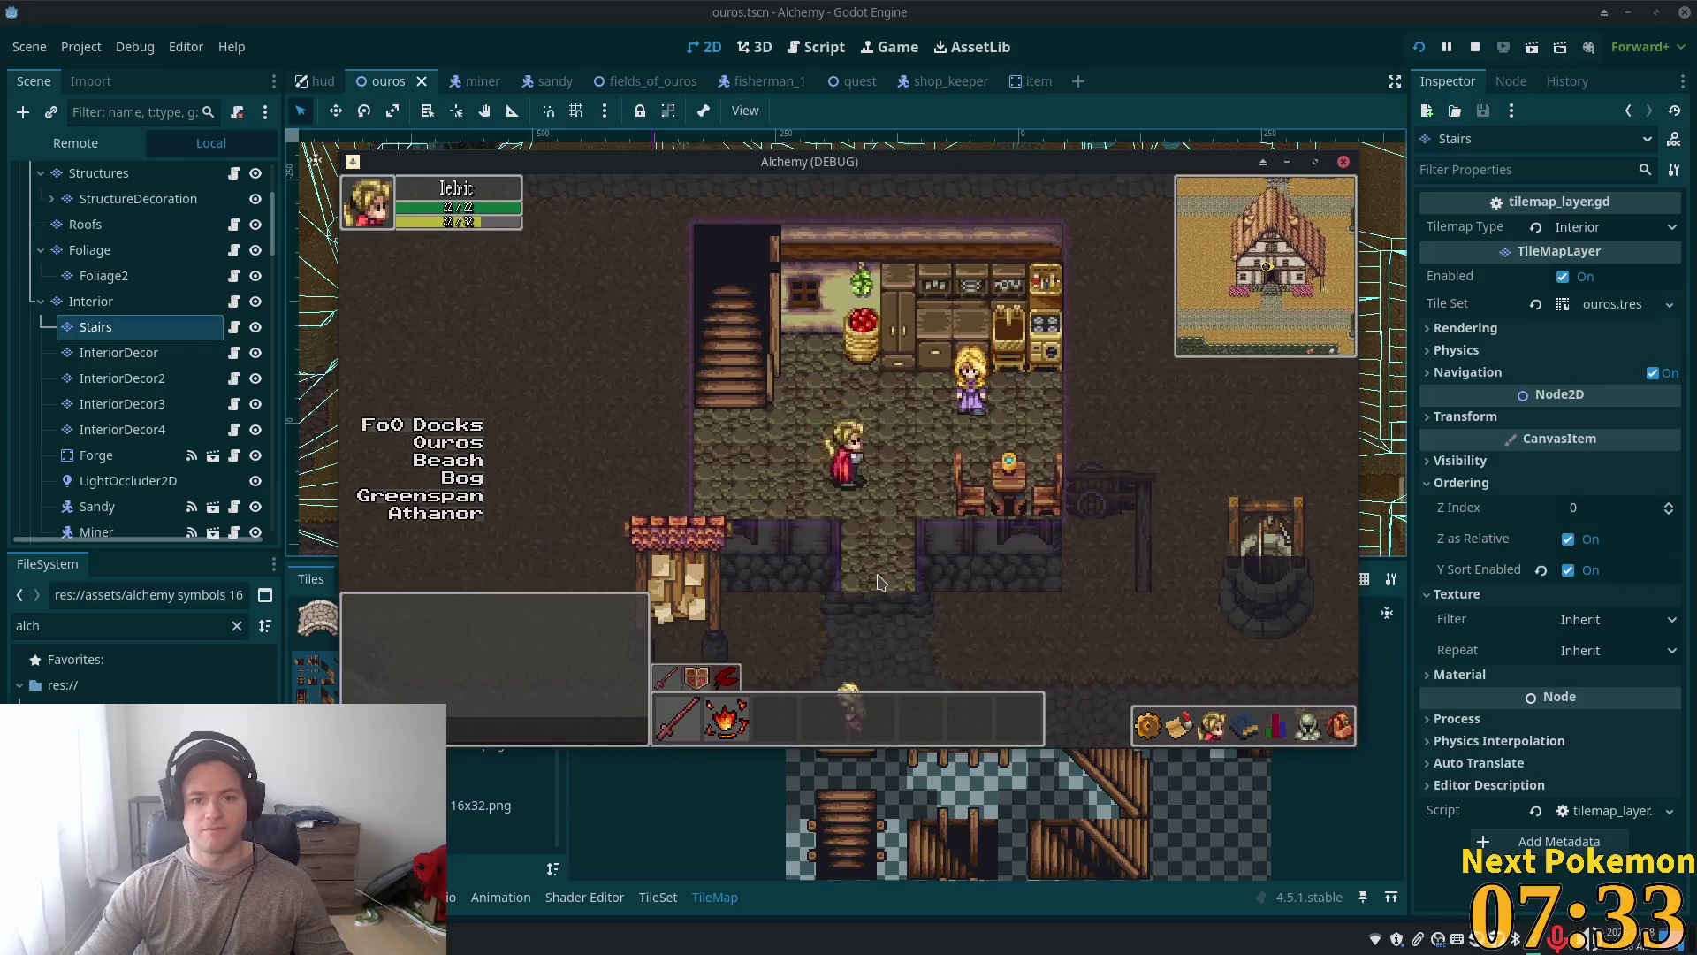
pyautogui.press('Up')
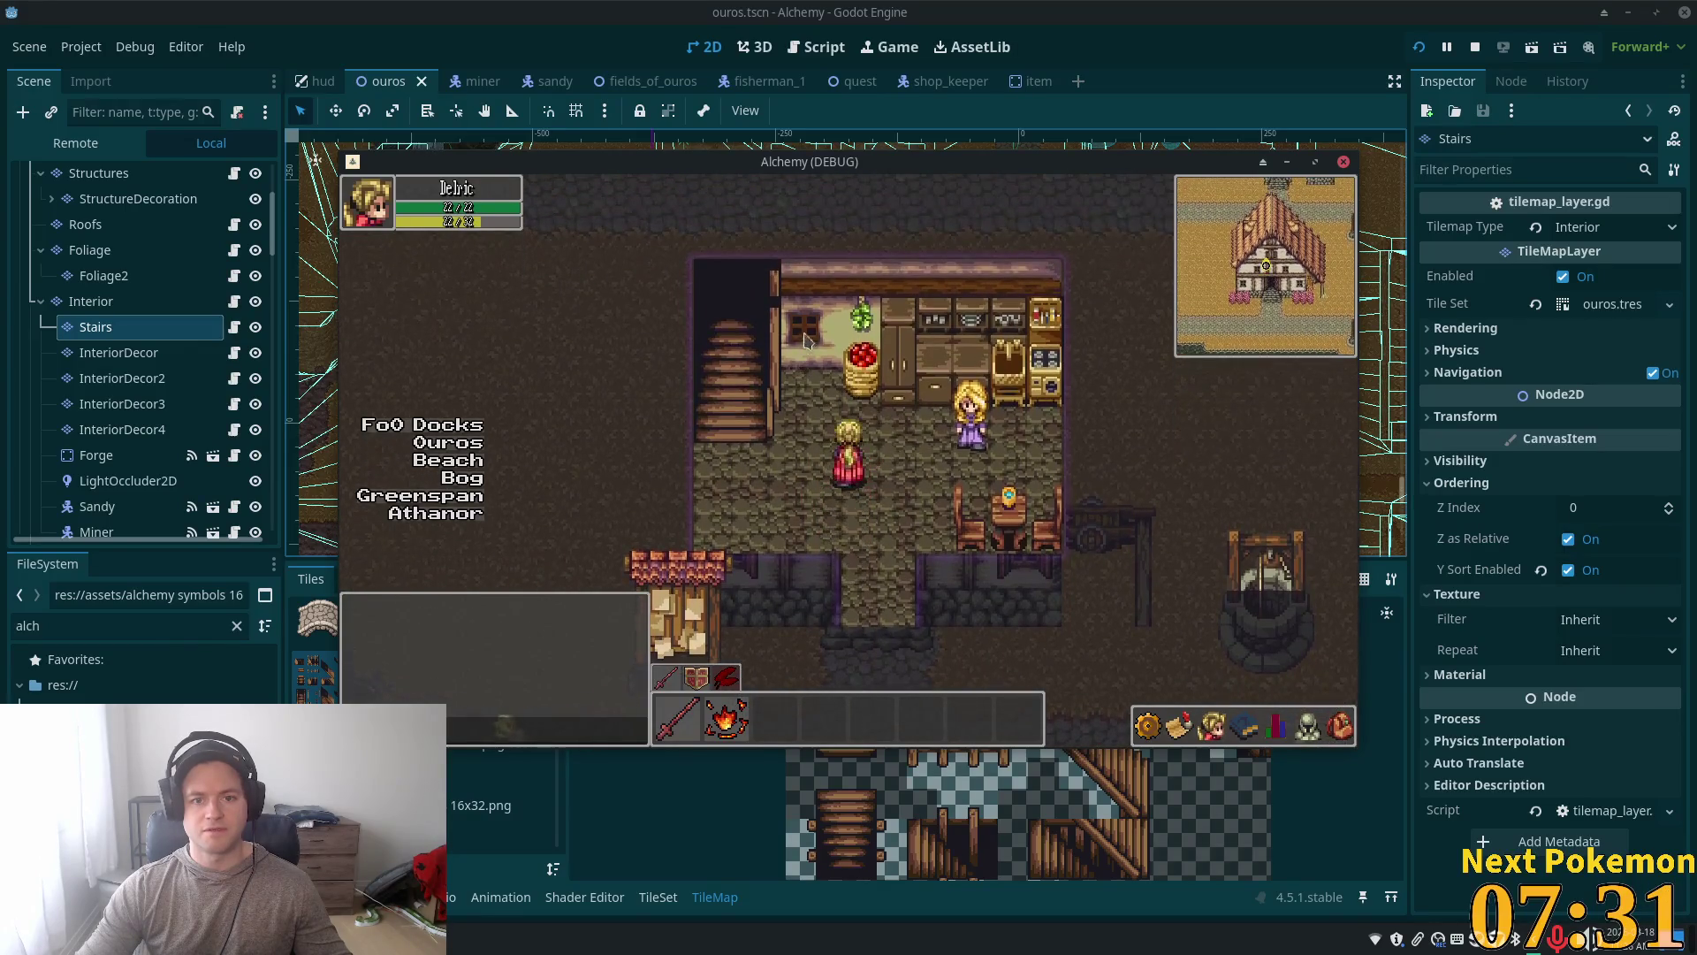
pyautogui.press('Down')
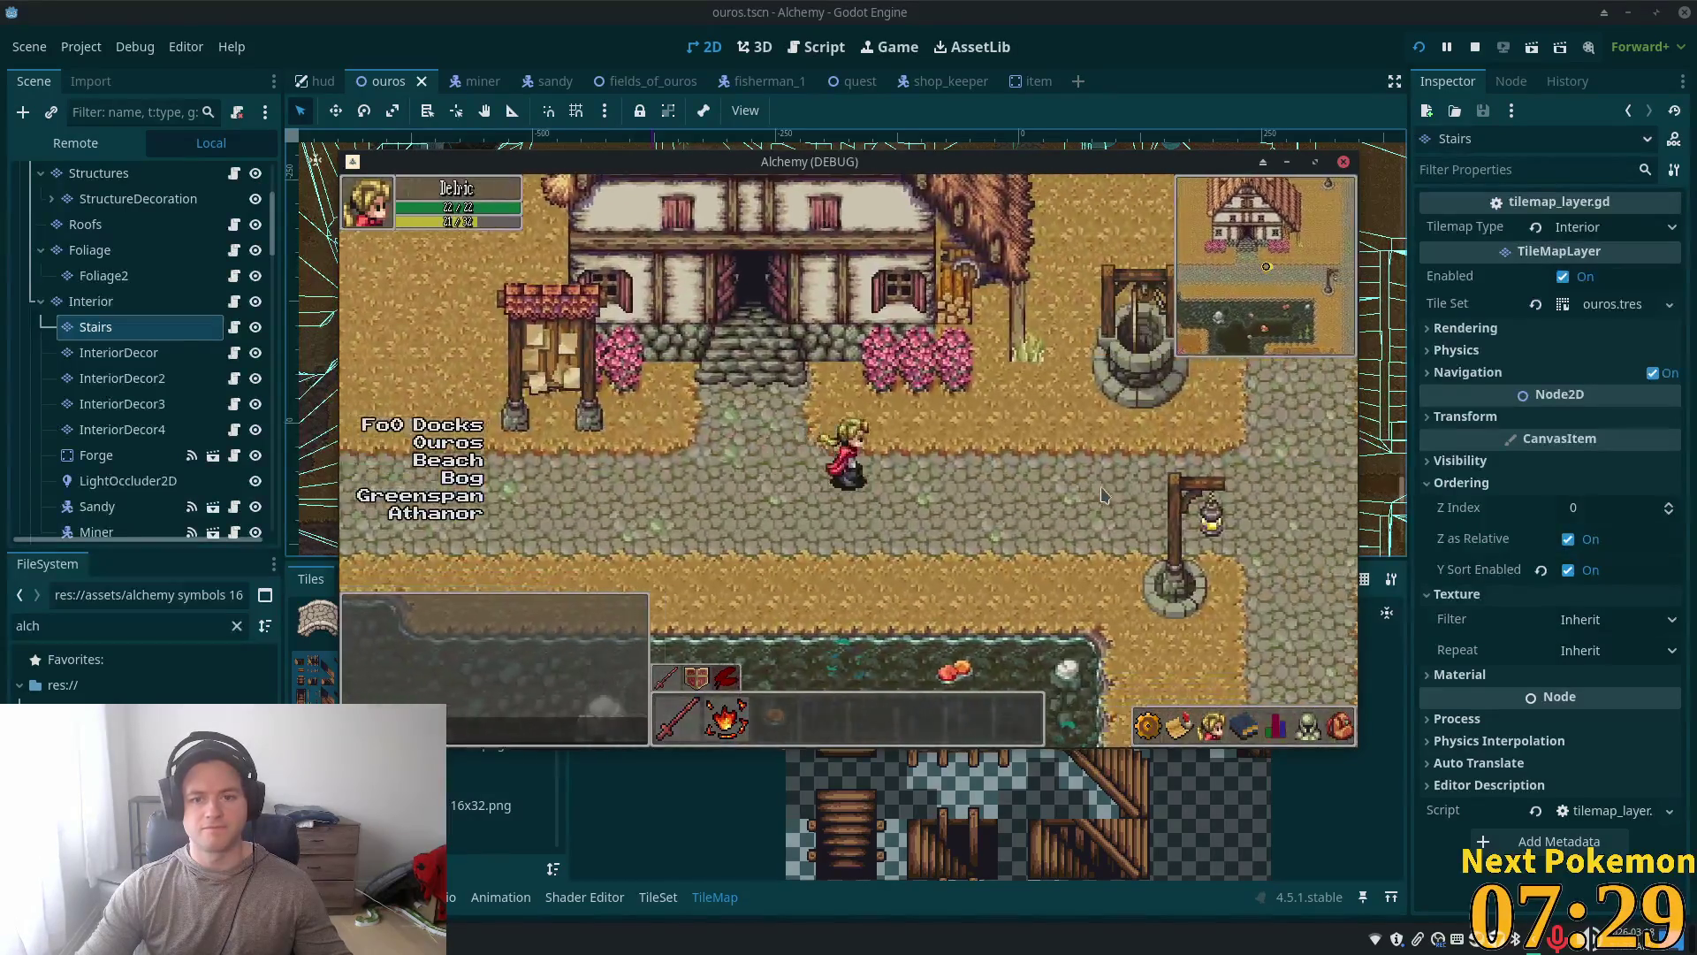
# Step: Walk into the inn, climb the stairs out and back down, then close the game
pyautogui.press('Up')
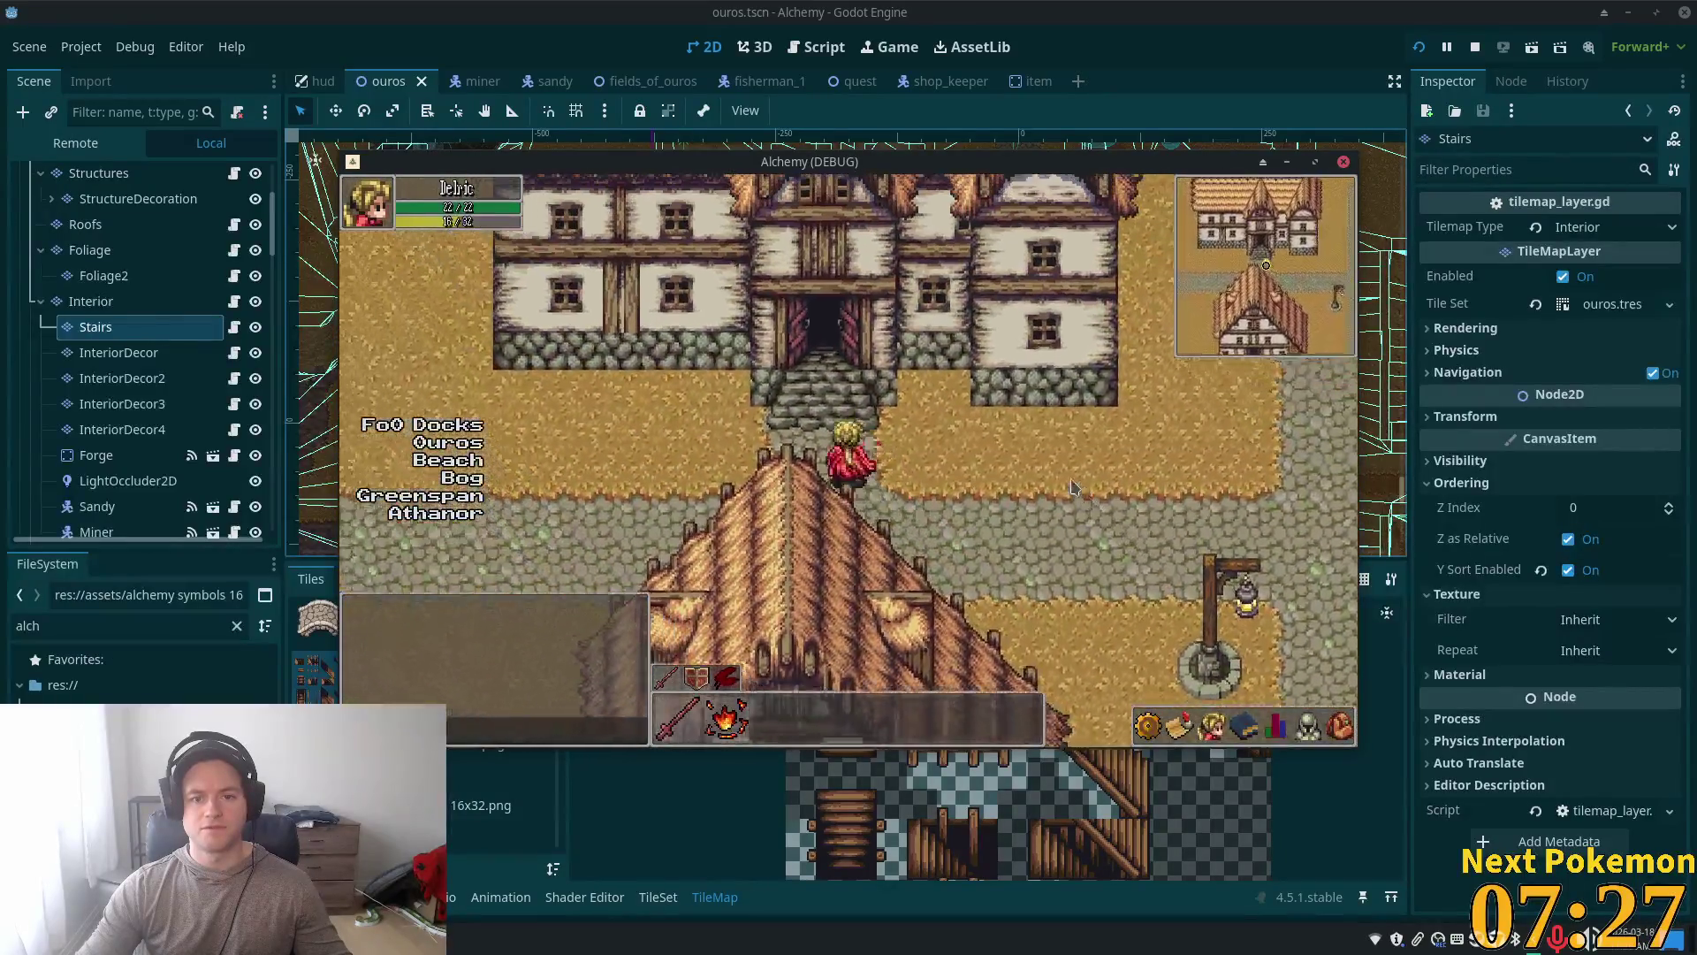
pyautogui.press('Up')
pyautogui.press('Right')
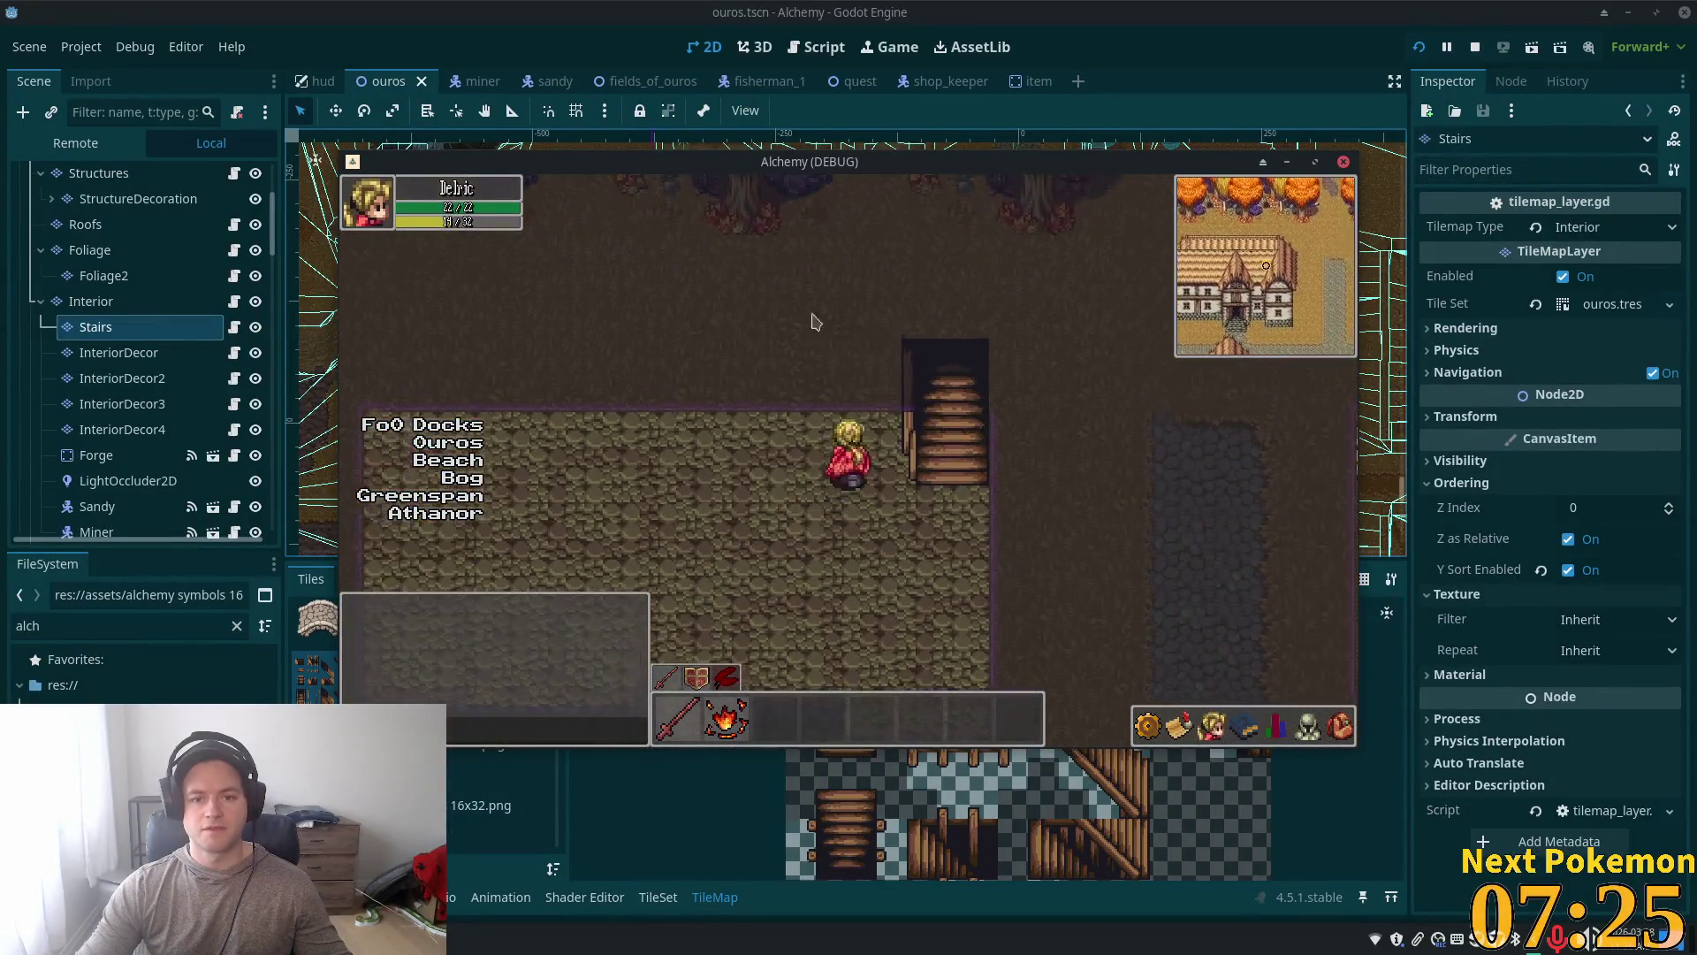
pyautogui.press('Left')
pyautogui.press('Right')
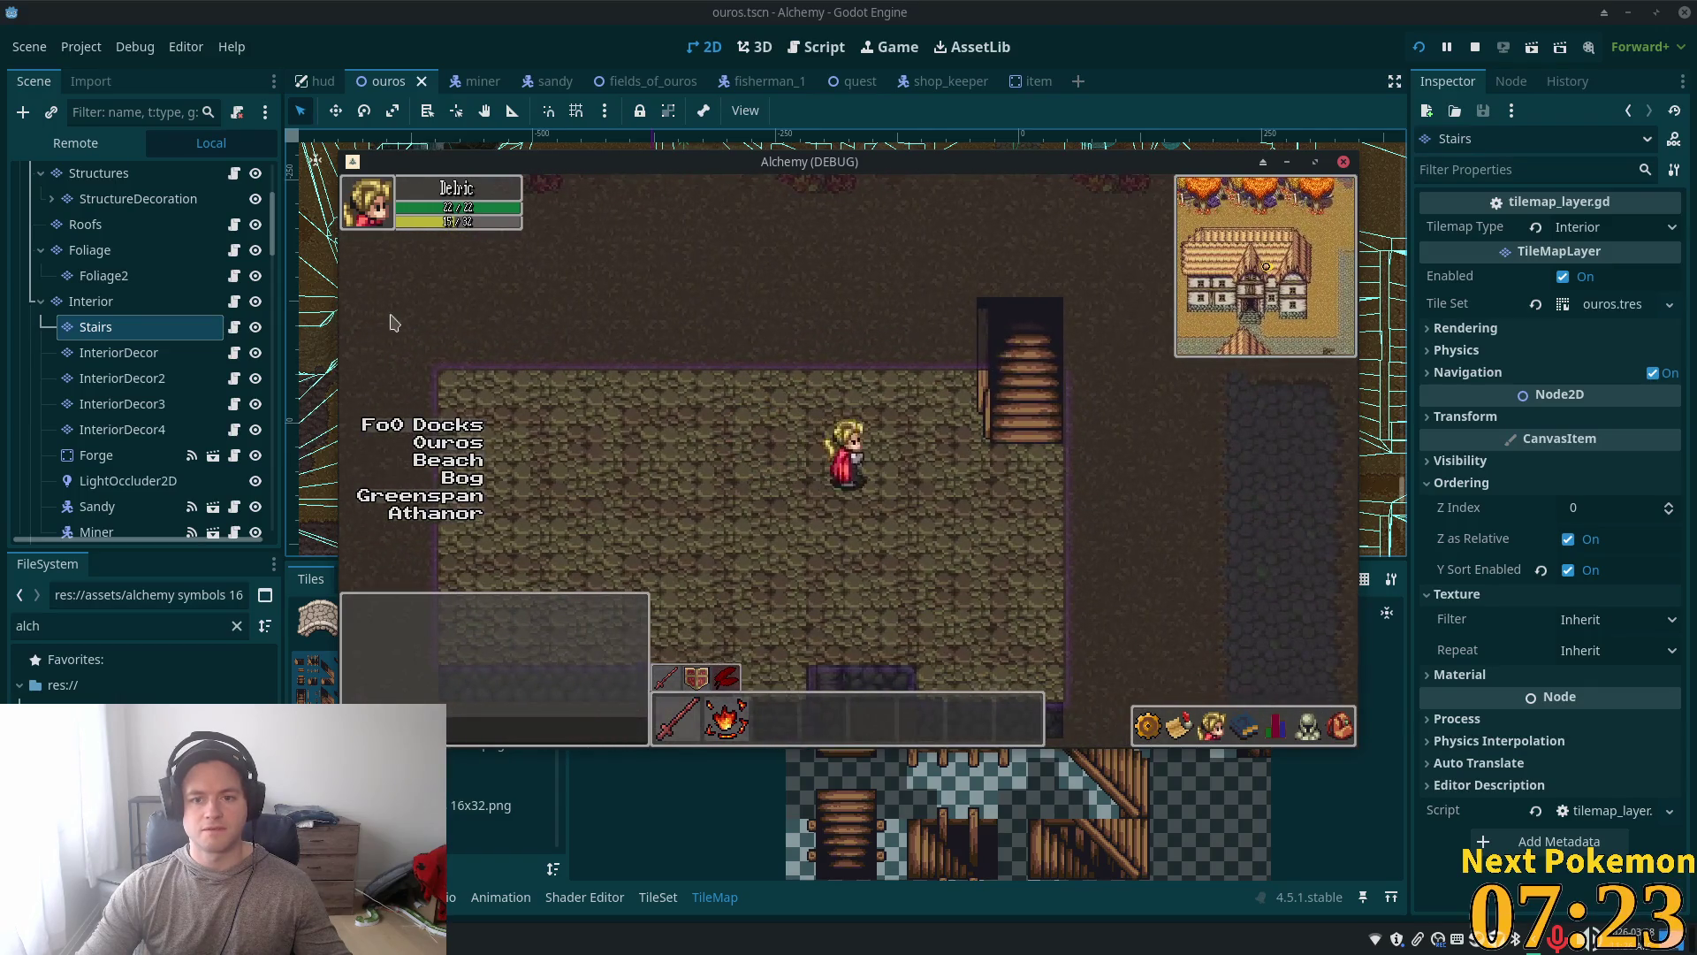
pyautogui.press('Up')
pyautogui.press('Right')
pyautogui.press('Up')
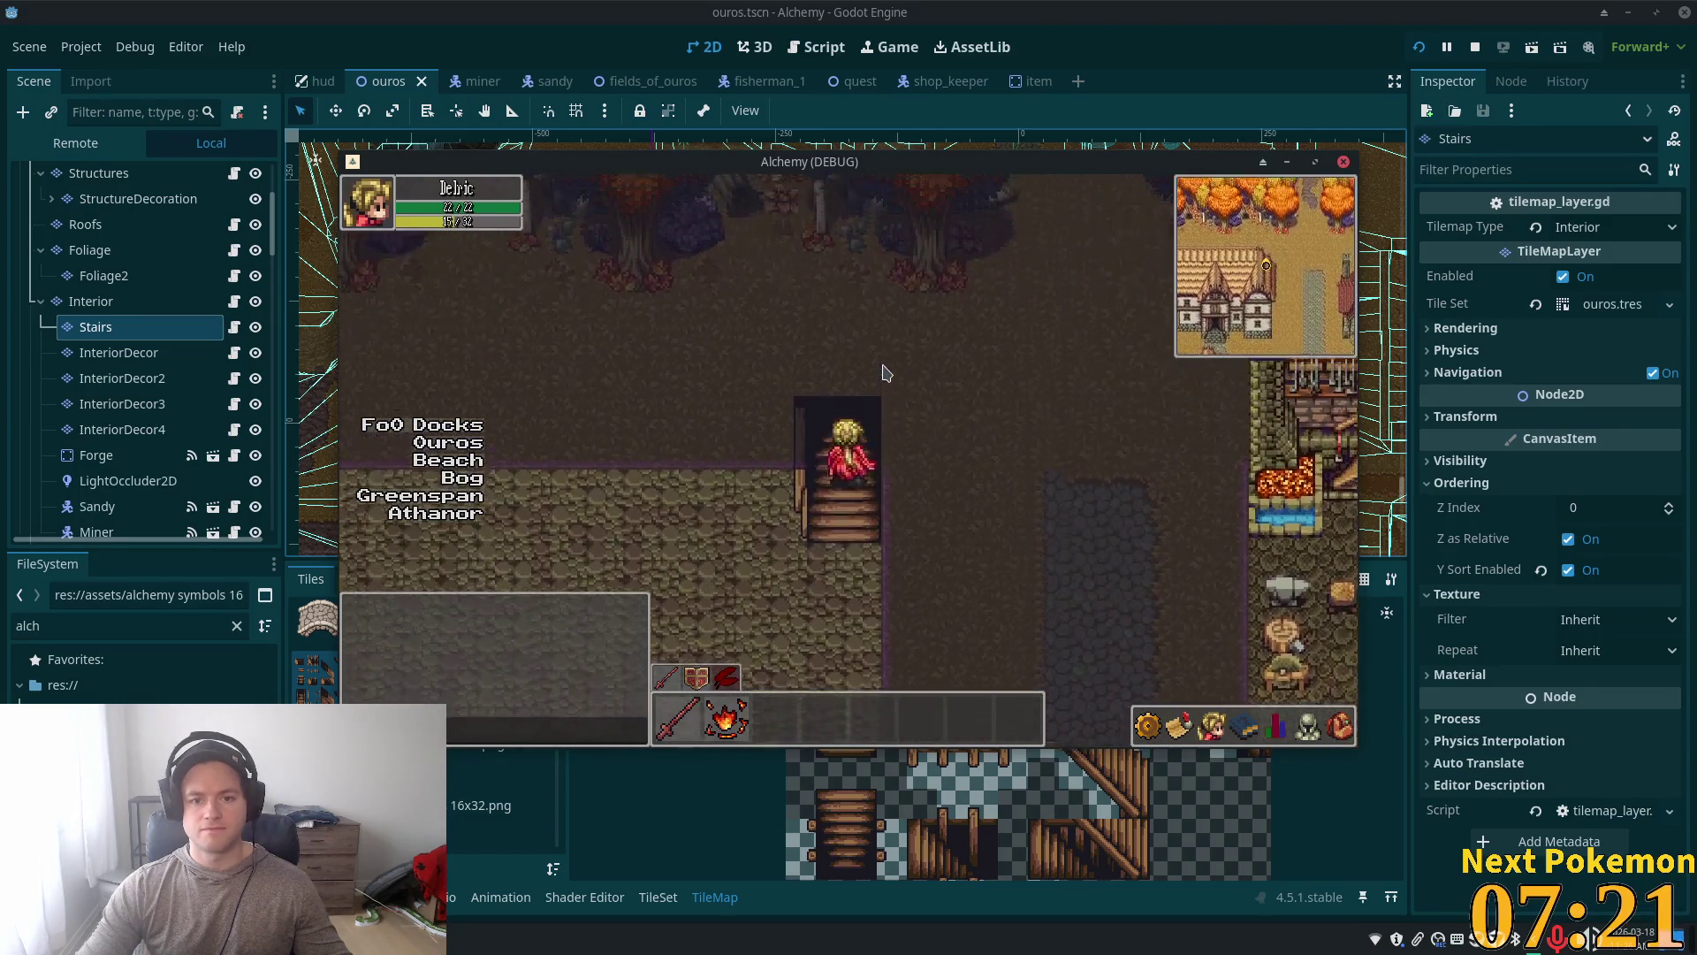
pyautogui.press('Left')
pyautogui.press('Down')
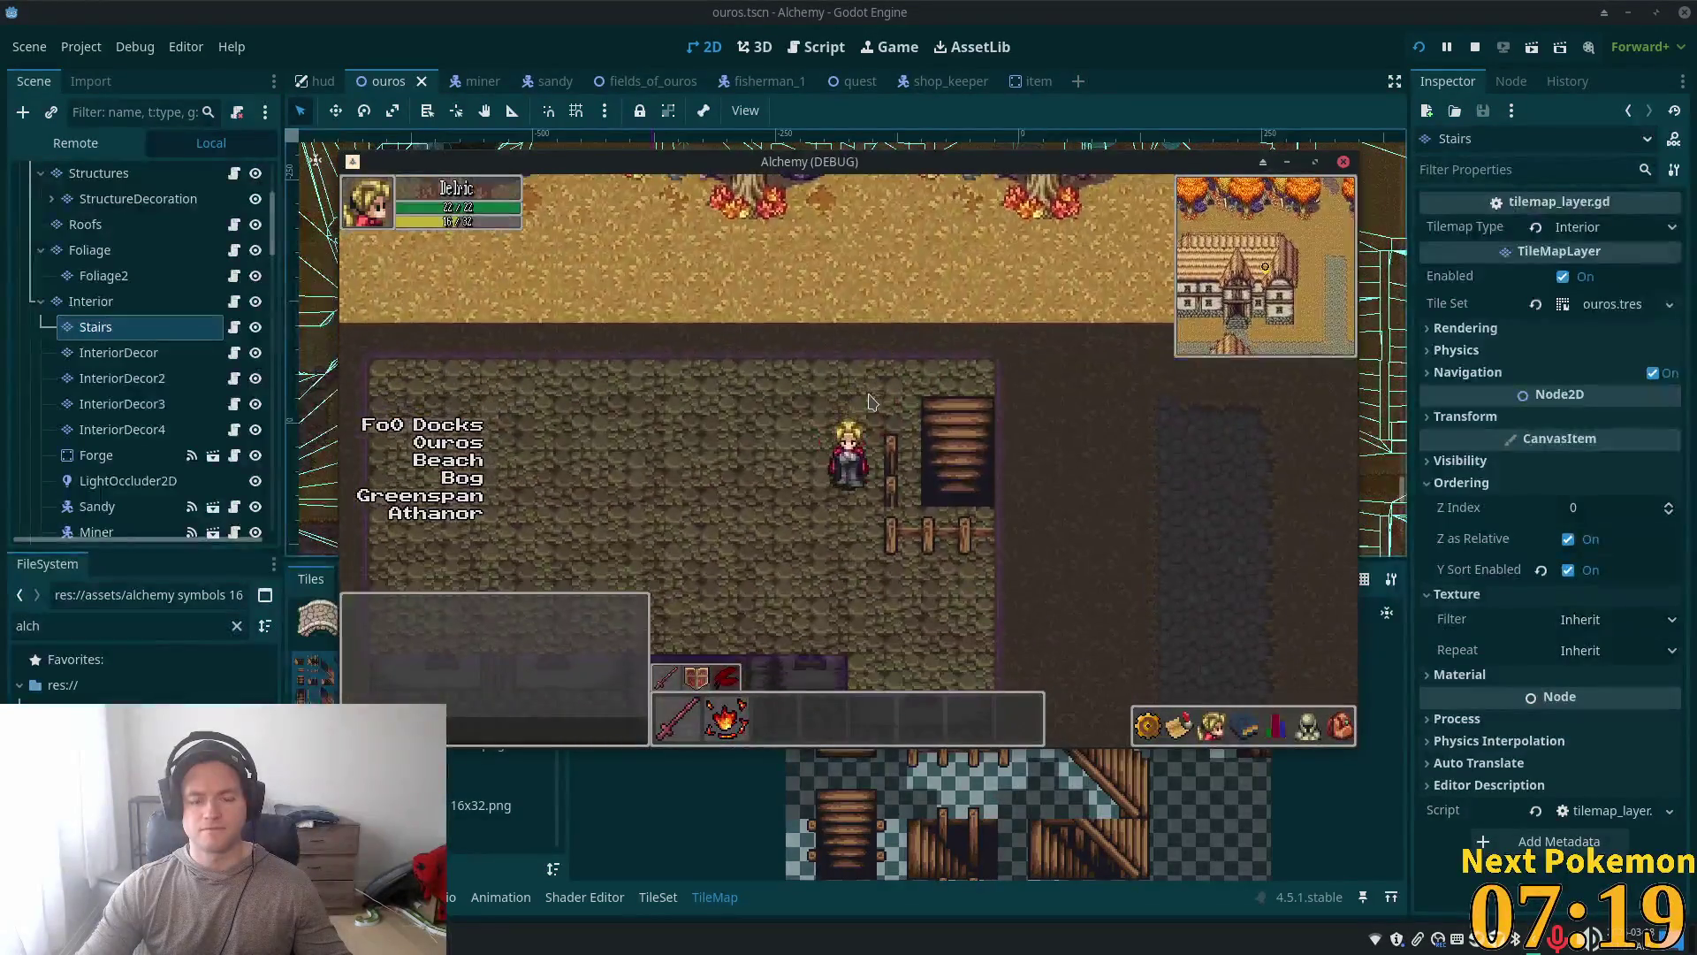
pyautogui.click(1305, 9)
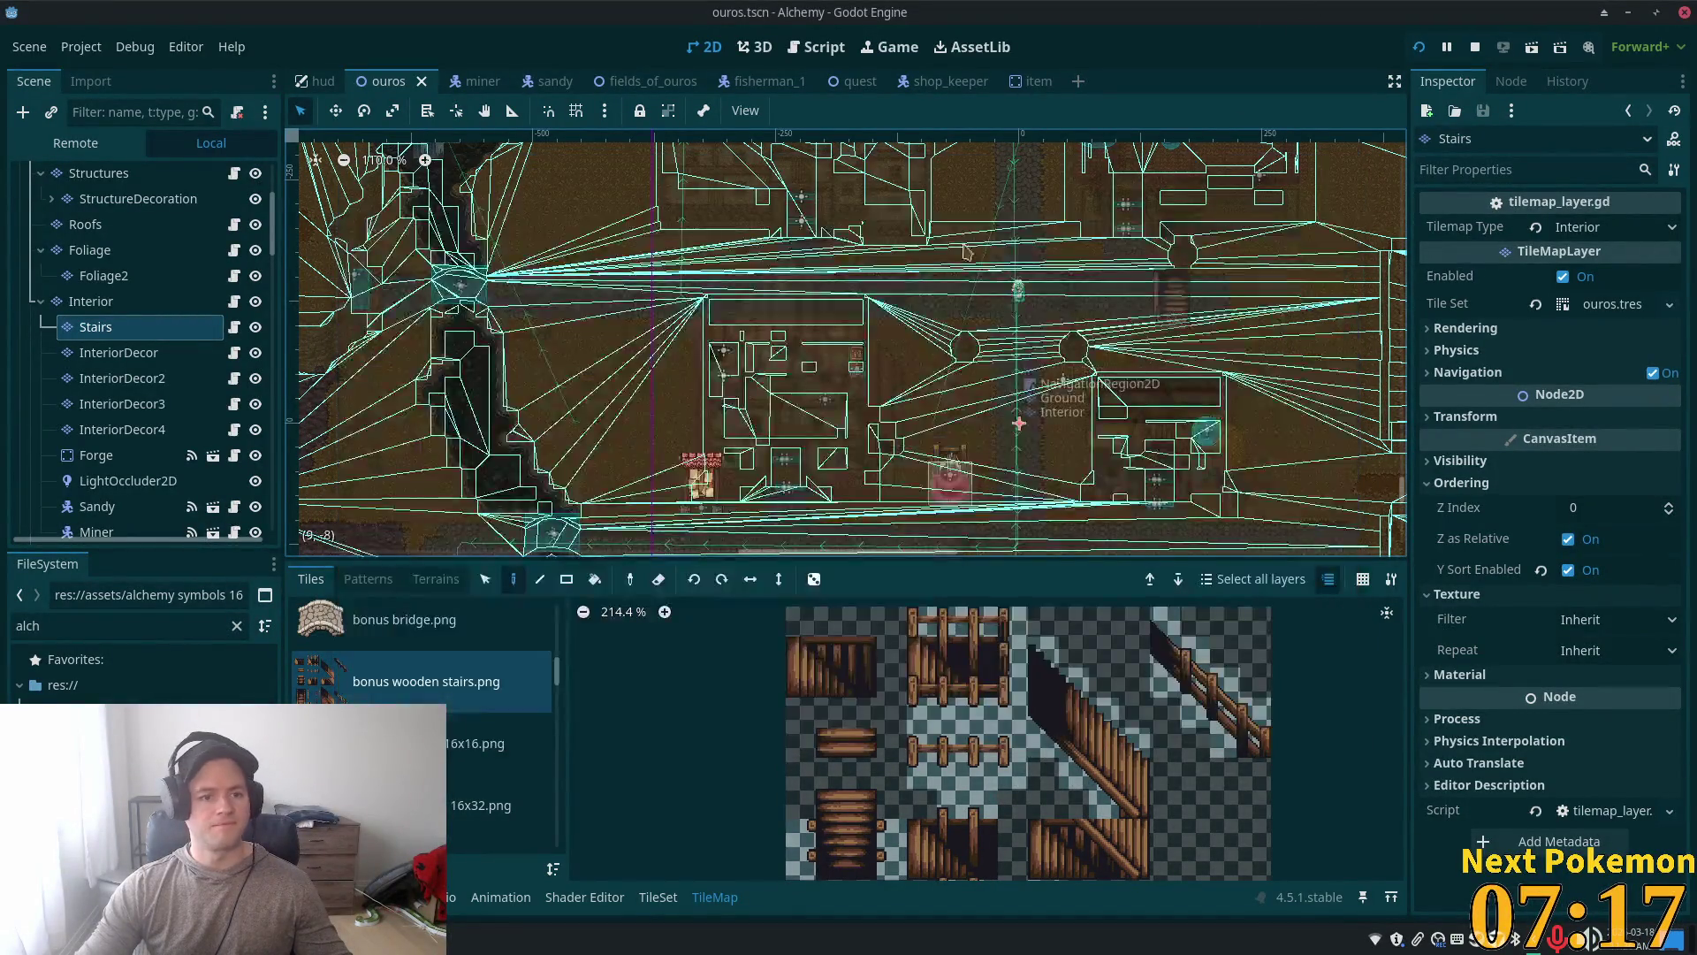
# Step: Show the InteriorLevel2 layer and zoom into the inn's upper room
pyautogui.scroll(-3, 243, 423)
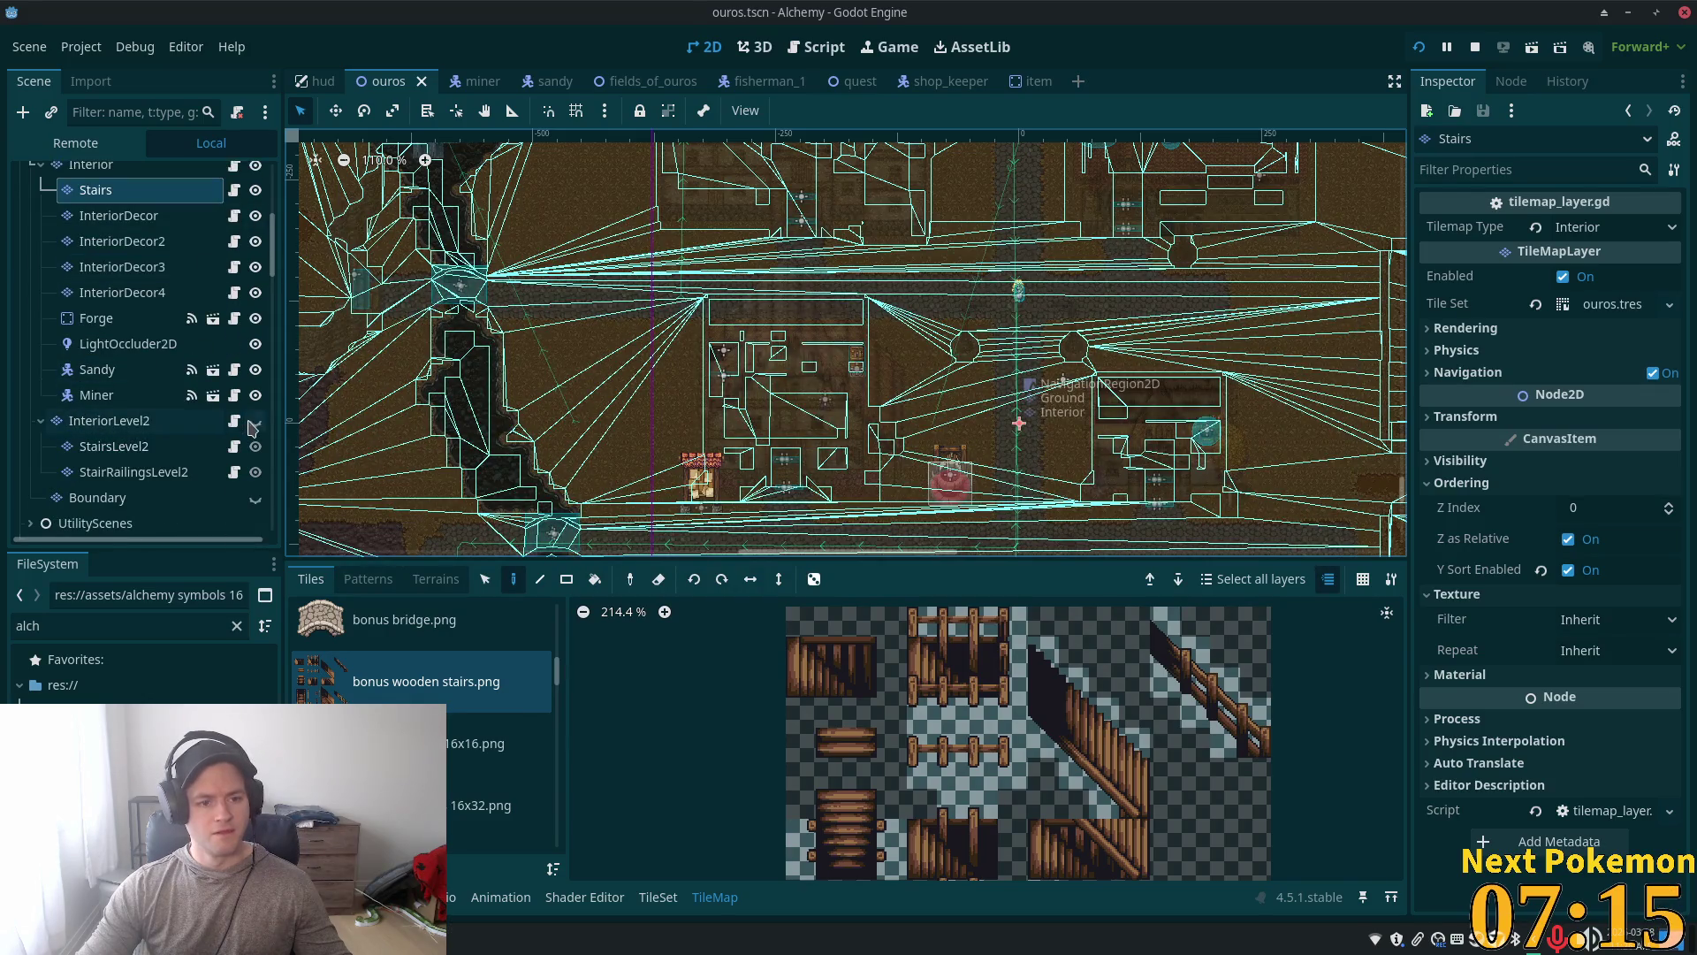
pyautogui.click(255, 421)
pyautogui.click(150, 420)
pyautogui.scroll(6, 987, 204)
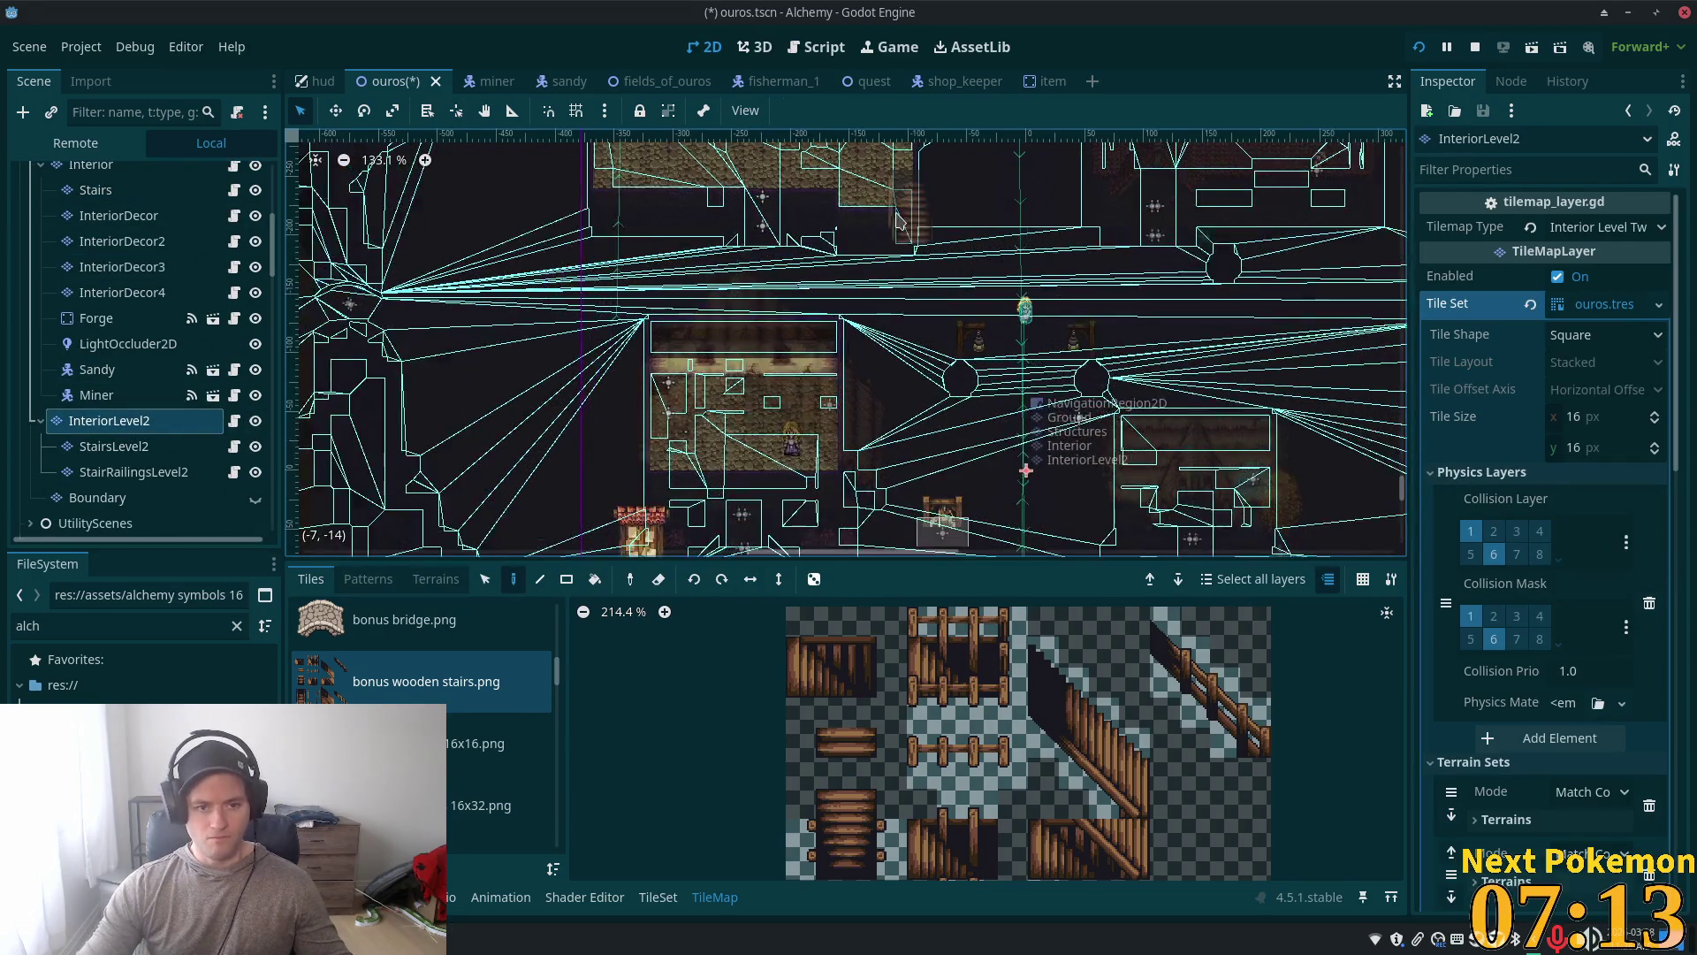
pyautogui.scroll(2, 944, 433)
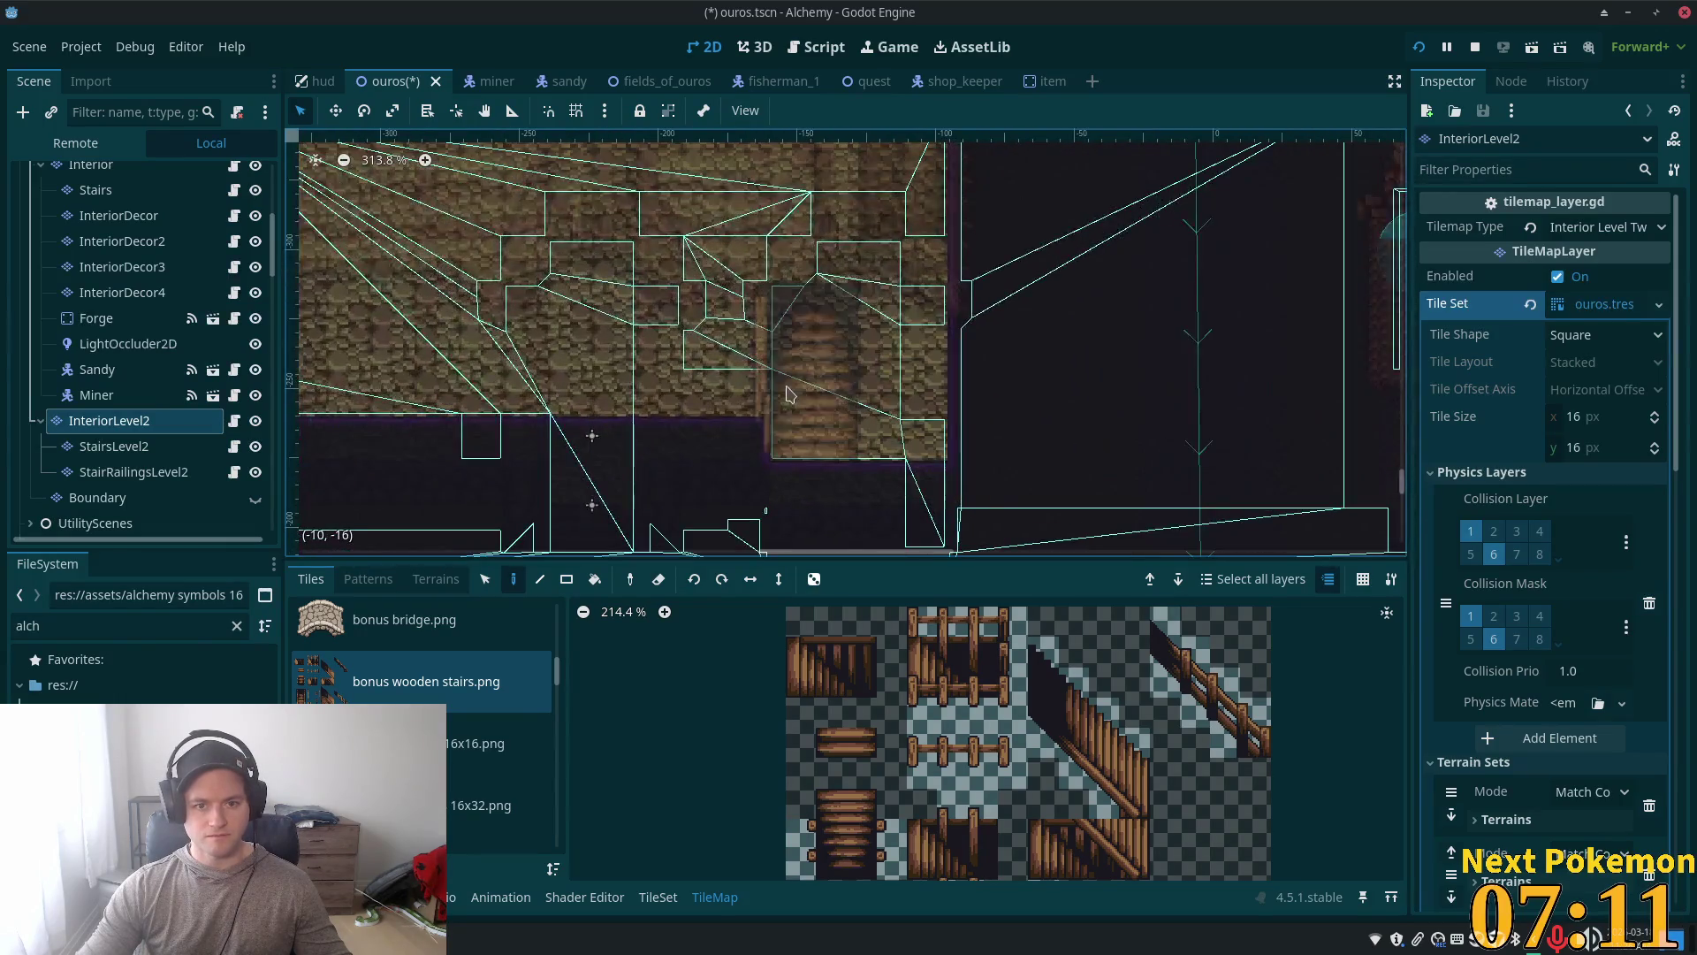
pyautogui.hscroll(3, 944, 433)
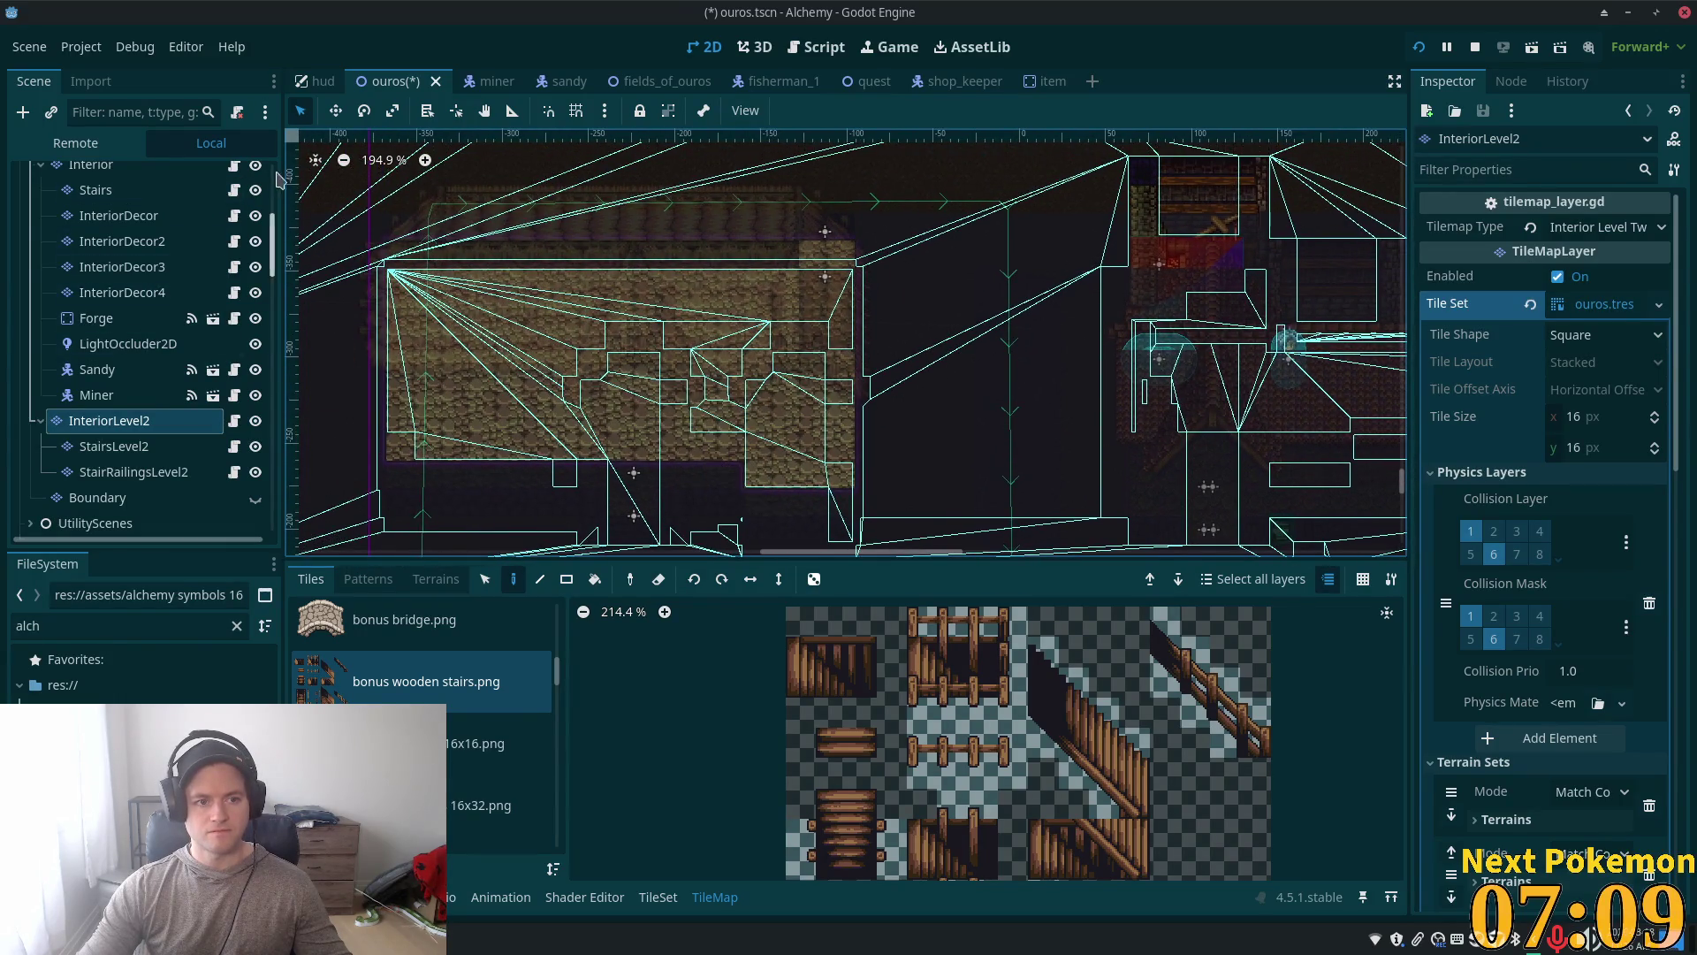
pyautogui.scroll(5, 651, 269)
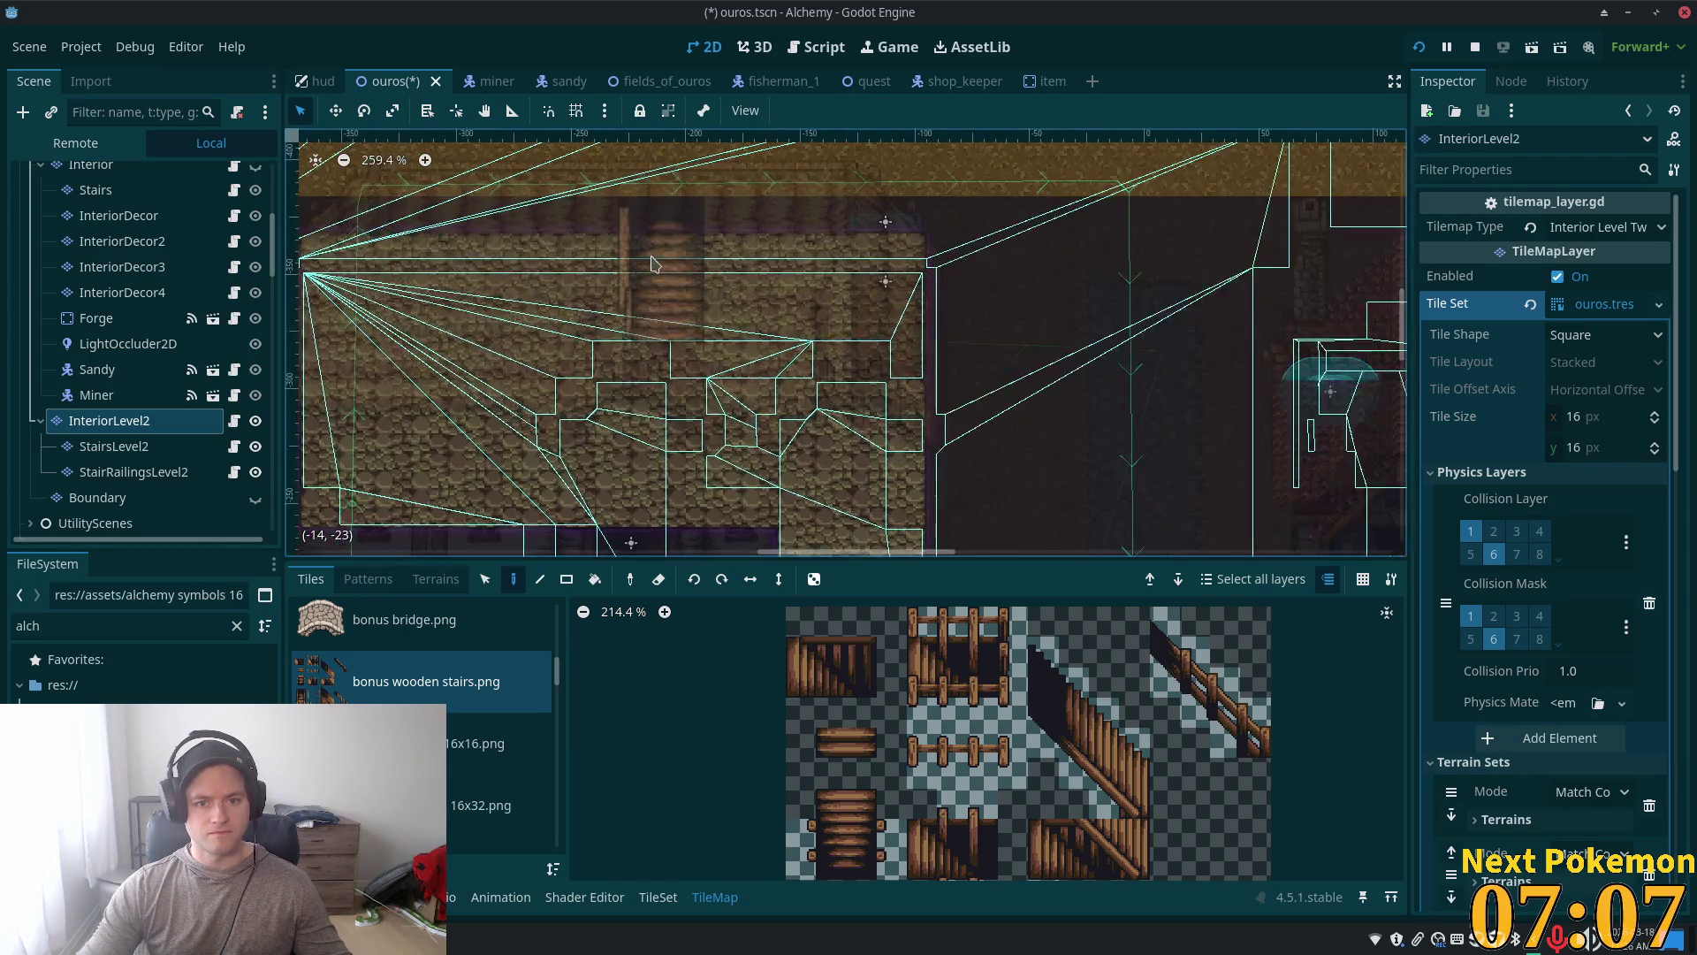
# Step: Box-select the upper room's stairs tiles on StairsLevel2, then select StairRailingsLevel2
pyautogui.click(108, 449)
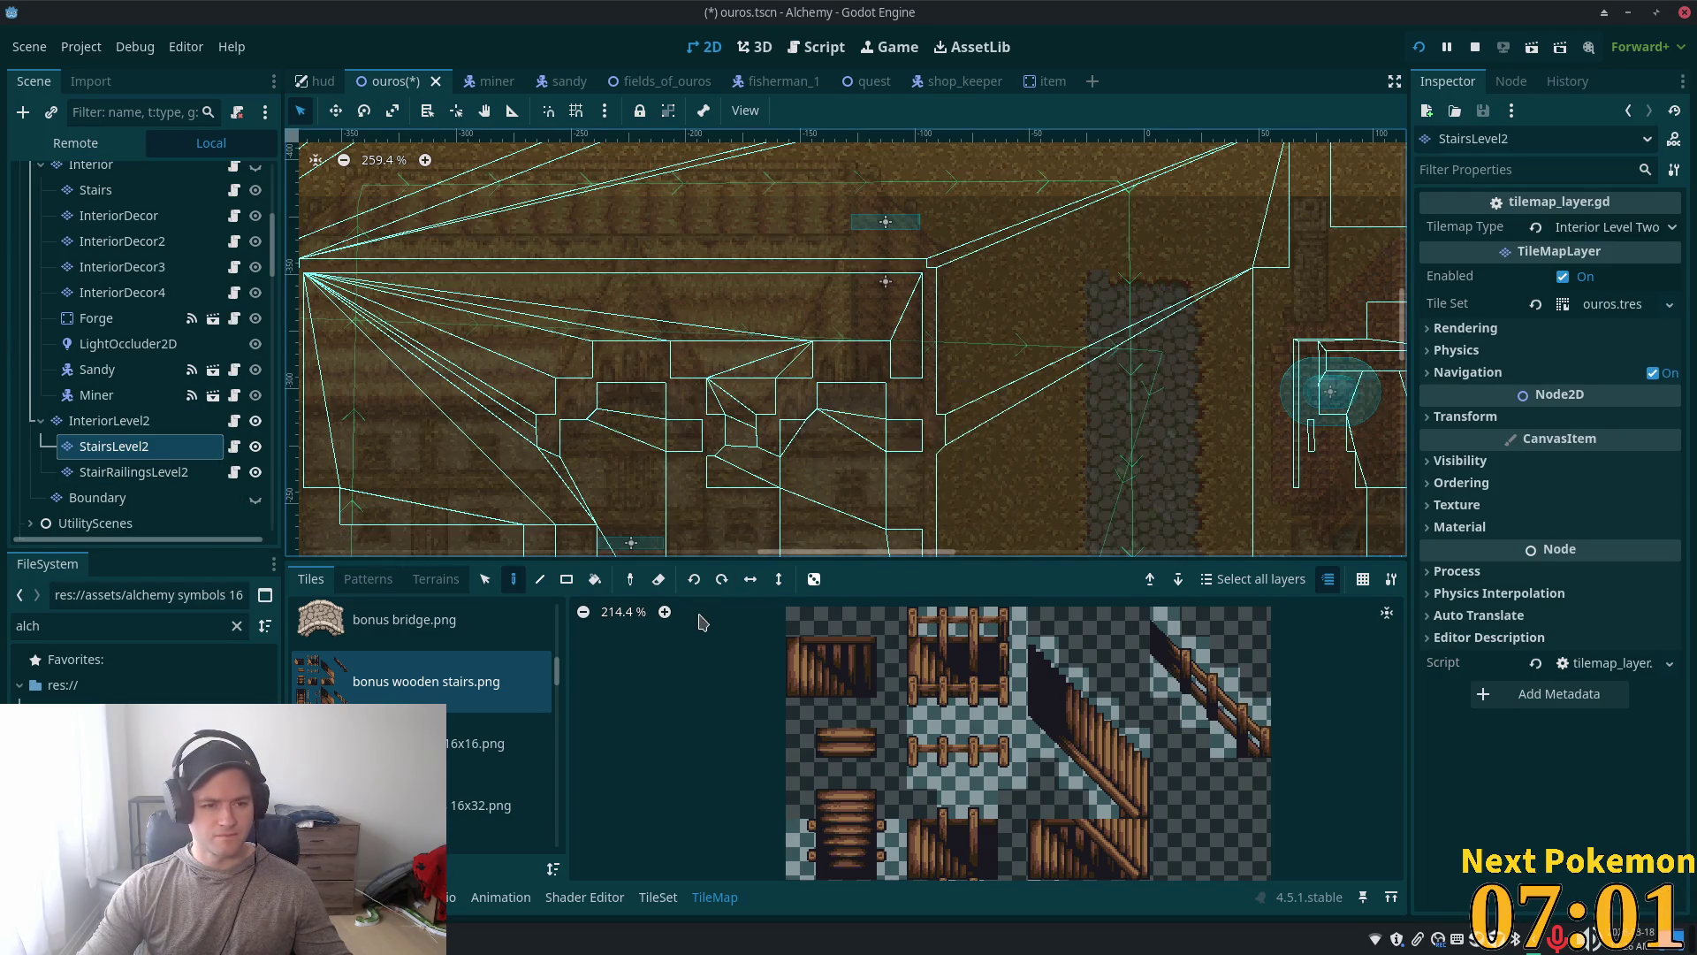
pyautogui.moveTo(795, 176)
pyautogui.mouseDown()
pyautogui.moveTo(963, 373)
pyautogui.moveTo(982, 431)
pyautogui.mouseUp()
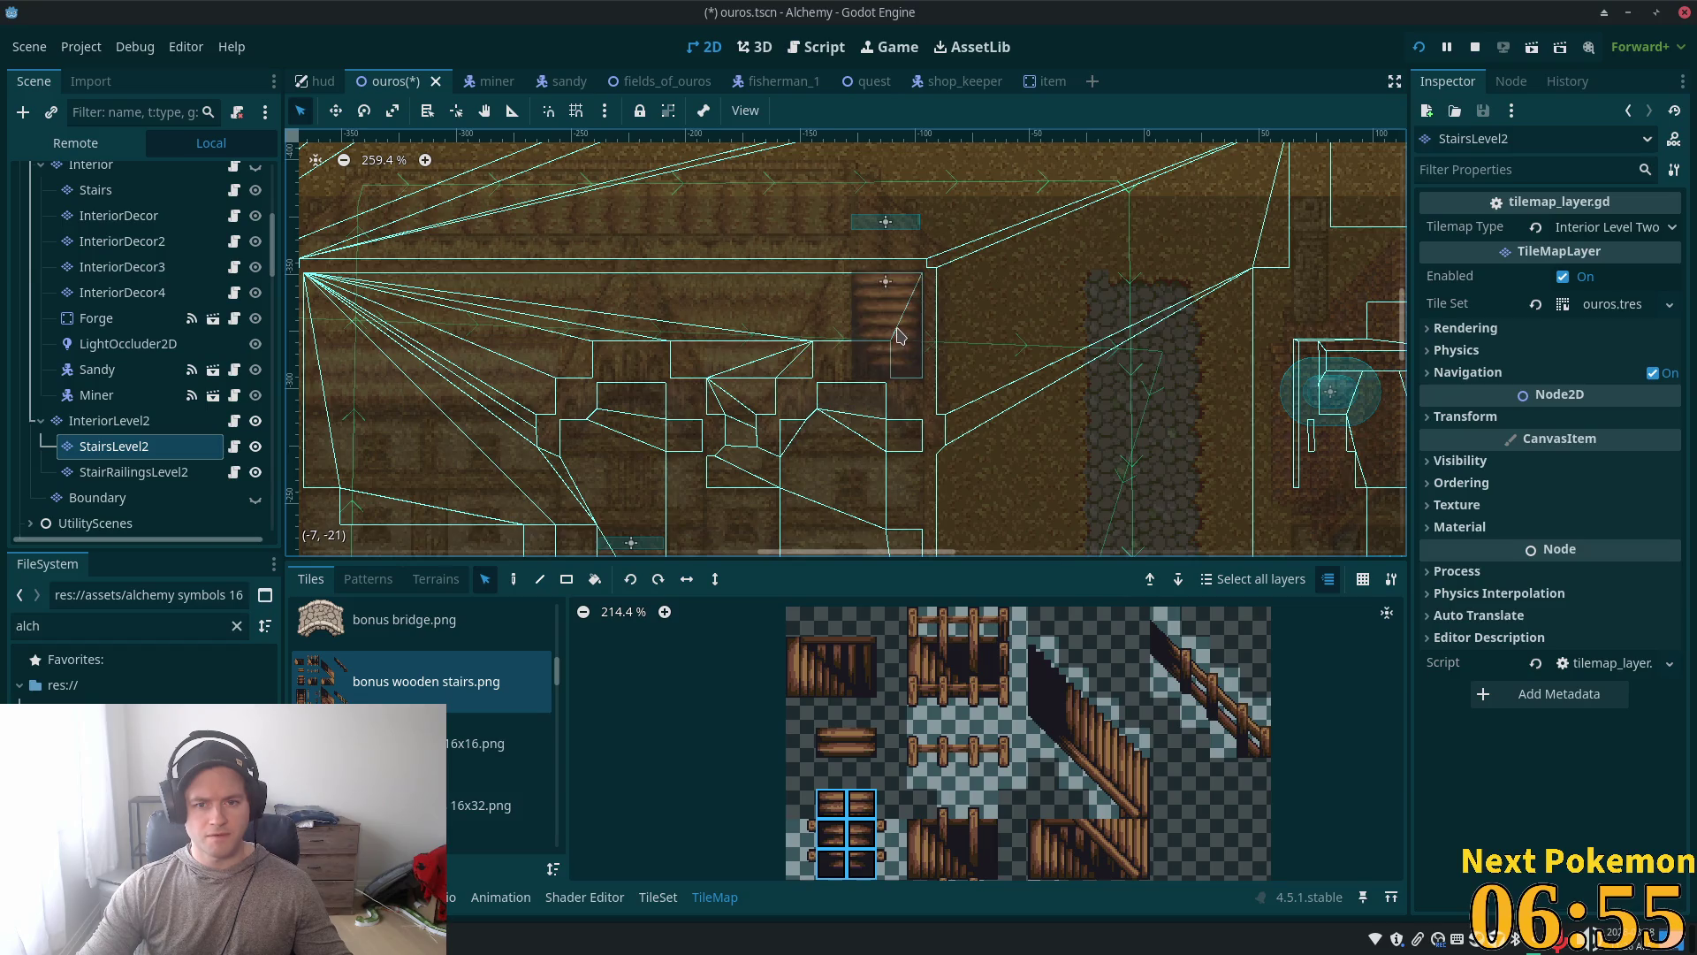
pyautogui.click(159, 472)
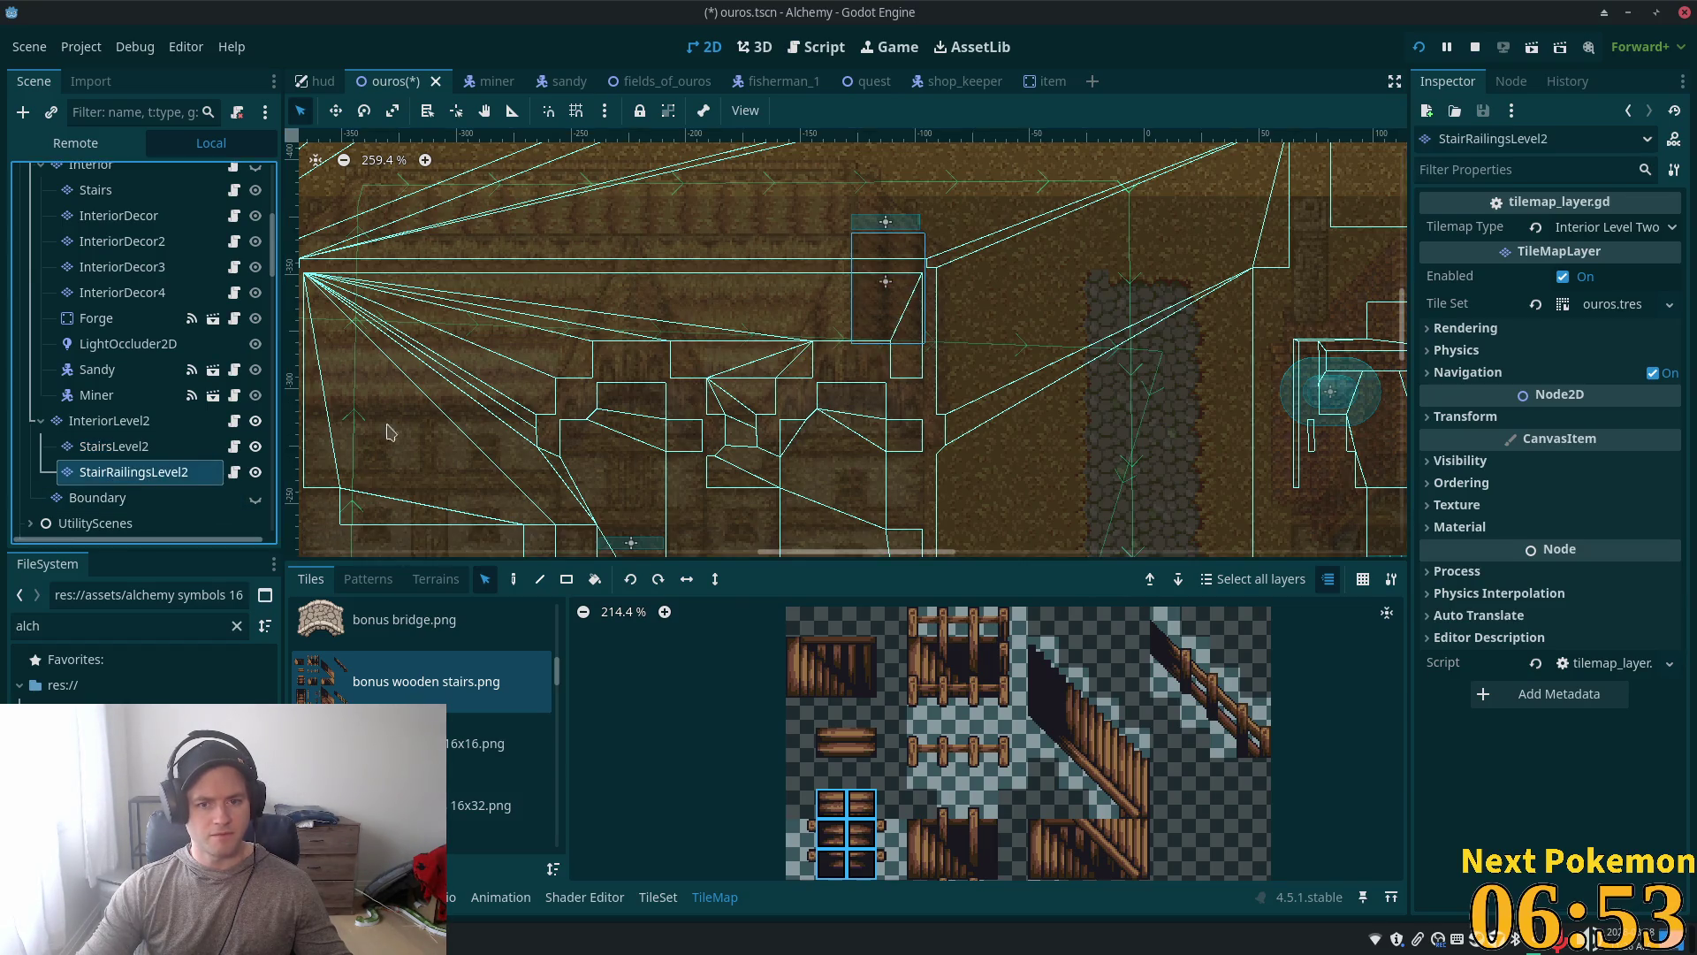
# Step: Box-select the railing tiles beside the stairs, narrowing to three, and run the game twice to inspect
pyautogui.moveTo(780, 229); pyautogui.dragTo(924, 380)
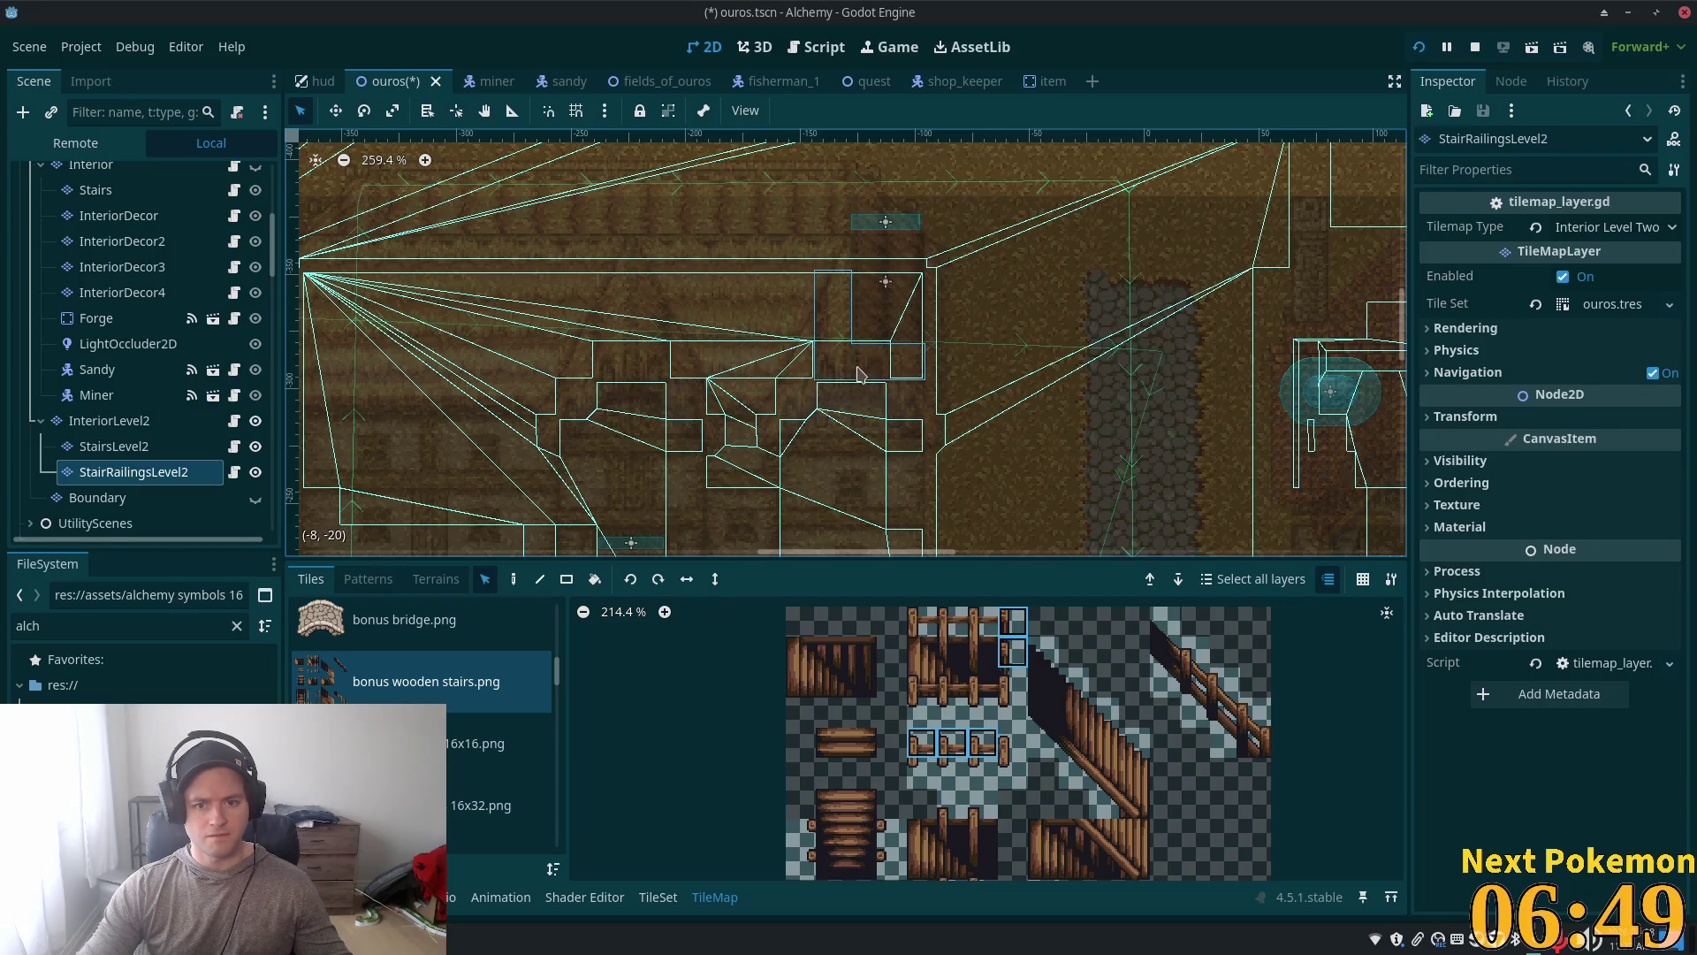
pyautogui.press('F5')
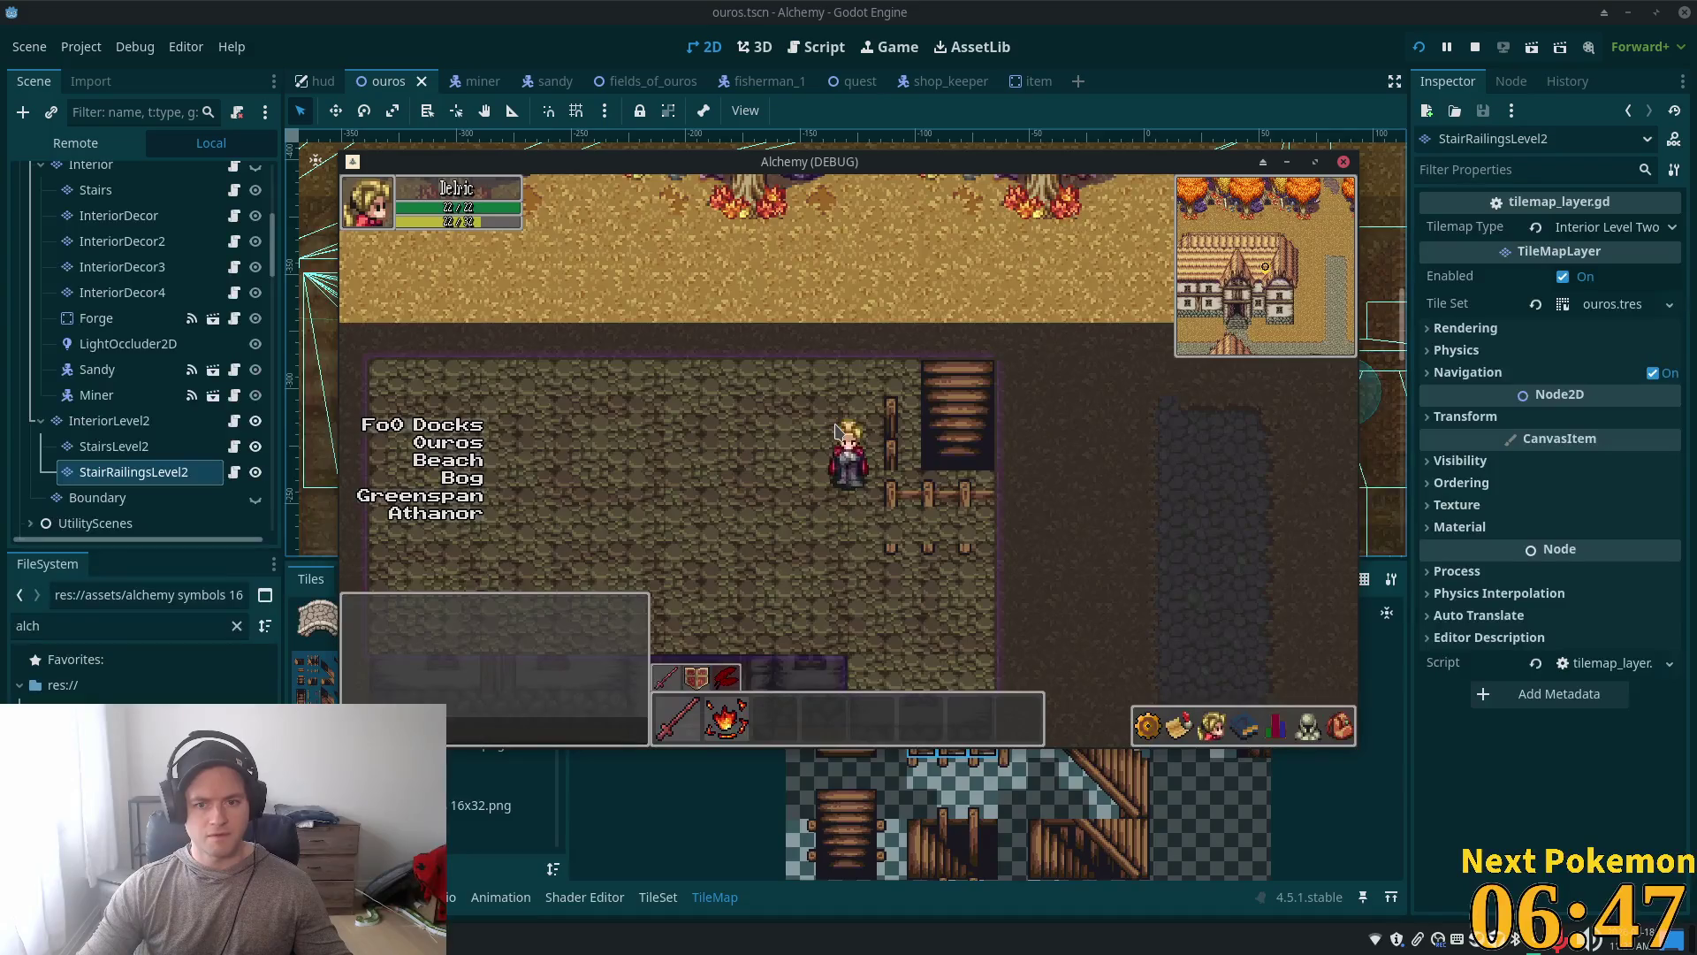
pyautogui.press('F8')
pyautogui.moveTo(762, 406)
pyautogui.mouseDown()
pyautogui.moveTo(946, 521)
pyautogui.moveTo(887, 469)
pyautogui.mouseUp()
pyautogui.press('F5')
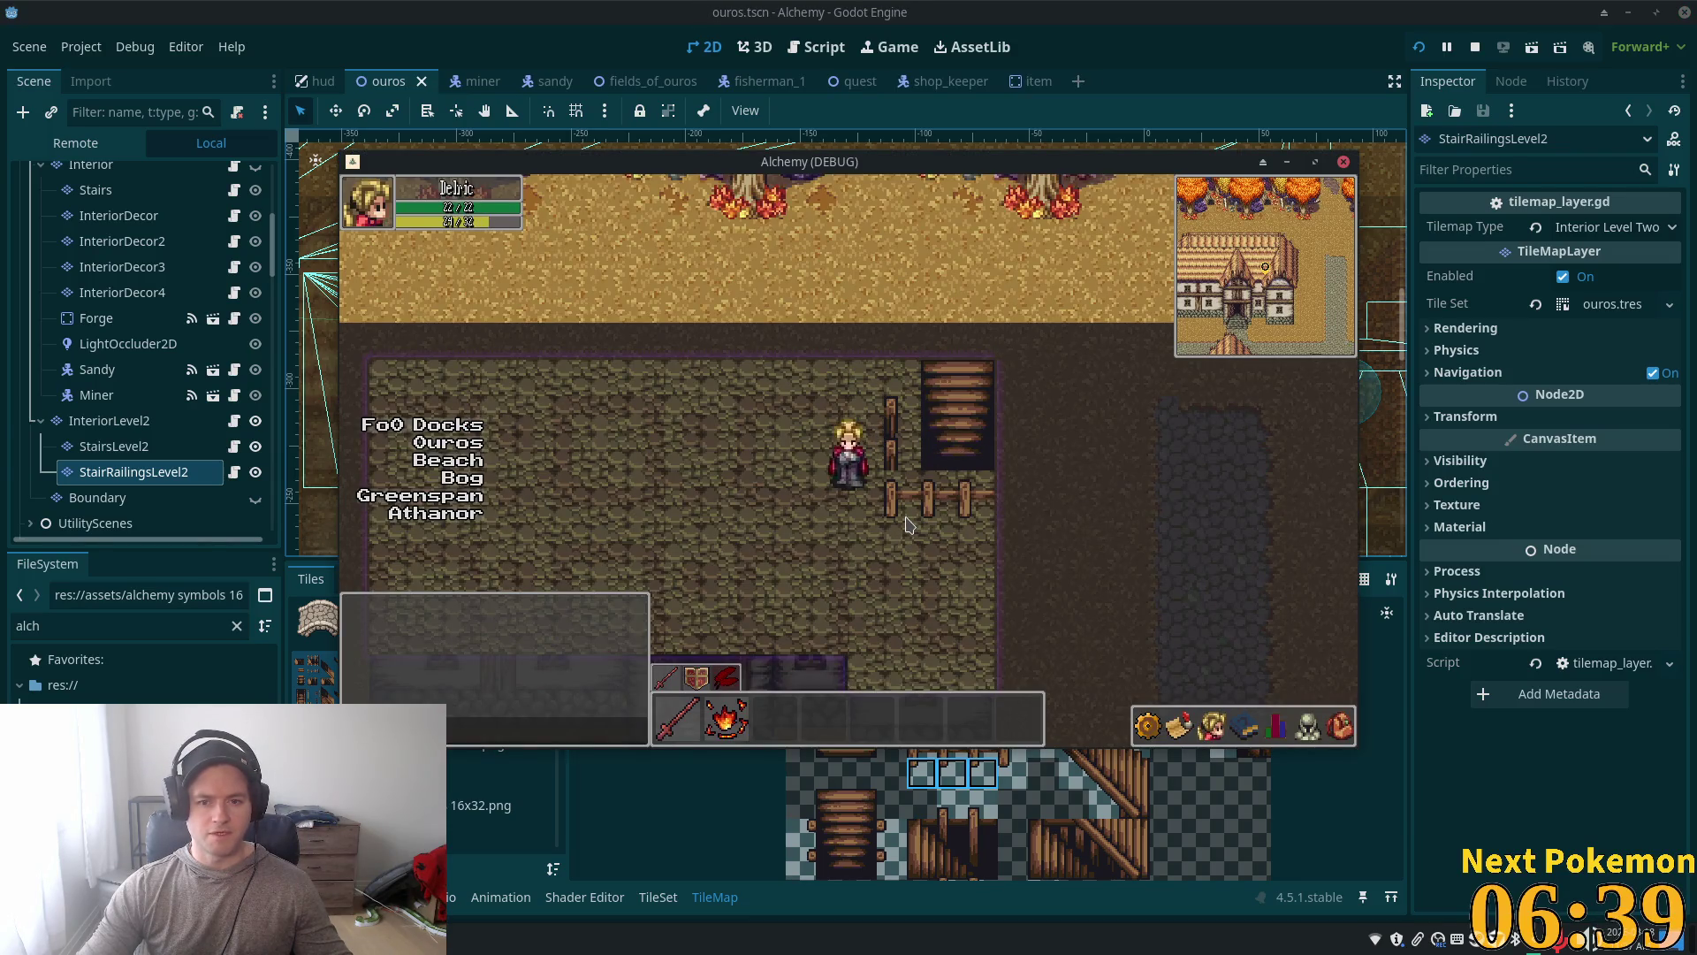
pyautogui.hotkey('alt', 'Tab')
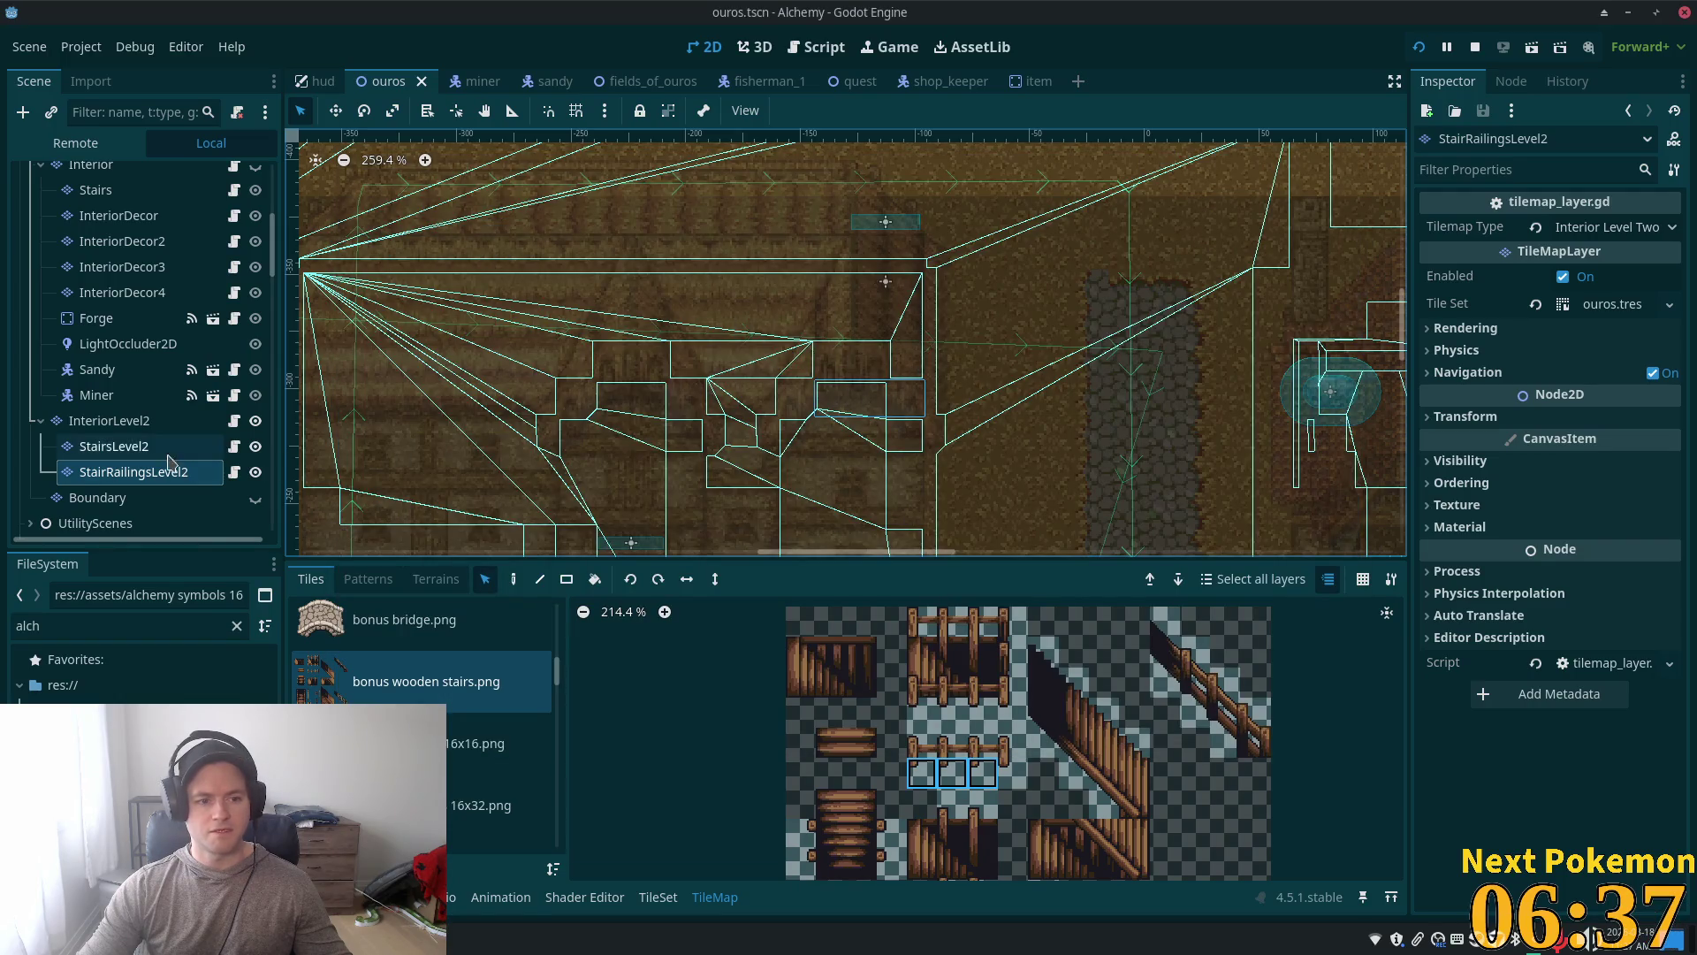
# Step: Pick the single railing tile at (7, 2), then a railing post tile, from the atlas
pyautogui.scroll(4, 739, 395)
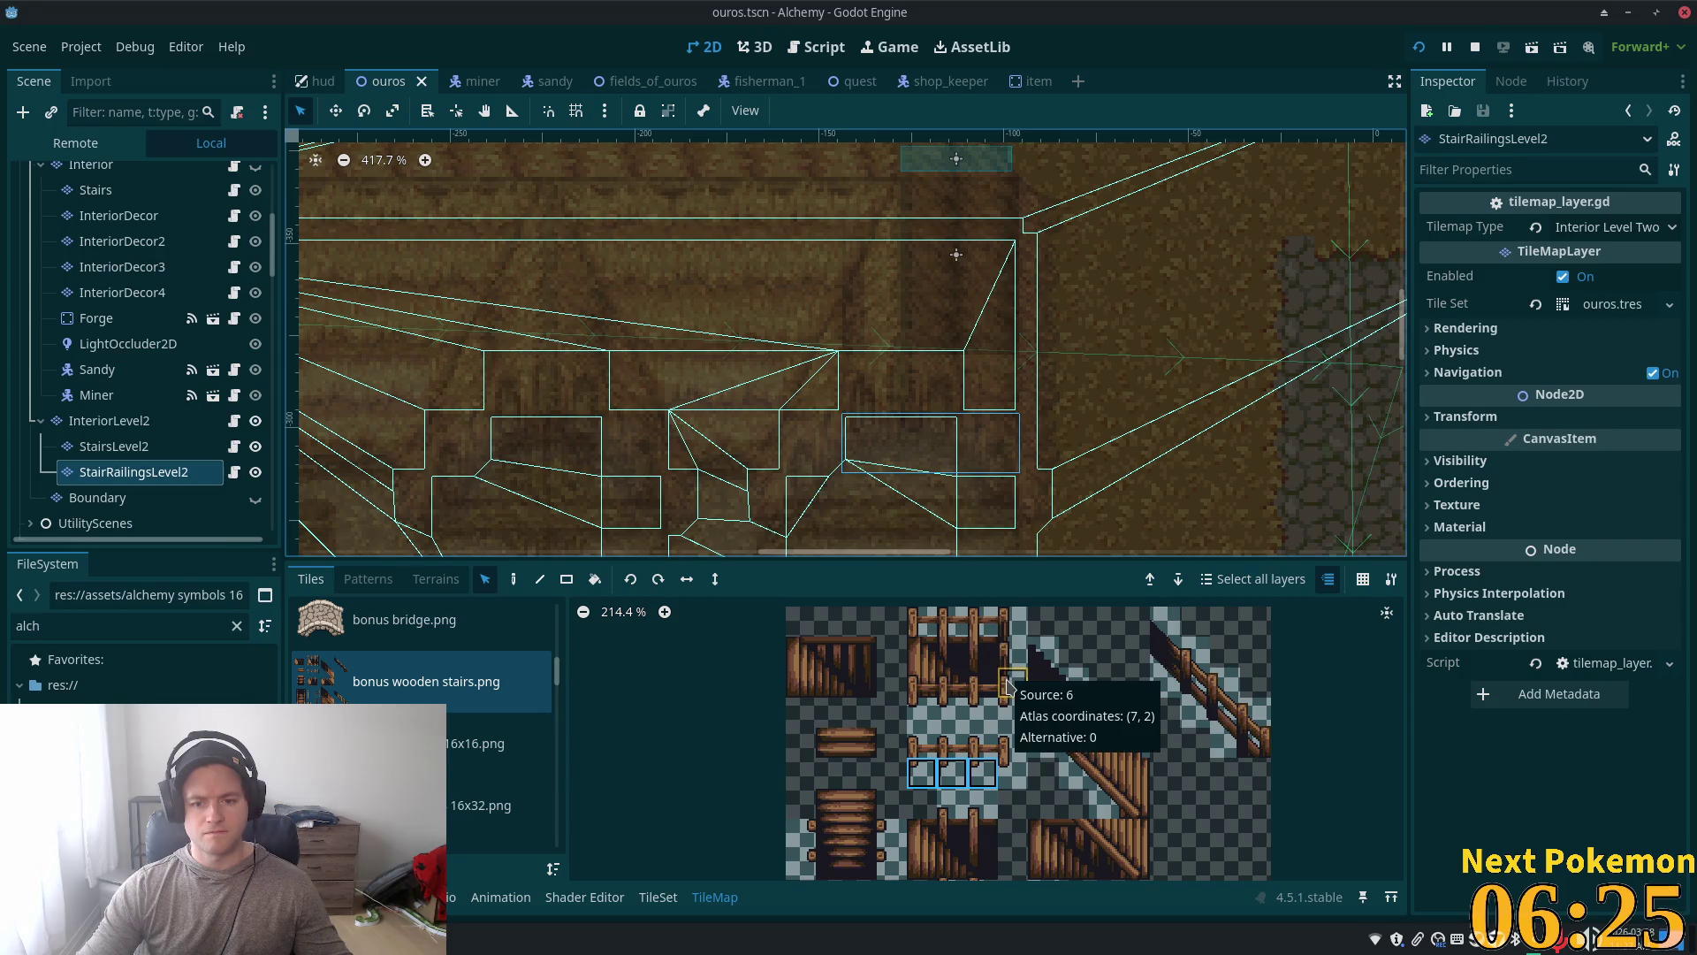
pyautogui.click(1010, 685)
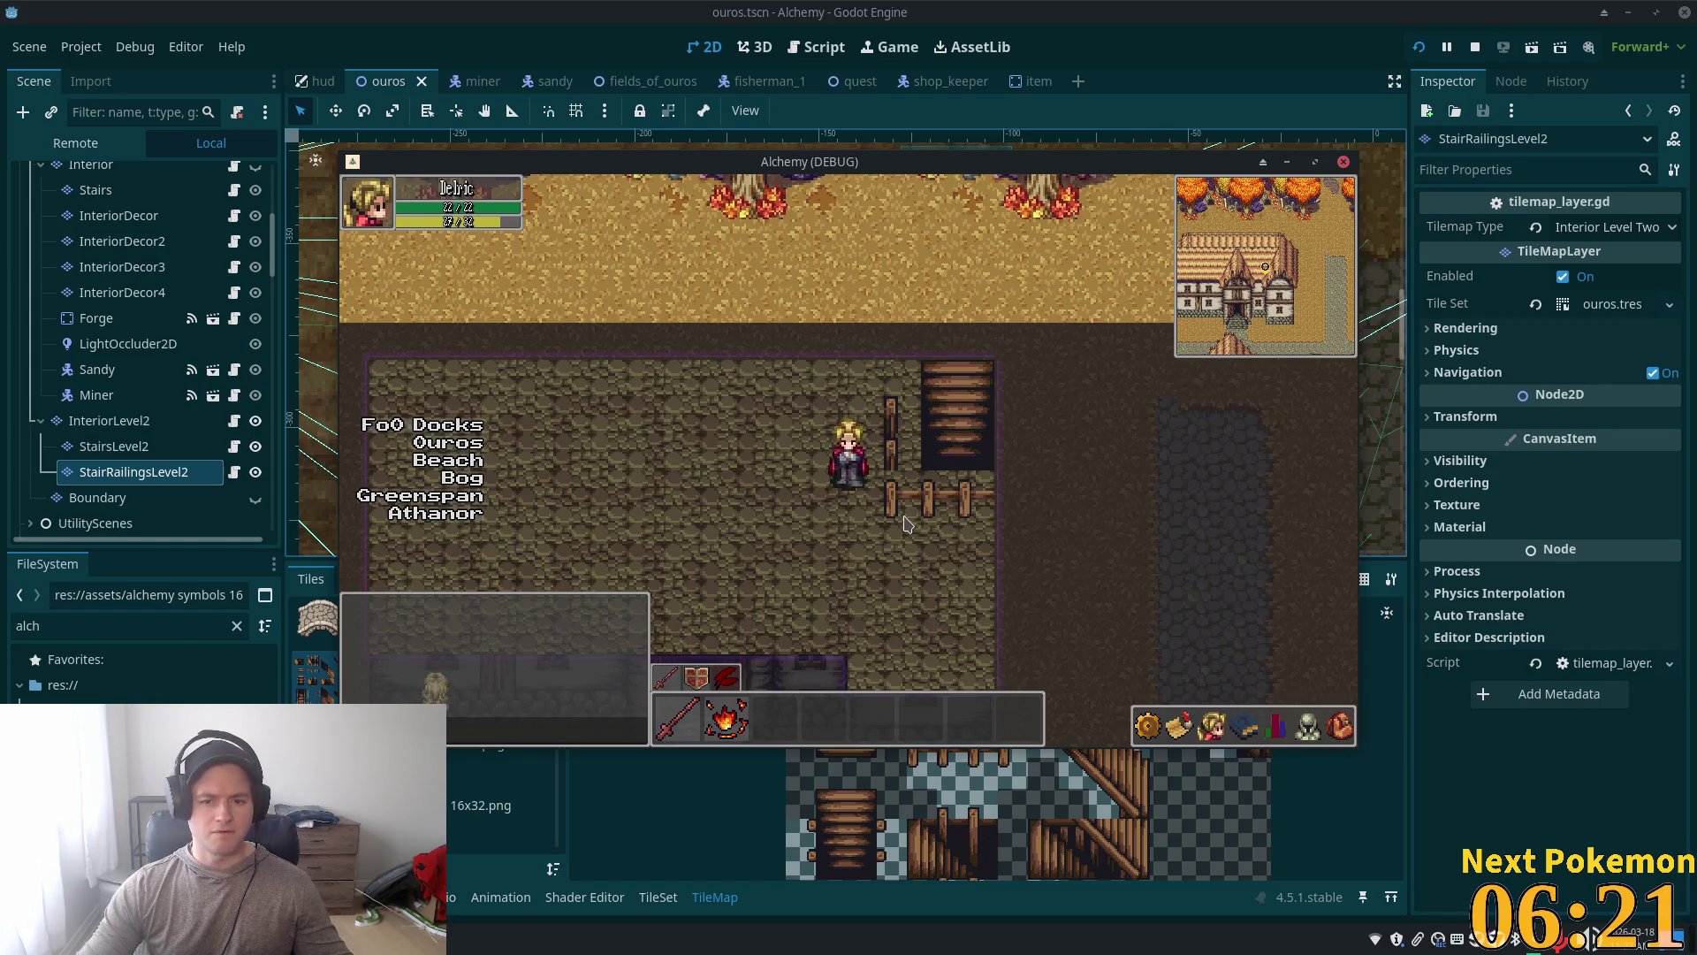
pyautogui.press('F8')
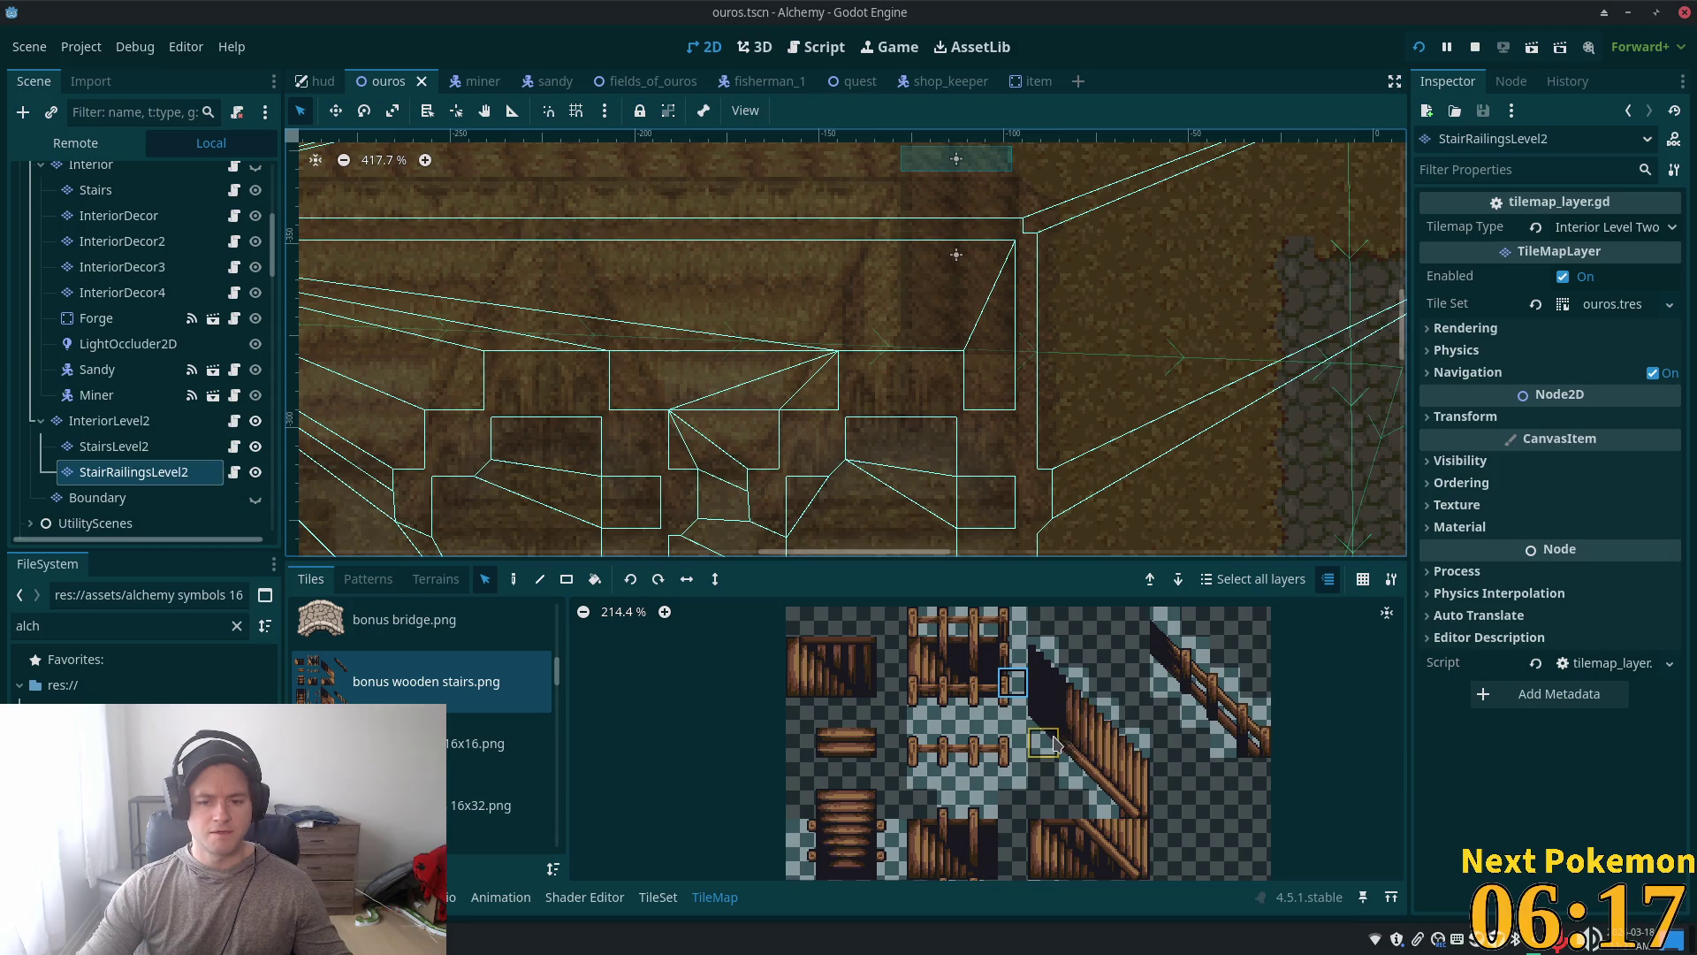
pyautogui.scroll(-2, 1054, 745)
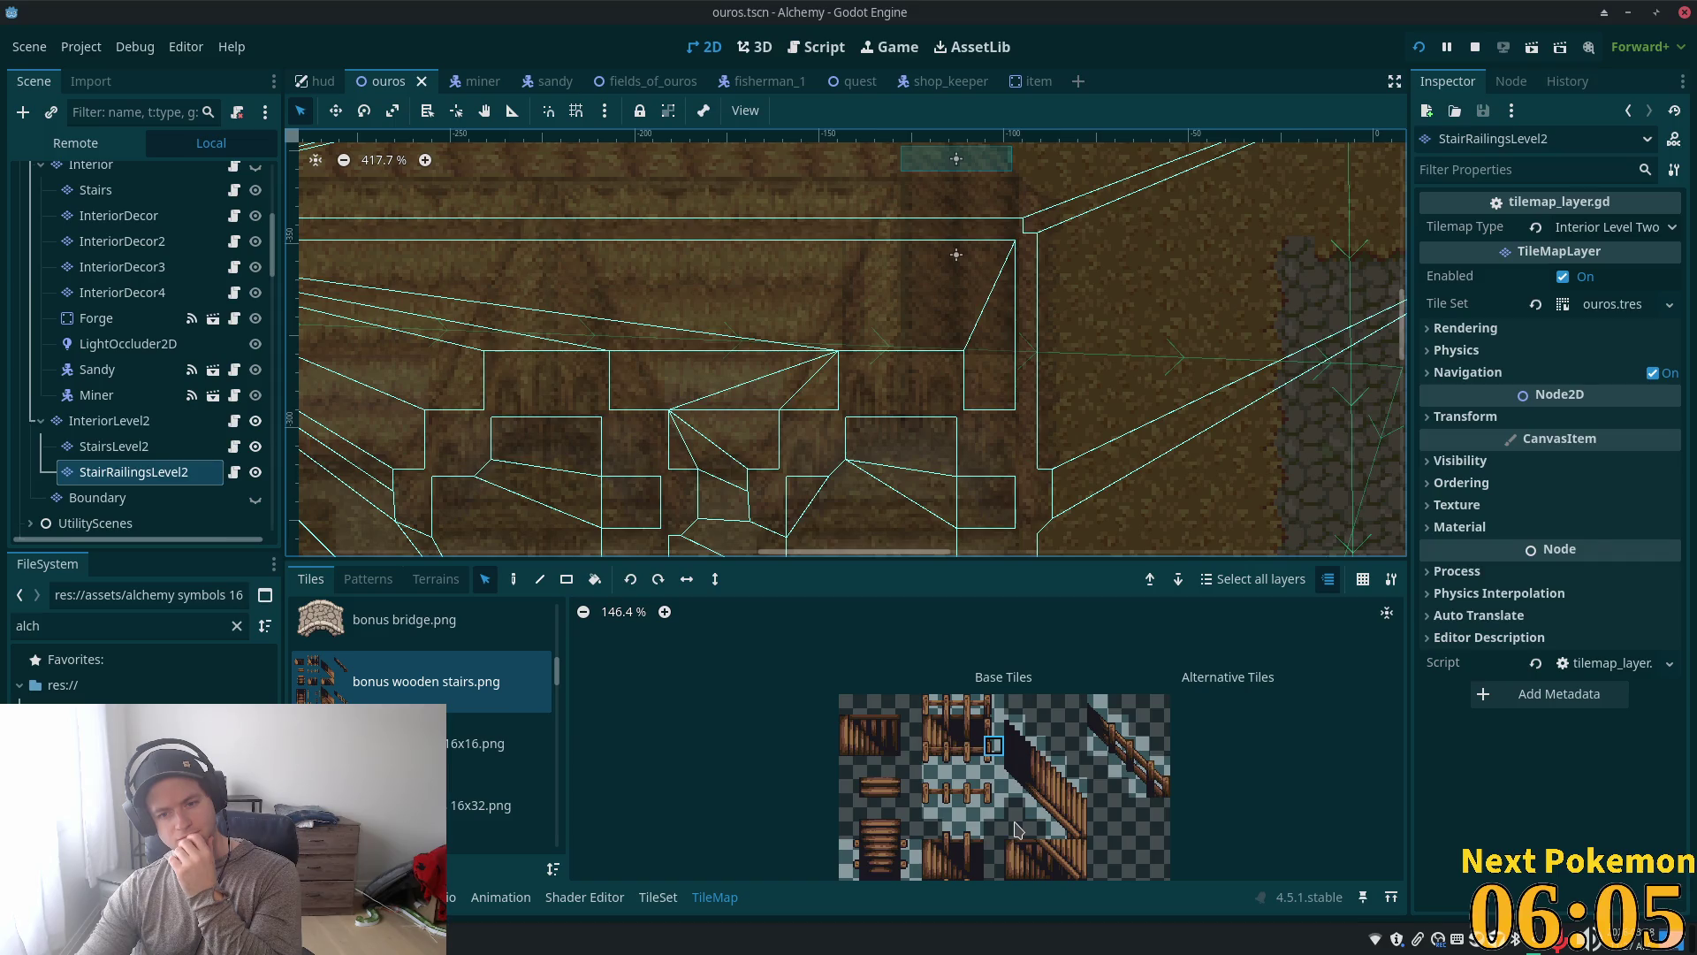
pyautogui.scroll(5, 1030, 674)
pyautogui.click(1016, 701)
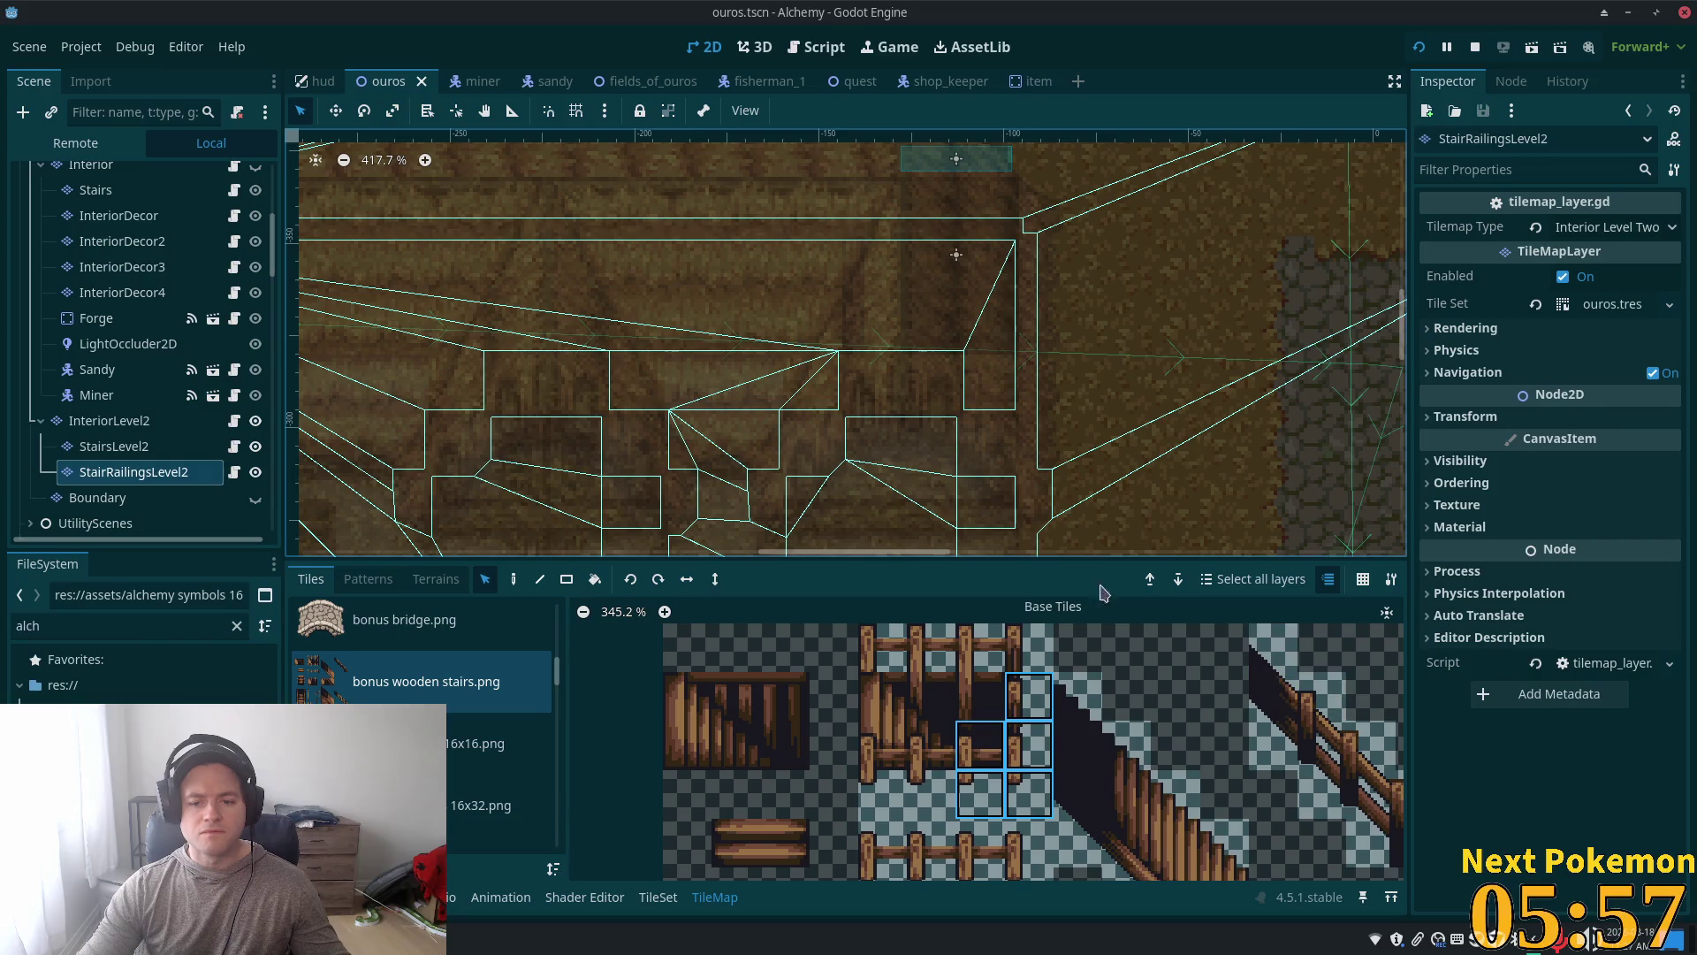
pyautogui.scroll(1, 886, 442)
# Step: Paint with the mirrored railing tile, erase wrong tiles near the stairs, and save the scene
pyautogui.press('d')
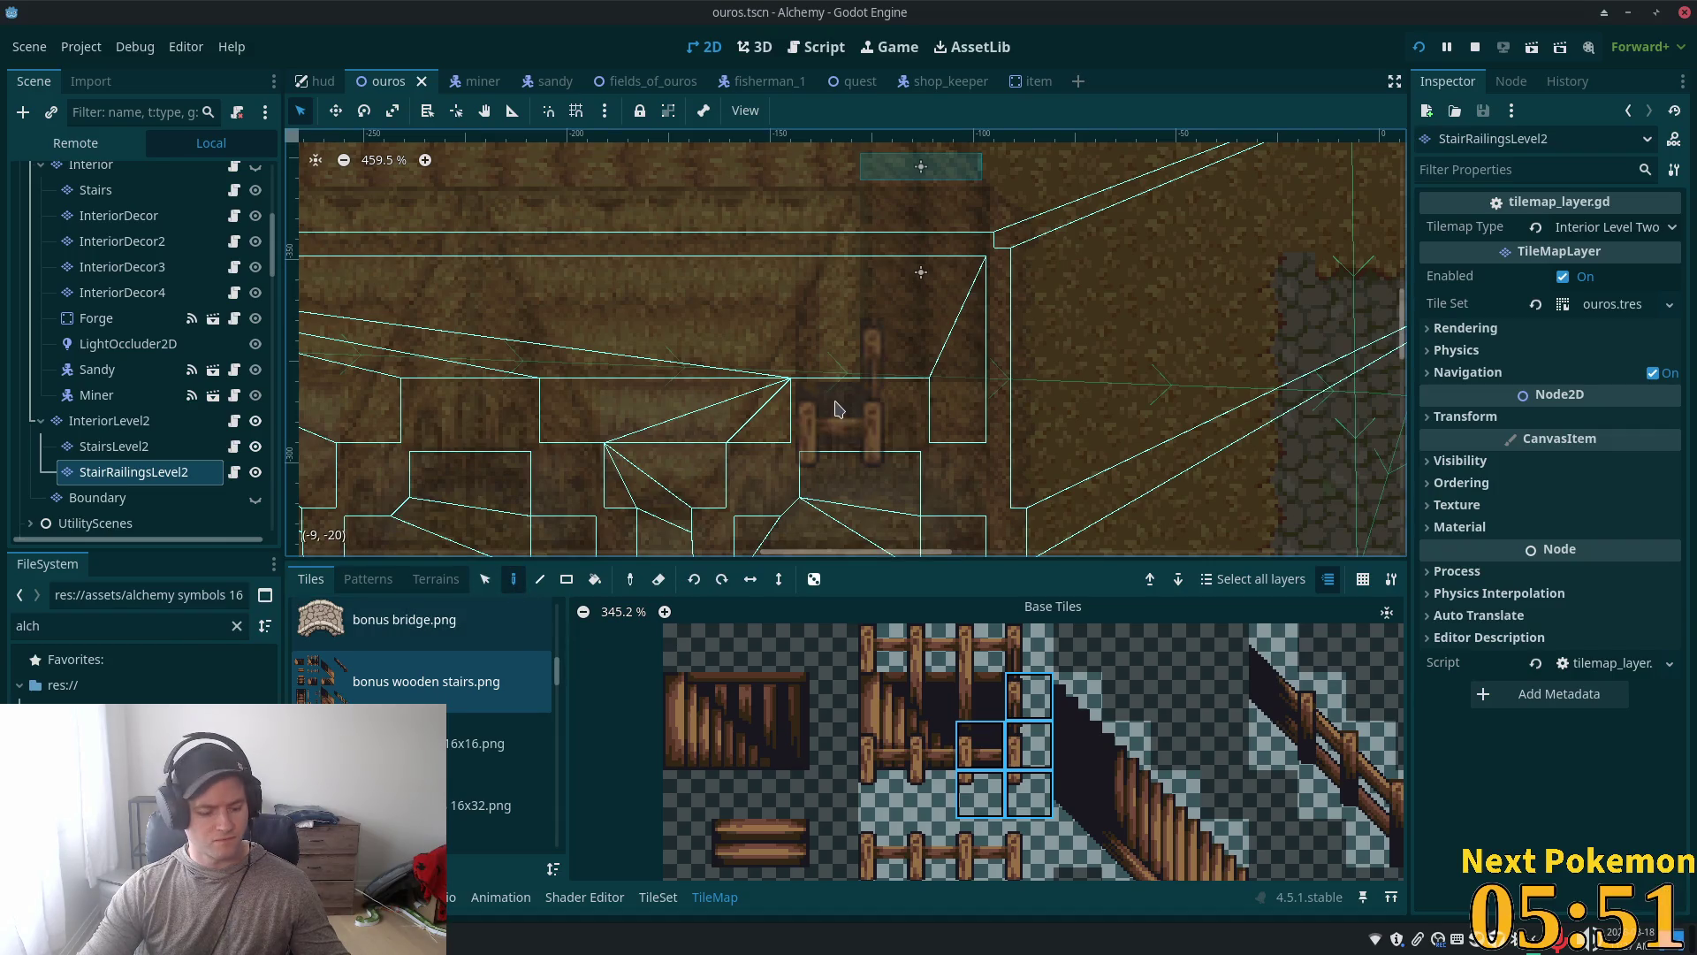
pyautogui.press('c')
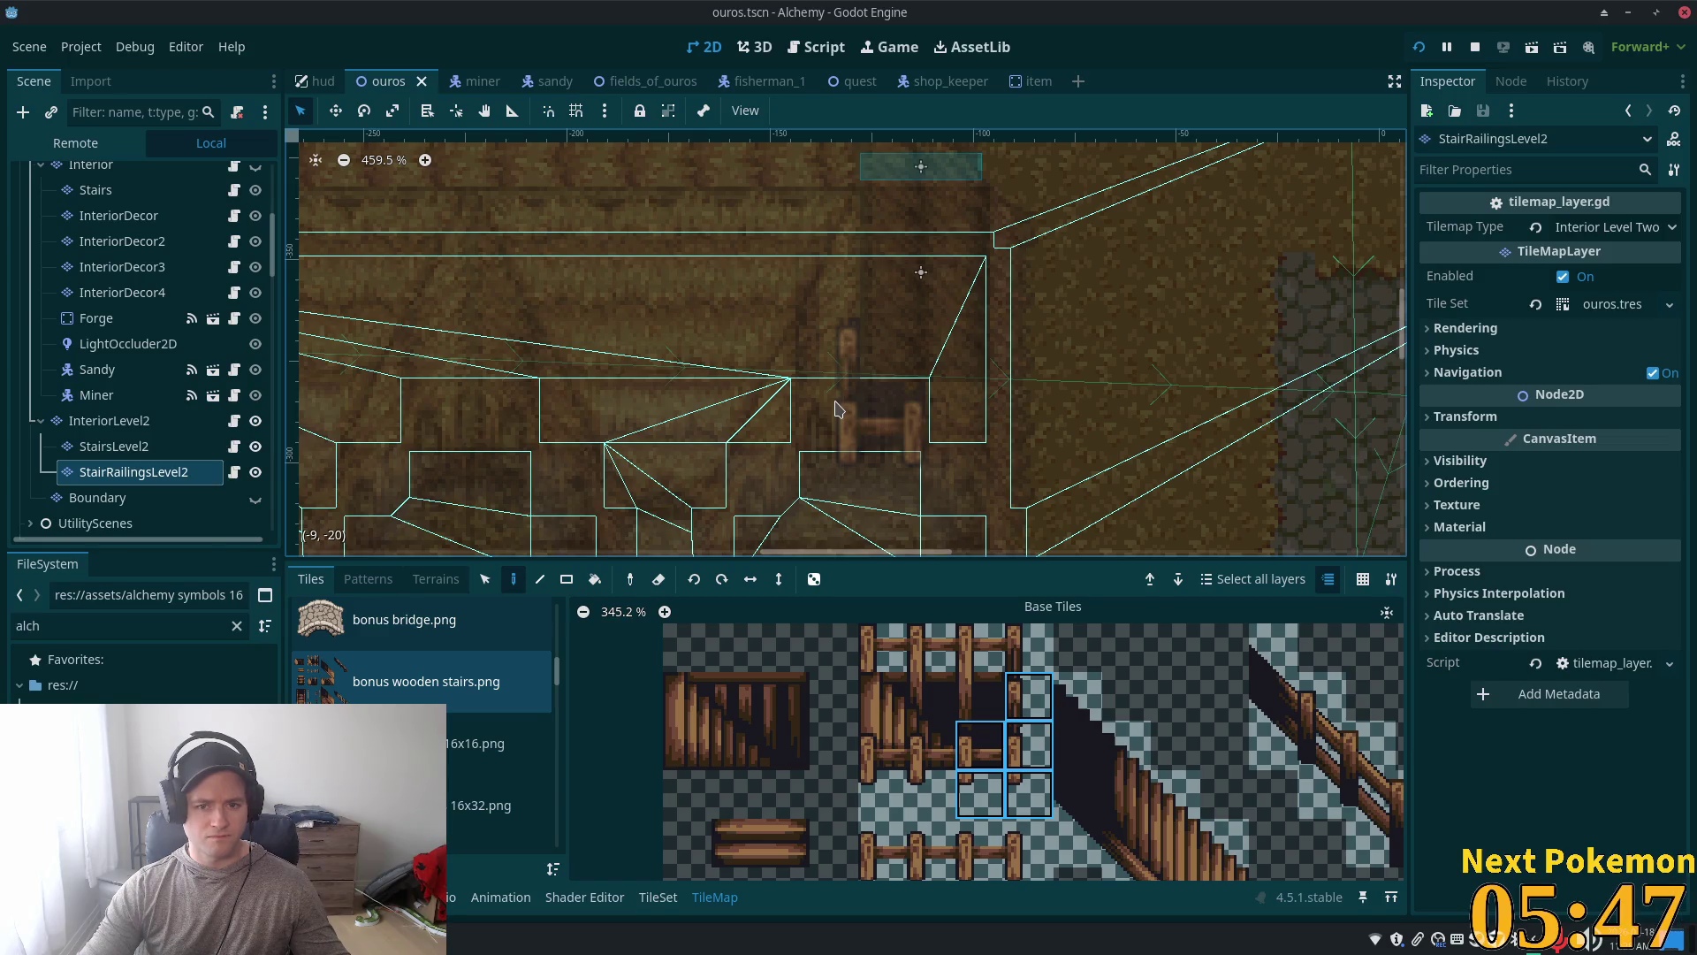
pyautogui.rightClick(883, 274)
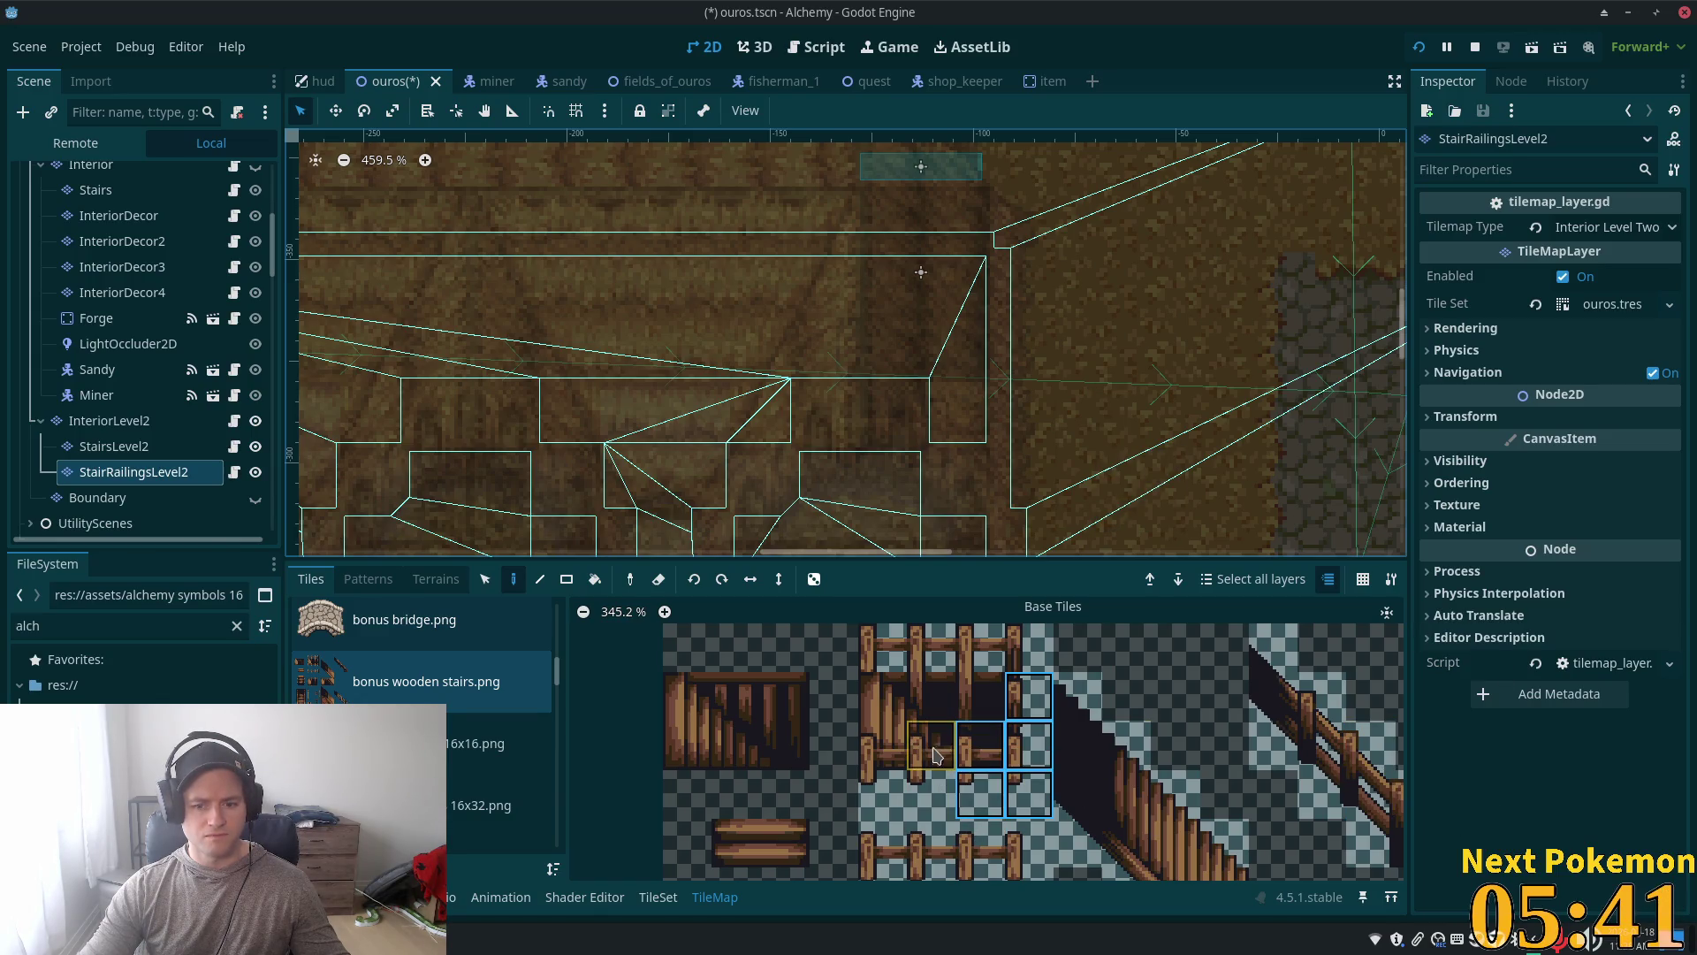
pyautogui.click(947, 755)
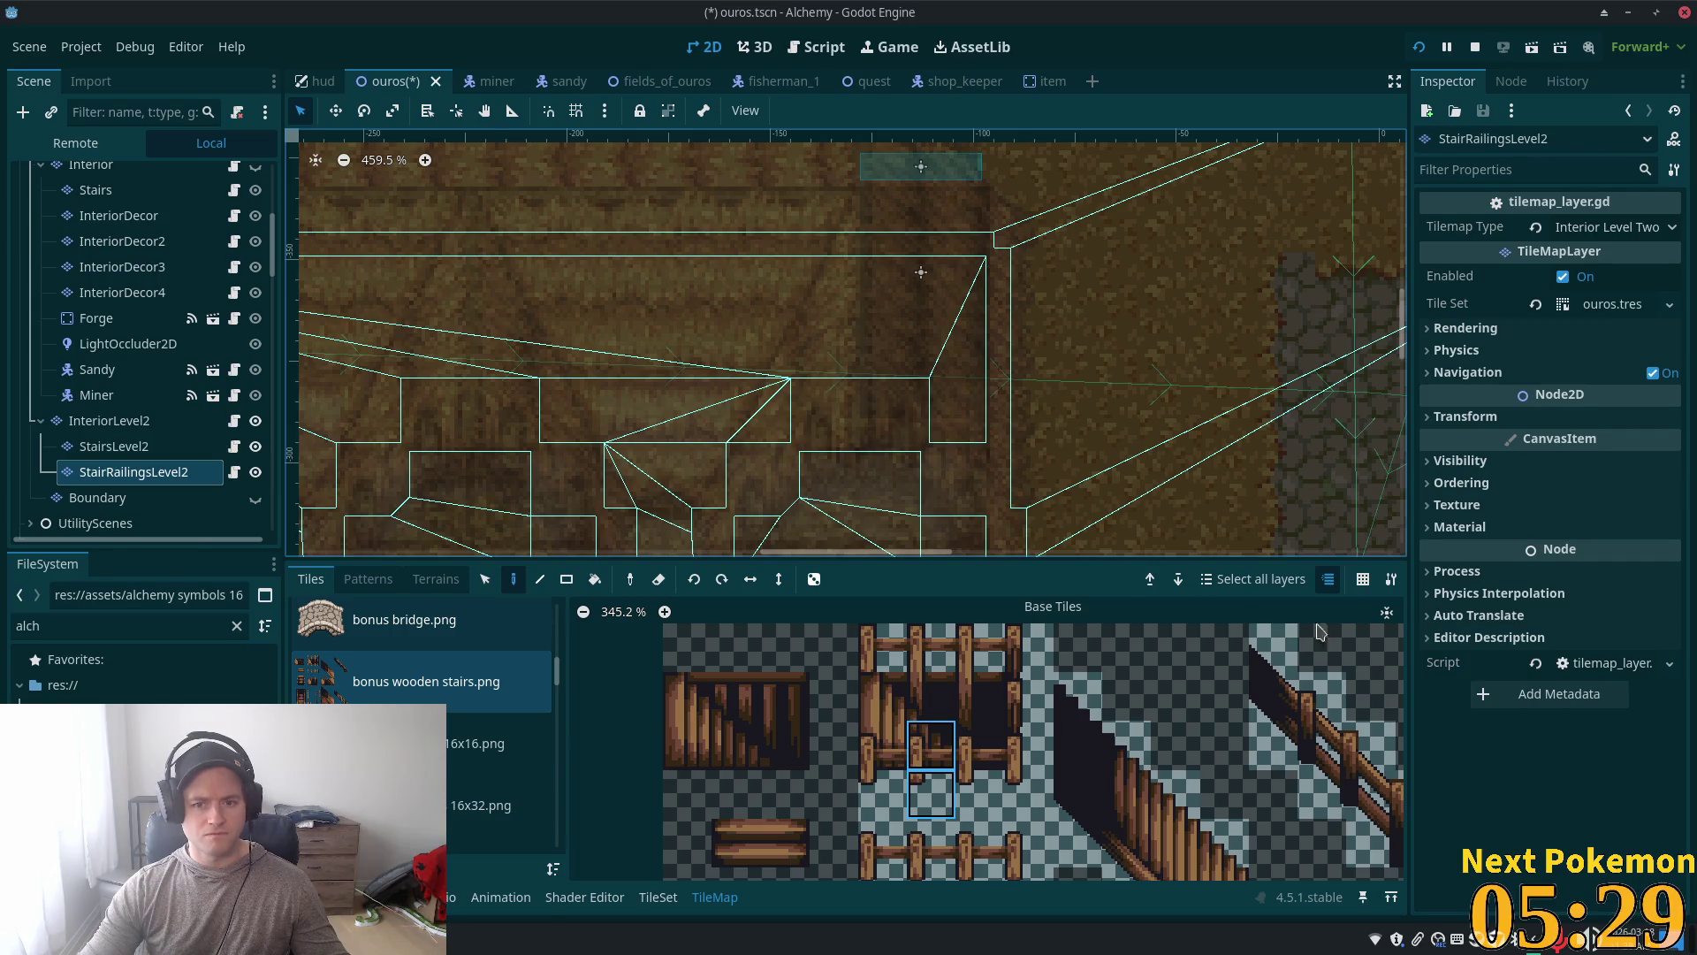
pyautogui.hotkey('ctrl', 's')
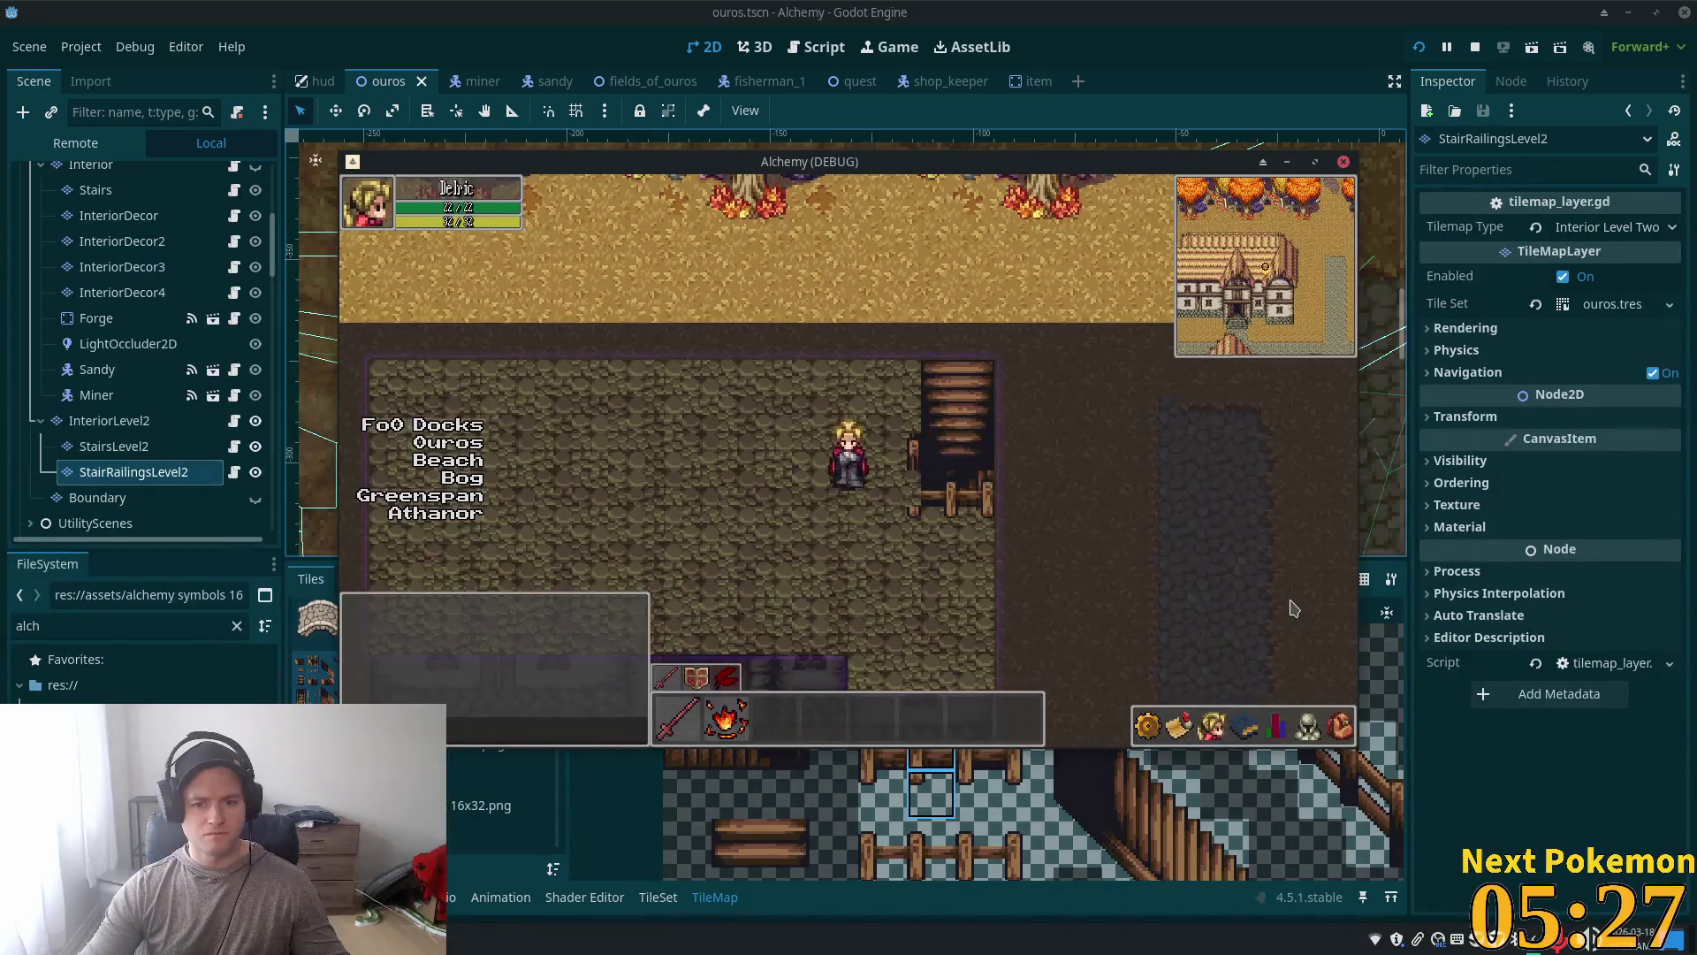
# Step: Paint a three-tile vertical railing column beside the stairs and check it in the running game
pyautogui.moveTo(1022, 716); pyautogui.dragTo(1029, 800)
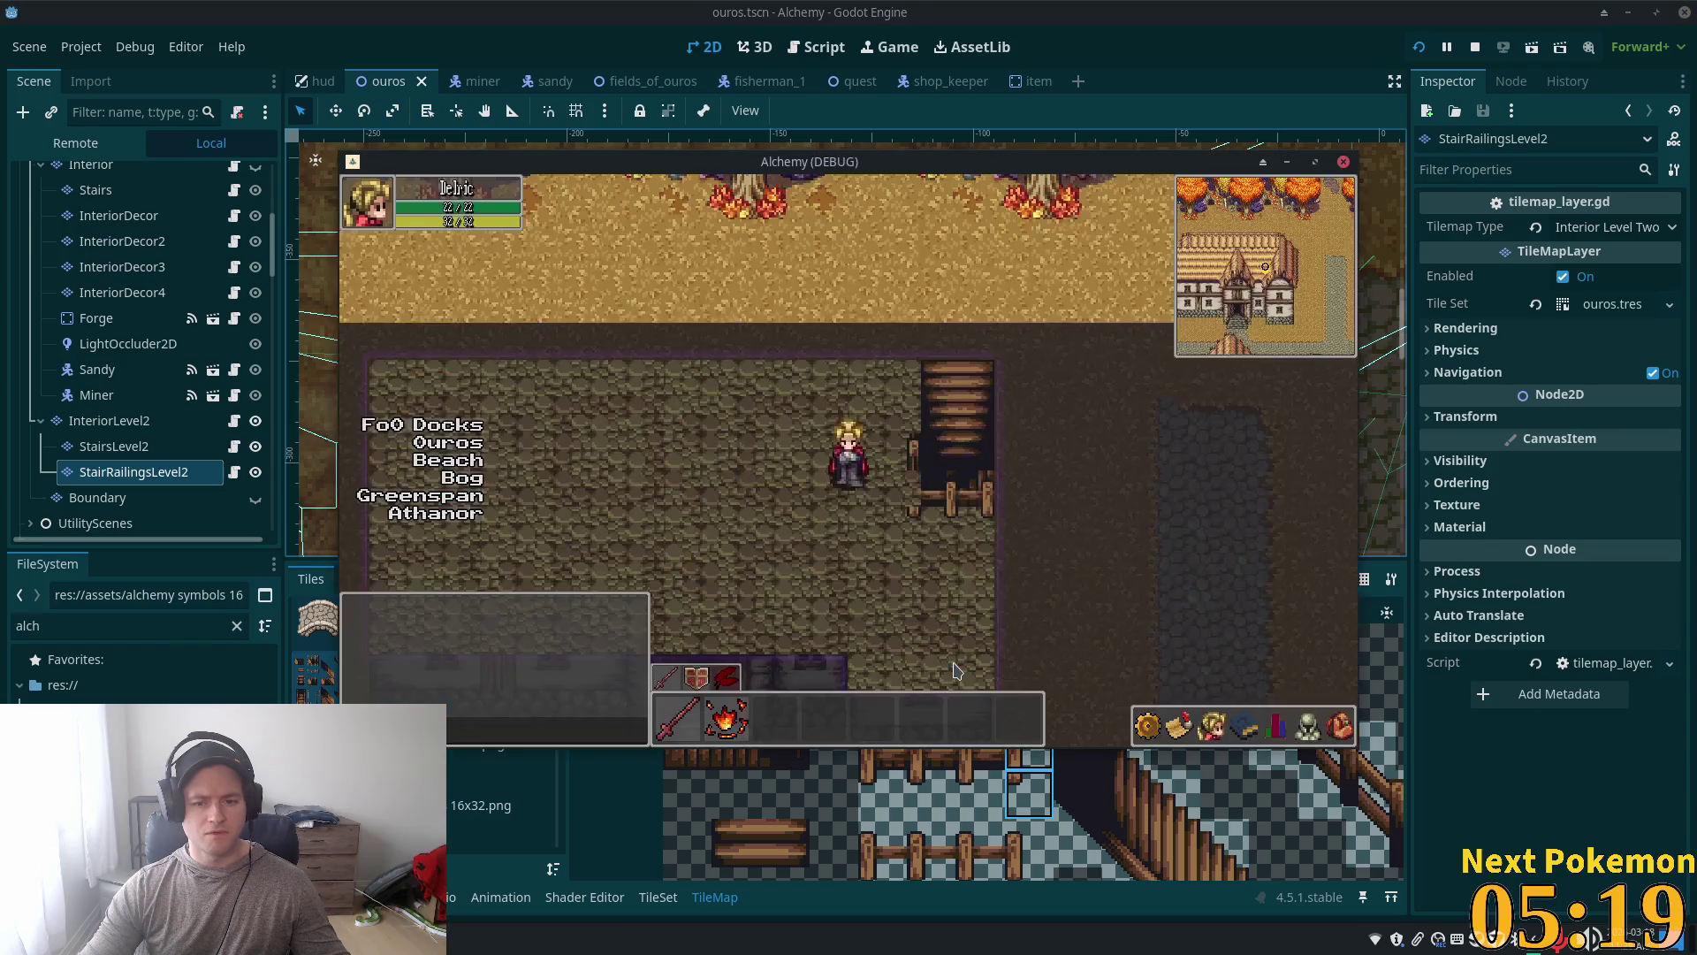
pyautogui.hotkey('alt', 'Tab')
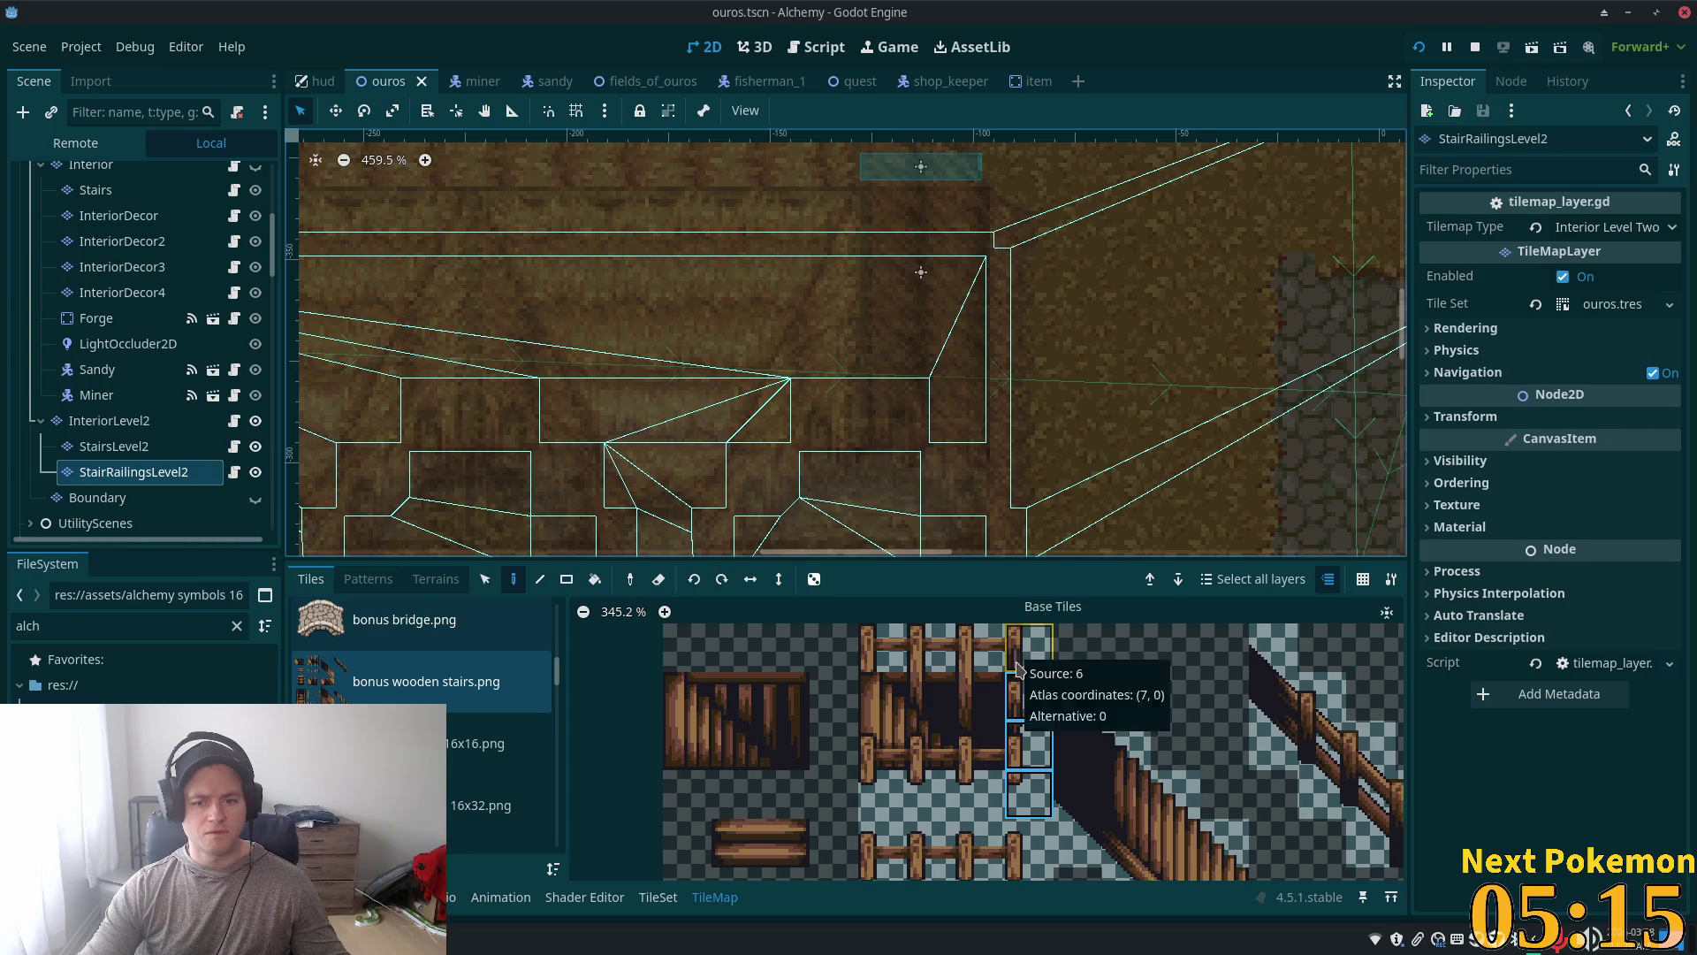
pyautogui.moveTo(1017, 650); pyautogui.dragTo(1032, 767)
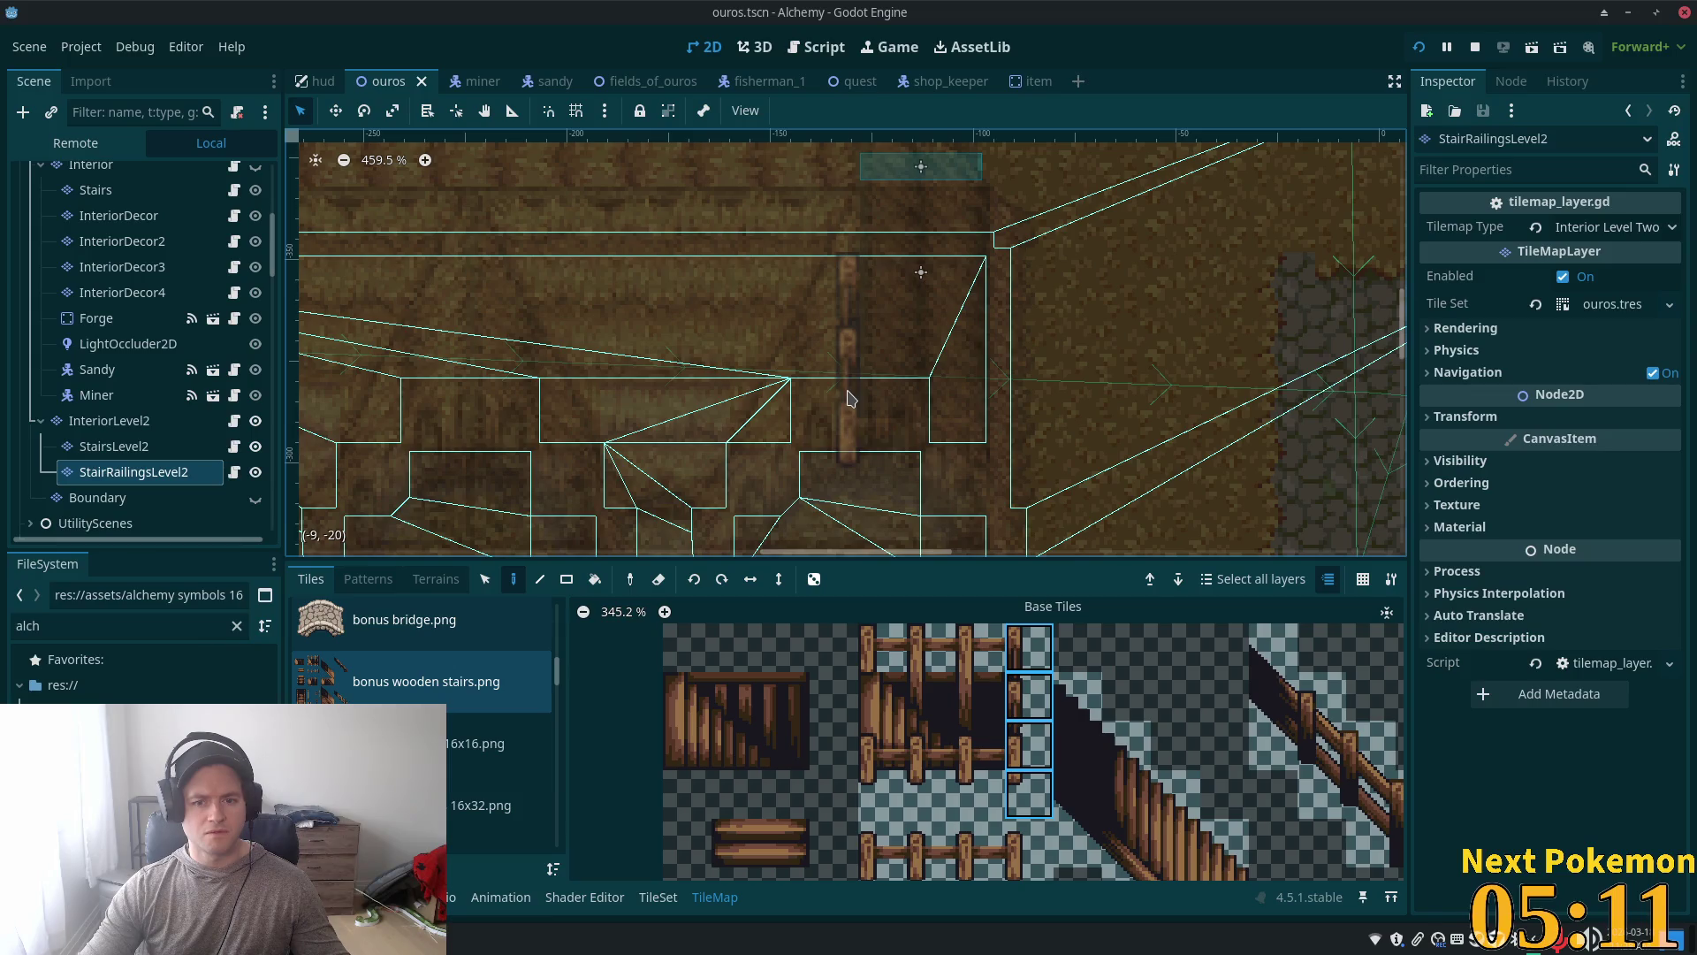
pyautogui.click(846, 398)
pyautogui.press('F5')
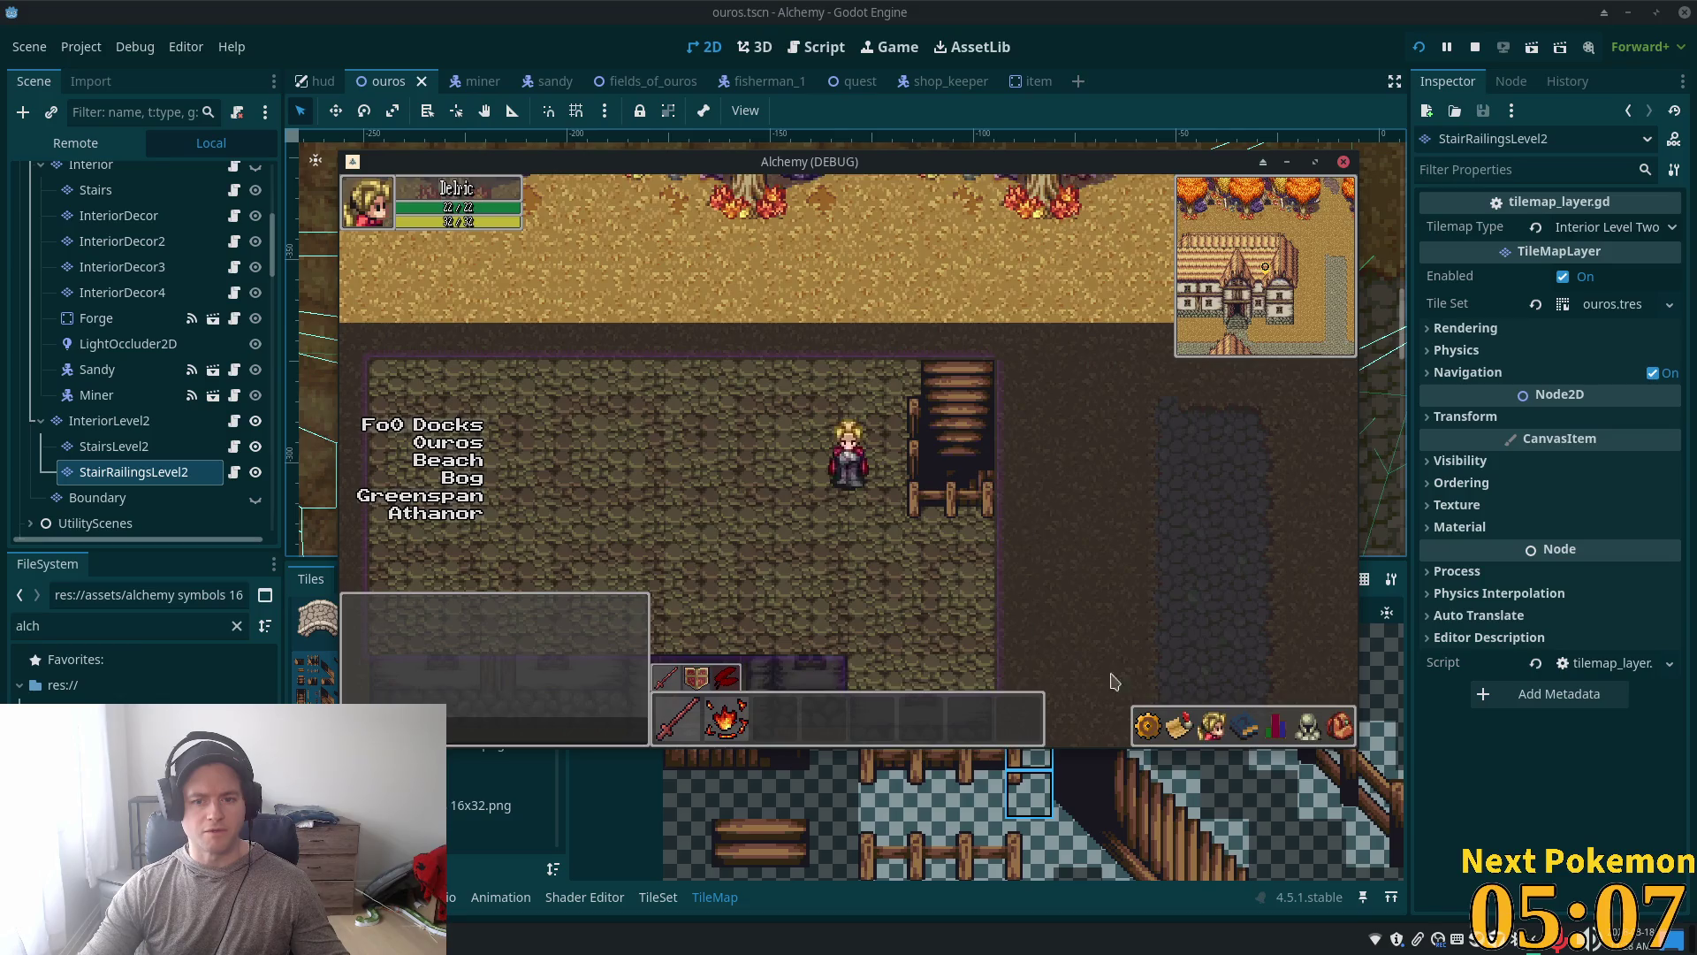
pyautogui.press('F8')
pyautogui.scroll(-3, 1025, 760)
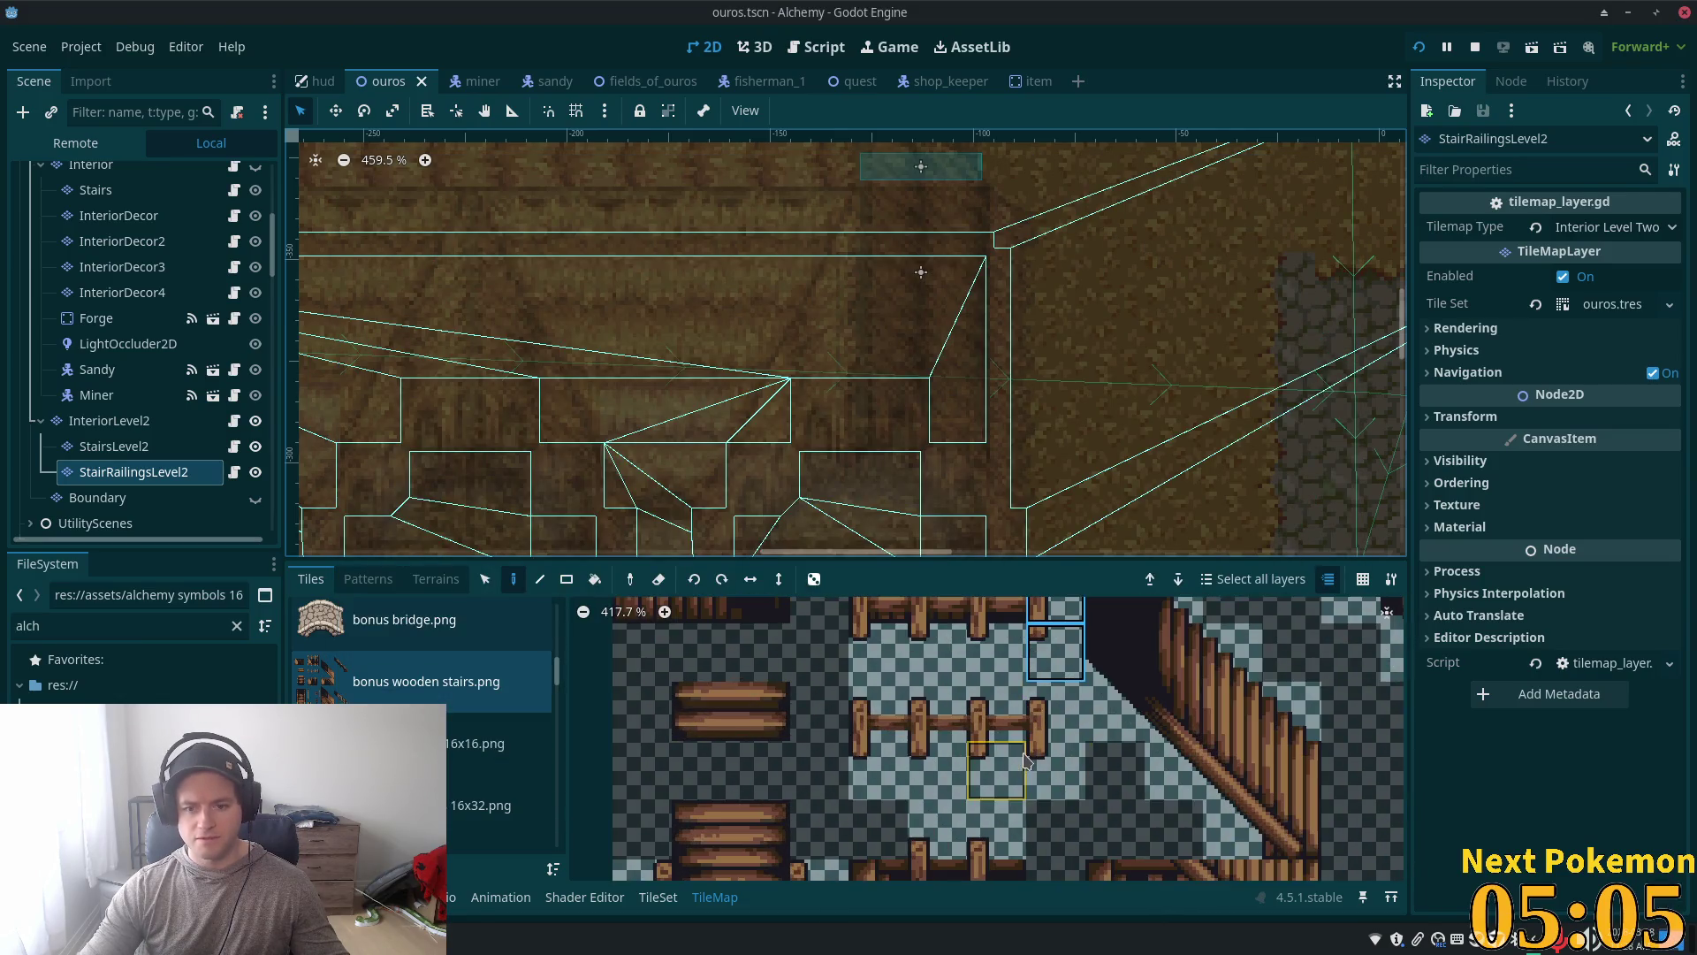
# Step: Paint a horizontal railing below the stairs, test it in the game, then undo it
pyautogui.moveTo(1047, 716)
pyautogui.mouseDown()
pyautogui.moveTo(1023, 752)
pyautogui.moveTo(964, 752)
pyautogui.mouseUp()
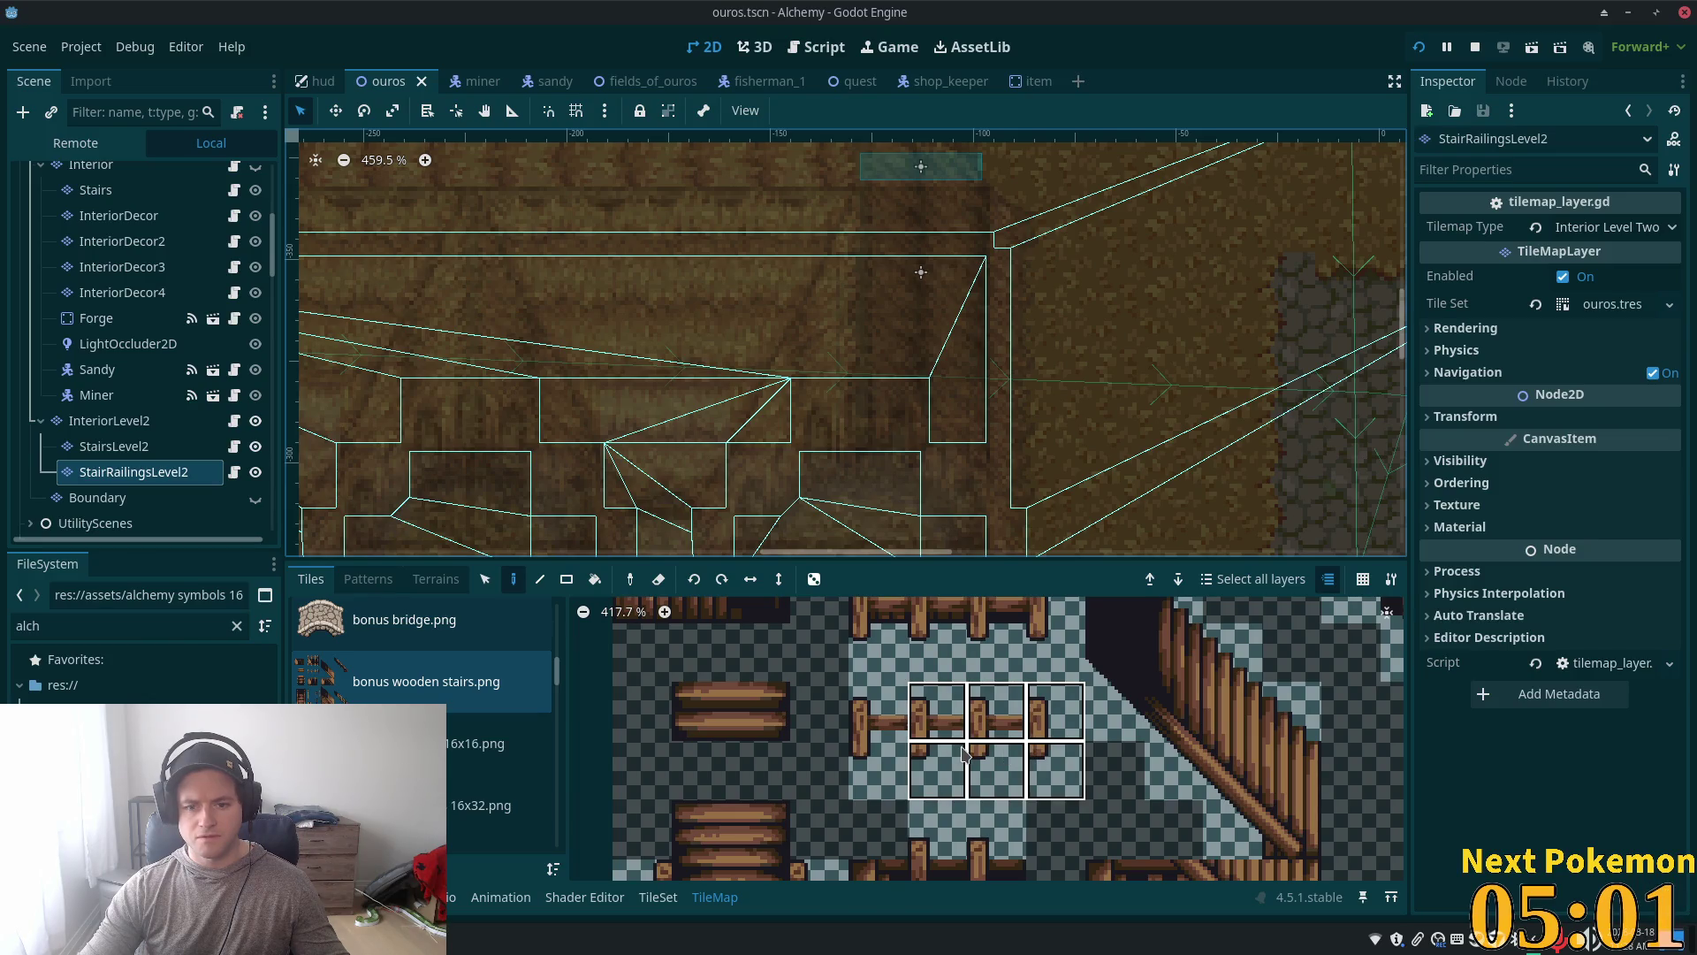
pyautogui.click(928, 433)
pyautogui.press('F5')
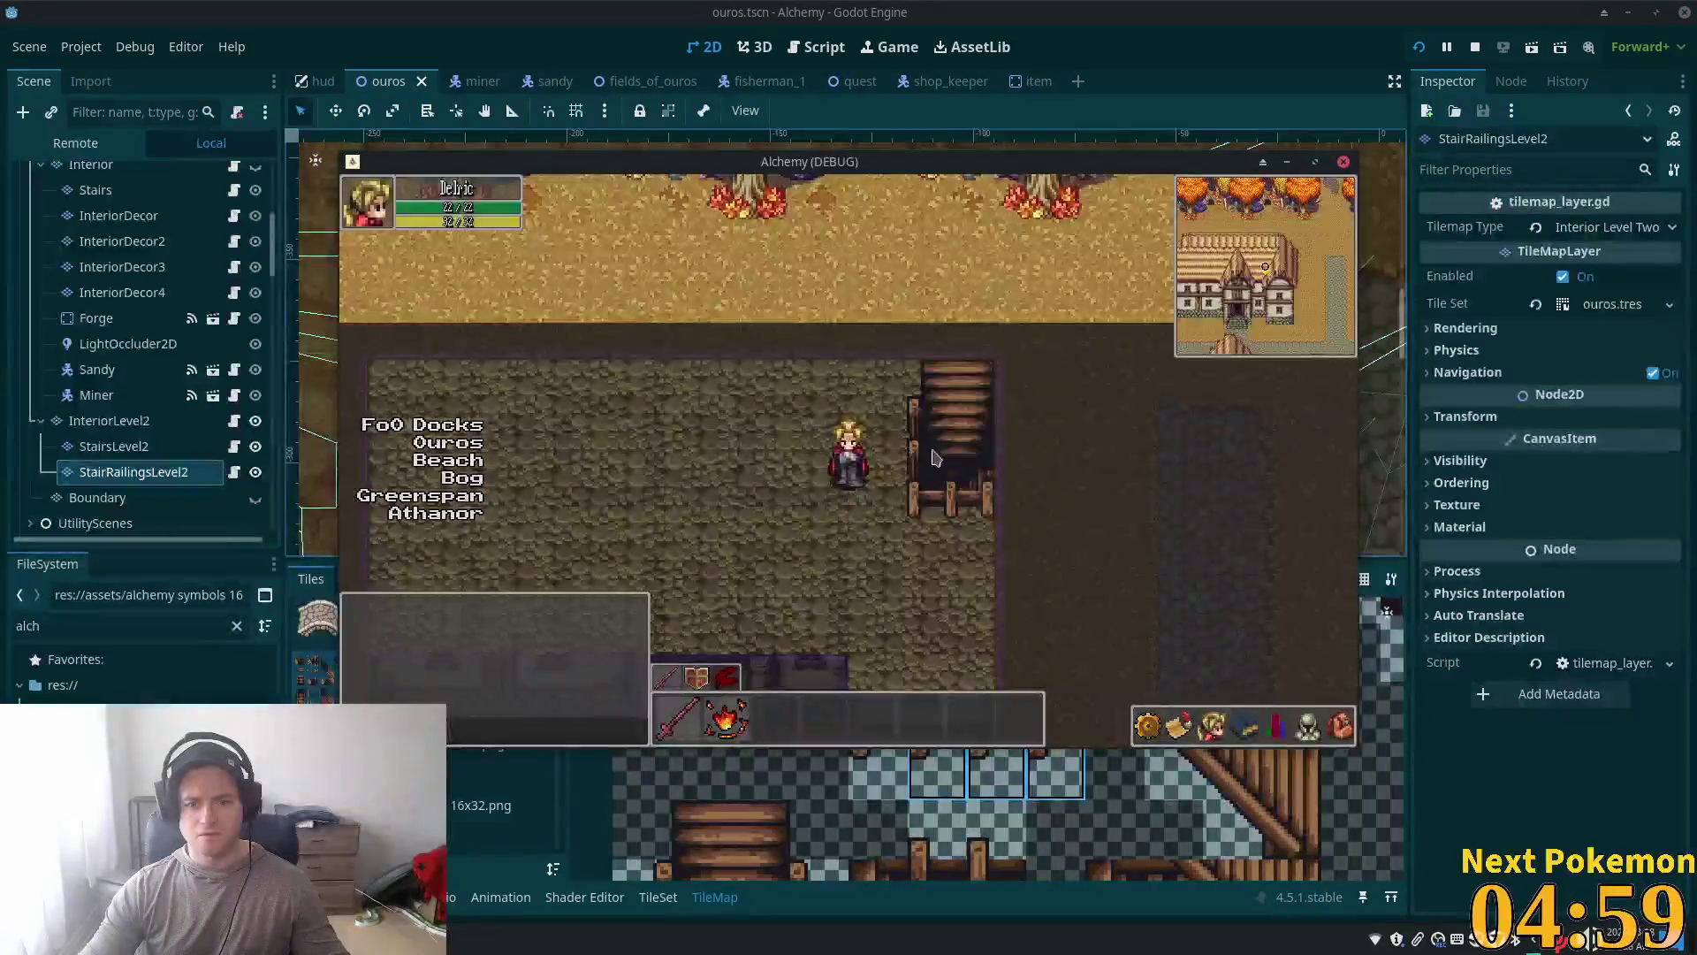
pyautogui.press('F8')
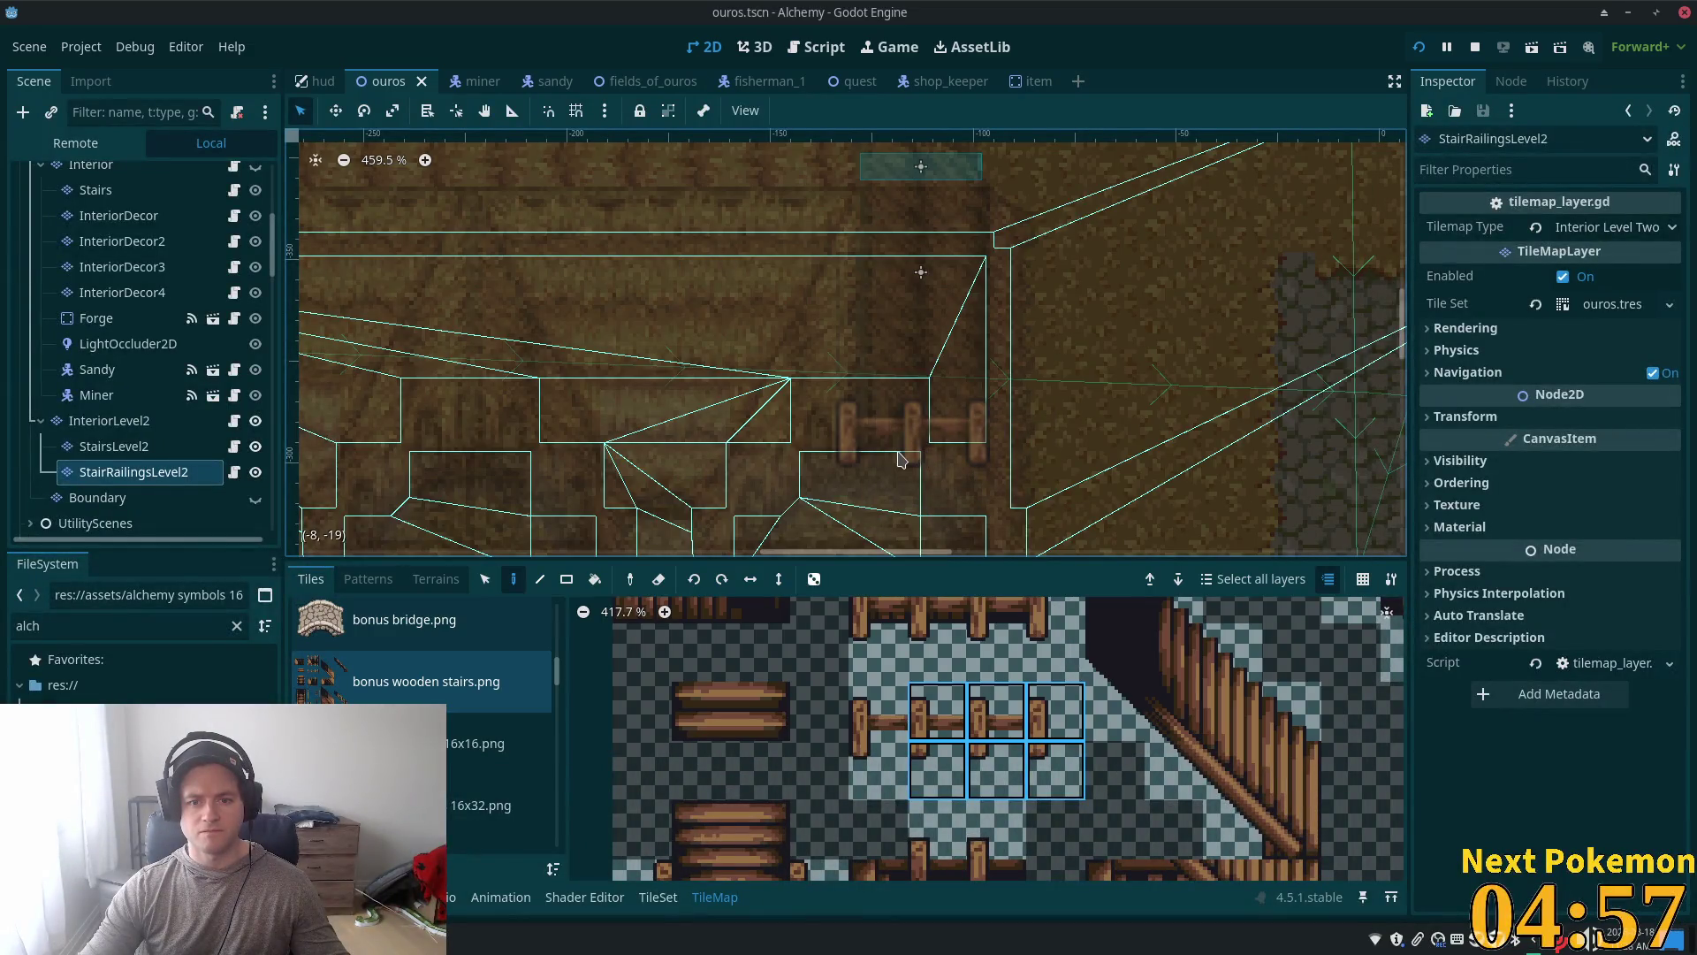
pyautogui.hotkey('ctrl', 'z')
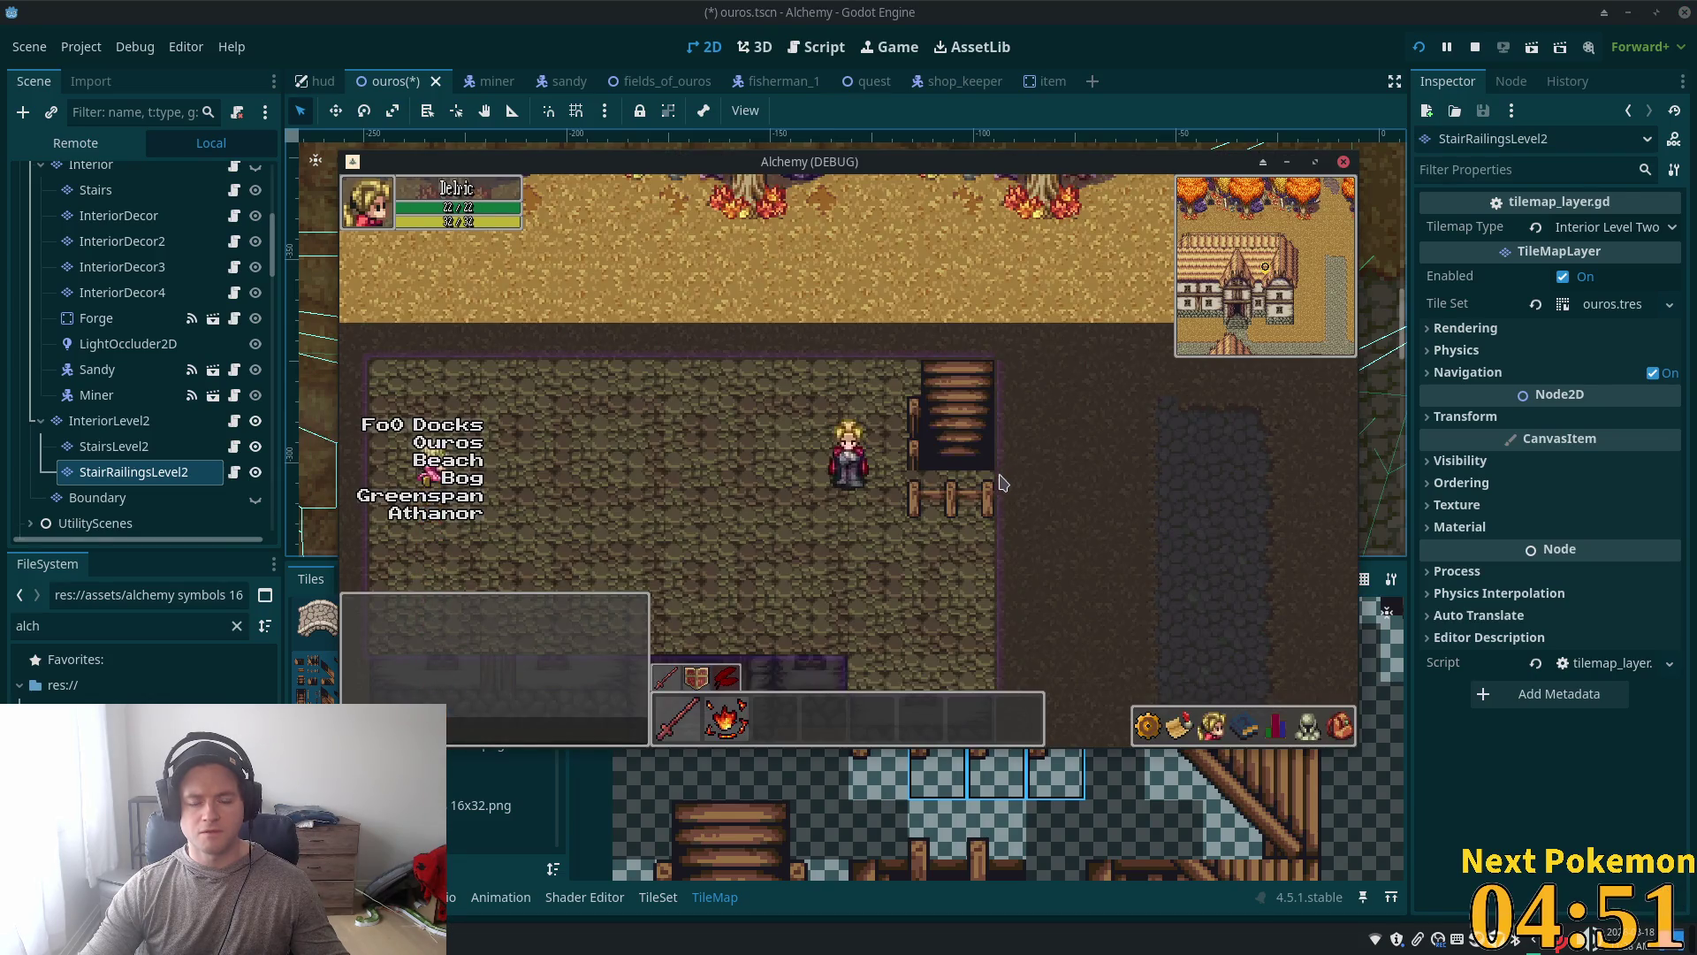
# Step: Compare the stairs area in the editor against the running game
pyautogui.hotkey('alt', 'Tab')
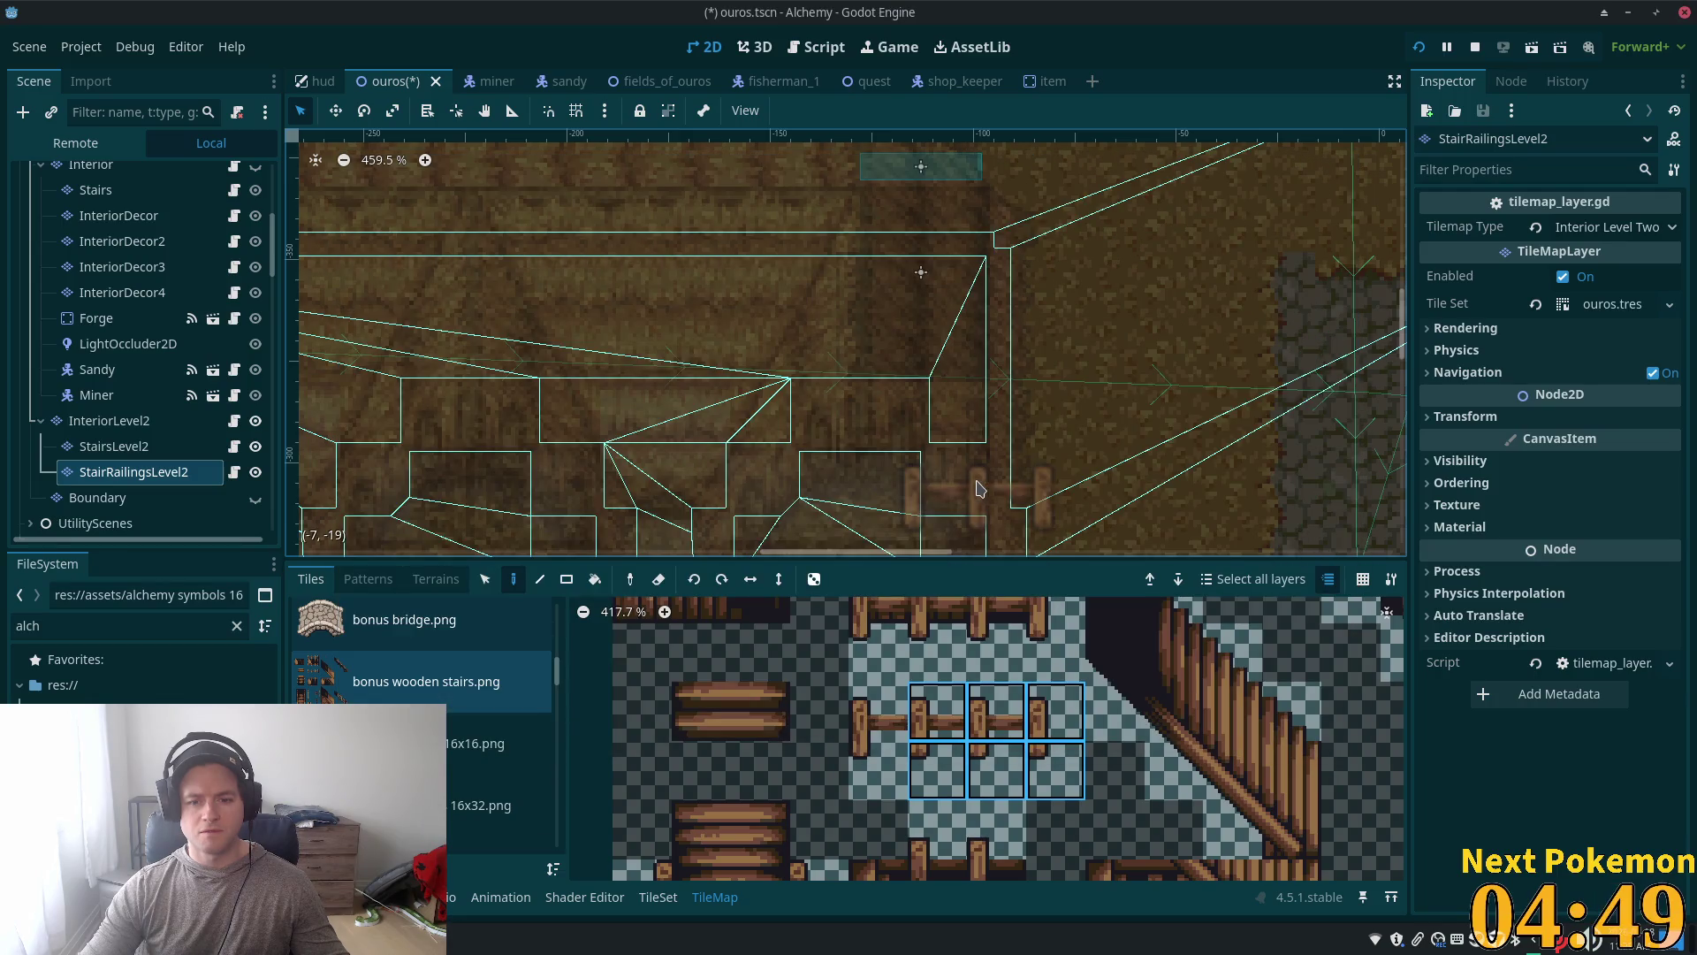
pyautogui.hotkey('alt', 'Tab')
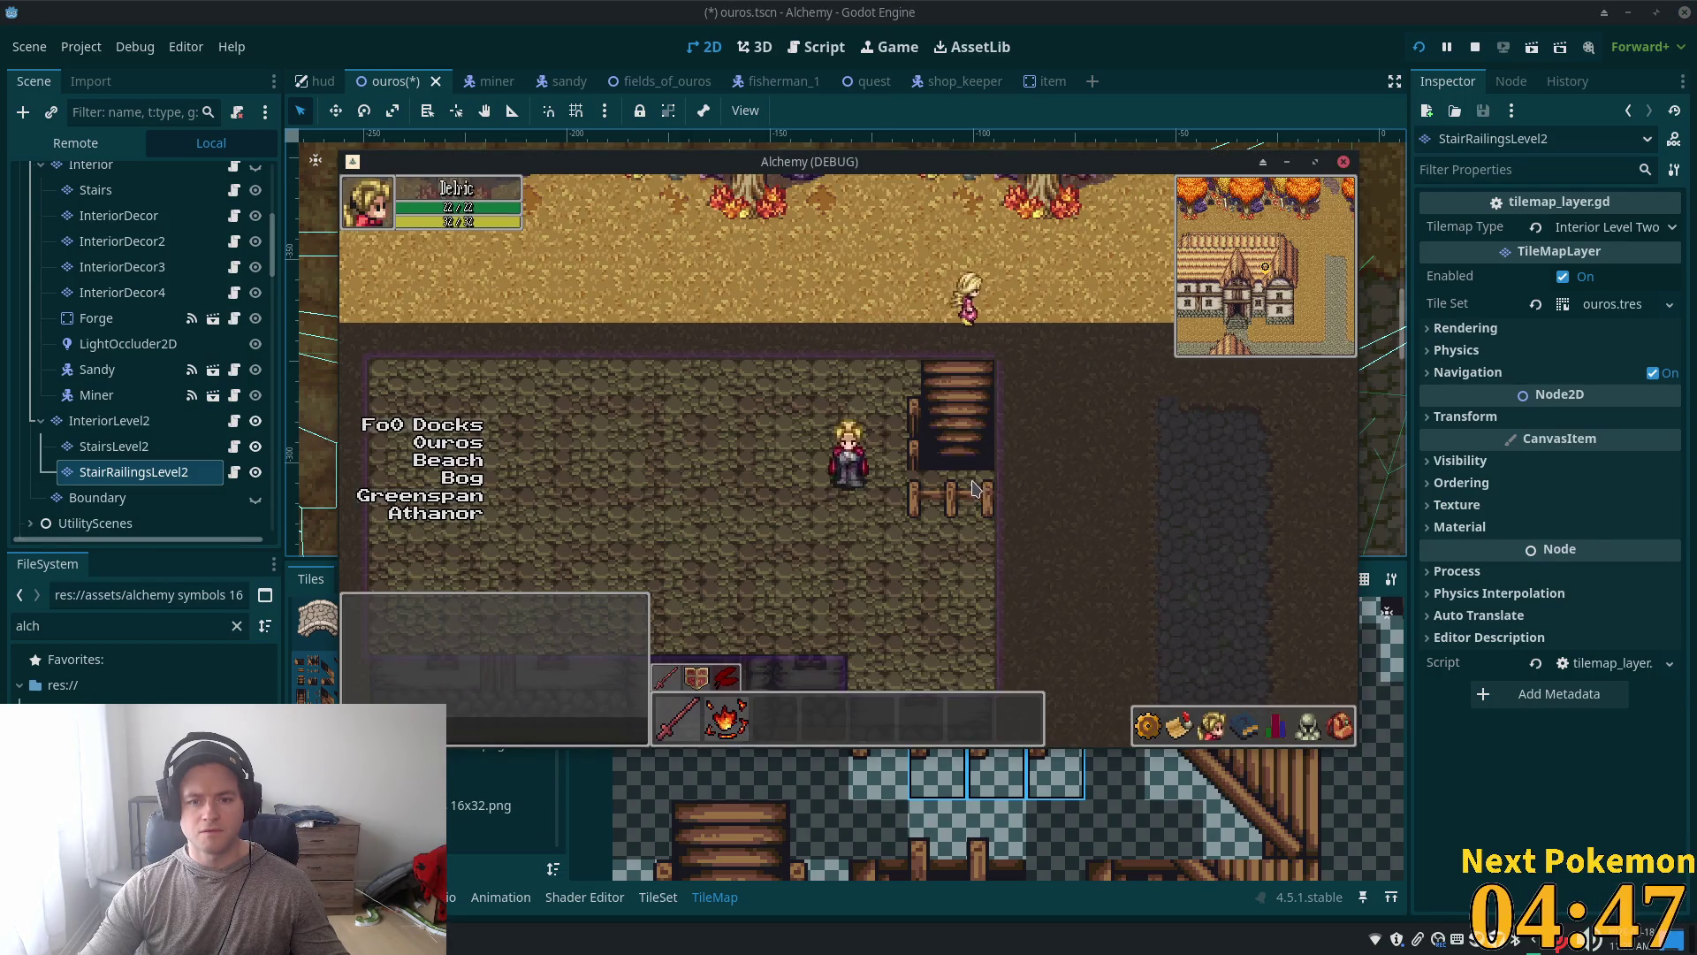
pyautogui.hotkey('alt', 'Tab')
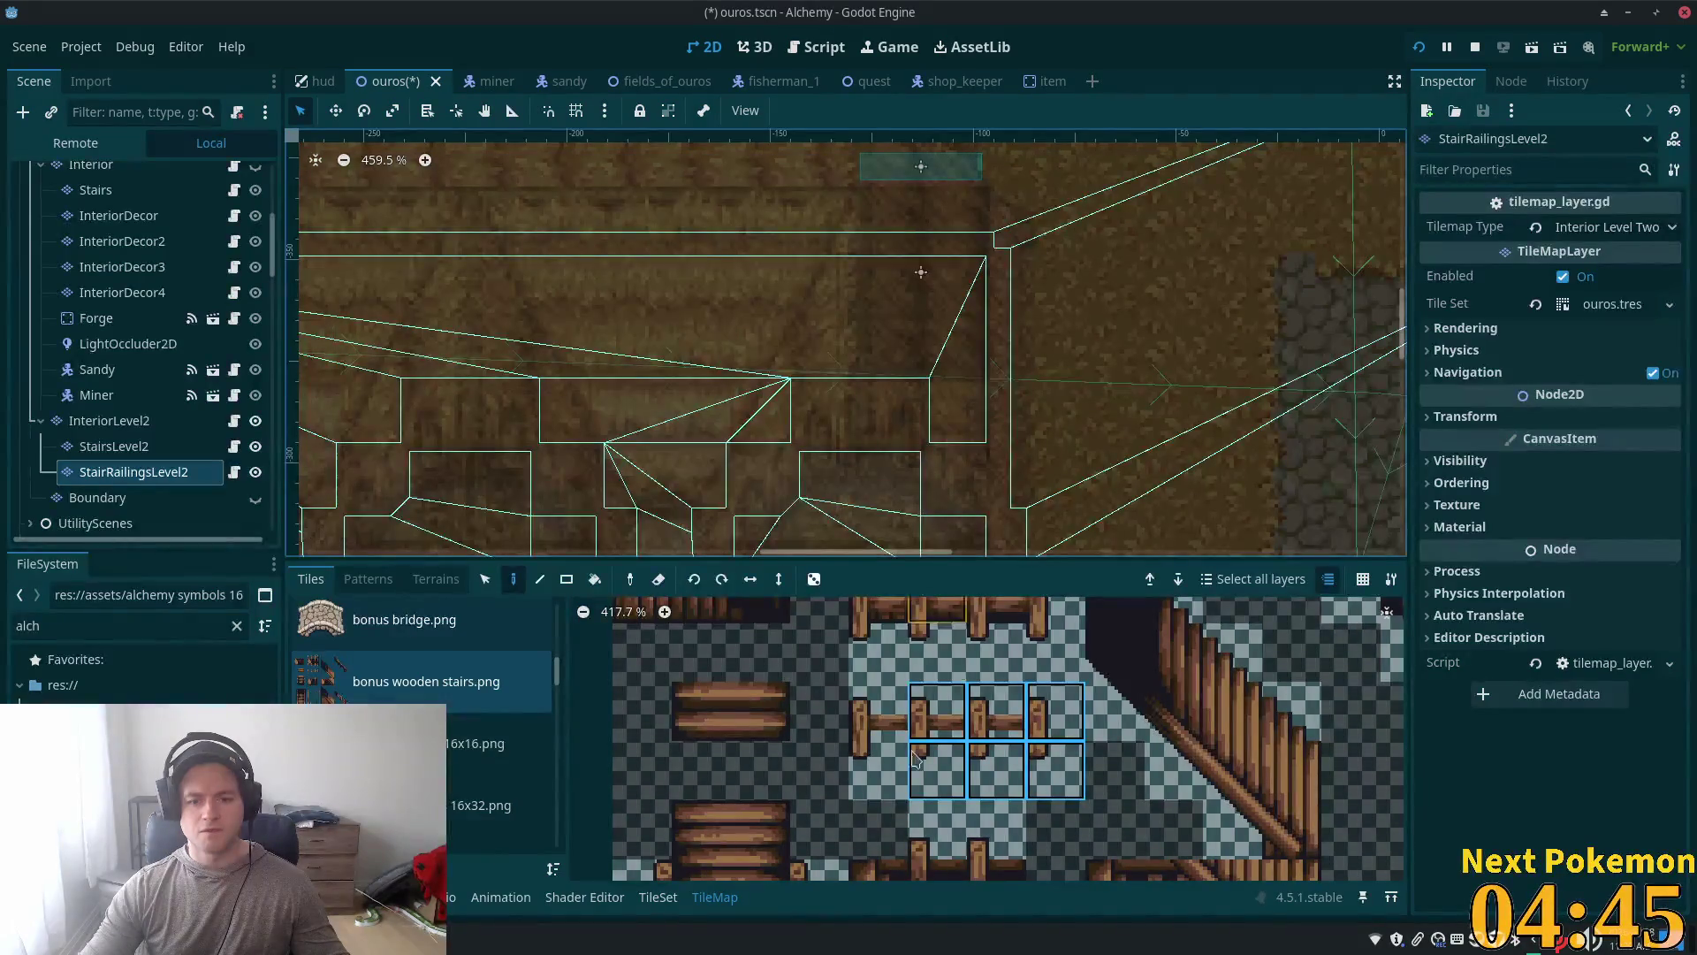
pyautogui.scroll(-2, 1005, 704)
pyautogui.scroll(2, 1008, 716)
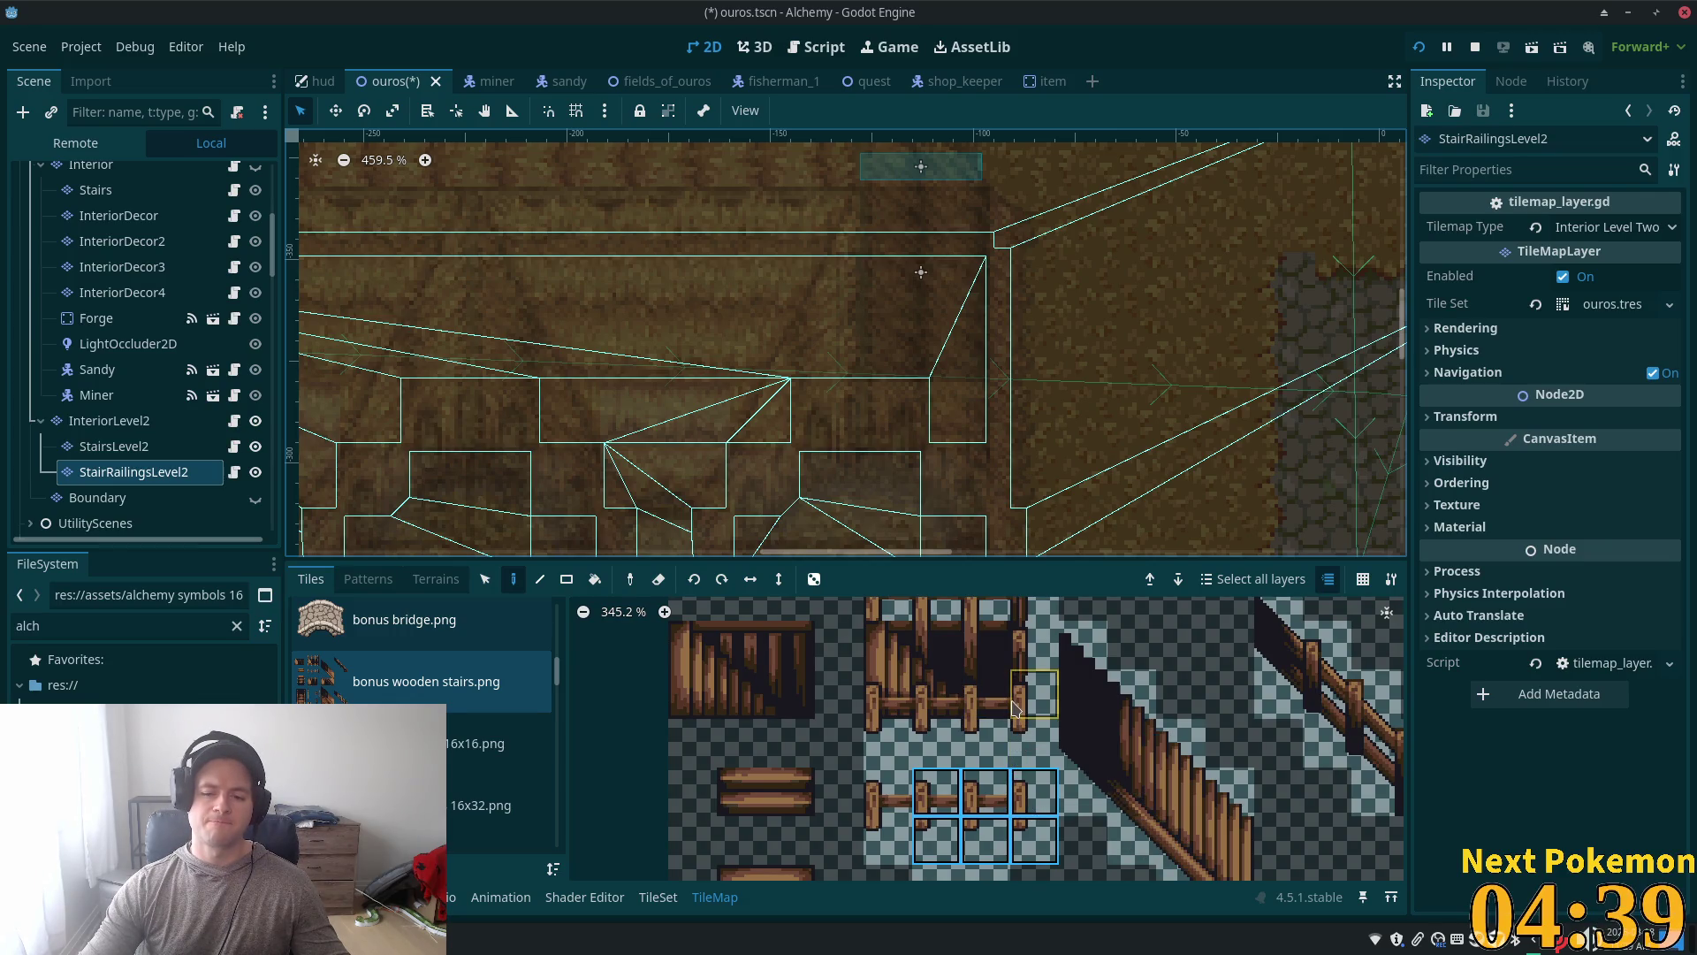
# Step: Copy a 3x2 block of placed railing tiles and paste it beside the stairs
pyautogui.moveTo(1014, 705); pyautogui.dragTo(1012, 730)
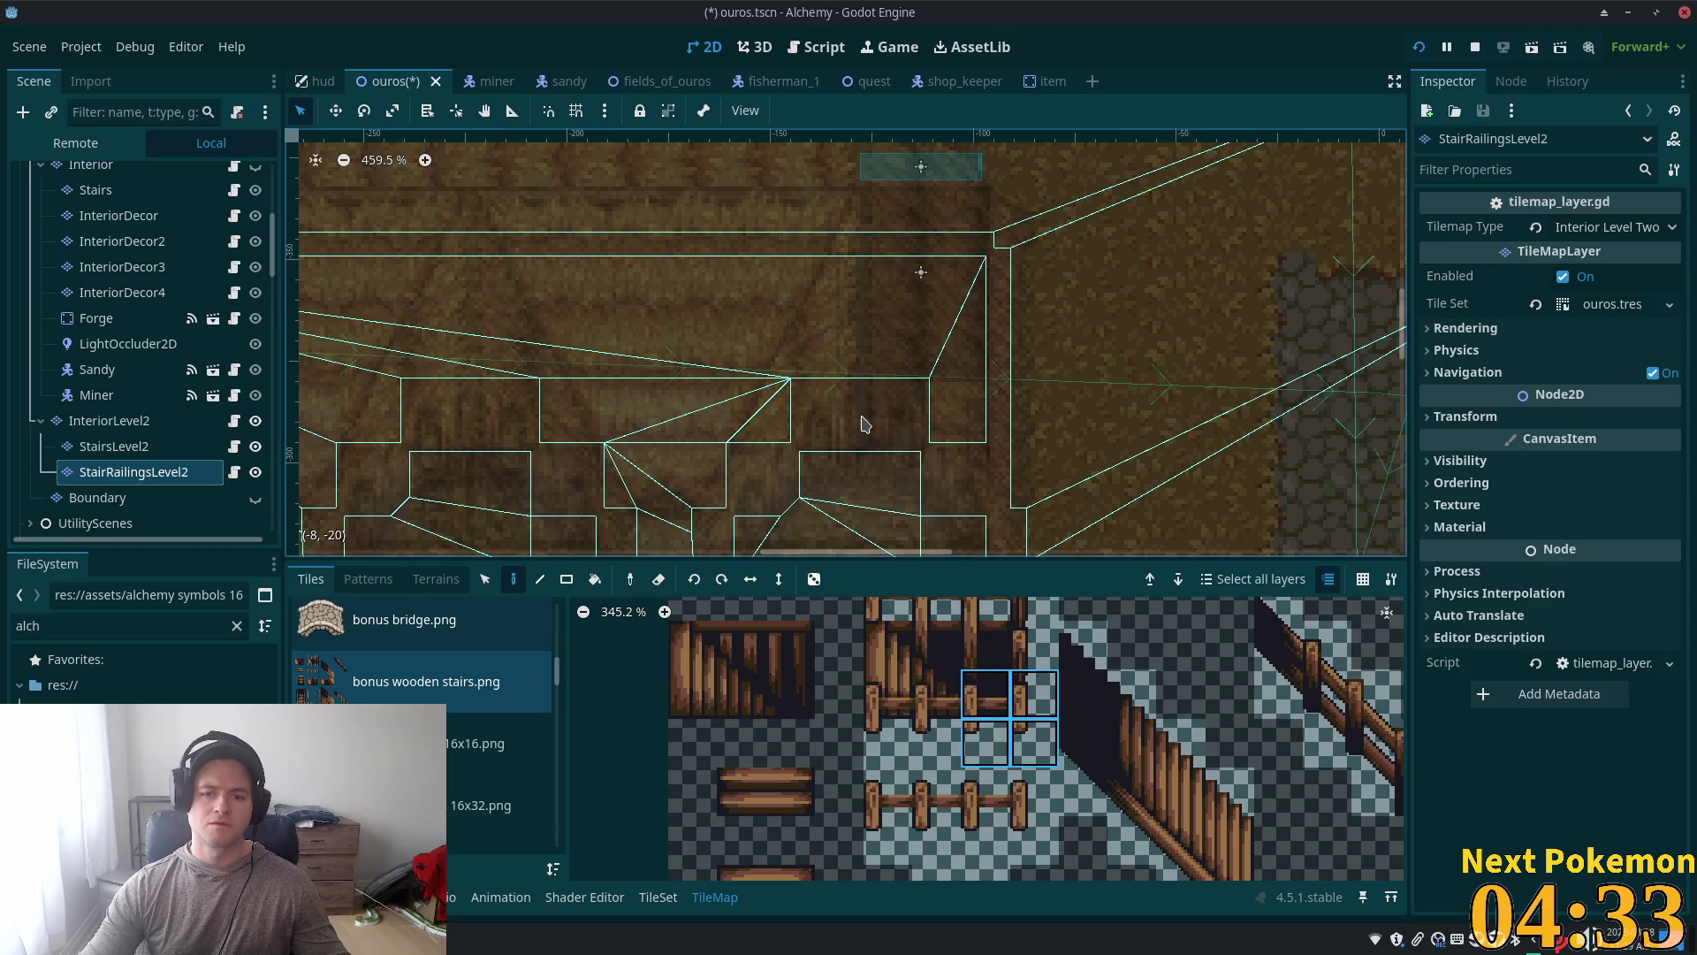
pyautogui.click(485, 579)
pyautogui.moveTo(813, 402)
pyautogui.mouseDown()
pyautogui.moveTo(968, 486)
pyautogui.moveTo(962, 455)
pyautogui.mouseUp()
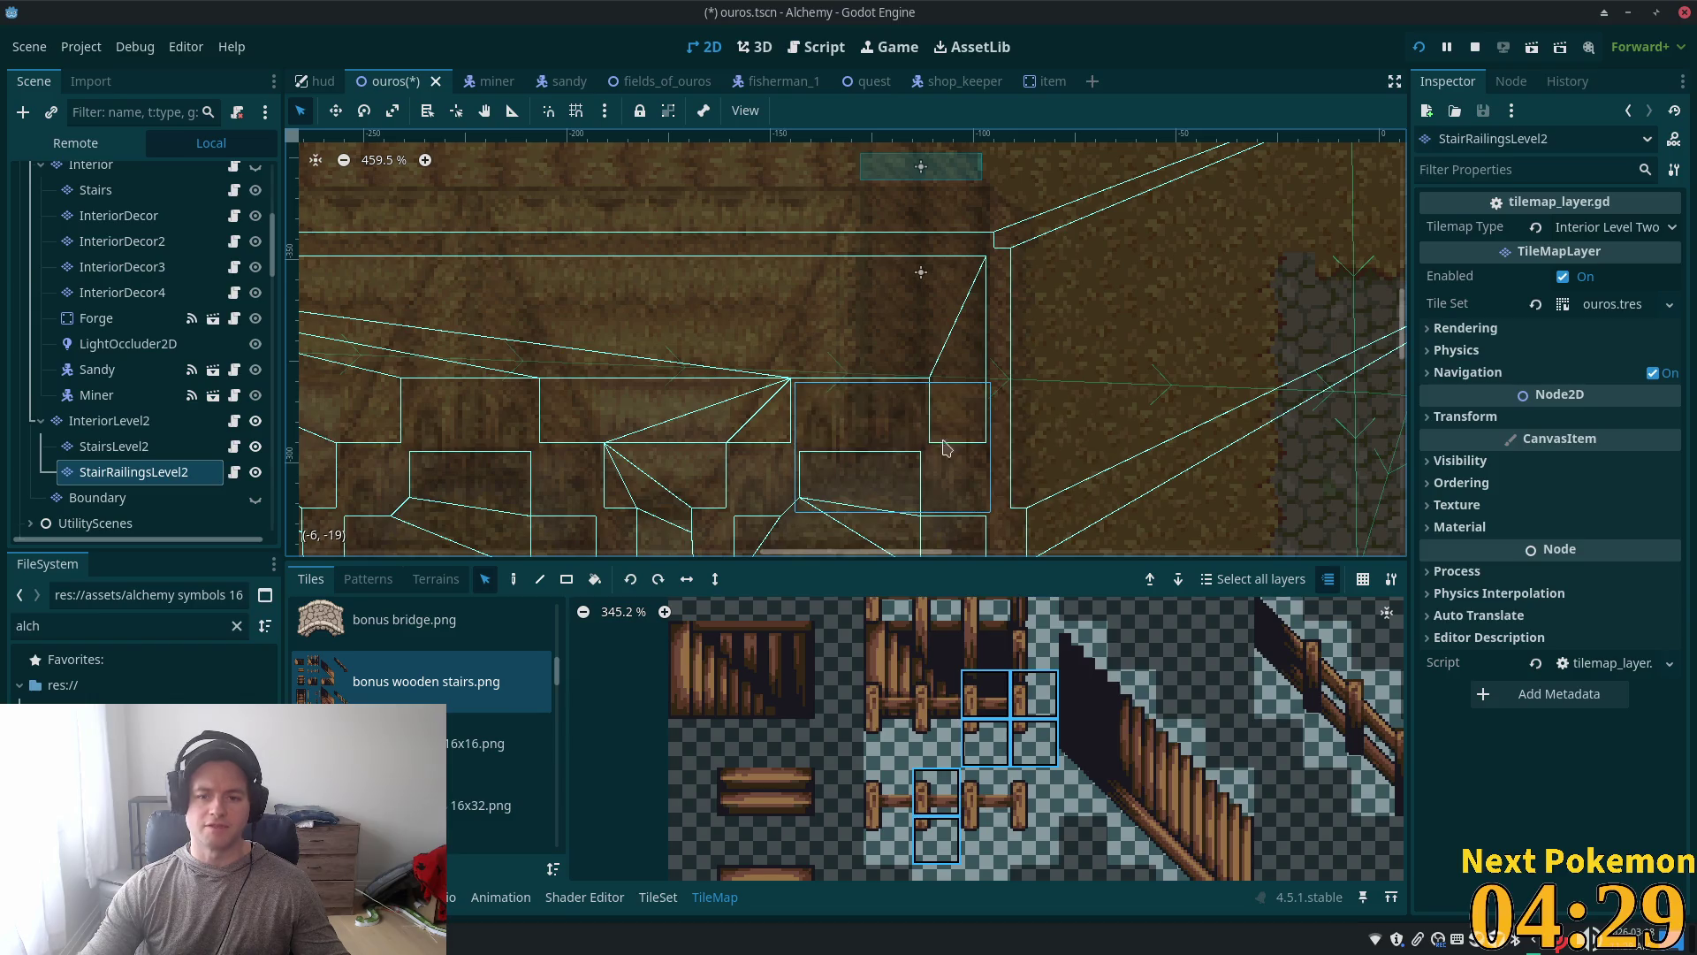
pyautogui.hotkey('ctrl', 'v')
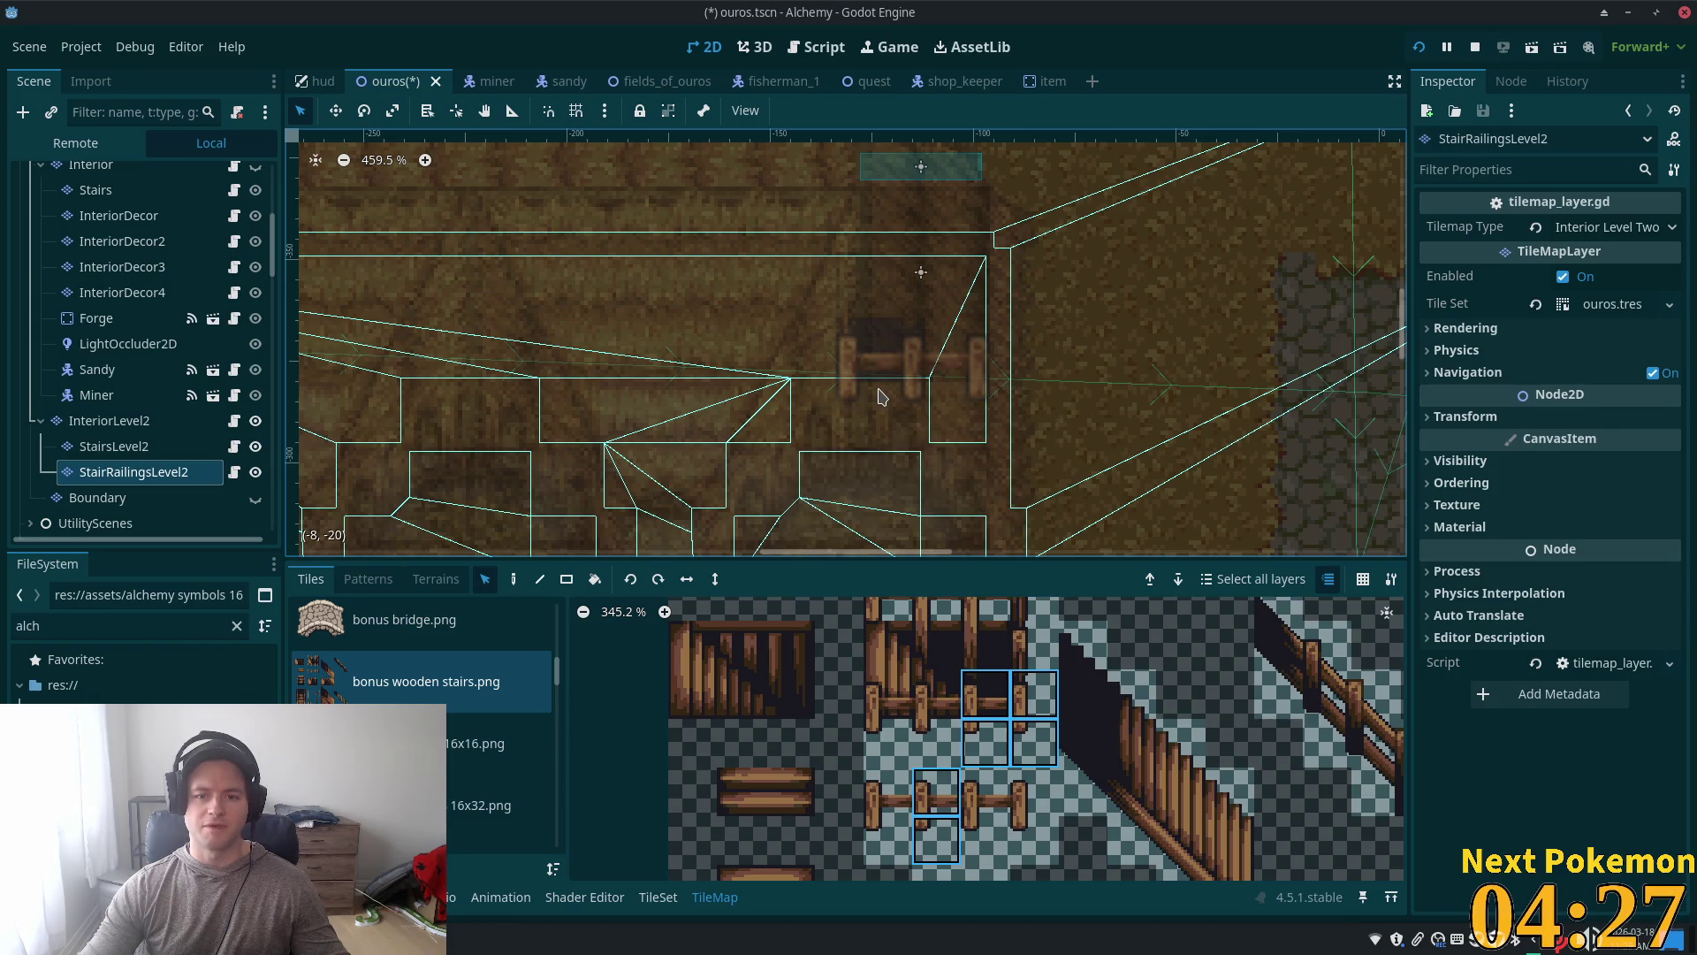
pyautogui.click(886, 396)
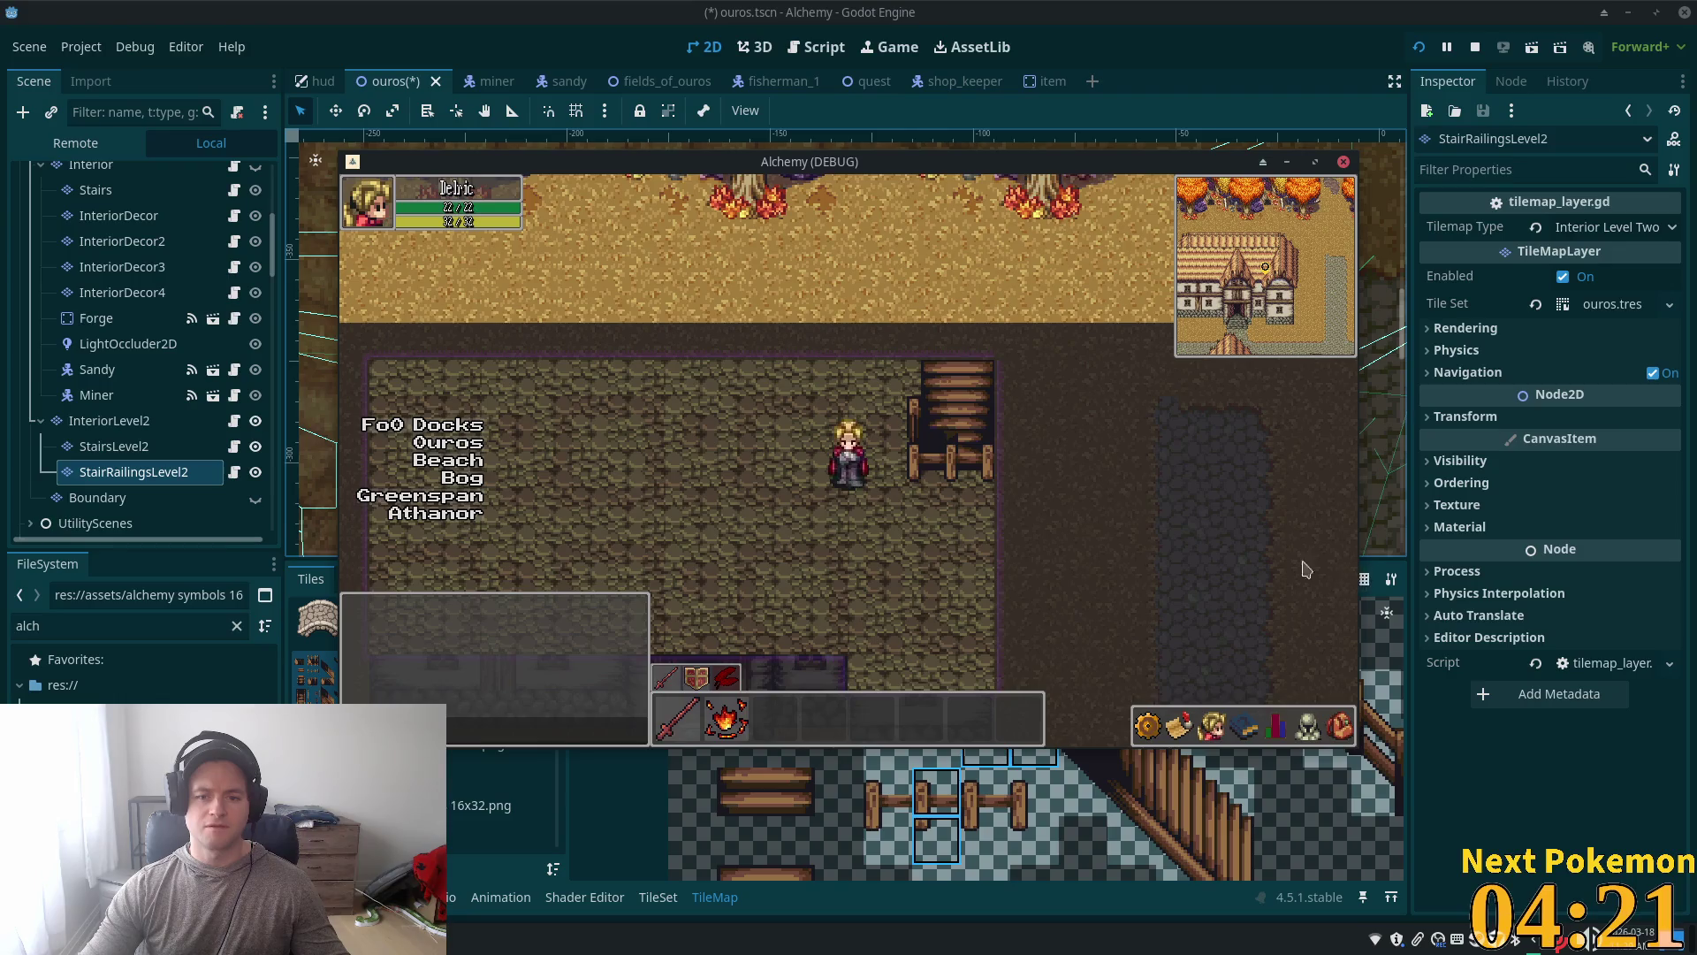
# Step: Check the pasted railing block against the running game, ending back in the editor
pyautogui.hotkey('alt', 'Tab')
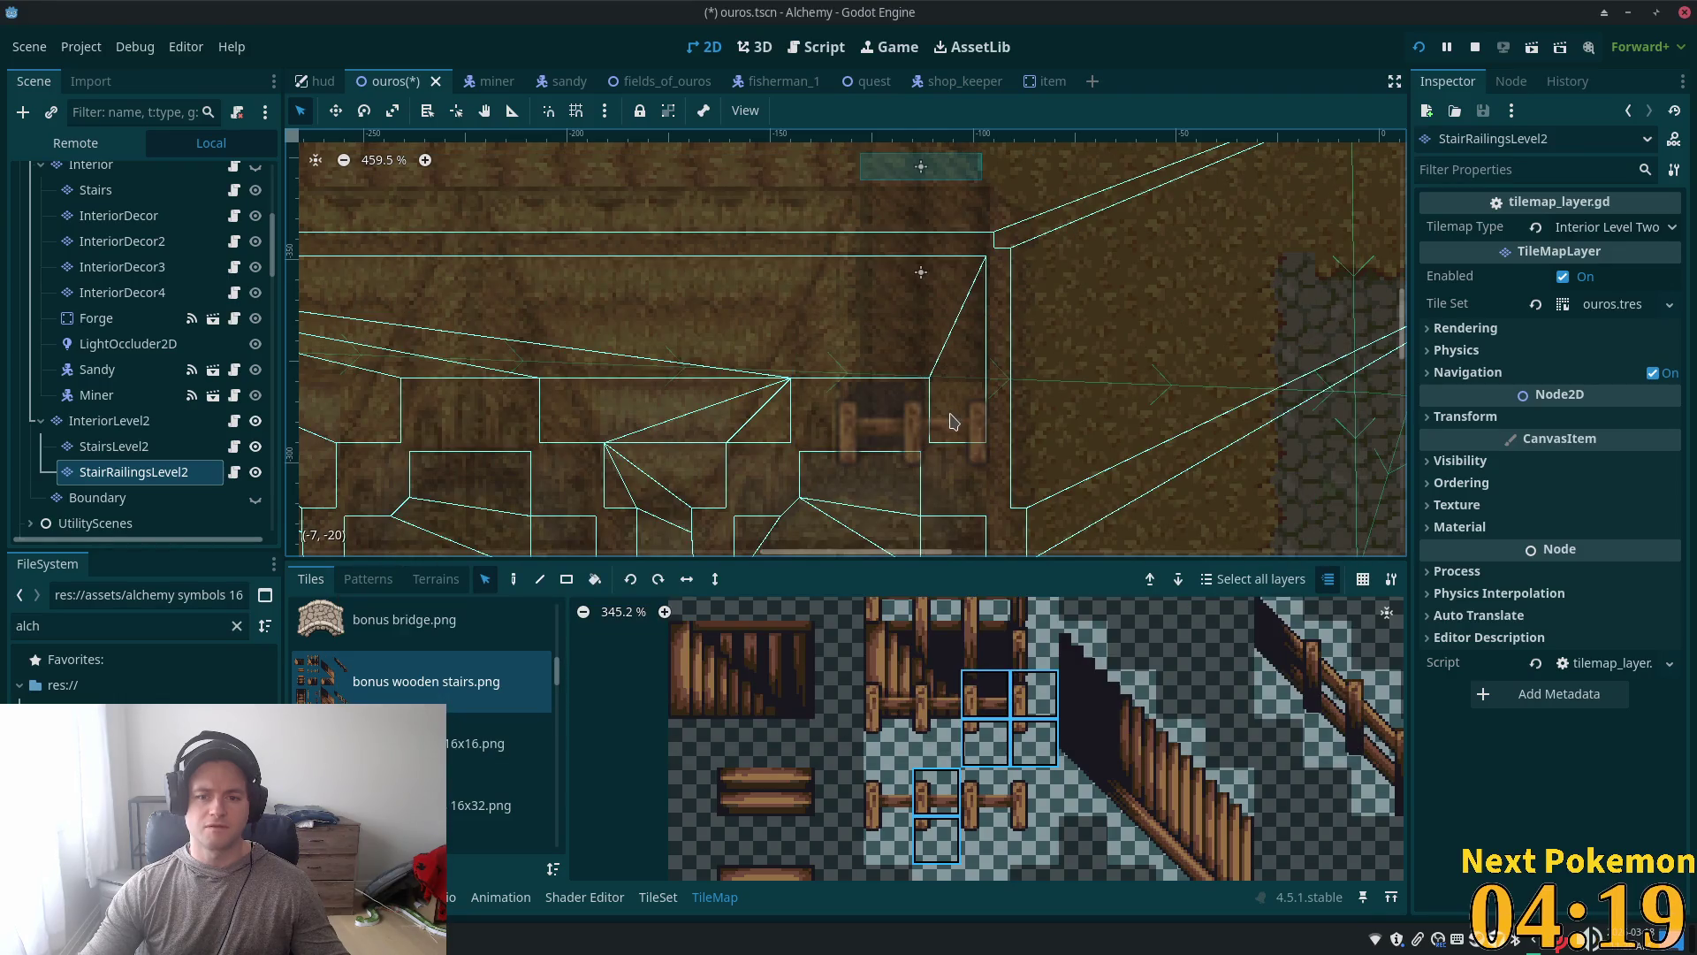
pyautogui.hotkey('alt', 'Tab')
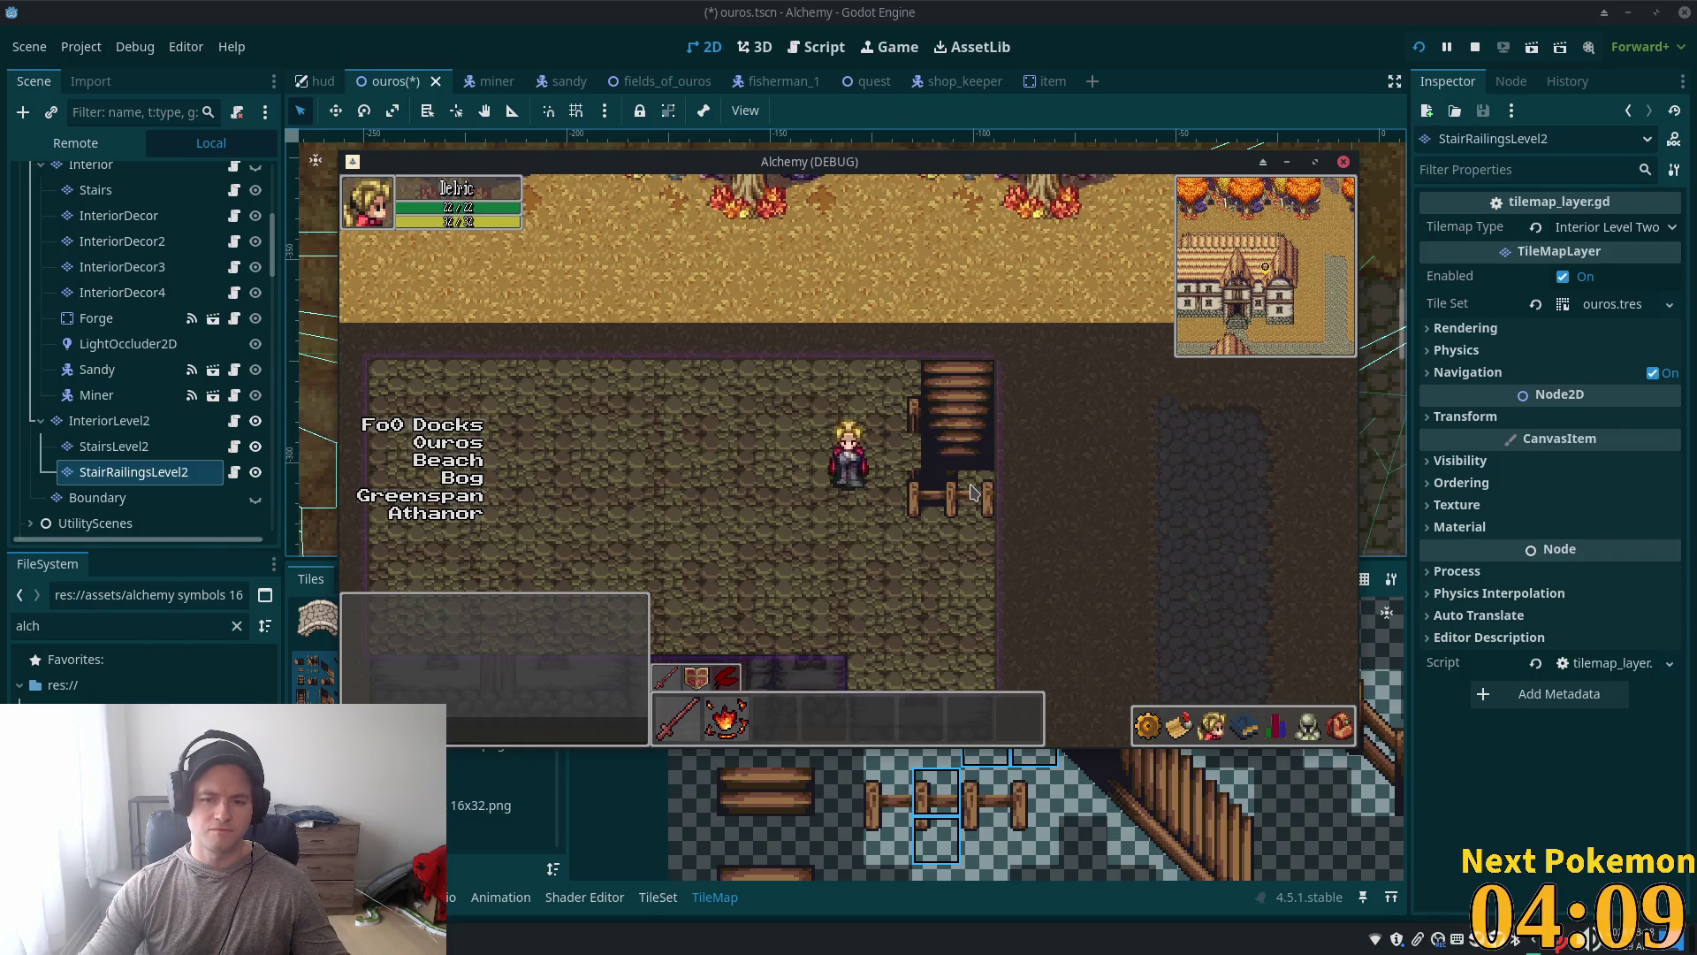
pyautogui.hotkey('alt', 'Tab')
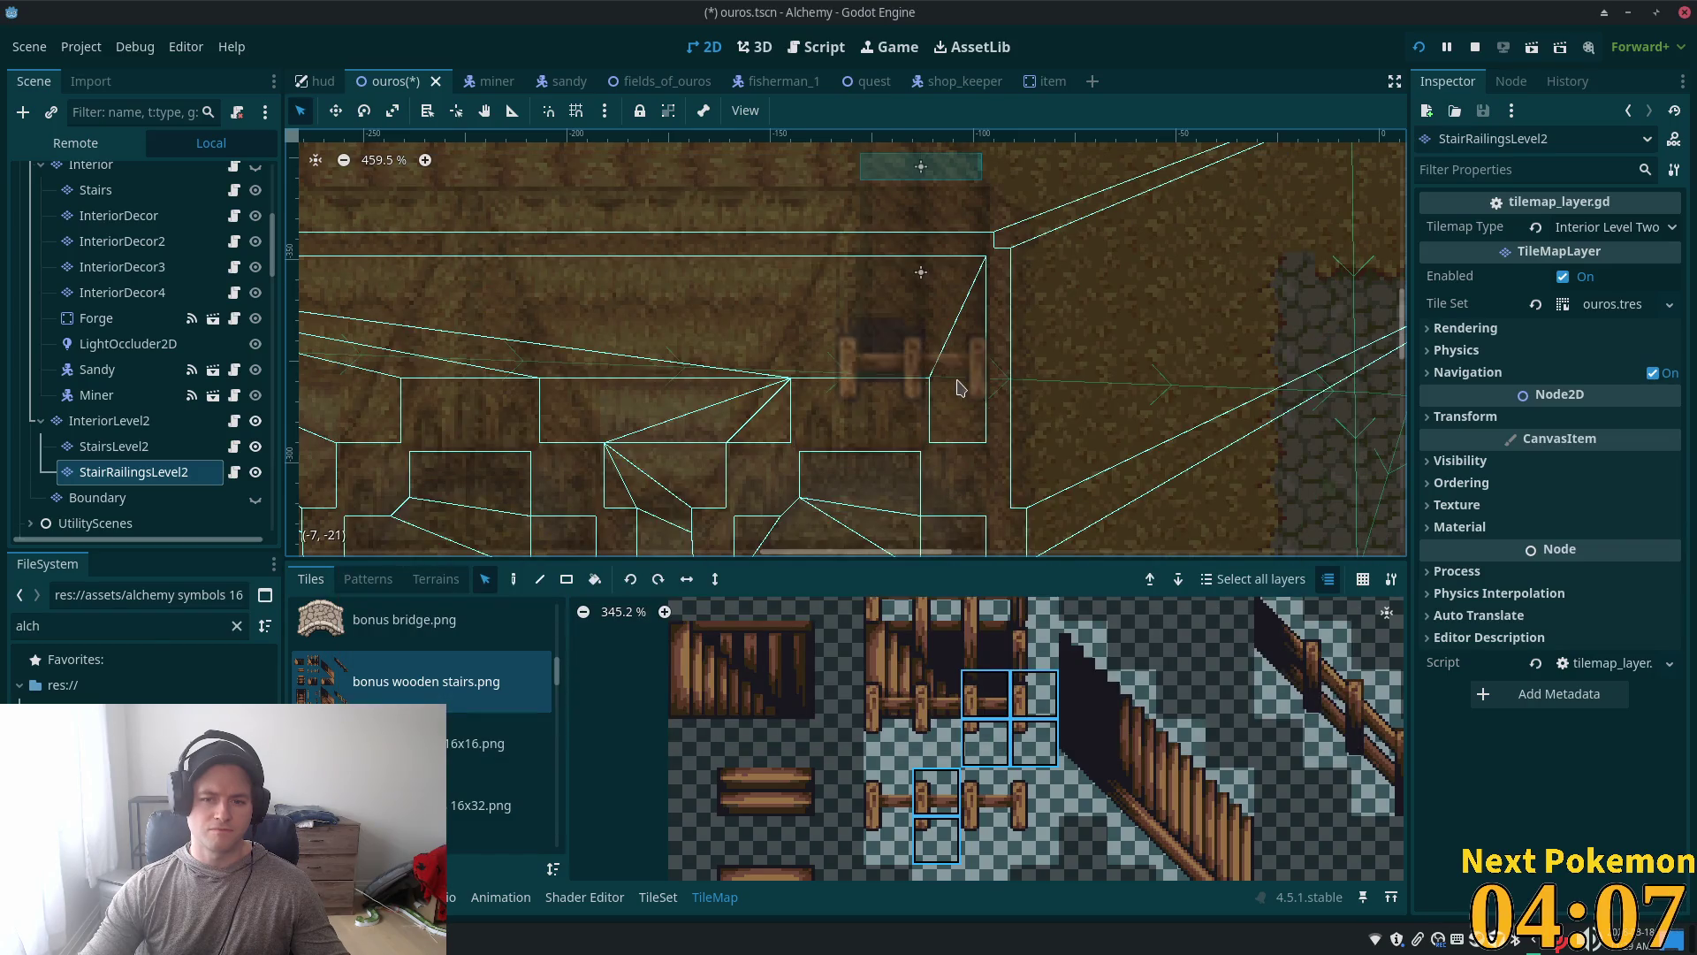
pyautogui.hotkey('alt', 'Tab')
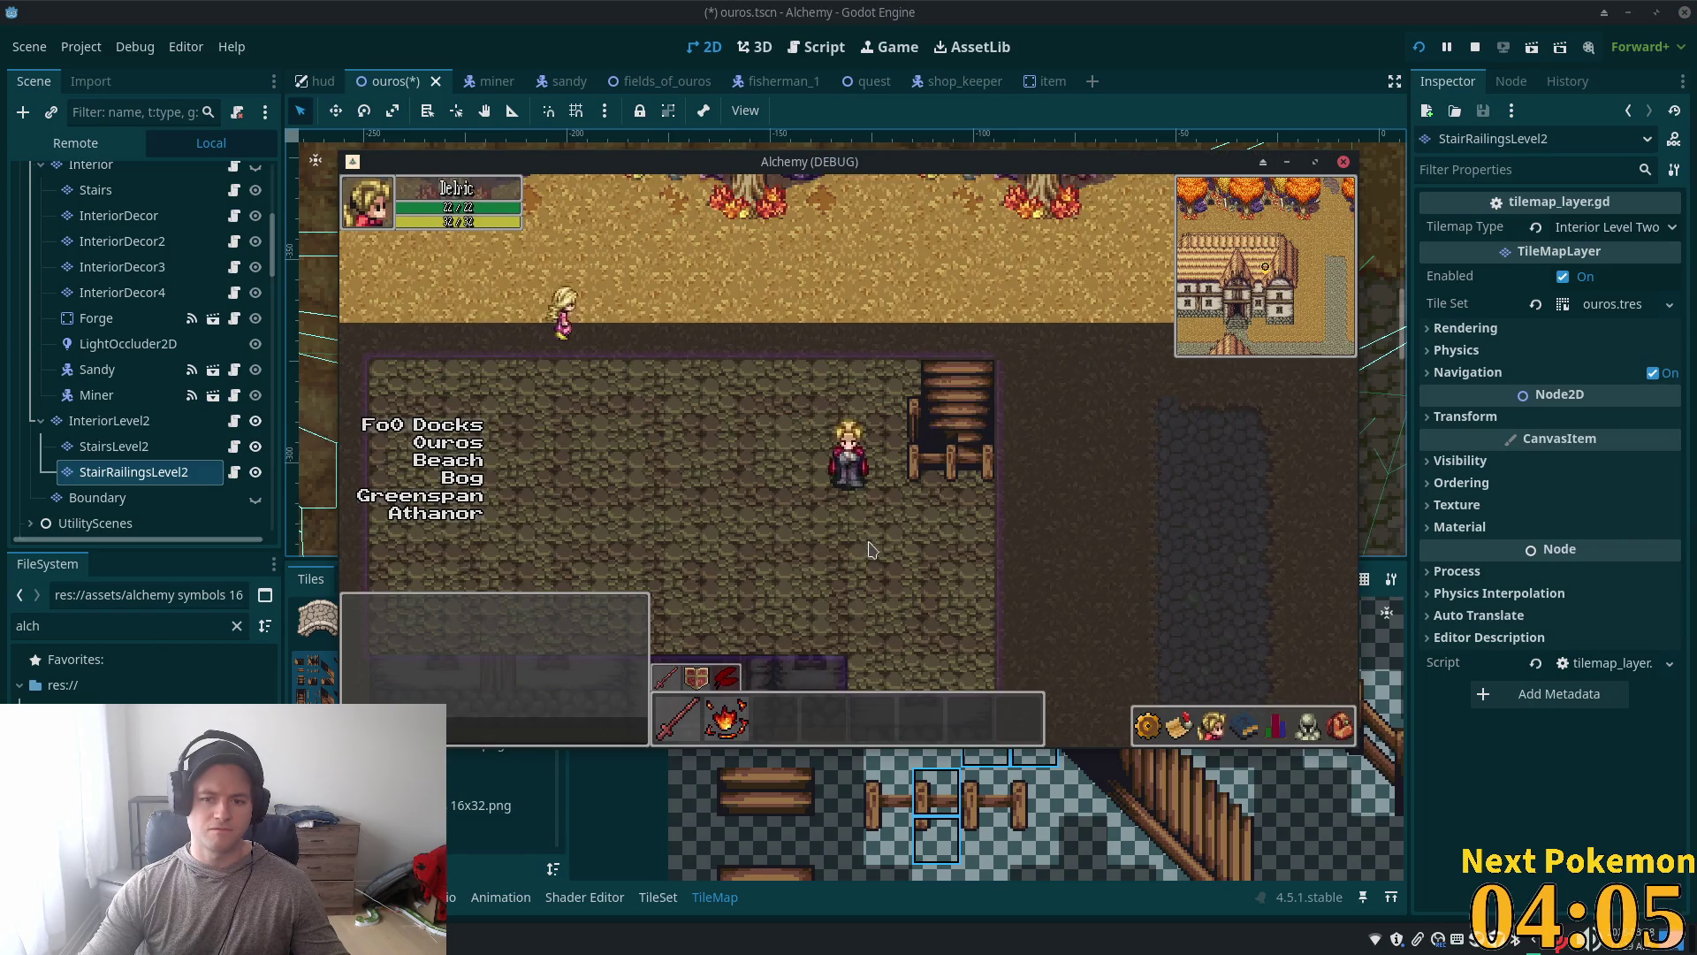
pyautogui.hotkey('alt', 'Tab')
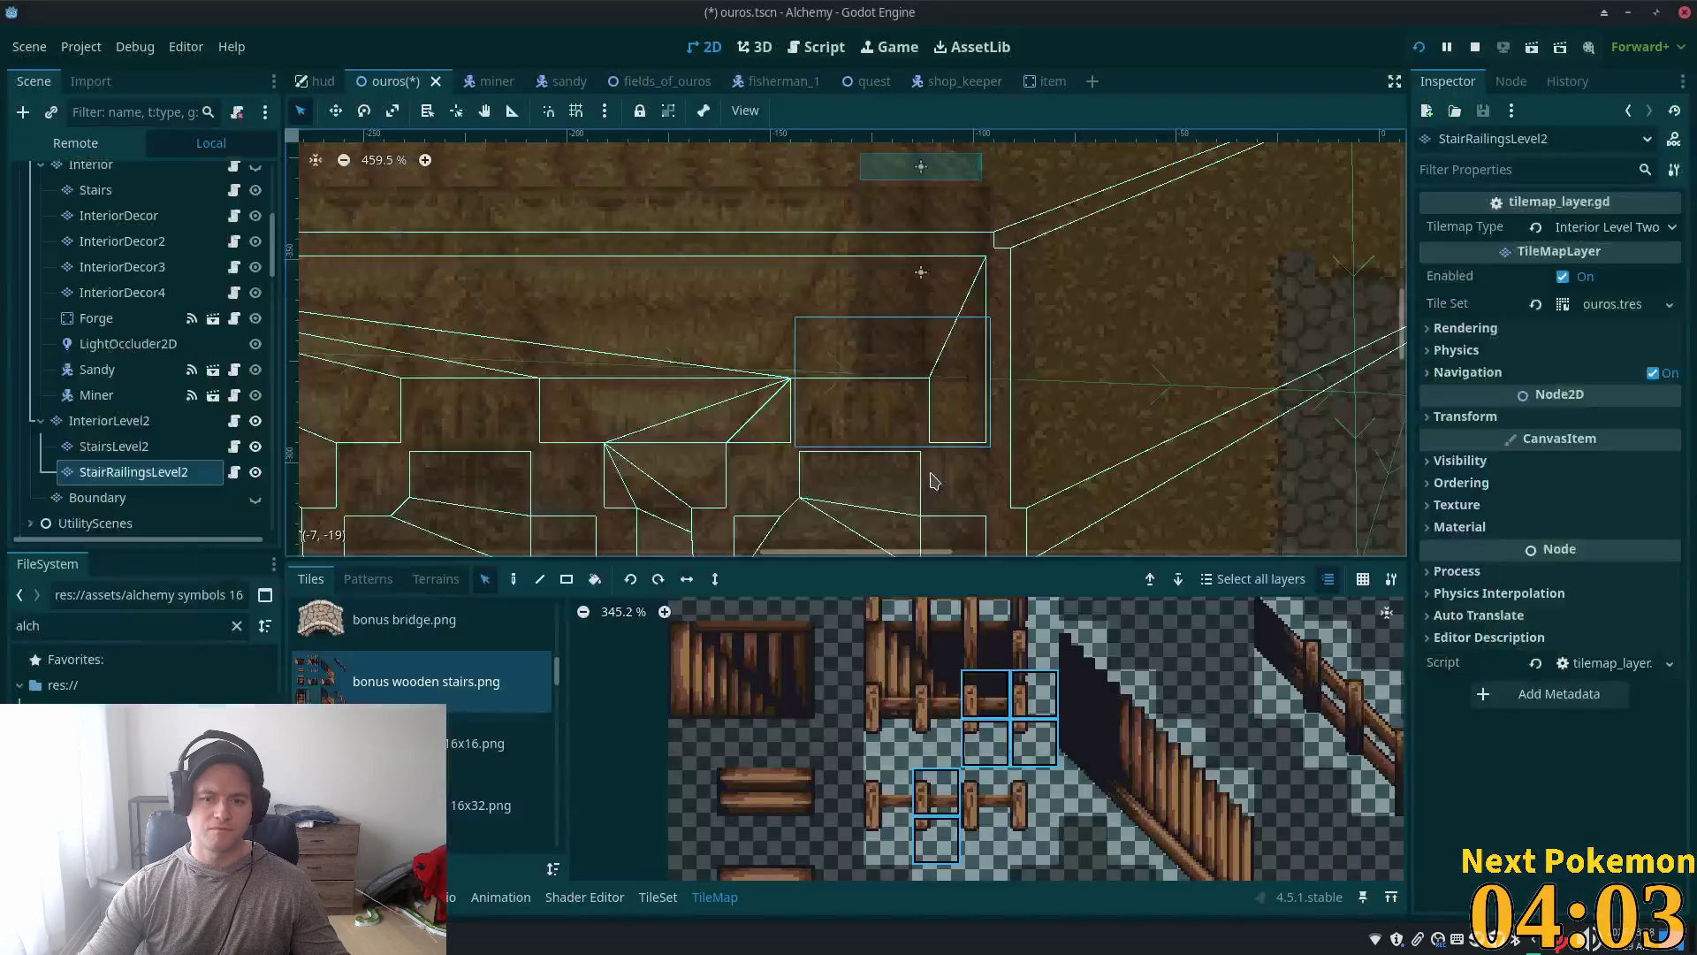
pyautogui.scroll(1, 825, 441)
# Step: Select the StairsLevel2 layer and scroll through the tile atlas for railing tiles
pyautogui.click(113, 446)
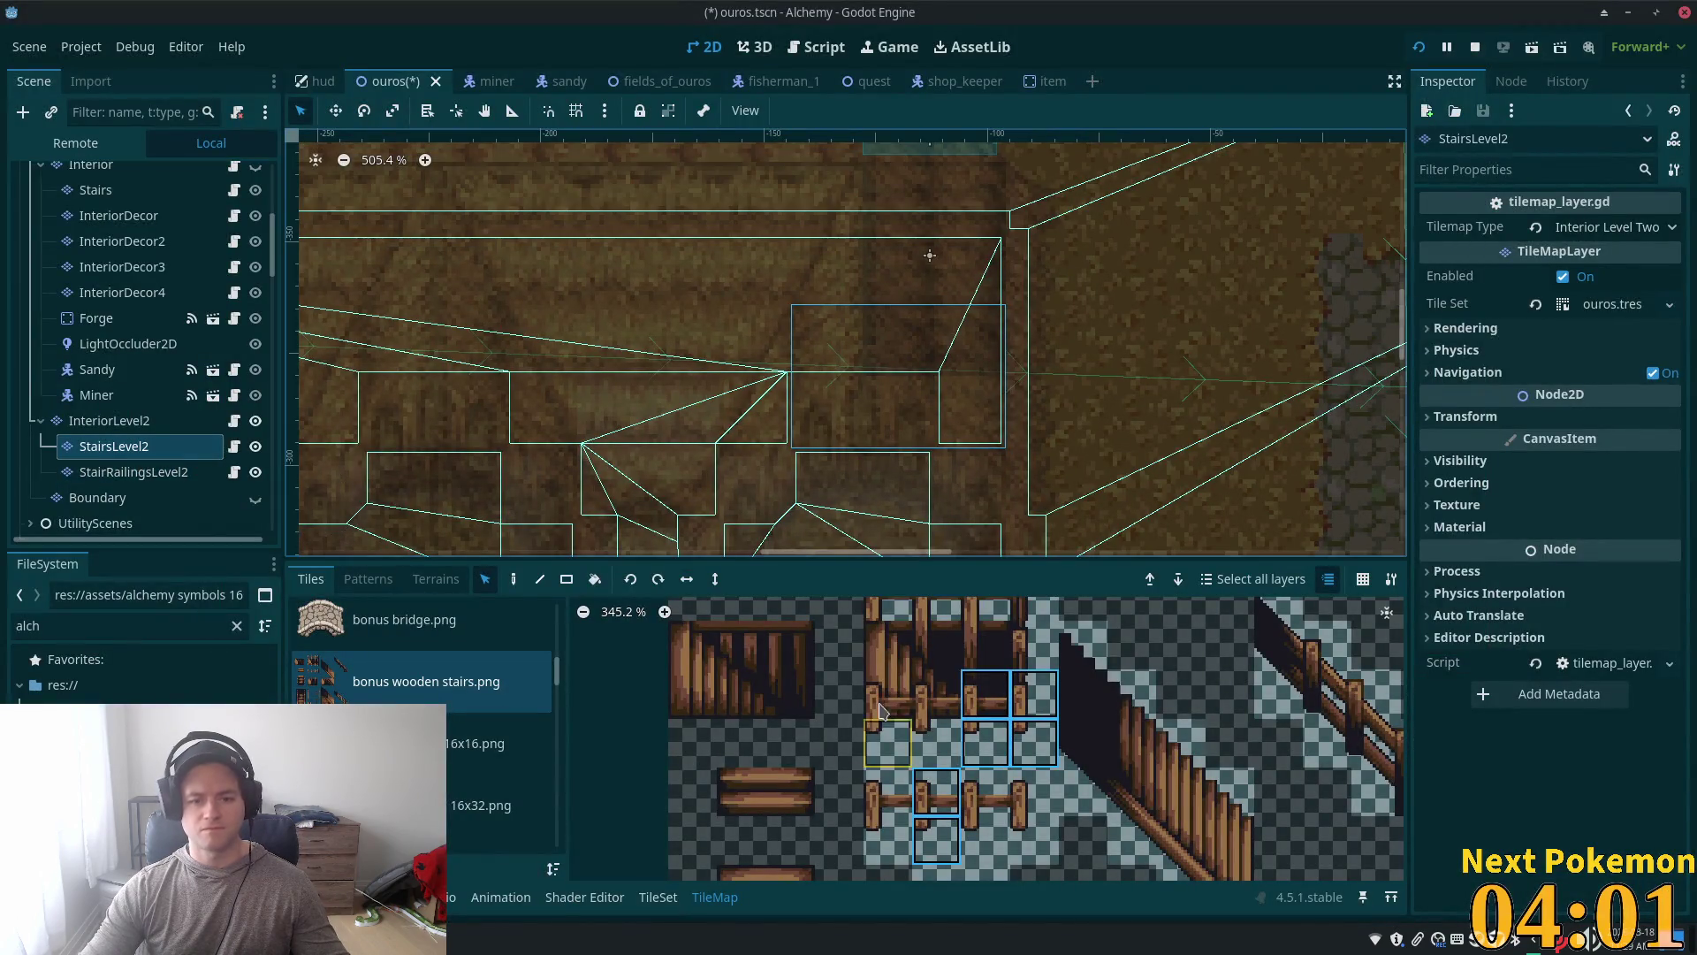
pyautogui.scroll(-1, 910, 707)
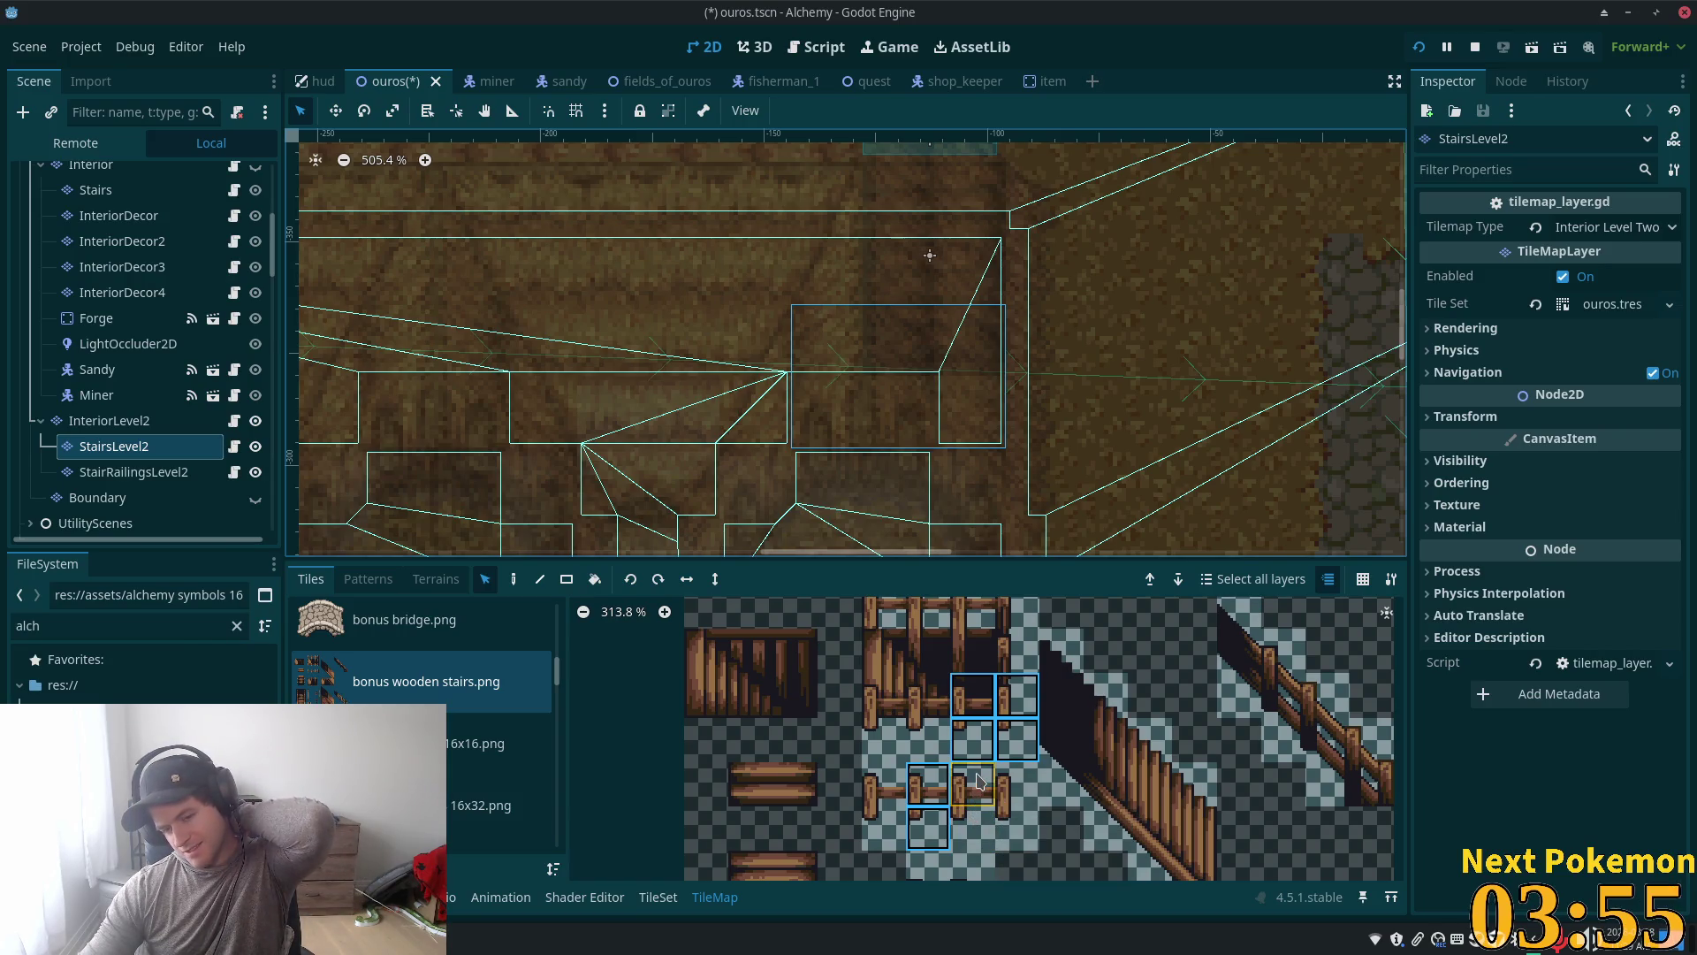
pyautogui.scroll(-3, 1023, 733)
pyautogui.scroll(-2, 1025, 739)
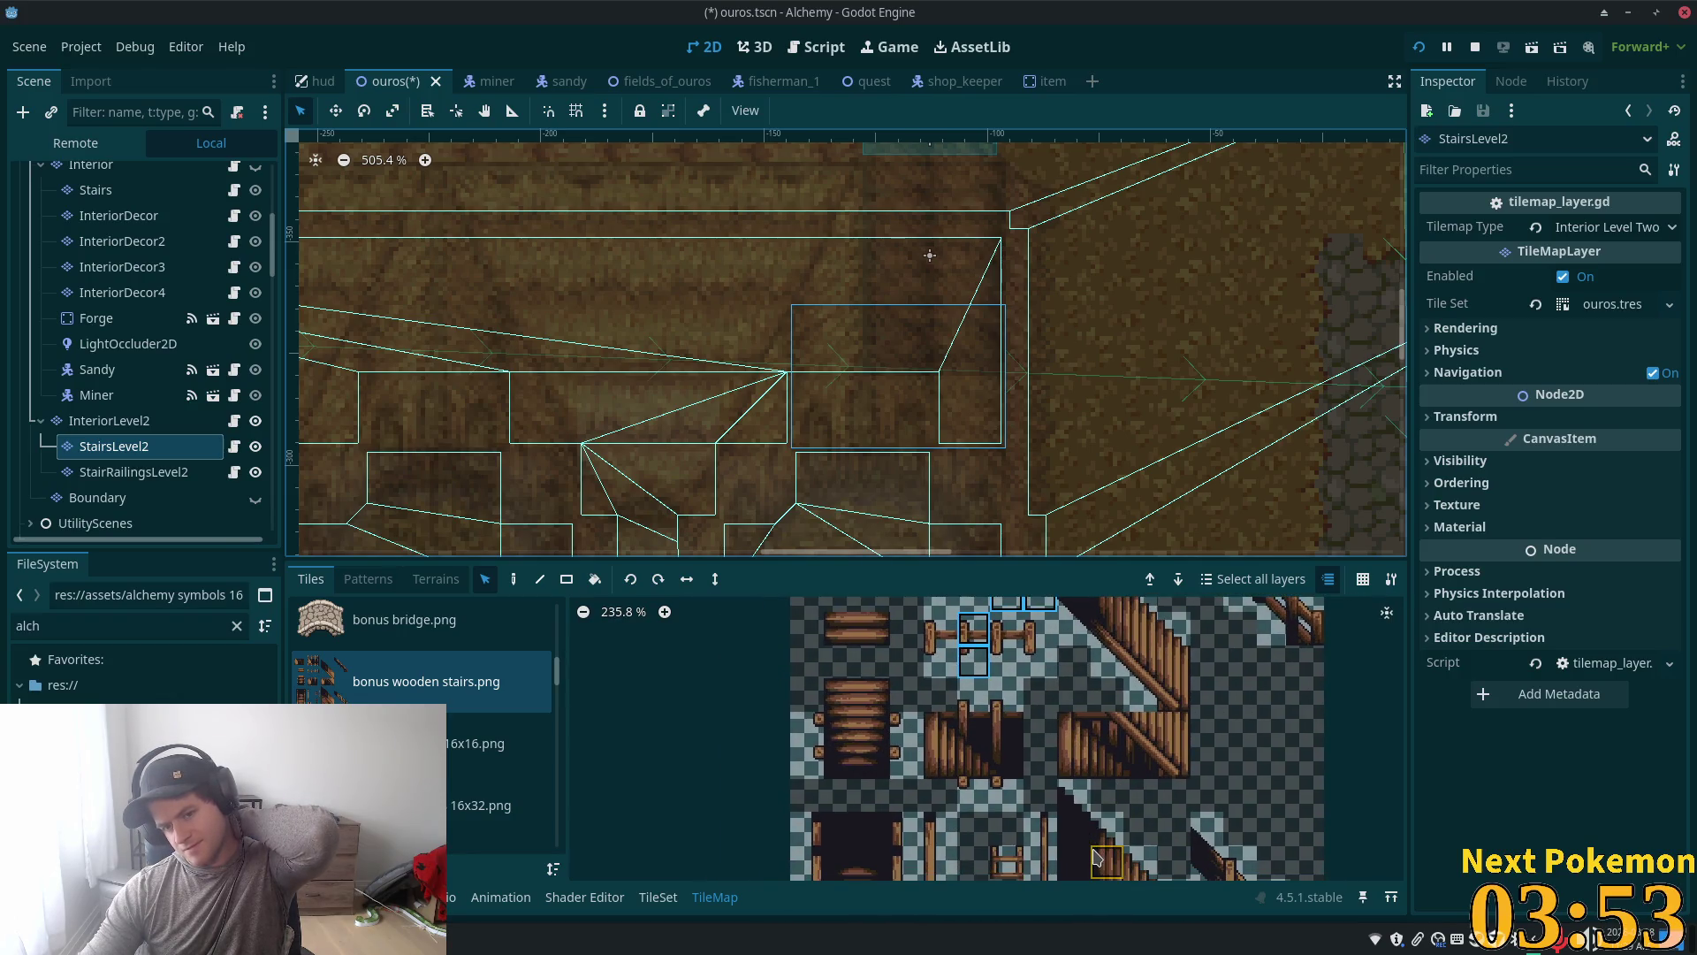
pyautogui.scroll(-1, 1085, 862)
pyautogui.scroll(-4, 1086, 861)
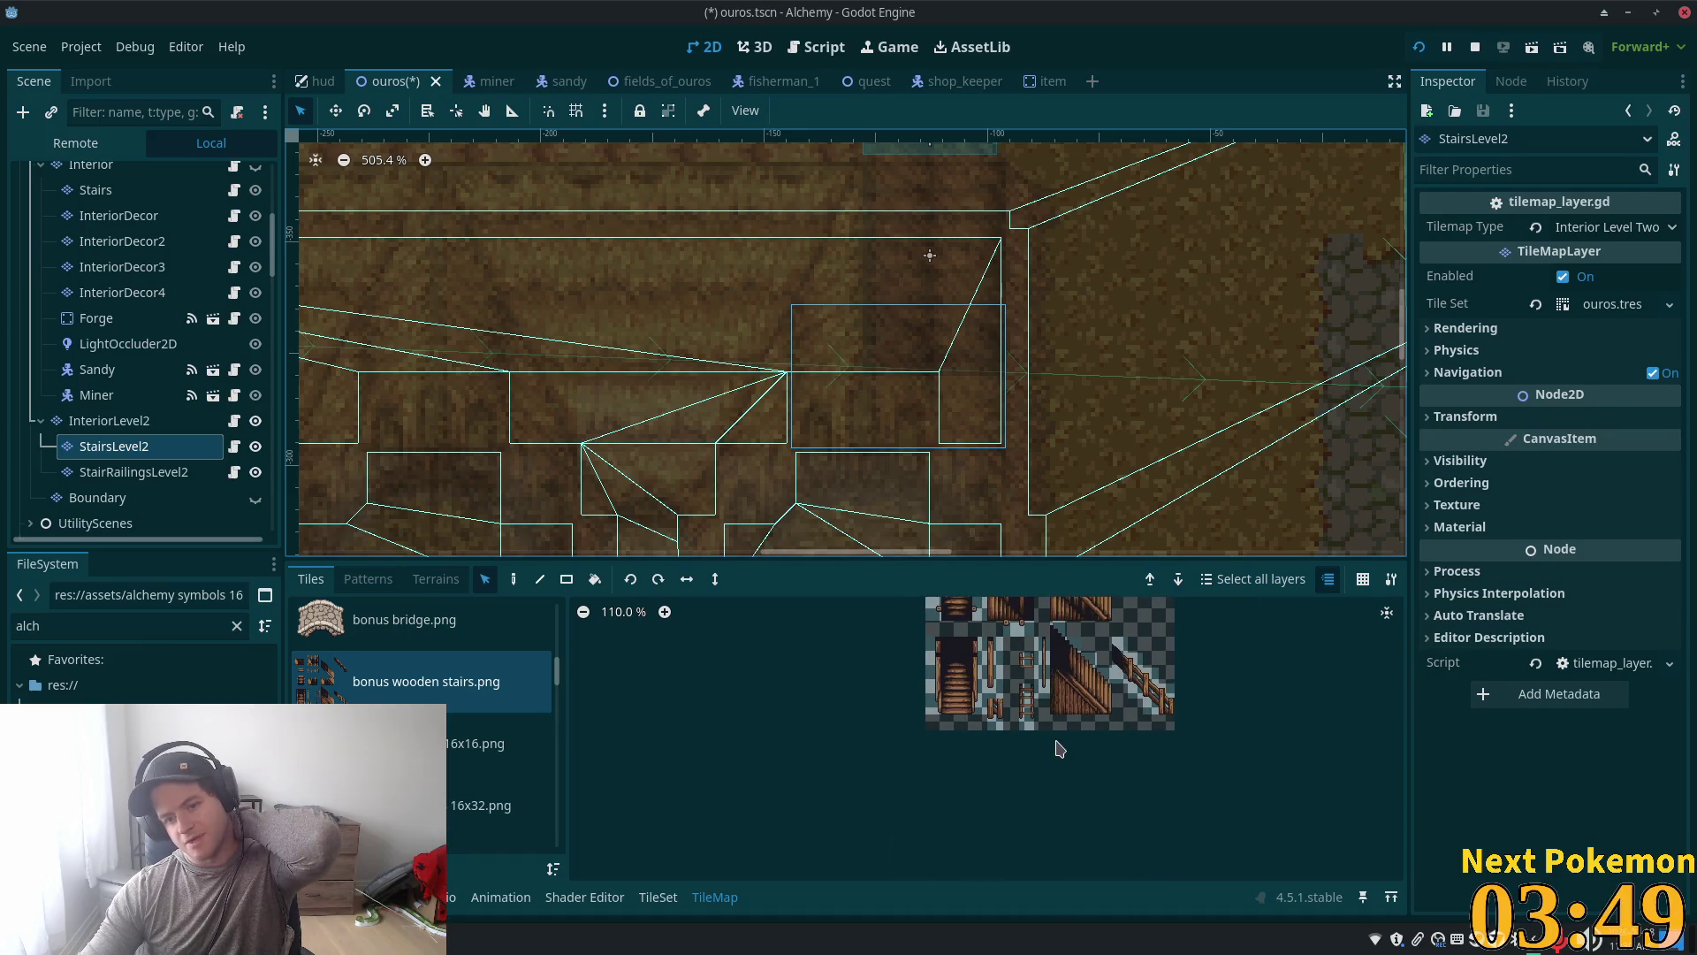
pyautogui.scroll(5, 1059, 748)
pyautogui.scroll(3, 1013, 840)
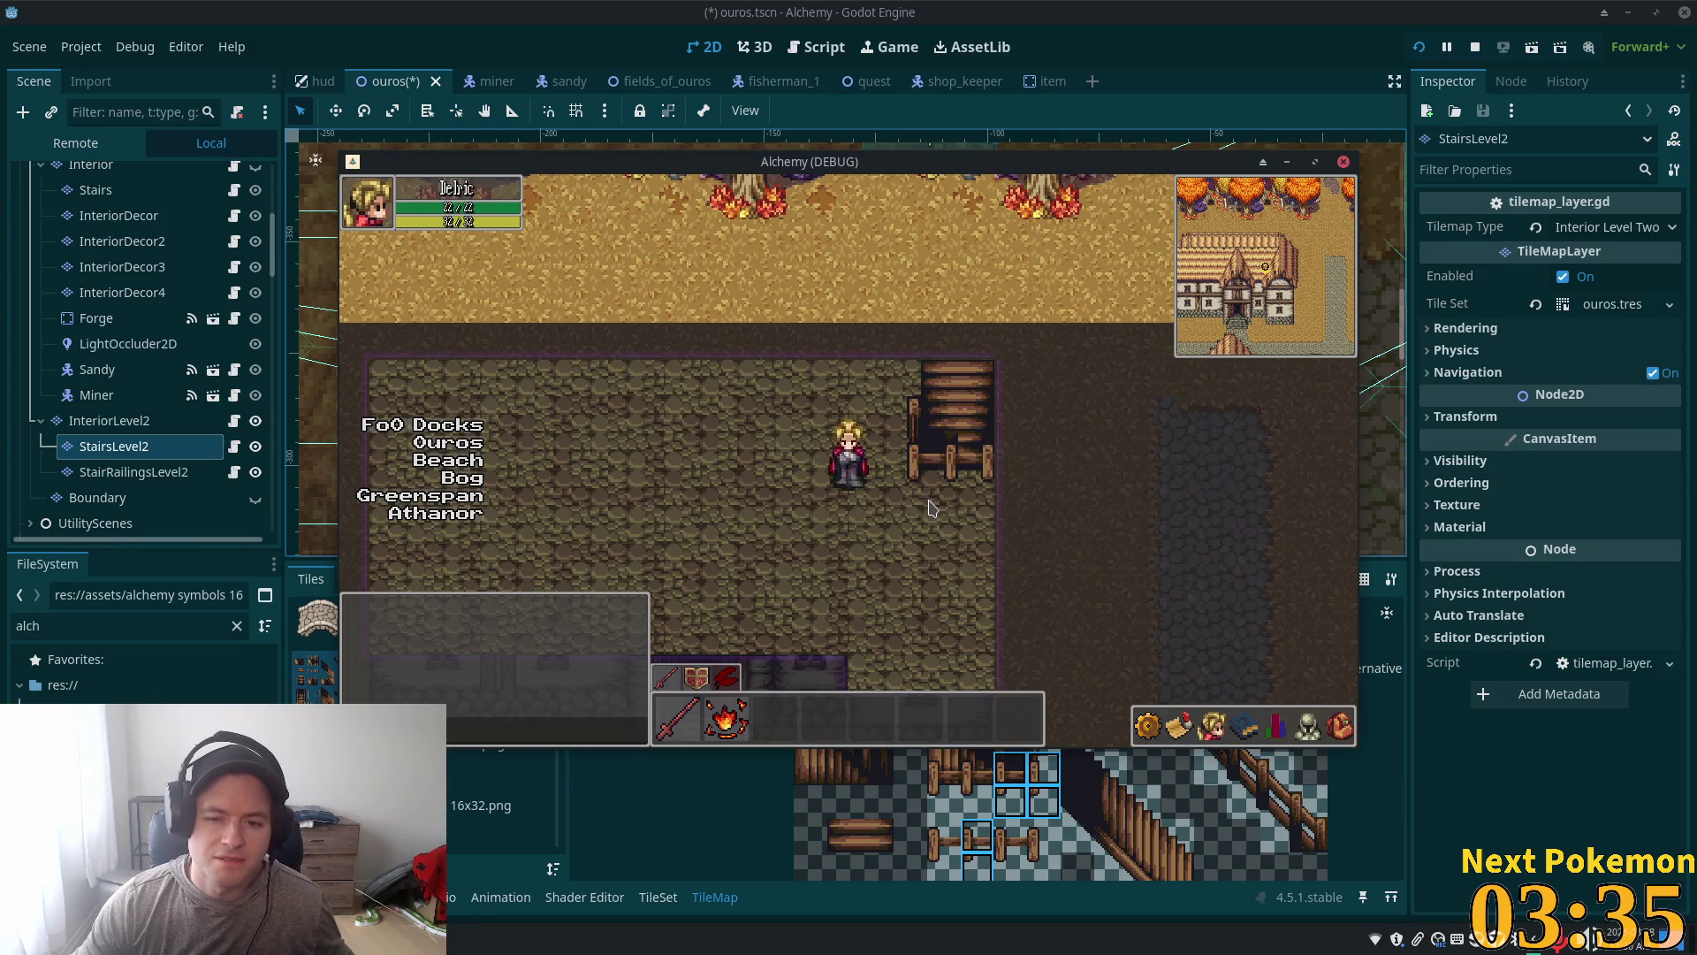
pyautogui.hotkey('alt', 'Tab')
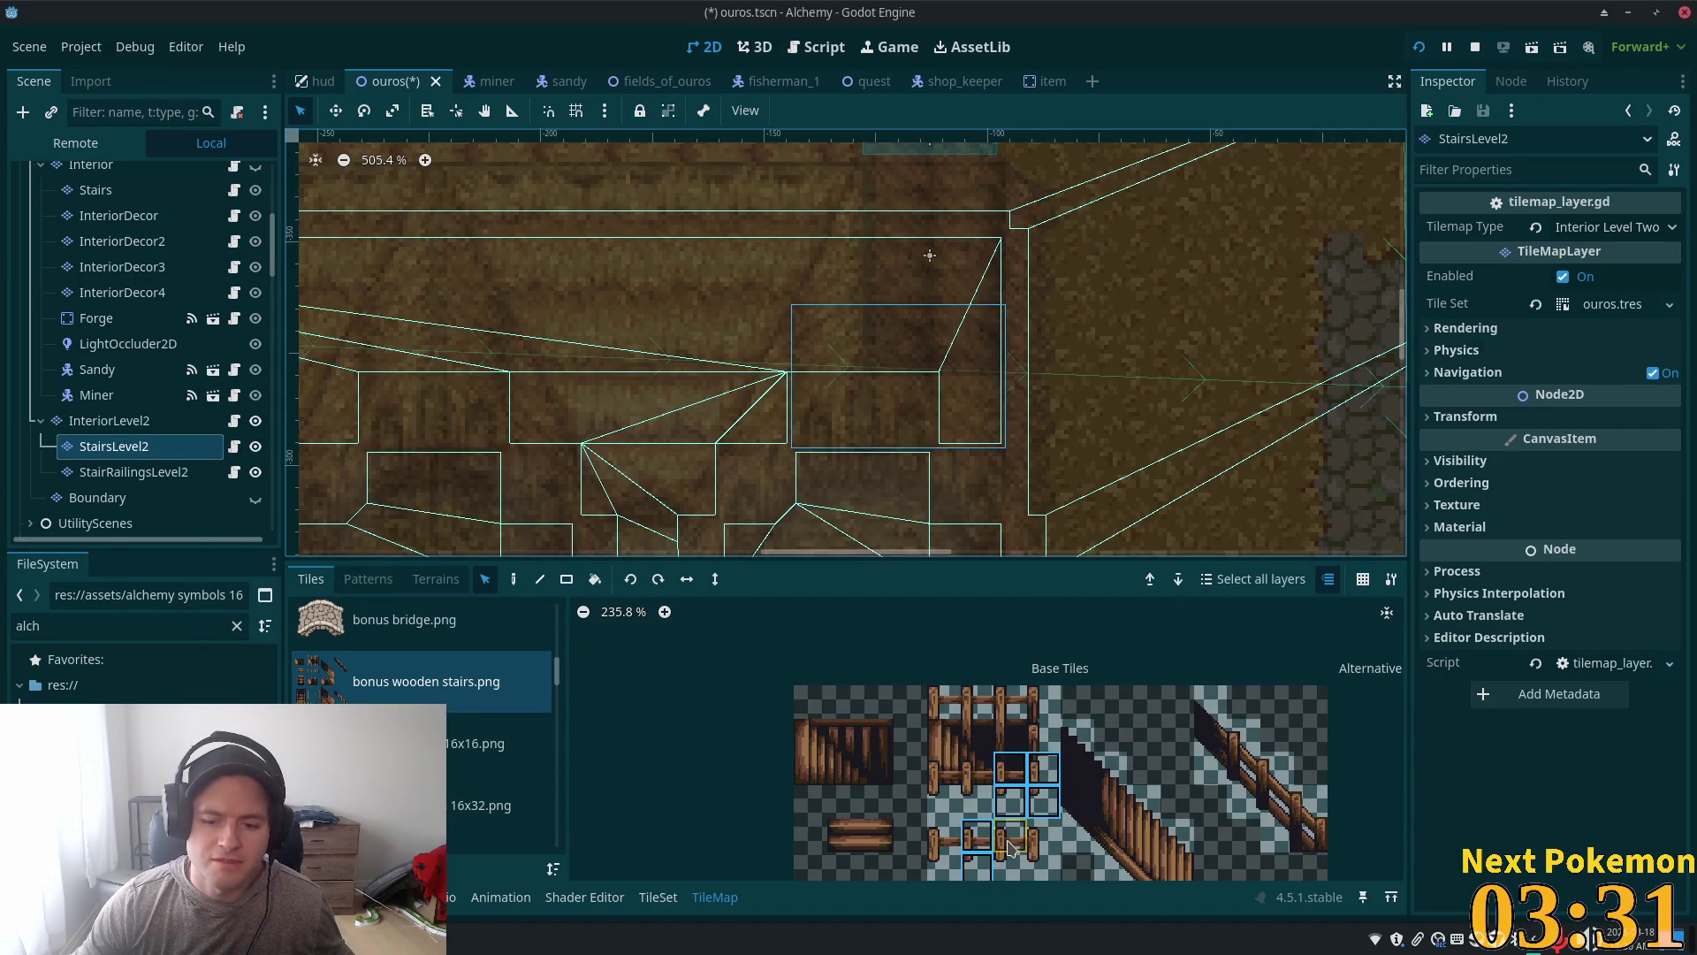
# Step: Pick a single railing post tile with the Paint tool for the StairRailingsLevel2 layer
pyautogui.click(1010, 844)
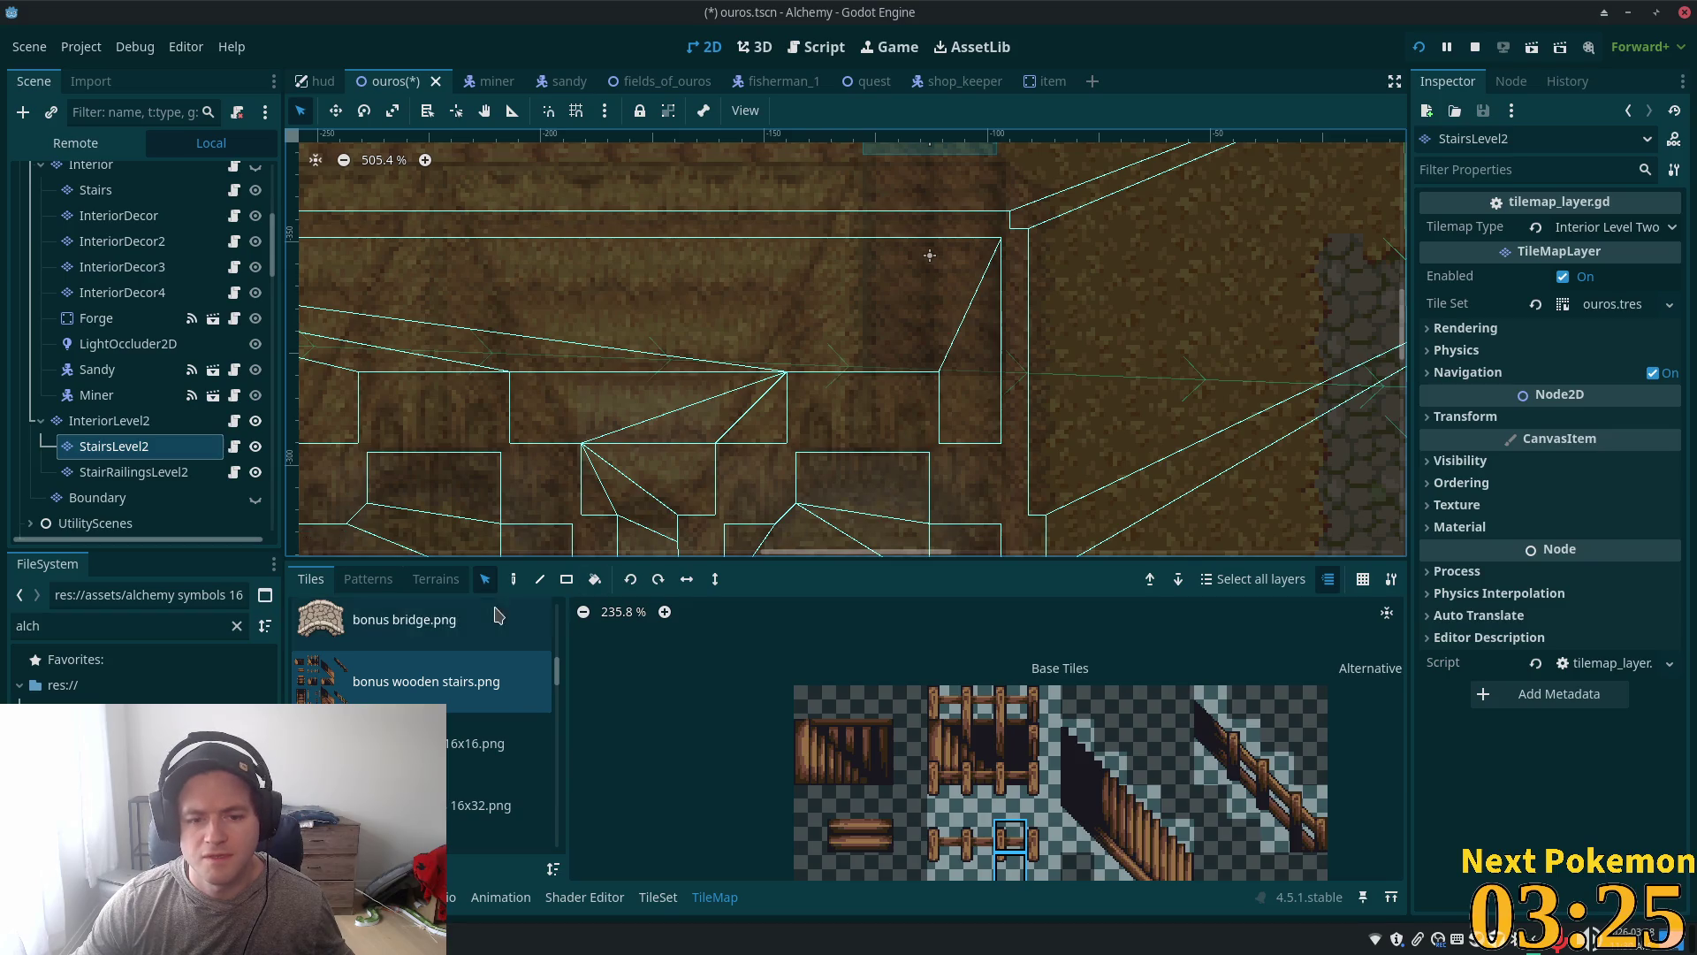
pyautogui.click(514, 579)
pyautogui.click(141, 471)
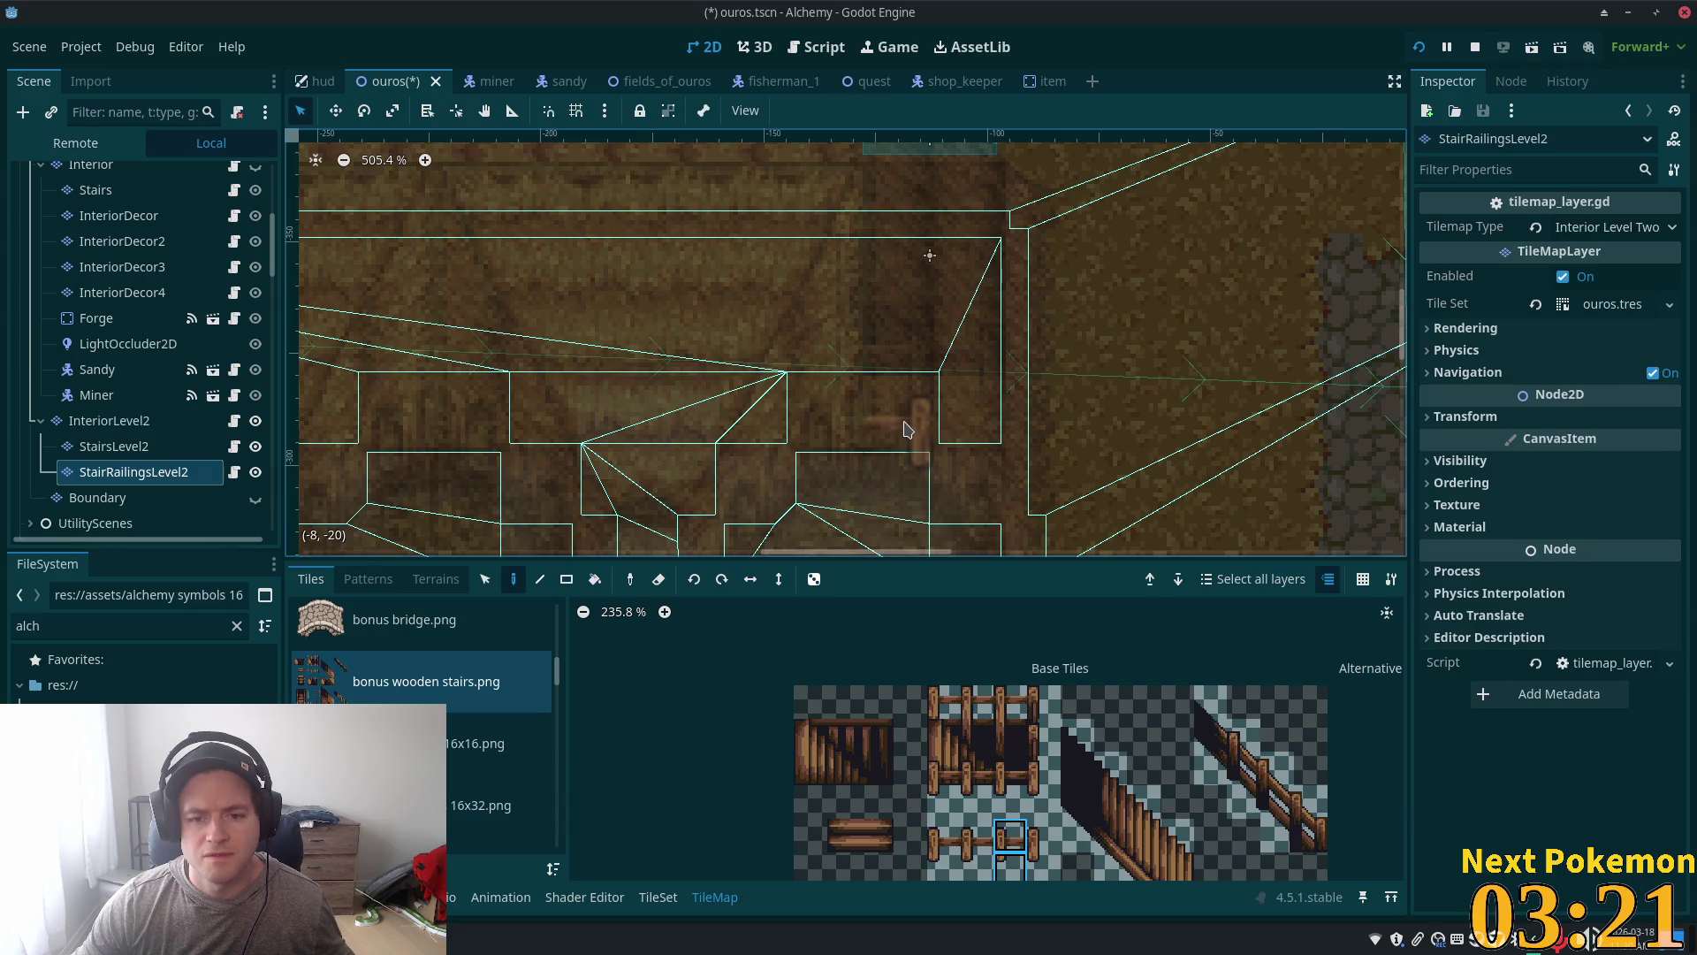
# Step: Test the railing post in the game, choose a different railing tile, and save the ouros scene
pyautogui.press('F5')
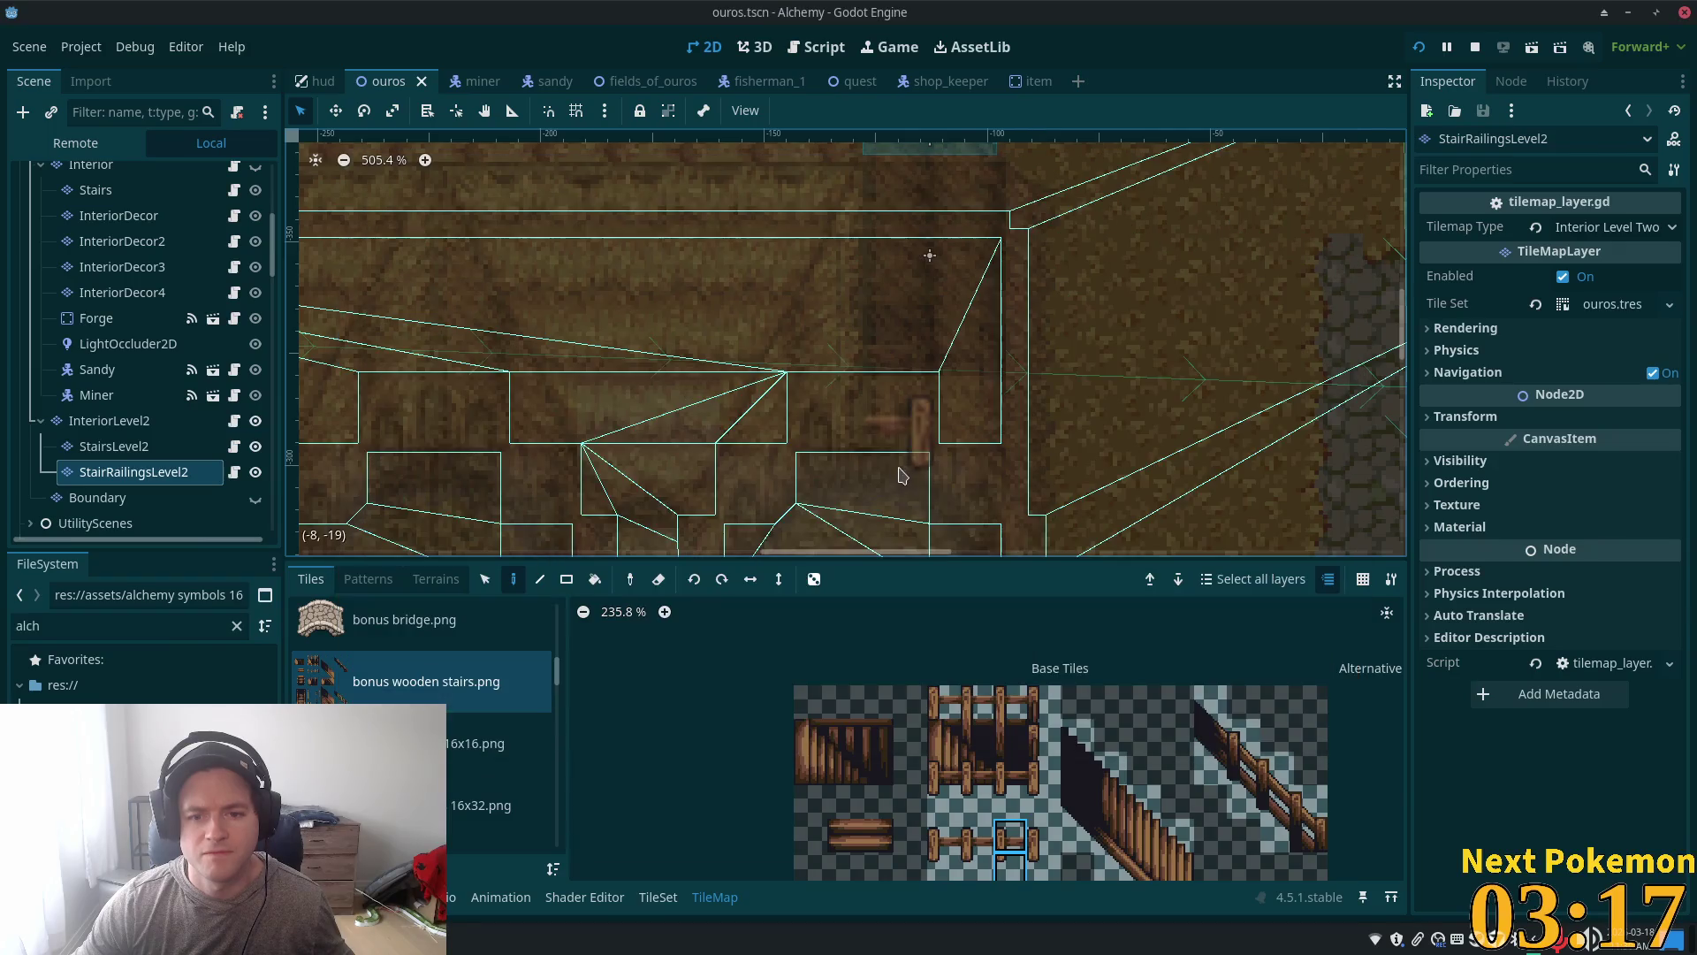
pyautogui.press('F8')
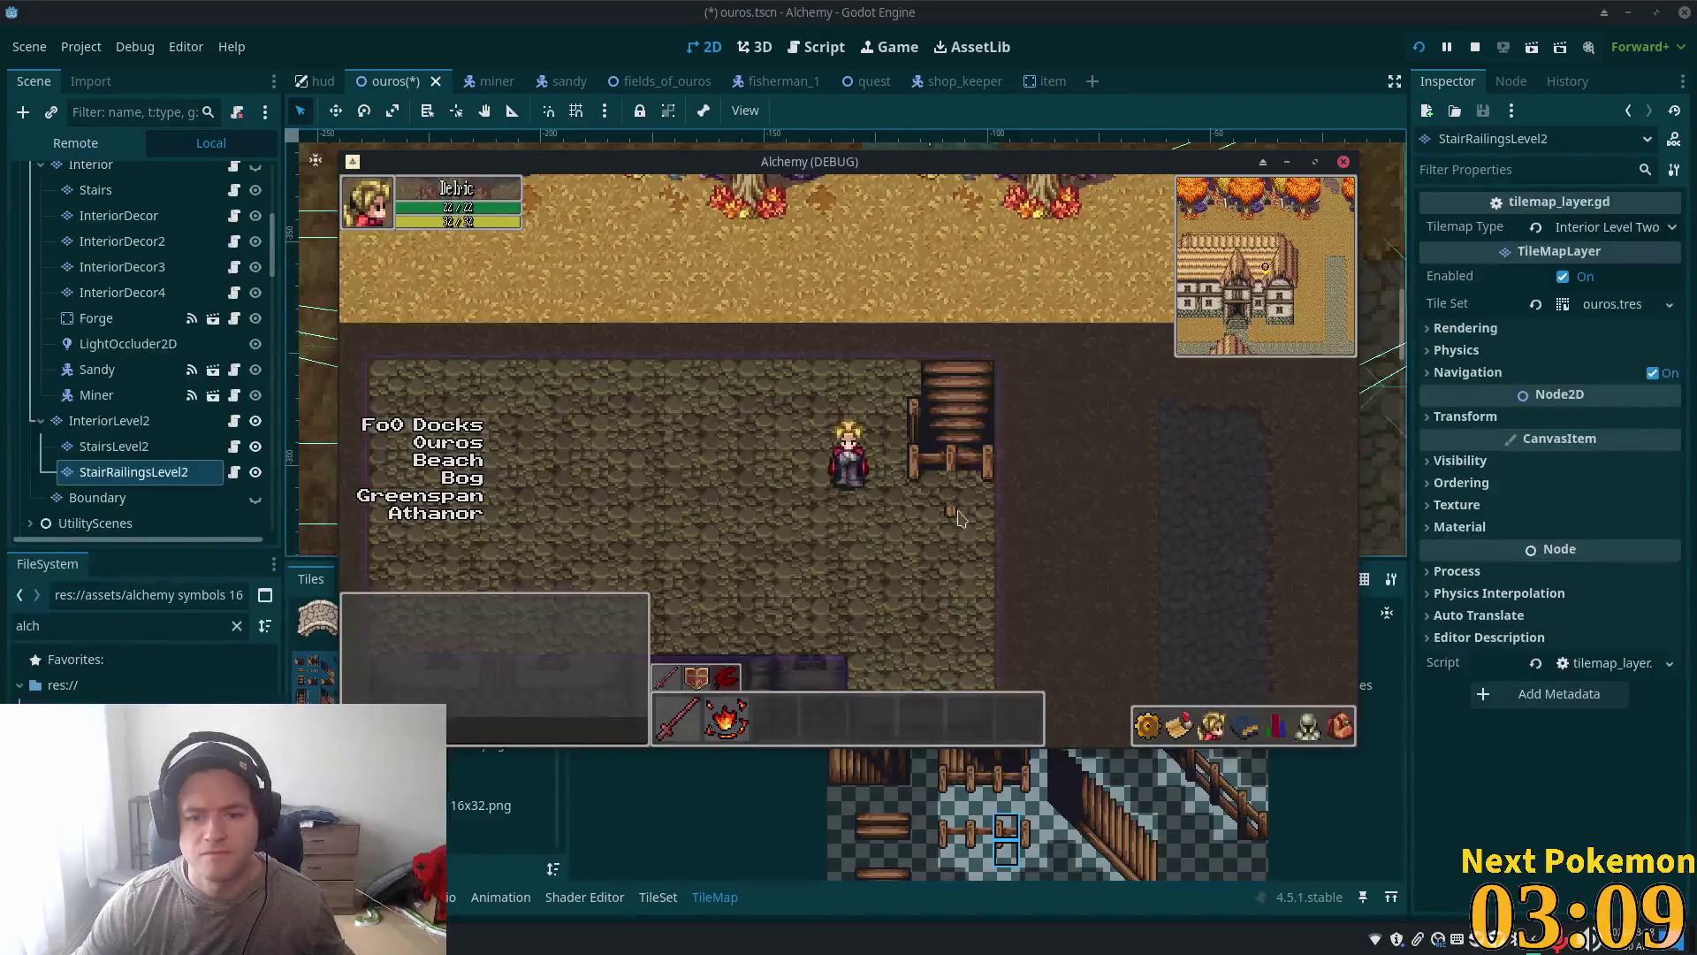
pyautogui.press('F8')
pyautogui.click(1006, 853)
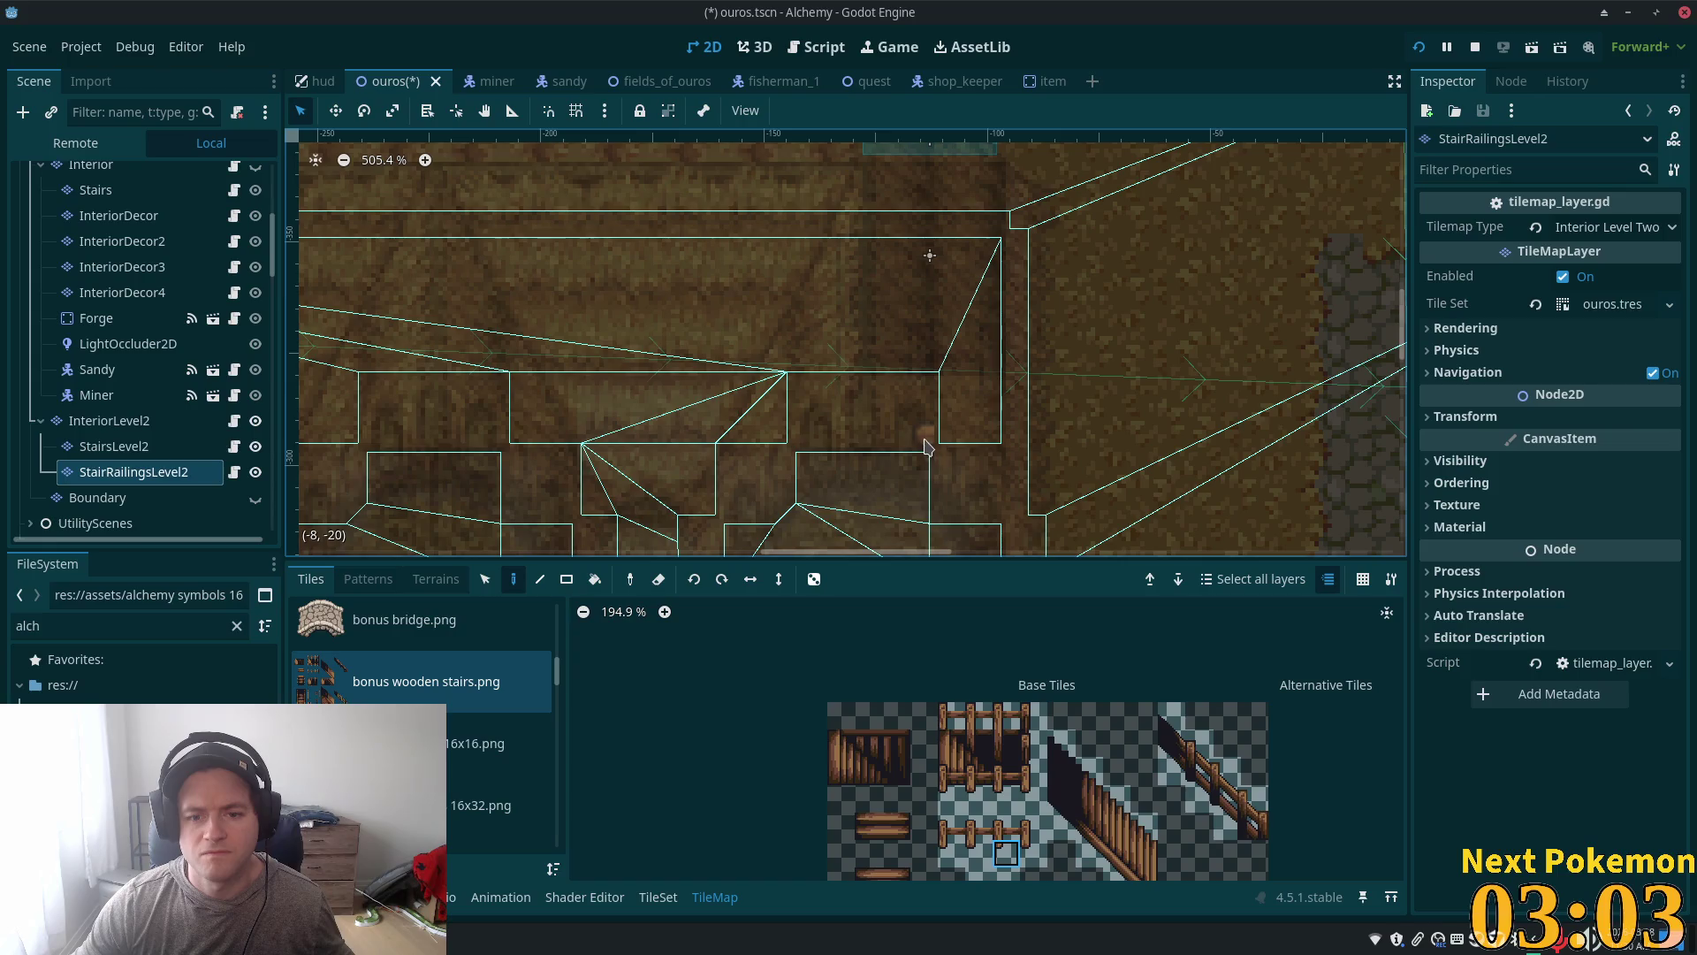
pyautogui.hotkey('ctrl', 's')
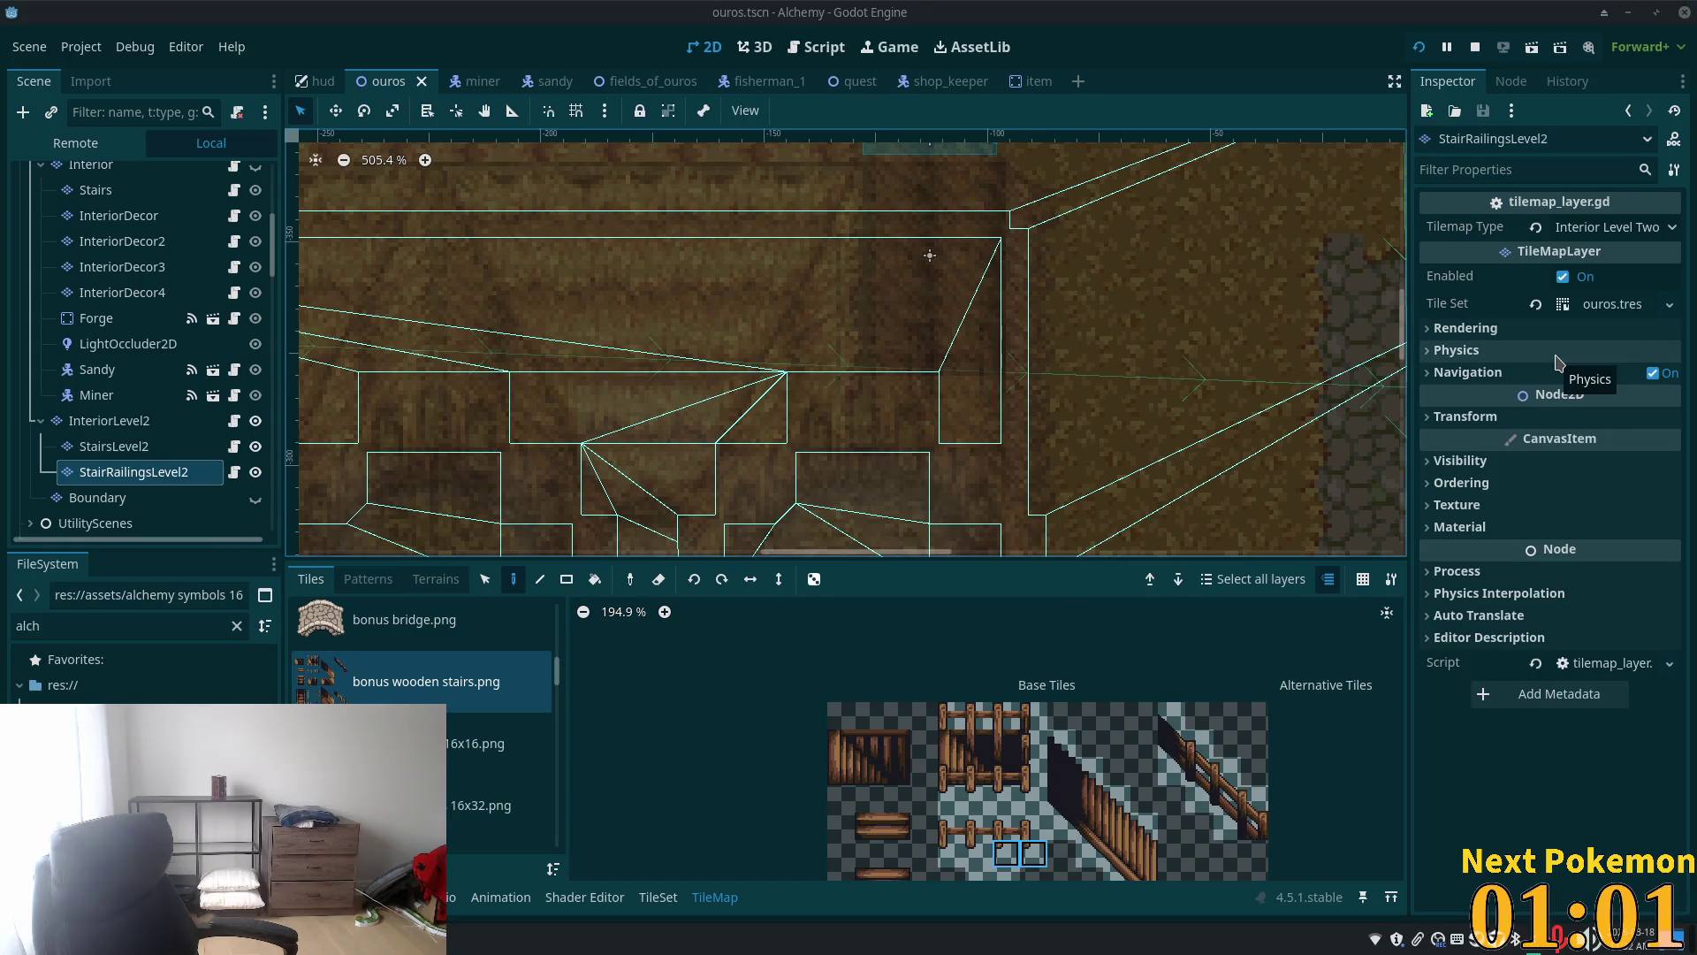
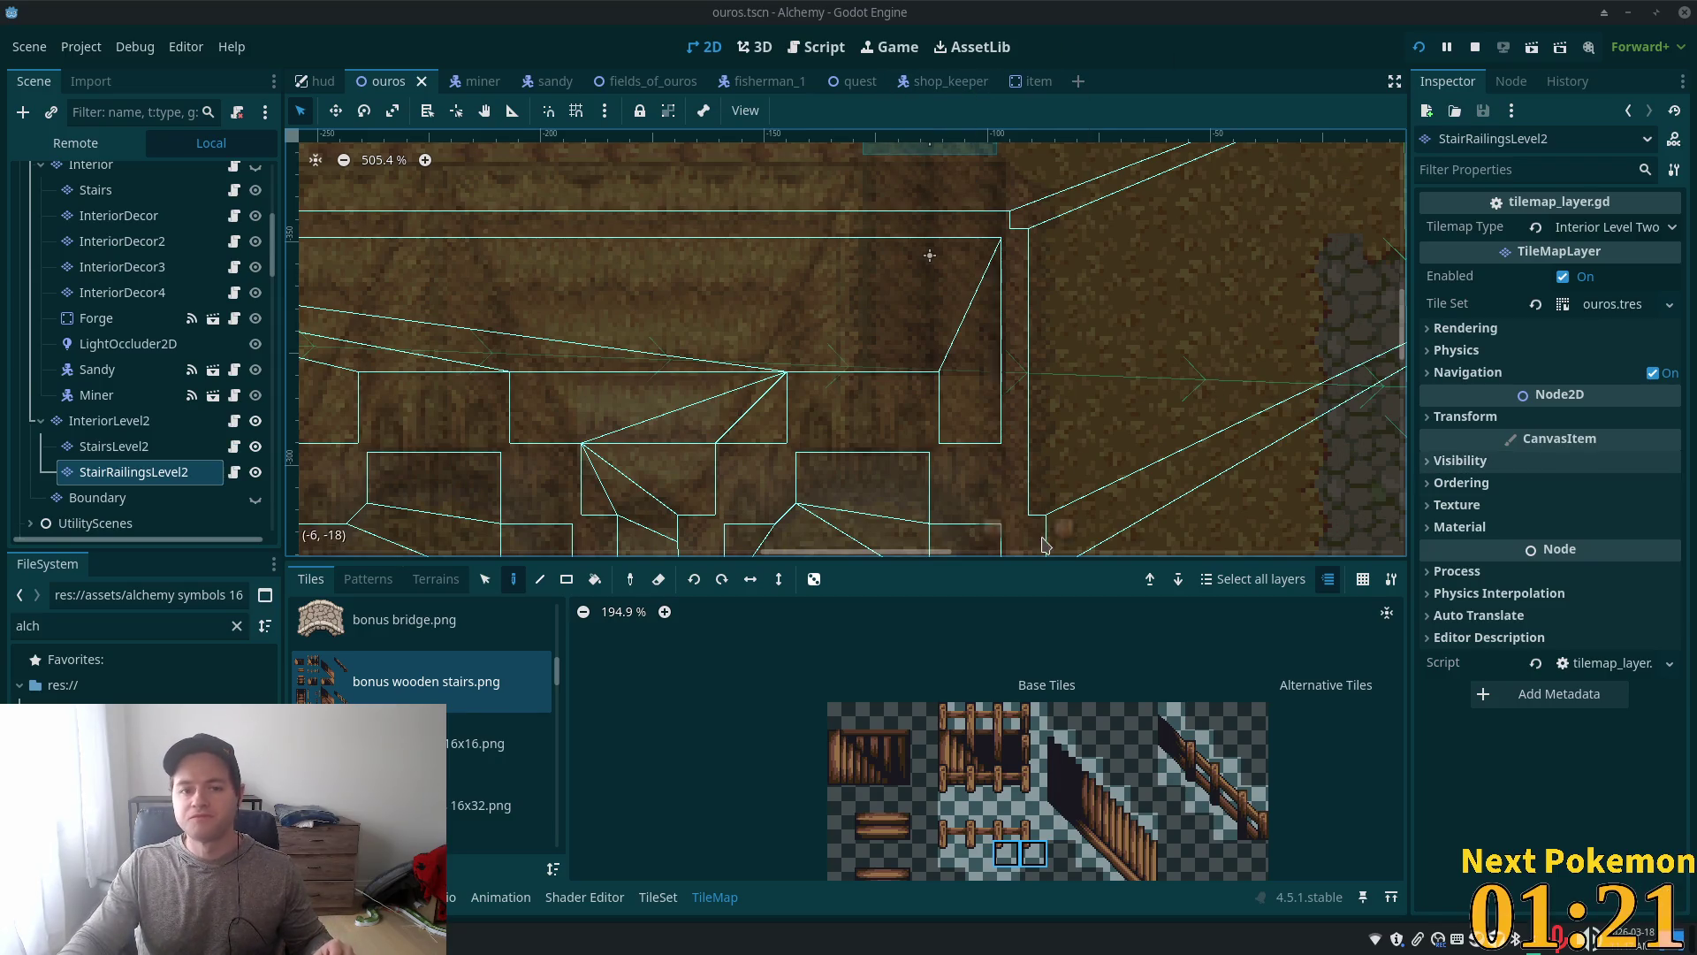
# Step: Zoom out on the canvas and run the project to playtest the Ouros town
pyautogui.scroll(-3, 942, 344)
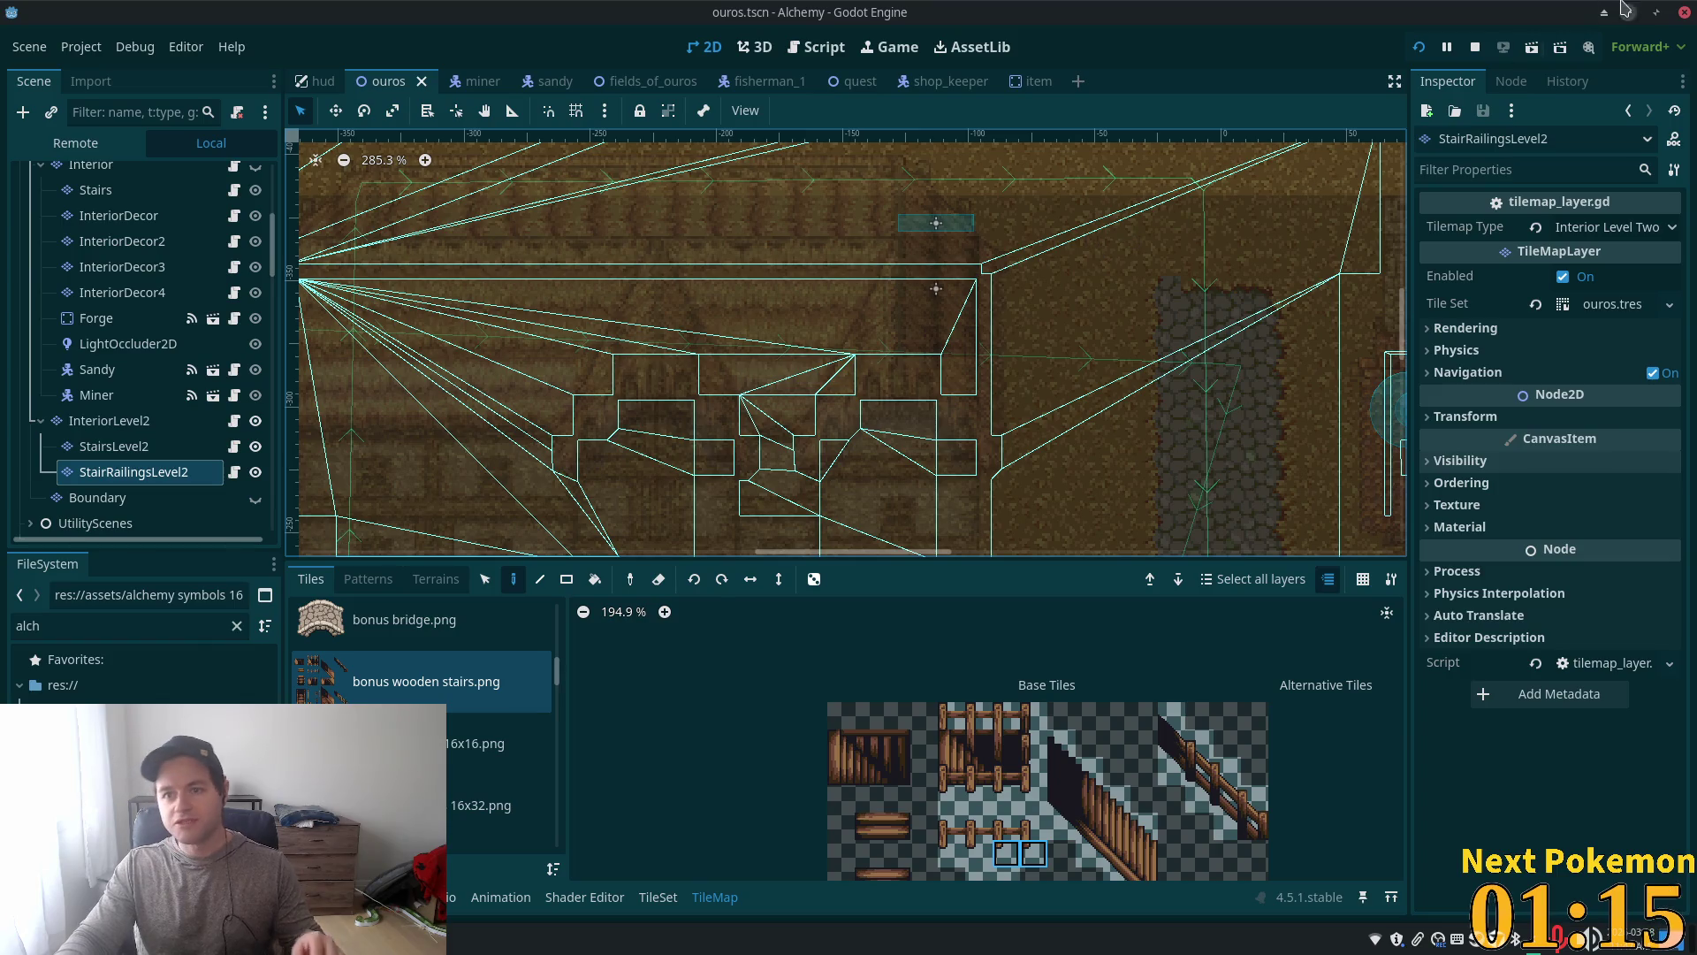
pyautogui.click(1421, 49)
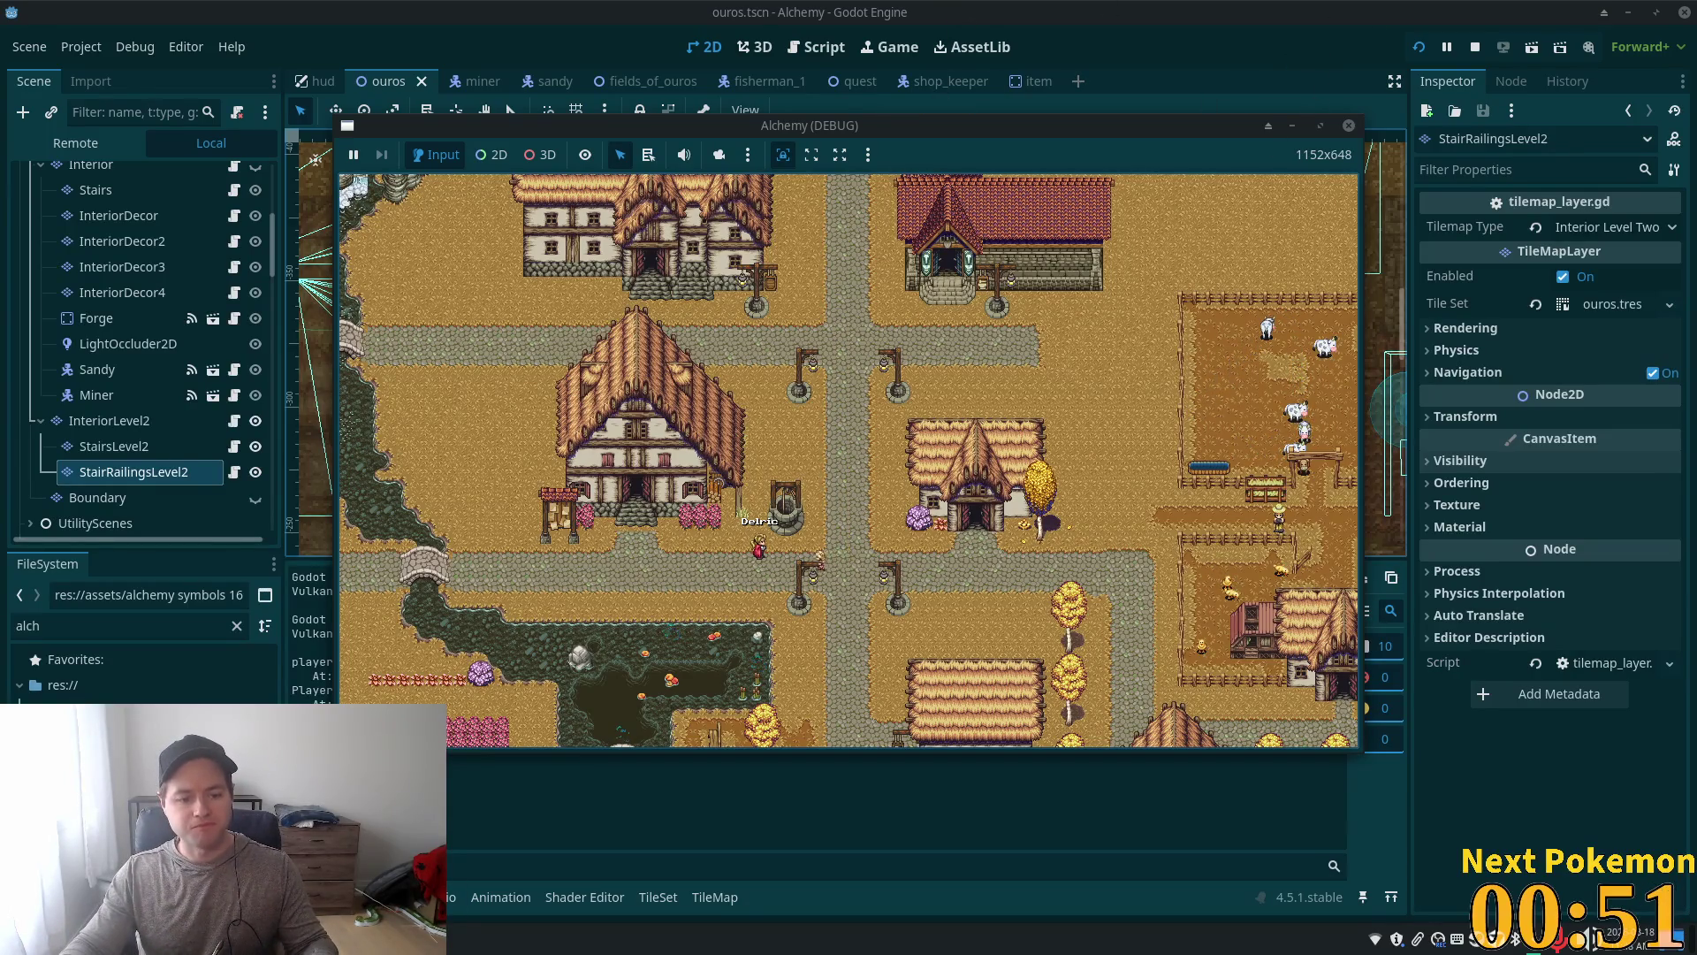
# Step: Walk the player north through the door, around the stairs and along the stone floor's edges
pyautogui.press('Up')
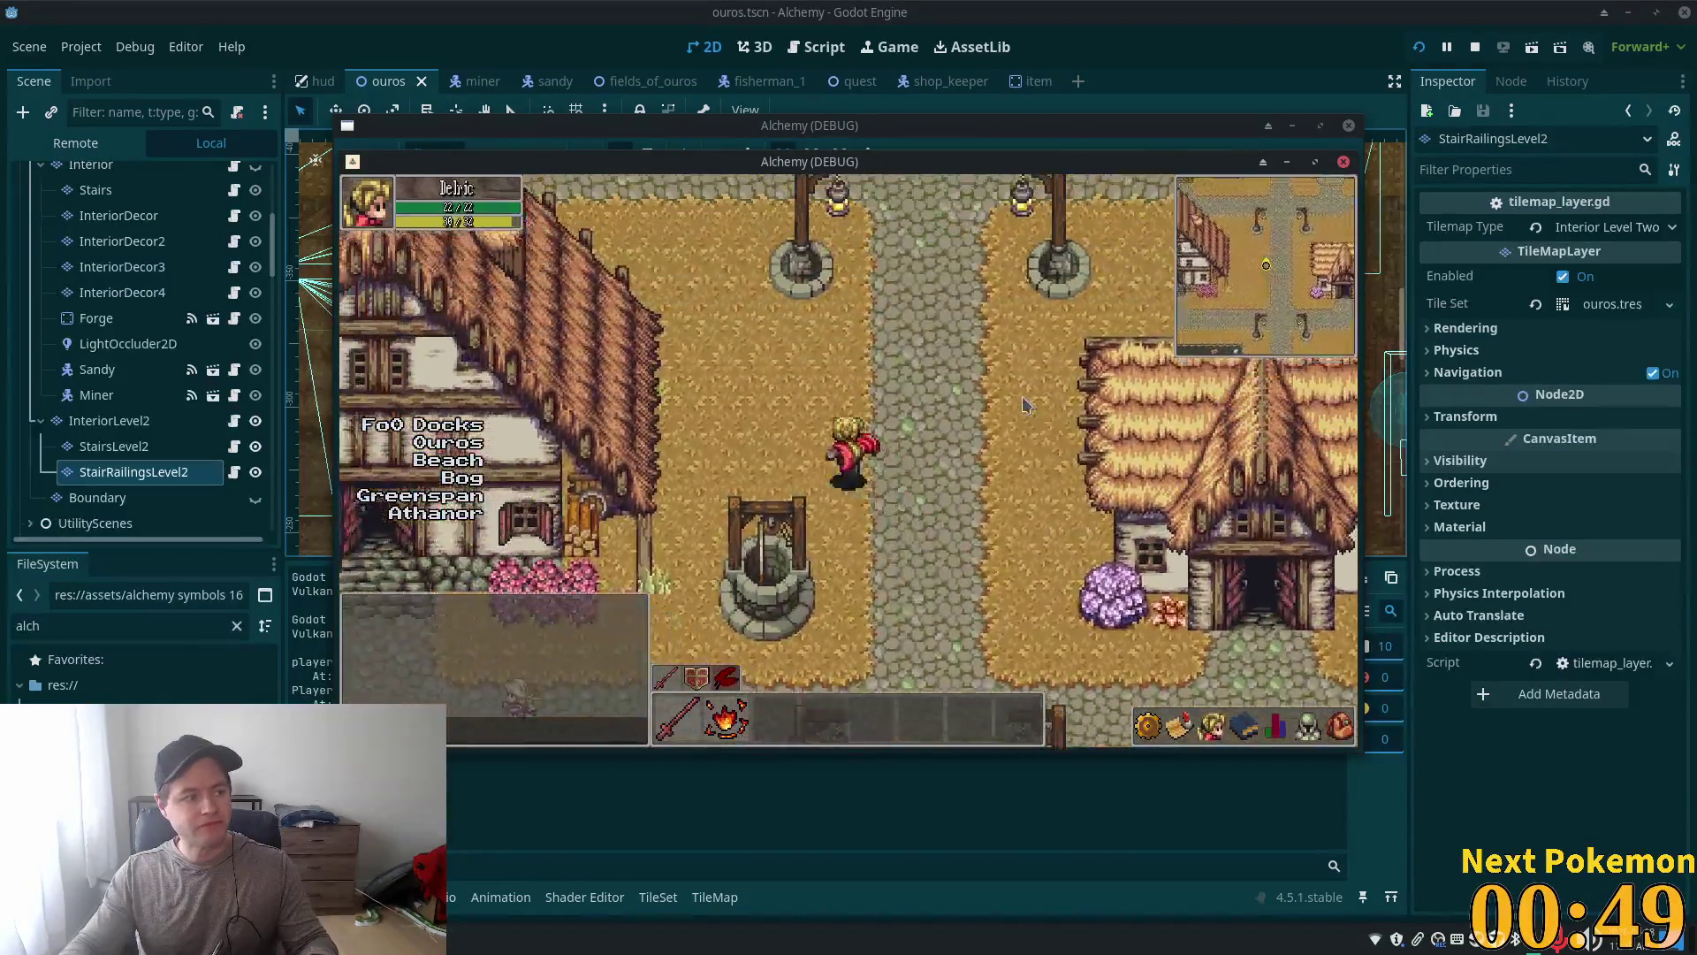
pyautogui.press('Up')
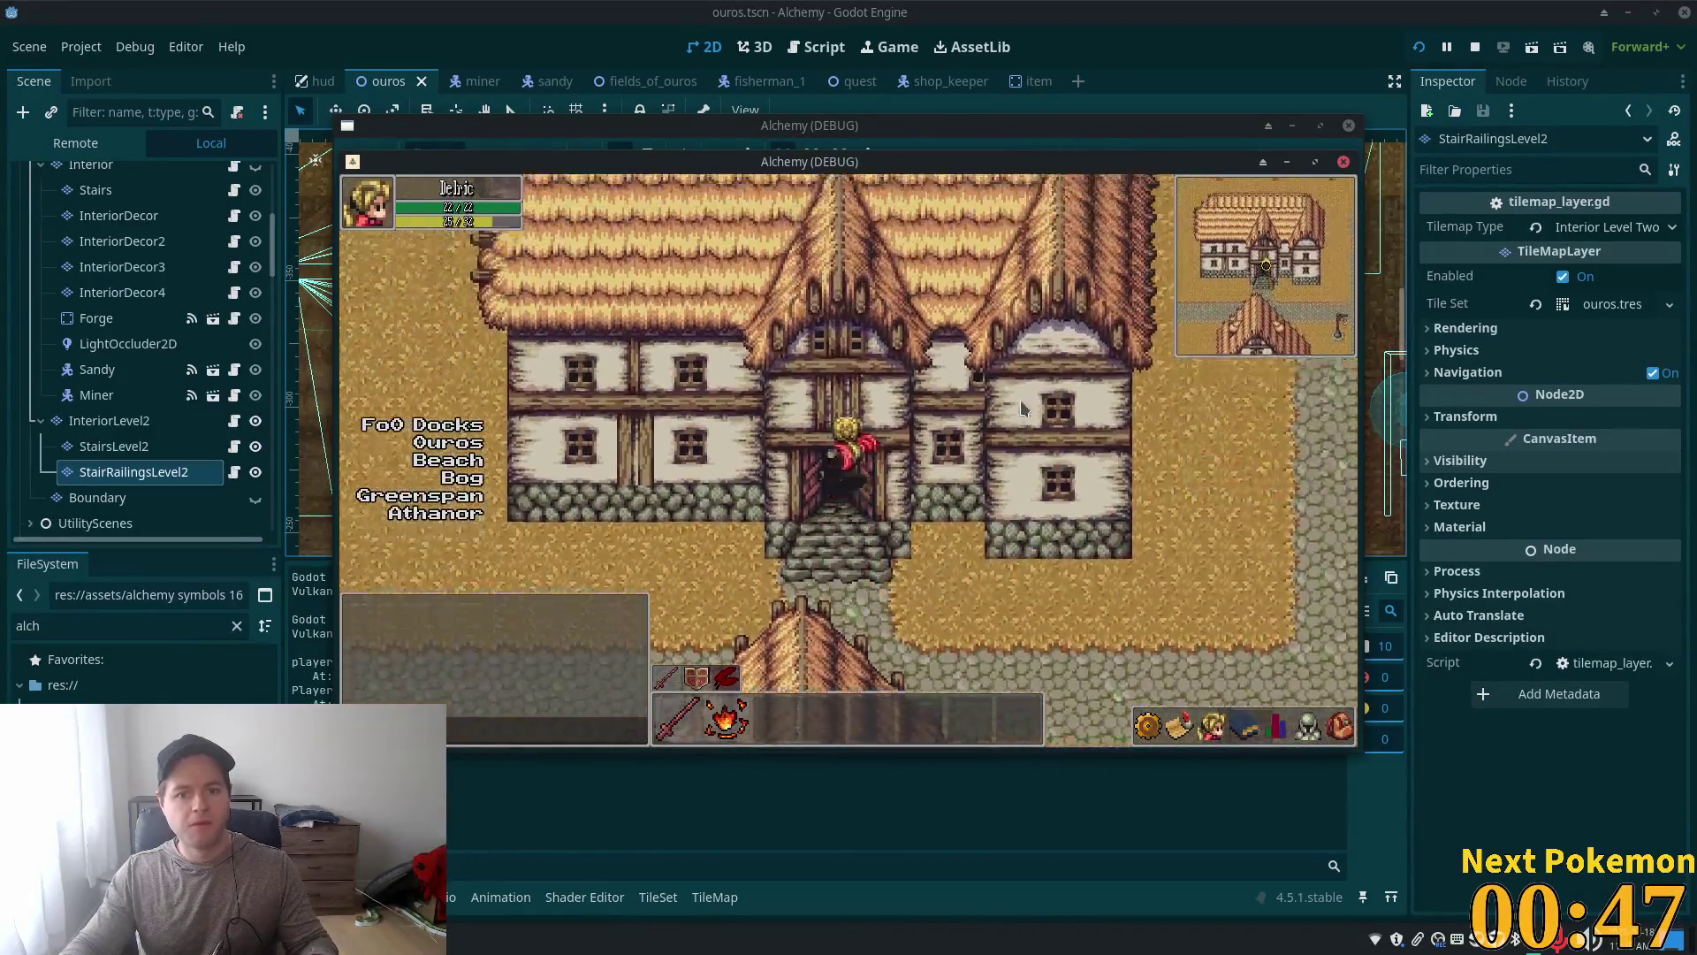
pyautogui.press('Down')
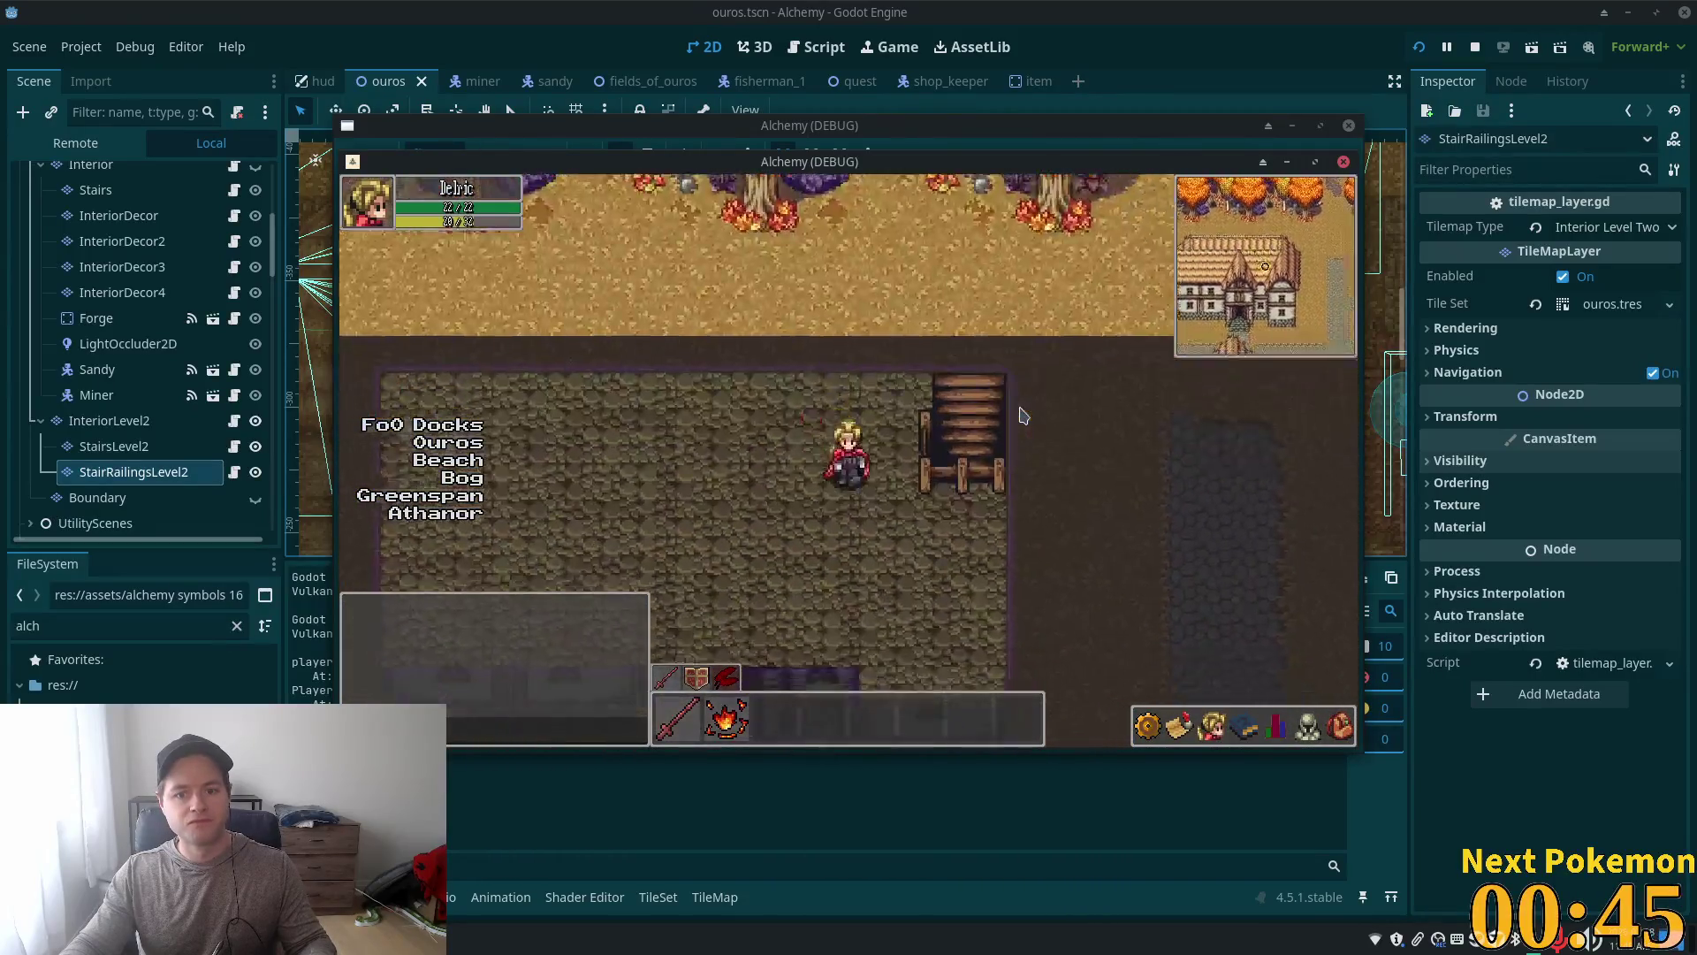
pyautogui.press('Up')
pyautogui.press('Up')
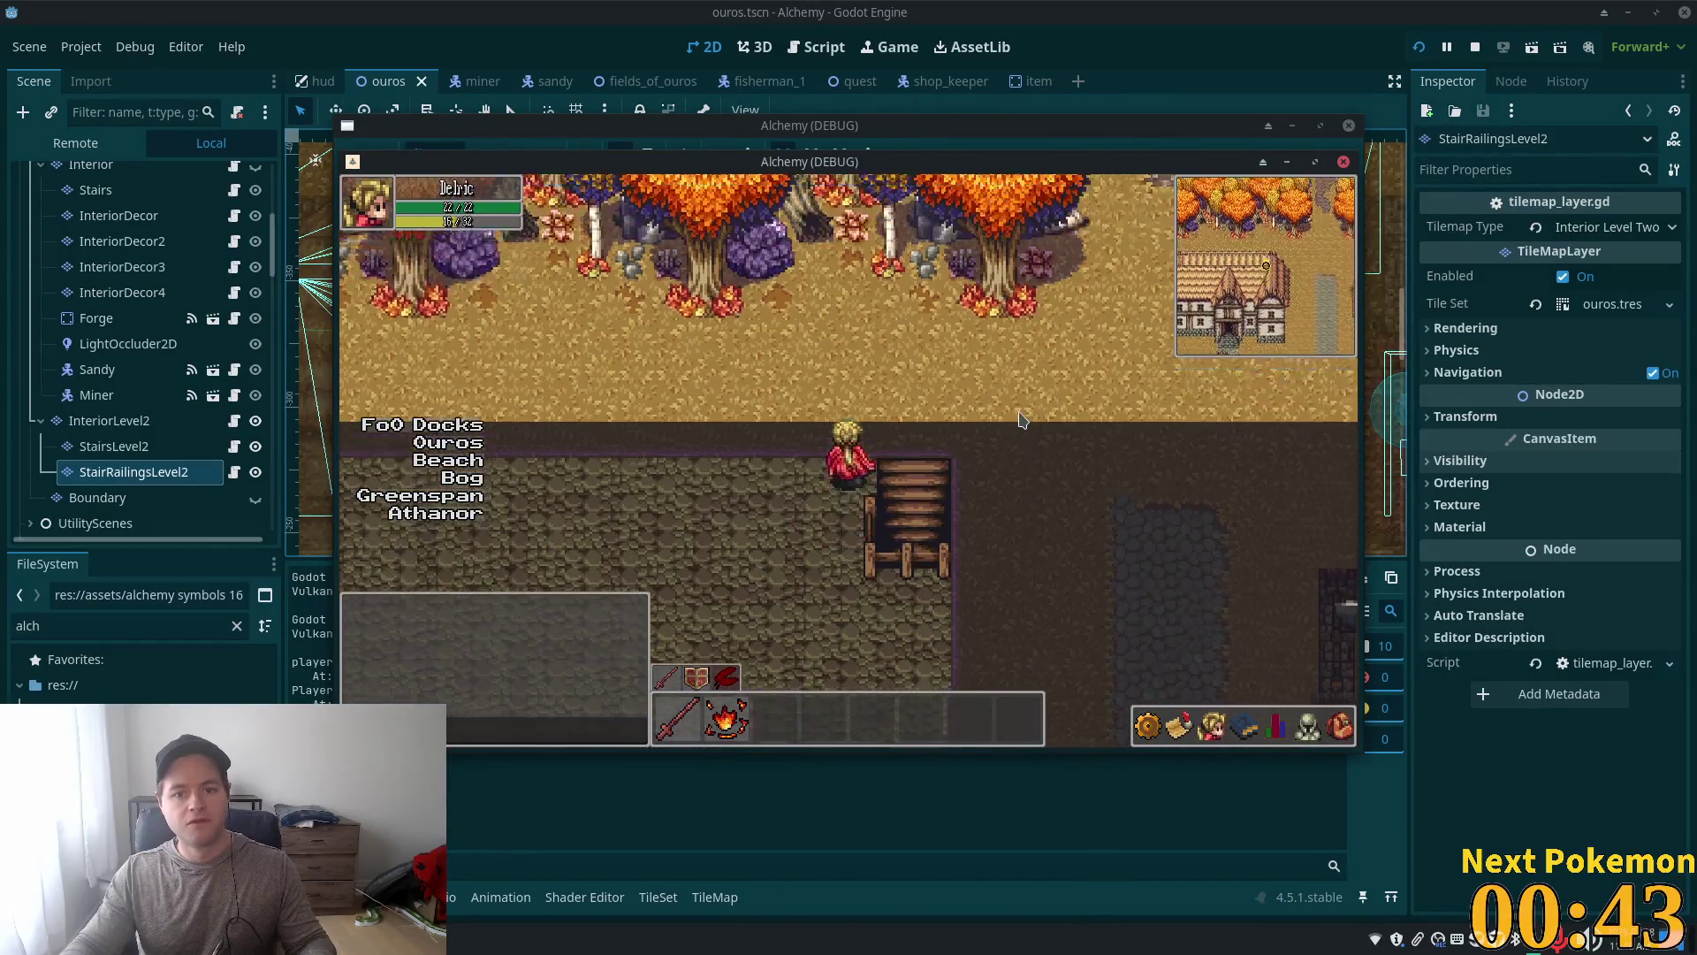
pyautogui.press('Down')
pyautogui.press('Left')
pyautogui.press('Right')
pyautogui.press('Up')
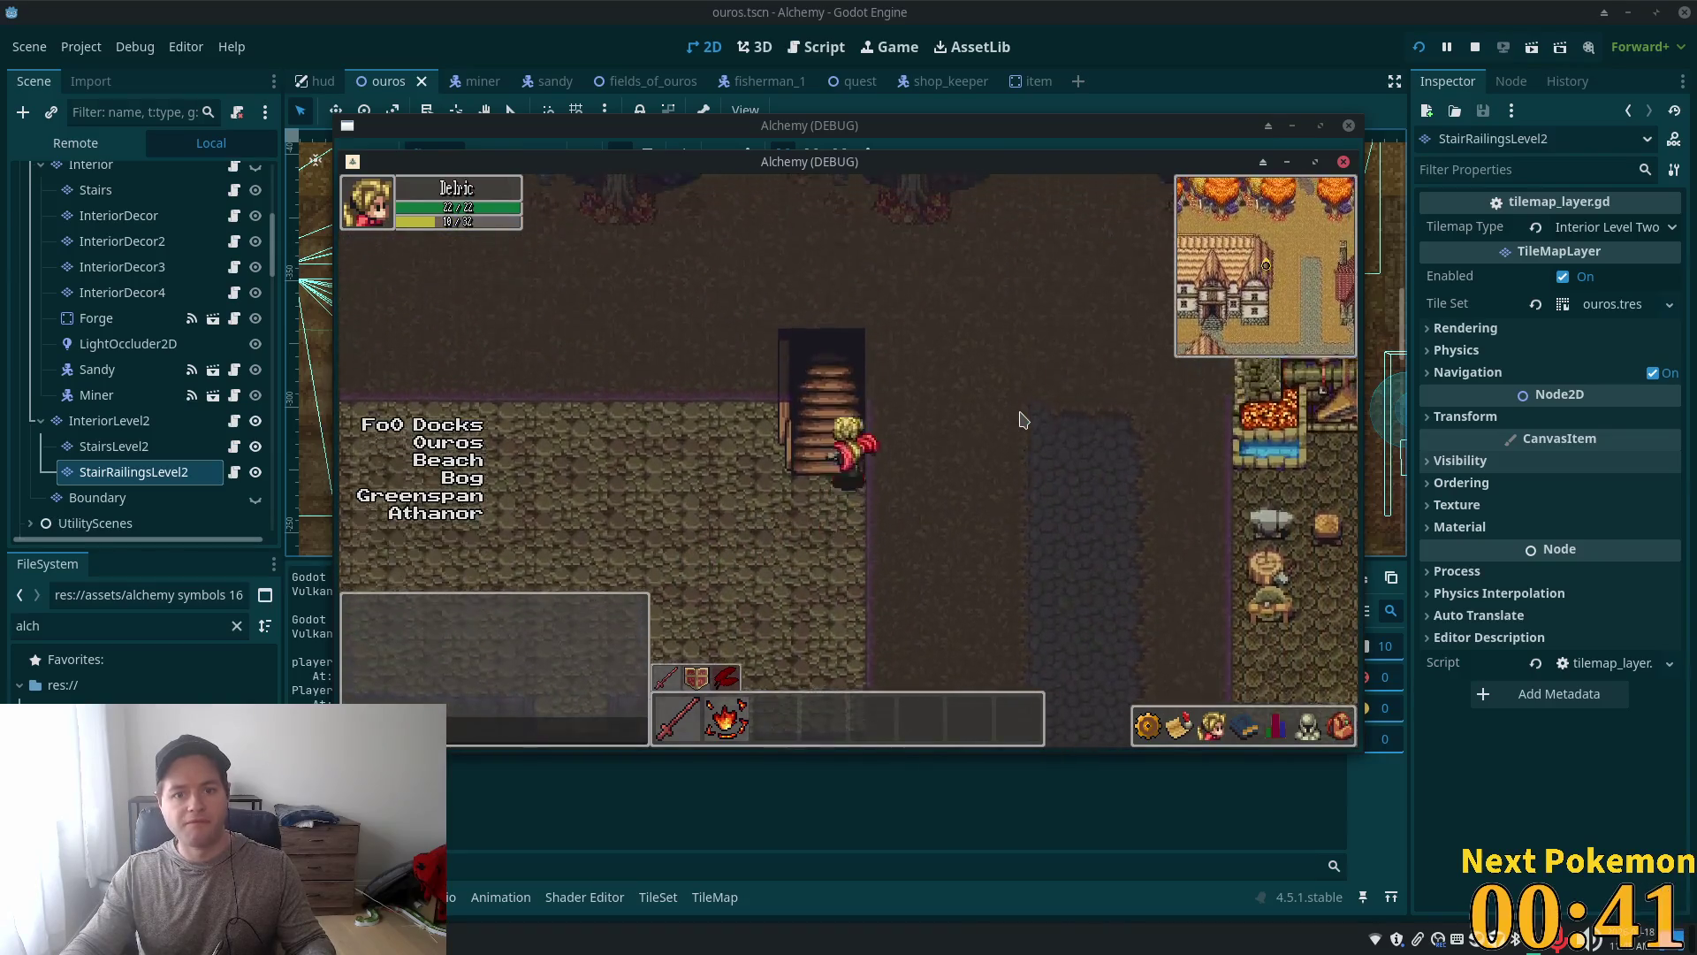
pyautogui.press('Left')
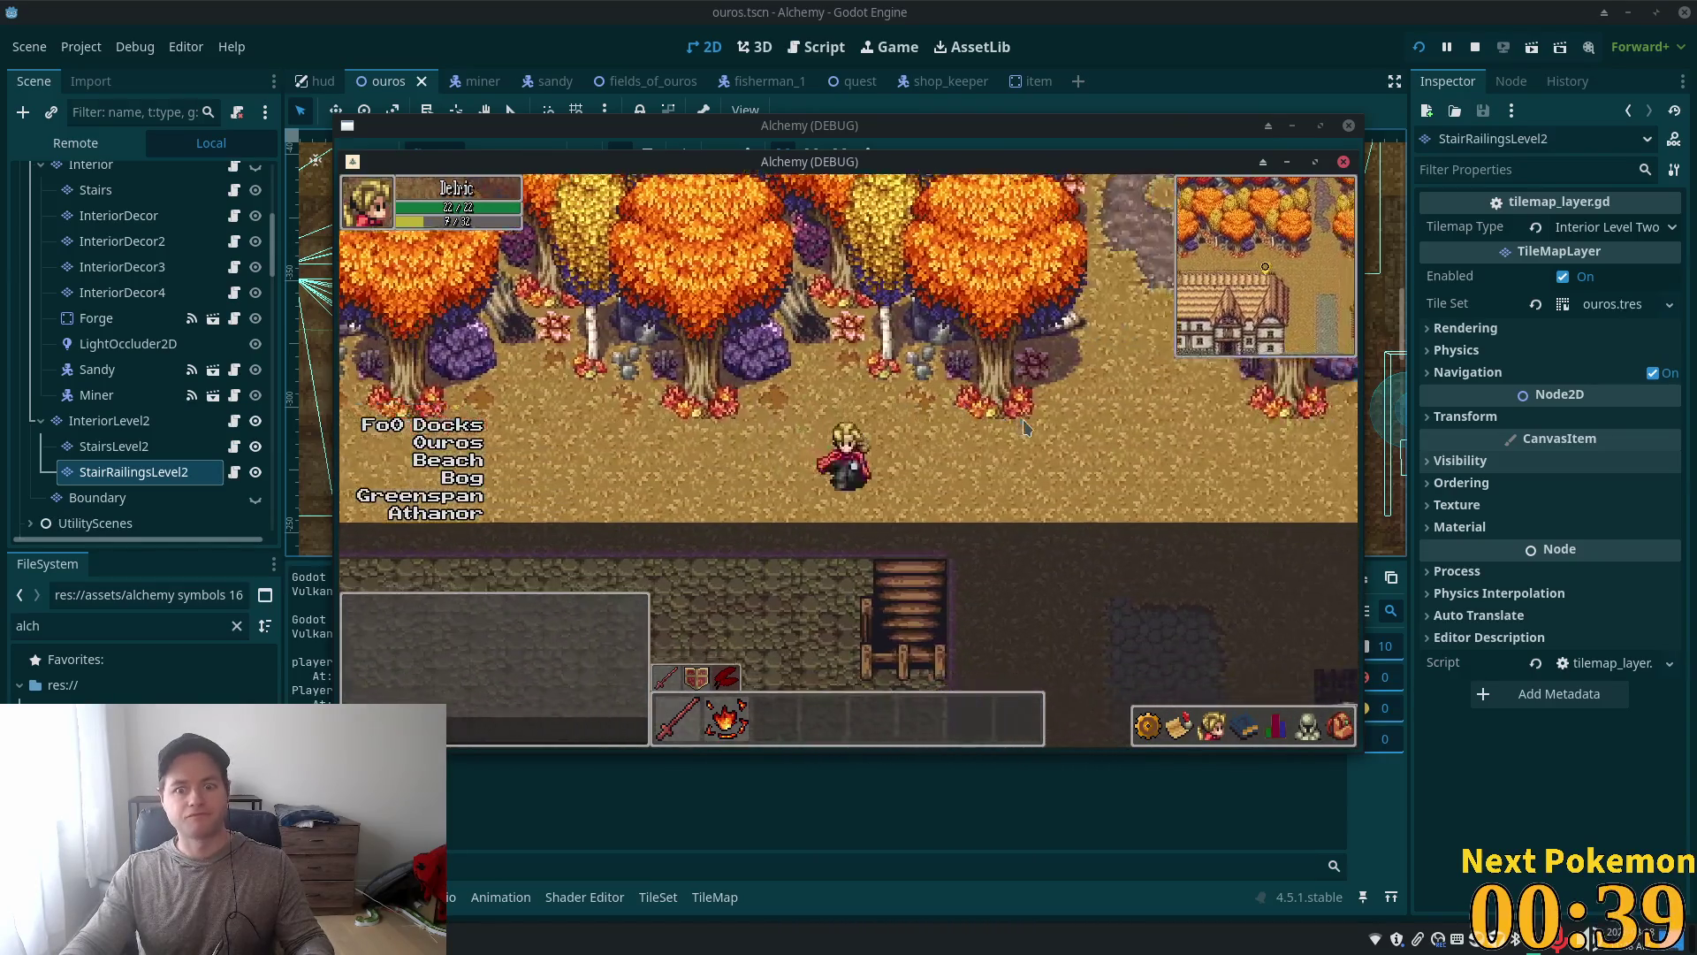
# Step: Test the walls going left and down, then climb the staircase up into the dark town
pyautogui.press('Down')
pyautogui.press('Left')
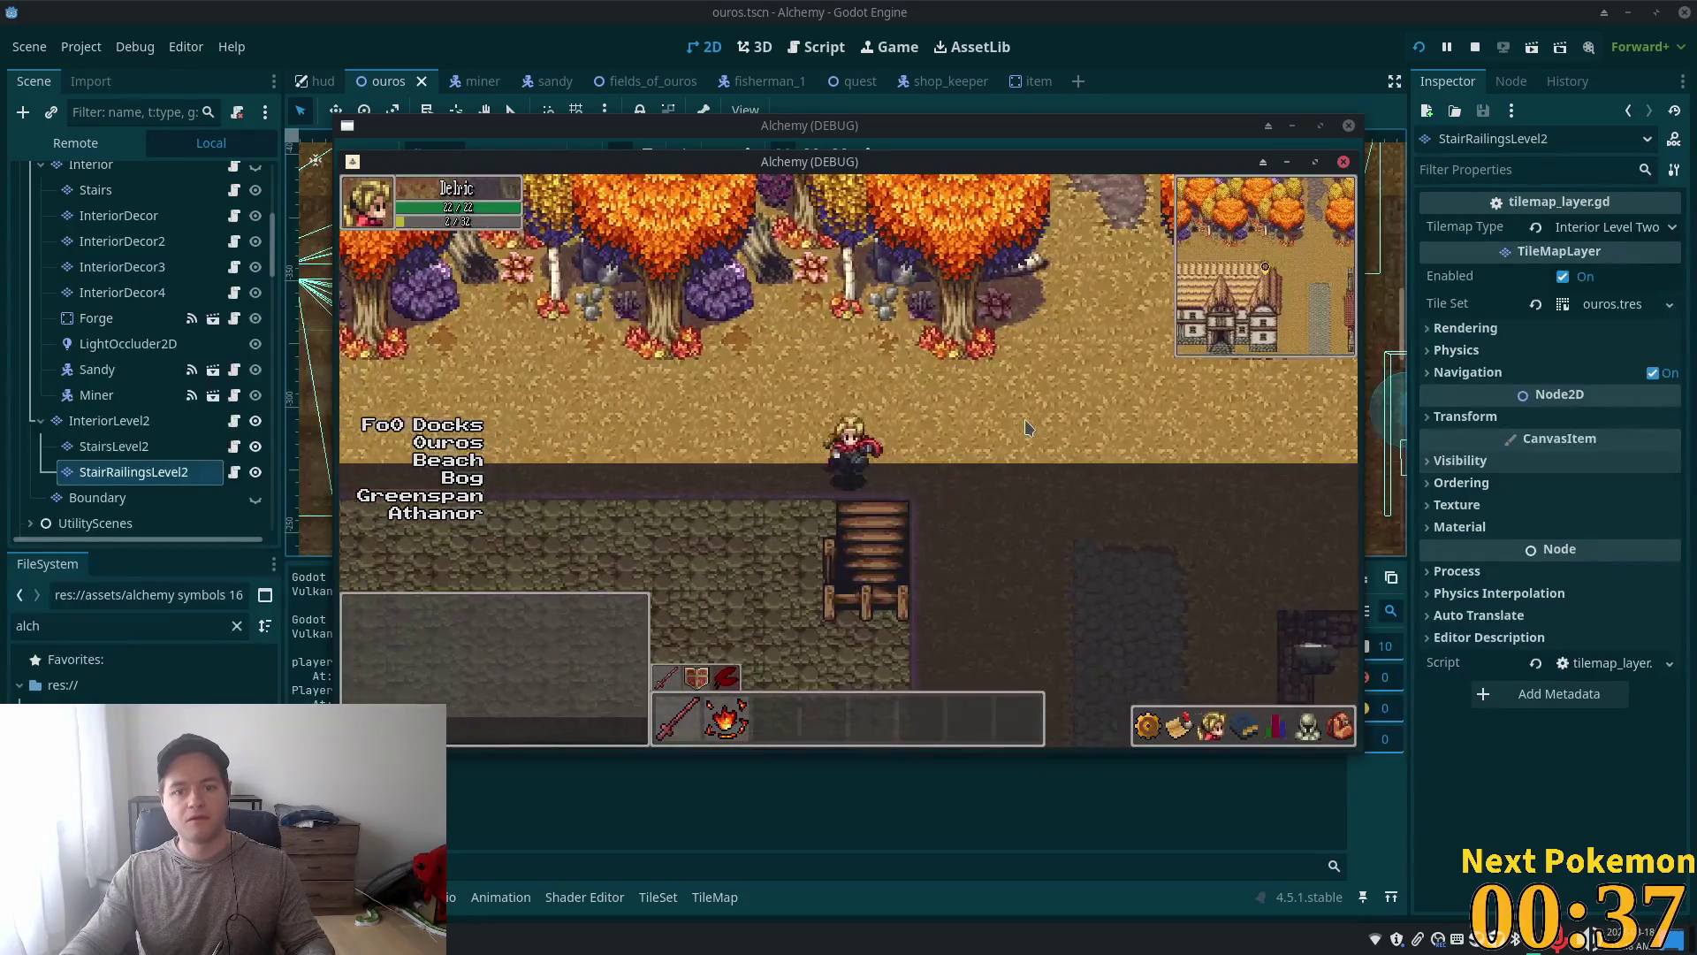
pyautogui.press('Down')
pyautogui.press('Right')
pyautogui.press('Up')
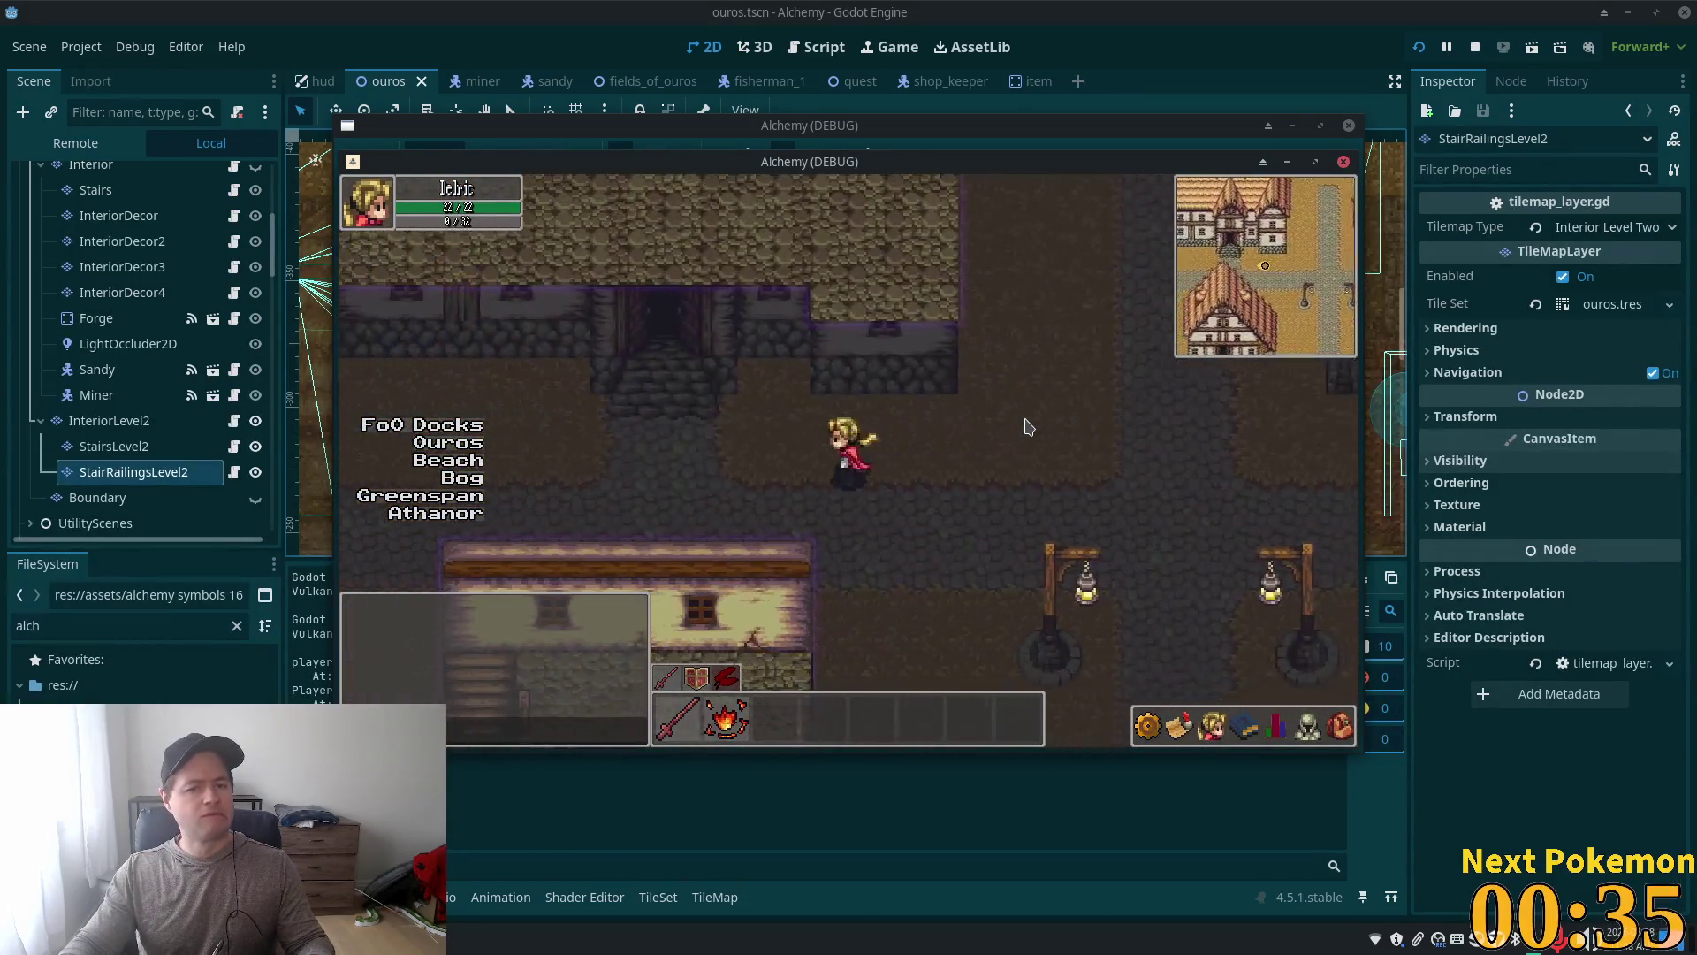
pyautogui.press('Up')
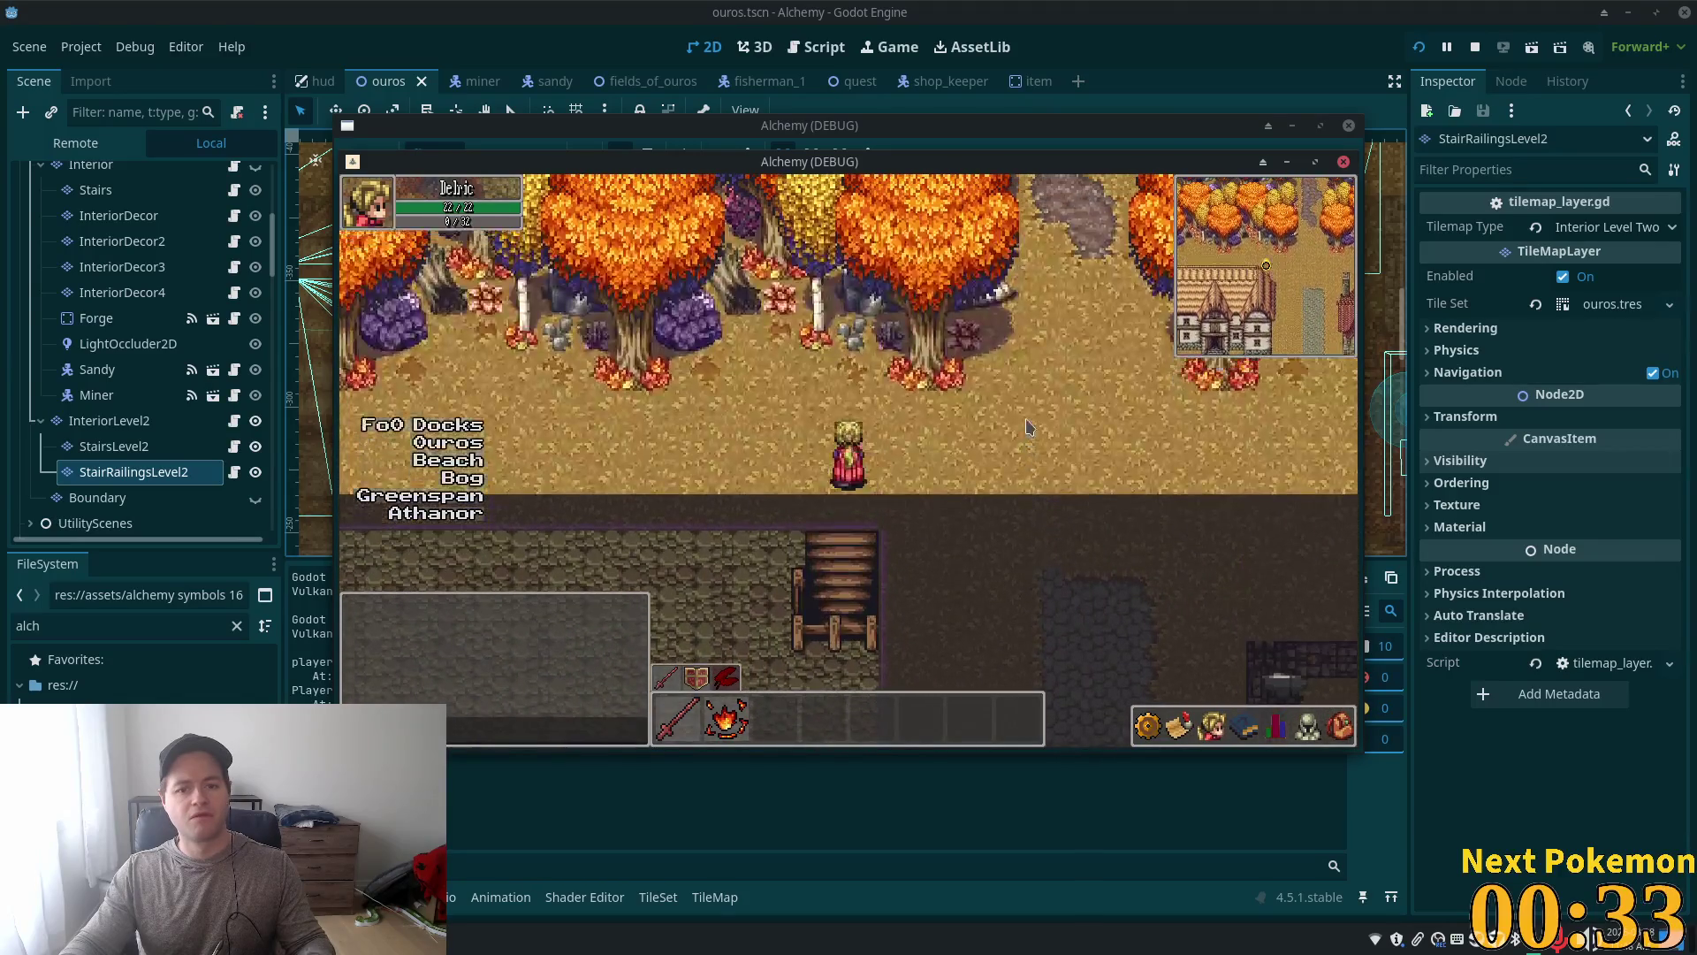
pyautogui.press('Right')
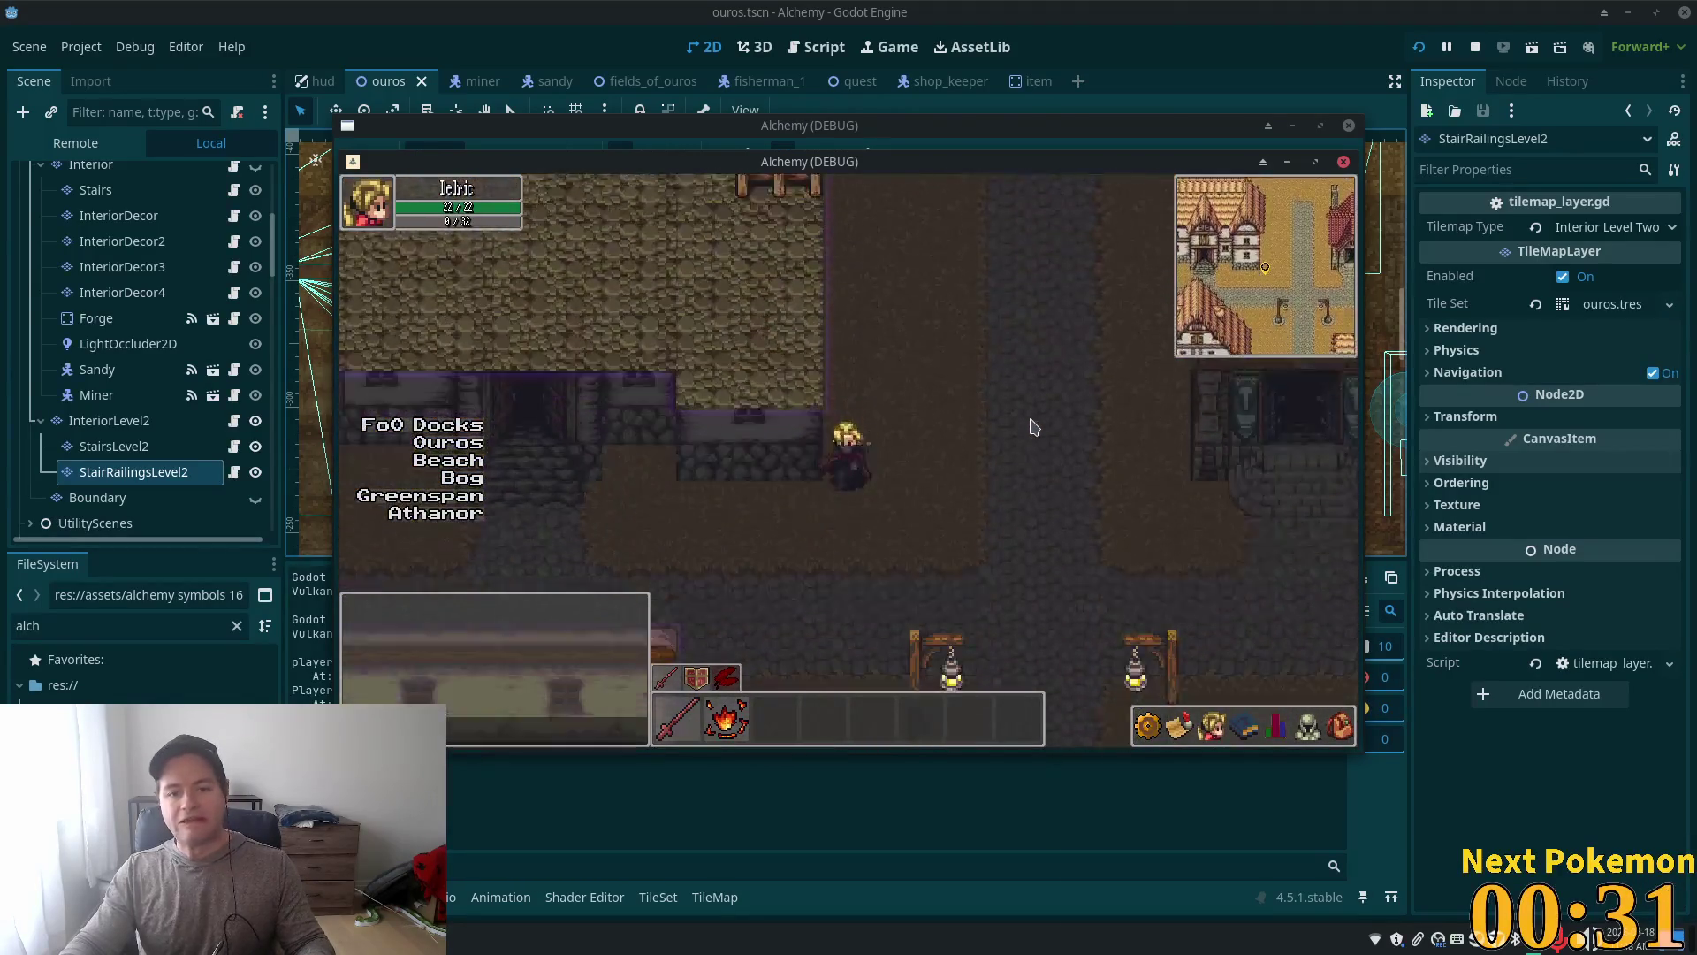
# Step: Enter the building's stone interior, walk toward its stairs, then stop the game with F8
pyautogui.press('Up')
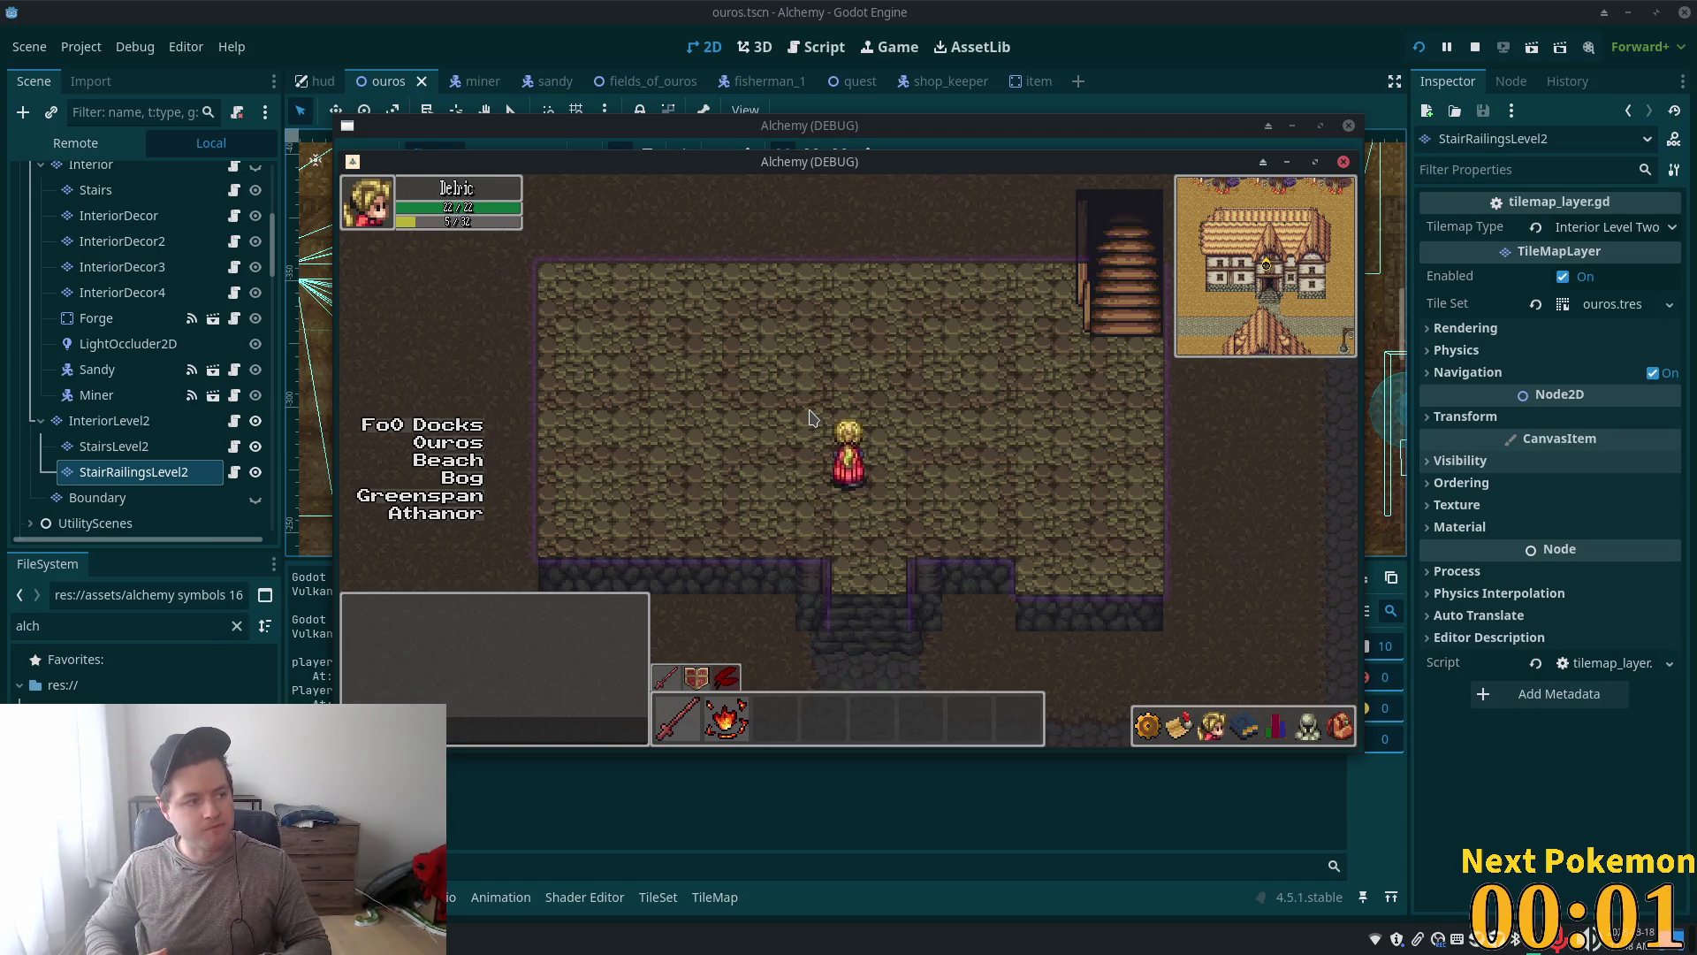
pyautogui.press('Right')
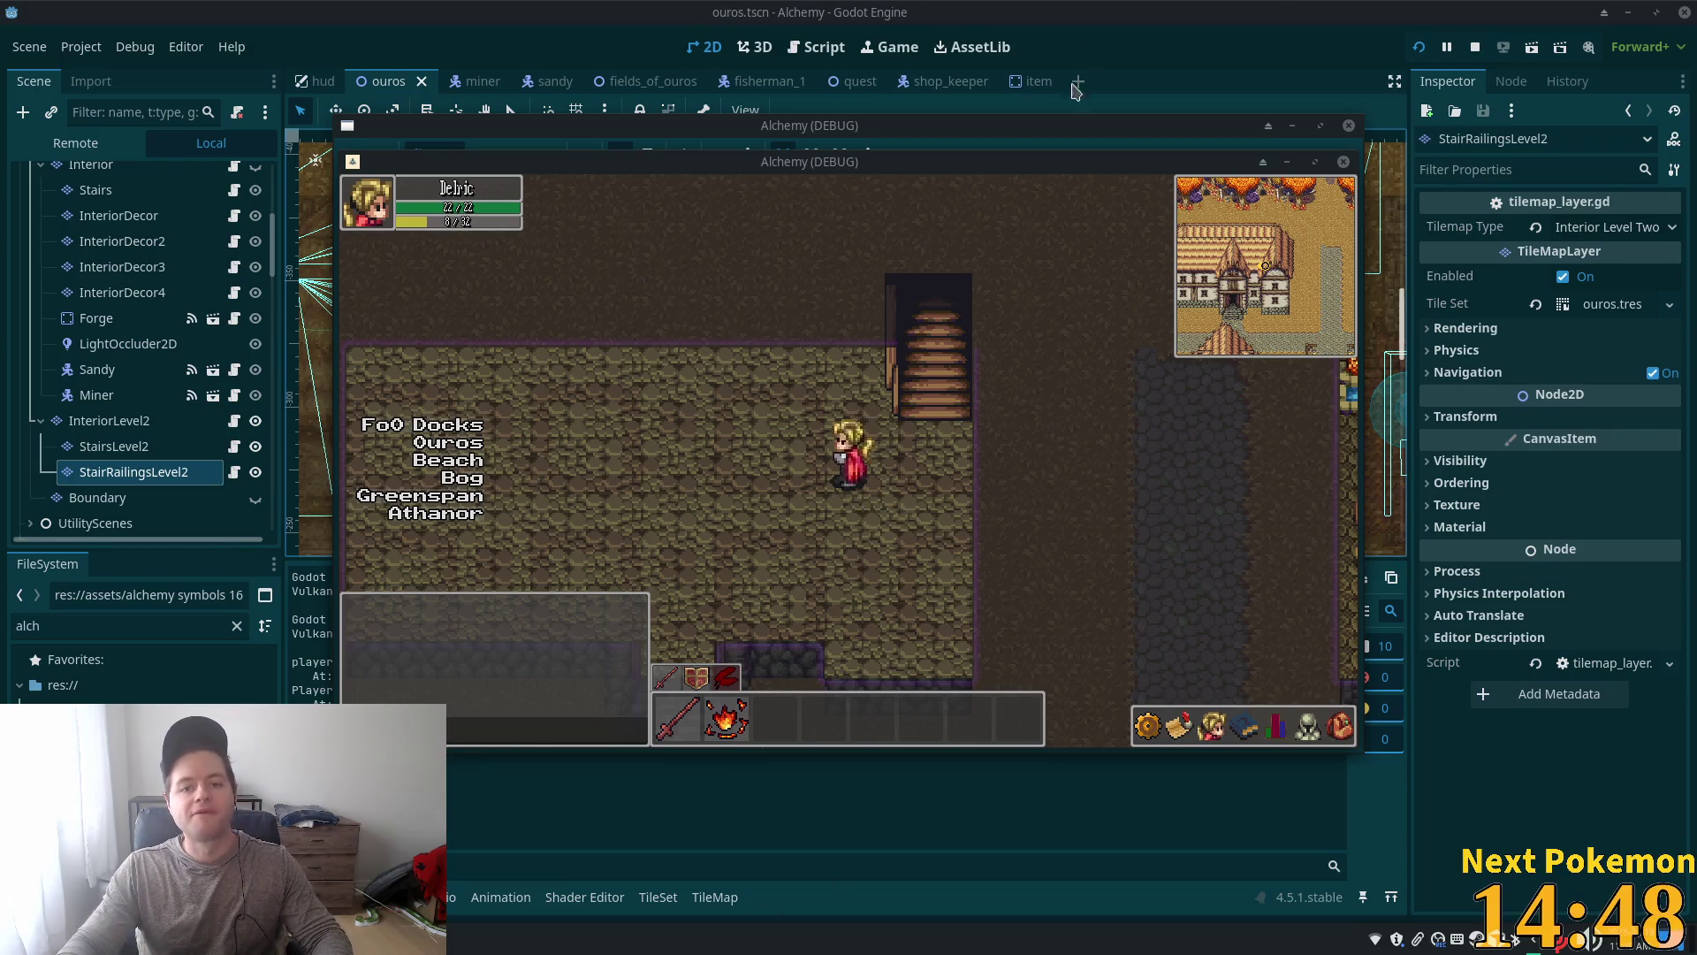
pyautogui.press('F8')
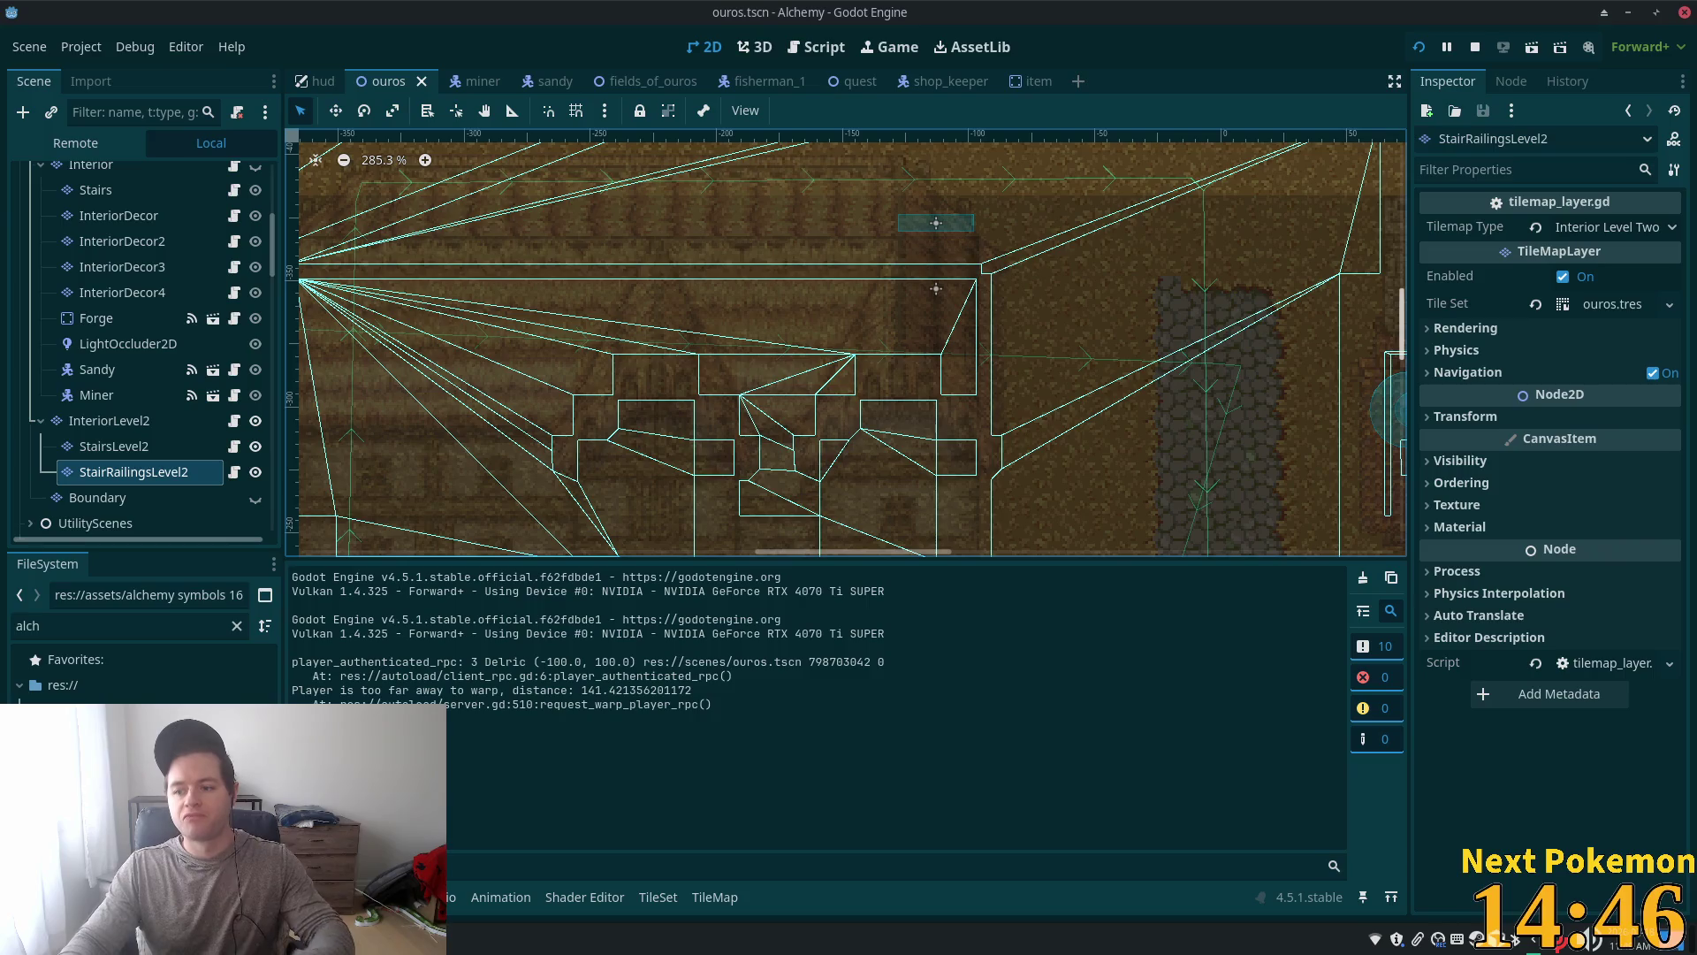
# Step: Select and unhide the Interior layer, toggle InteriorLevel2, and hide the Structures and Roofs layers
pyautogui.click(125, 422)
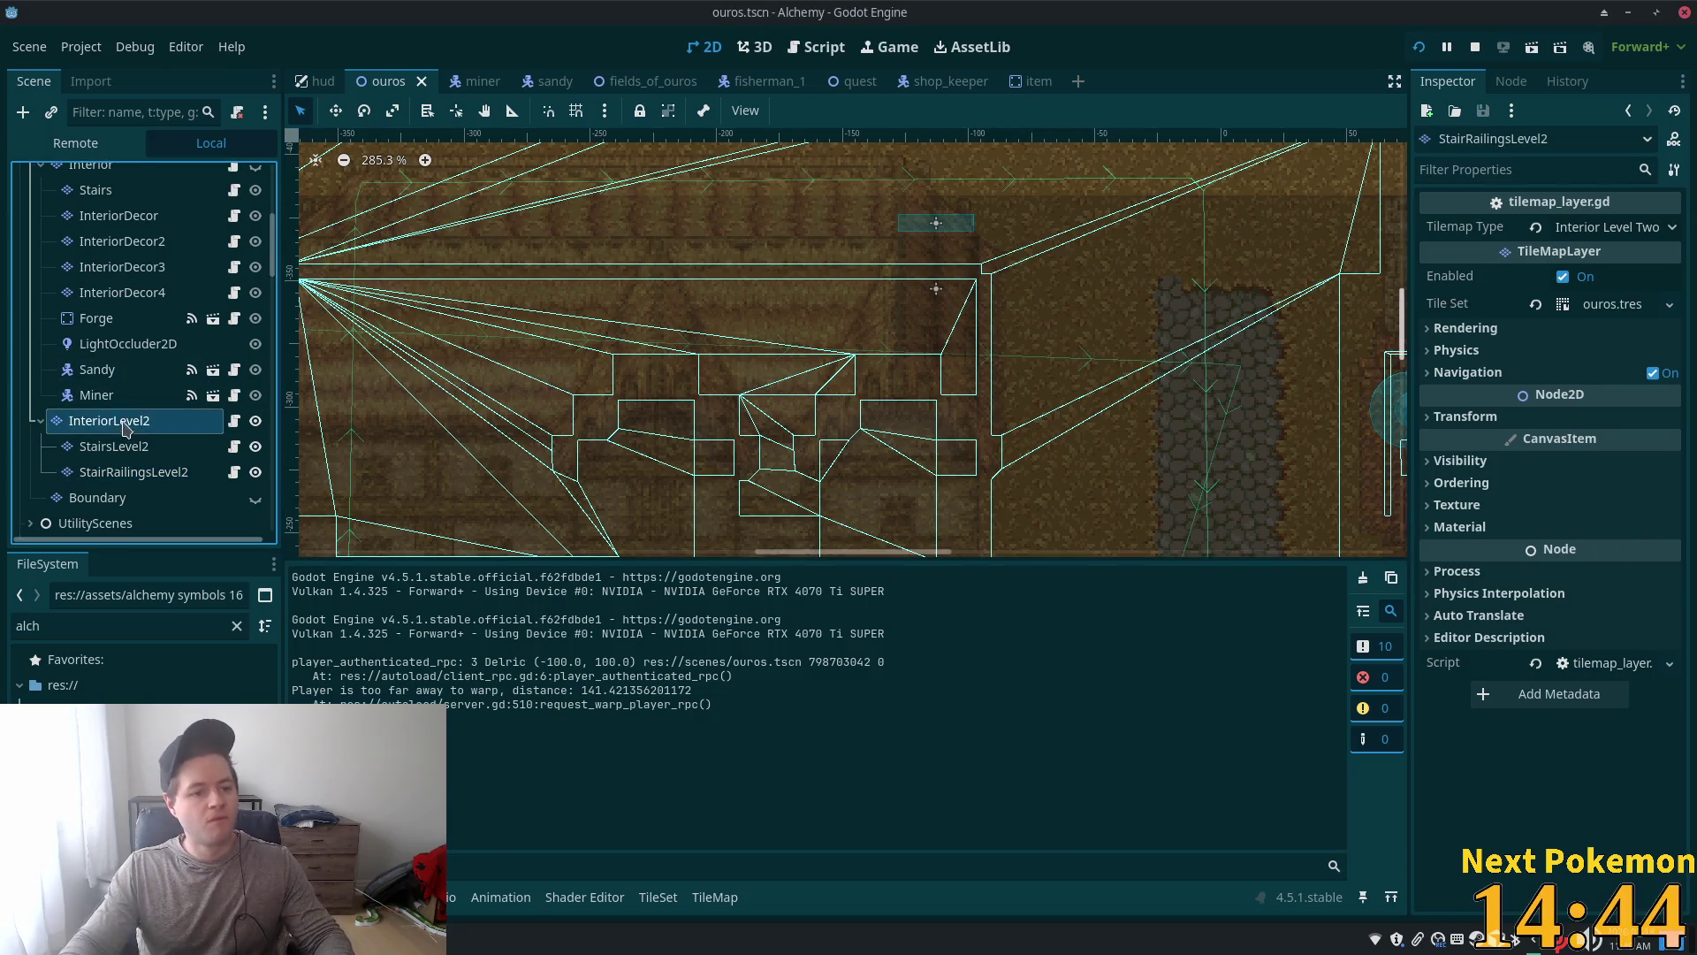
pyautogui.scroll(5, 124, 389)
pyautogui.click(119, 394)
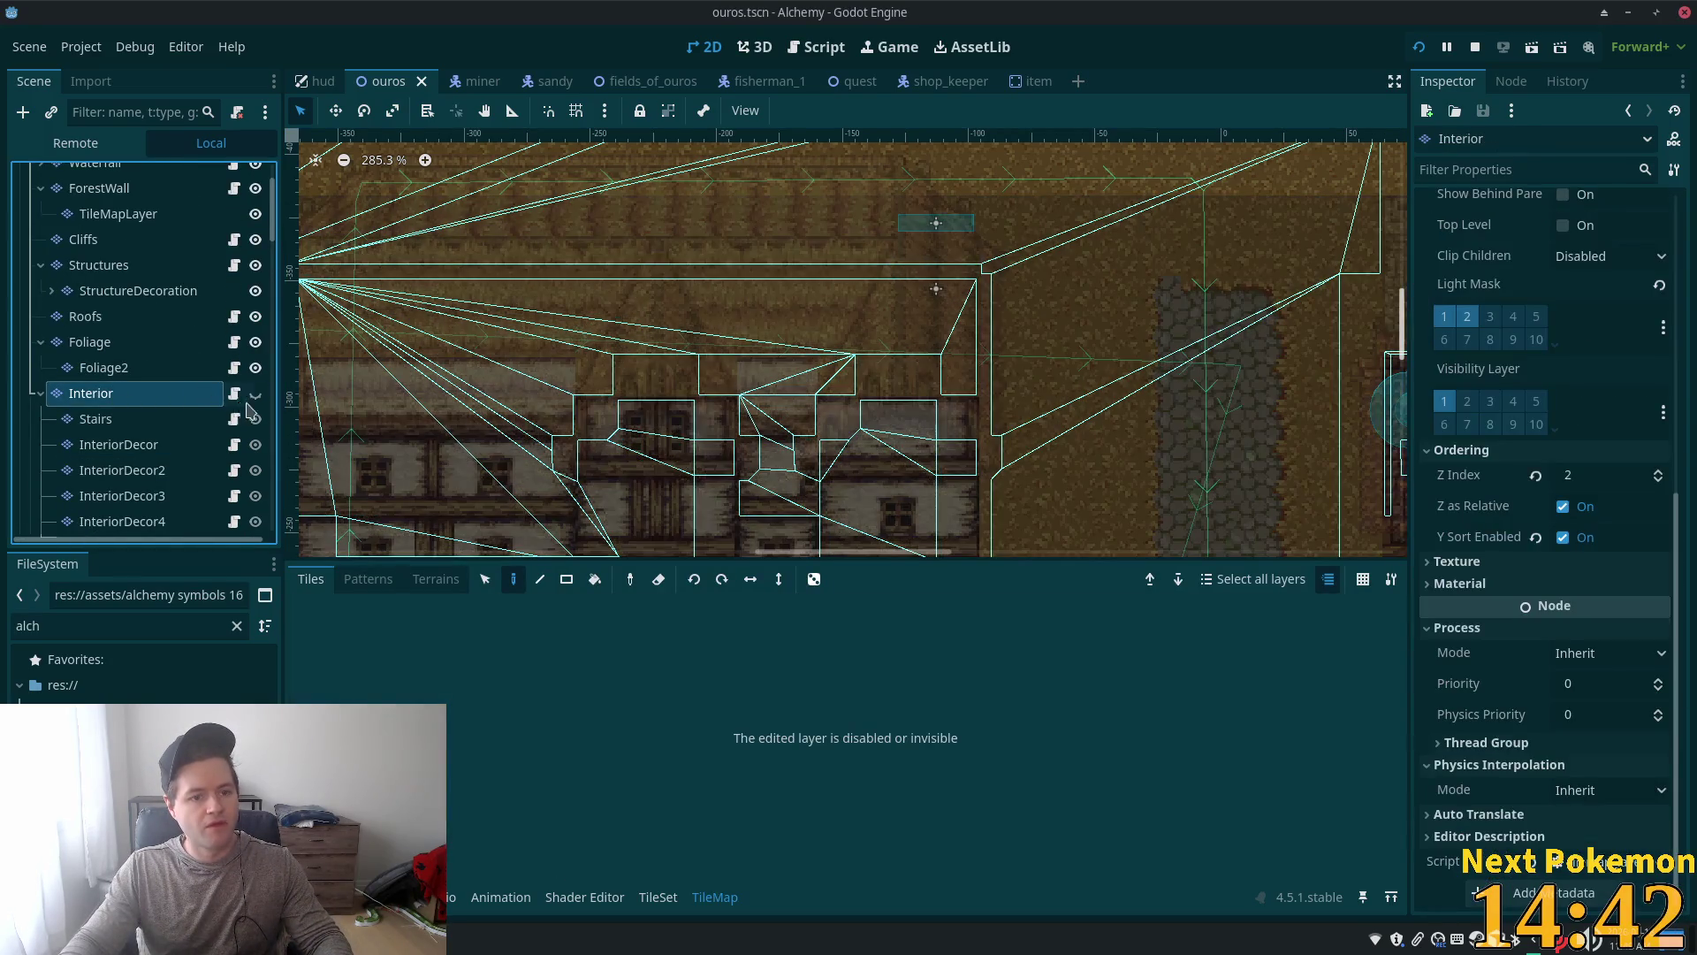
pyautogui.click(256, 394)
pyautogui.scroll(-5, 177, 442)
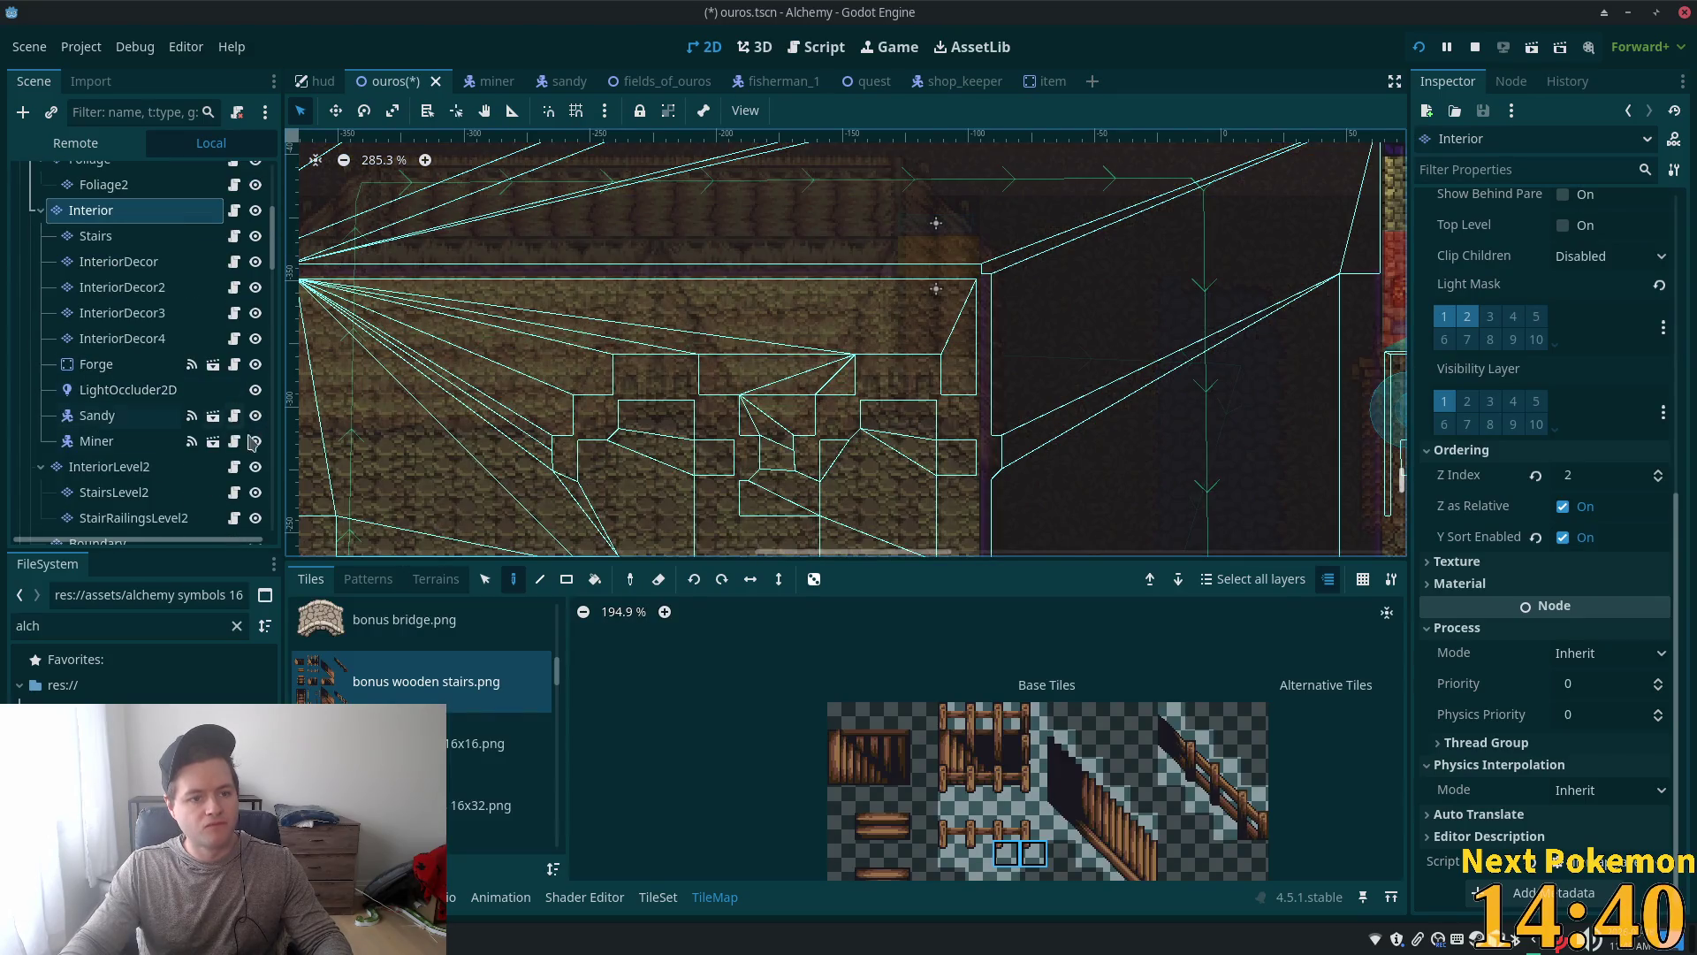
pyautogui.click(256, 466)
pyautogui.scroll(8, 168, 371)
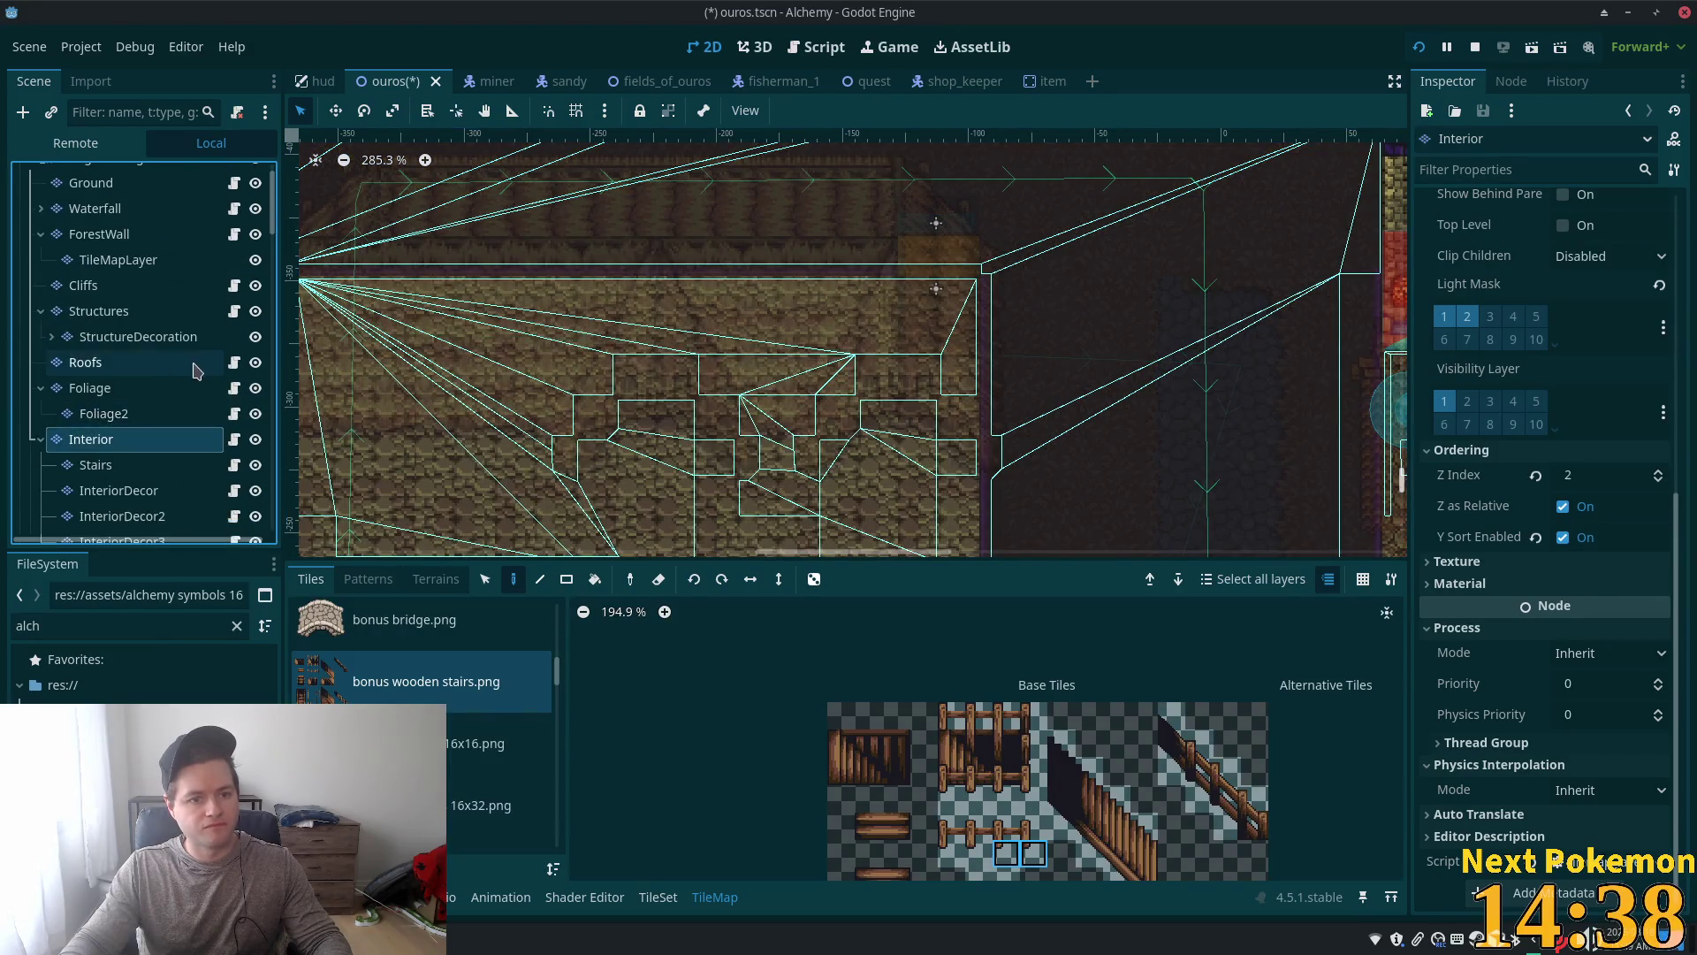
pyautogui.click(256, 355)
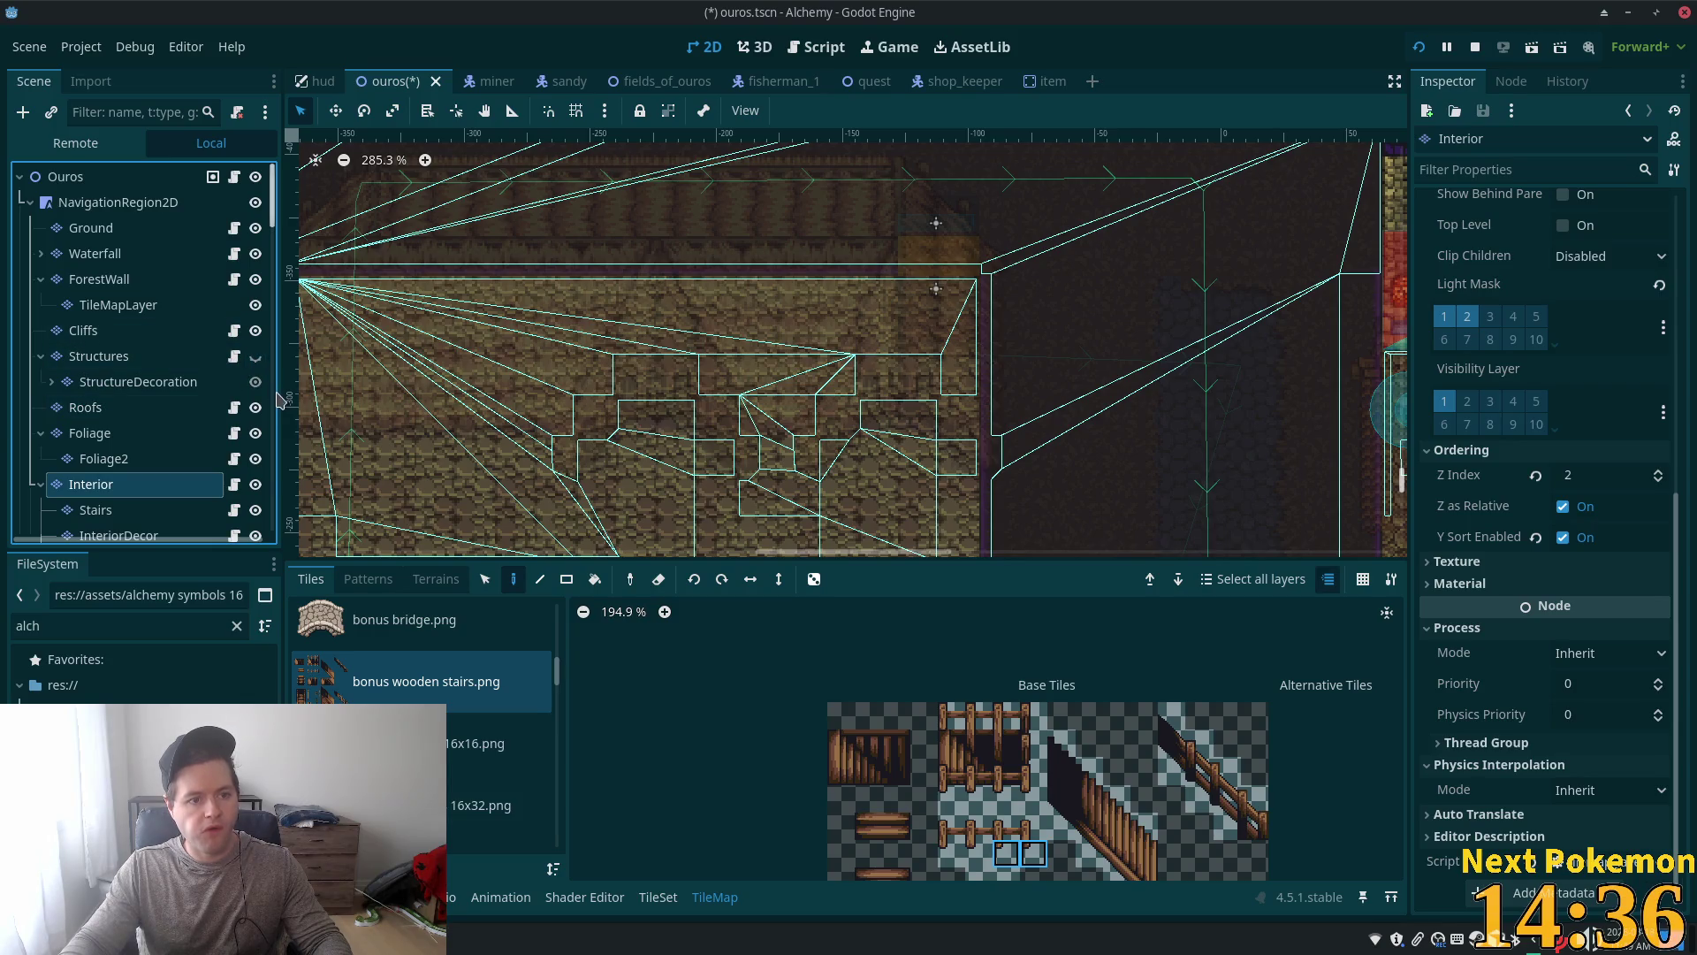
pyautogui.click(256, 407)
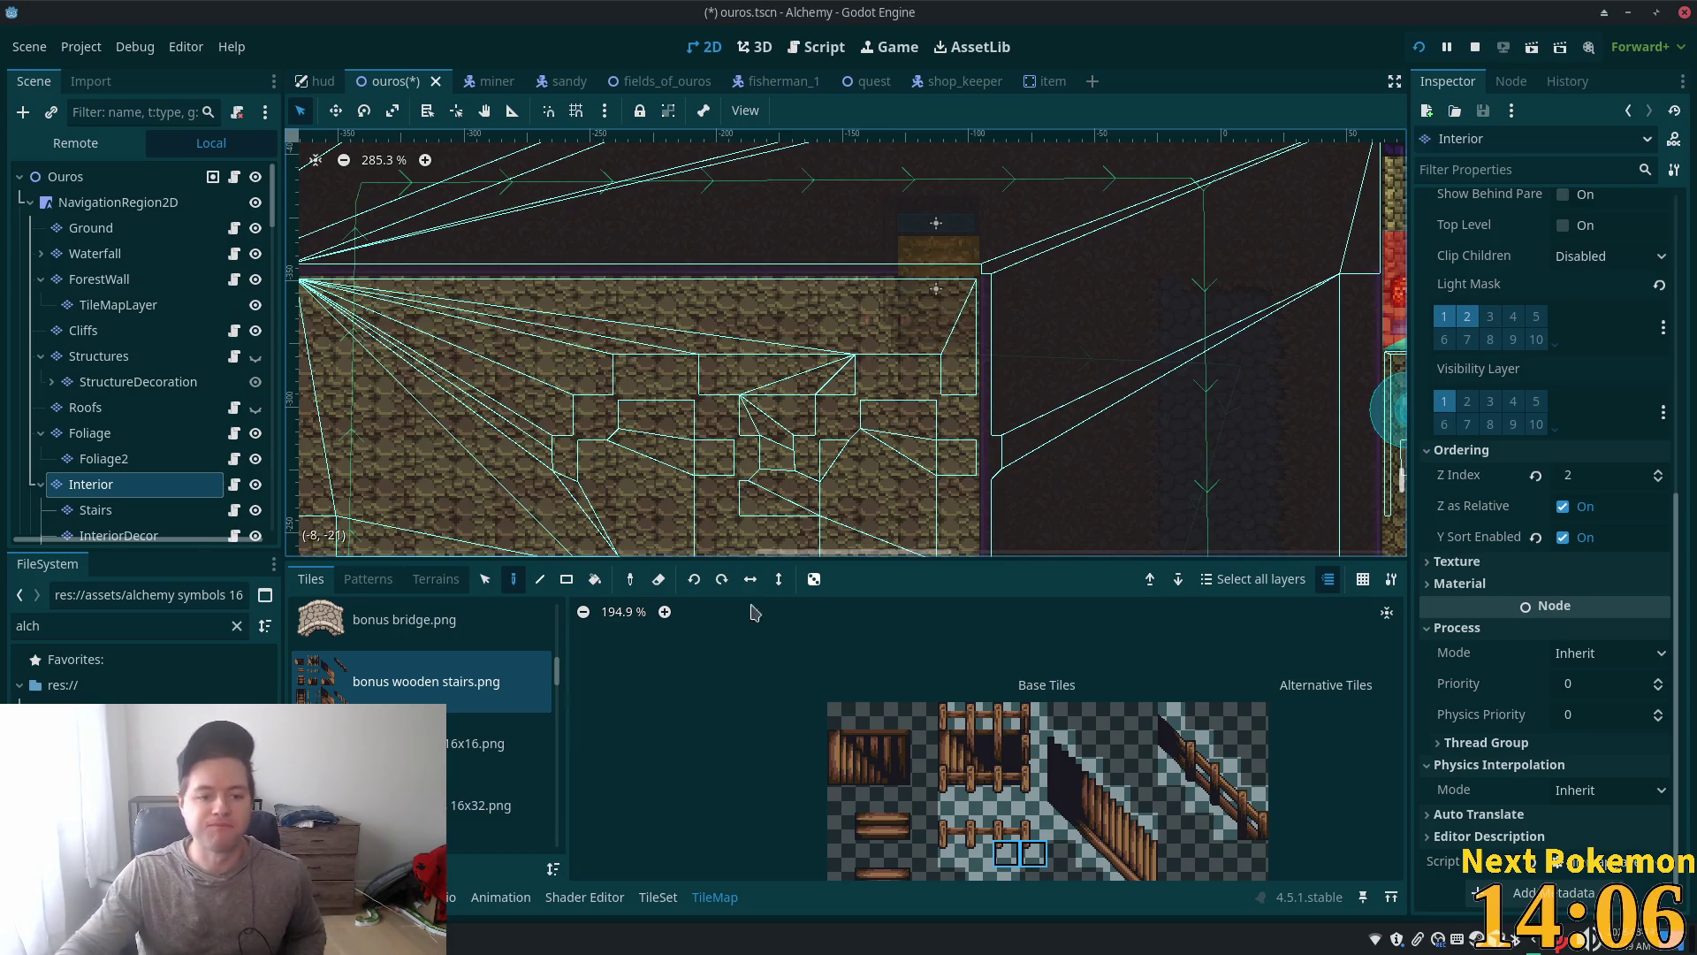
pyautogui.scroll(-1, 457, 736)
# Step: Scroll the Tiles list and select the thatch roof tile atlas
pyautogui.scroll(-8, 457, 736)
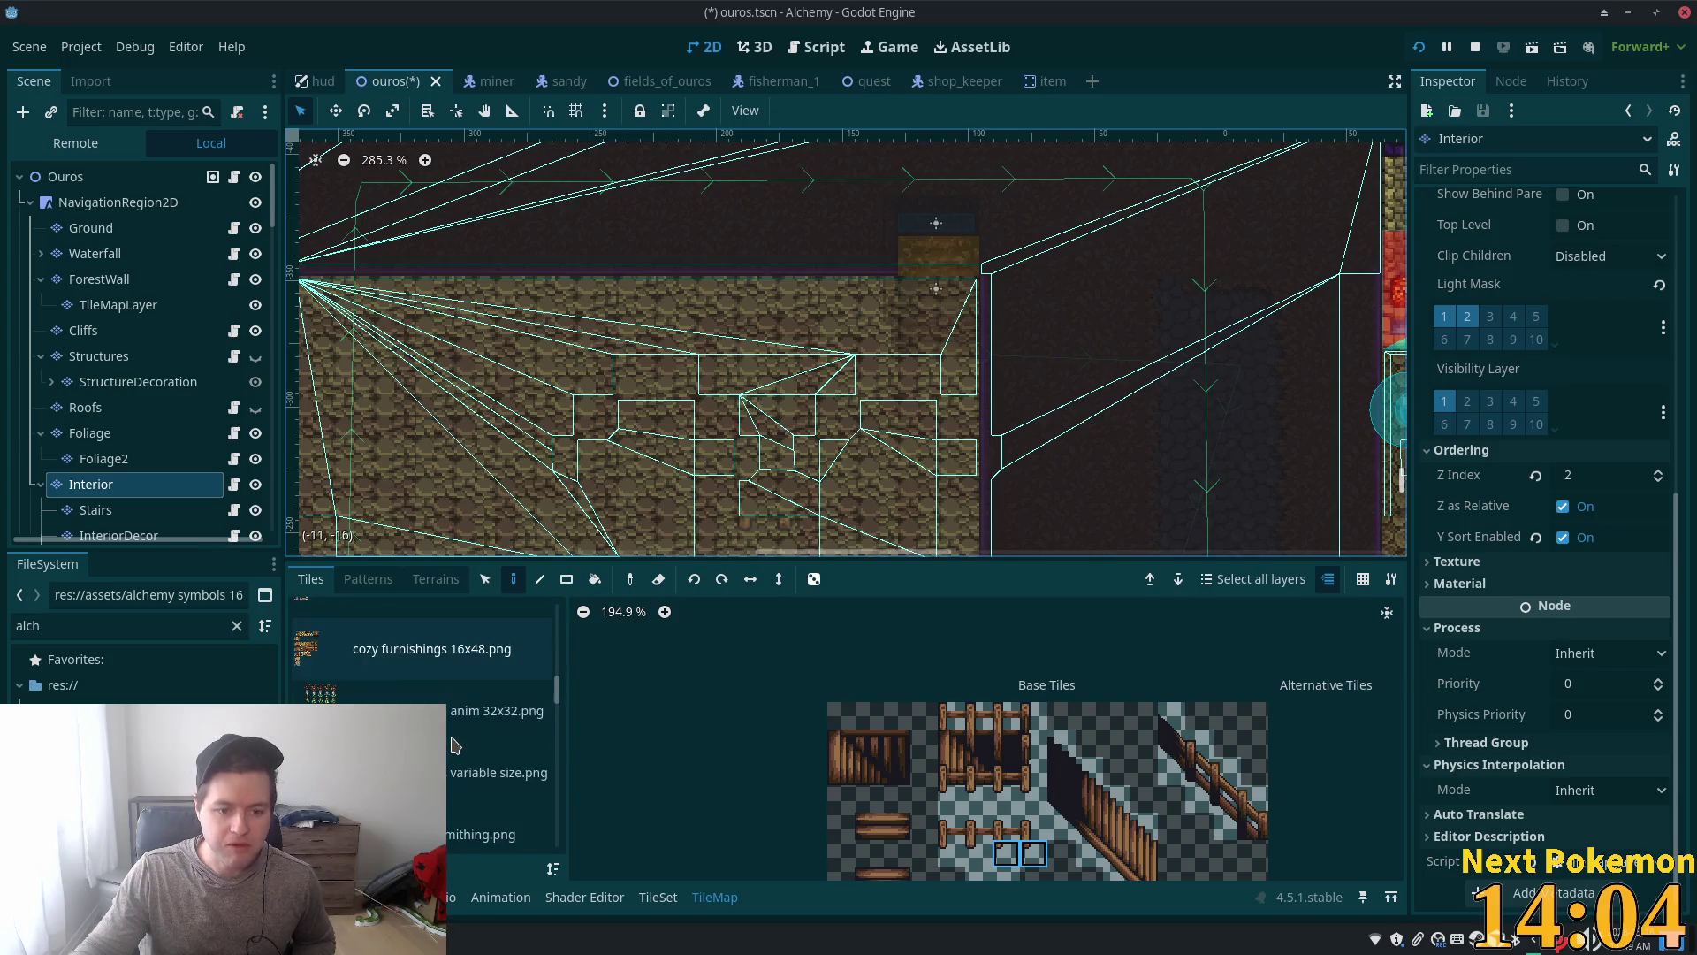
pyautogui.scroll(-2, 451, 754)
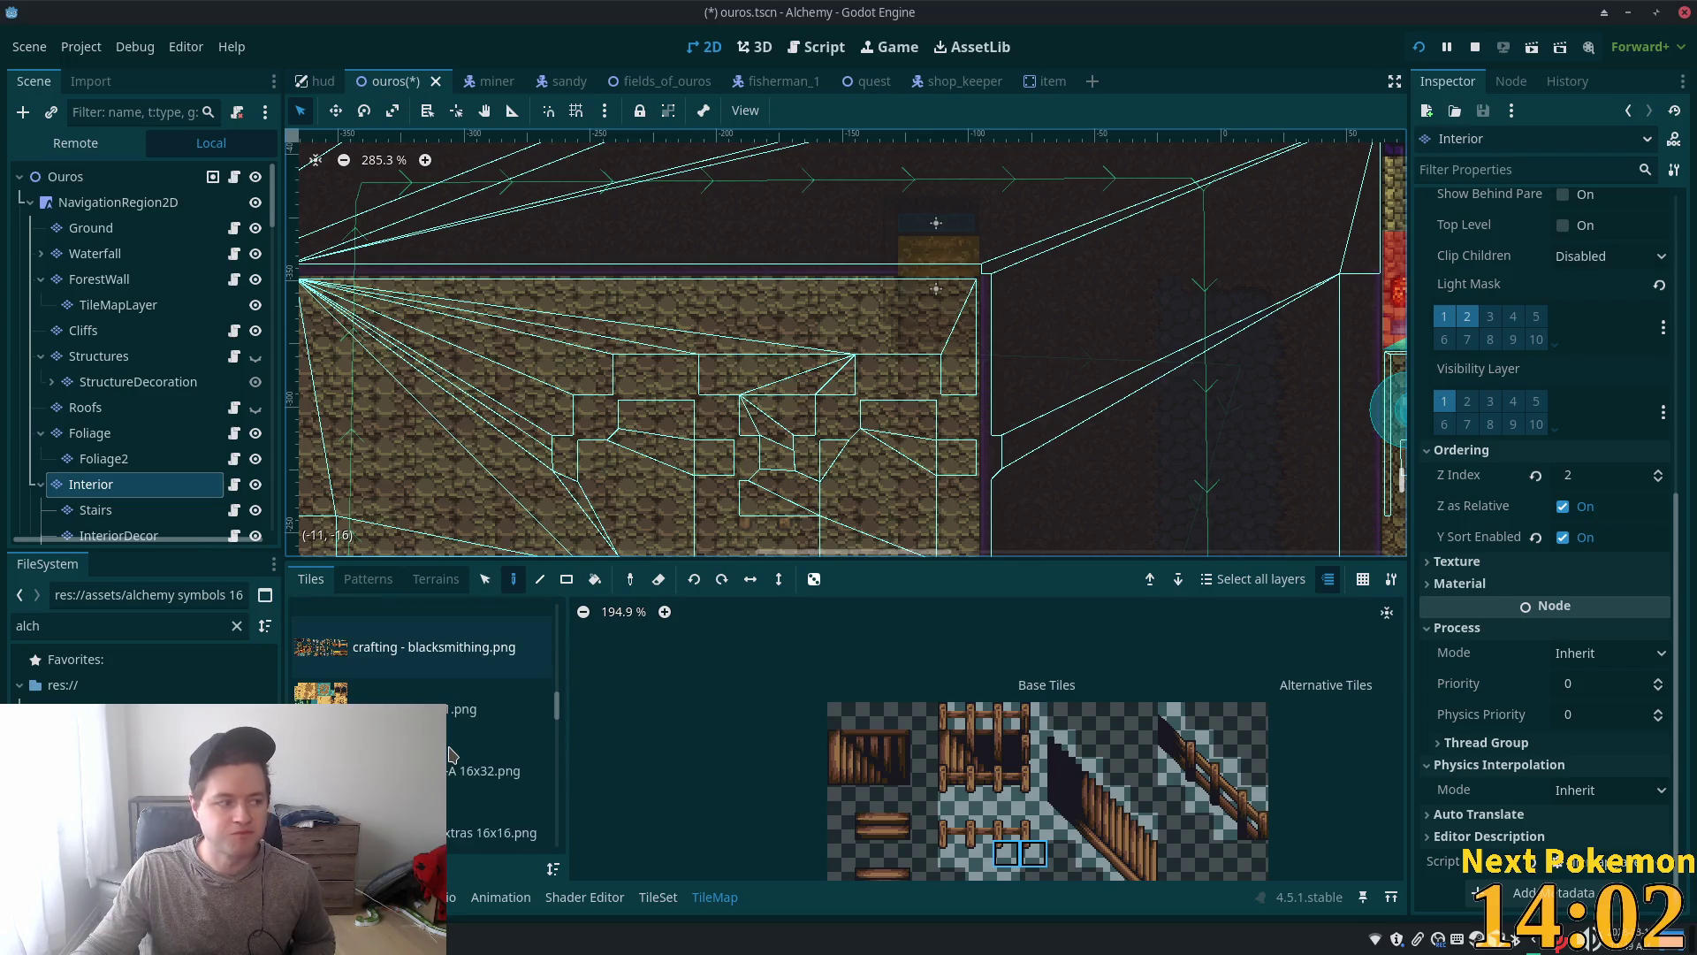
pyautogui.scroll(-2, 451, 754)
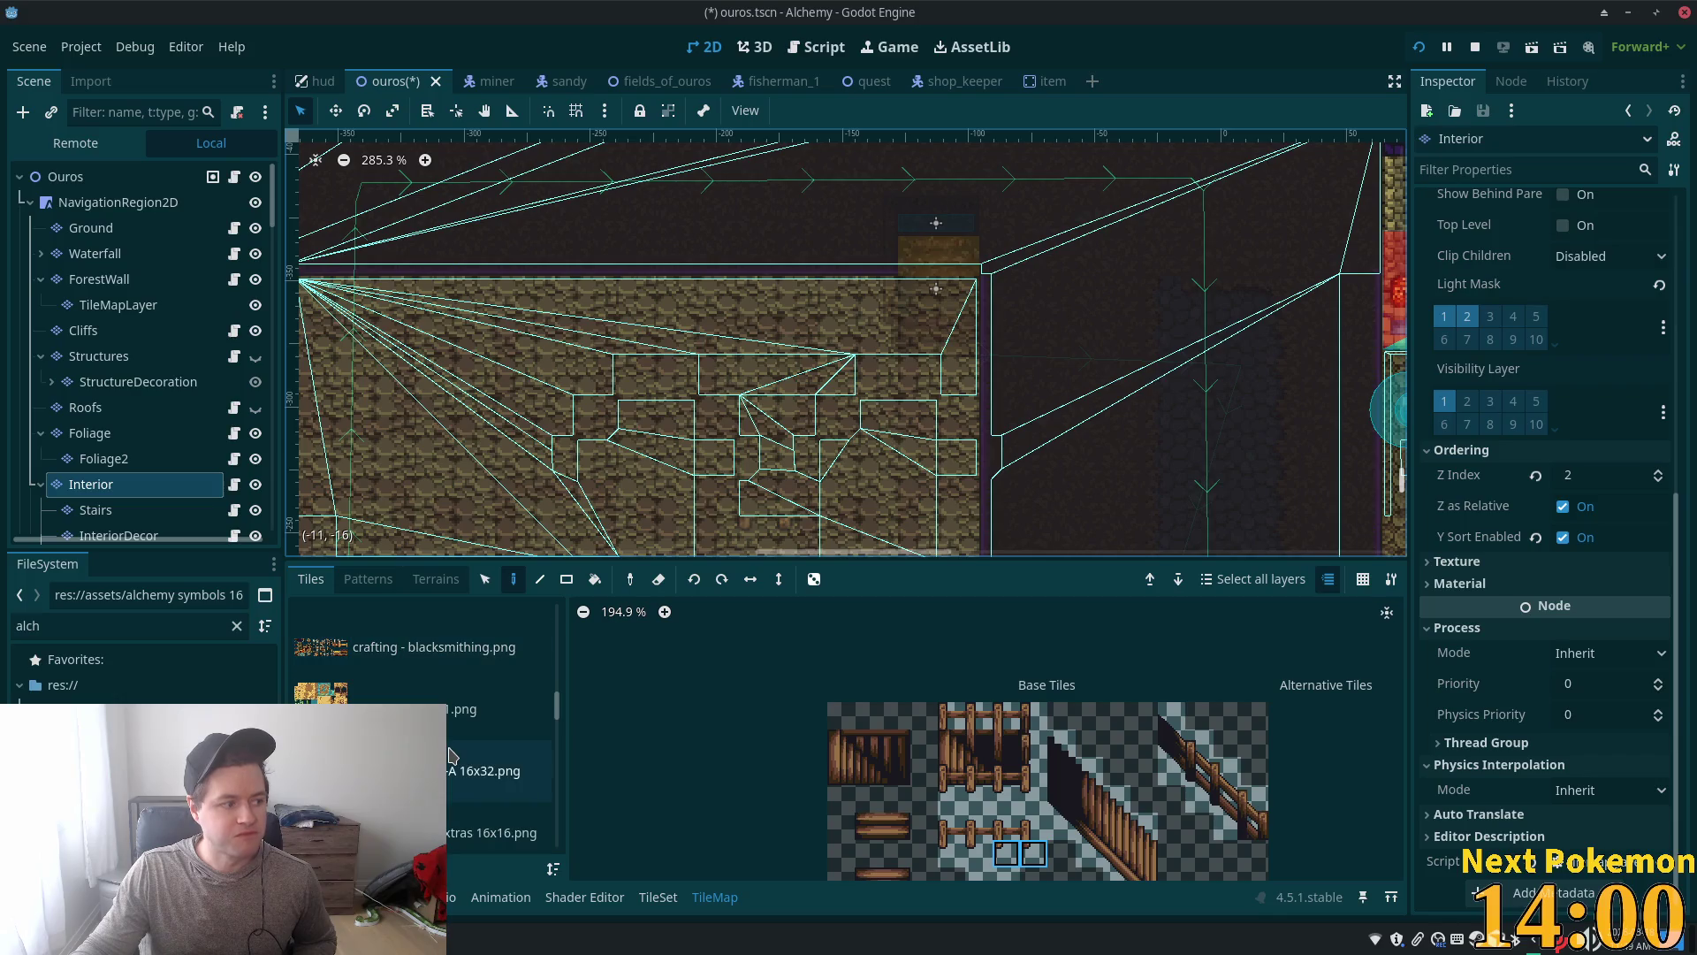
pyautogui.hscroll(-5, 581, 354)
pyautogui.scroll(2, 582, 353)
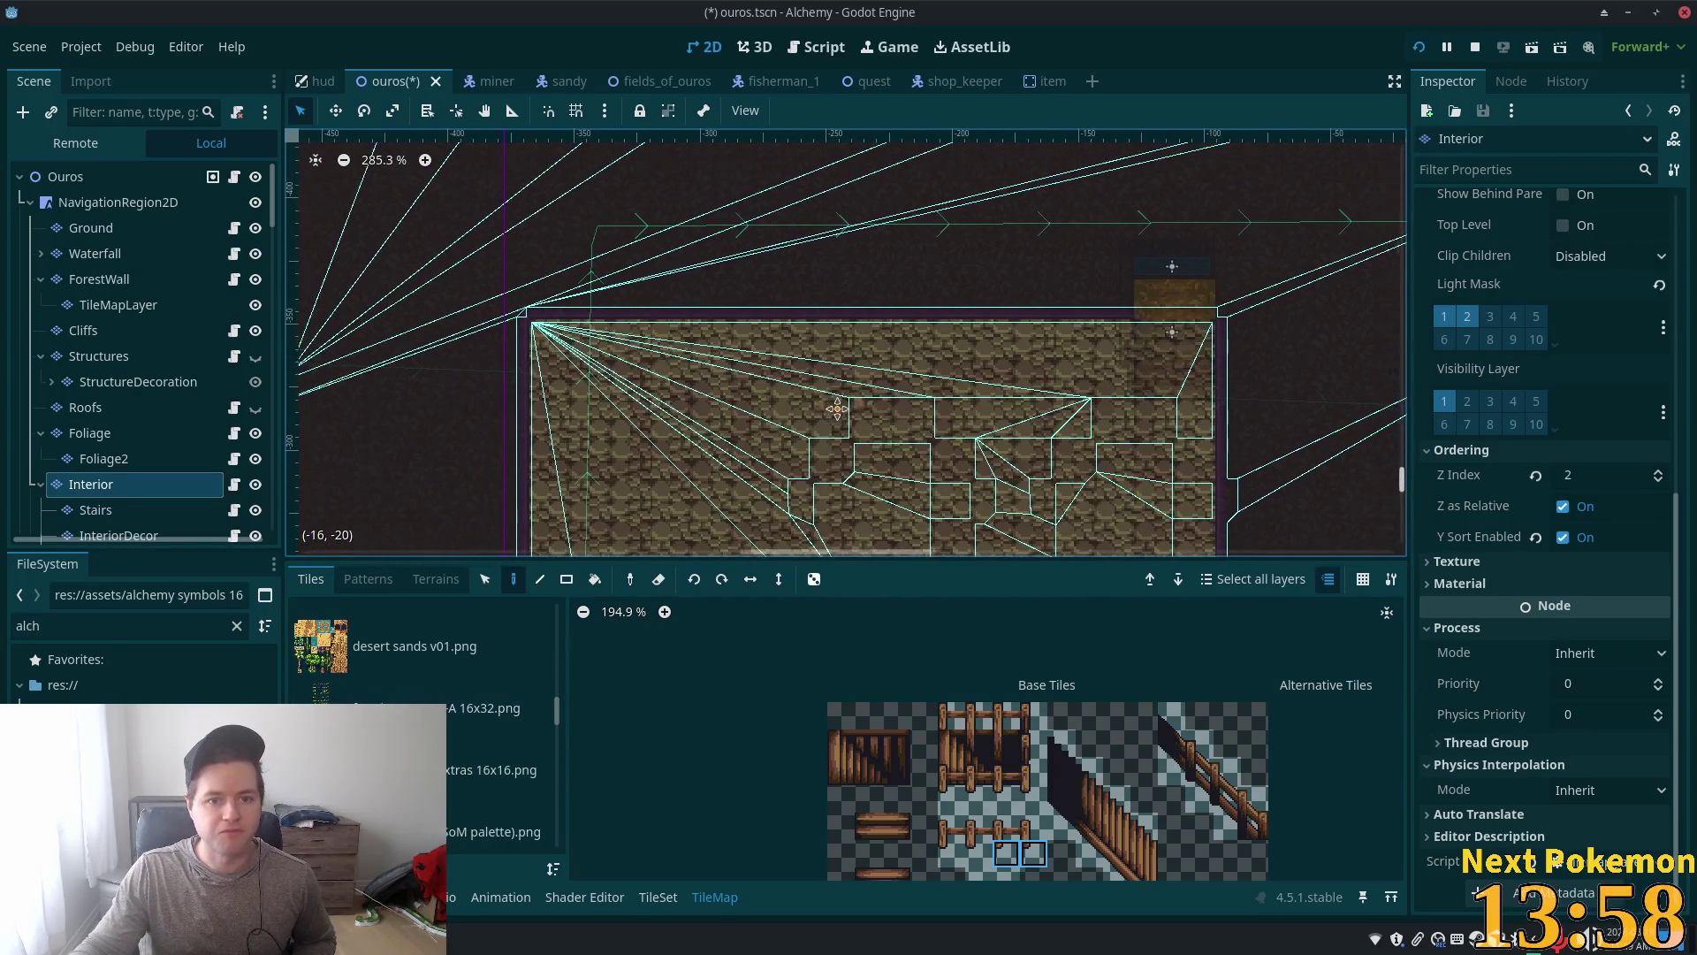
pyautogui.scroll(-4, 425, 752)
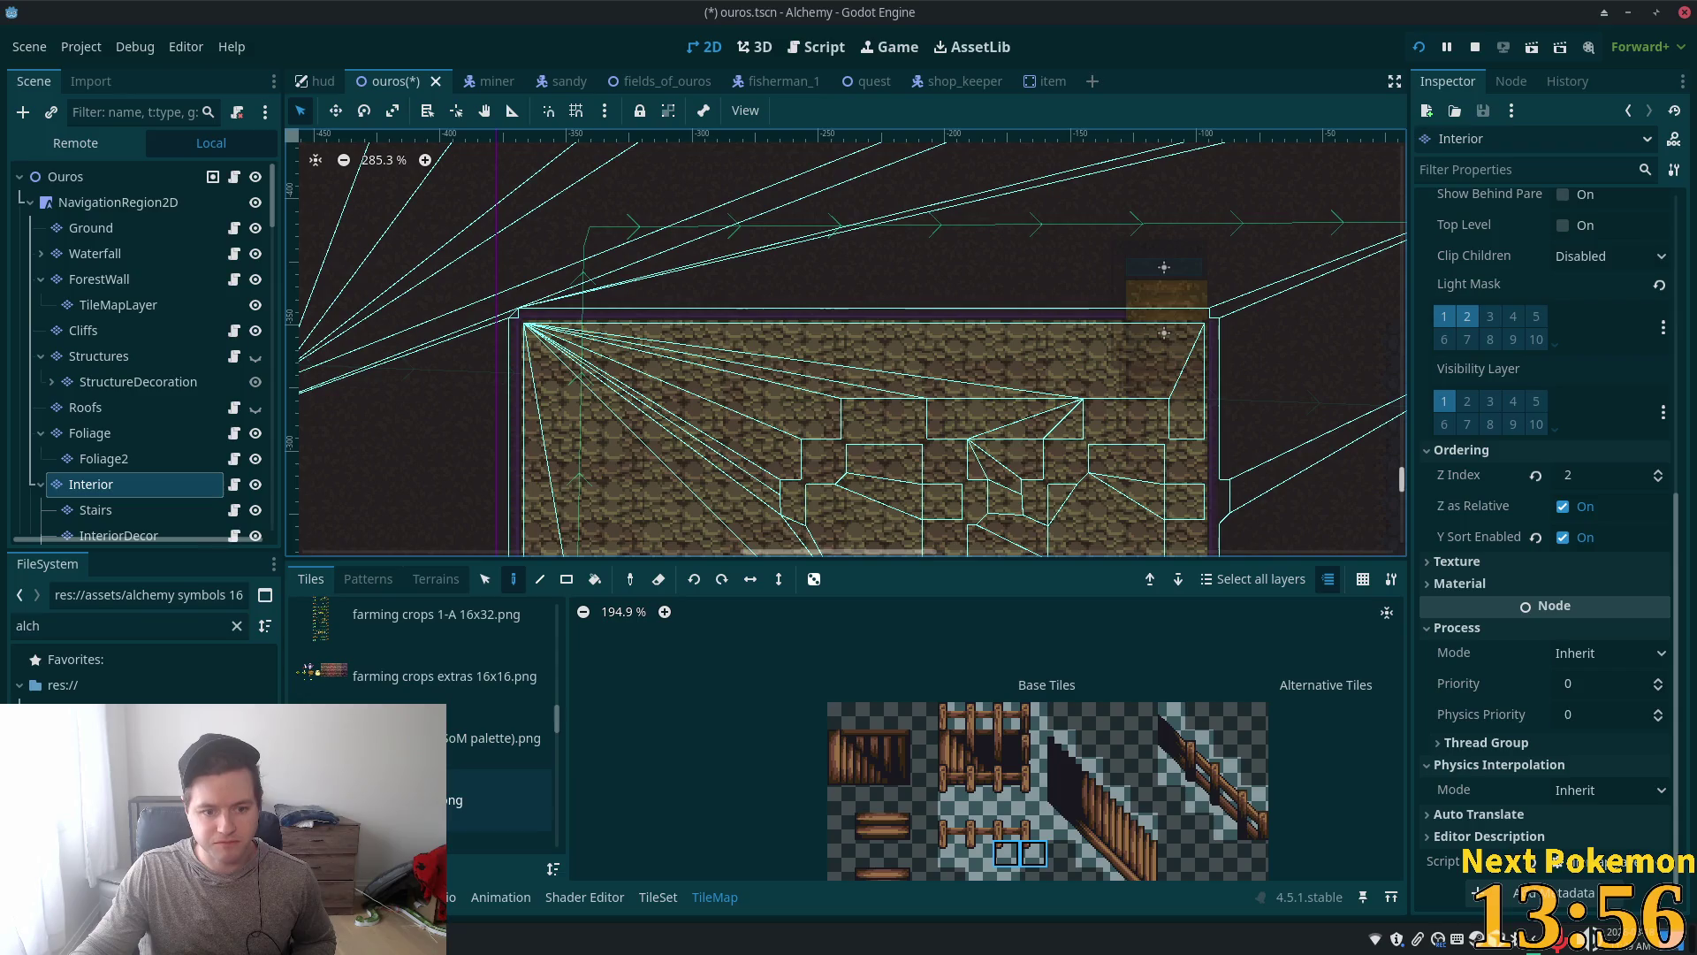
pyautogui.scroll(-2, 425, 734)
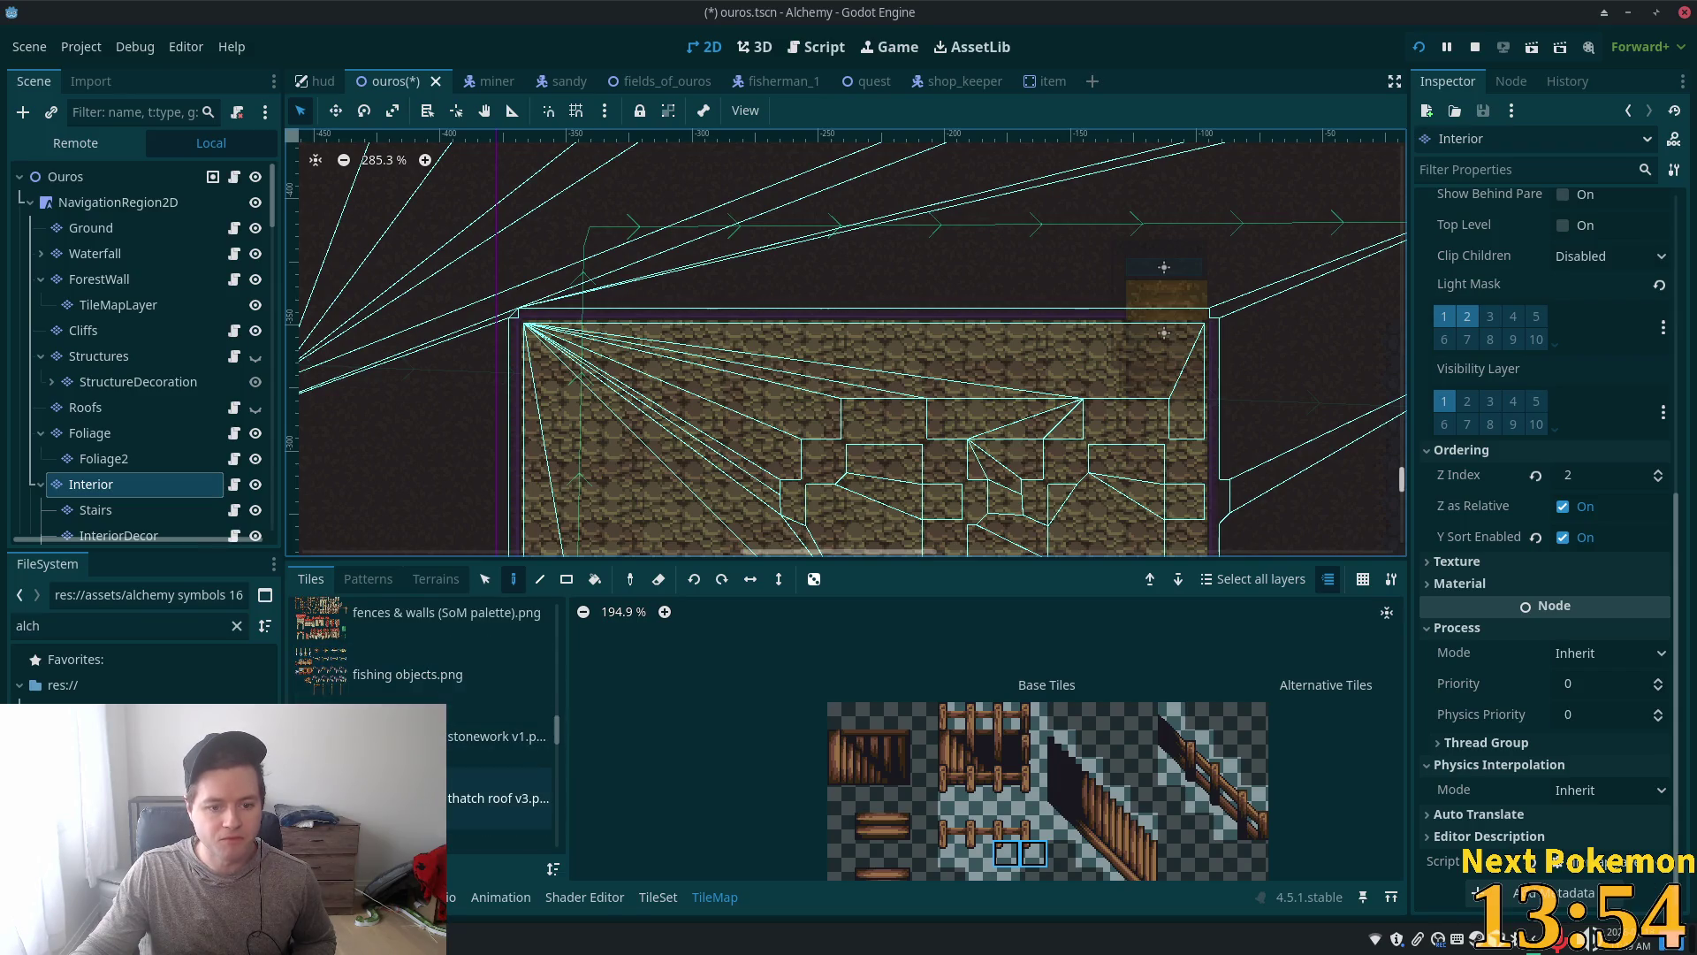
pyautogui.click(498, 799)
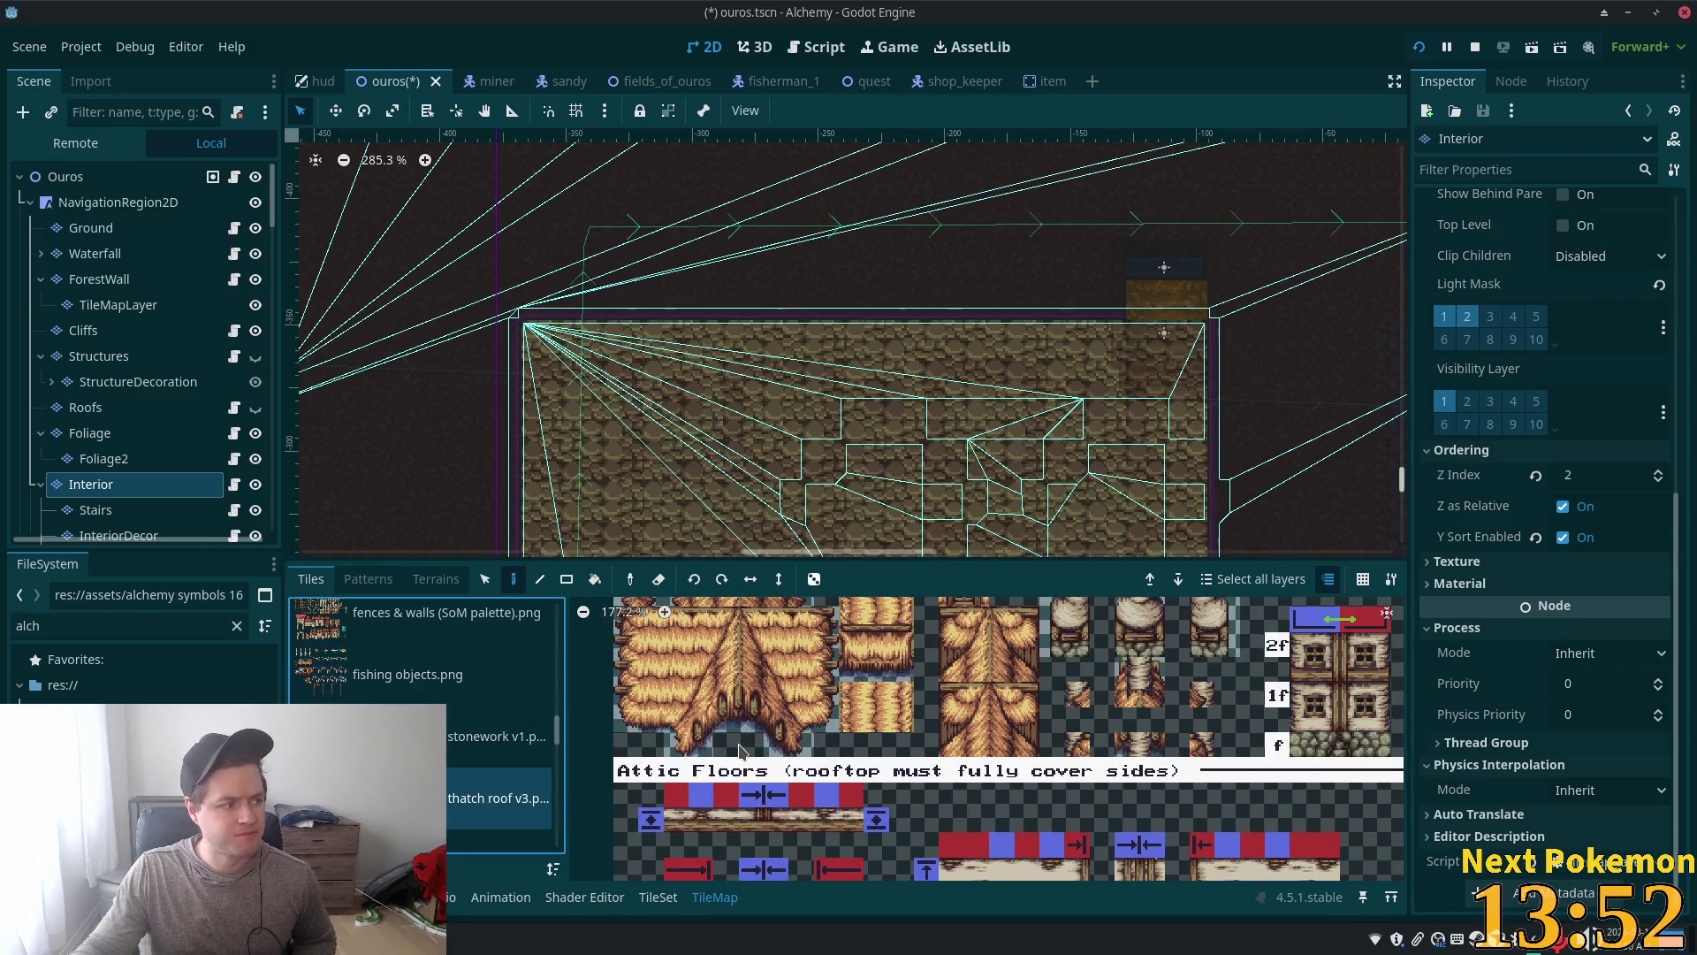
# Step: Scroll the atlas to its Ground Floor and Foundation wall tile sections
pyautogui.scroll(-2, 738, 756)
pyautogui.scroll(-1, 734, 757)
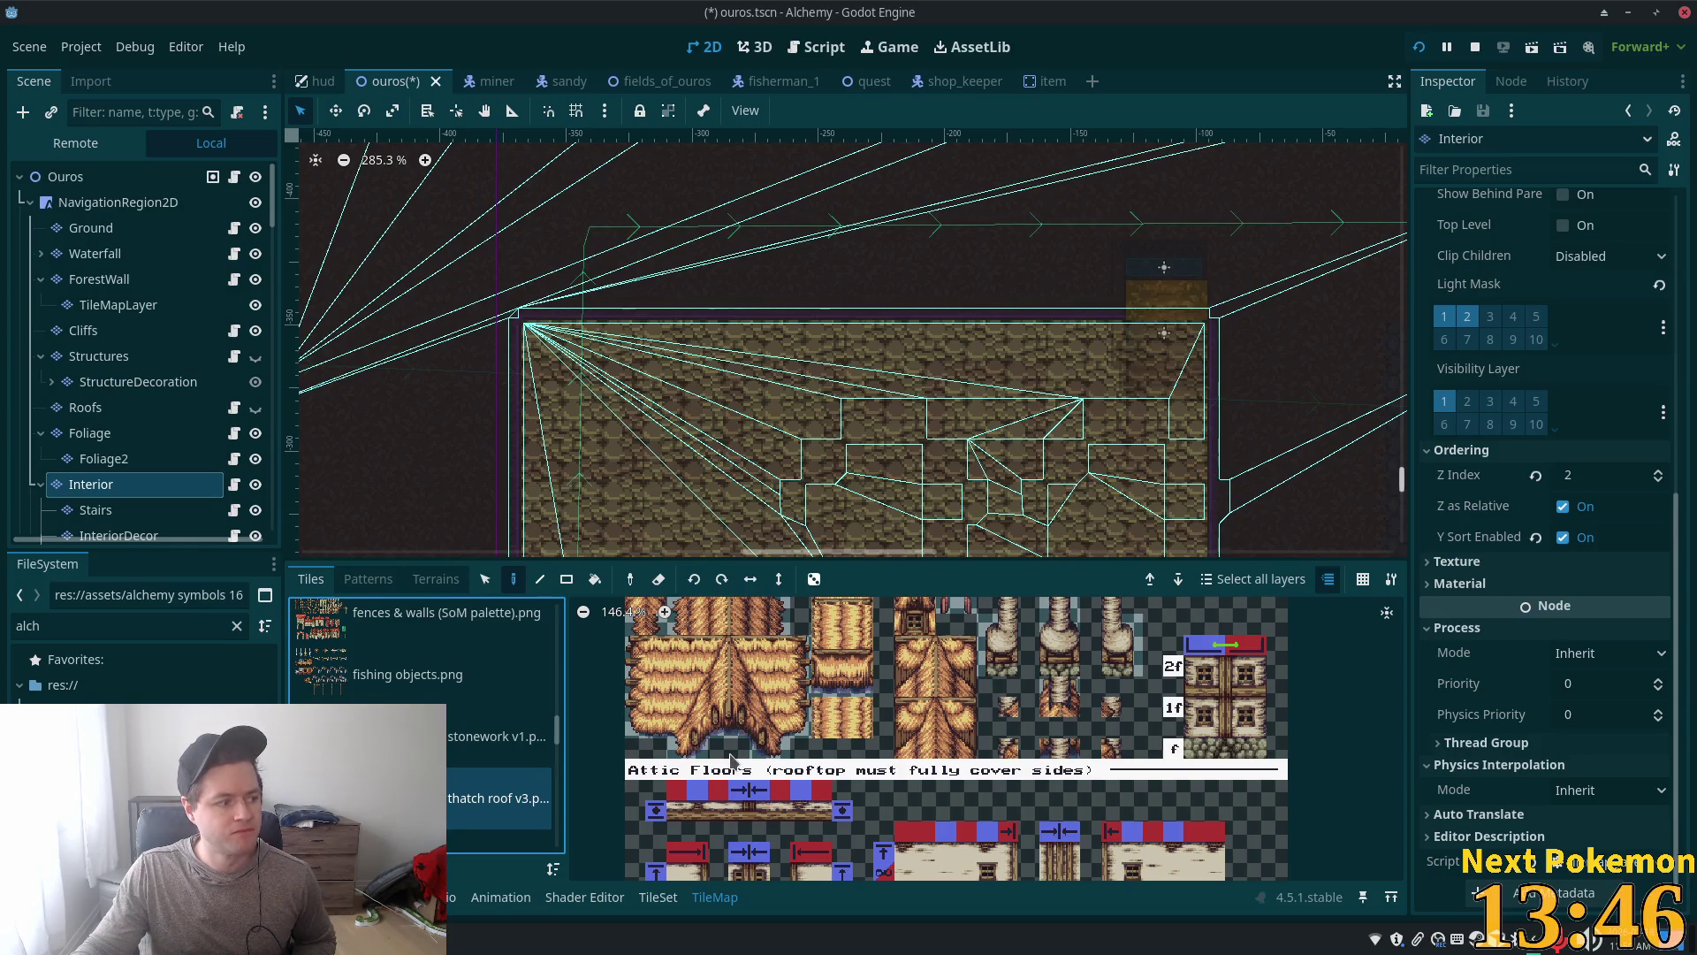
pyautogui.scroll(-2, 730, 760)
pyautogui.scroll(-3, 724, 689)
pyautogui.scroll(-1, 721, 610)
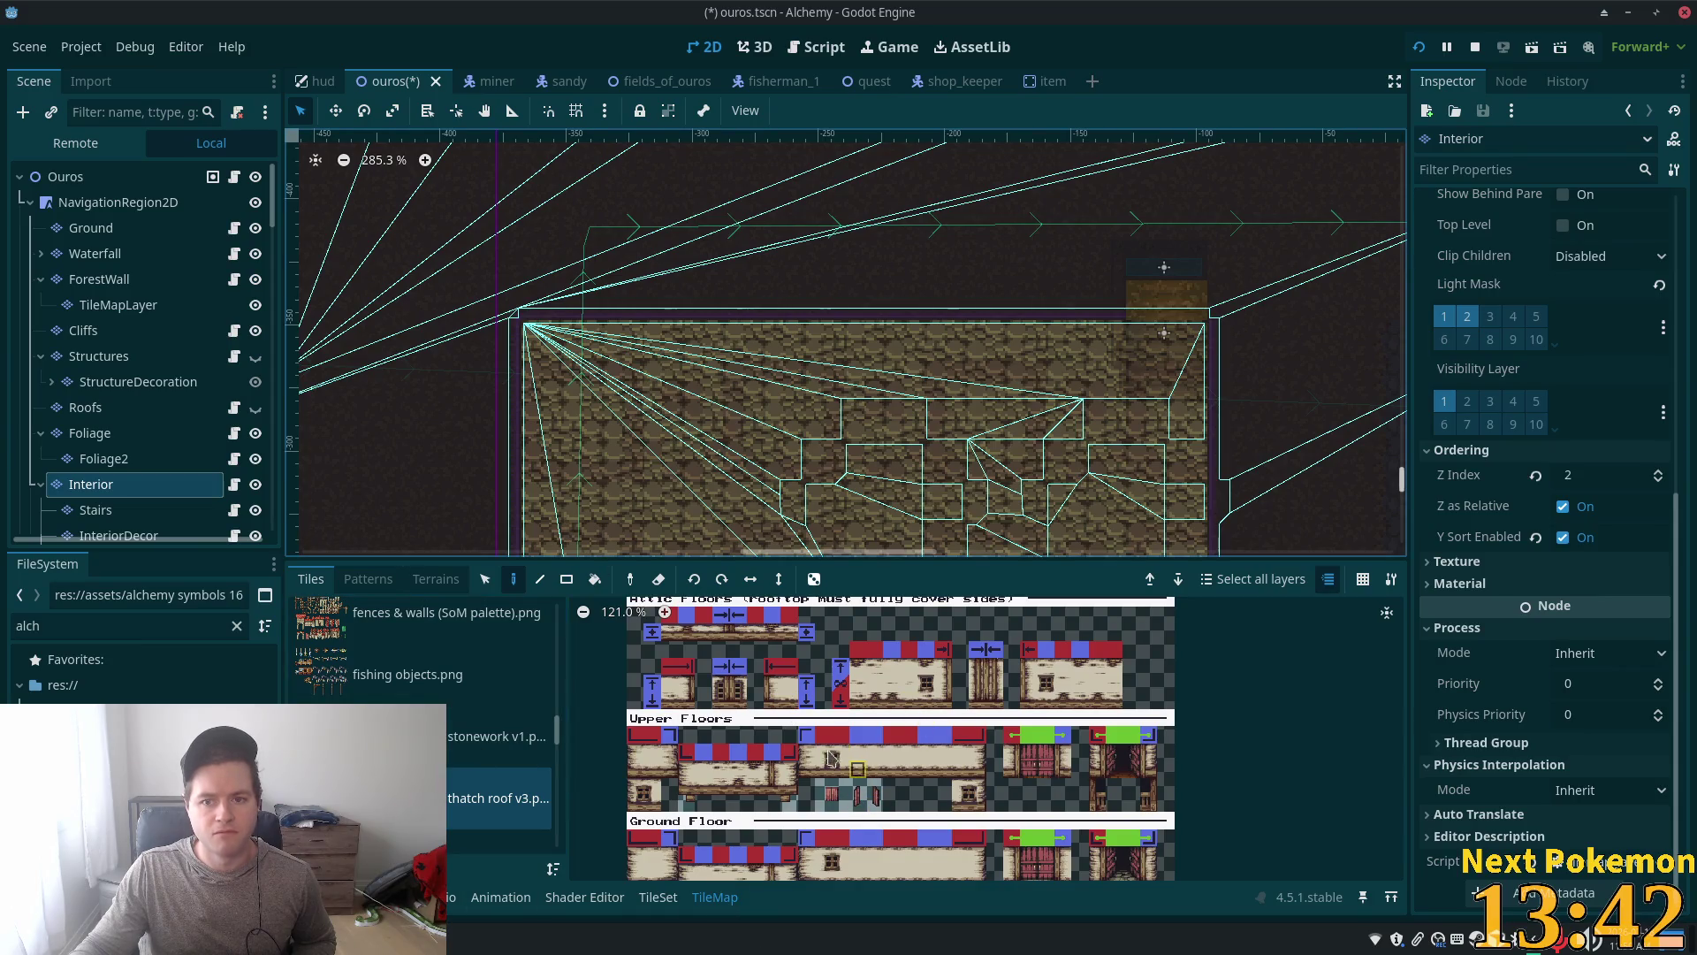
pyautogui.scroll(-1, 778, 707)
pyautogui.scroll(2, 649, 698)
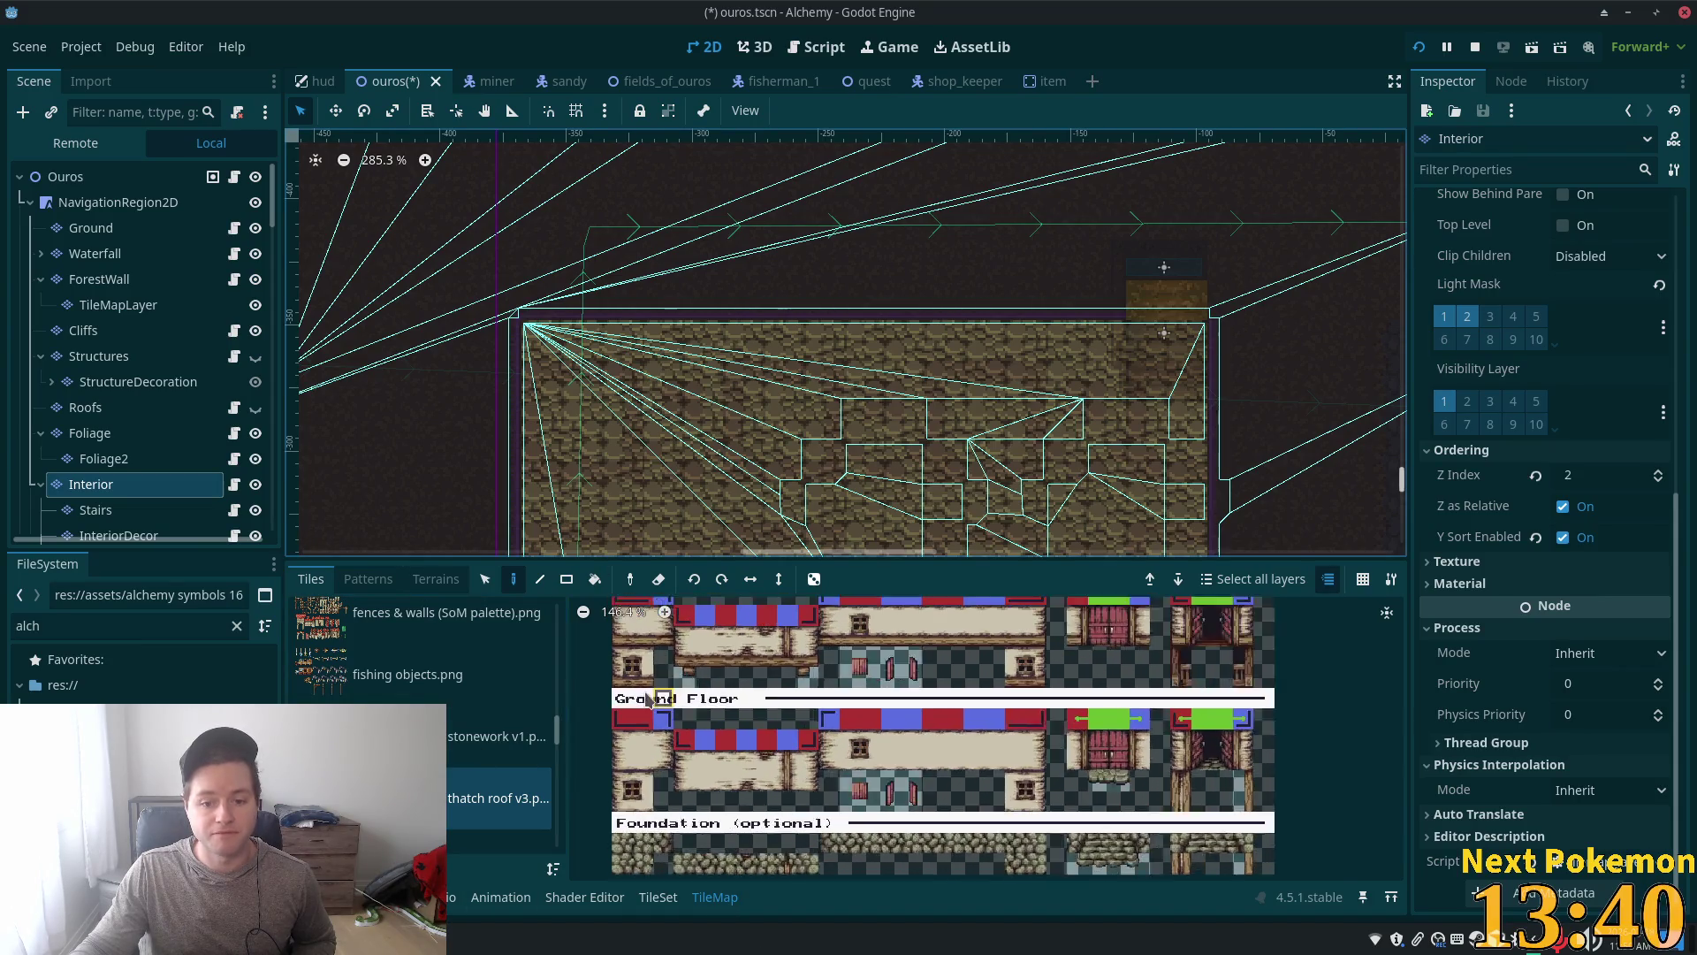
pyautogui.scroll(1, 650, 698)
# Step: Paint the cream ground-floor wall: an end column at top-left, then 6x2 blocks to the right edge
pyautogui.moveTo(626, 742); pyautogui.dragTo(626, 764)
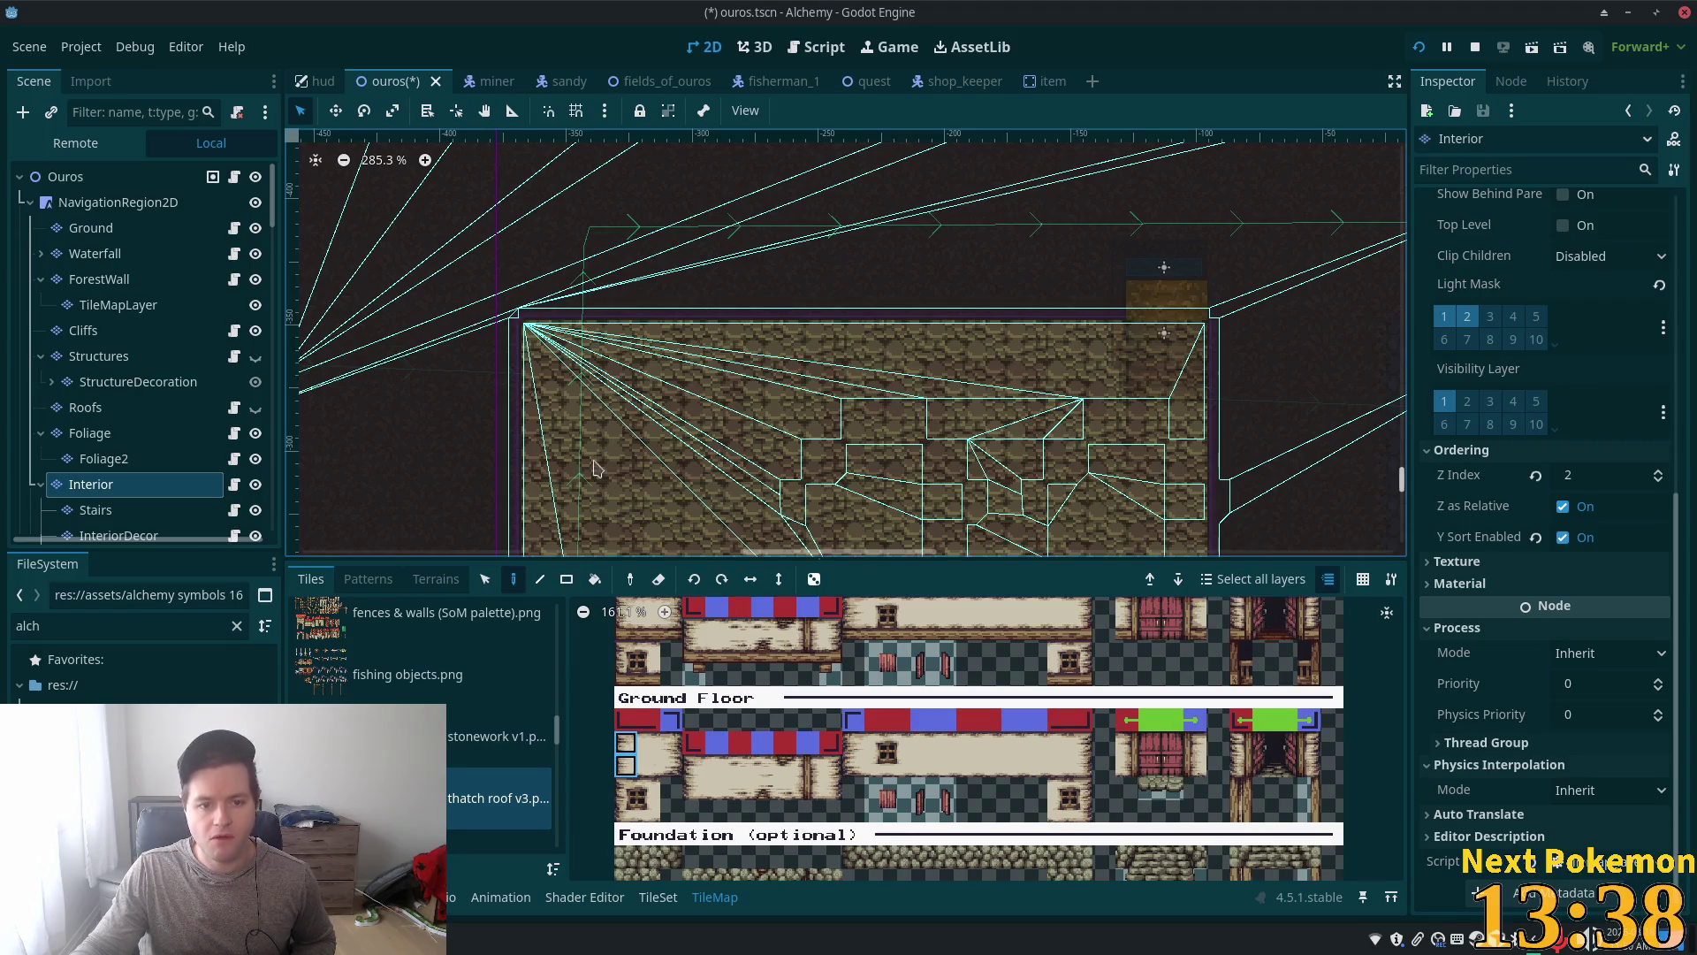
pyautogui.click(542, 265)
pyautogui.moveTo(922, 743)
pyautogui.mouseDown()
pyautogui.moveTo(1013, 778)
pyautogui.moveTo(1036, 766)
pyautogui.mouseUp()
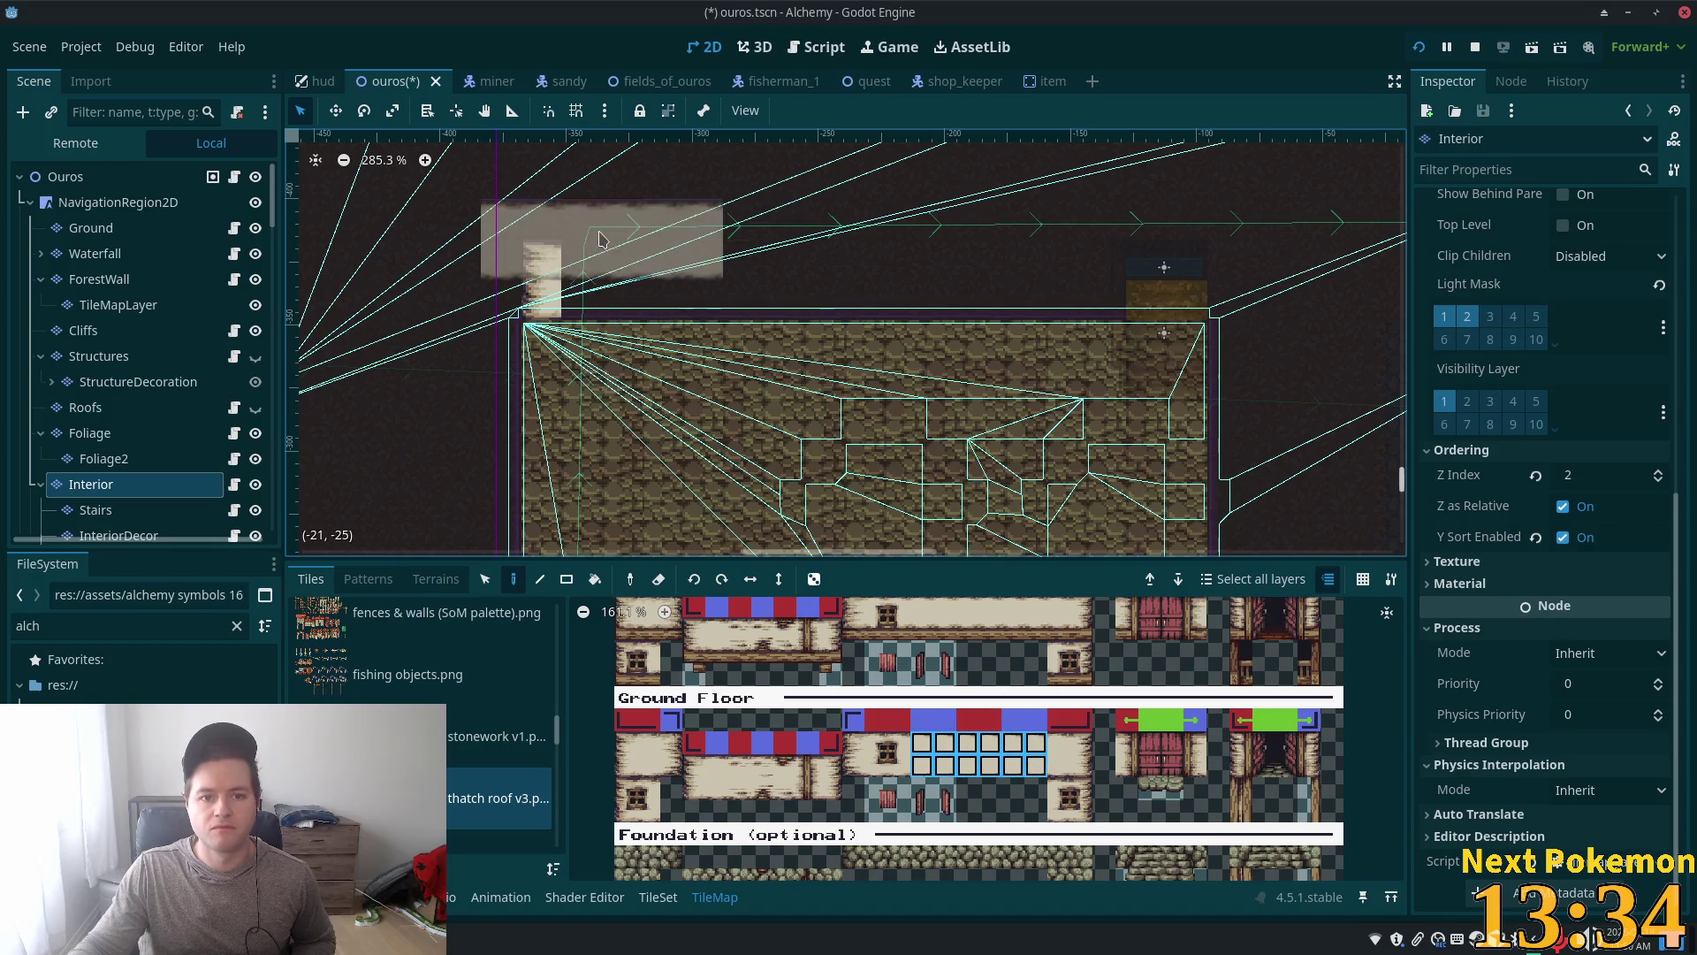
pyautogui.click(707, 278)
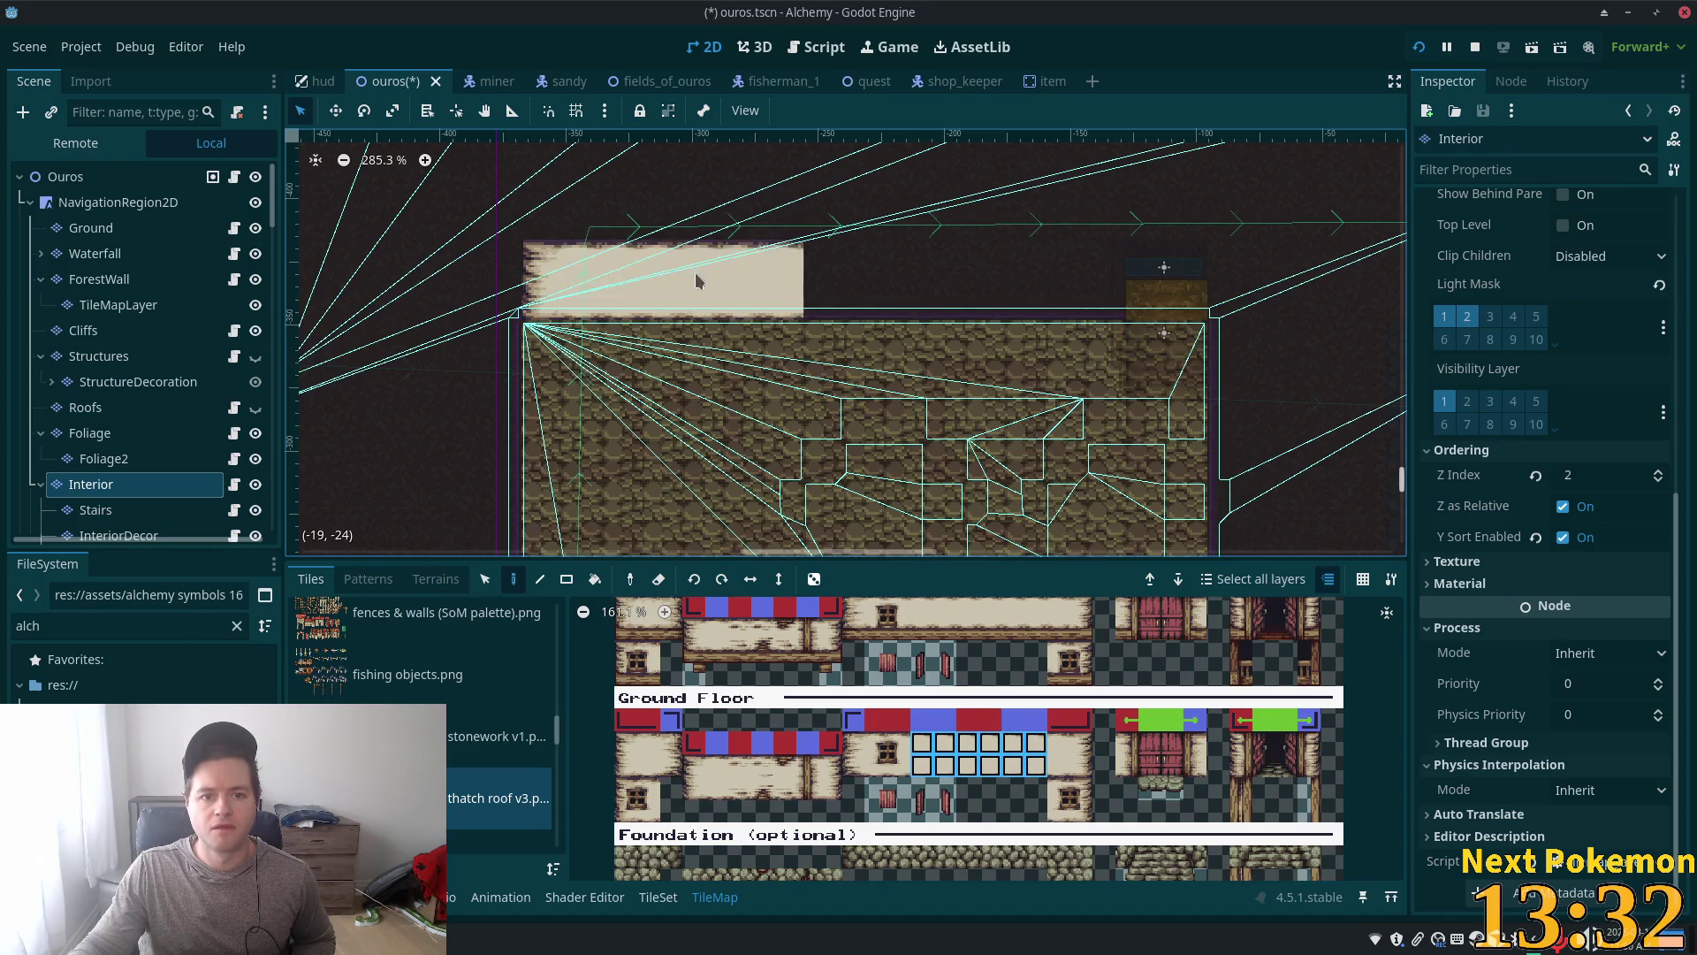
pyautogui.click(818, 281)
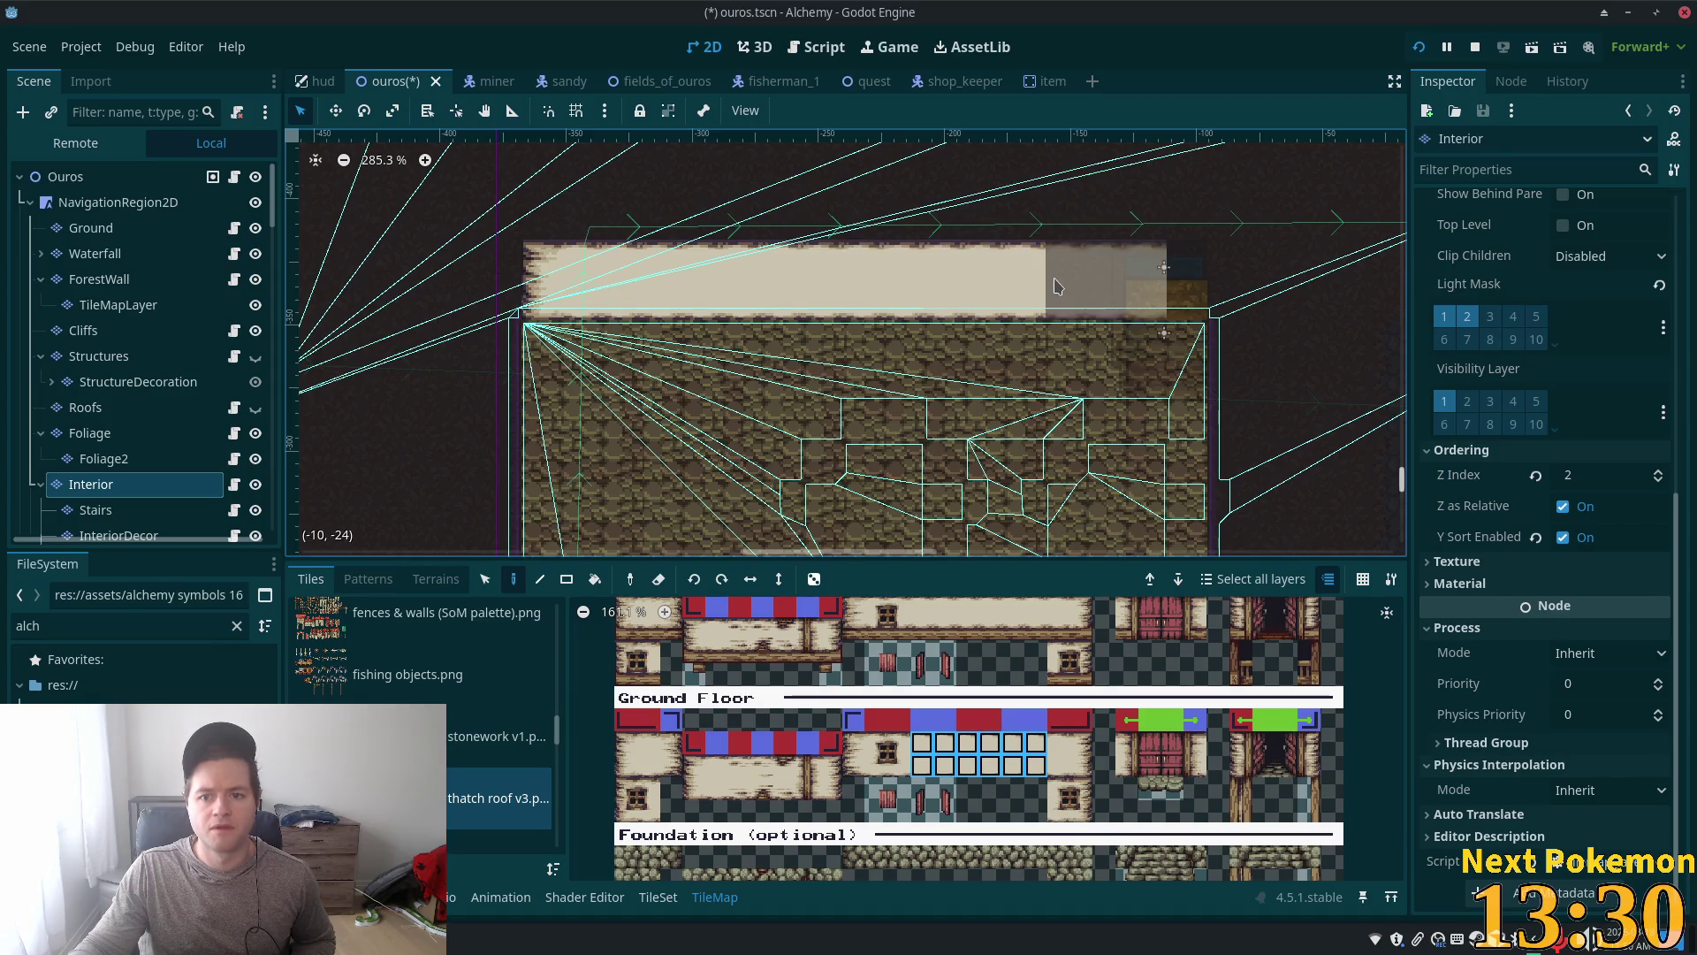
pyautogui.click(1078, 287)
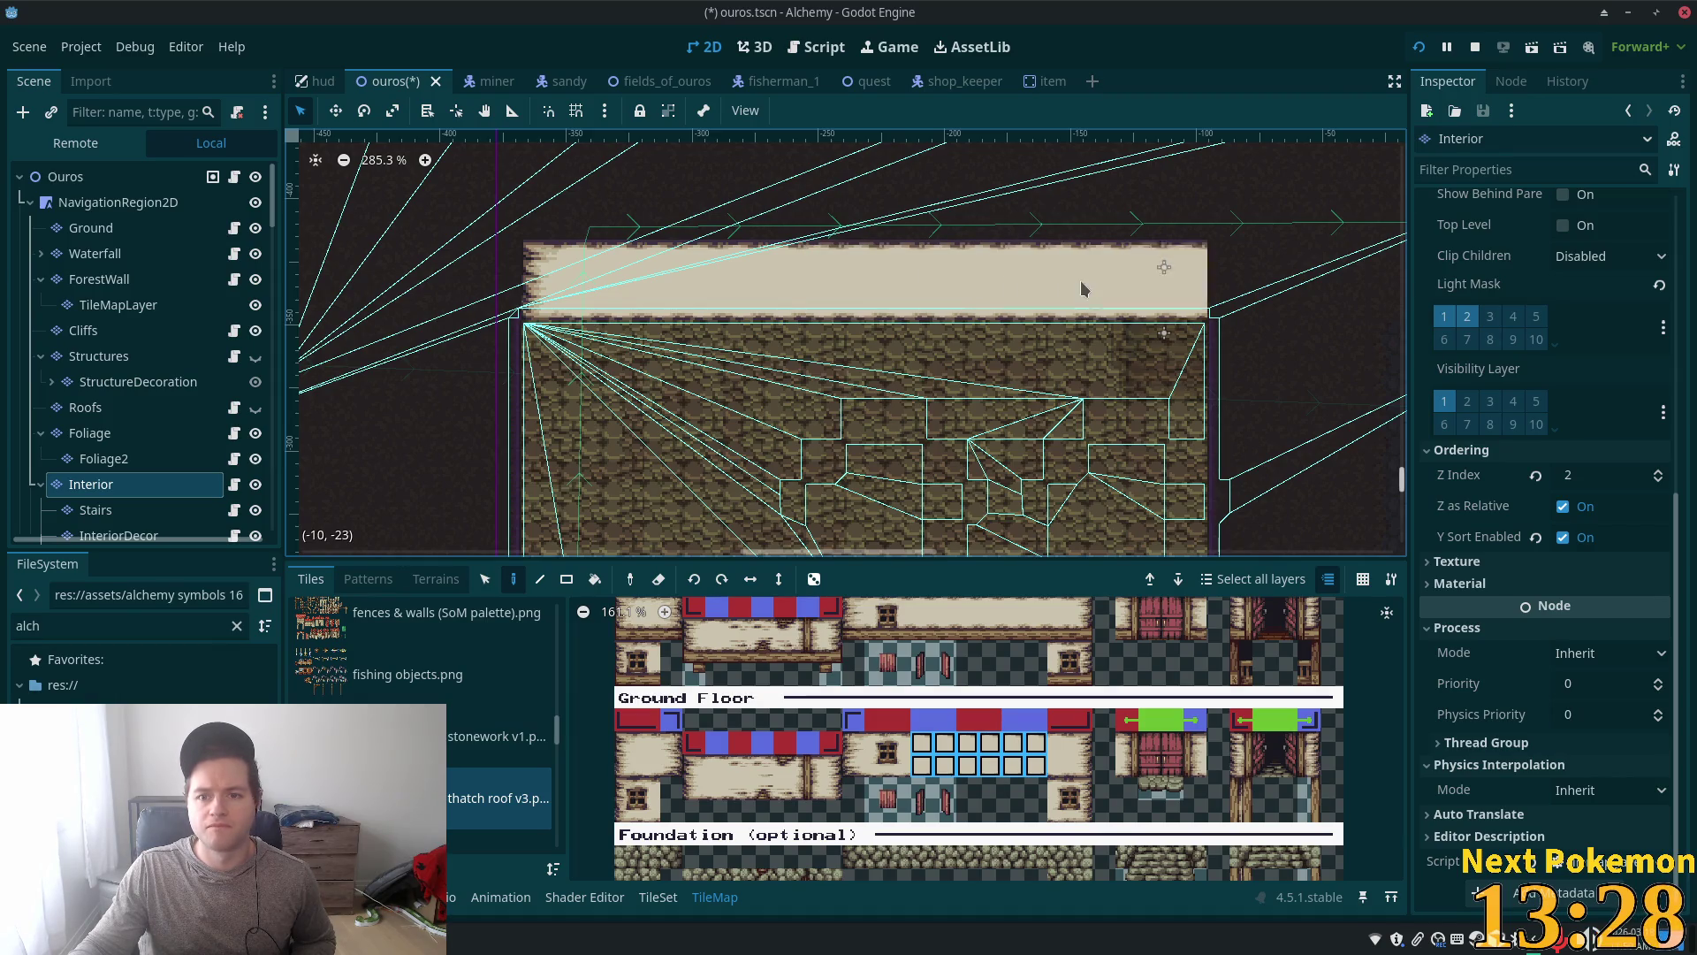
# Step: Switch to the thatch roof v1 interior atlas and pick stacked tiles from its Walls section
pyautogui.moveTo(1082, 742); pyautogui.dragTo(1082, 765)
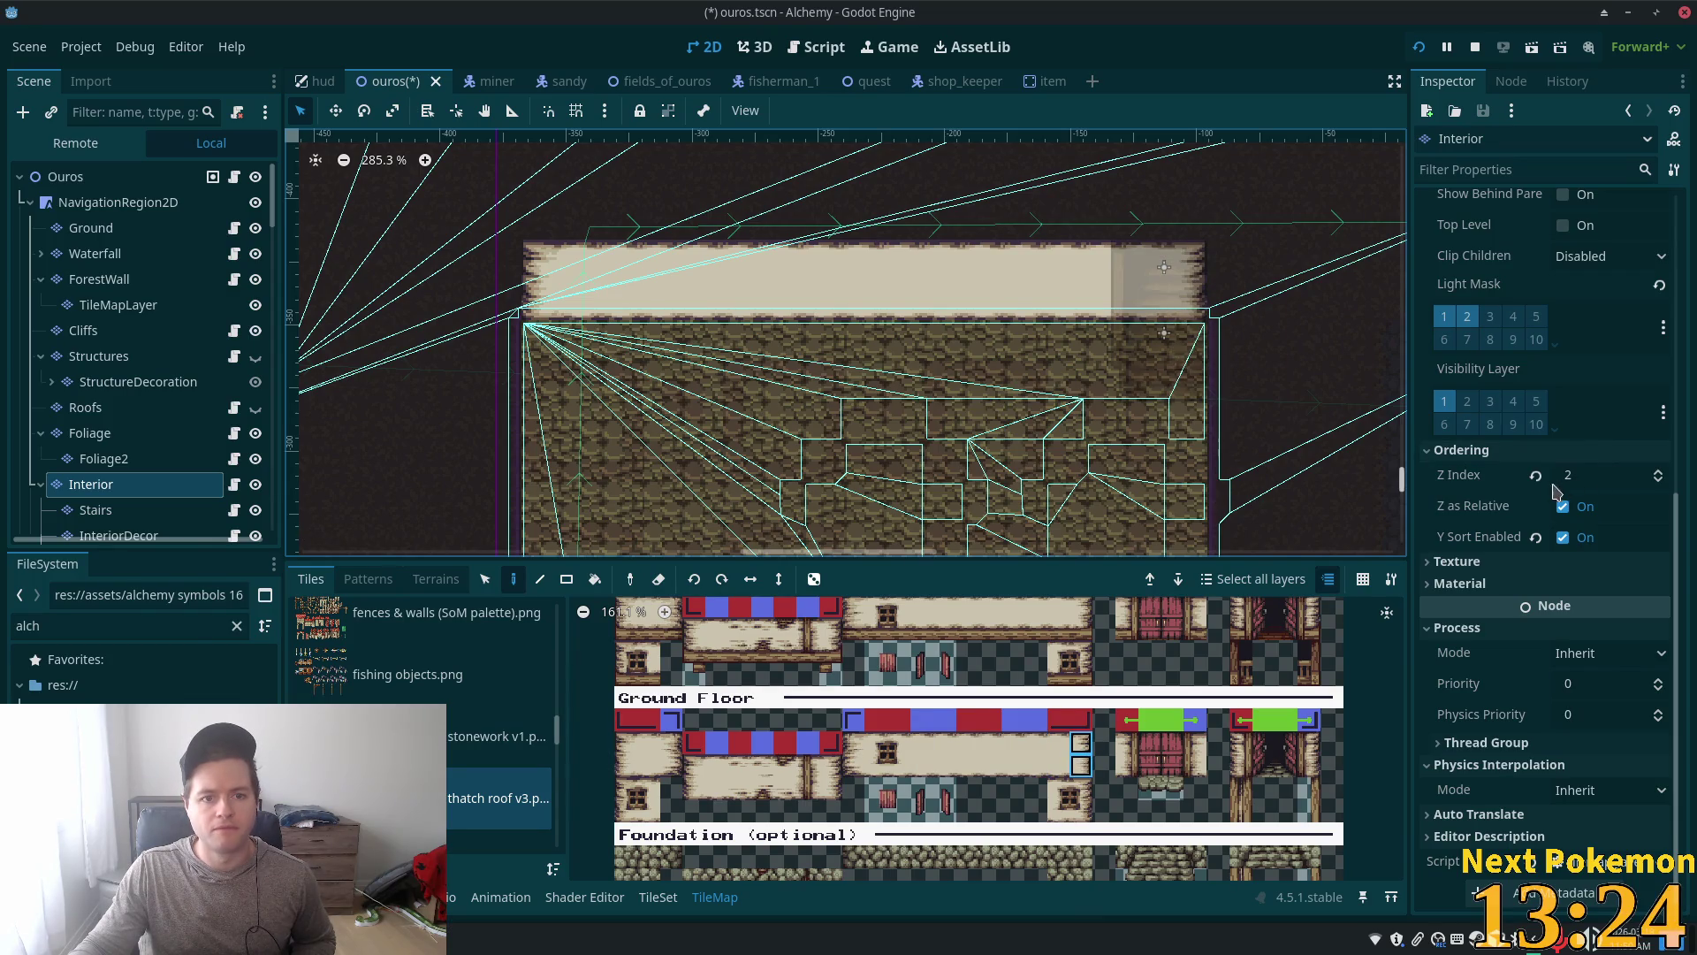
pyautogui.moveTo(854, 747); pyautogui.dragTo(856, 769)
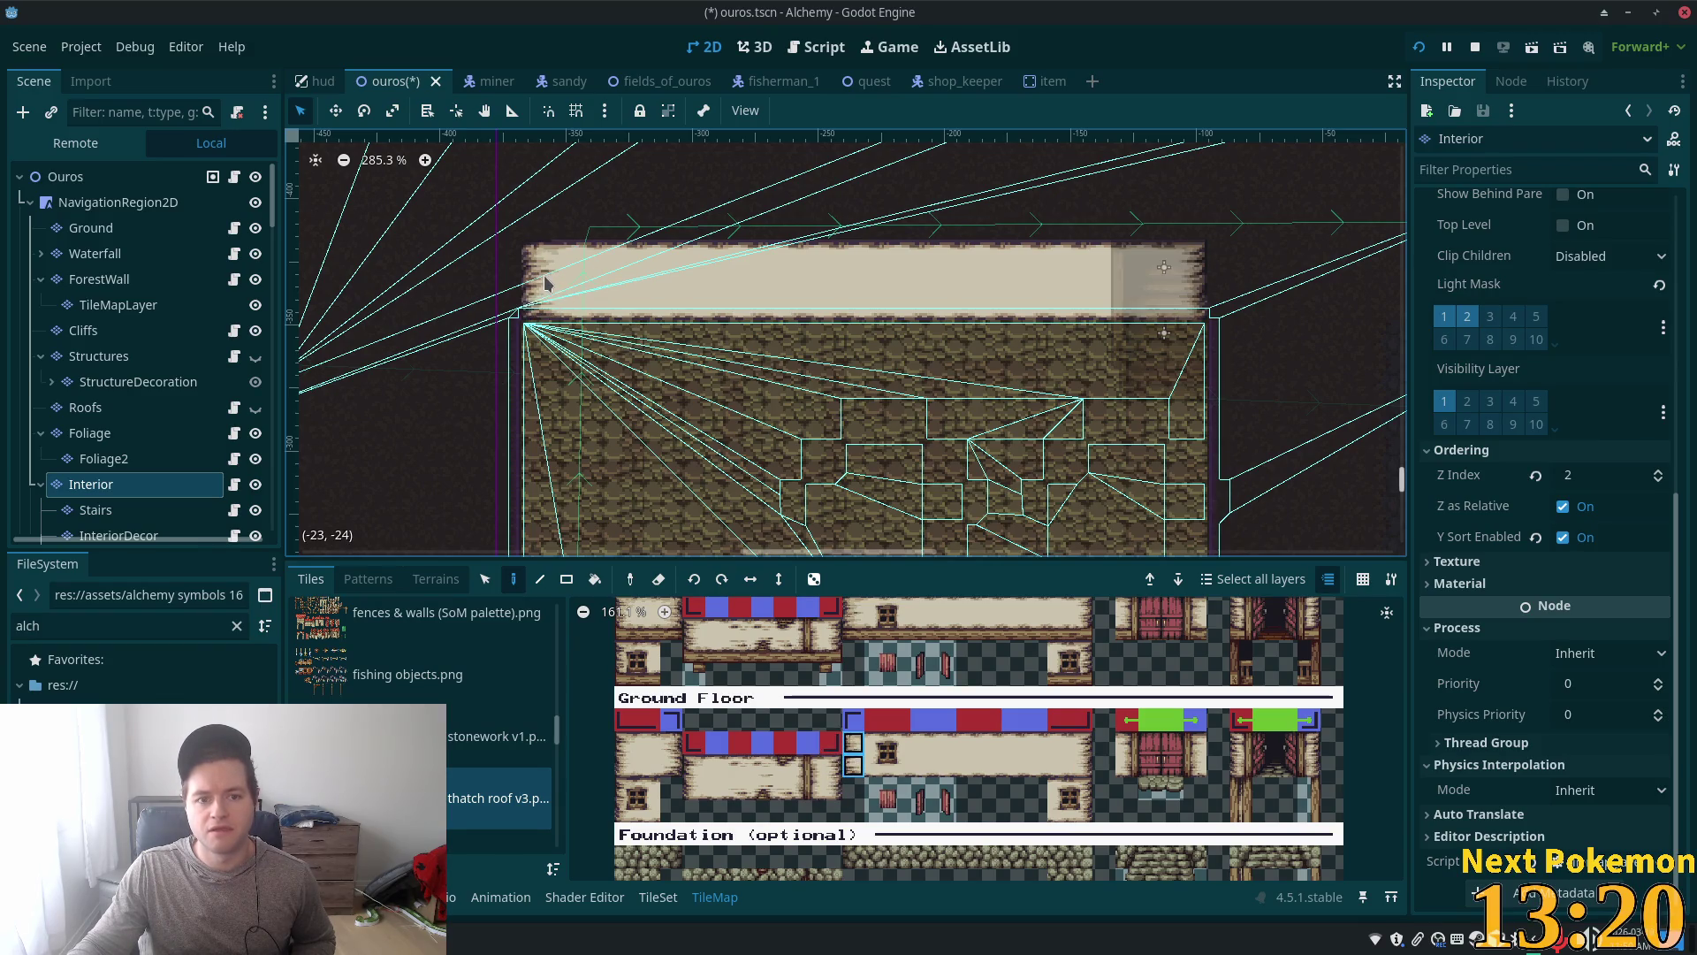
pyautogui.scroll(-3, 421, 716)
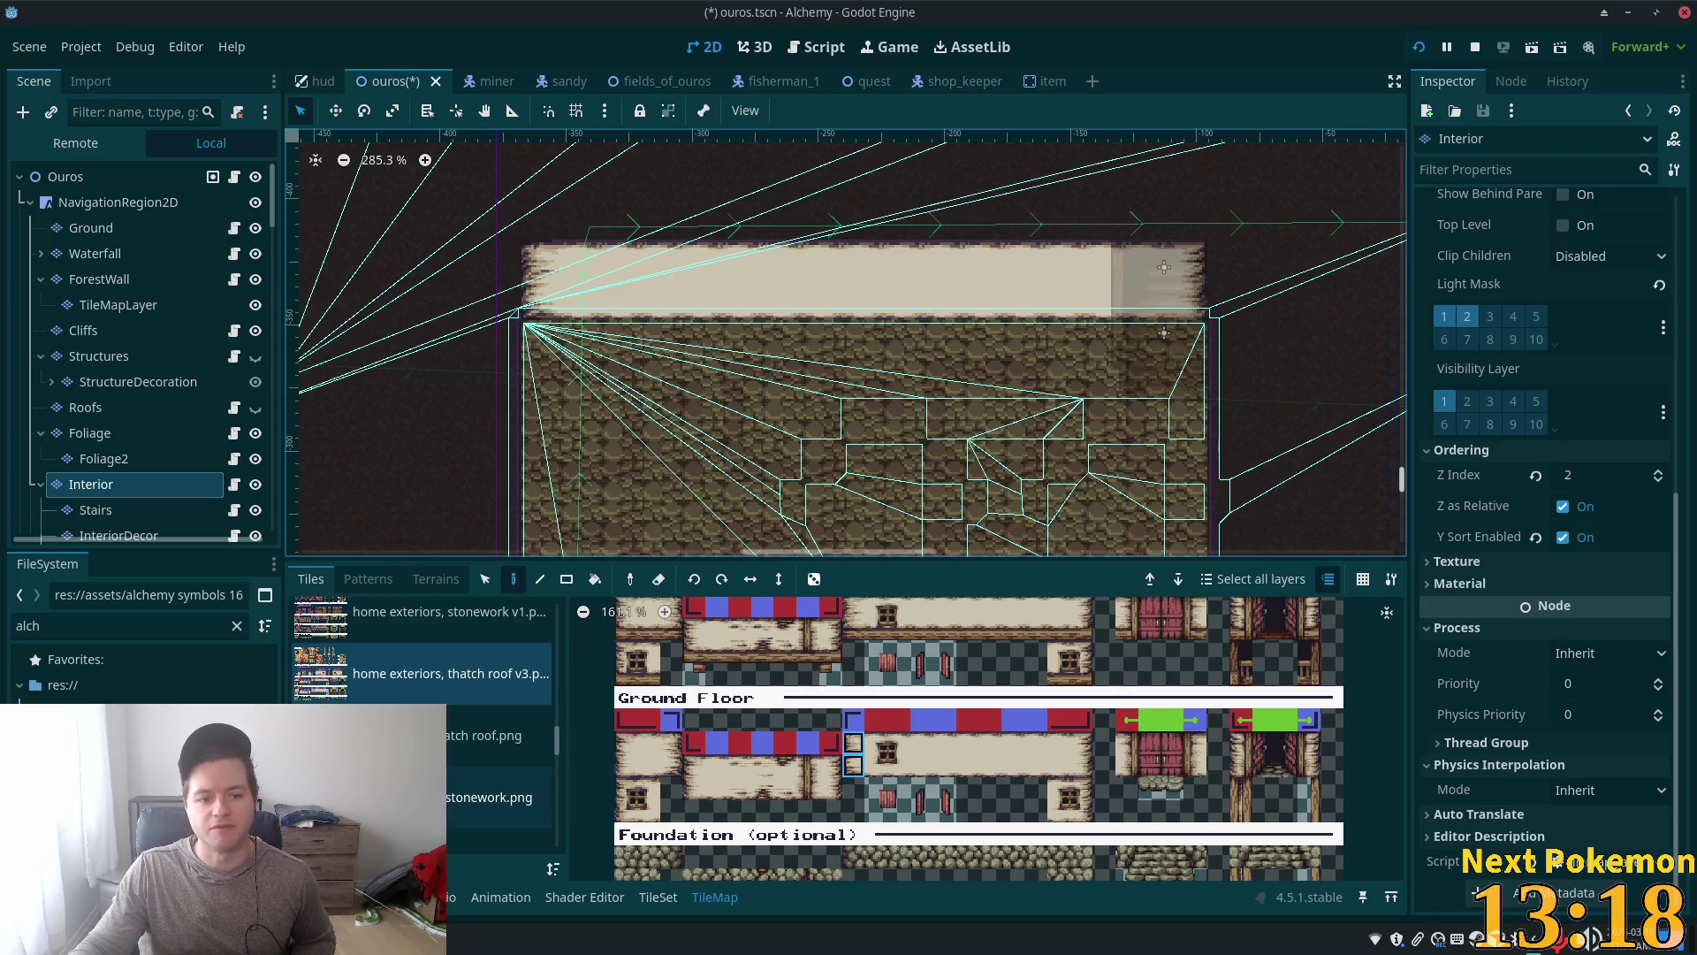
pyautogui.click(495, 800)
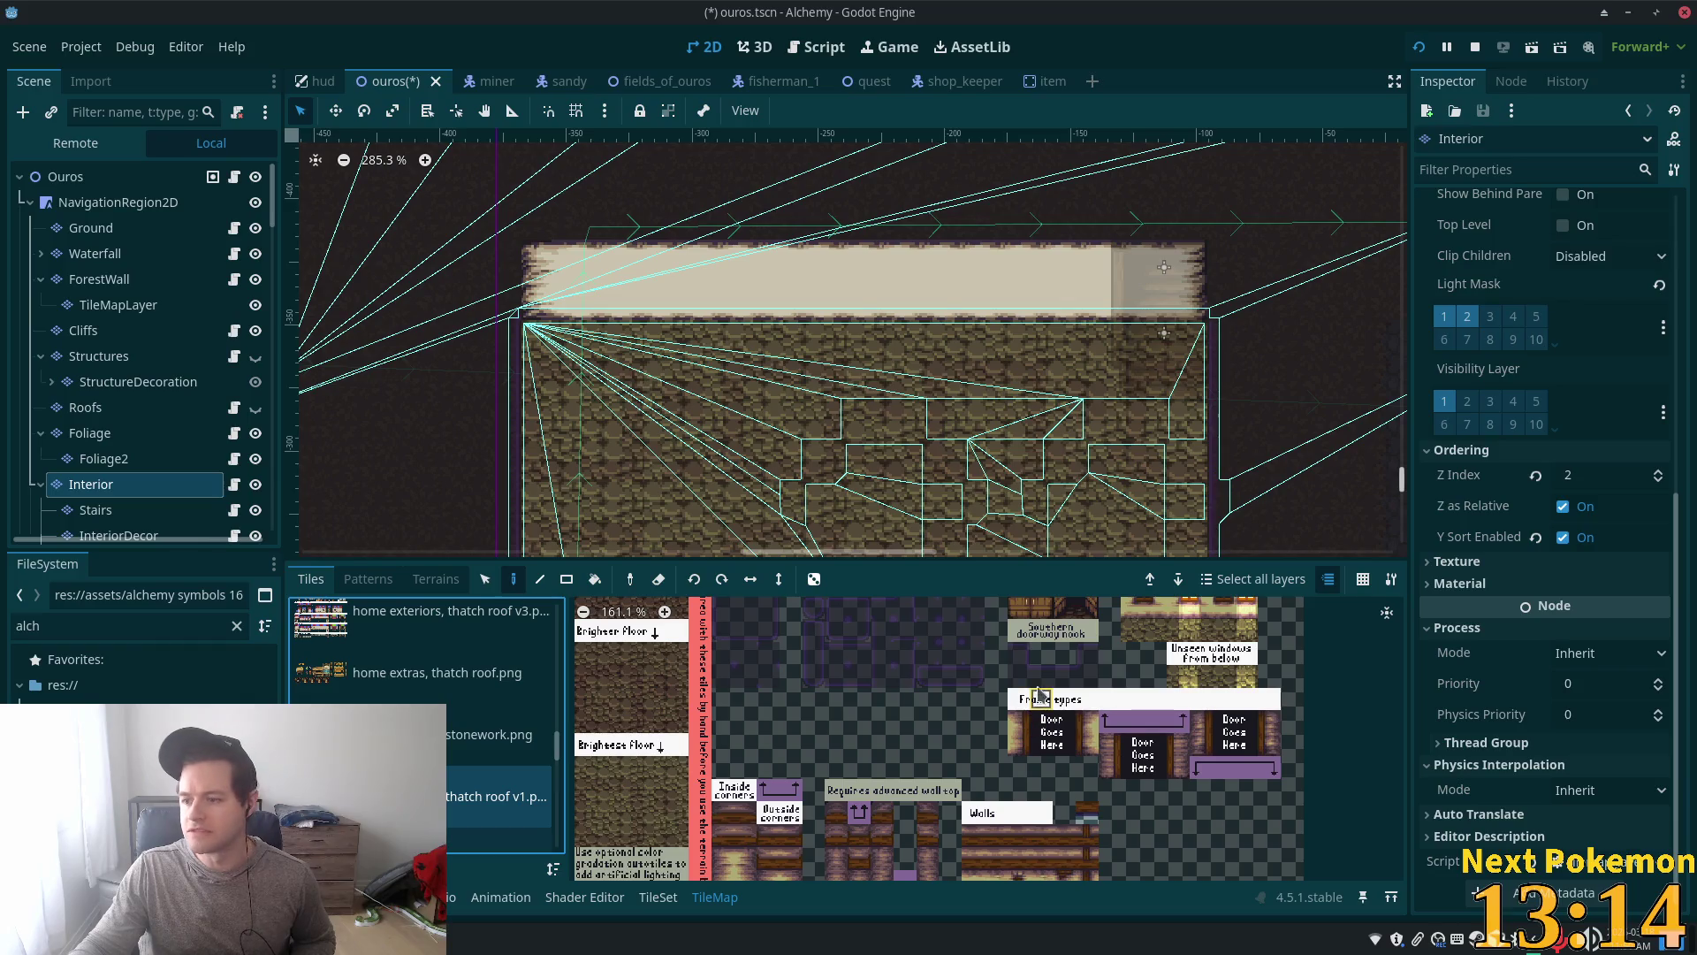
pyautogui.scroll(-3, 1040, 697)
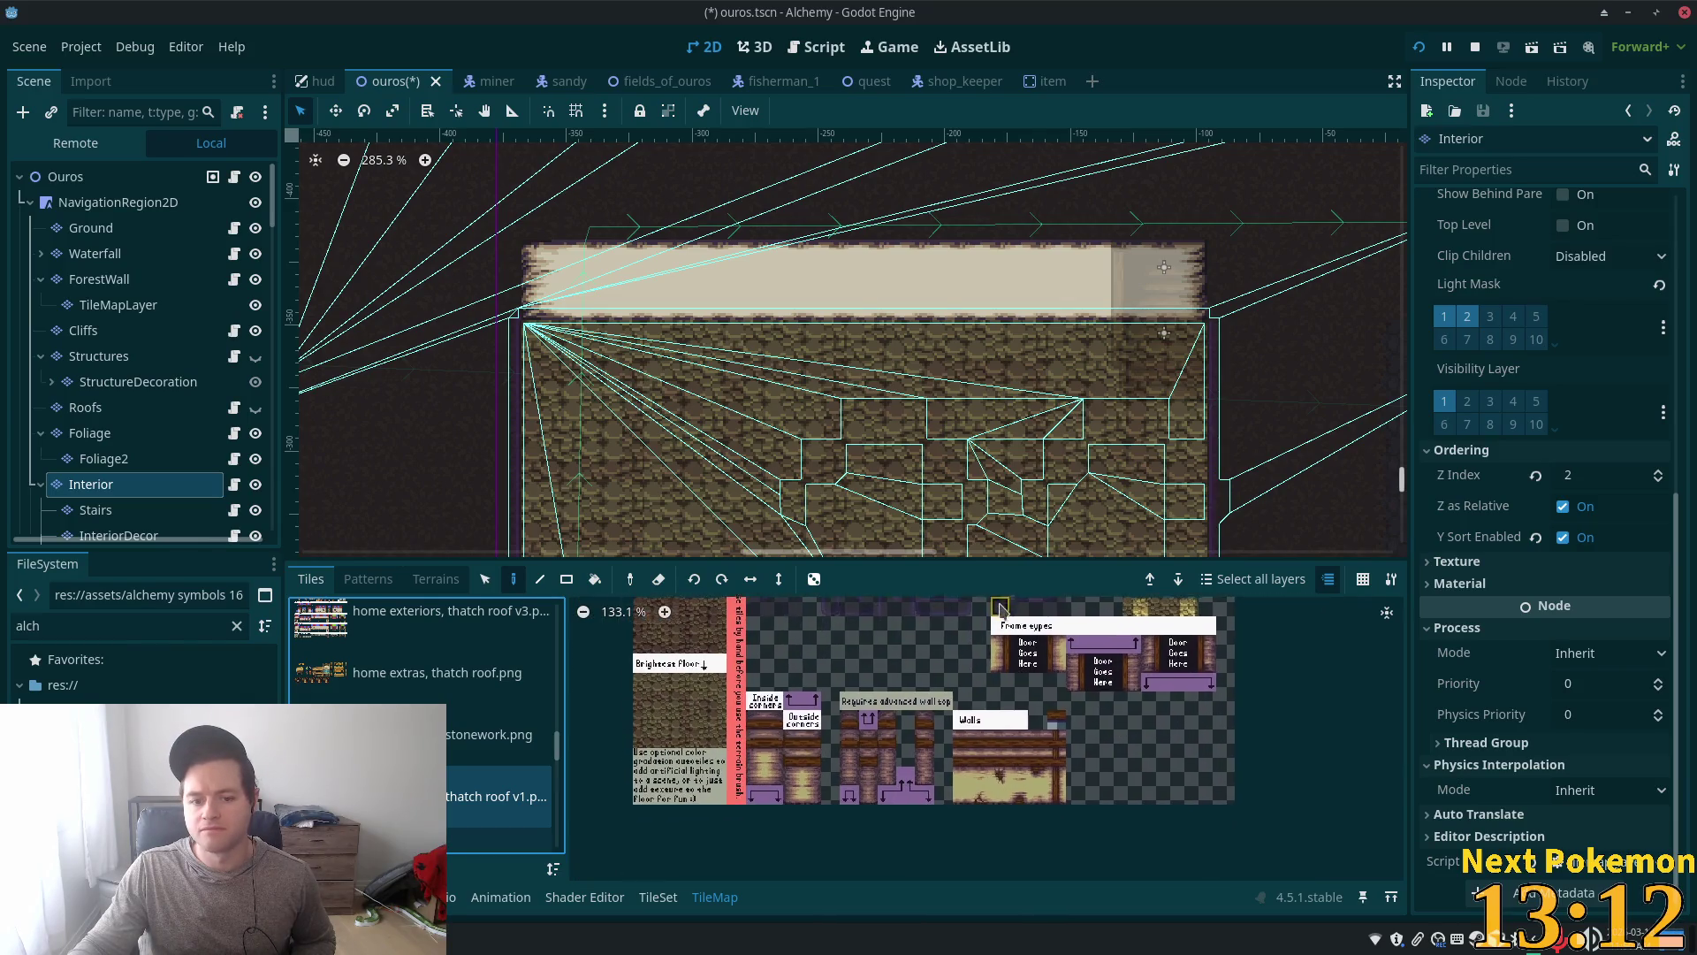
pyautogui.scroll(3, 769, 730)
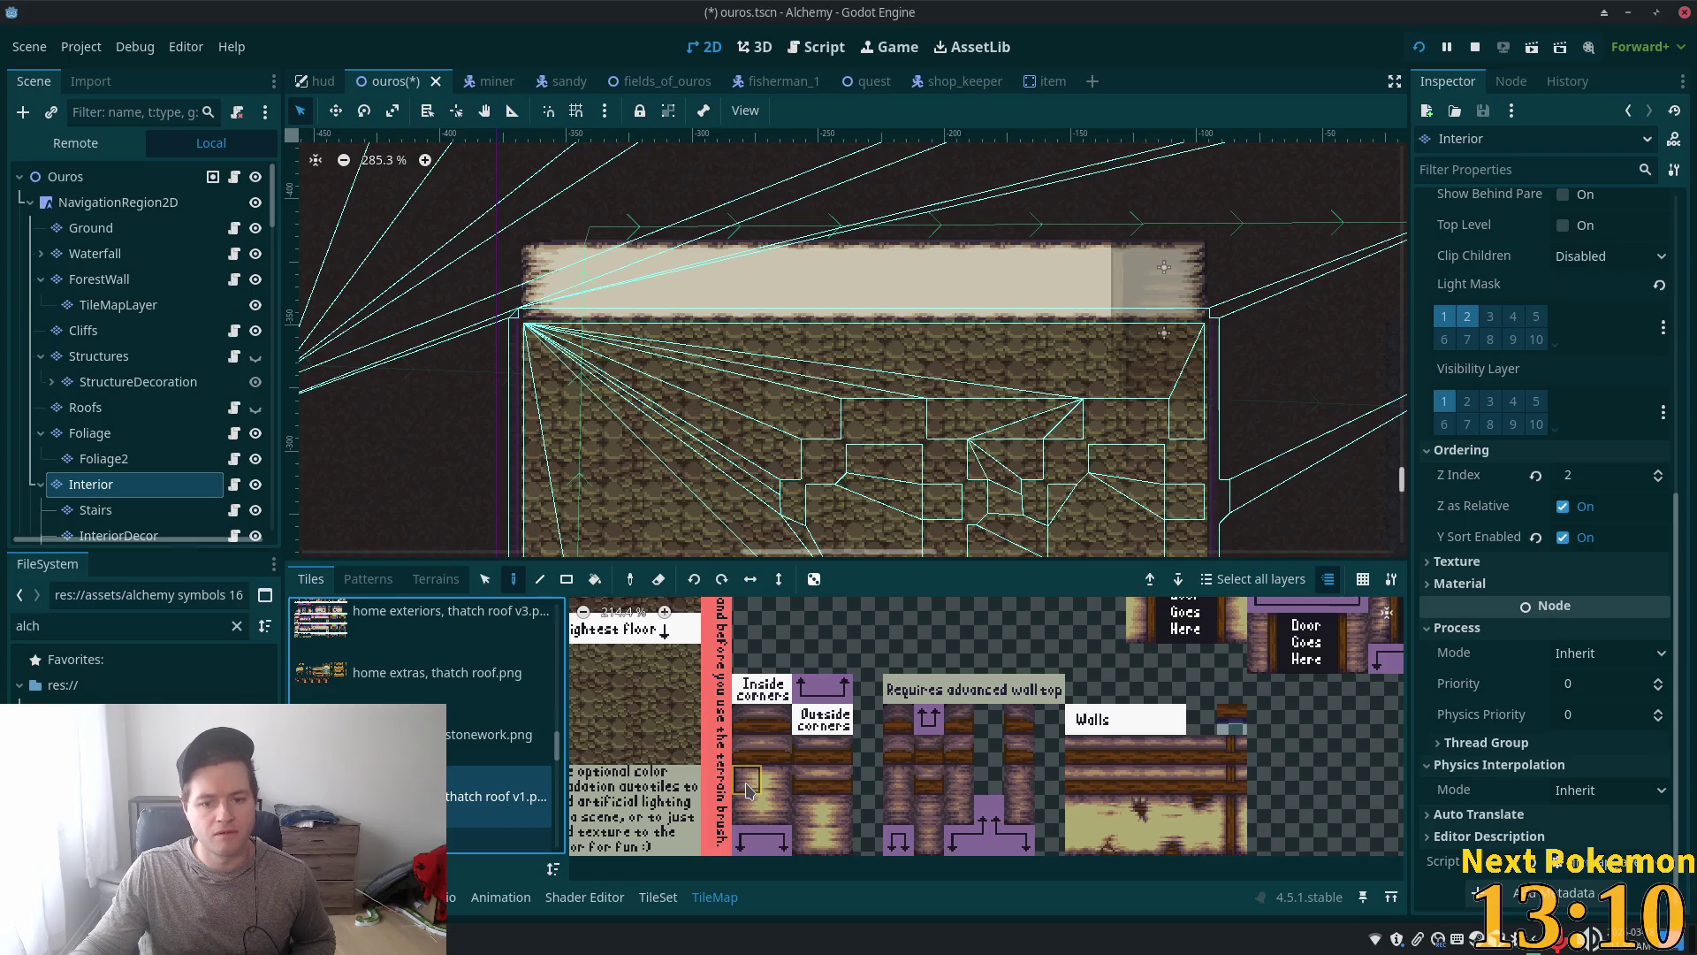
pyautogui.moveTo(747, 789); pyautogui.dragTo(750, 804)
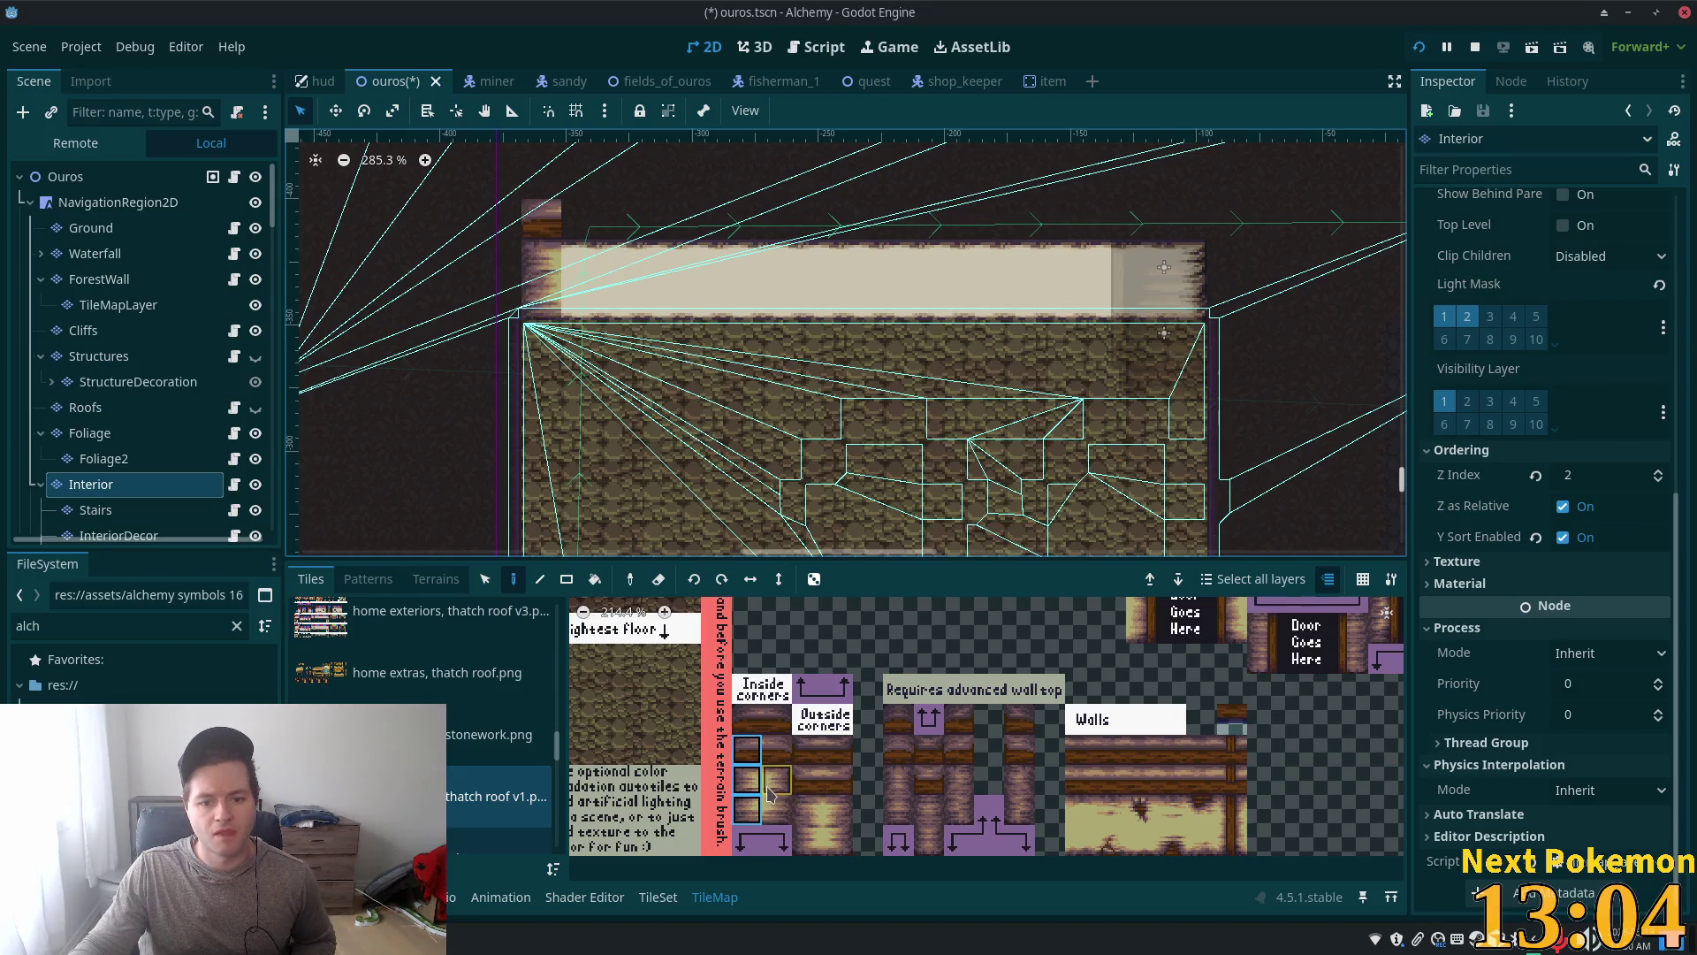
pyautogui.scroll(-2, 1107, 768)
pyautogui.hscroll(3, 1108, 767)
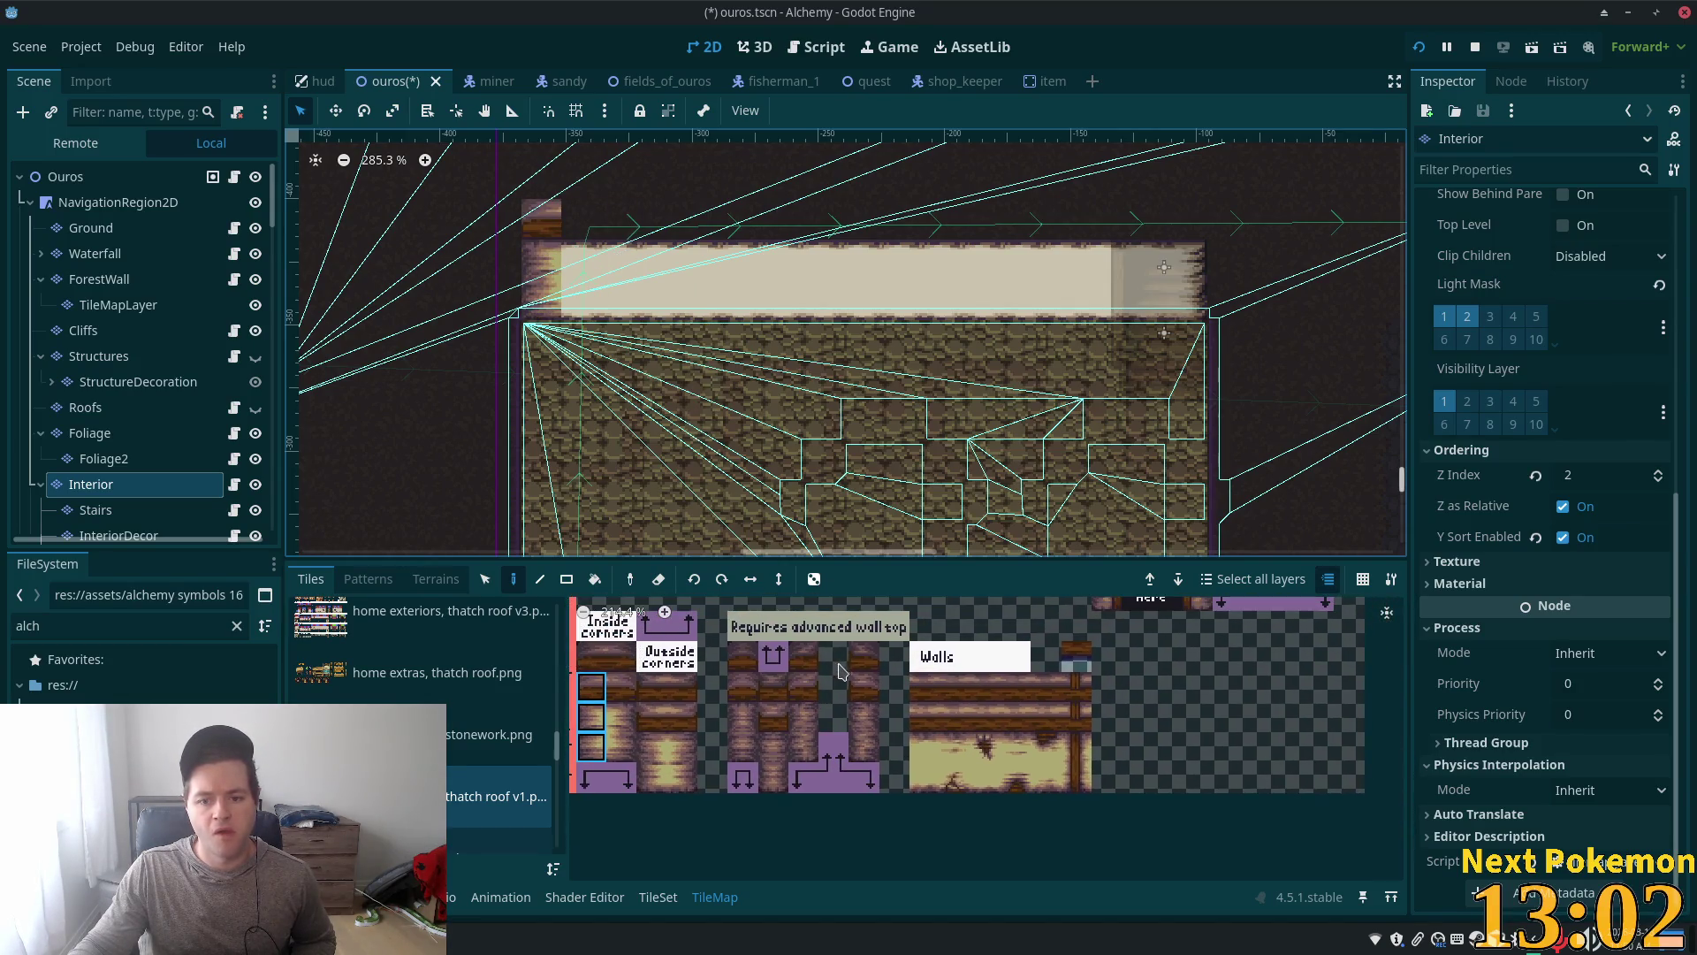
pyautogui.moveTo(924, 747); pyautogui.dragTo(928, 784)
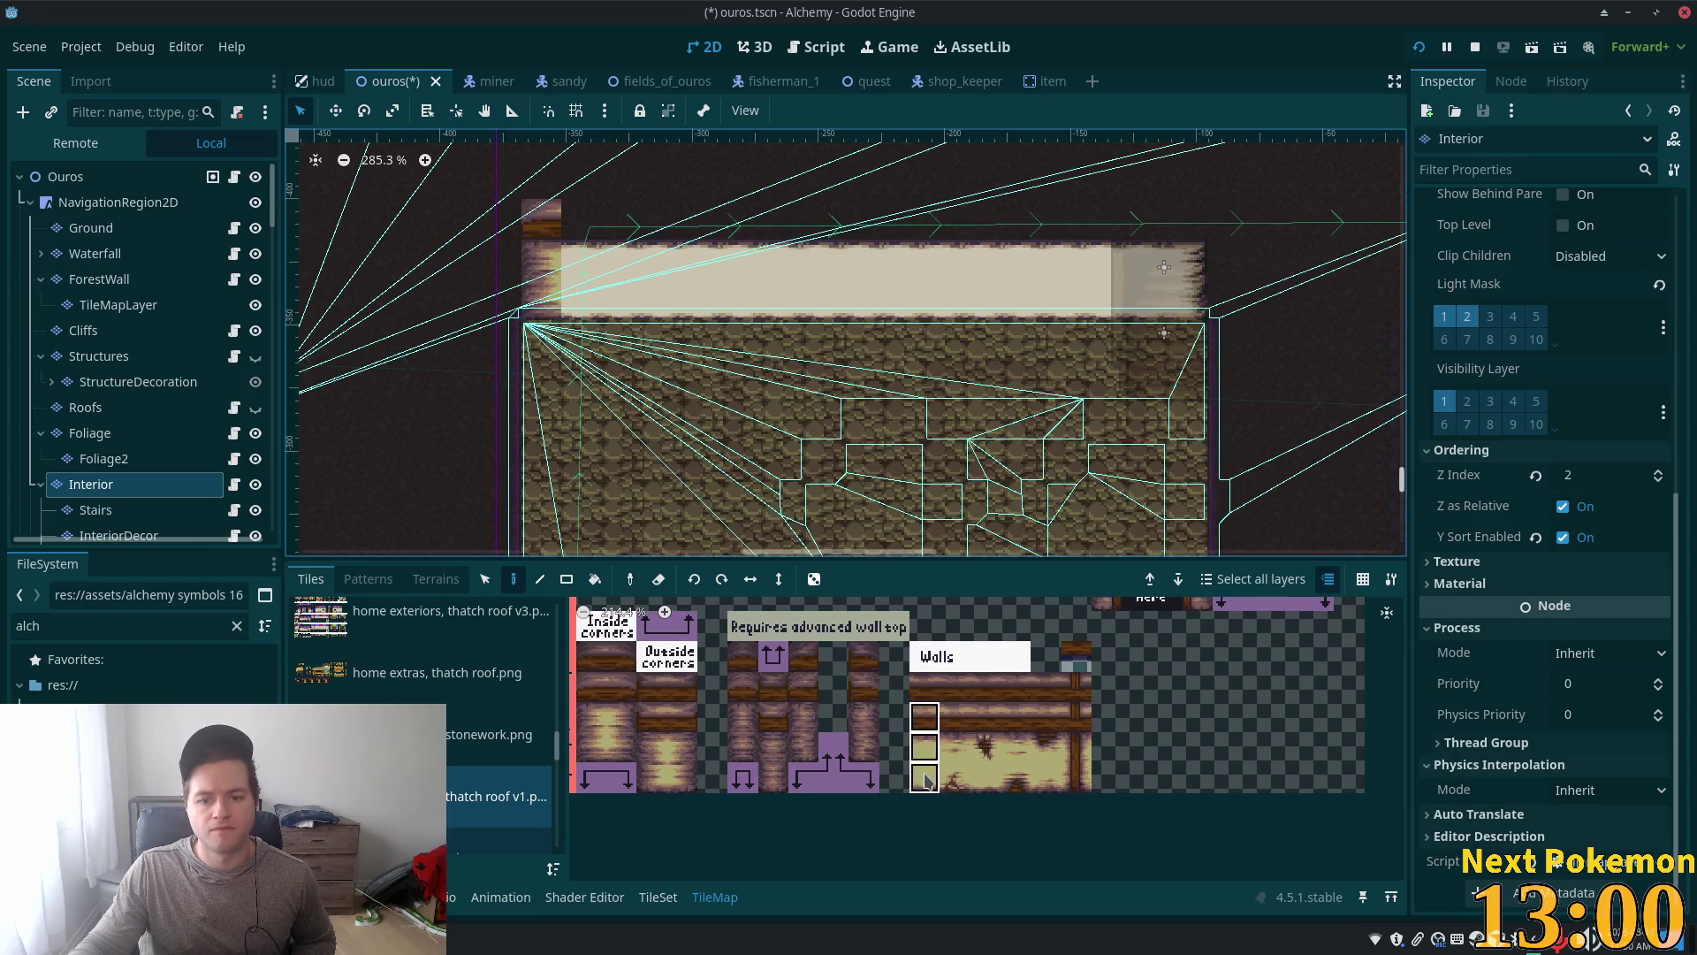
# Step: Line-paint a wooden wall row along the interior's top edge, then pick three inside-corner tiles
pyautogui.click(541, 579)
pyautogui.moveTo(583, 265); pyautogui.dragTo(1149, 276)
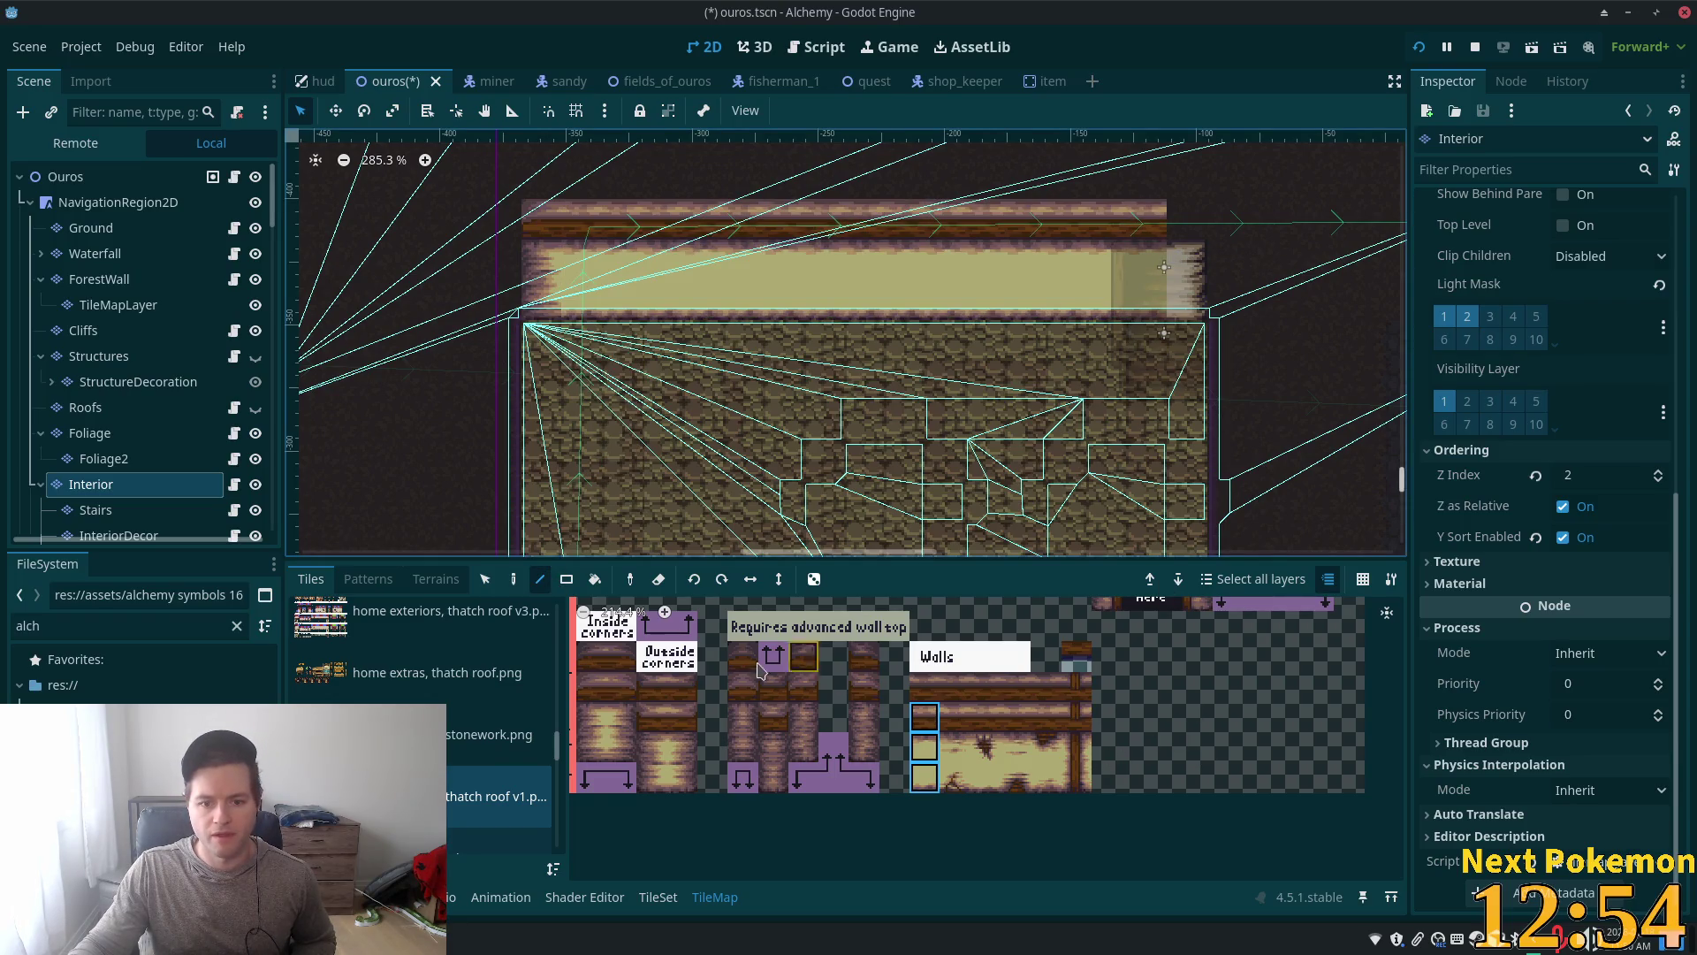
pyautogui.scroll(2, 742, 760)
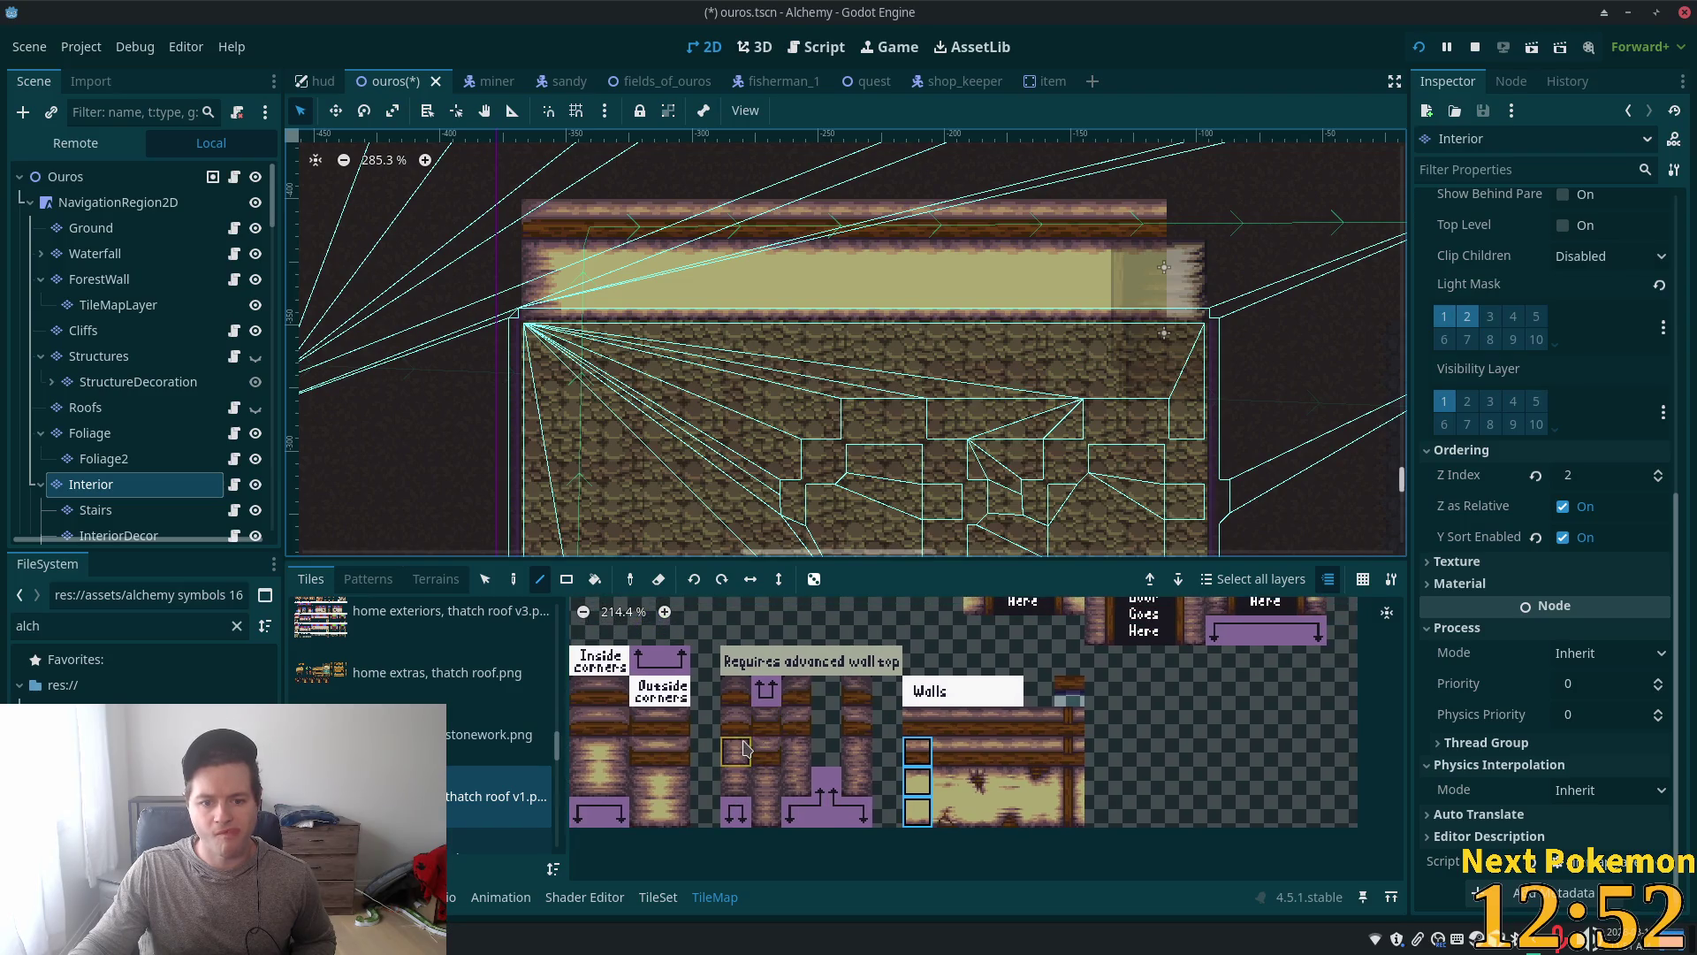
pyautogui.click(617, 721)
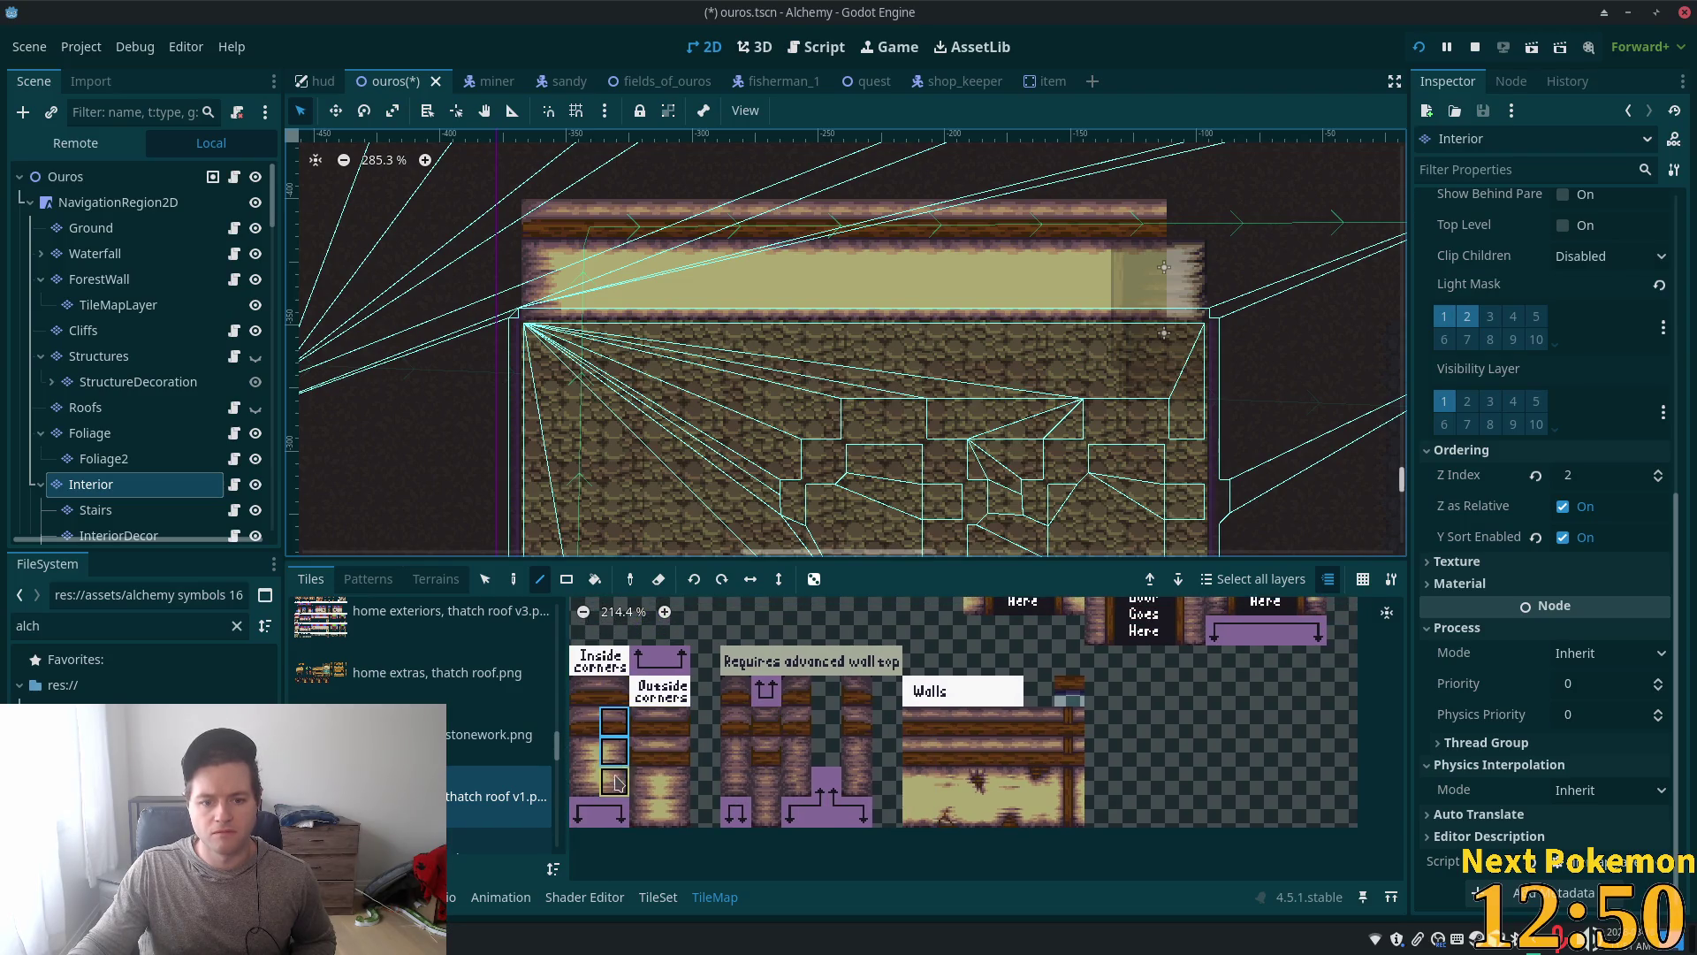
pyautogui.moveTo(617, 722); pyautogui.dragTo(617, 783)
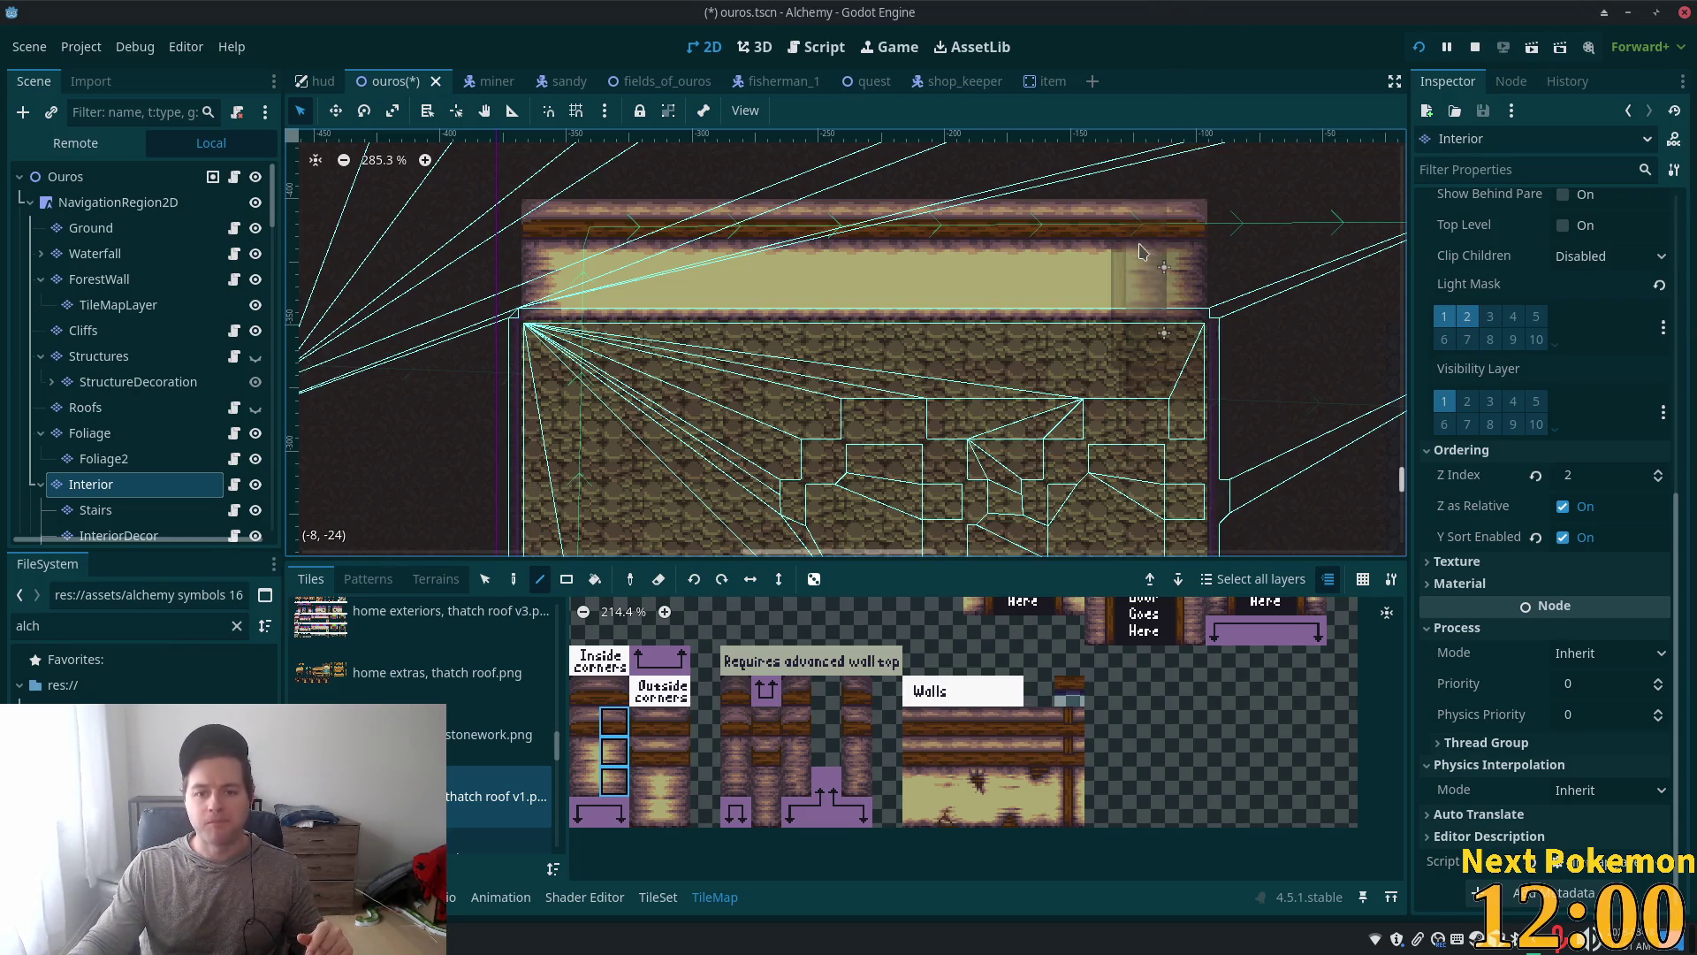
# Step: Zoom the canvas out to view the completed wooden and cream wall row
pyautogui.scroll(-2, 1195, 283)
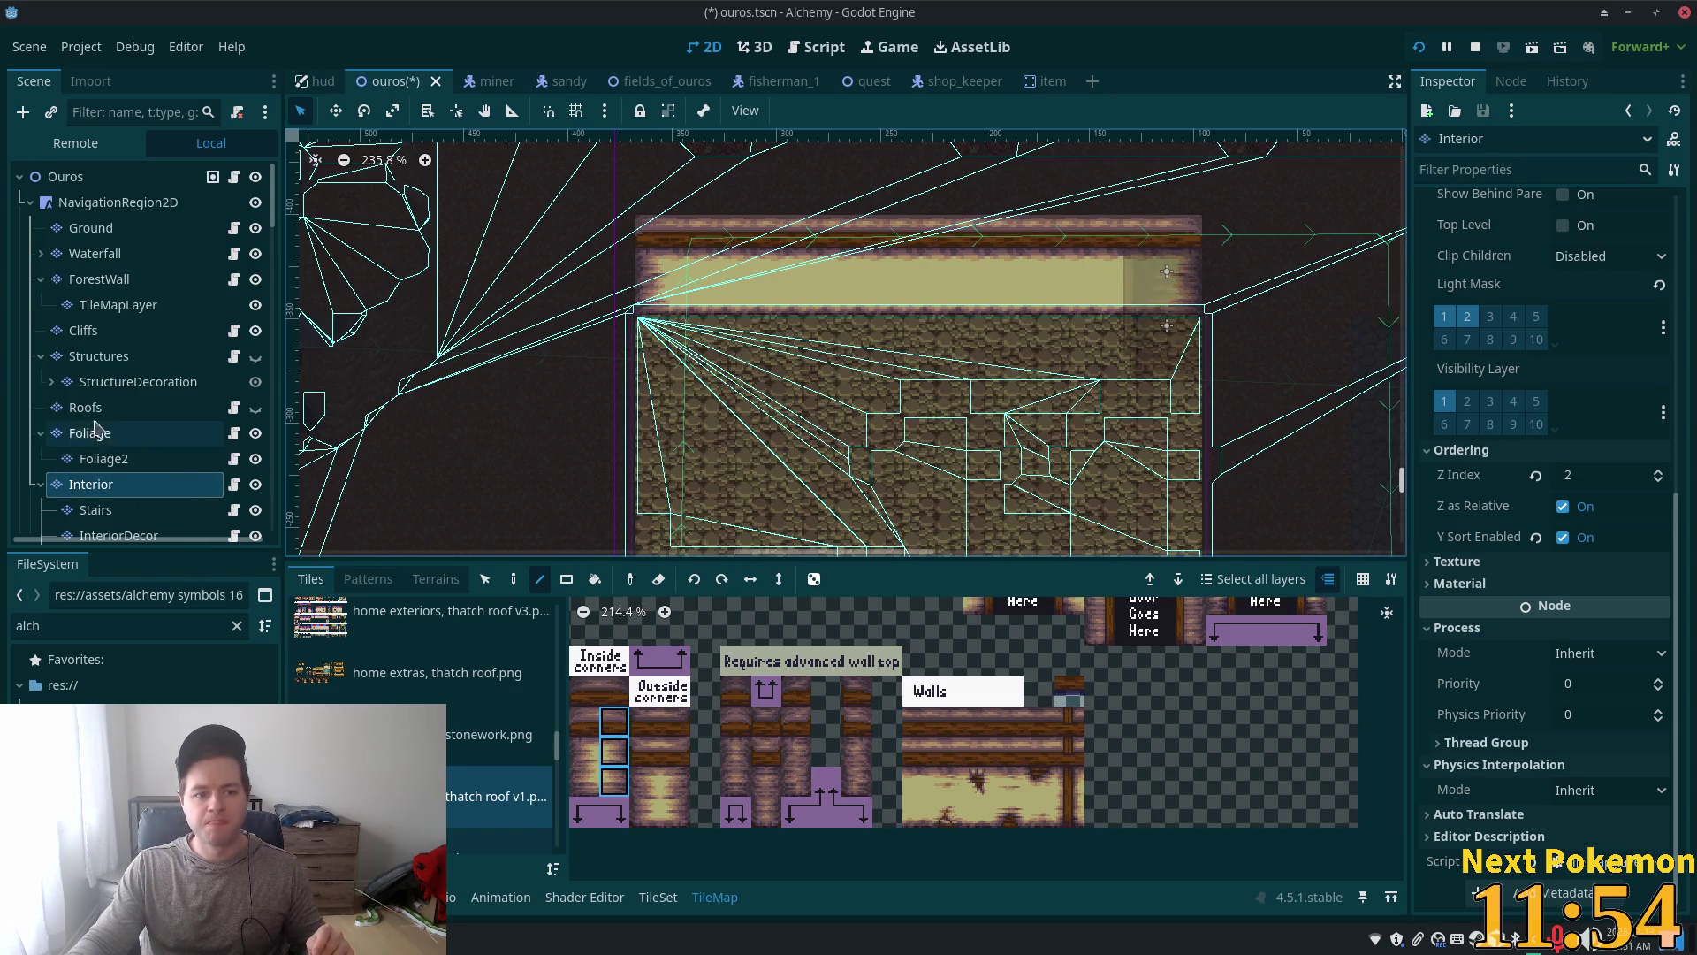
# Step: Make the InteriorLevel2 layer visible and select it for painting
pyautogui.scroll(-5, 122, 426)
pyautogui.scroll(1, 185, 442)
pyautogui.click(256, 420)
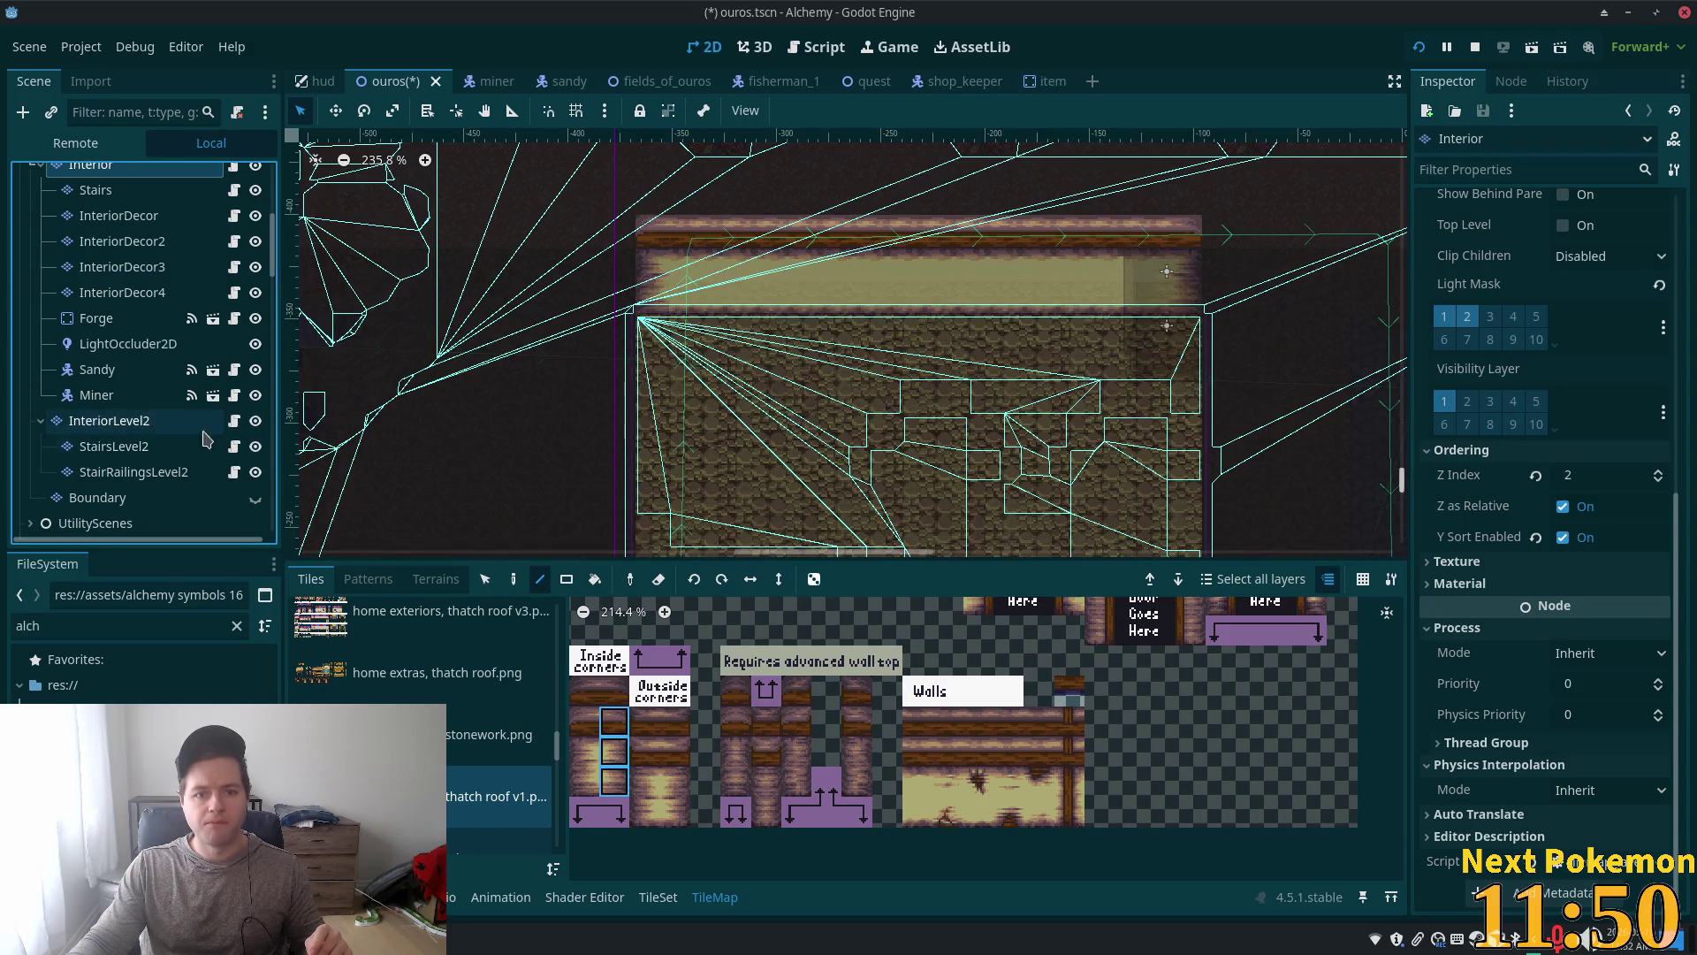
pyautogui.click(160, 422)
pyautogui.scroll(-1, 509, 373)
pyautogui.scroll(3, 531, 385)
pyautogui.hscroll(3, 548, 394)
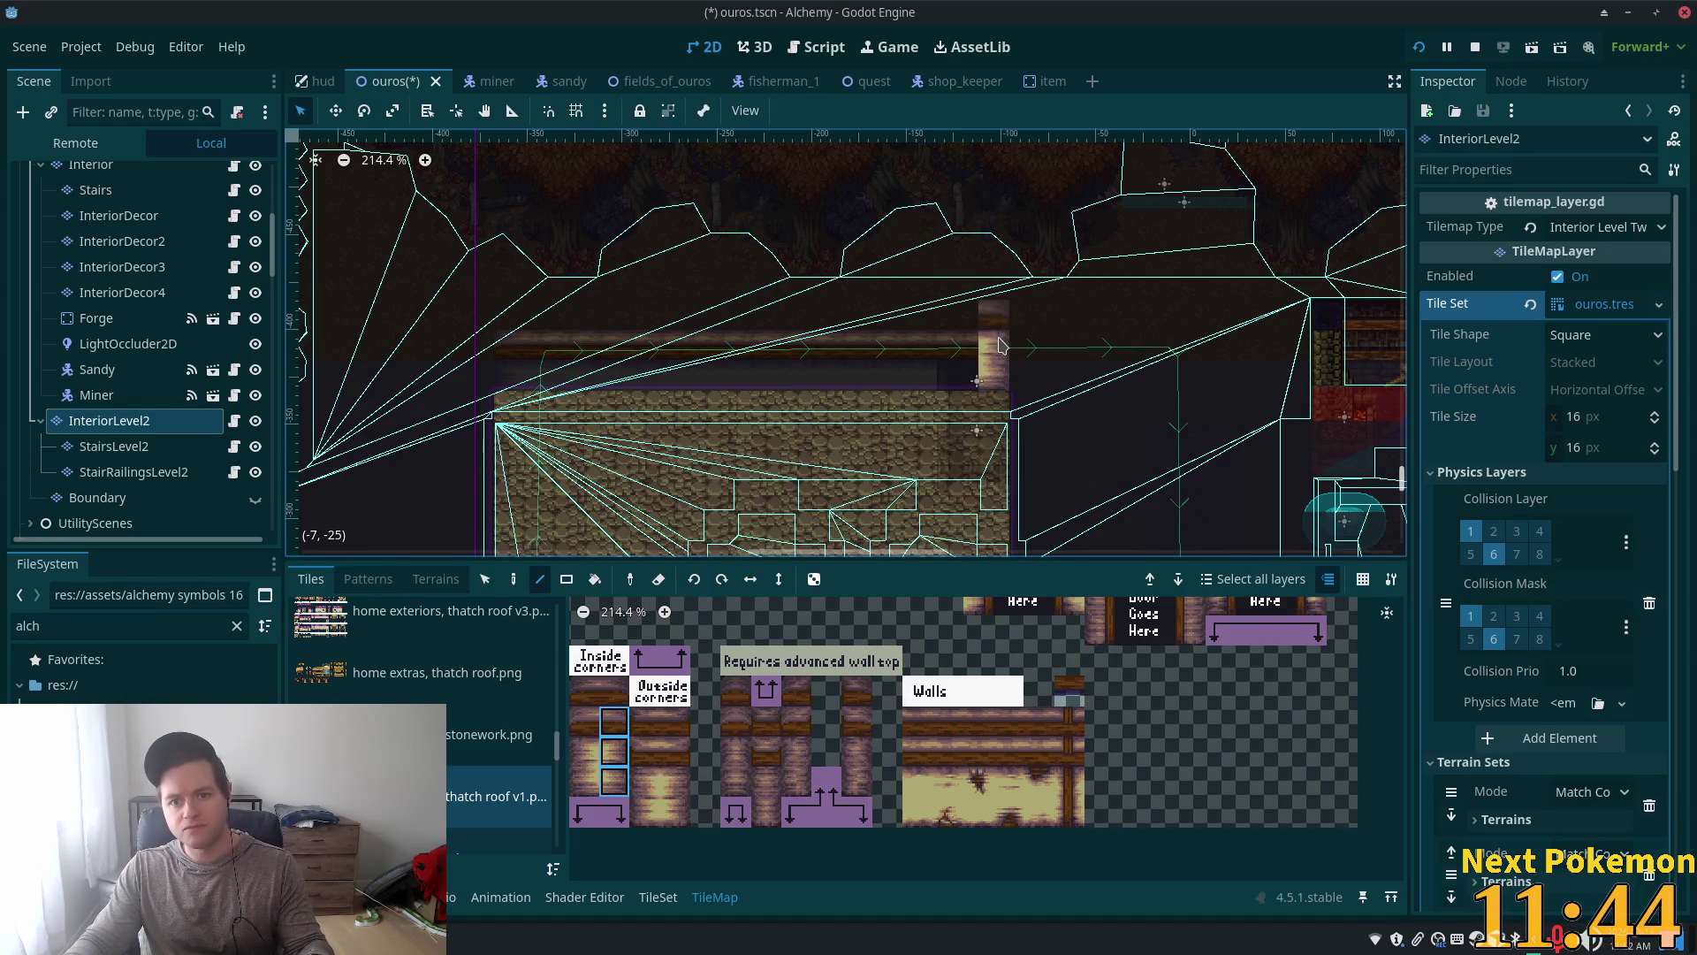
# Step: Paint a corner column and wall row along the upper level's top edge, then save and run the game
pyautogui.click(767, 691)
pyautogui.click(572, 735)
pyautogui.moveTo(570, 786); pyautogui.dragTo(579, 785)
pyautogui.click(510, 358)
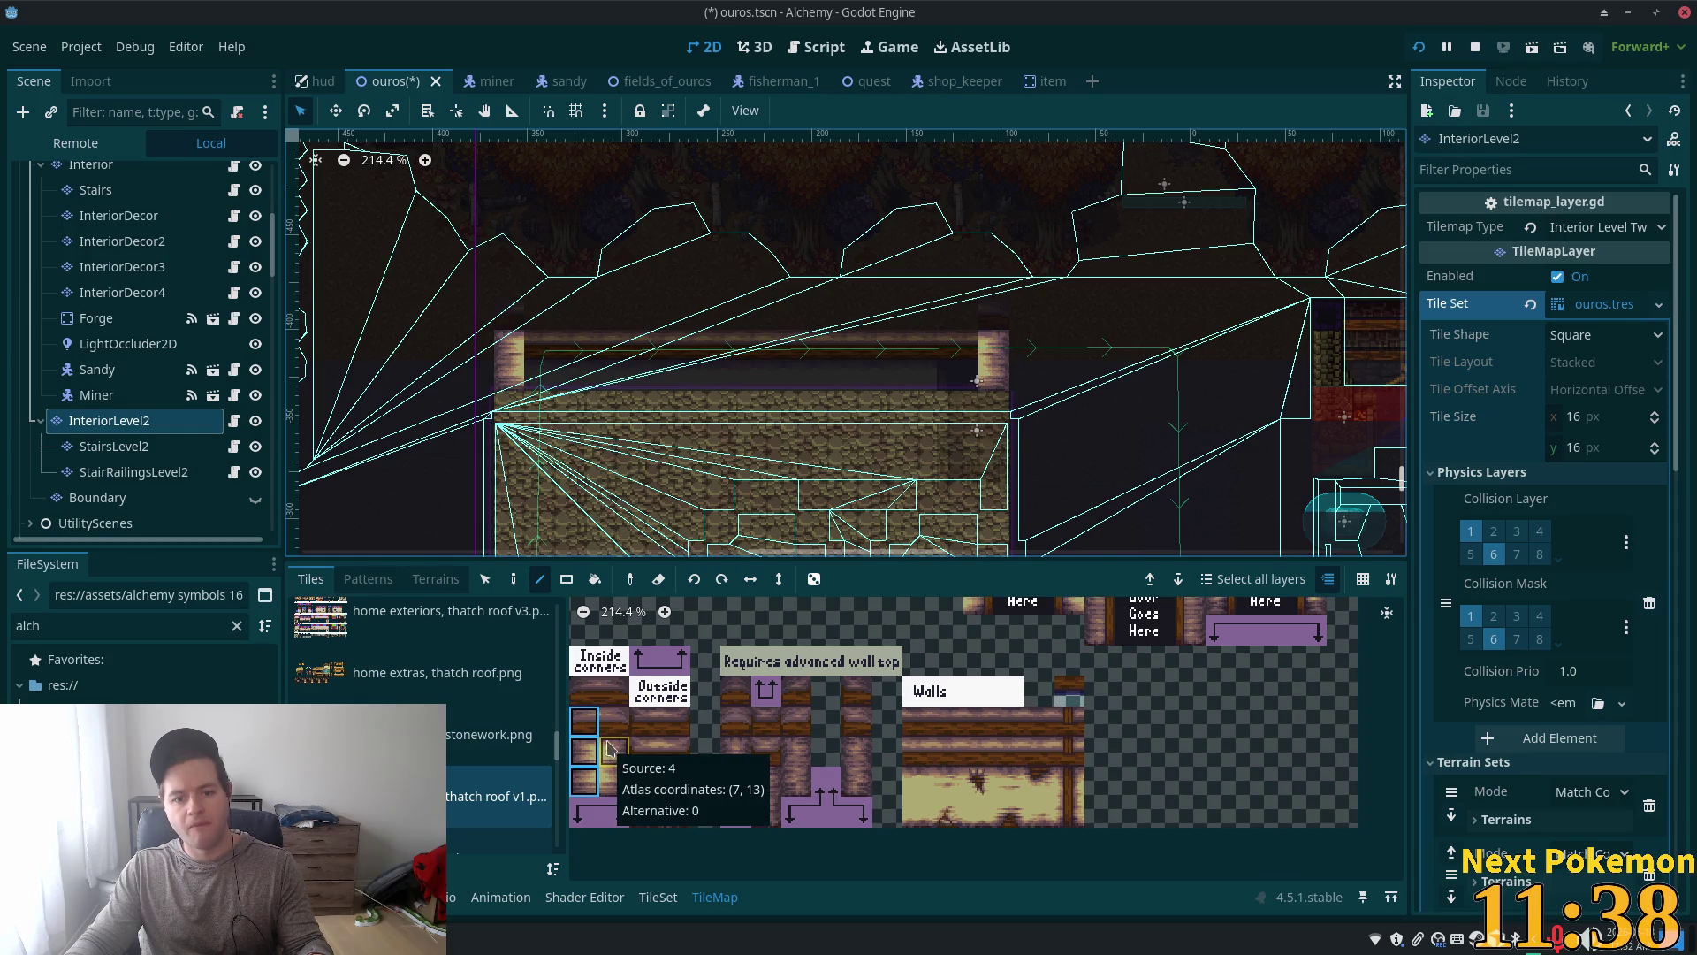
pyautogui.moveTo(916, 753); pyautogui.dragTo(913, 797)
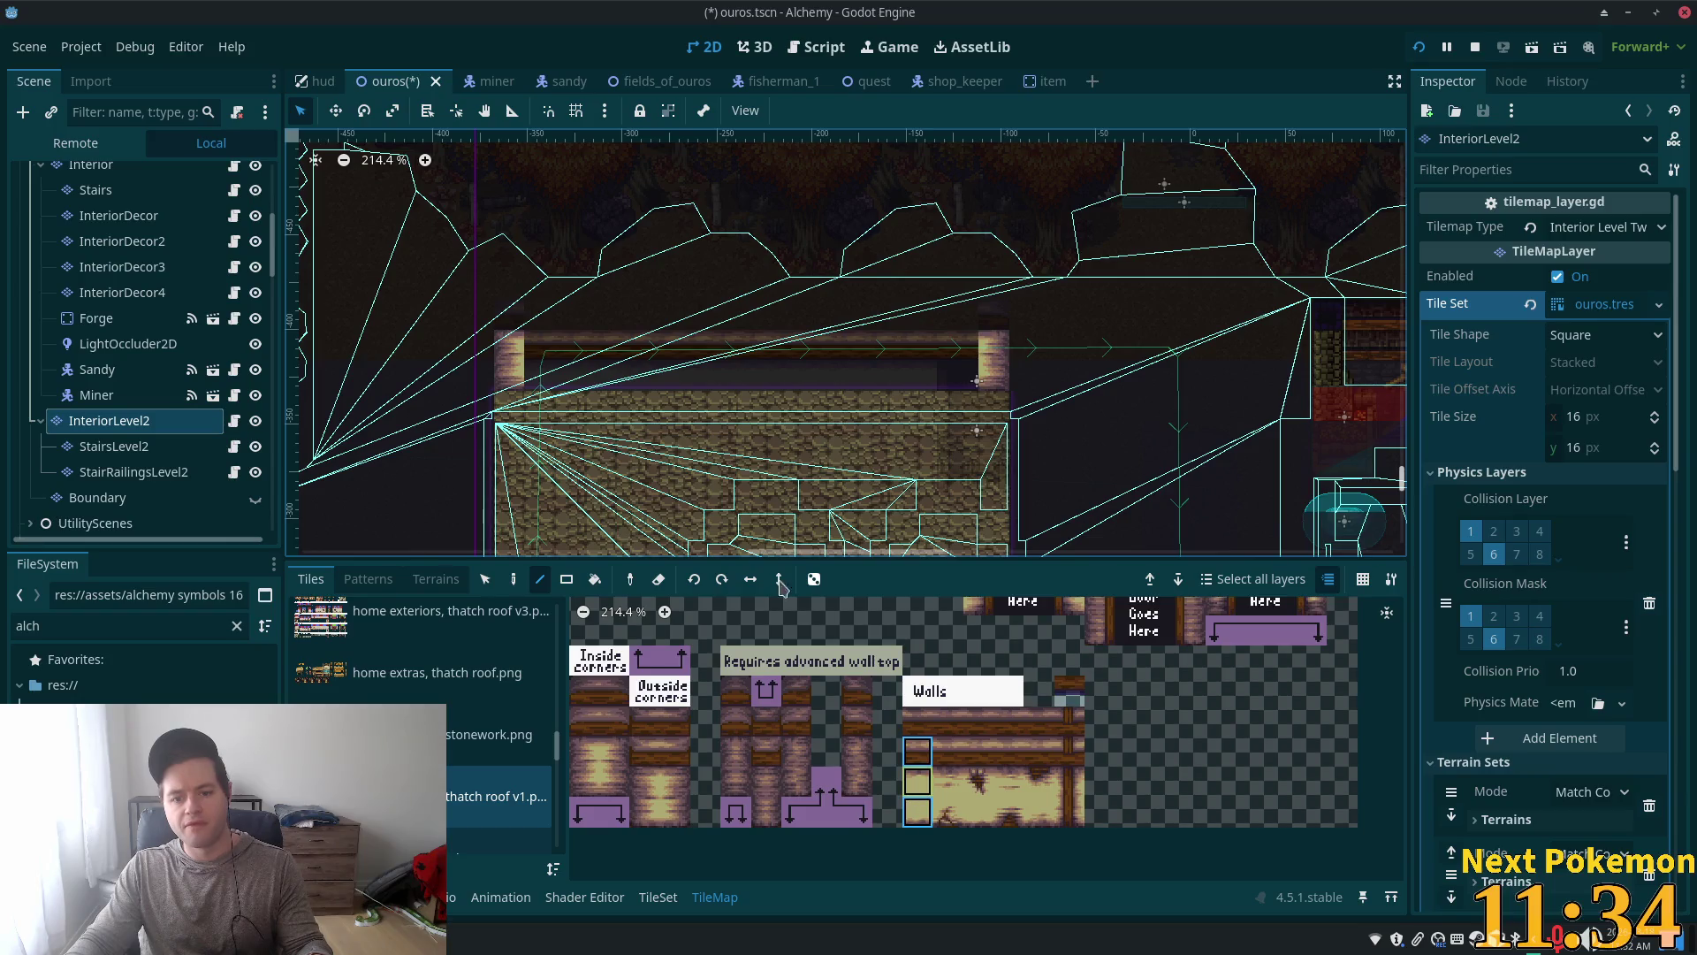
pyautogui.moveTo(535, 342); pyautogui.dragTo(972, 340)
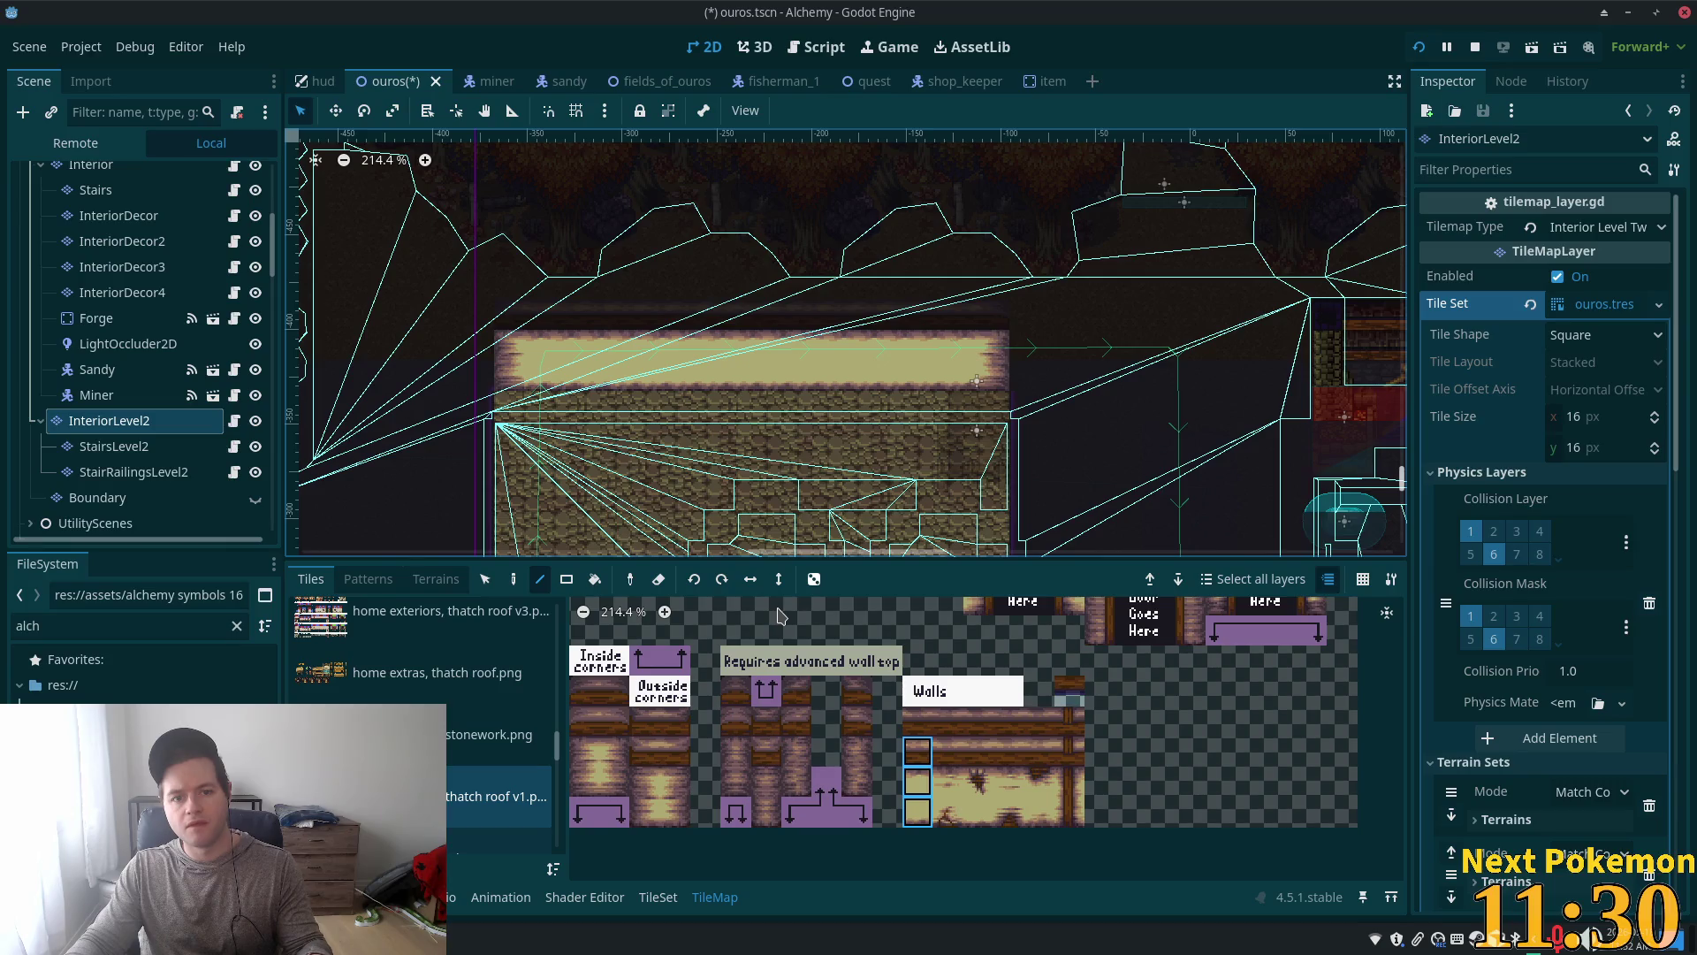
pyautogui.hotkey('ctrl', 's')
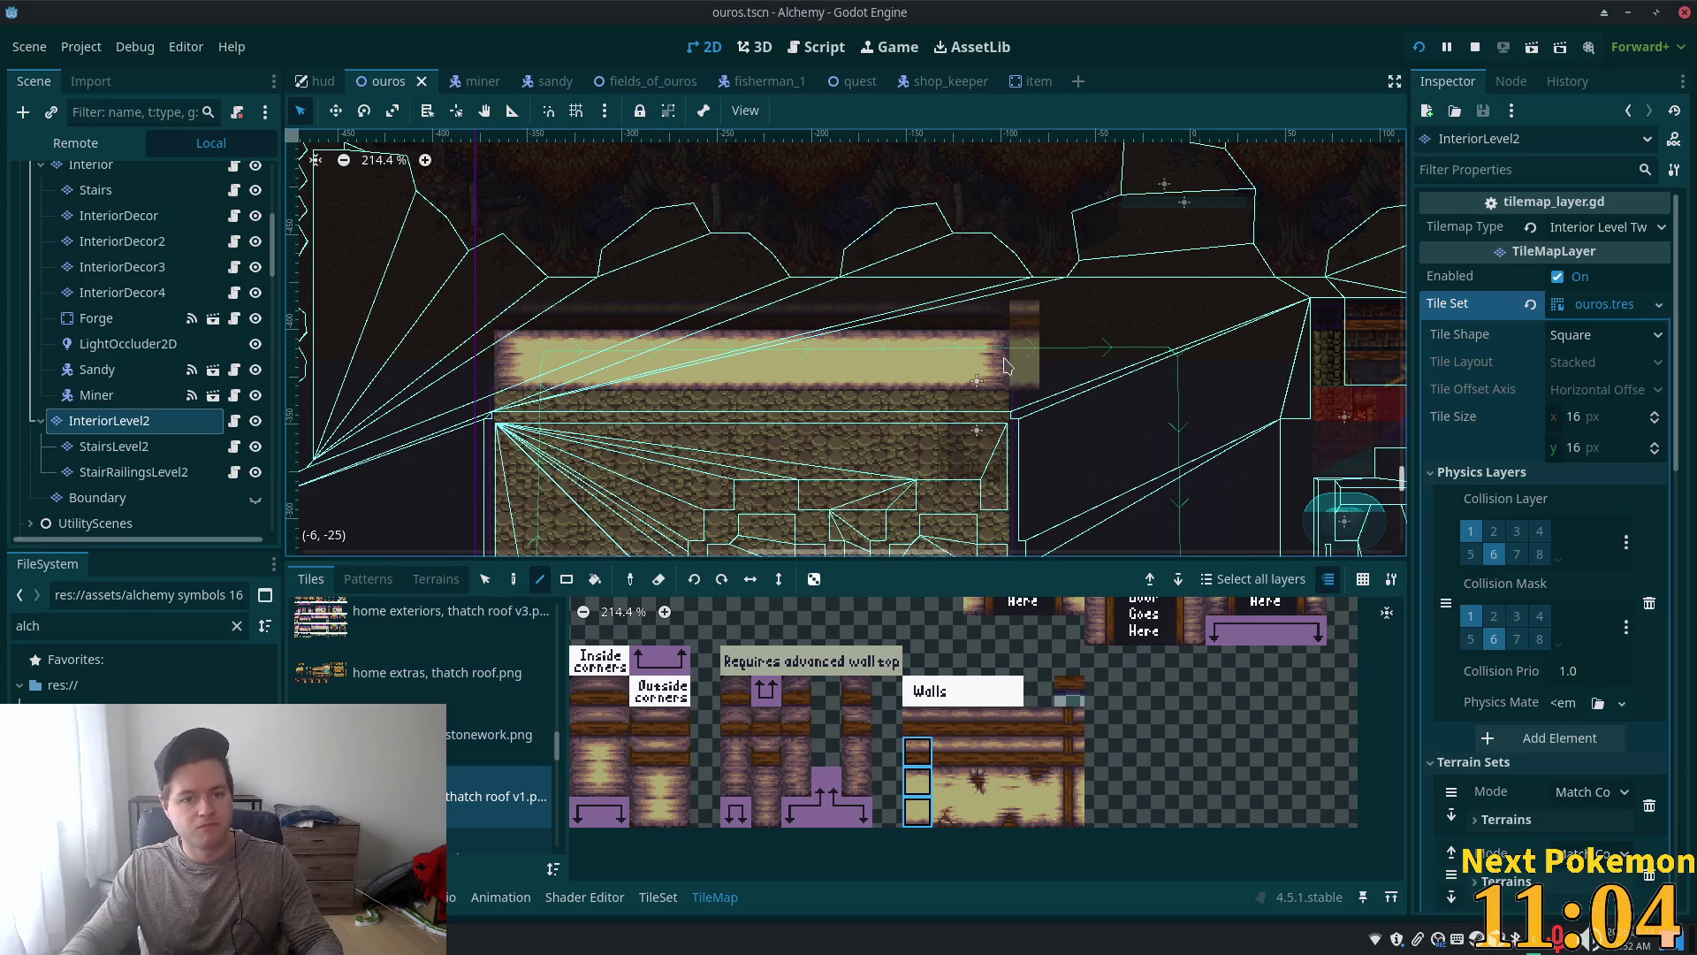
pyautogui.click(1419, 48)
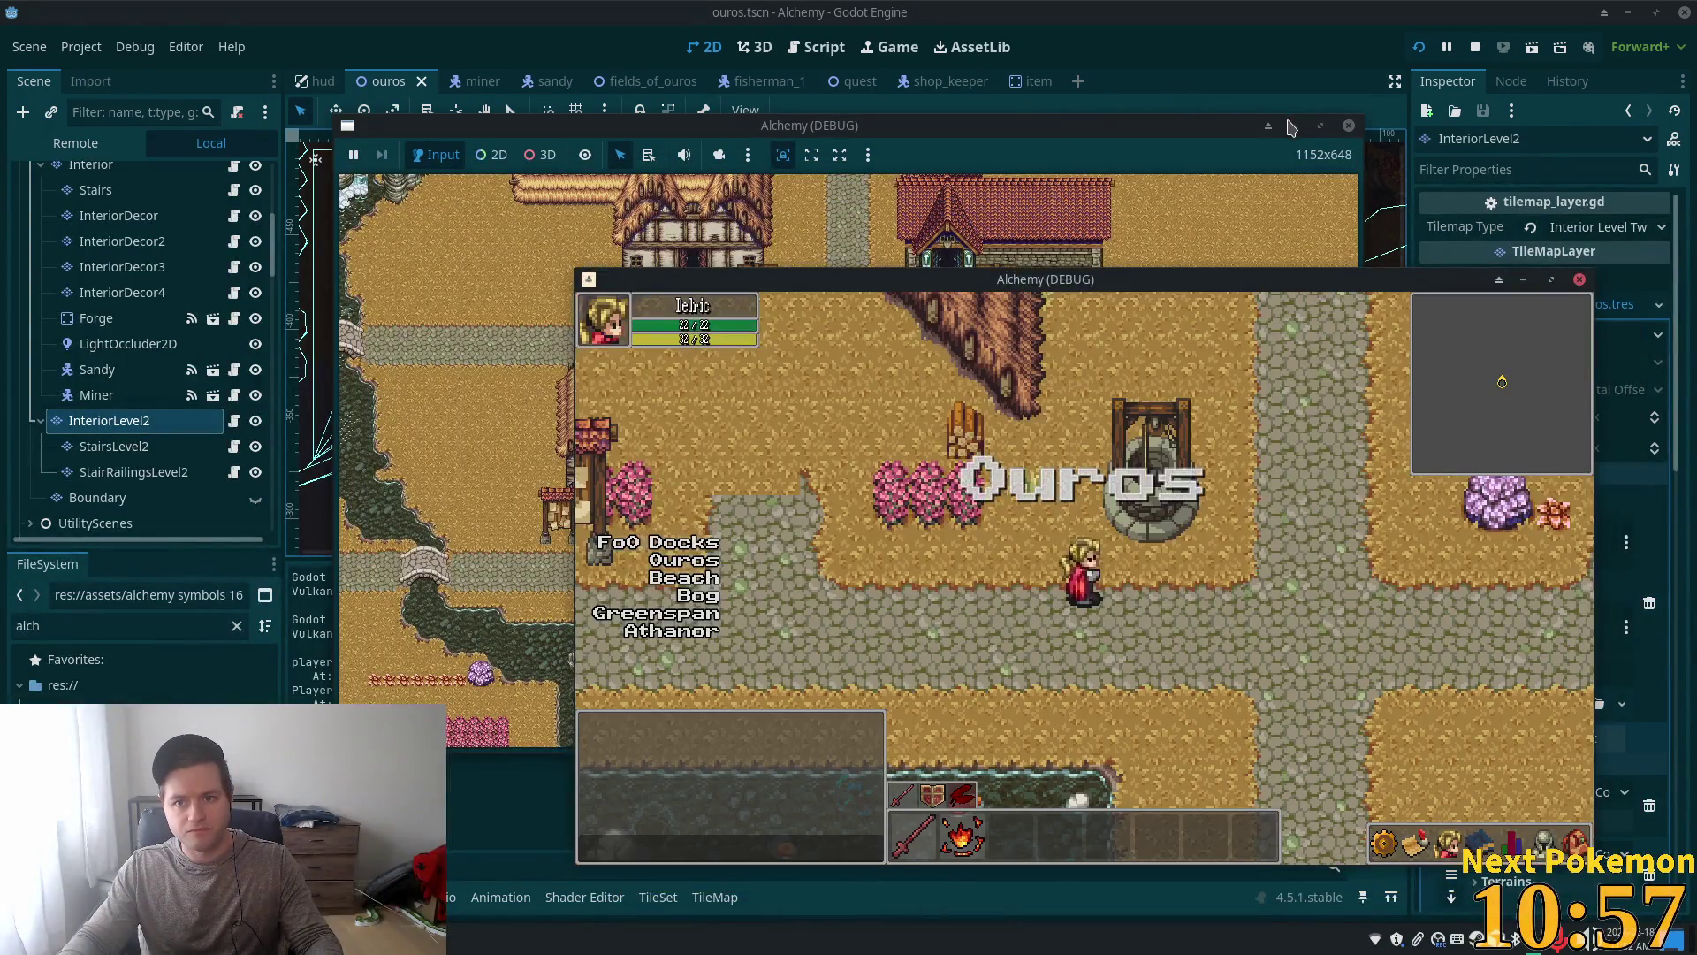
# Step: Close the game window, hide Interior and InteriorLevel2, unhide Structures and Roofs, and save with Ctrl+S
pyautogui.click(1269, 126)
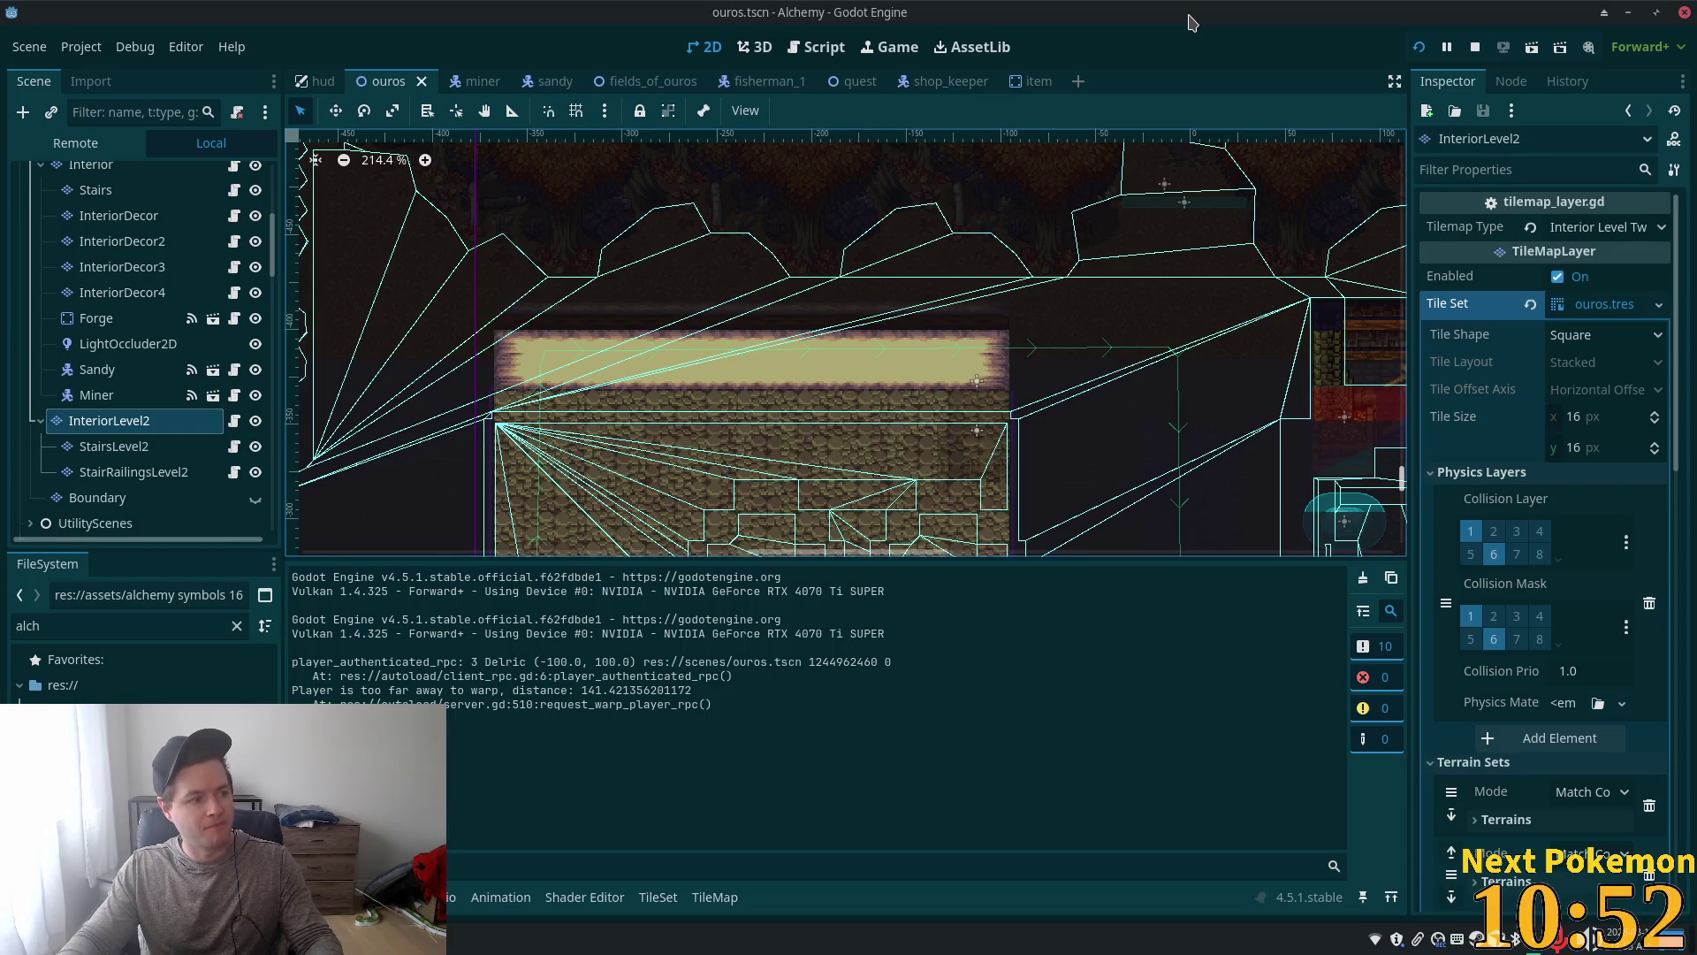
pyautogui.scroll(3, 203, 336)
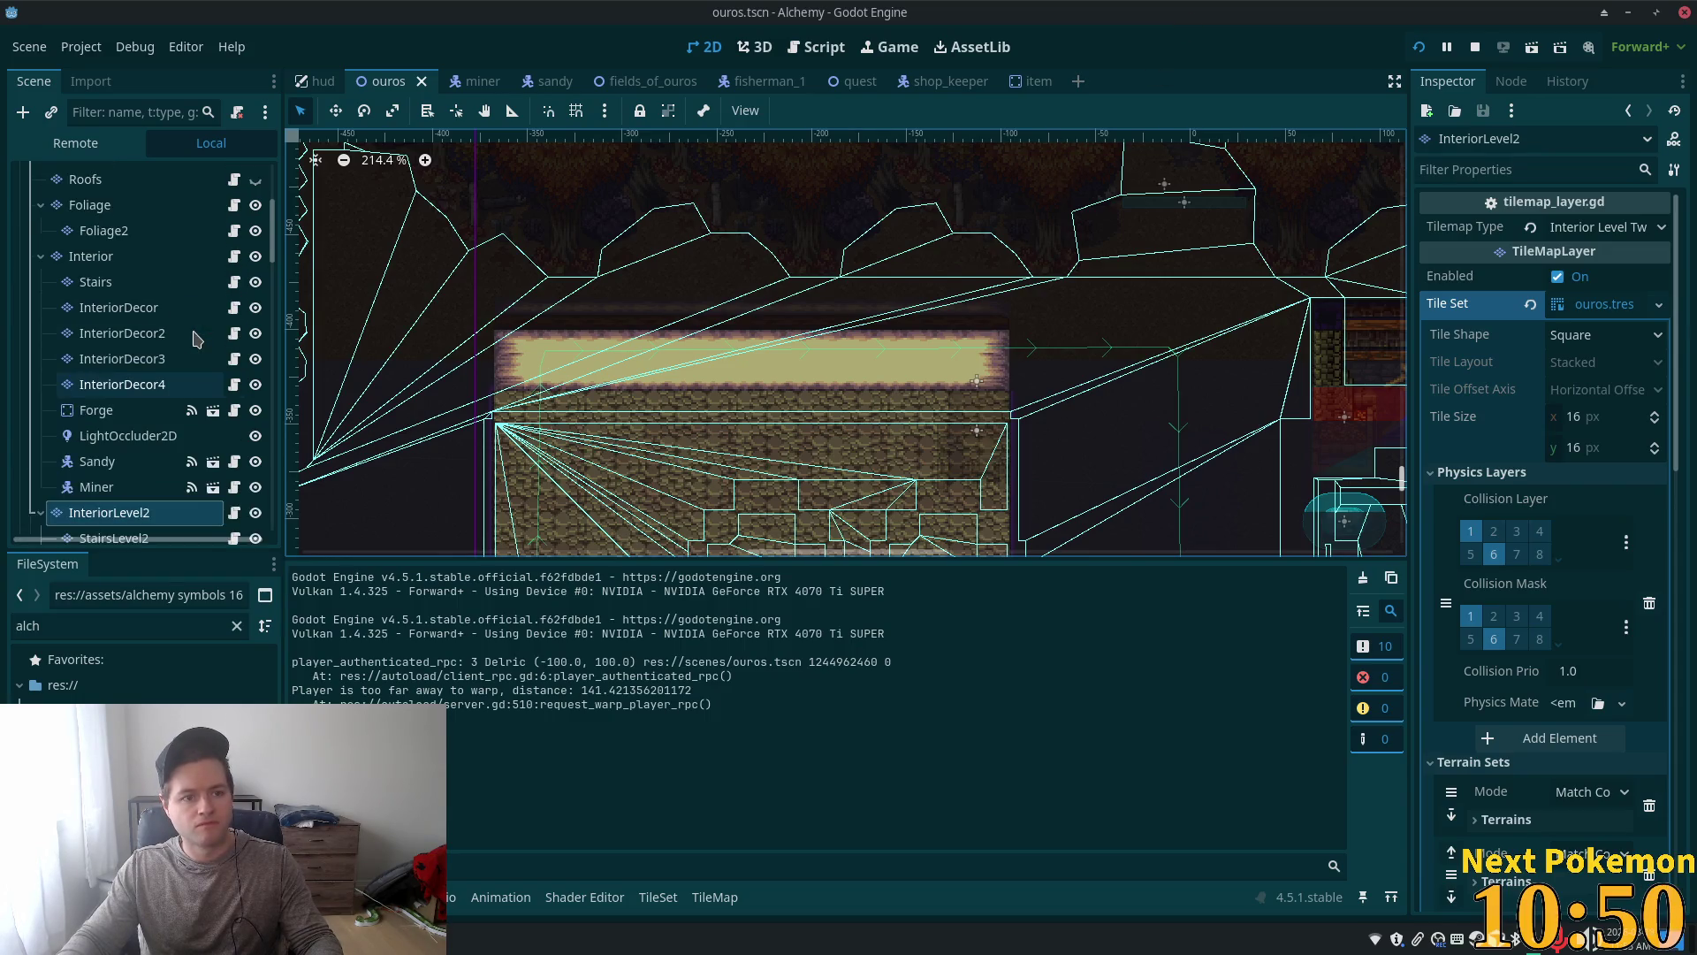
pyautogui.click(256, 257)
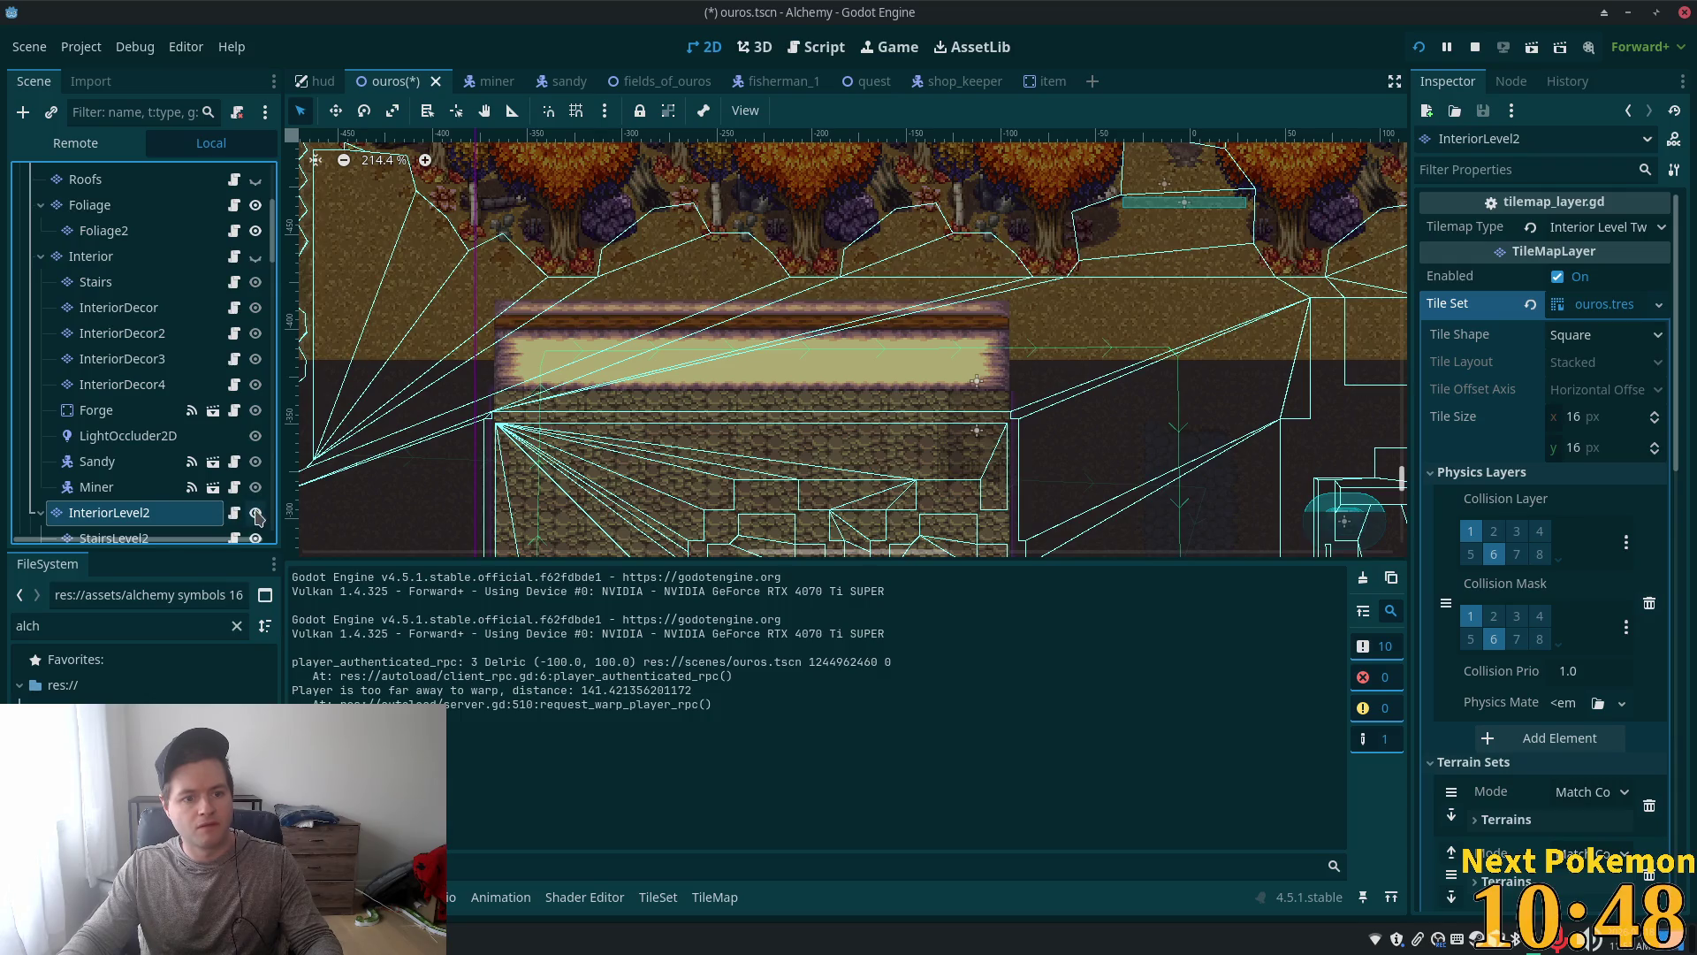
pyautogui.click(256, 513)
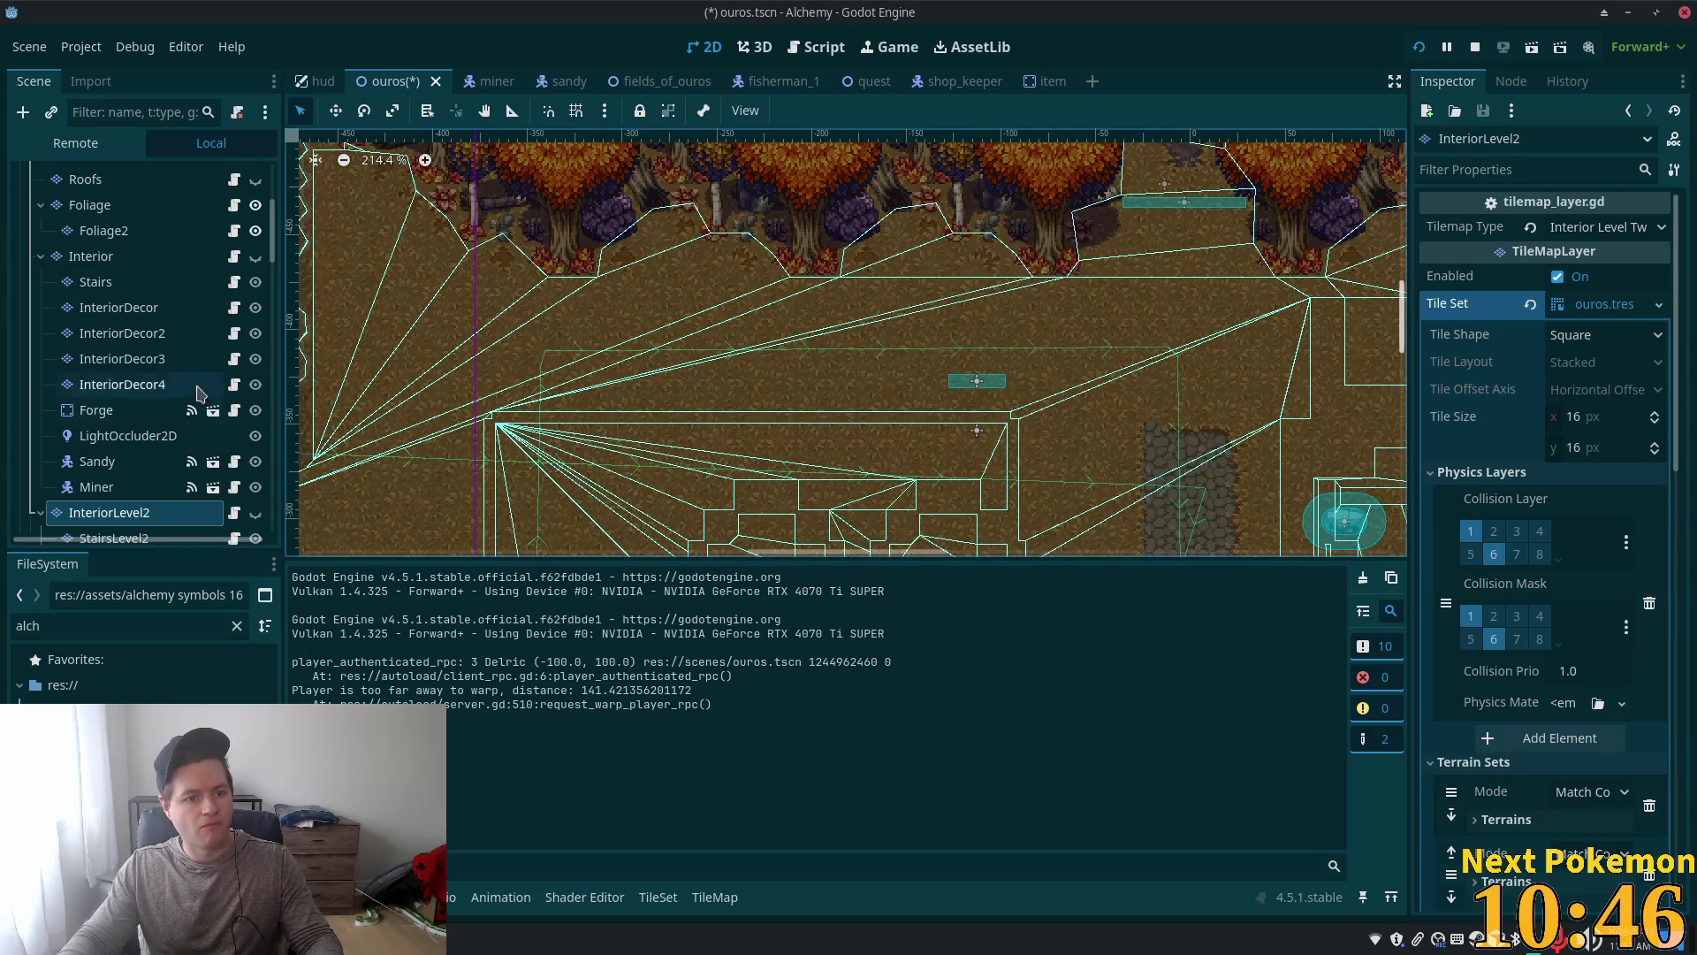
pyautogui.scroll(5, 200, 394)
pyautogui.click(255, 265)
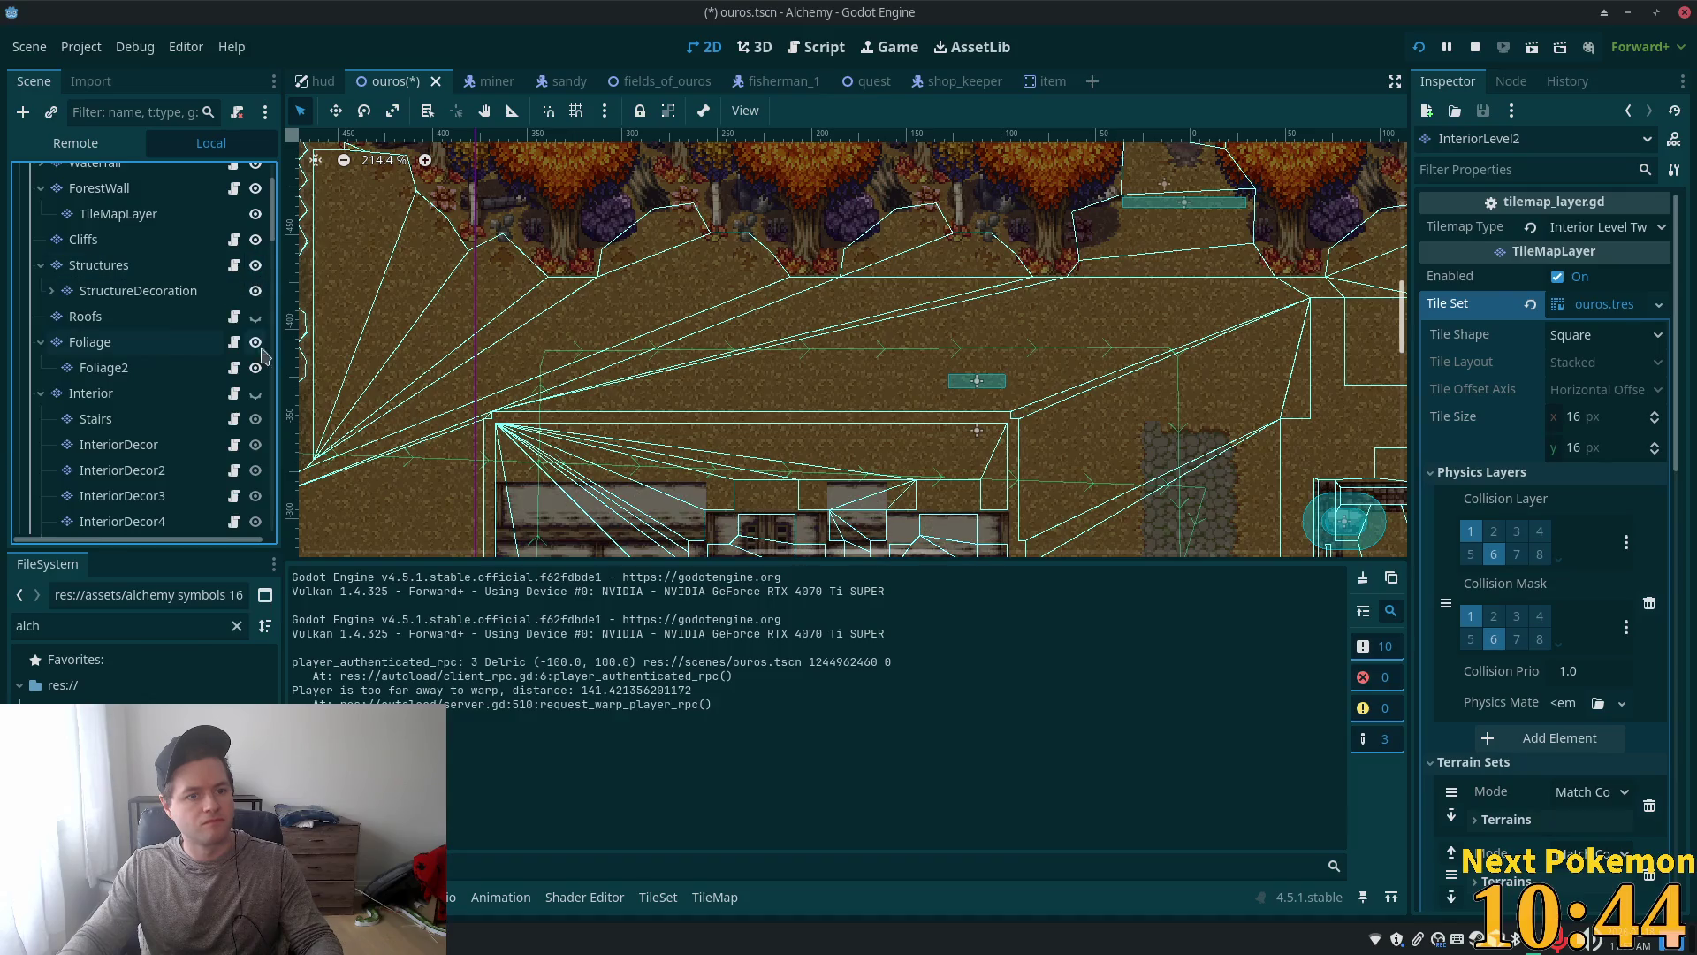
pyautogui.click(255, 315)
pyautogui.hotkey('ctrl', 's')
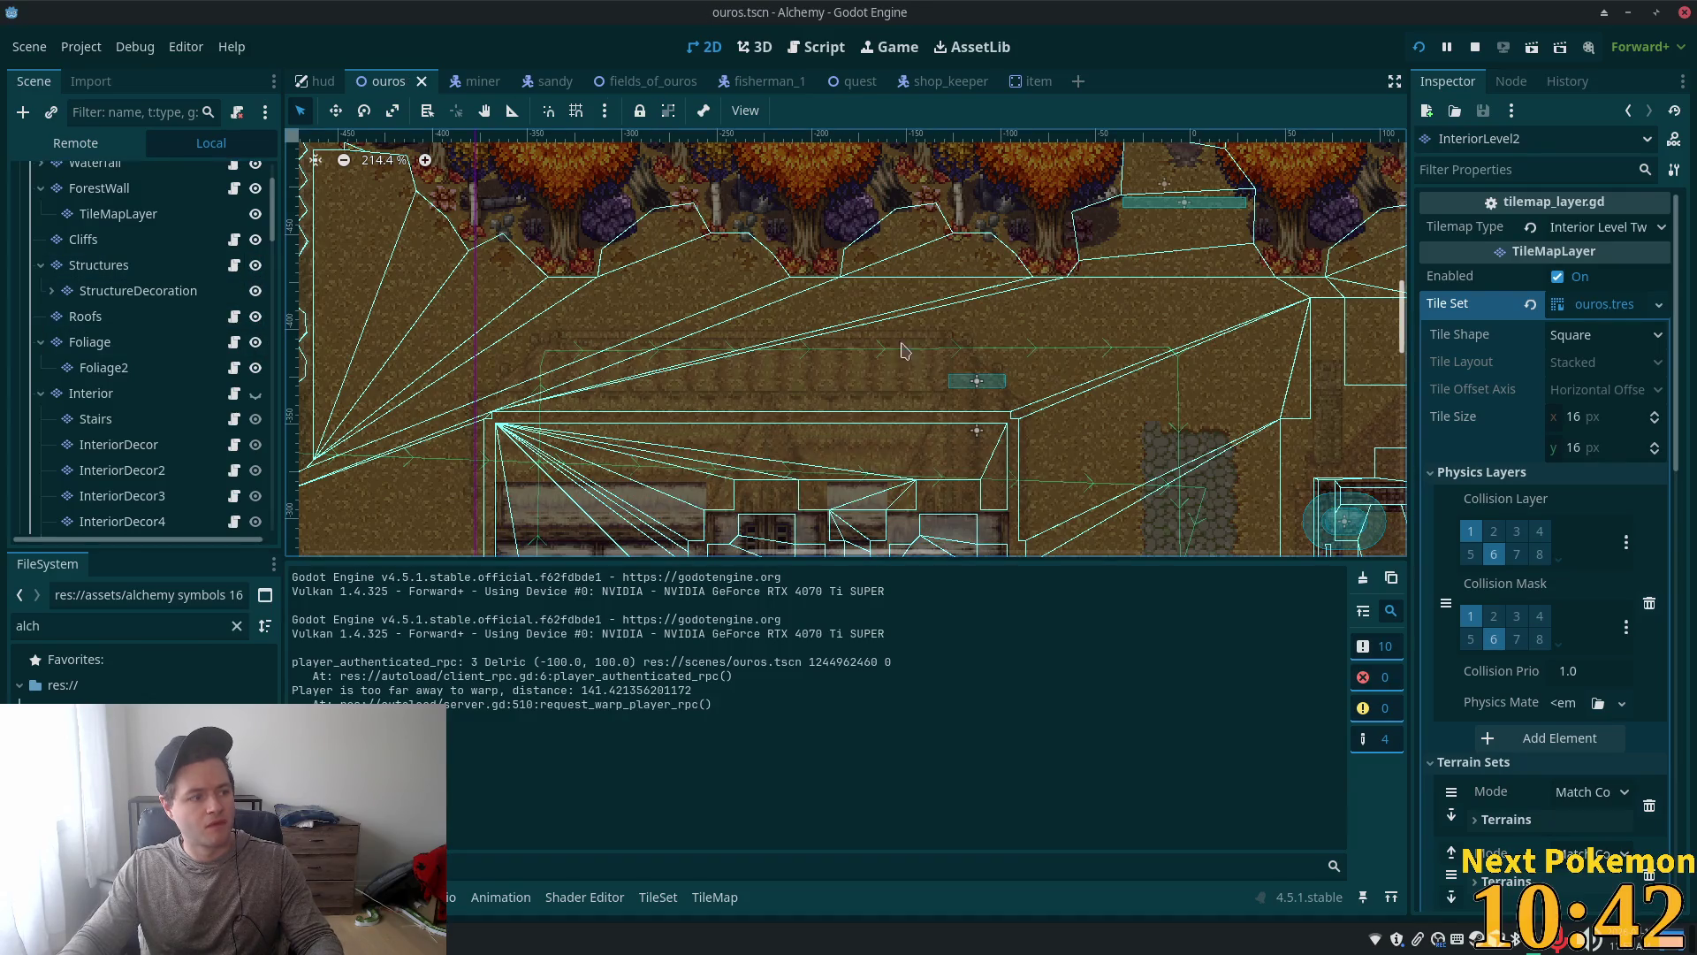
pyautogui.click(1417, 48)
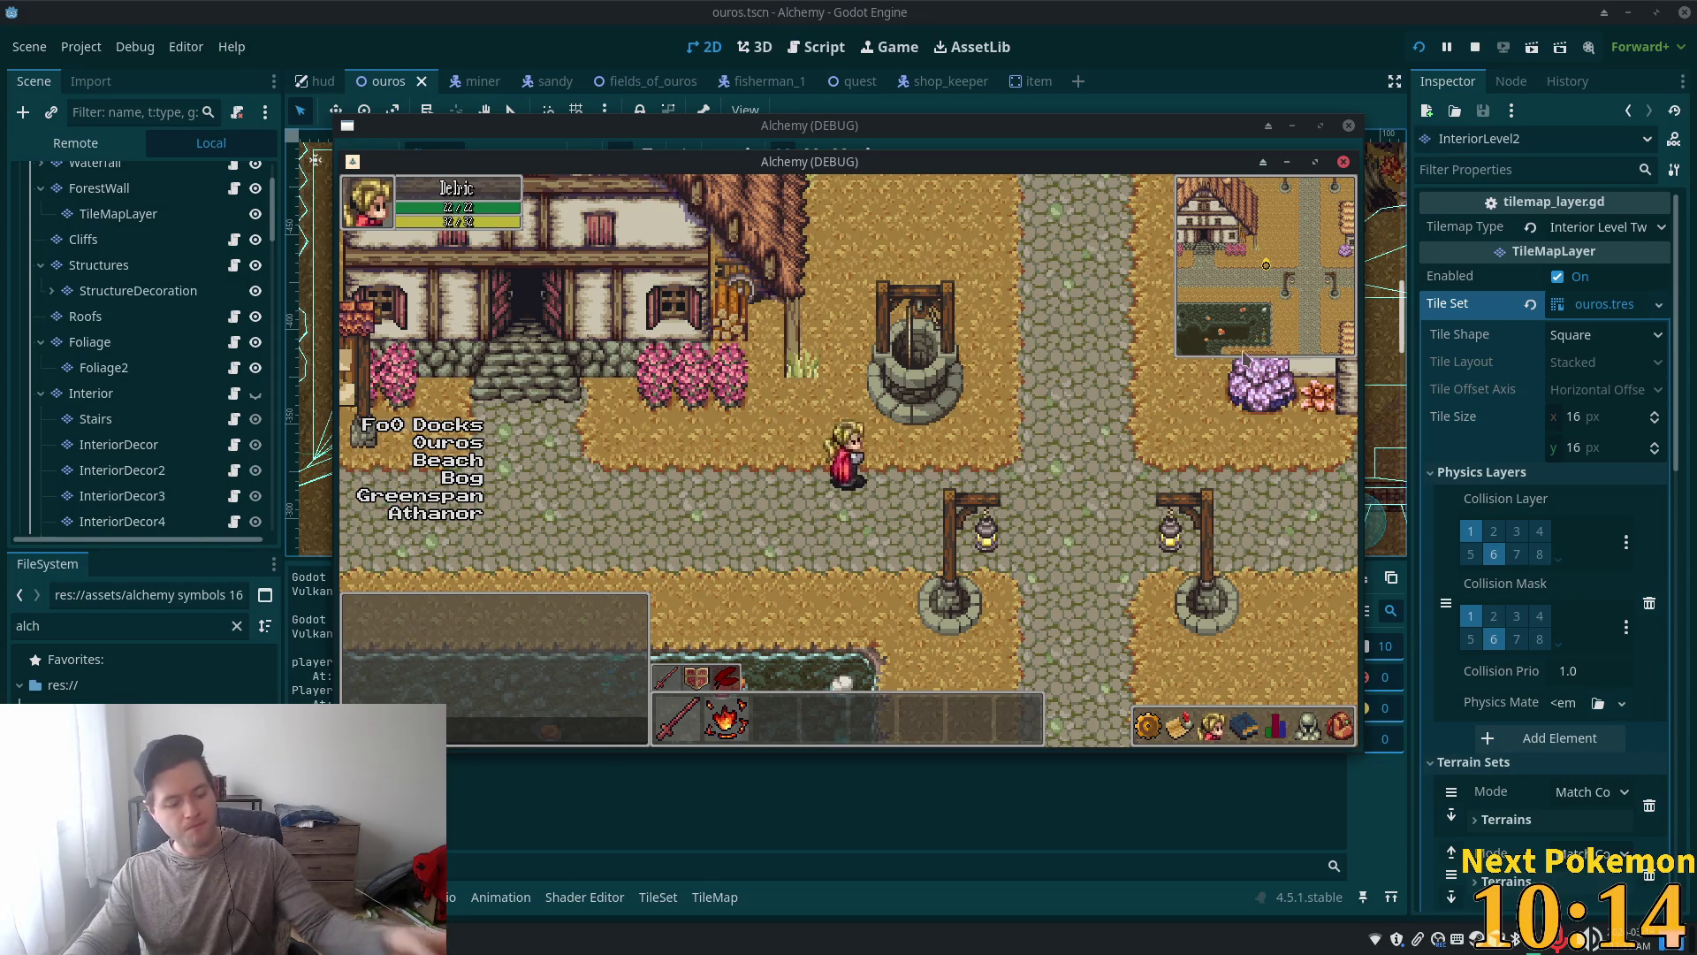
pyautogui.click(908, 433)
pyautogui.press('Up')
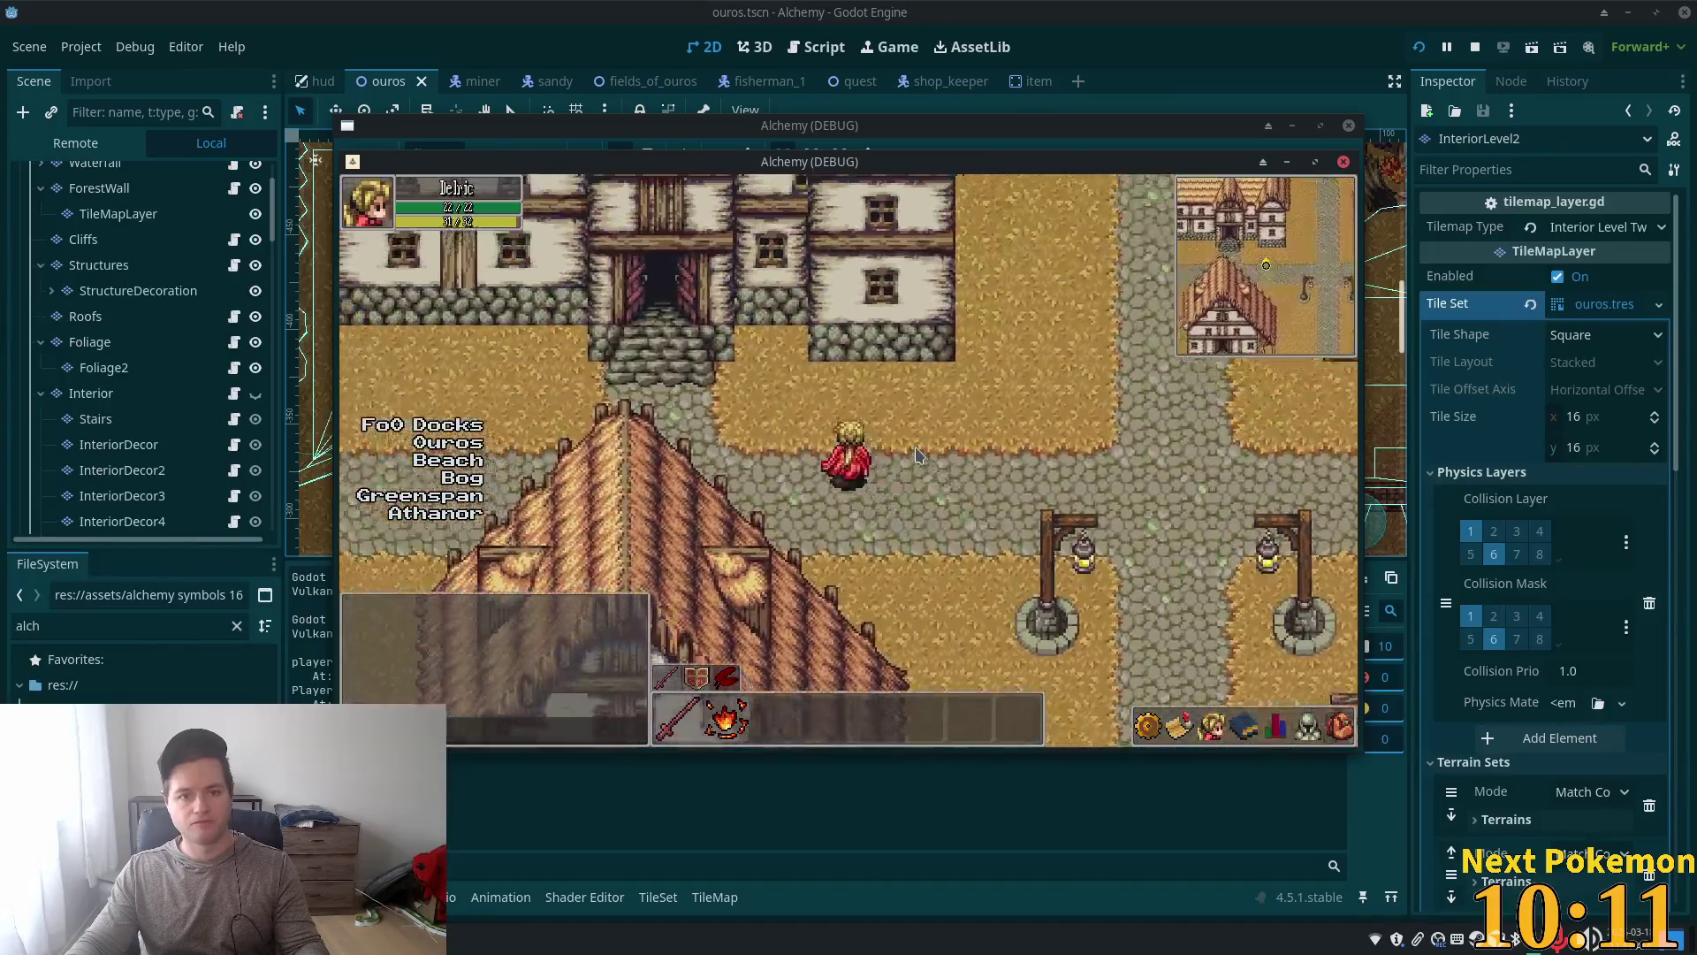
pyautogui.press('Up')
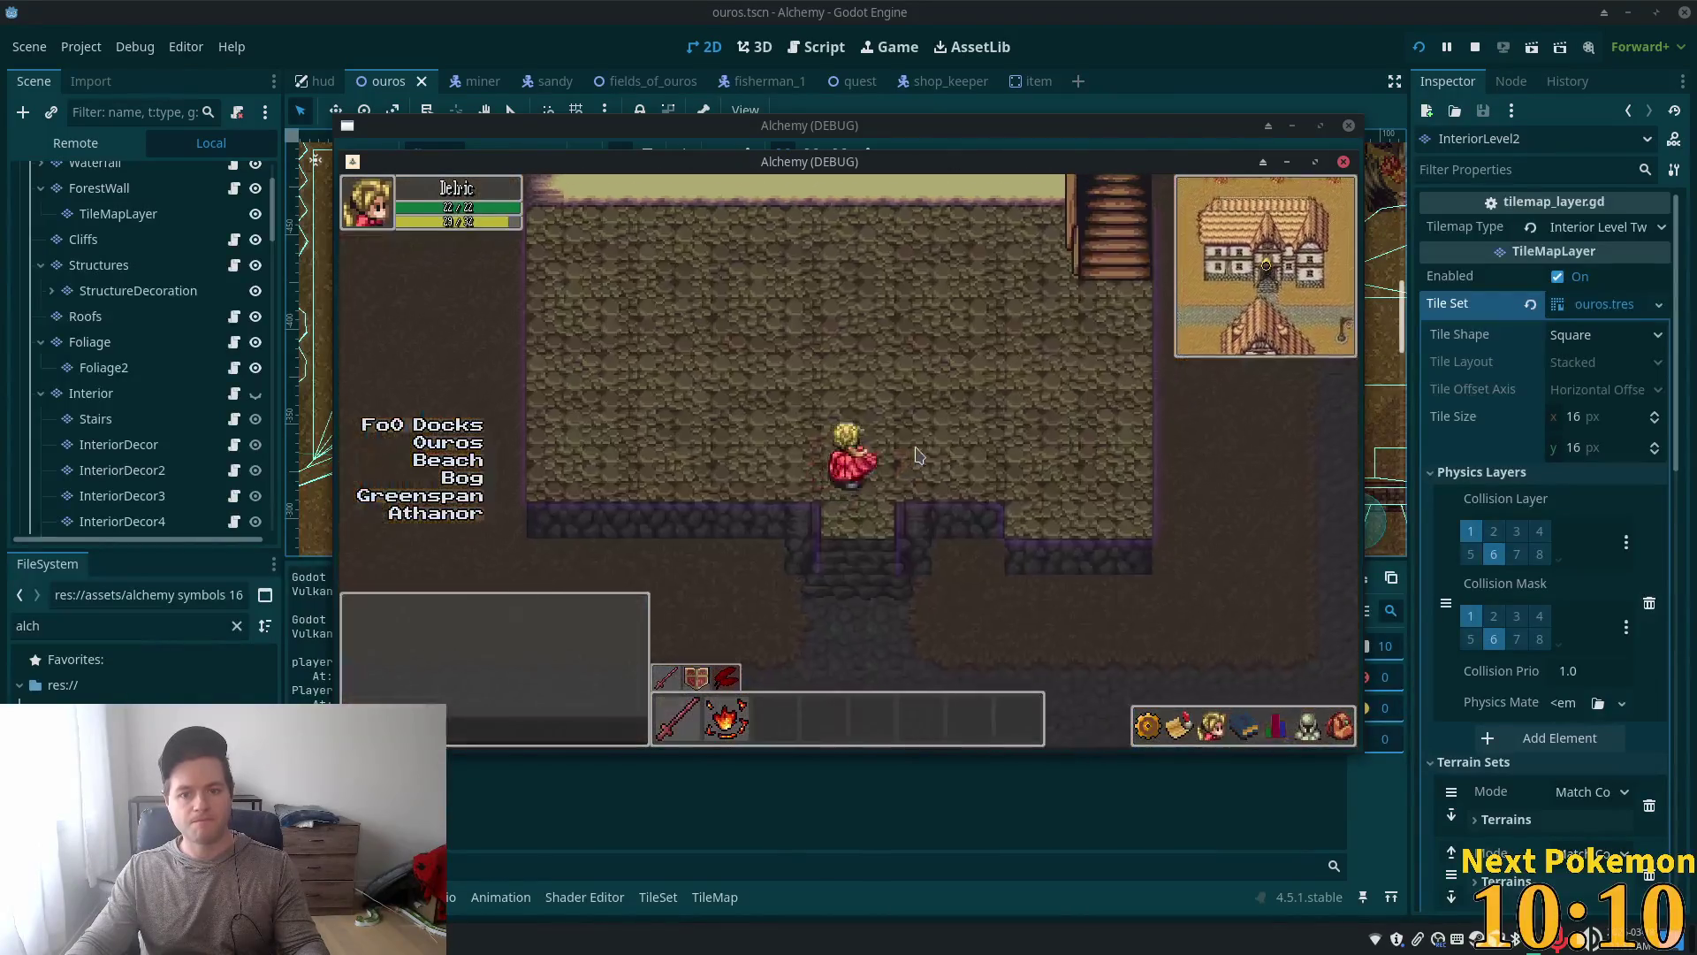
pyautogui.press('Up')
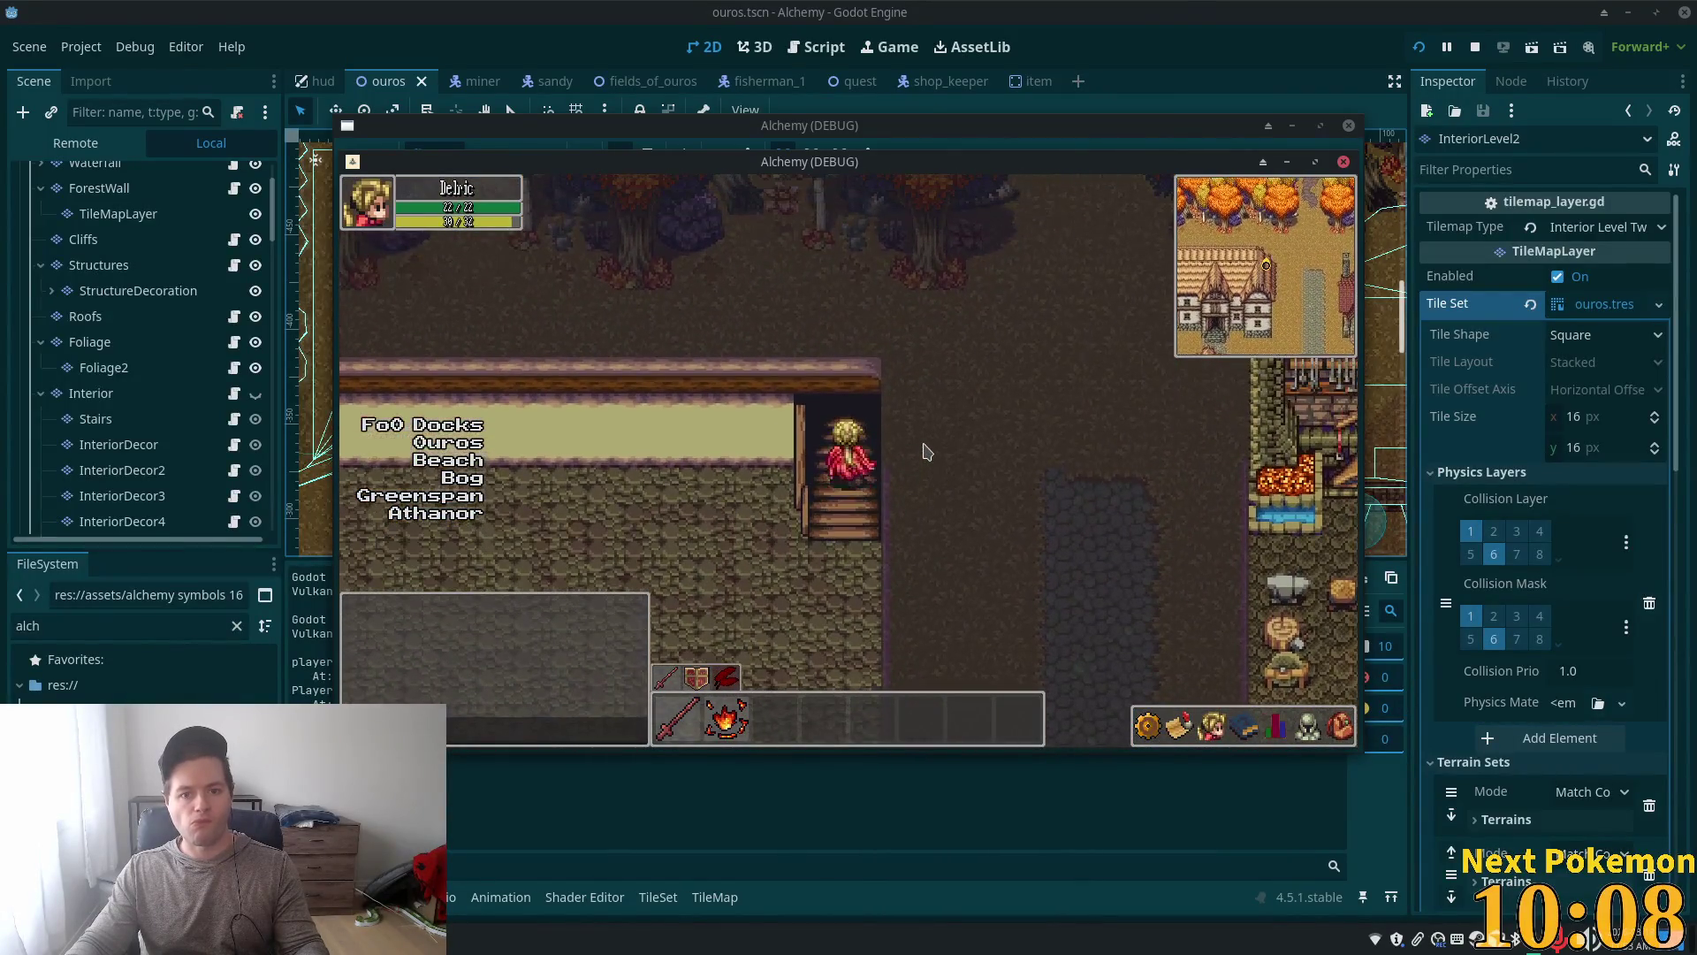
pyautogui.press('Down')
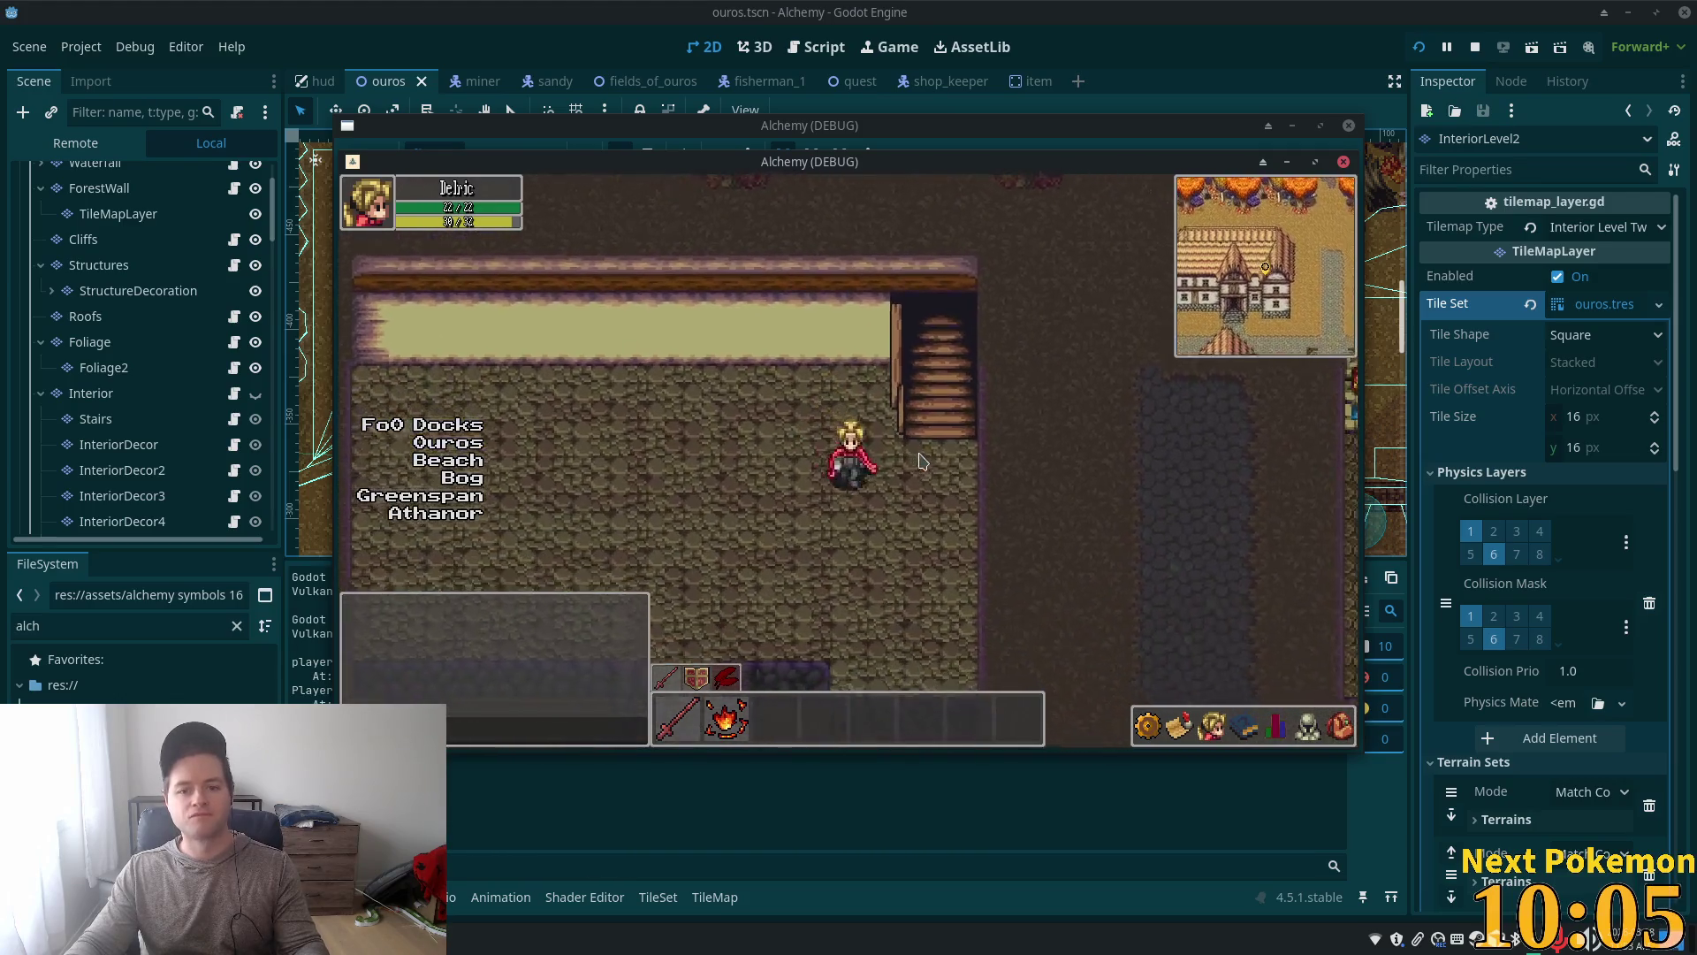
pyautogui.press('Down')
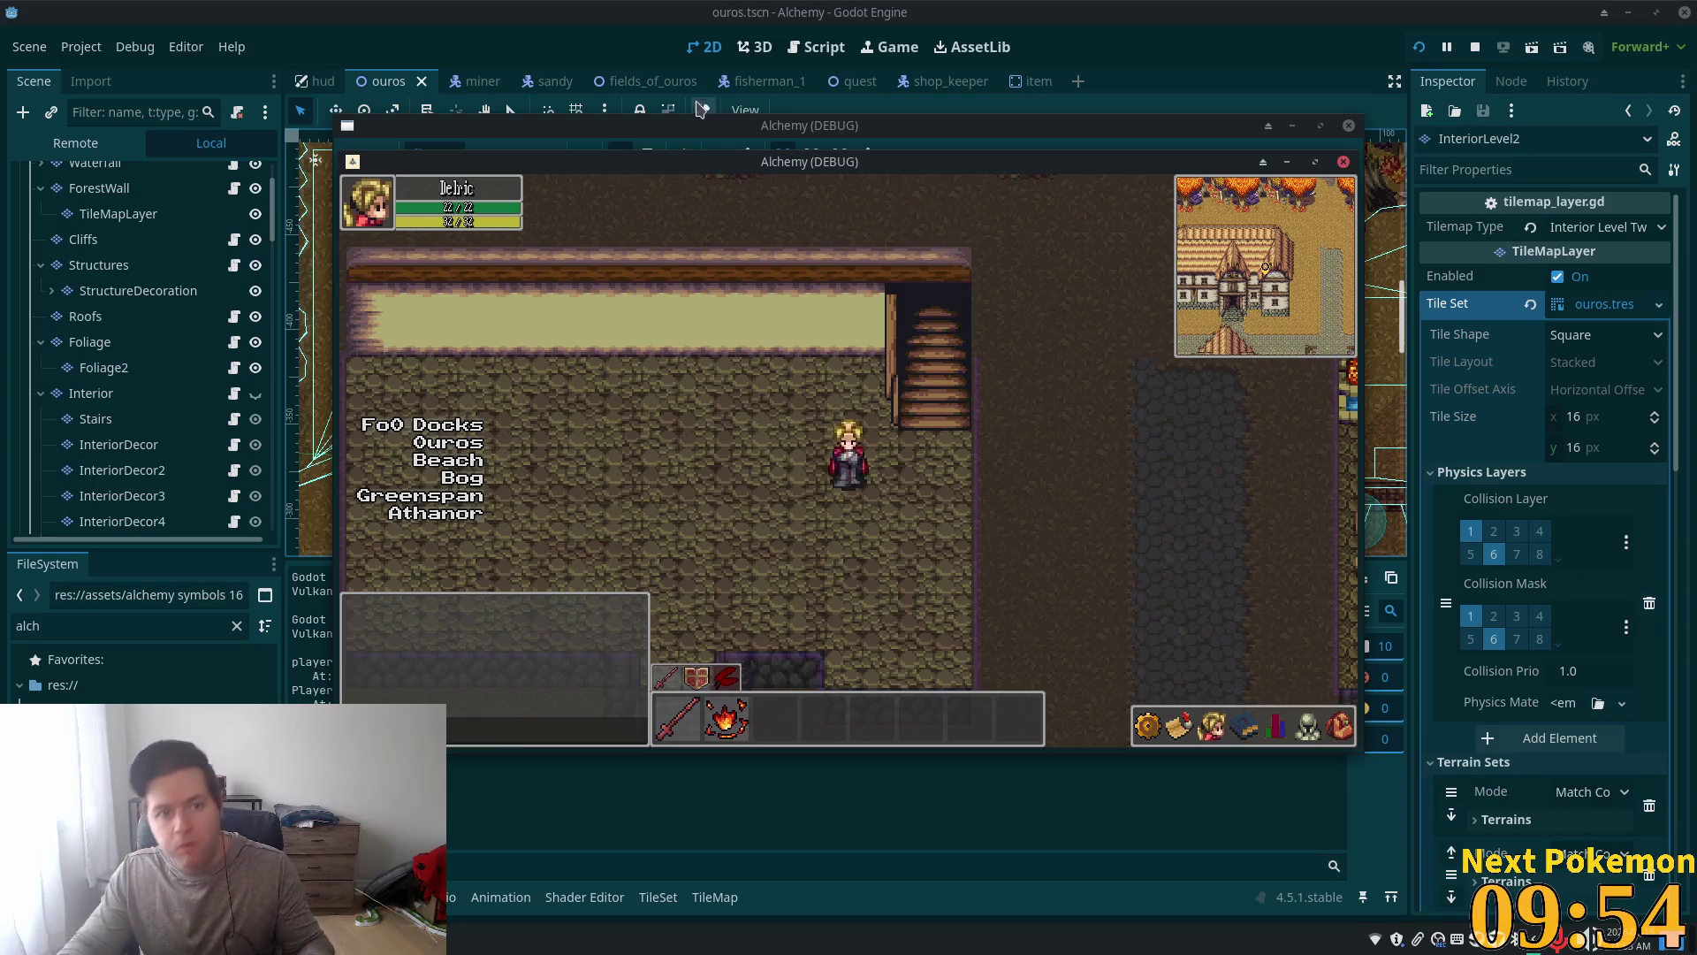
pyautogui.press('F8')
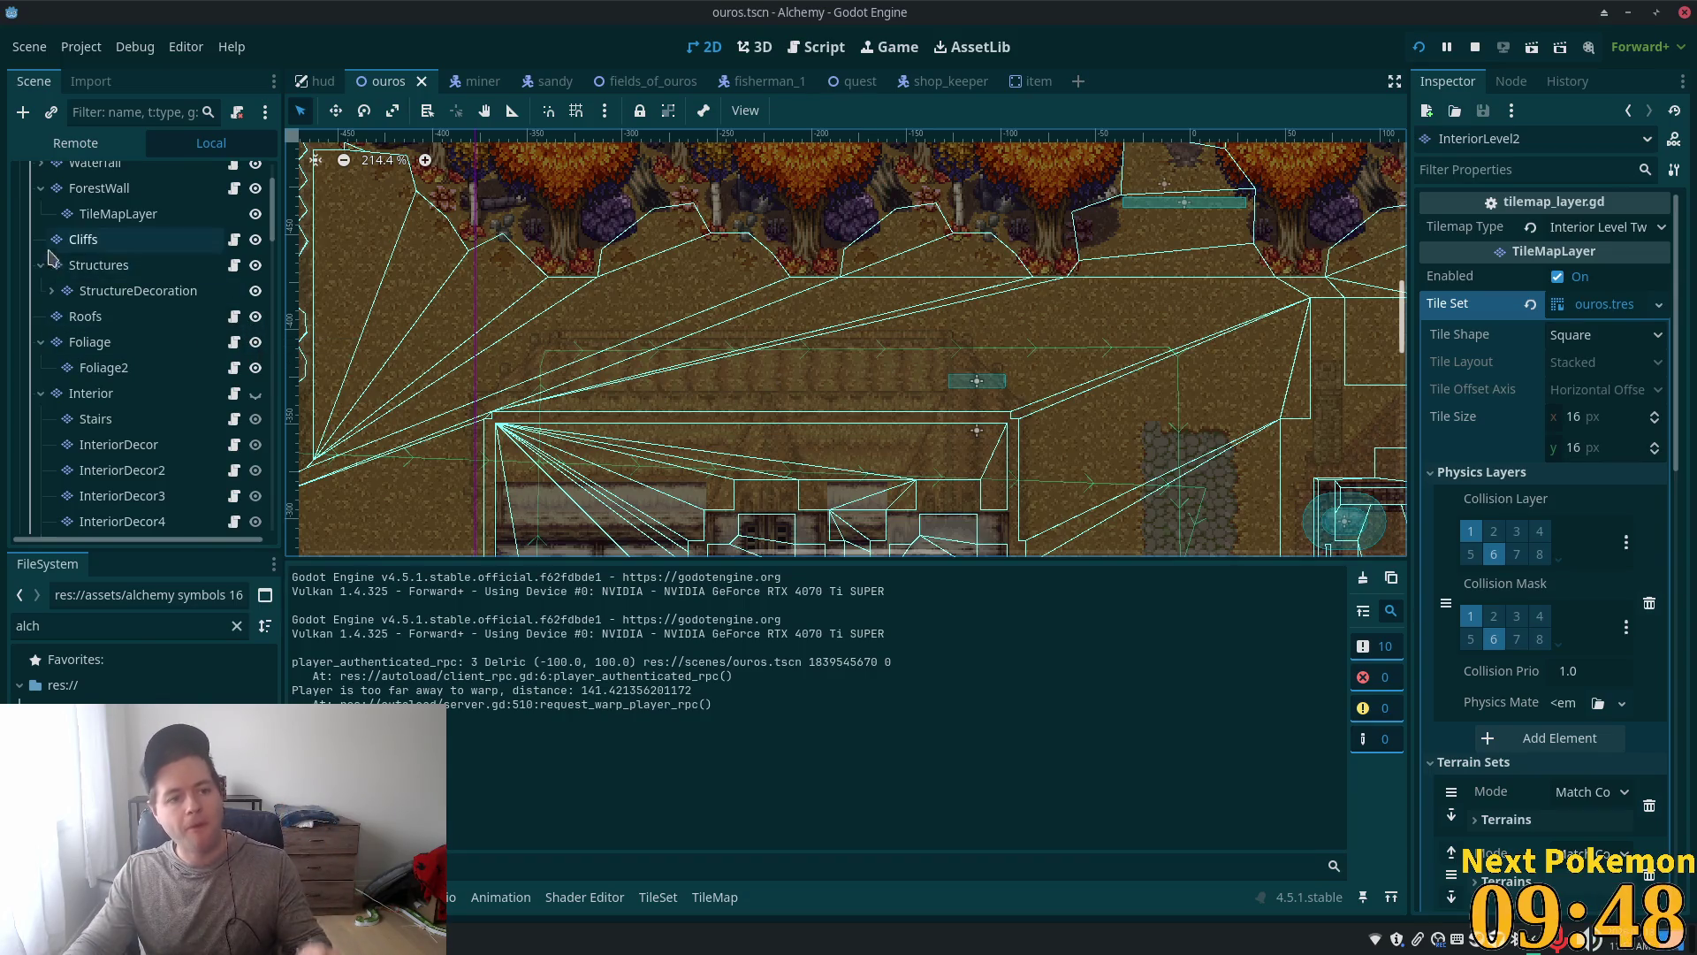
# Step: Select the Interior tile layer and make it visible again
pyautogui.click(97, 393)
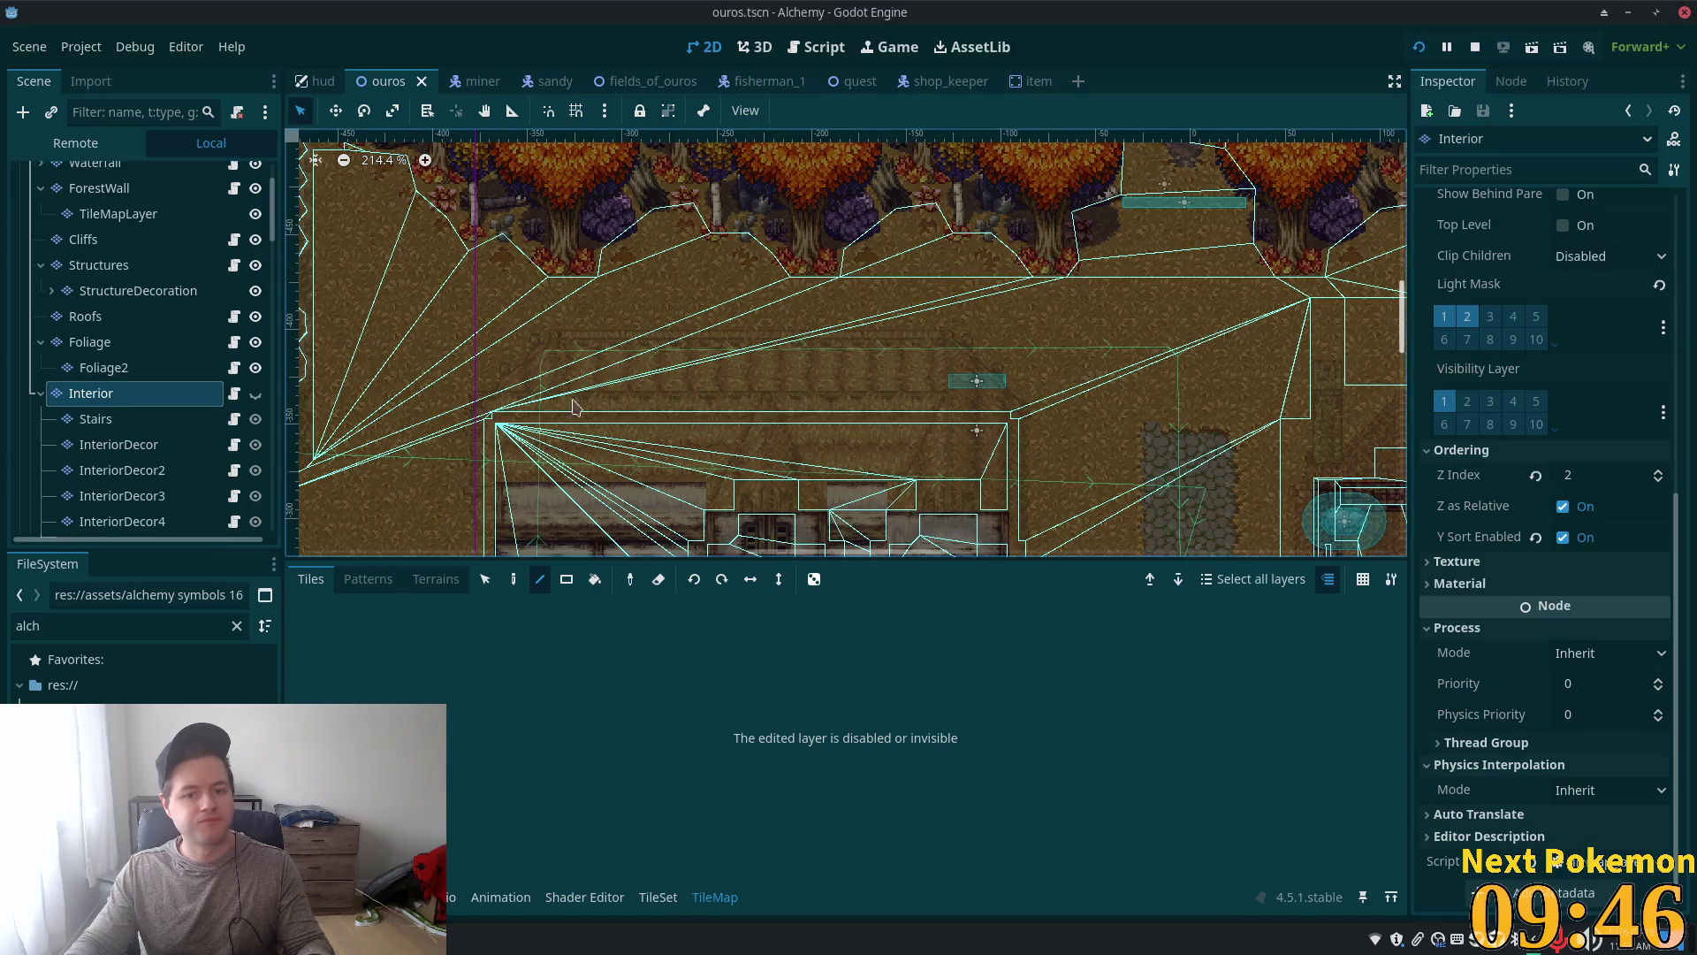
pyautogui.click(255, 394)
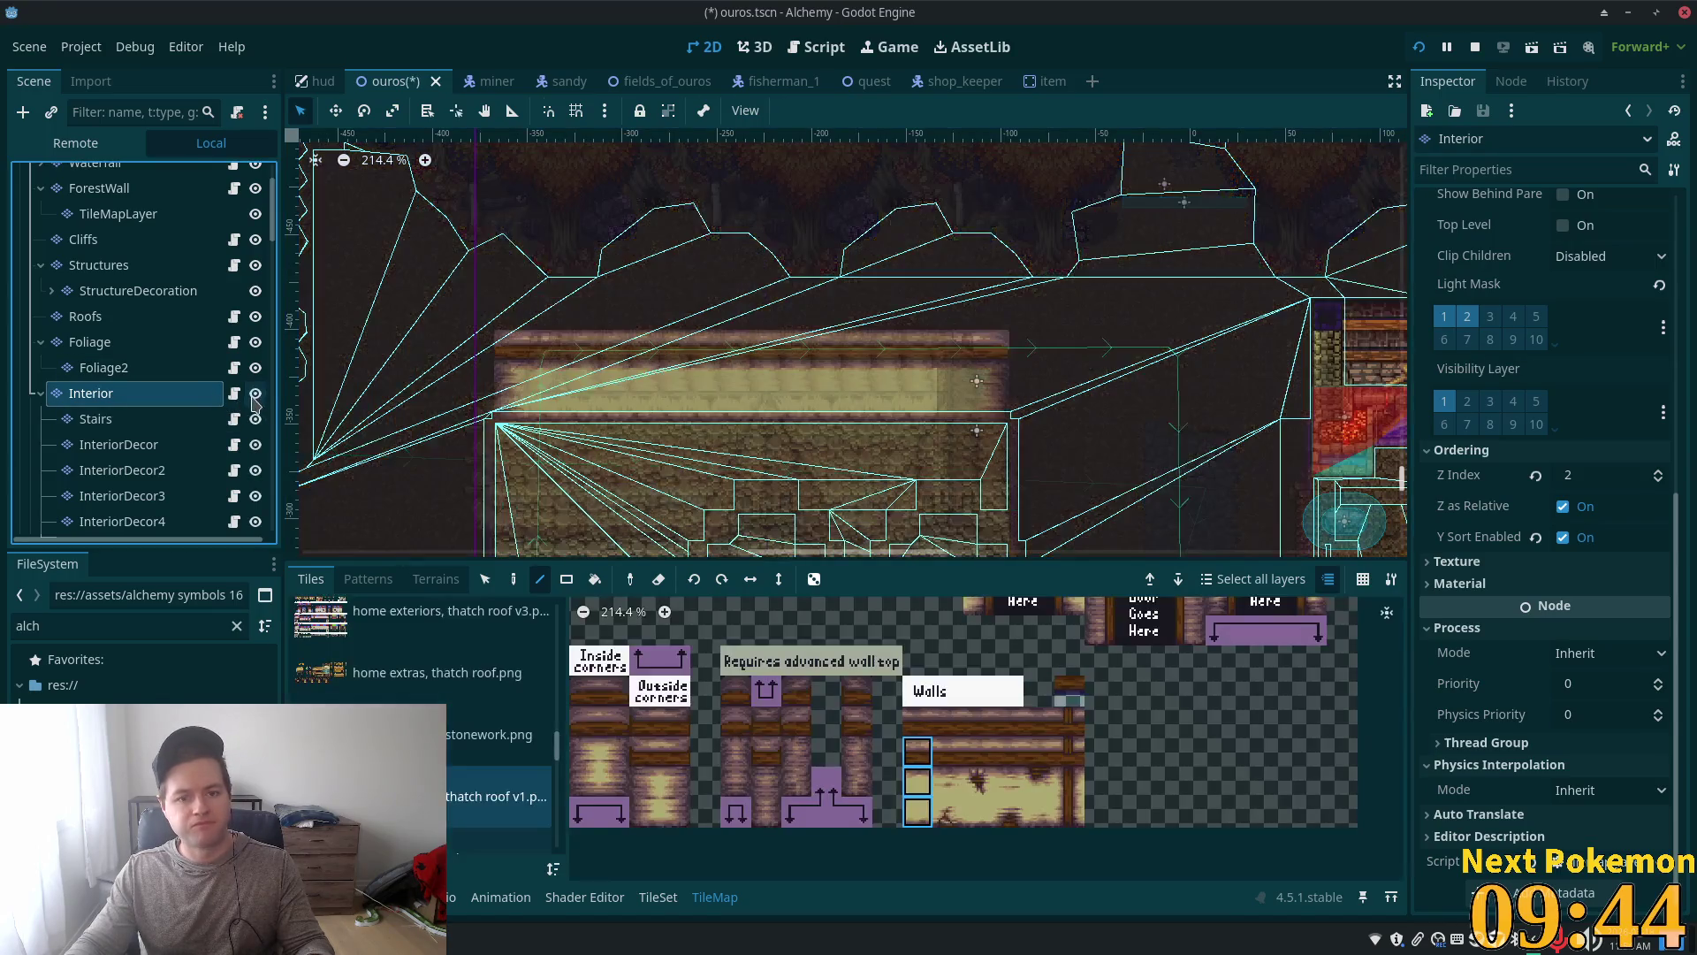
pyautogui.scroll(4, 992, 423)
# Step: Erase the tiles at the wall's right end, redoing an undone first attempt with the Paint tool
pyautogui.rightClick(1025, 314)
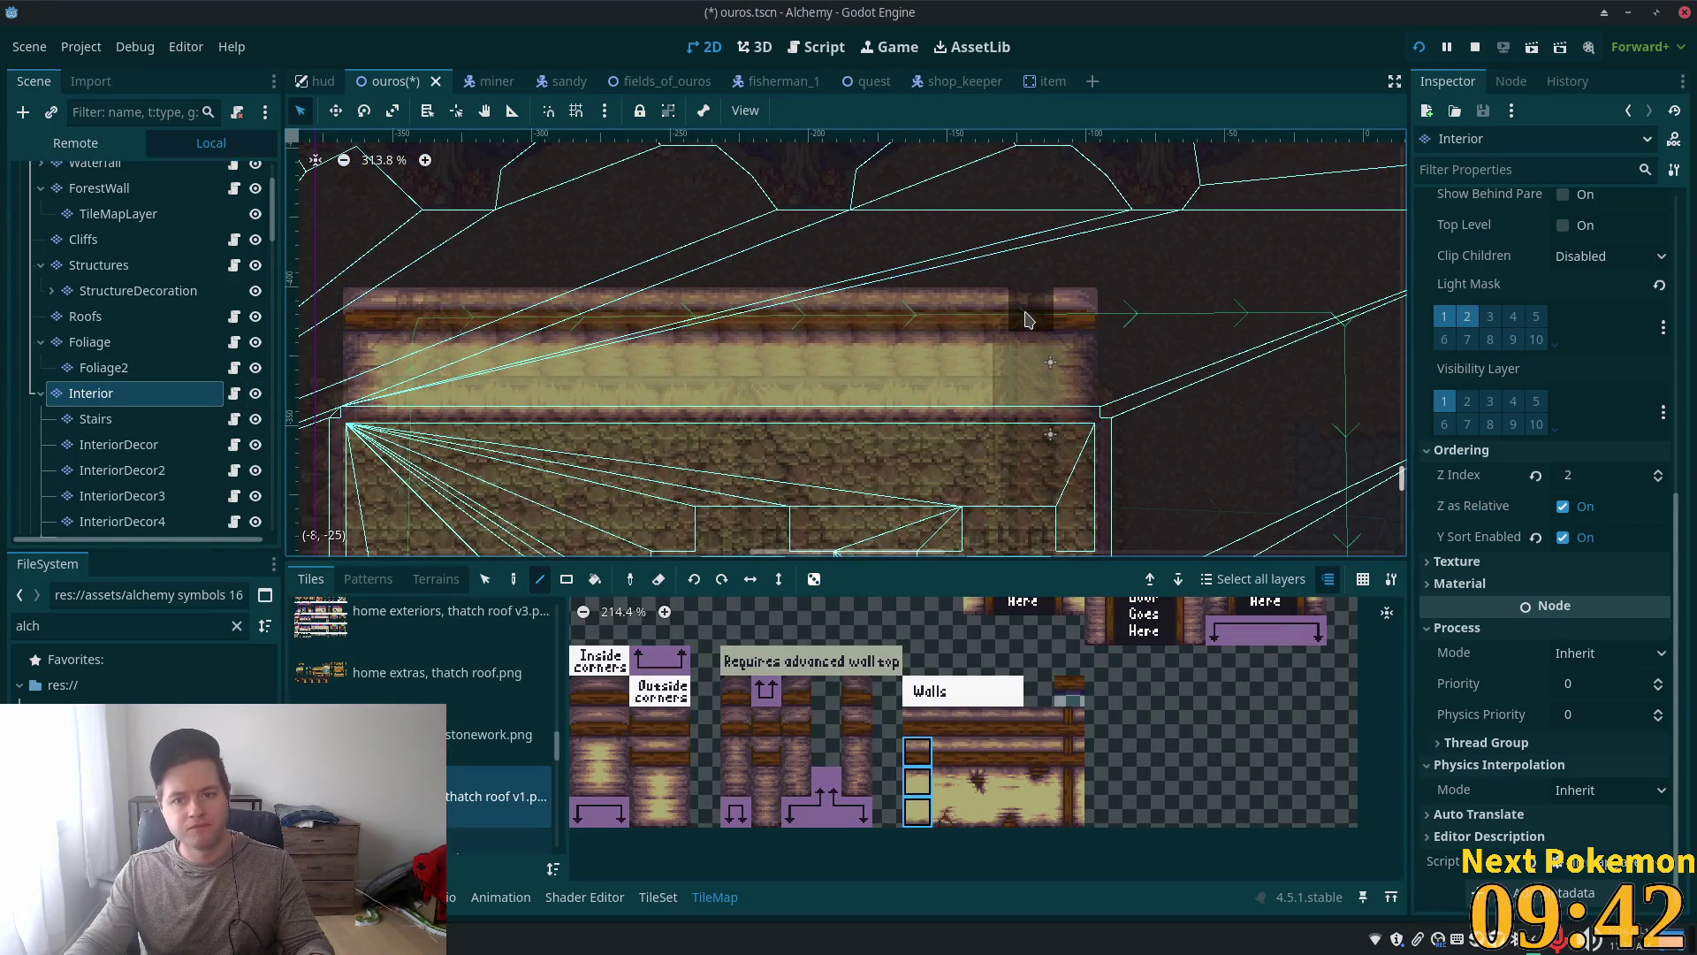
pyautogui.rightClick(1083, 395)
pyautogui.hotkey('ctrl', 'z')
pyautogui.hotkey('ctrl', 'z')
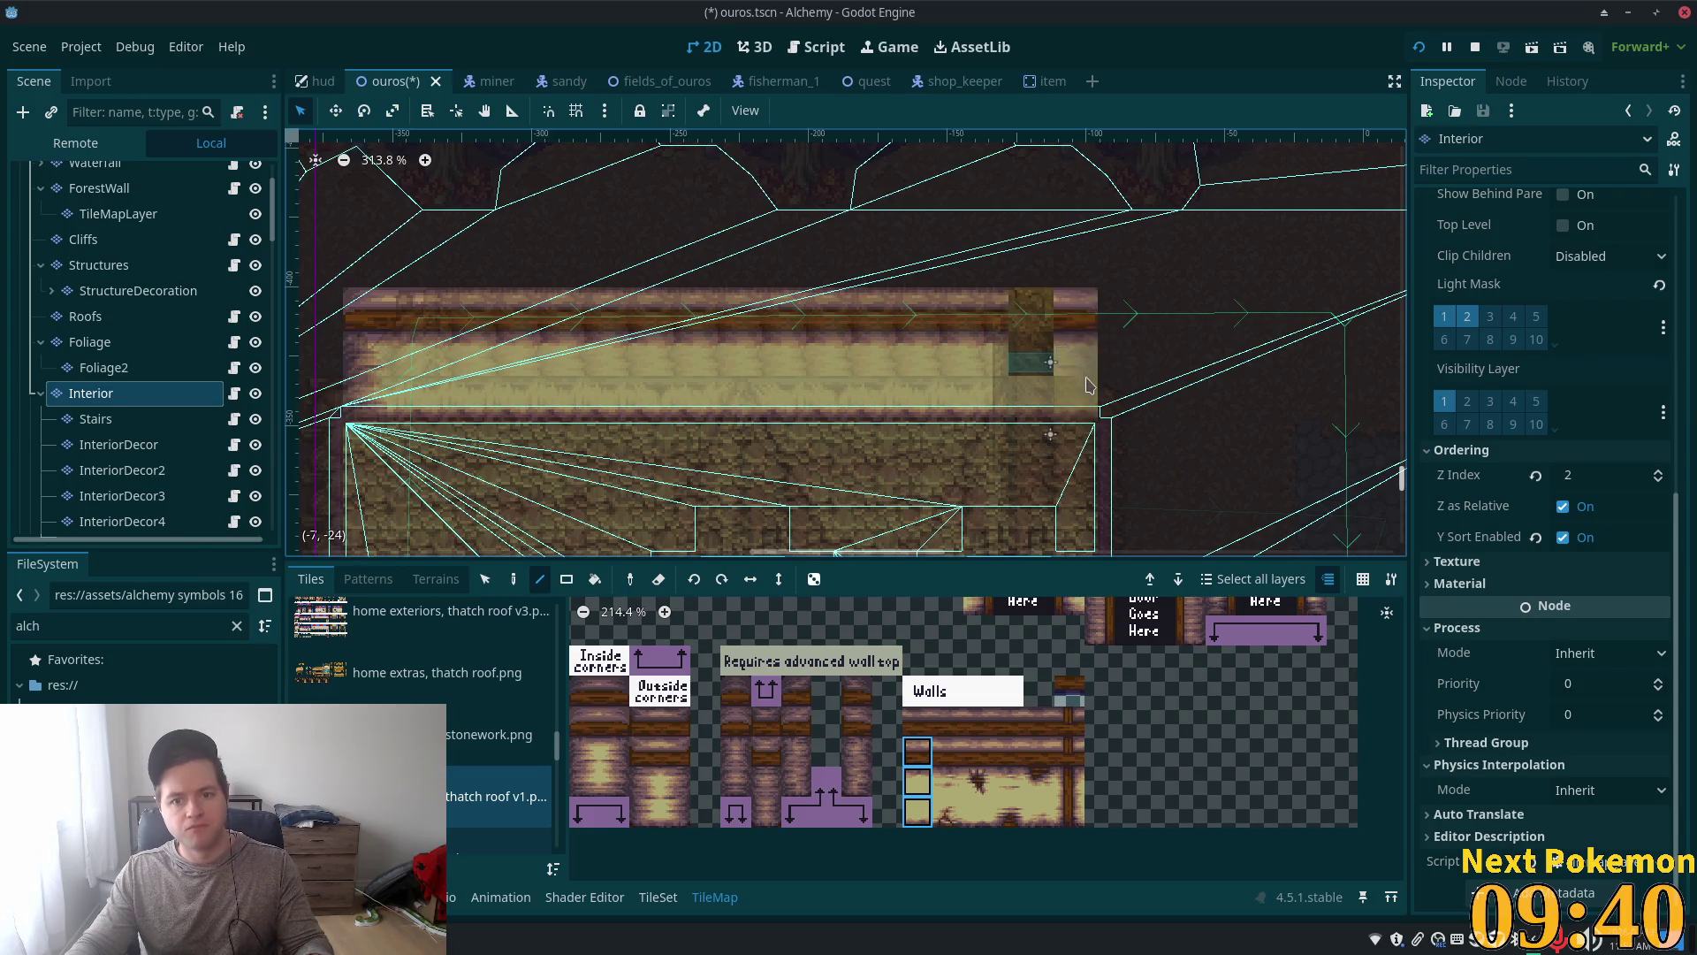
pyautogui.click(514, 579)
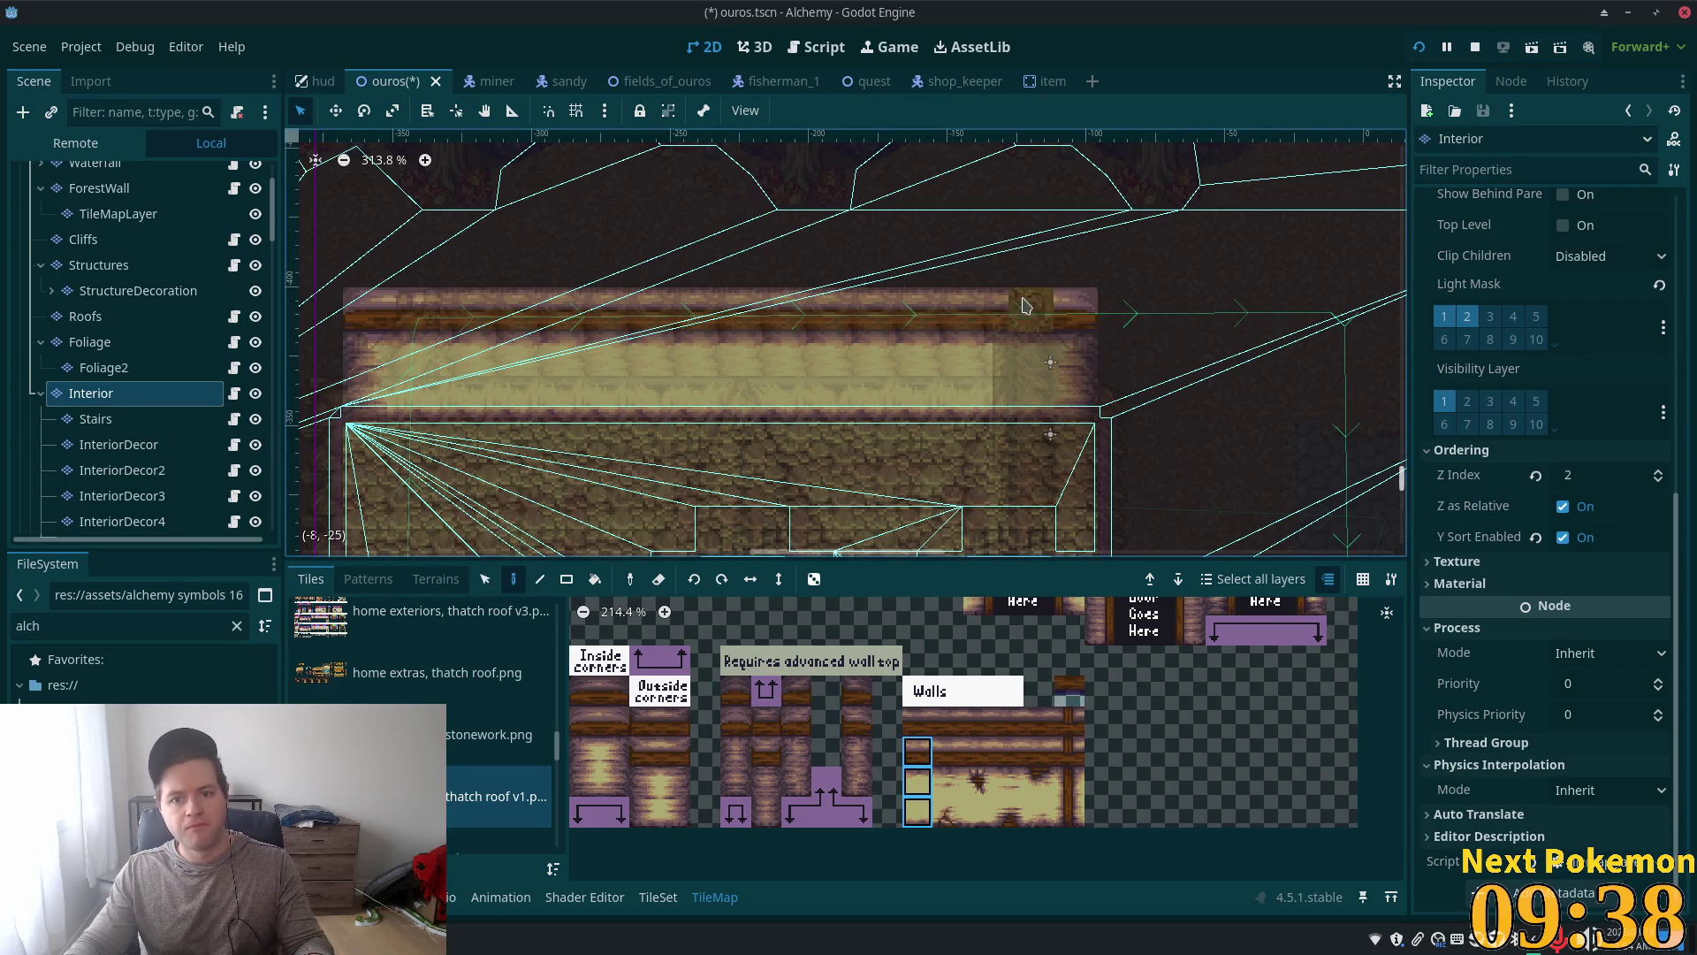
pyautogui.rightClick(1030, 327)
pyautogui.rightClick(1075, 381)
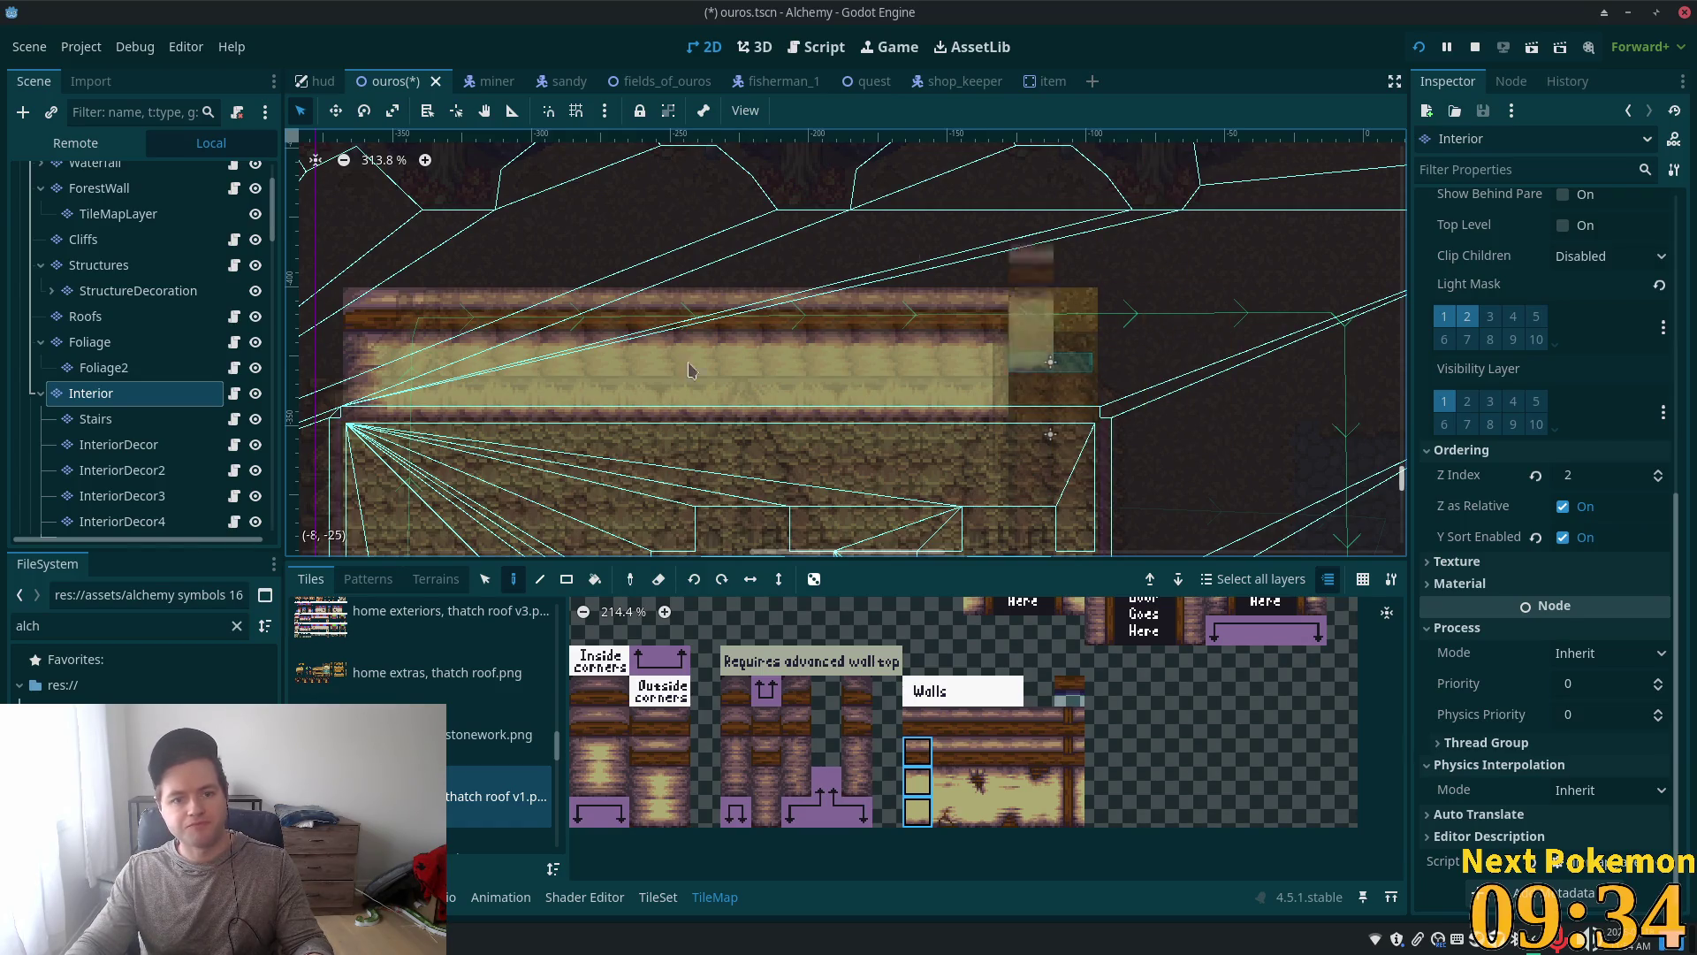
# Step: Select the Stairs tile layer
pyautogui.click(91, 422)
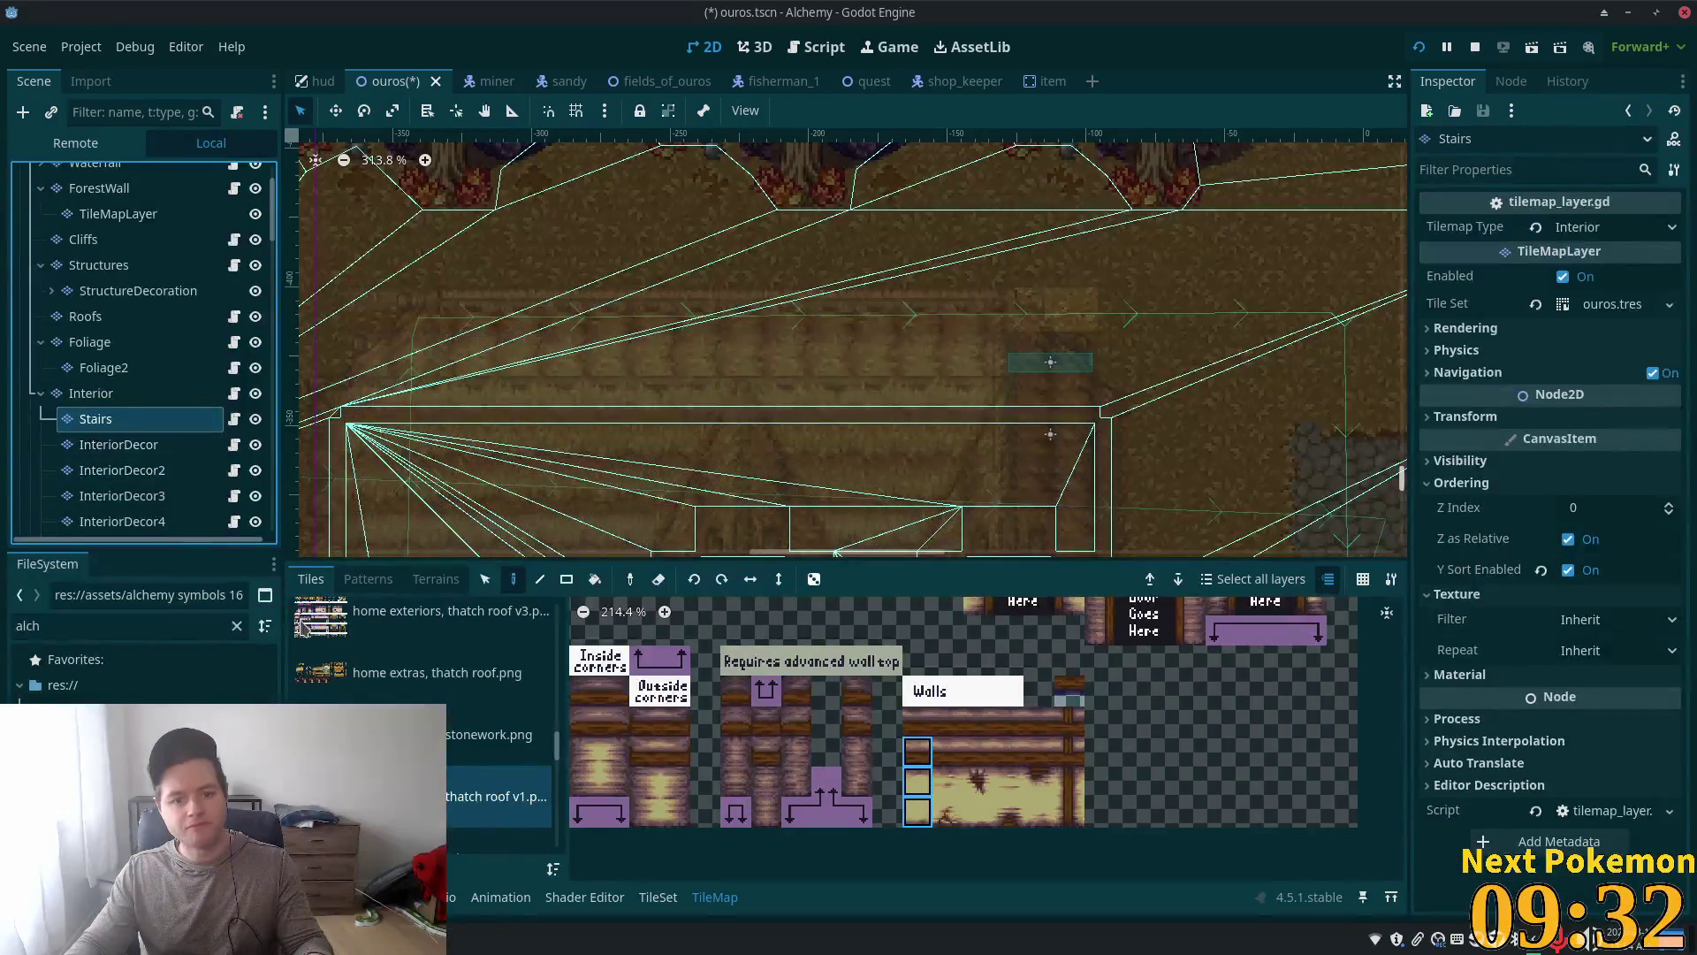
pyautogui.scroll(1, 460, 724)
pyautogui.scroll(5, 460, 725)
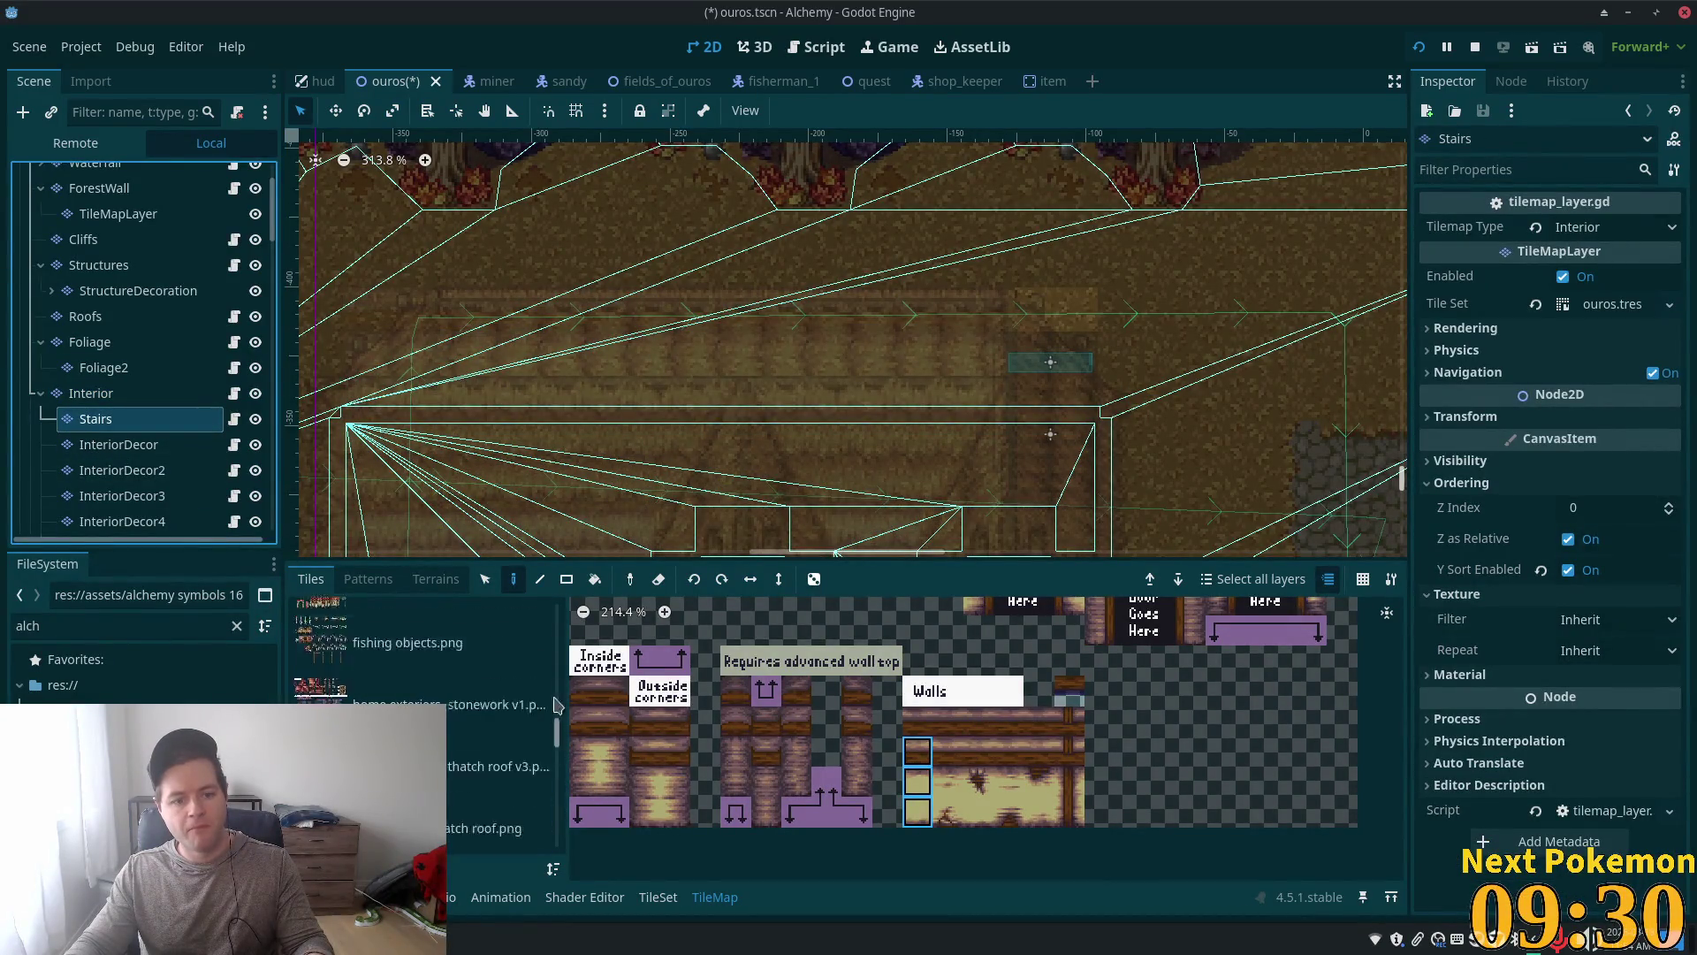
# Step: Box-select the adjacent top stair tiles in bonus wooden stairs.png, then save the scene with Ctrl+S
pyautogui.scroll(-5, 354, 672)
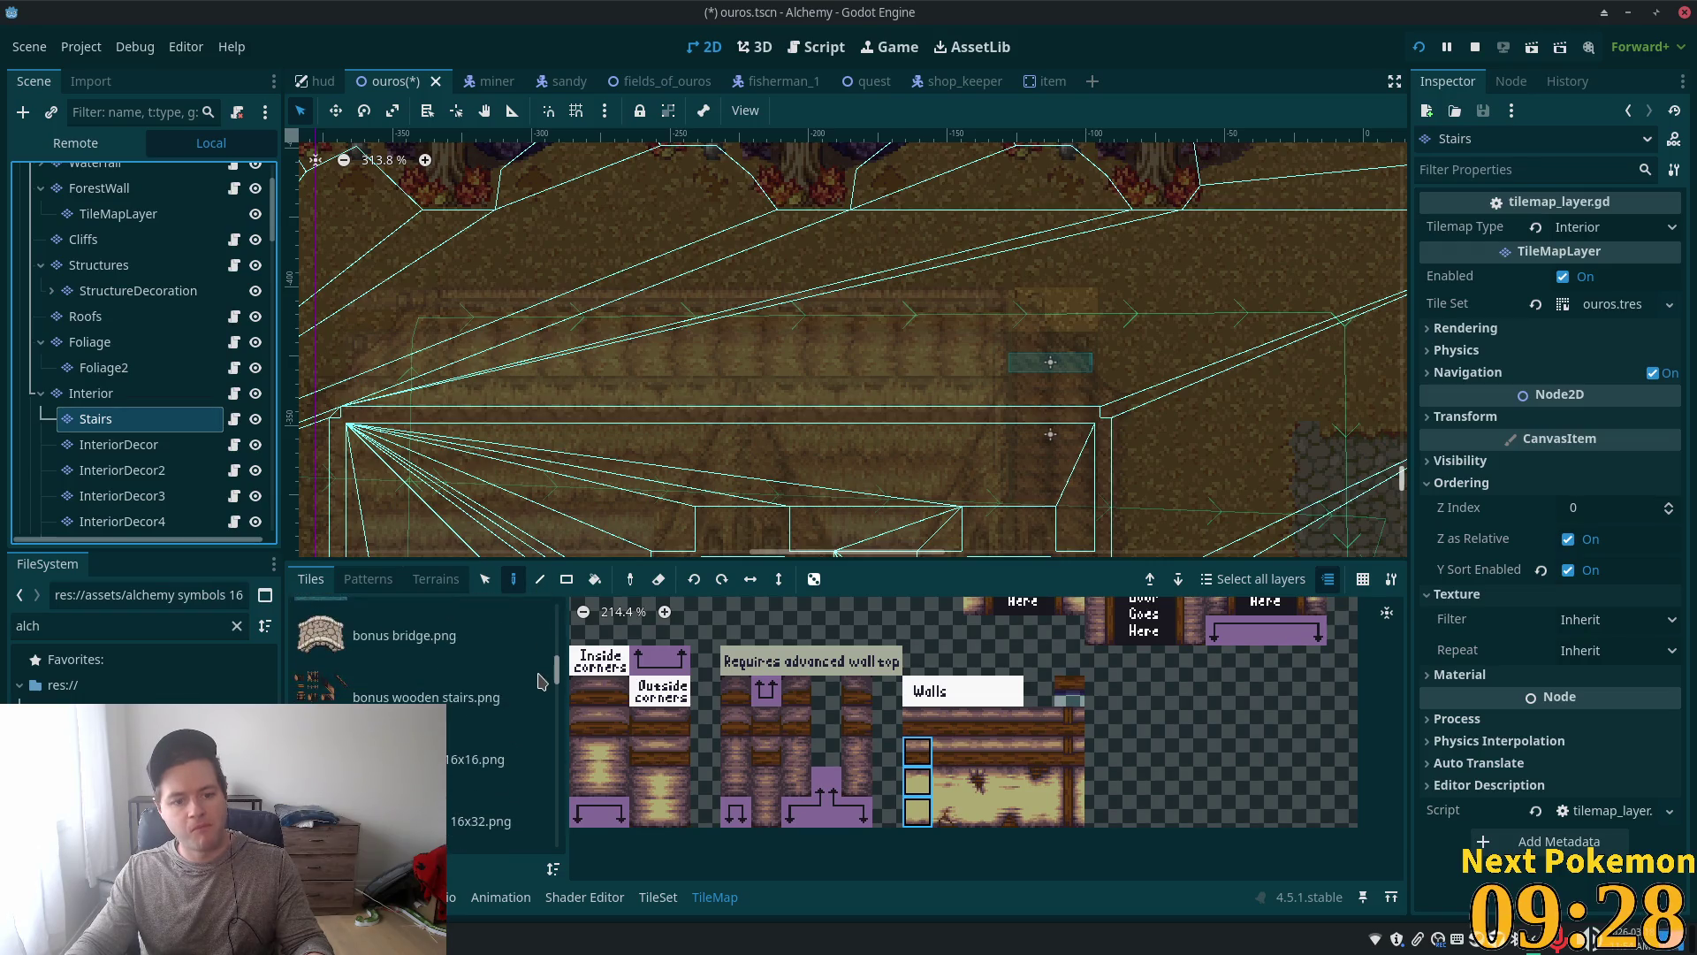
pyautogui.click(303, 672)
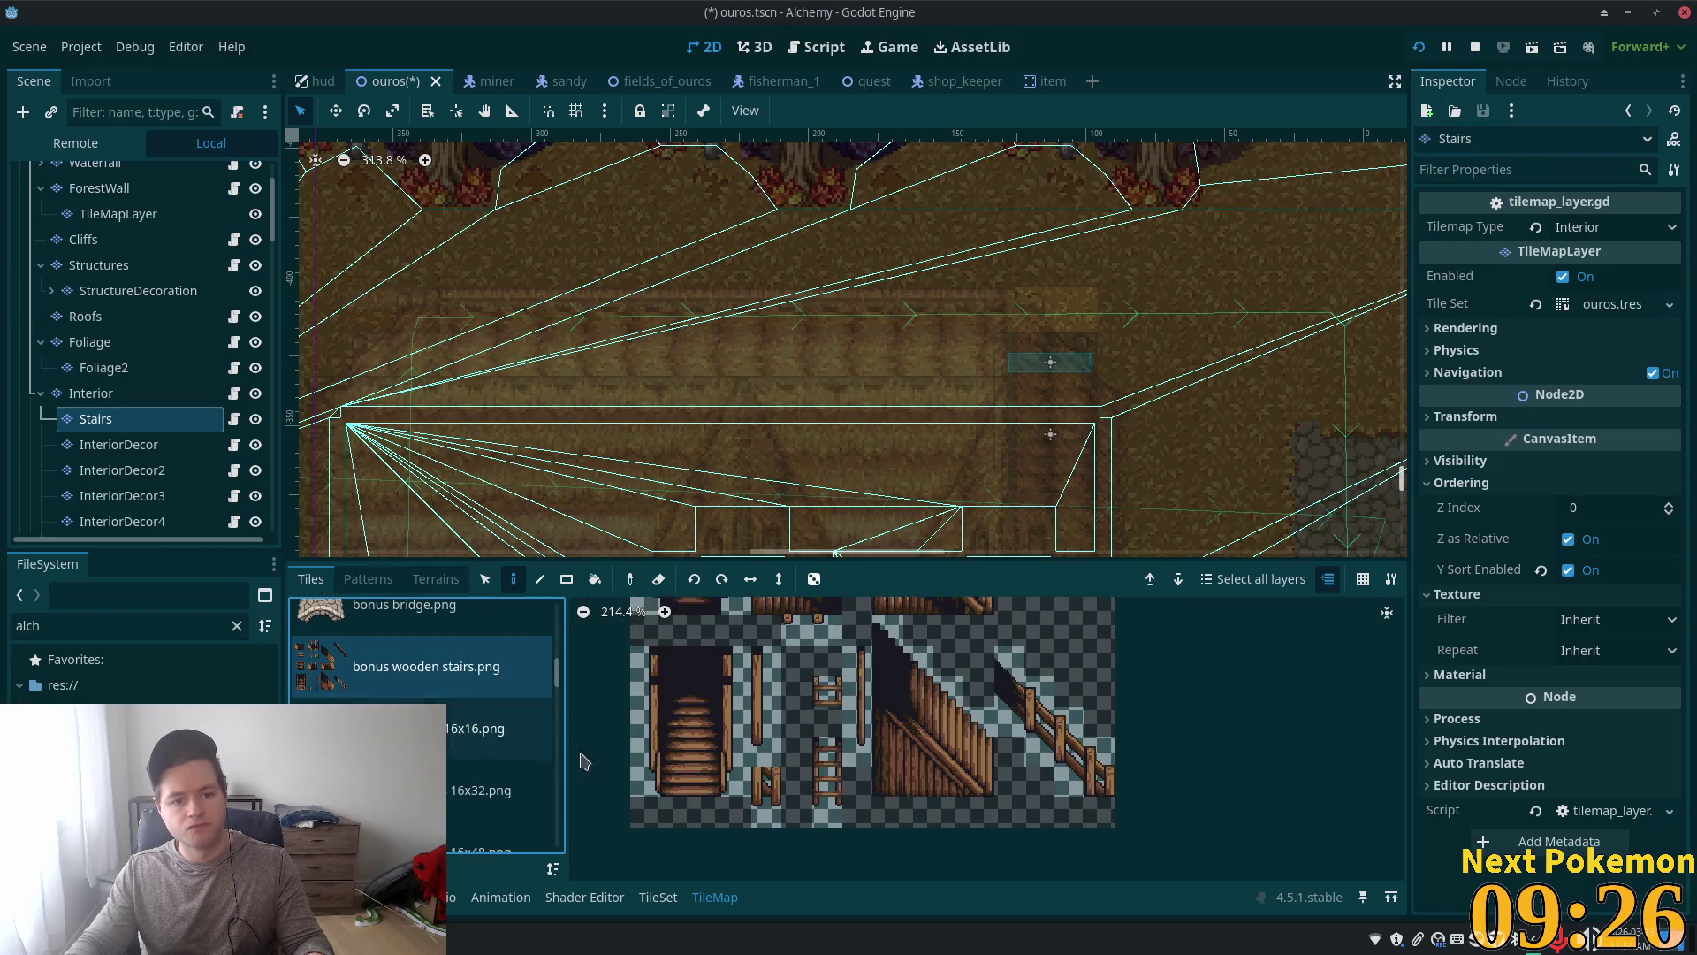
pyautogui.click(681, 672)
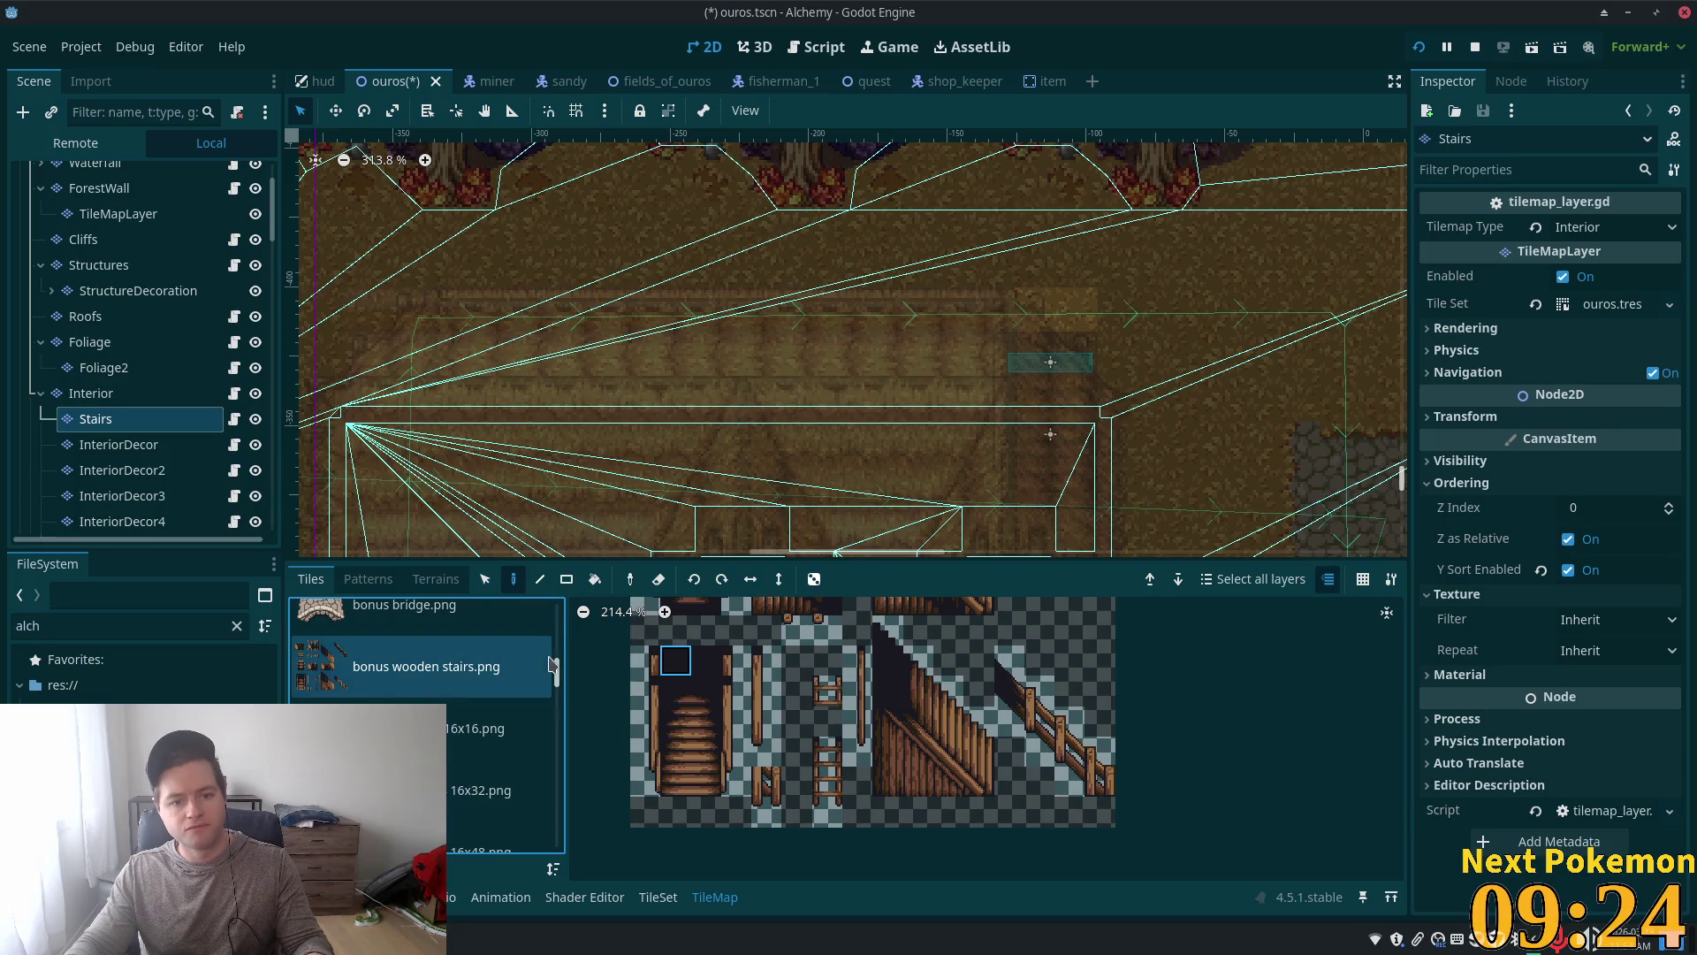
pyautogui.press('s')
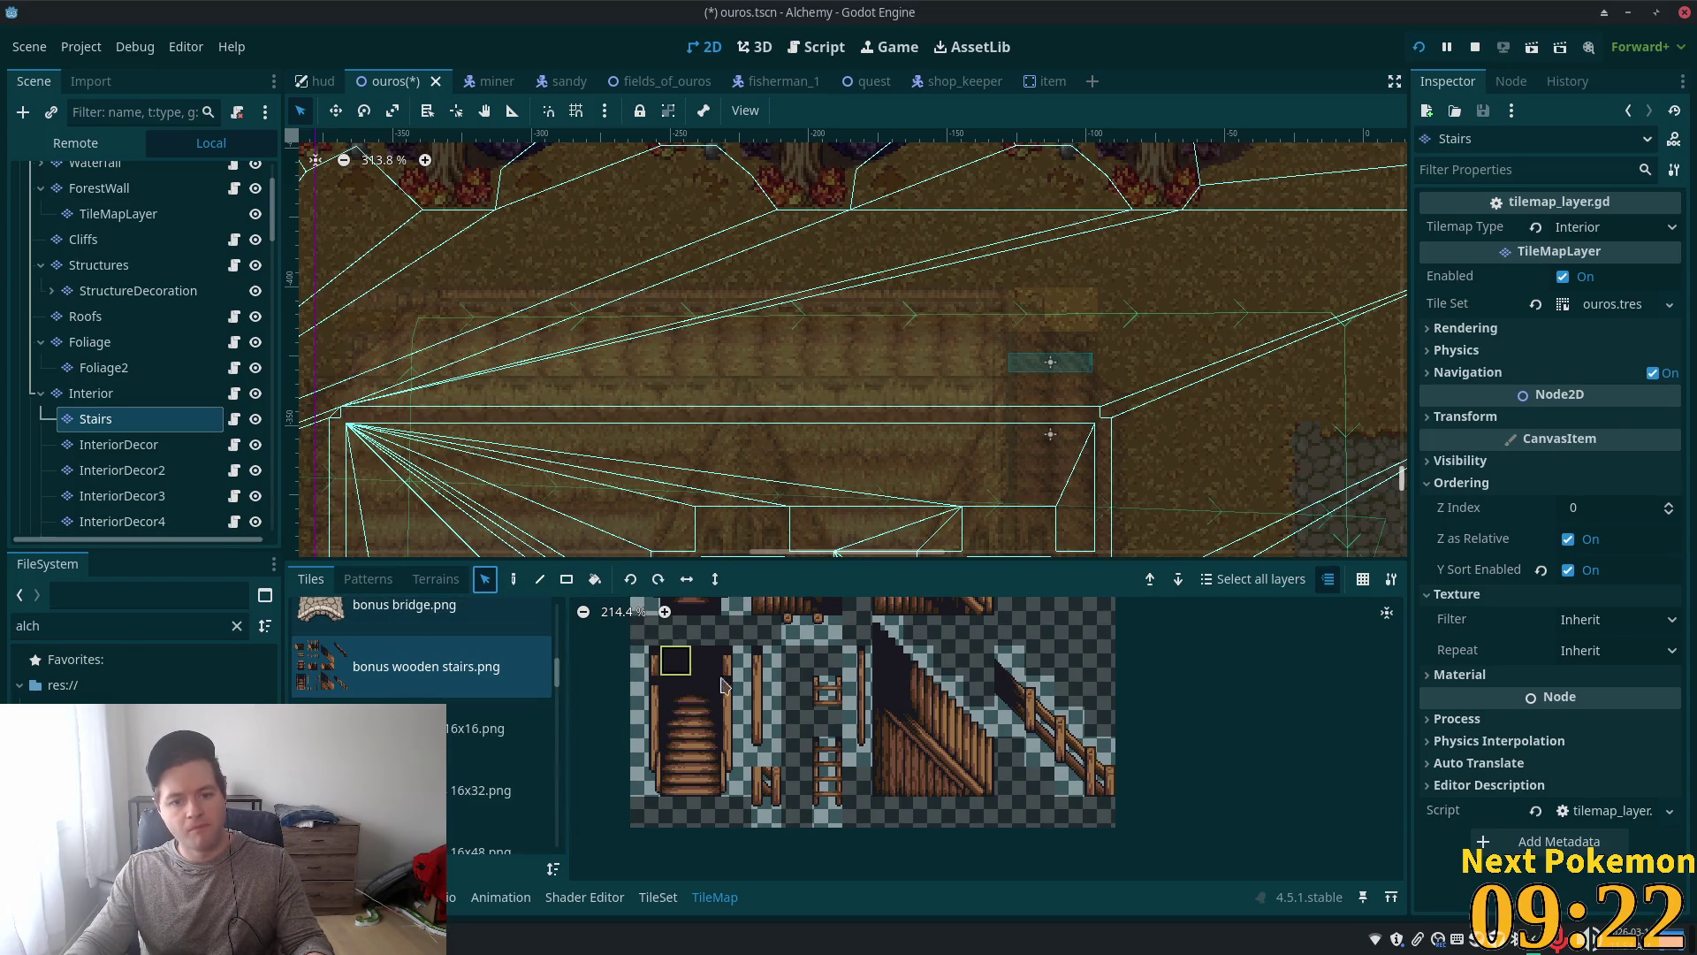
pyautogui.moveTo(712, 664); pyautogui.dragTo(657, 670)
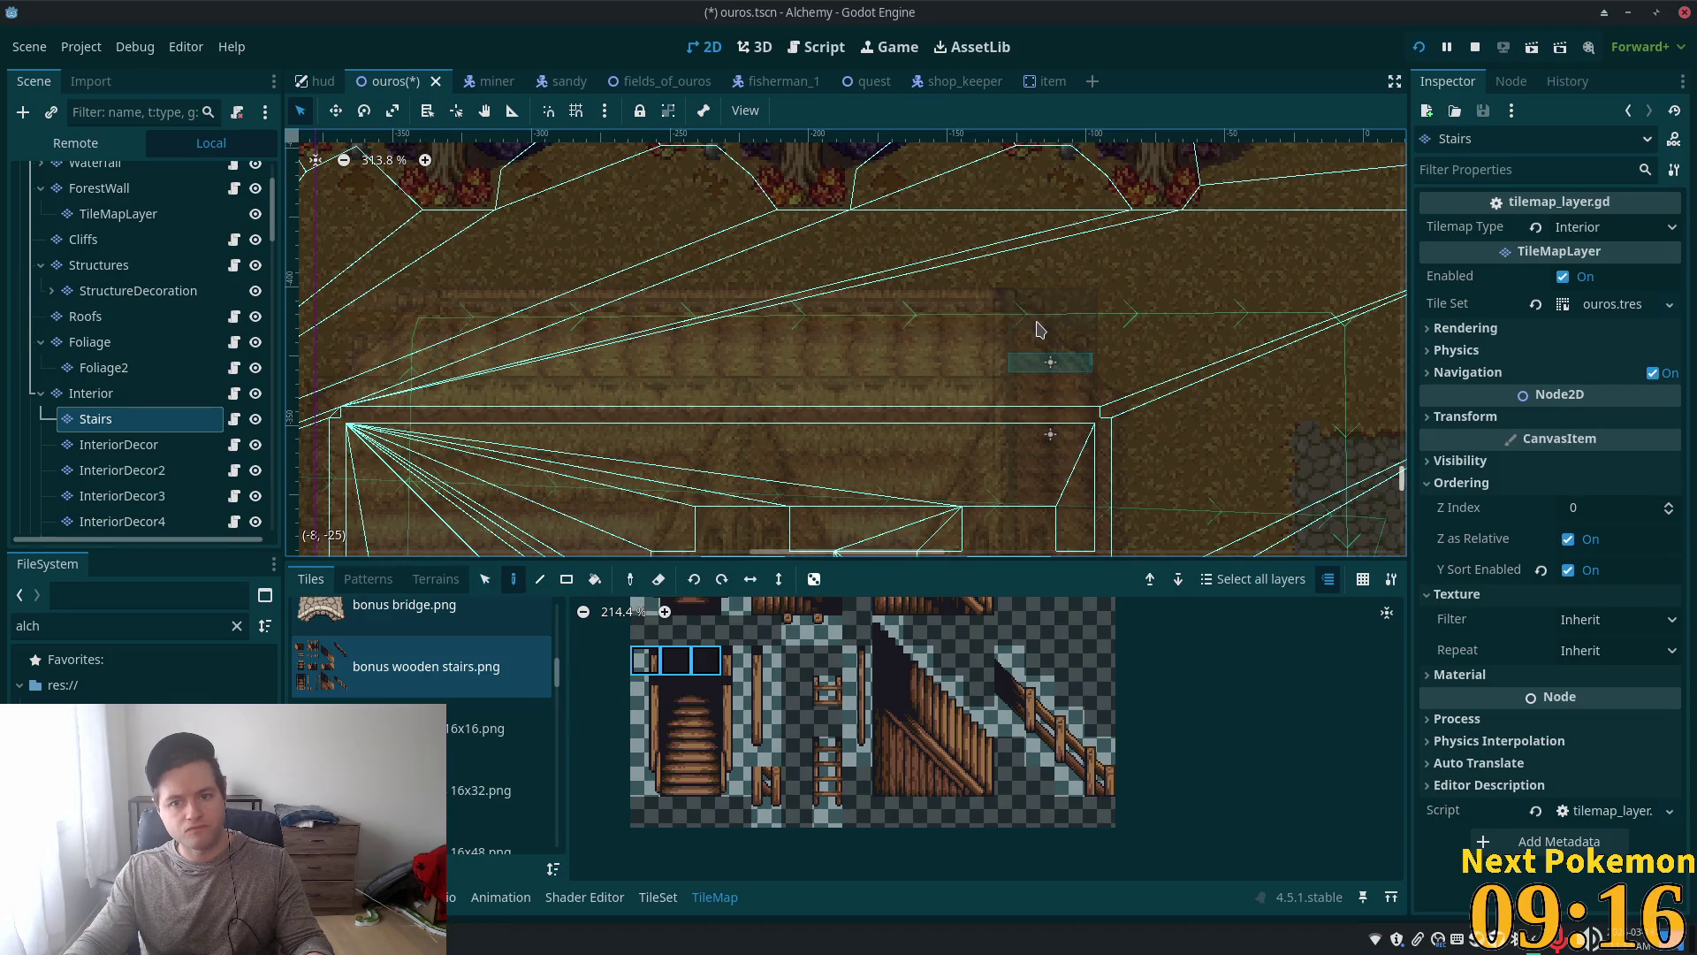
pyautogui.hotkey('ctrl', 's')
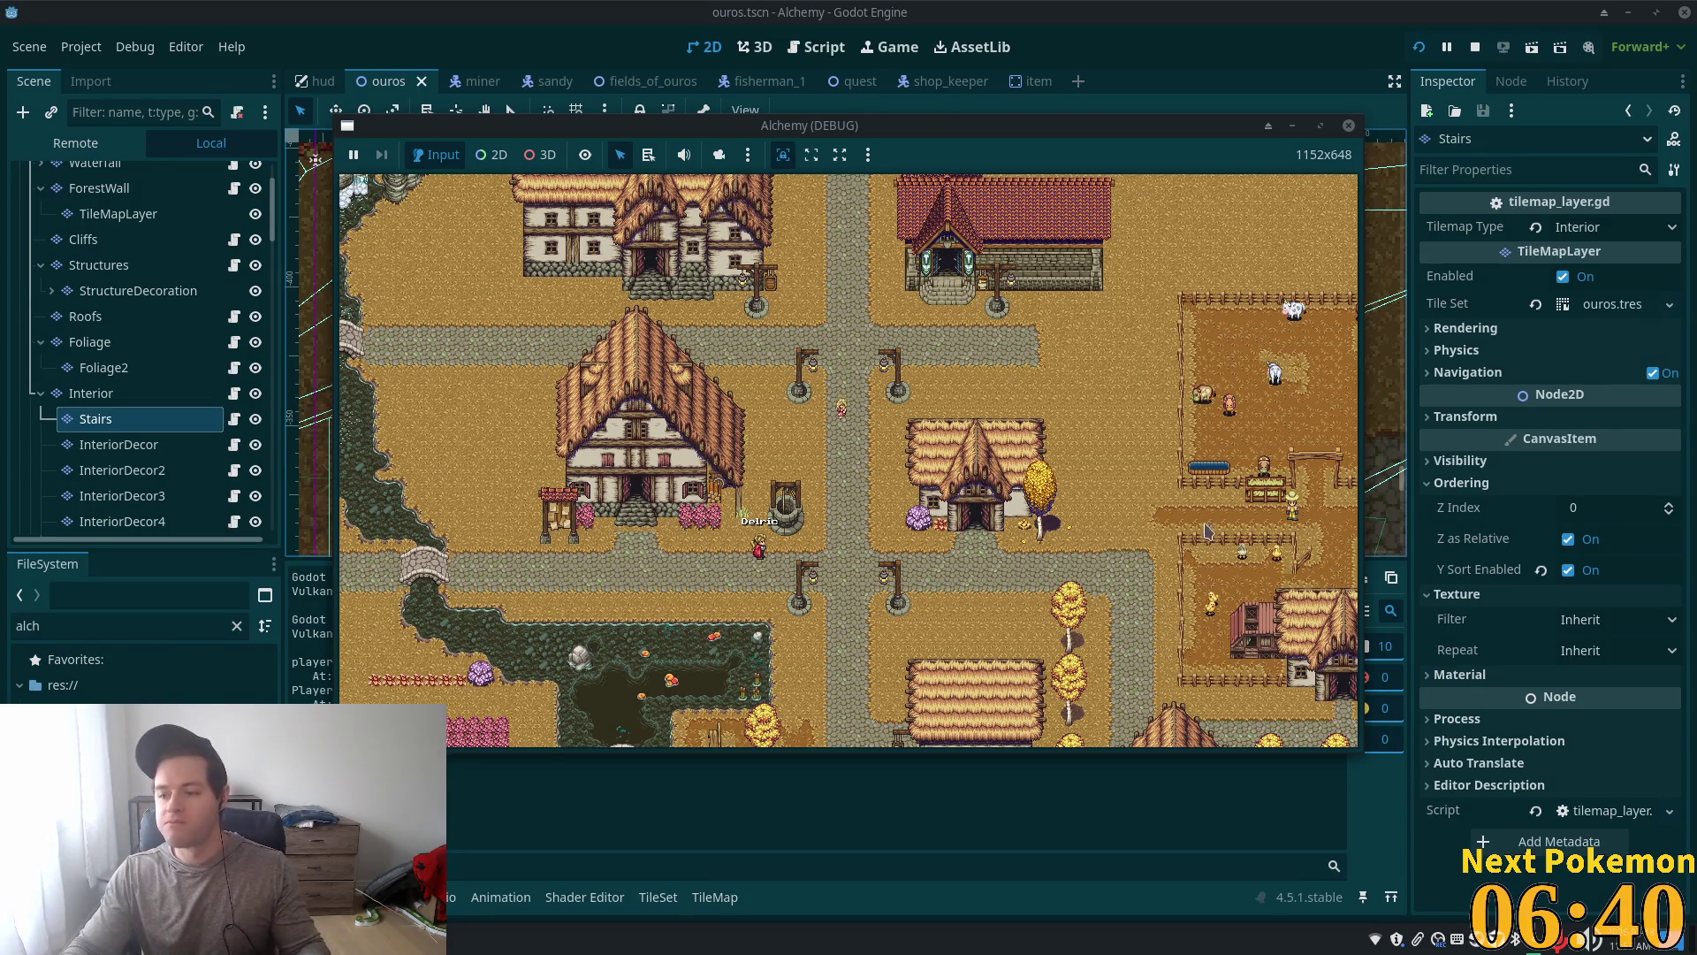
# Step: Walk the player north into the house, up the stairs, along the ledge and back down
pyautogui.click(1309, 127)
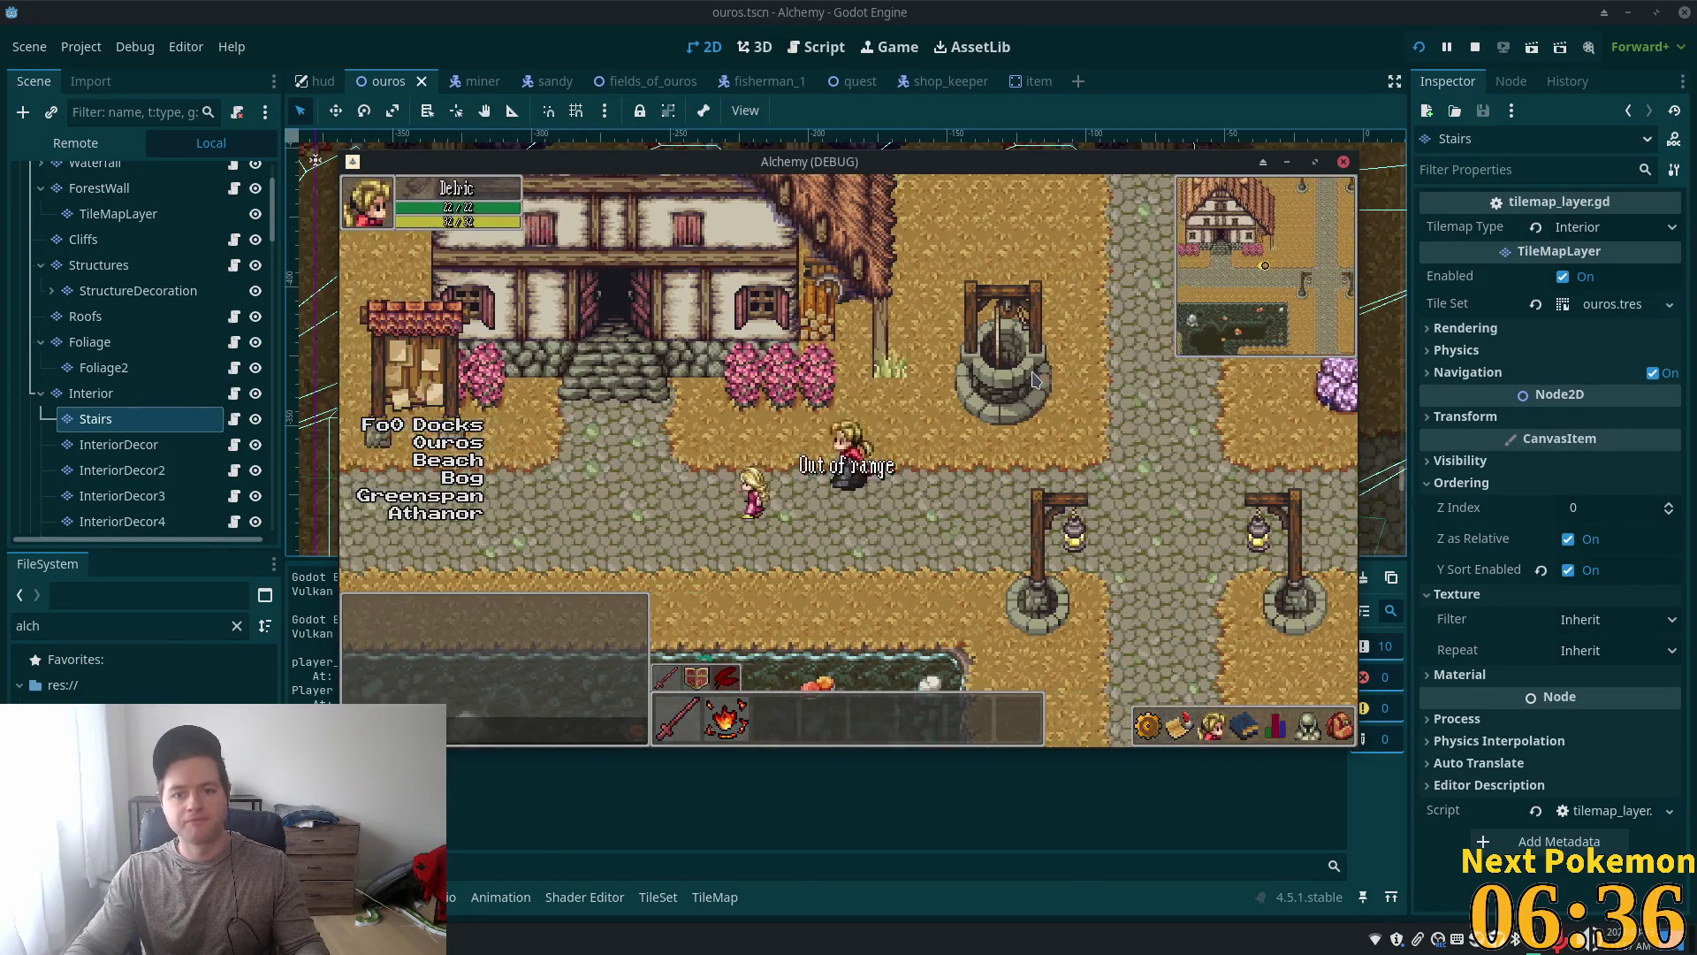
pyautogui.press('Up')
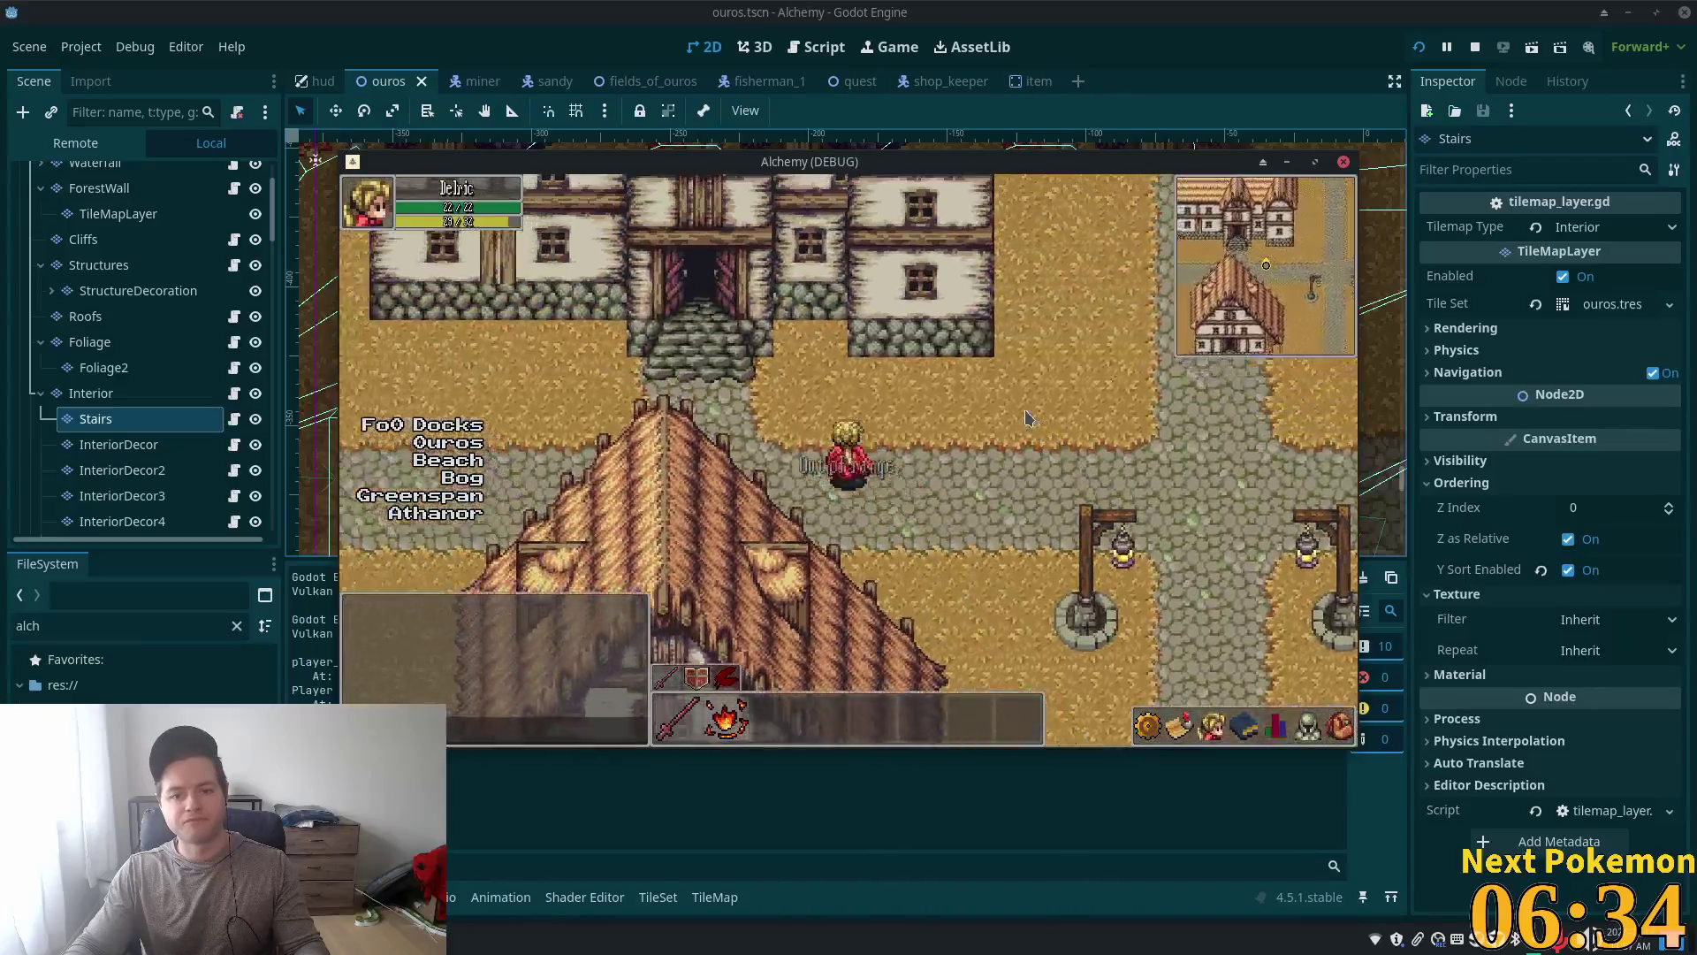
pyautogui.press('Up')
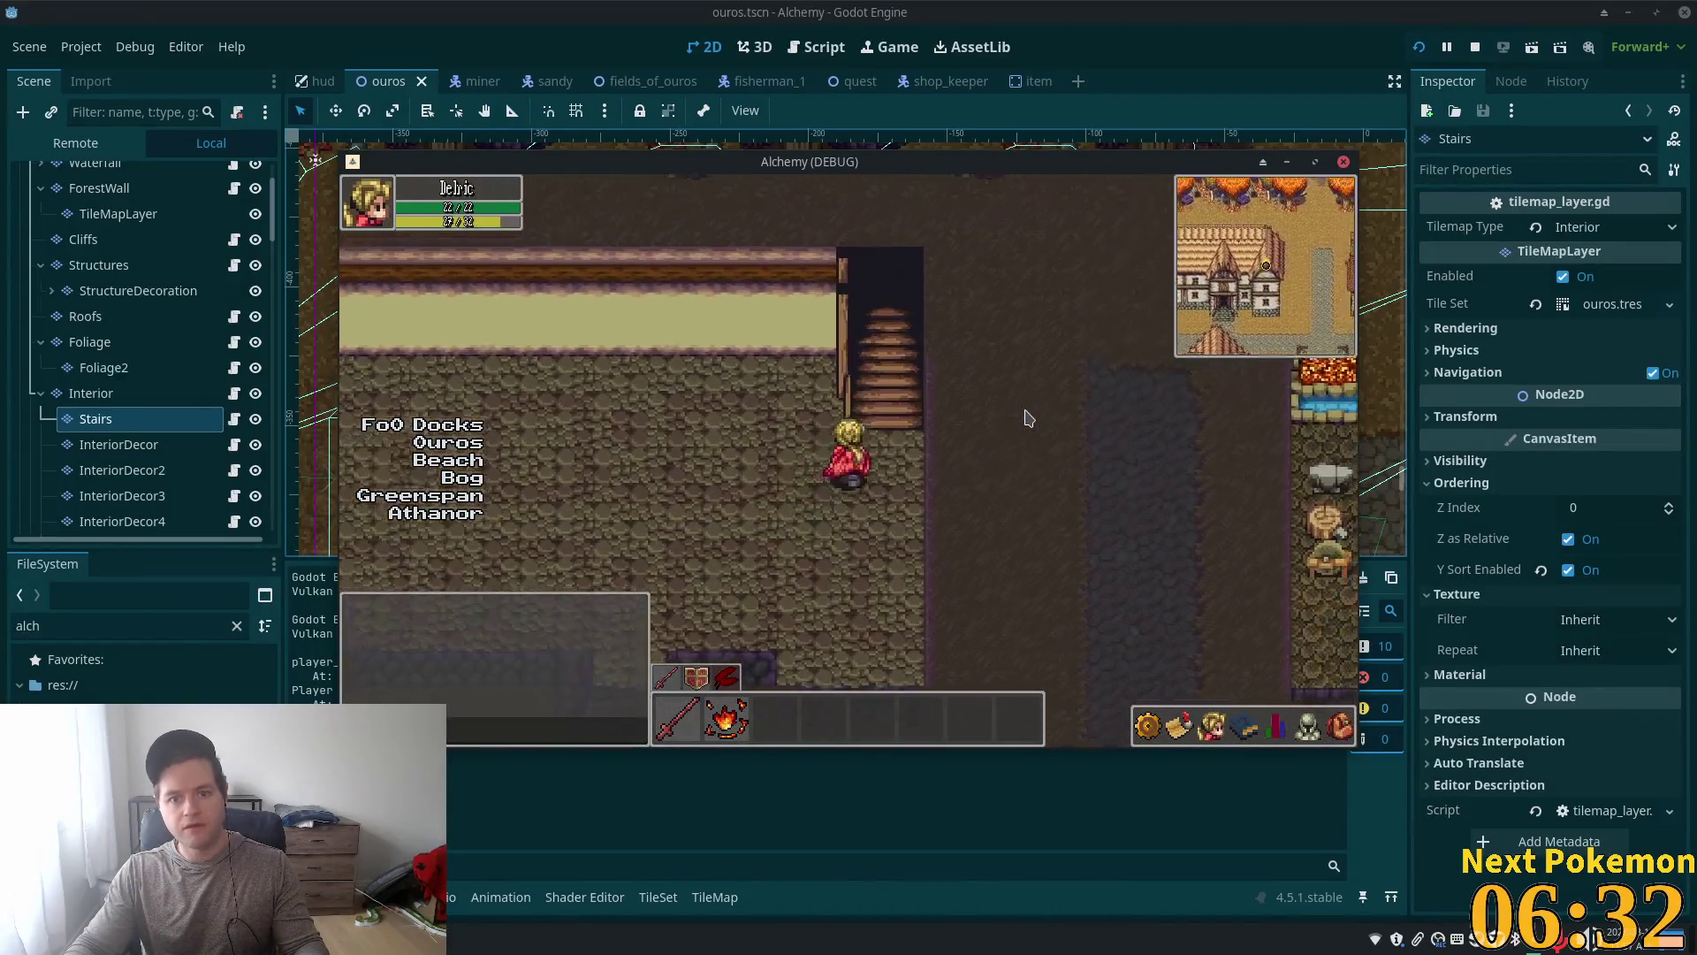
pyautogui.press('Up')
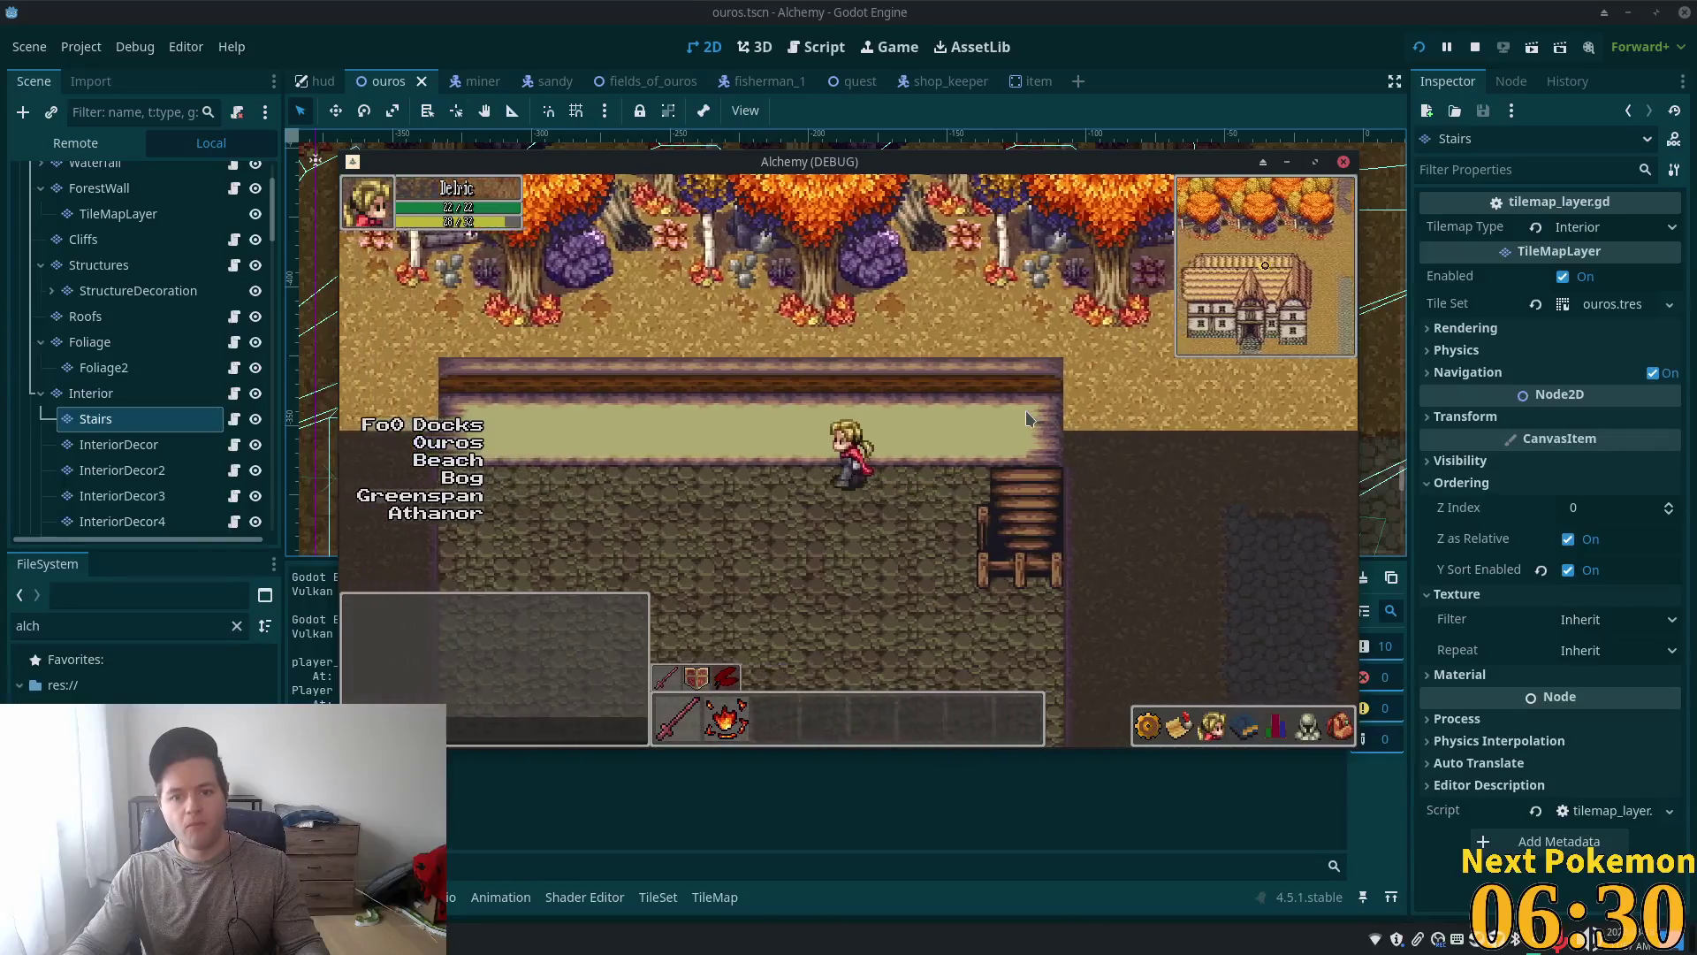
pyautogui.press('Right')
pyautogui.press('Down')
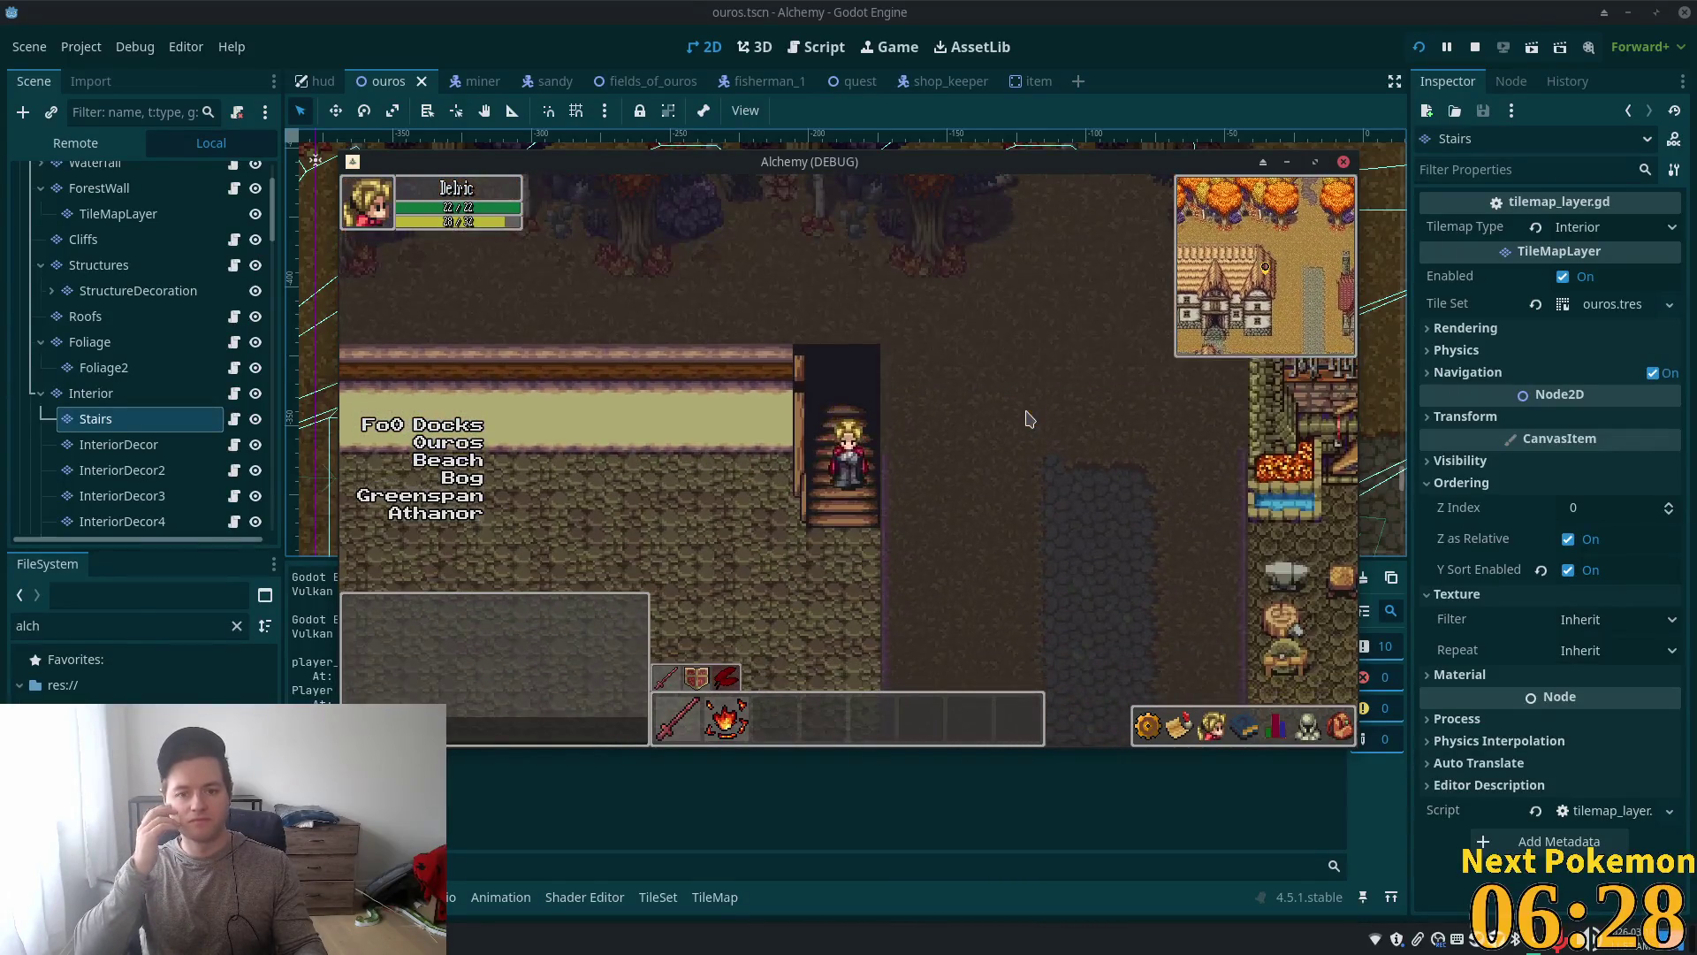
pyautogui.press('Down')
pyautogui.press('Left')
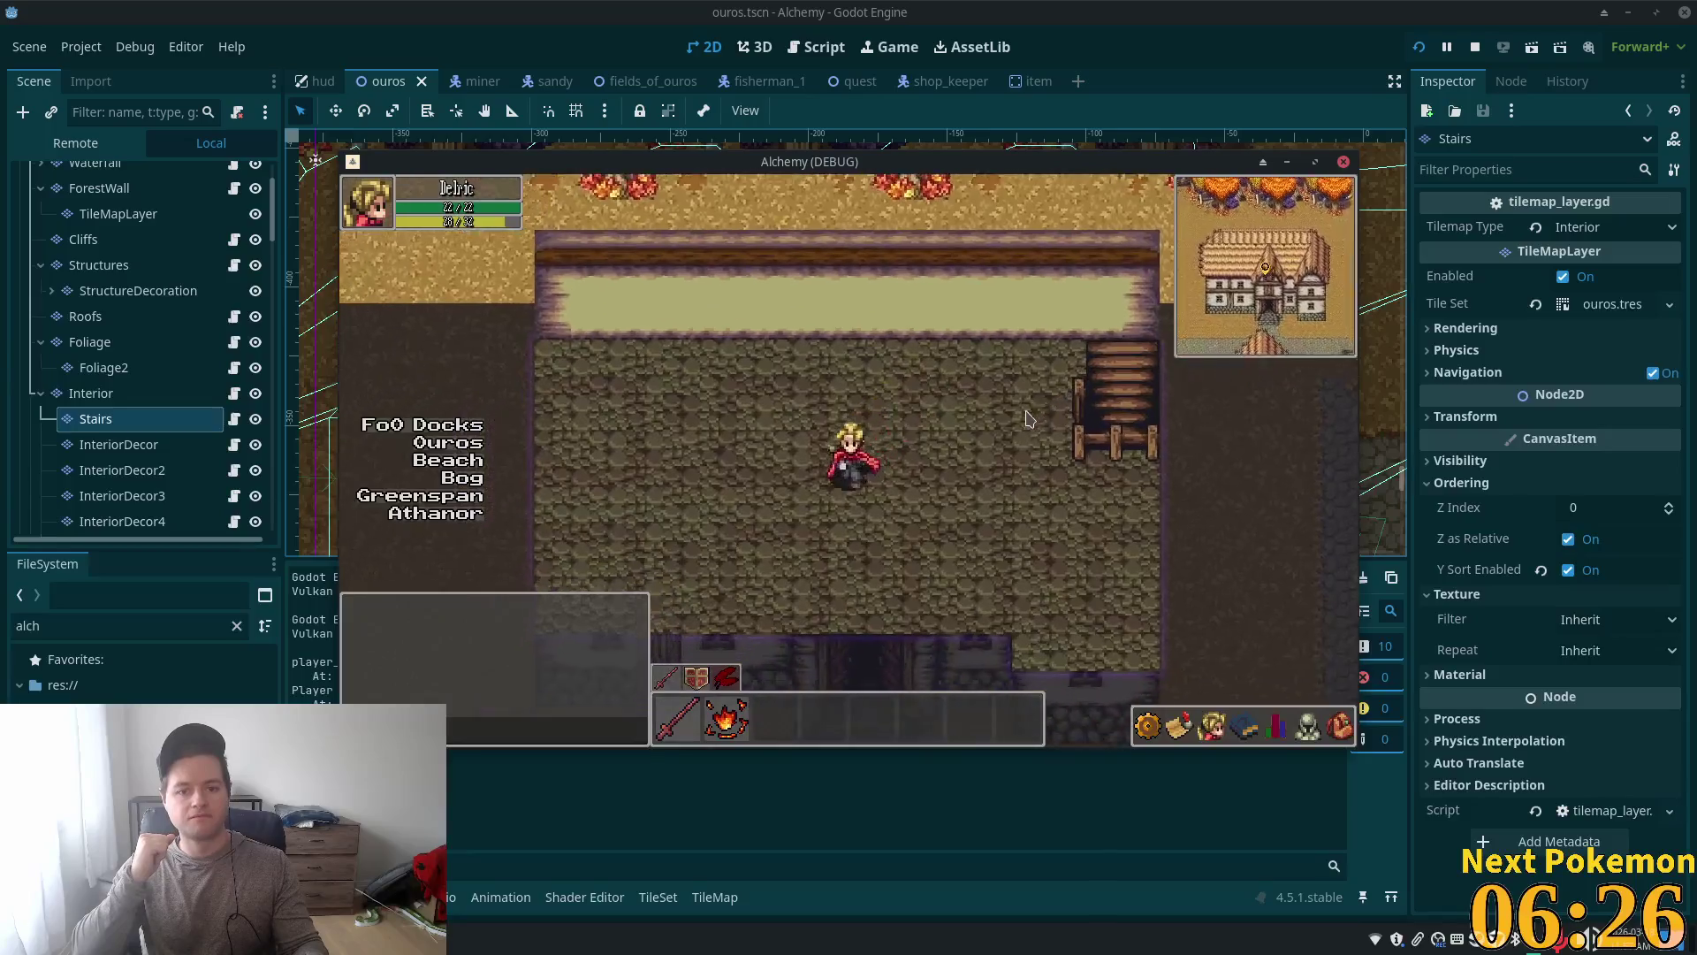
# Step: Walk around the interior room against its walls, then exit the bottom door and re-enter twice
pyautogui.press('Down')
pyautogui.press('Right')
pyautogui.press('Up')
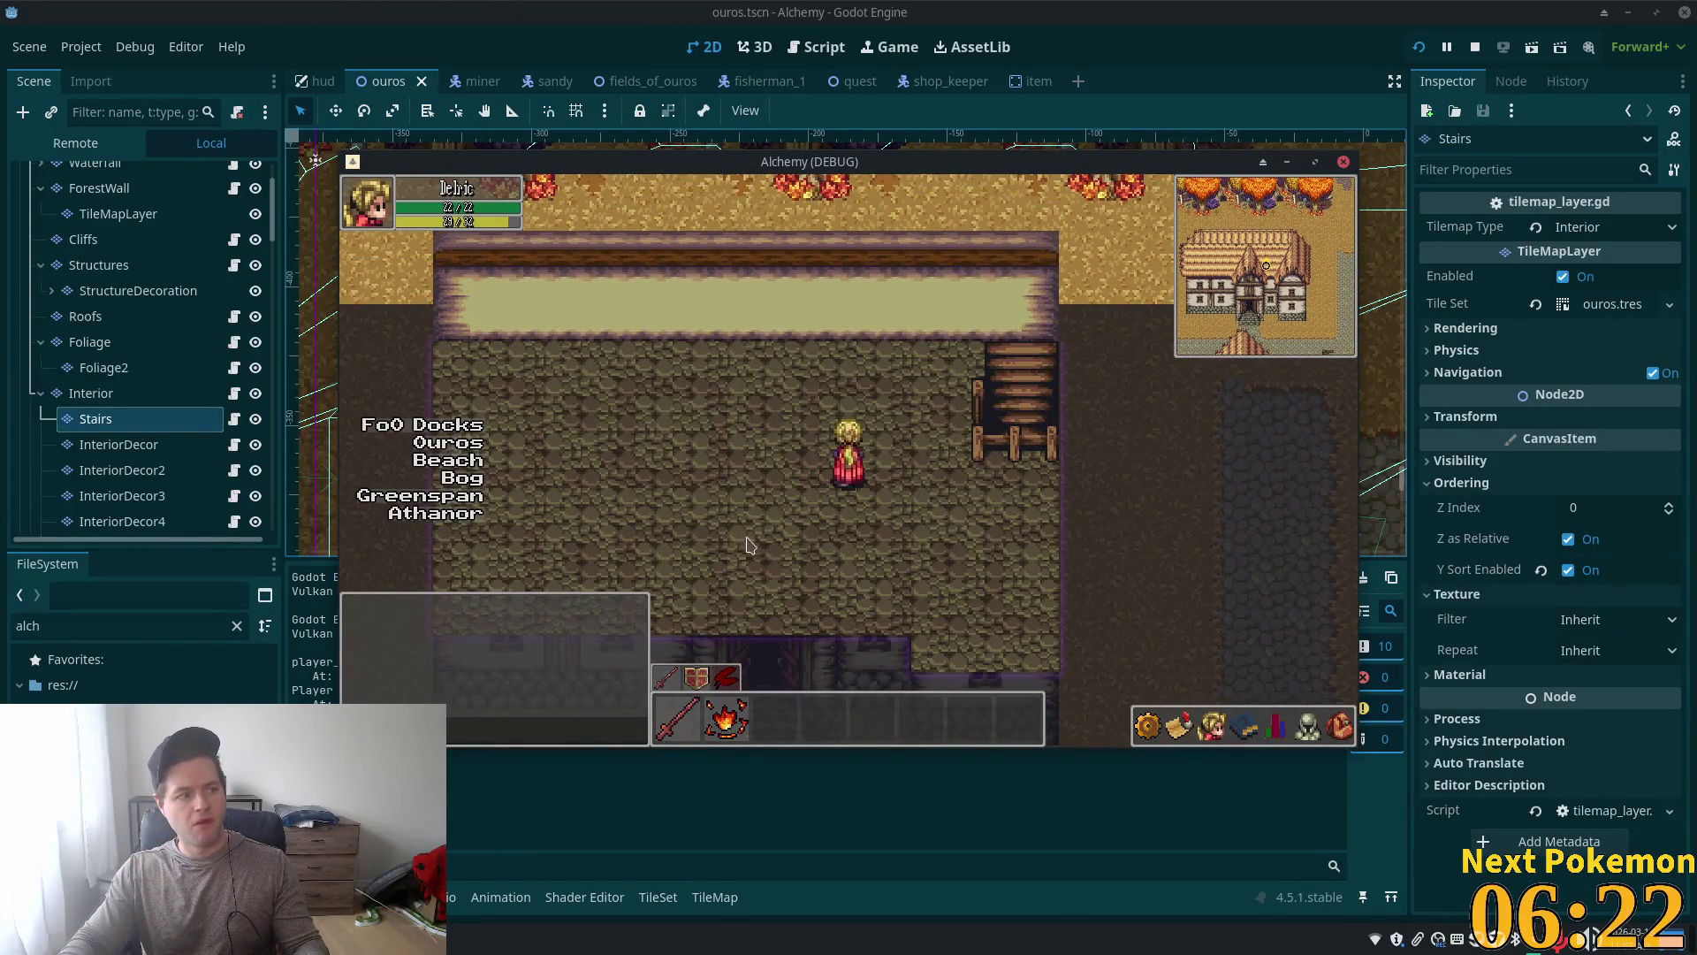
pyautogui.press('Left')
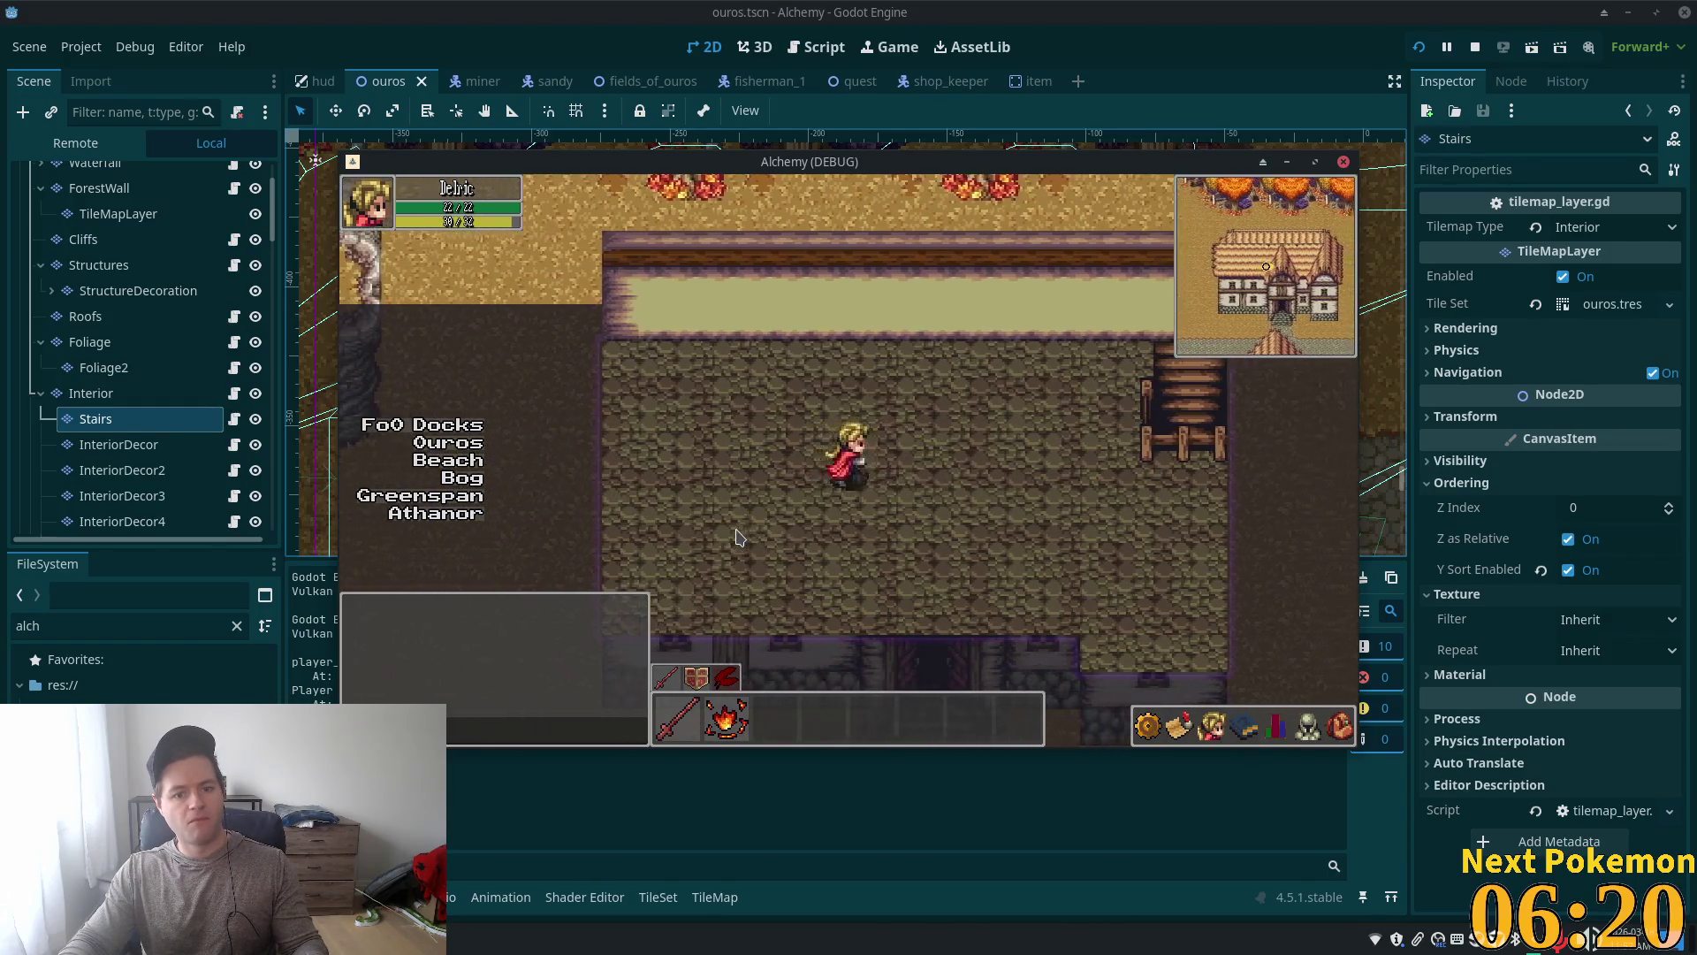
pyautogui.press('Down')
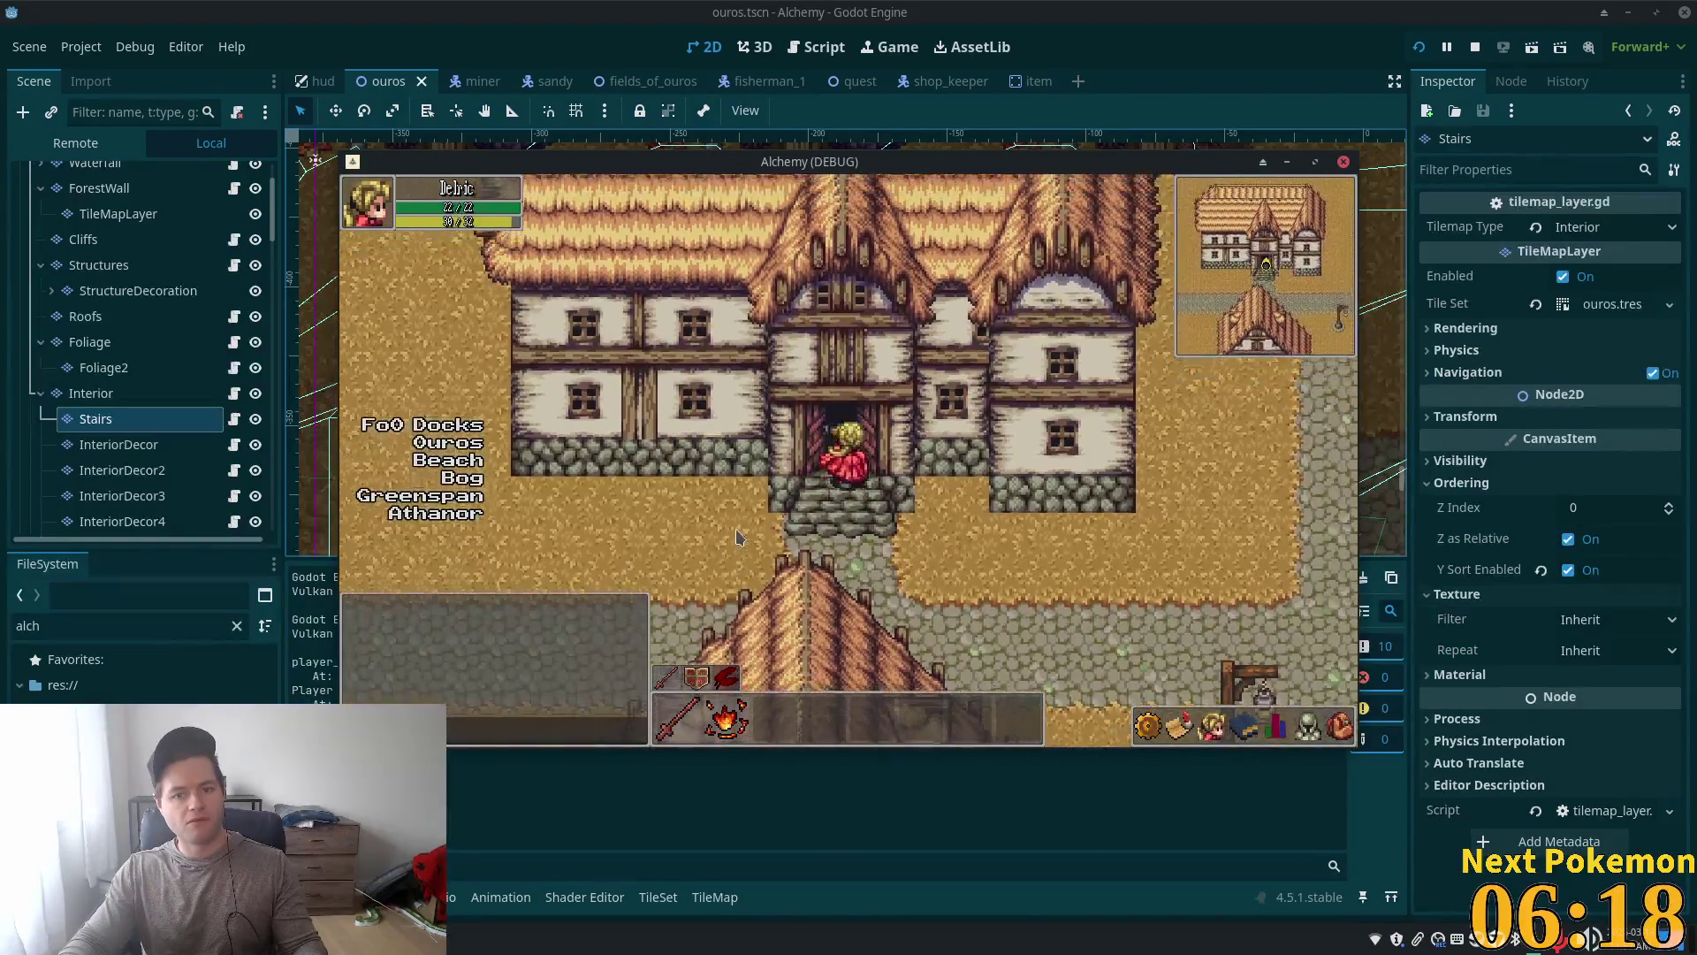
pyautogui.press('Up')
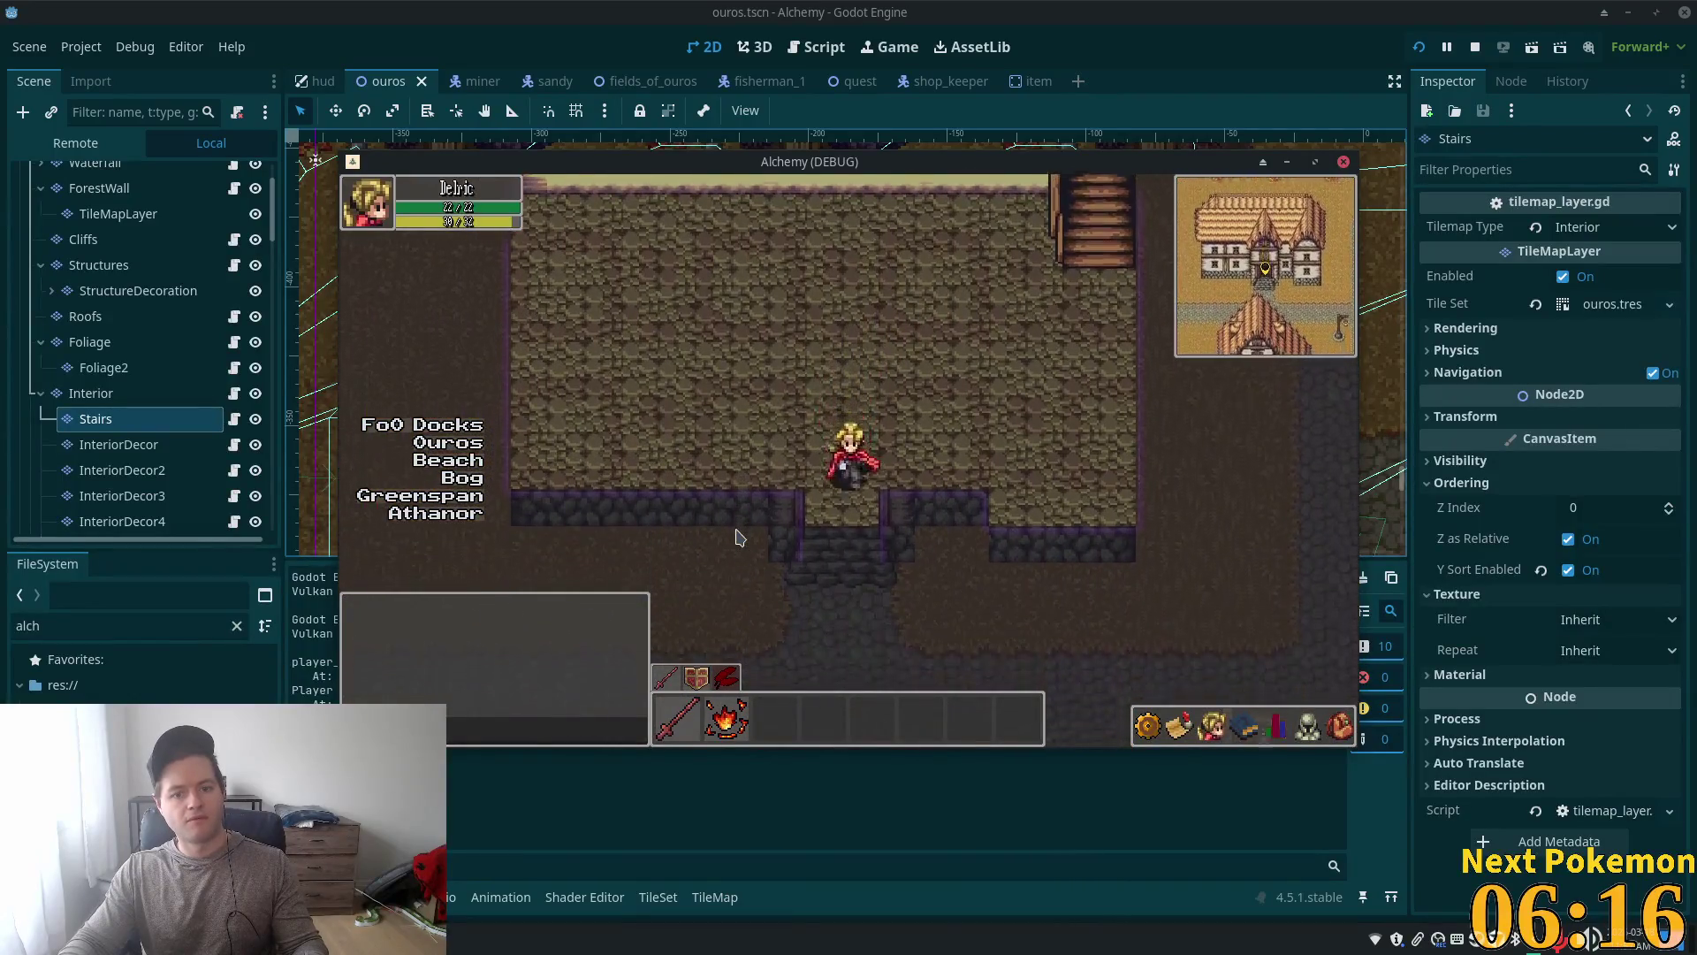
pyautogui.press('Down')
pyautogui.press('Up')
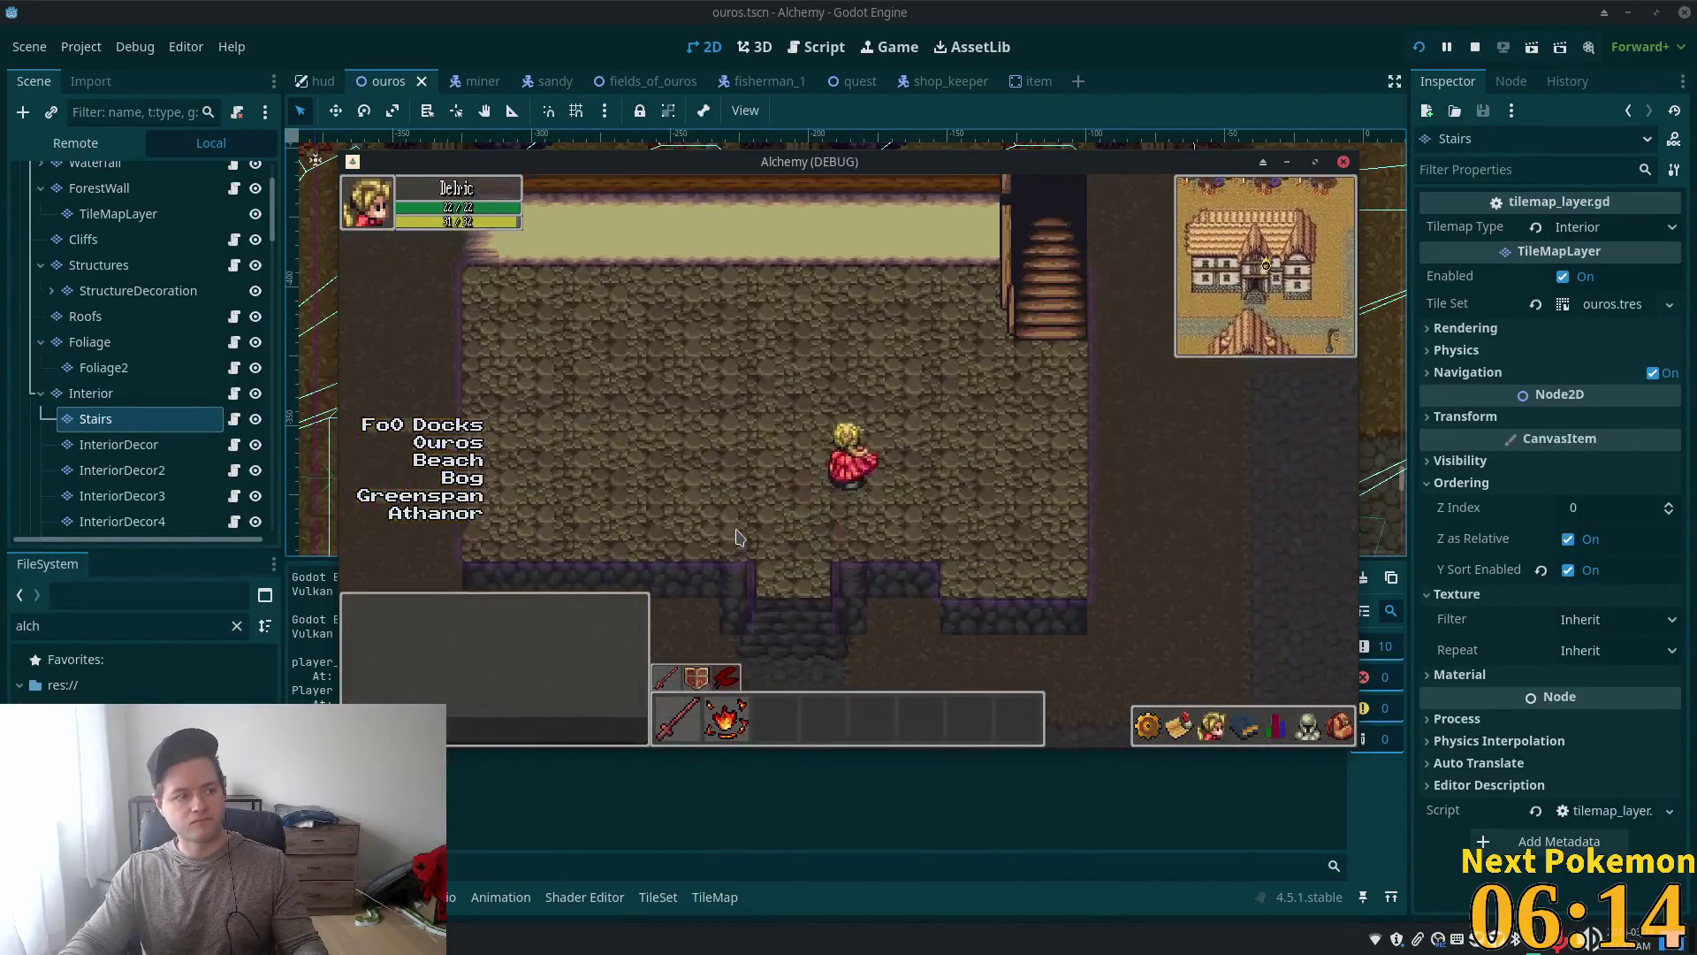
# Step: Climb the stairs to the upper ledge, walk left along it, and close the game with F8
pyautogui.press('Right')
pyautogui.press('Up')
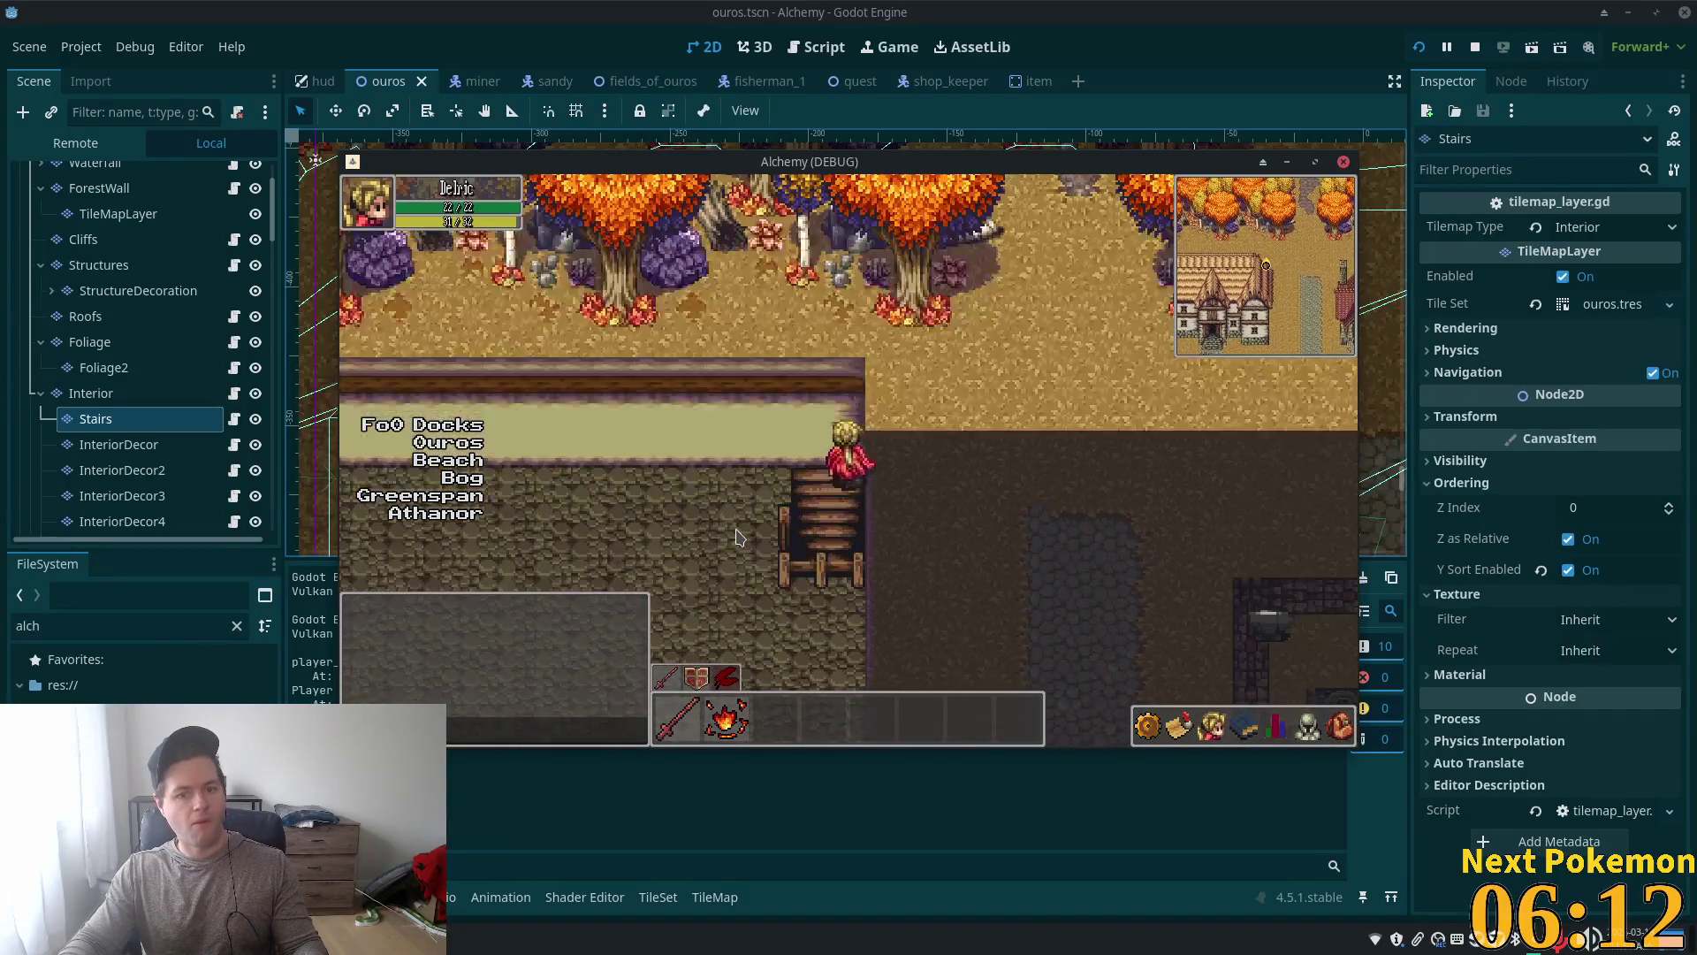
pyautogui.press('Left')
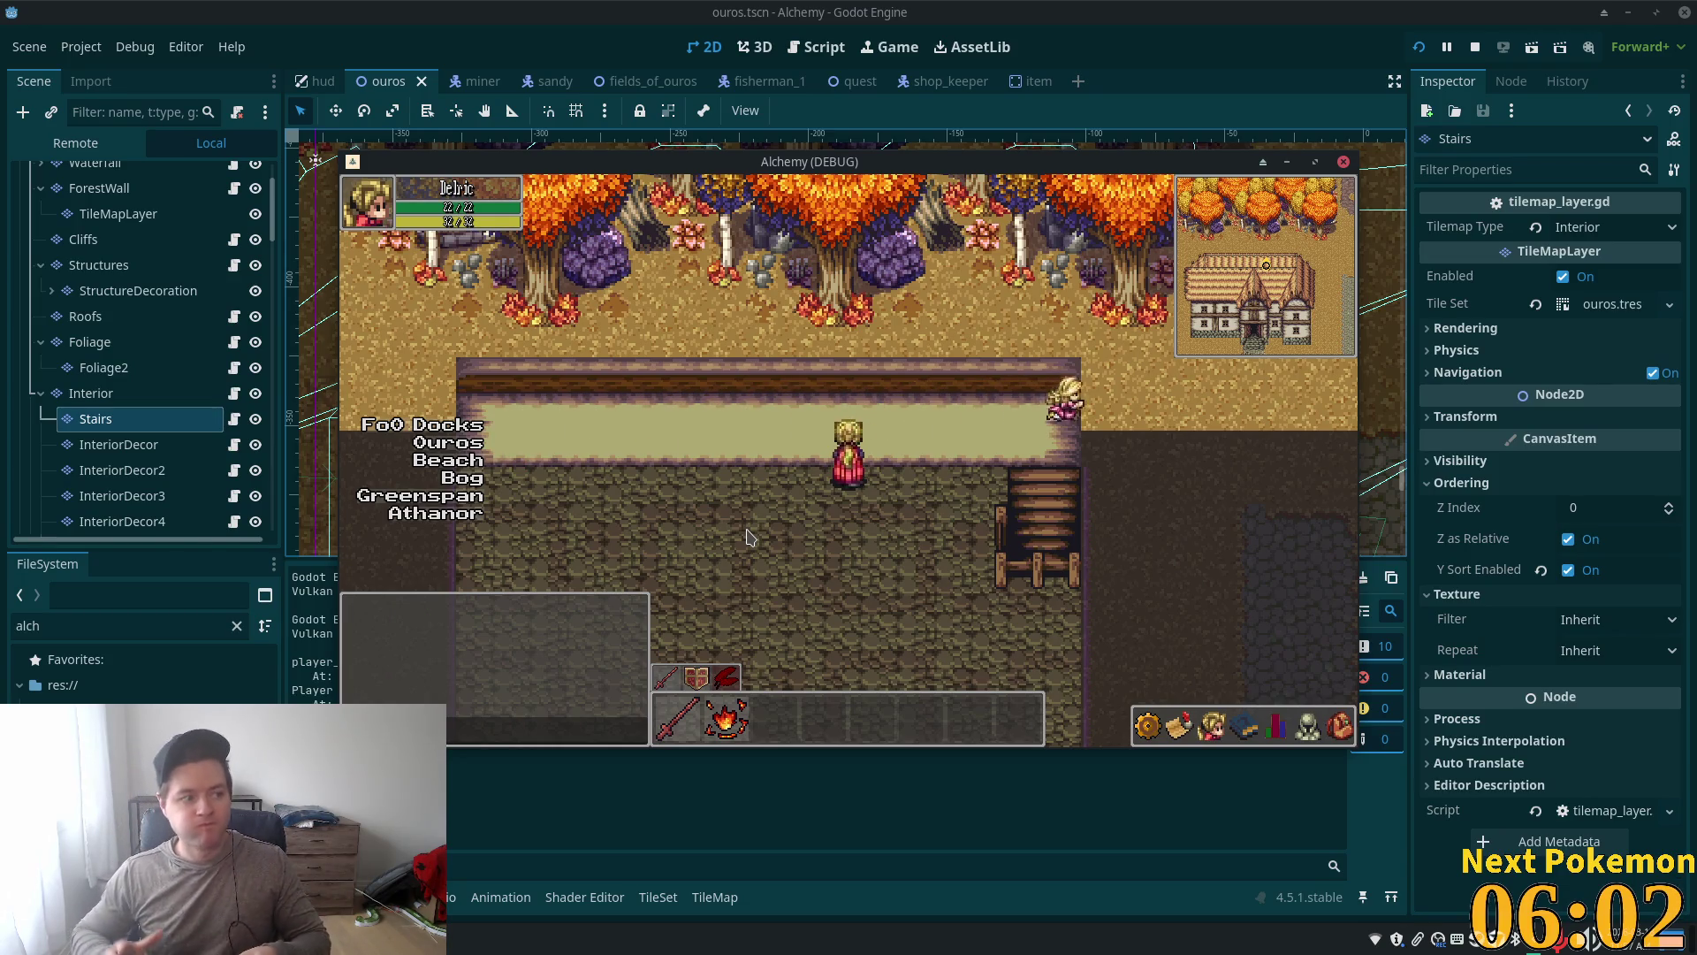
pyautogui.press('F8')
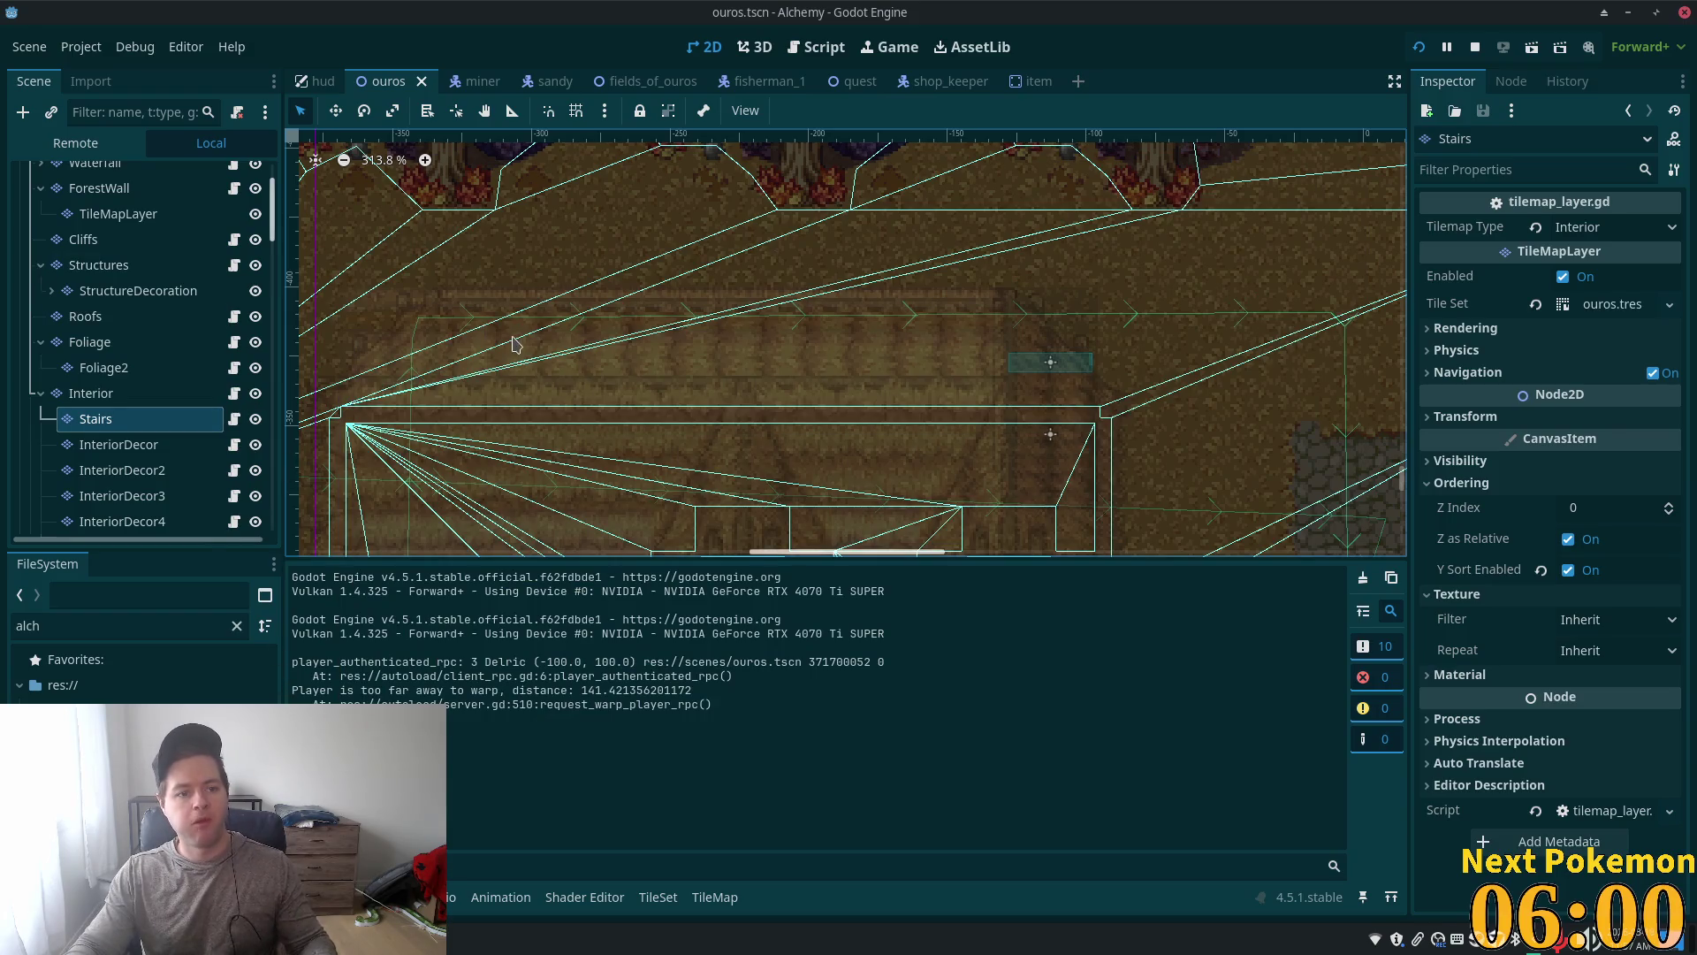
# Step: Select the InteriorLevel2 layer, hide the Interior layer and make InteriorLevel2 visible
pyautogui.click(97, 395)
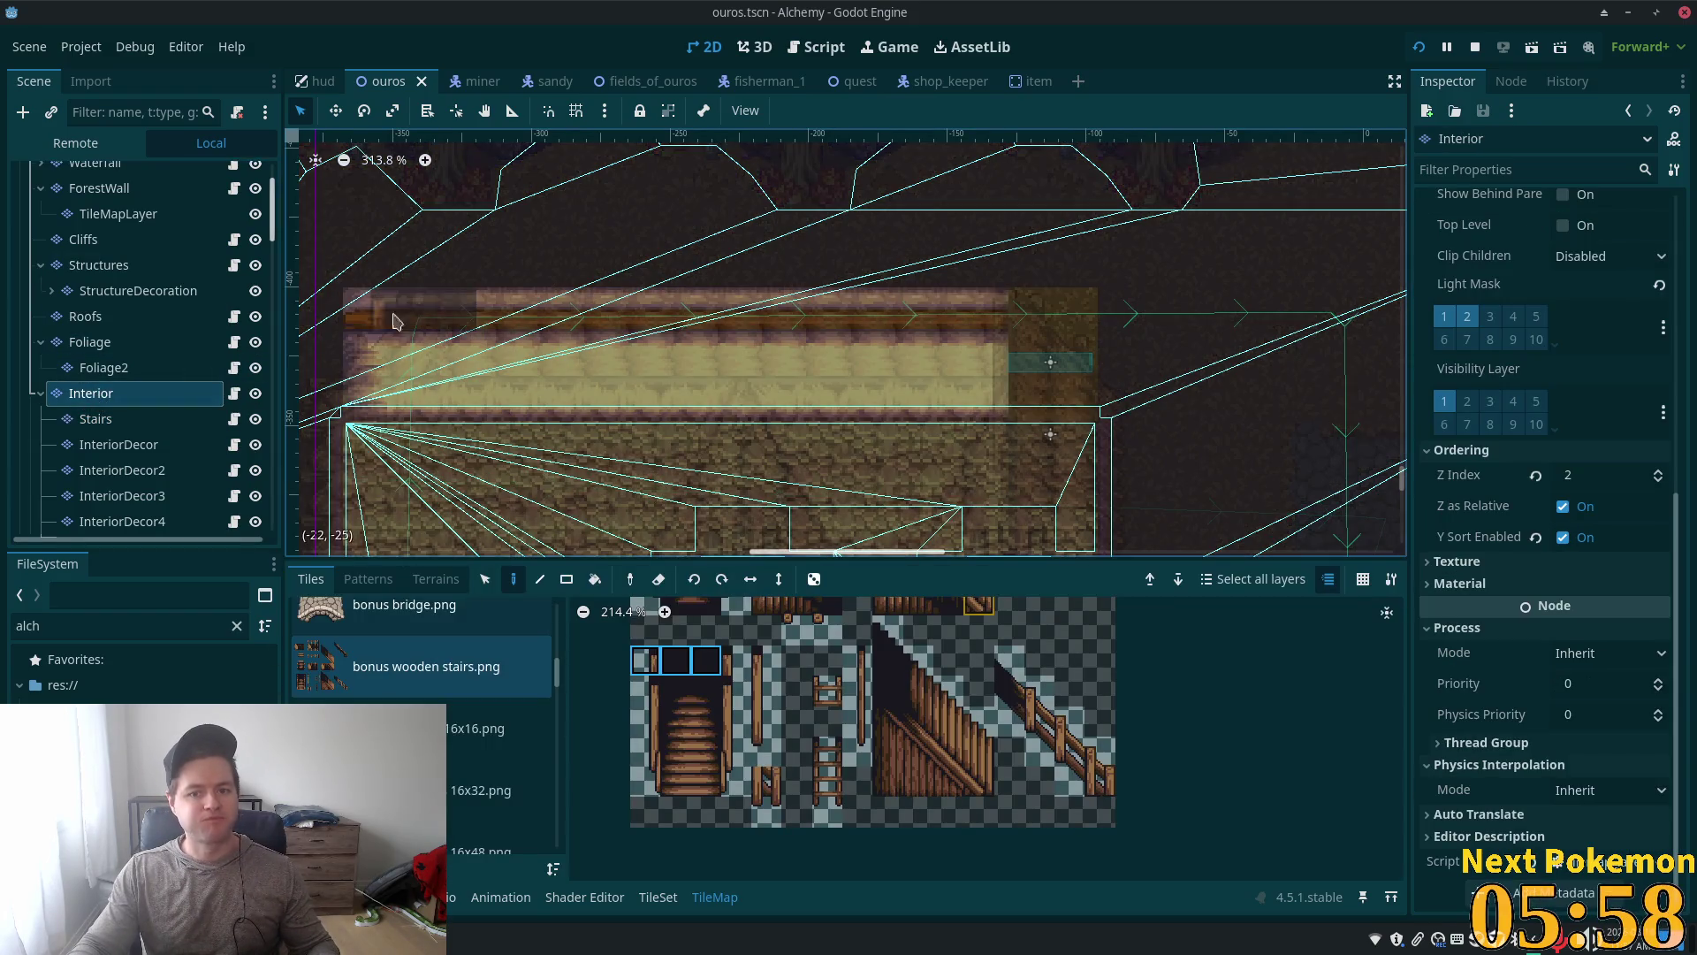
pyautogui.scroll(-3, 196, 360)
pyautogui.scroll(-2, 196, 361)
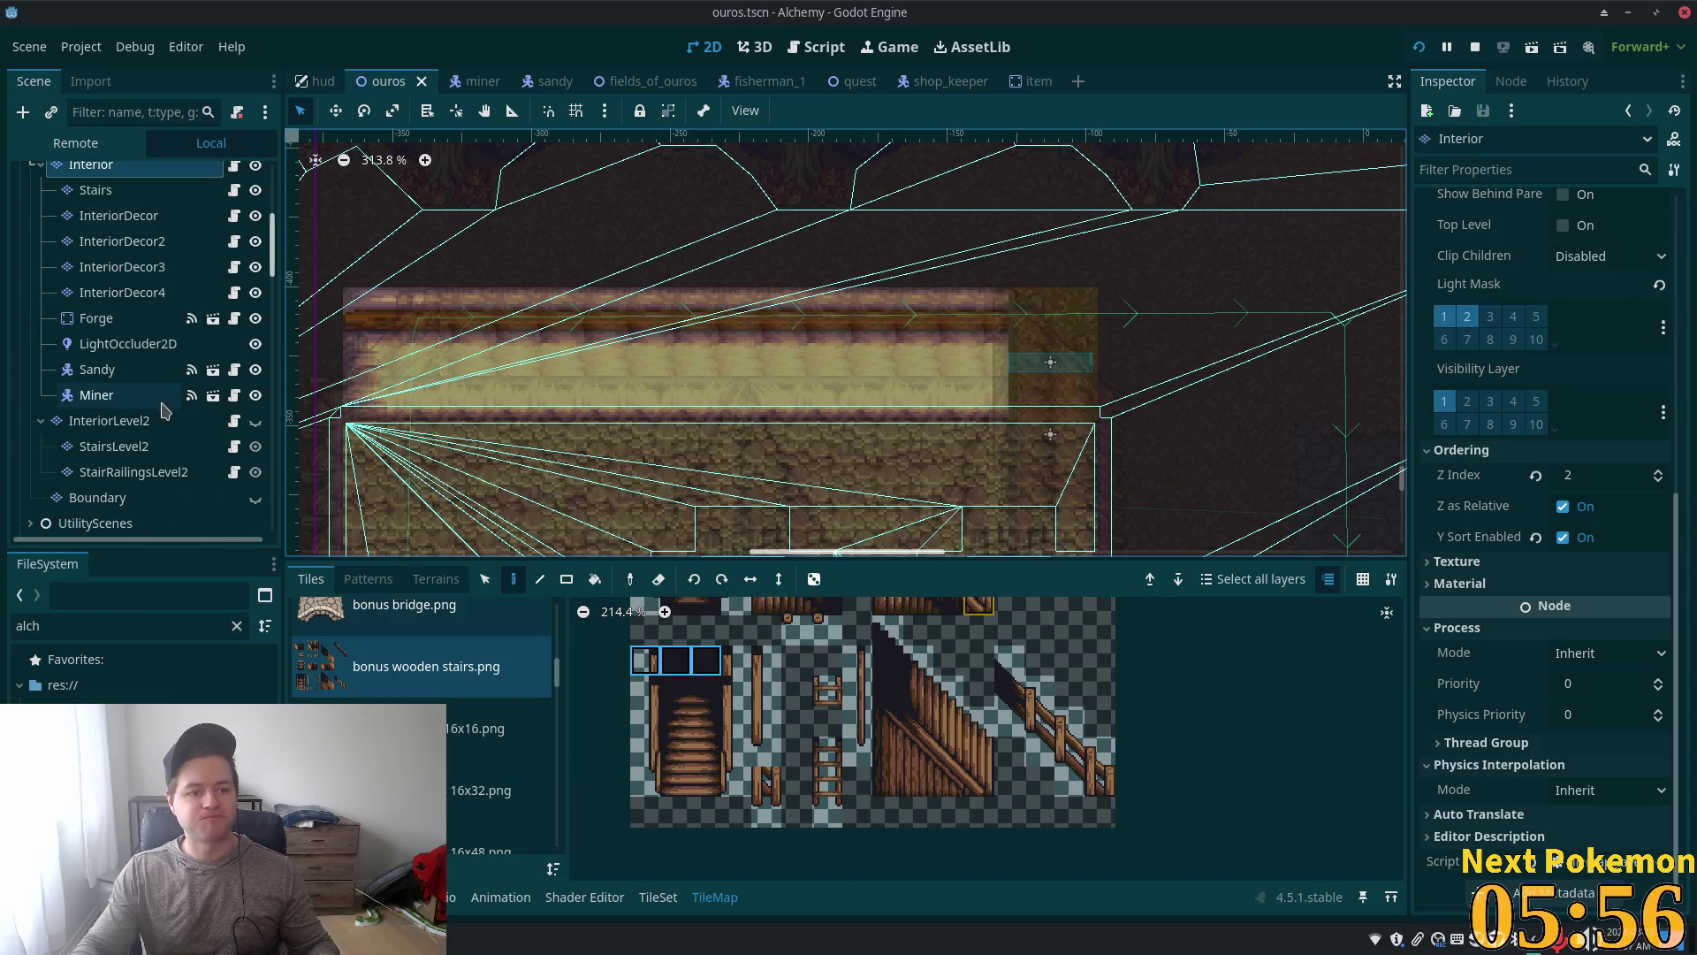
pyautogui.click(137, 426)
pyautogui.scroll(-3, 813, 265)
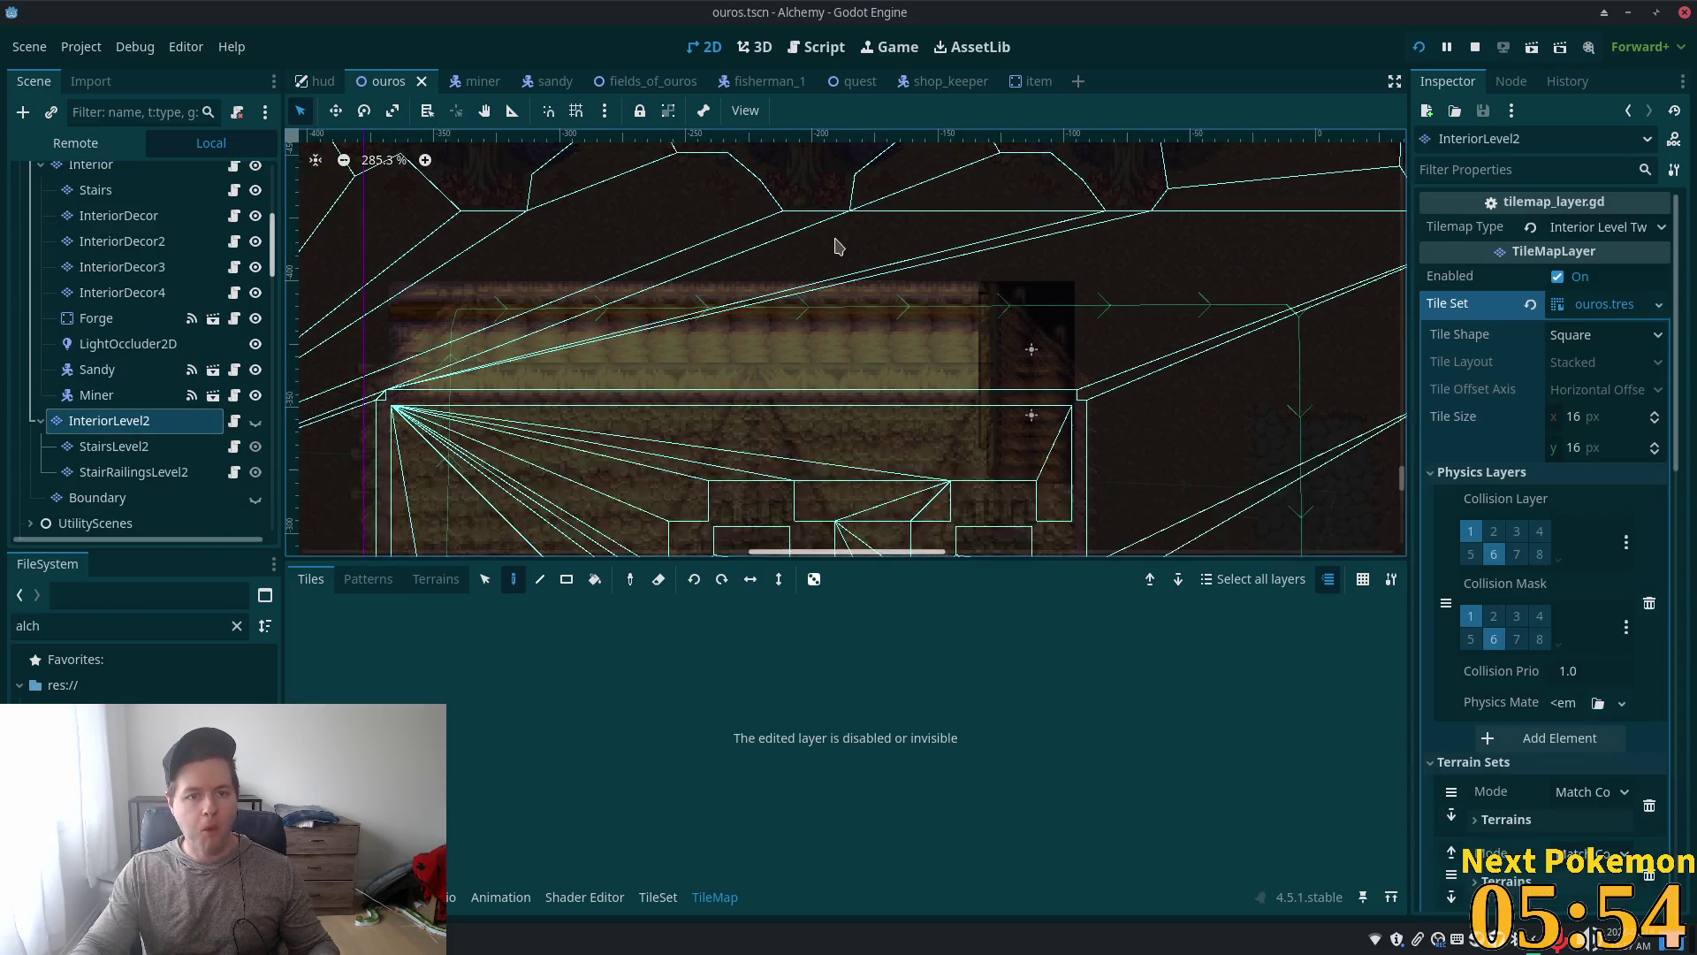
pyautogui.scroll(-5, 454, 306)
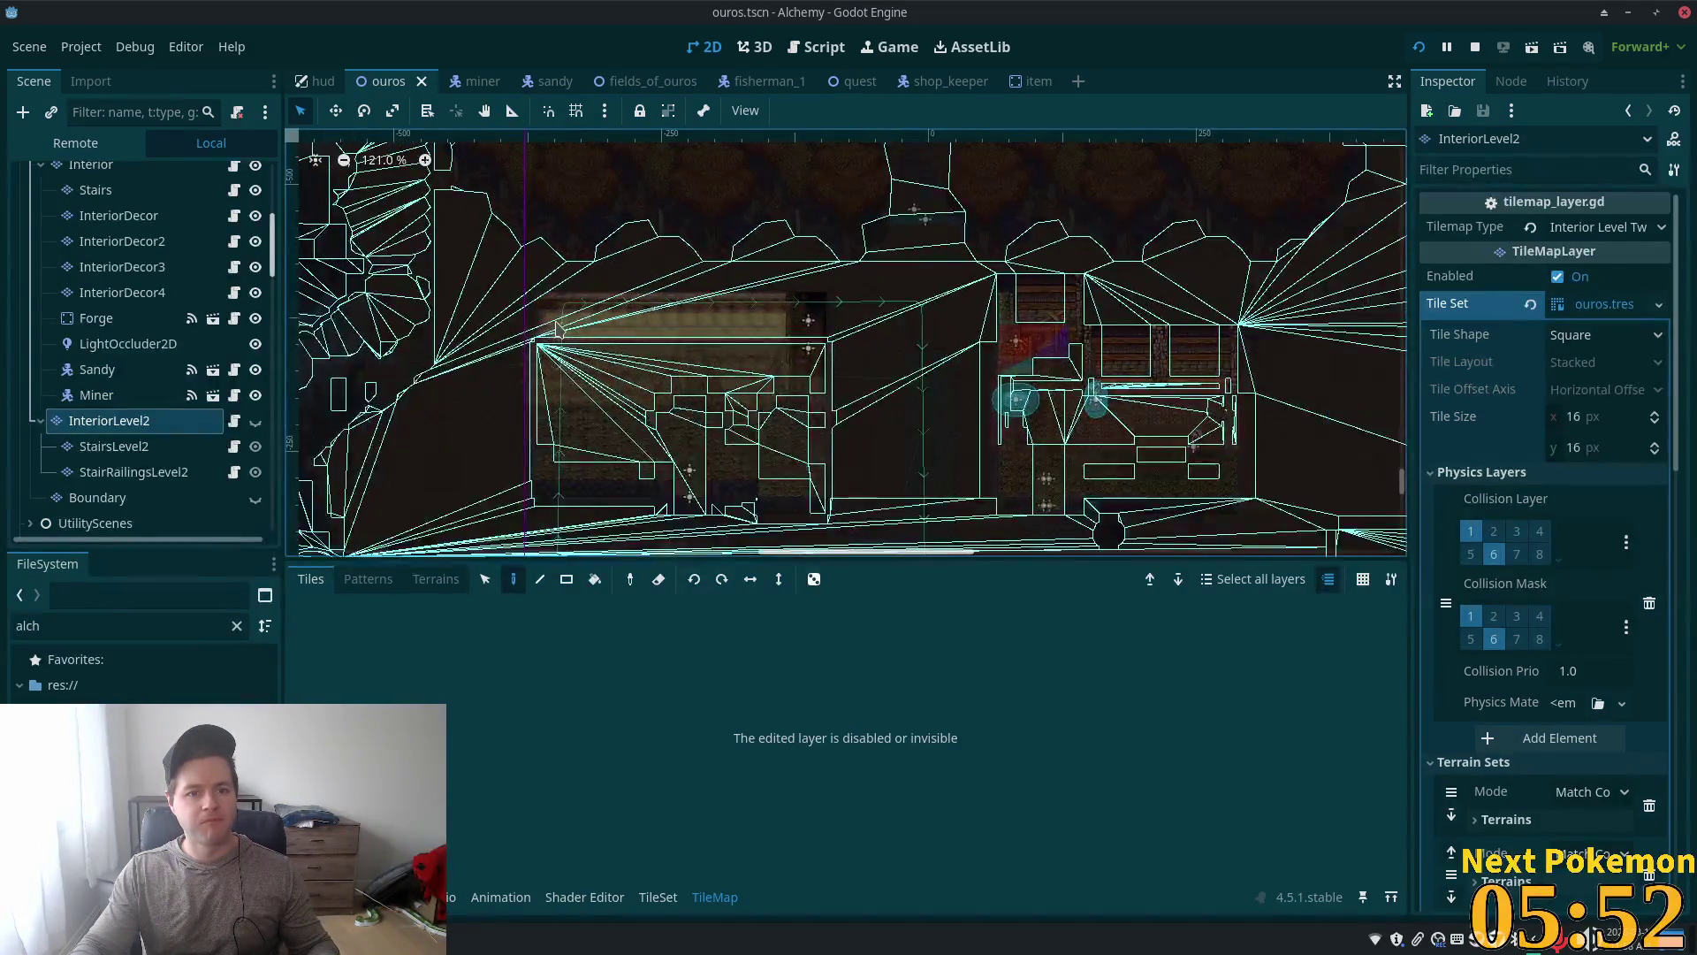
pyautogui.click(255, 165)
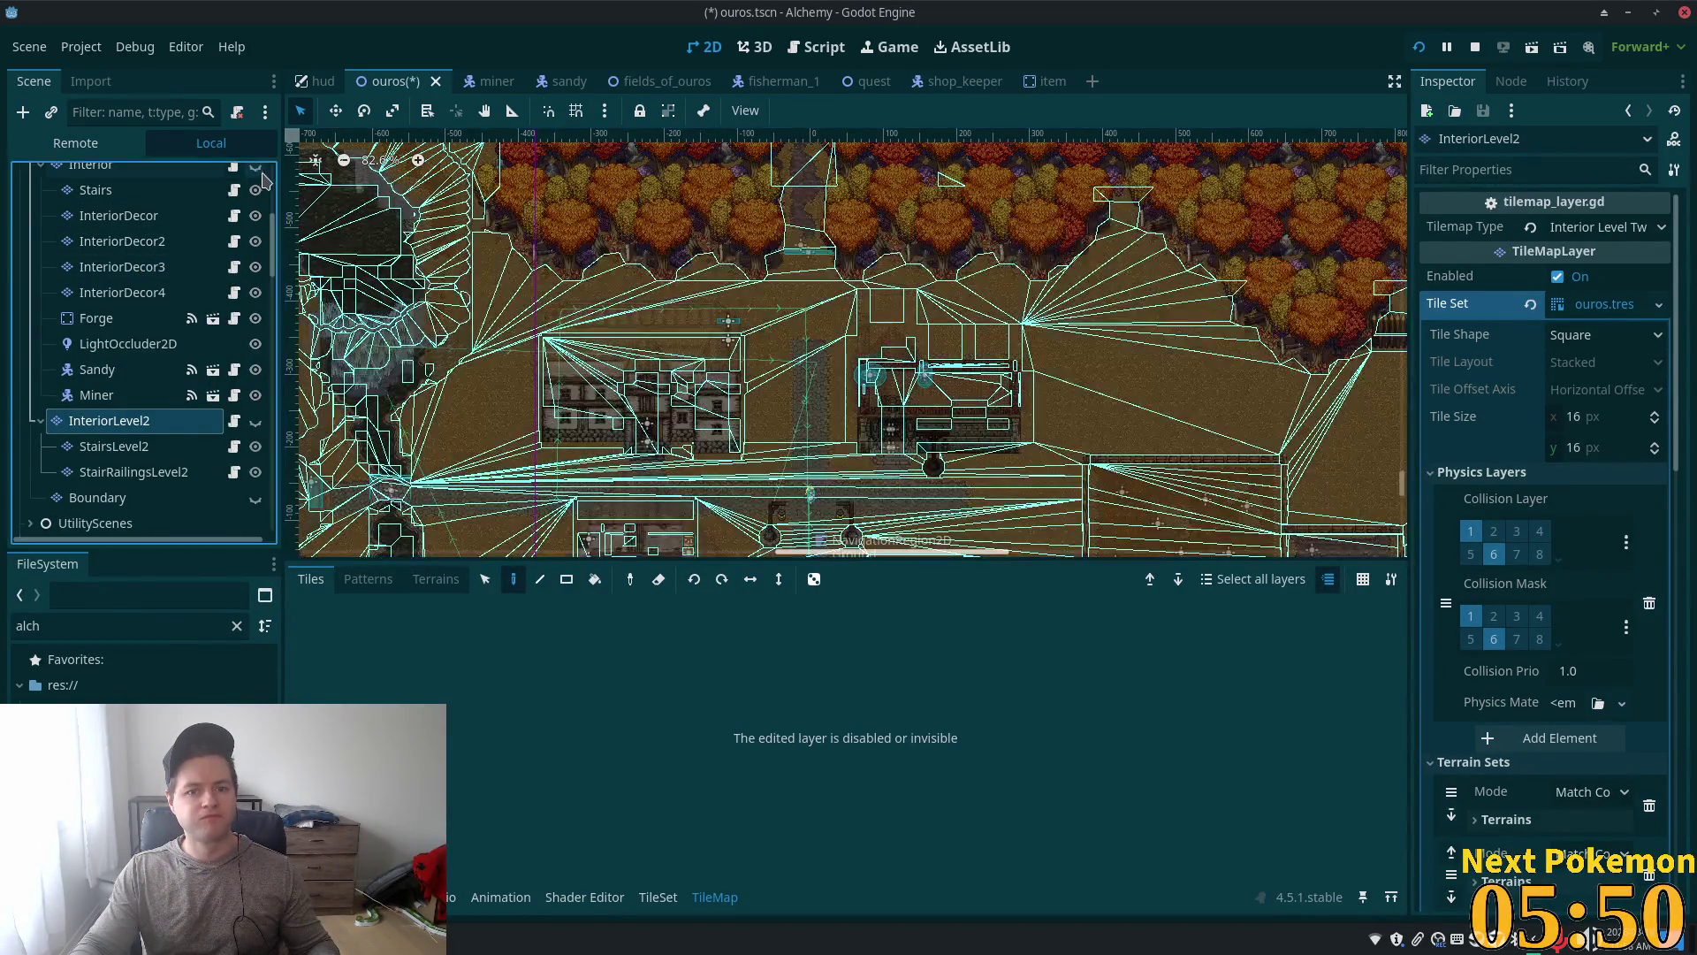
pyautogui.scroll(5, 511, 403)
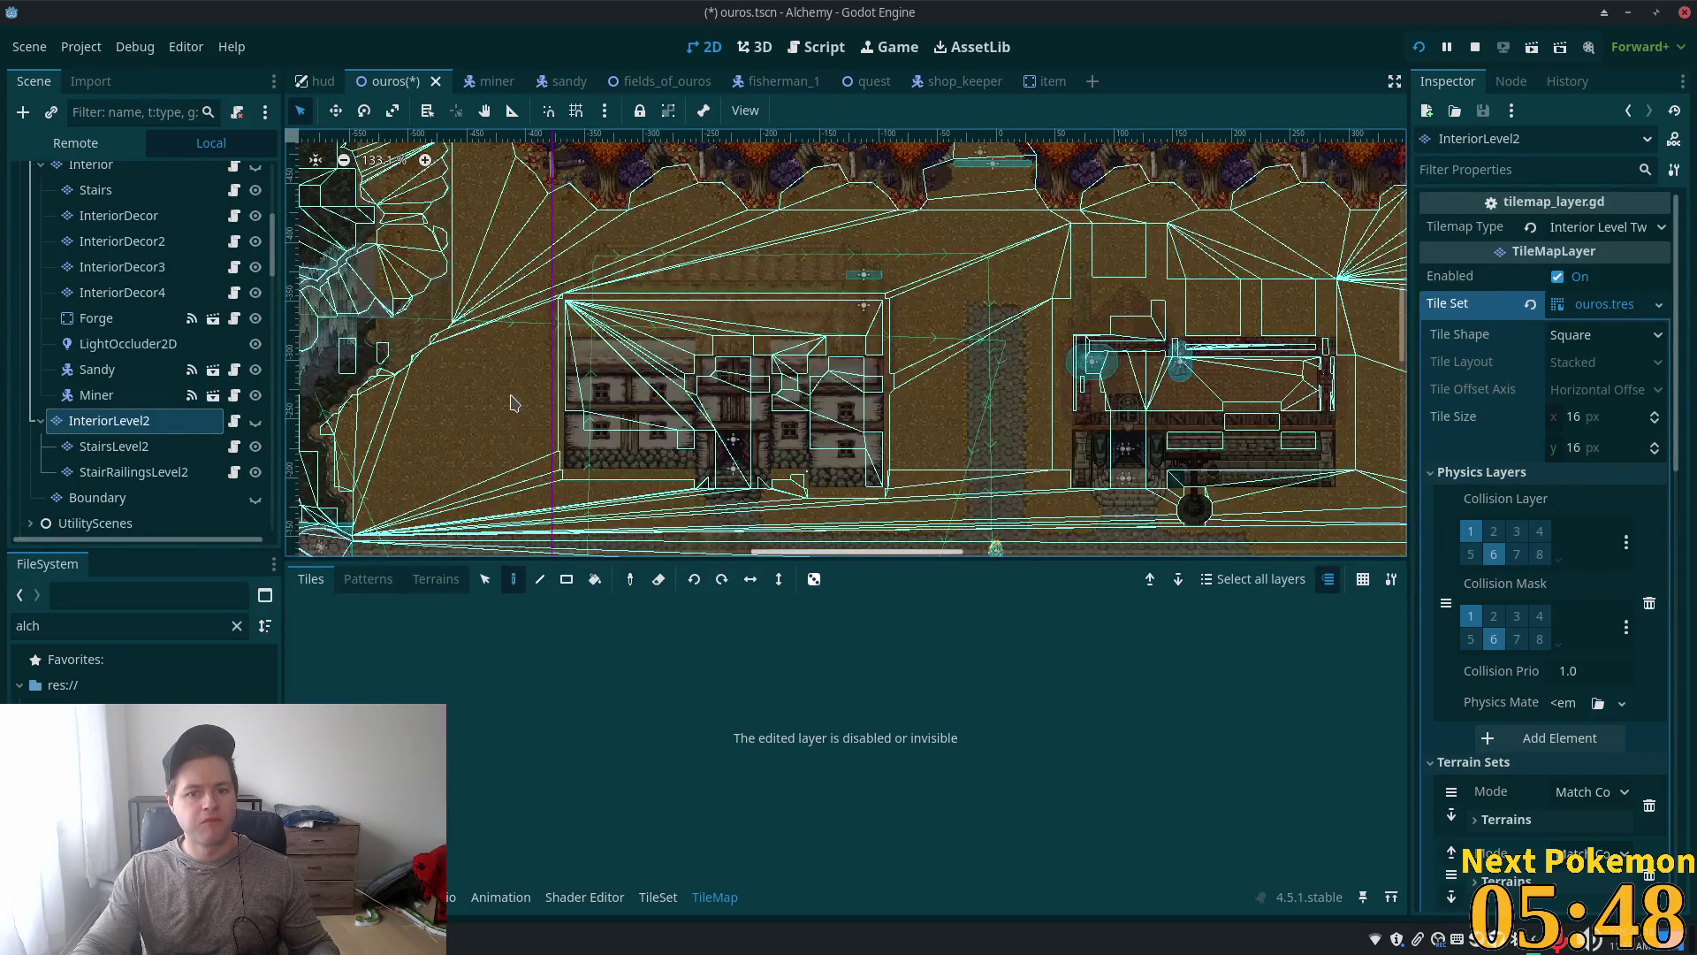
pyautogui.scroll(1, 511, 403)
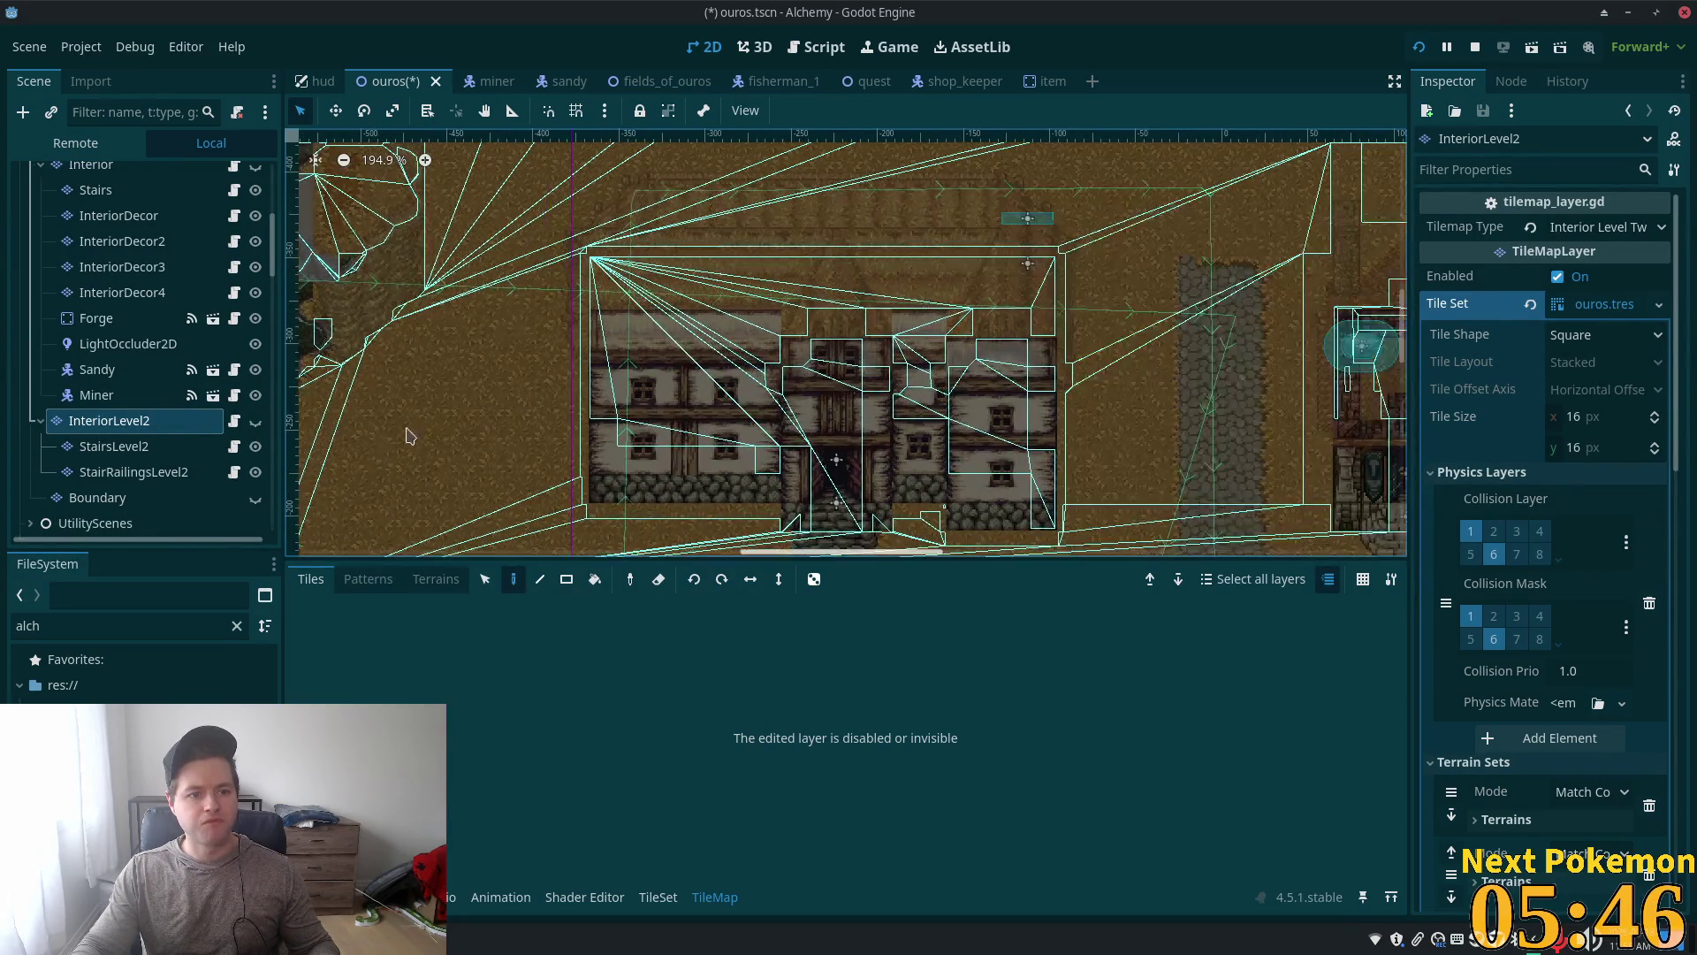
pyautogui.click(255, 421)
# Step: Pan to the trees above the house and pick a tile from the thatch roof interiors atlas
pyautogui.scroll(-2, 560, 349)
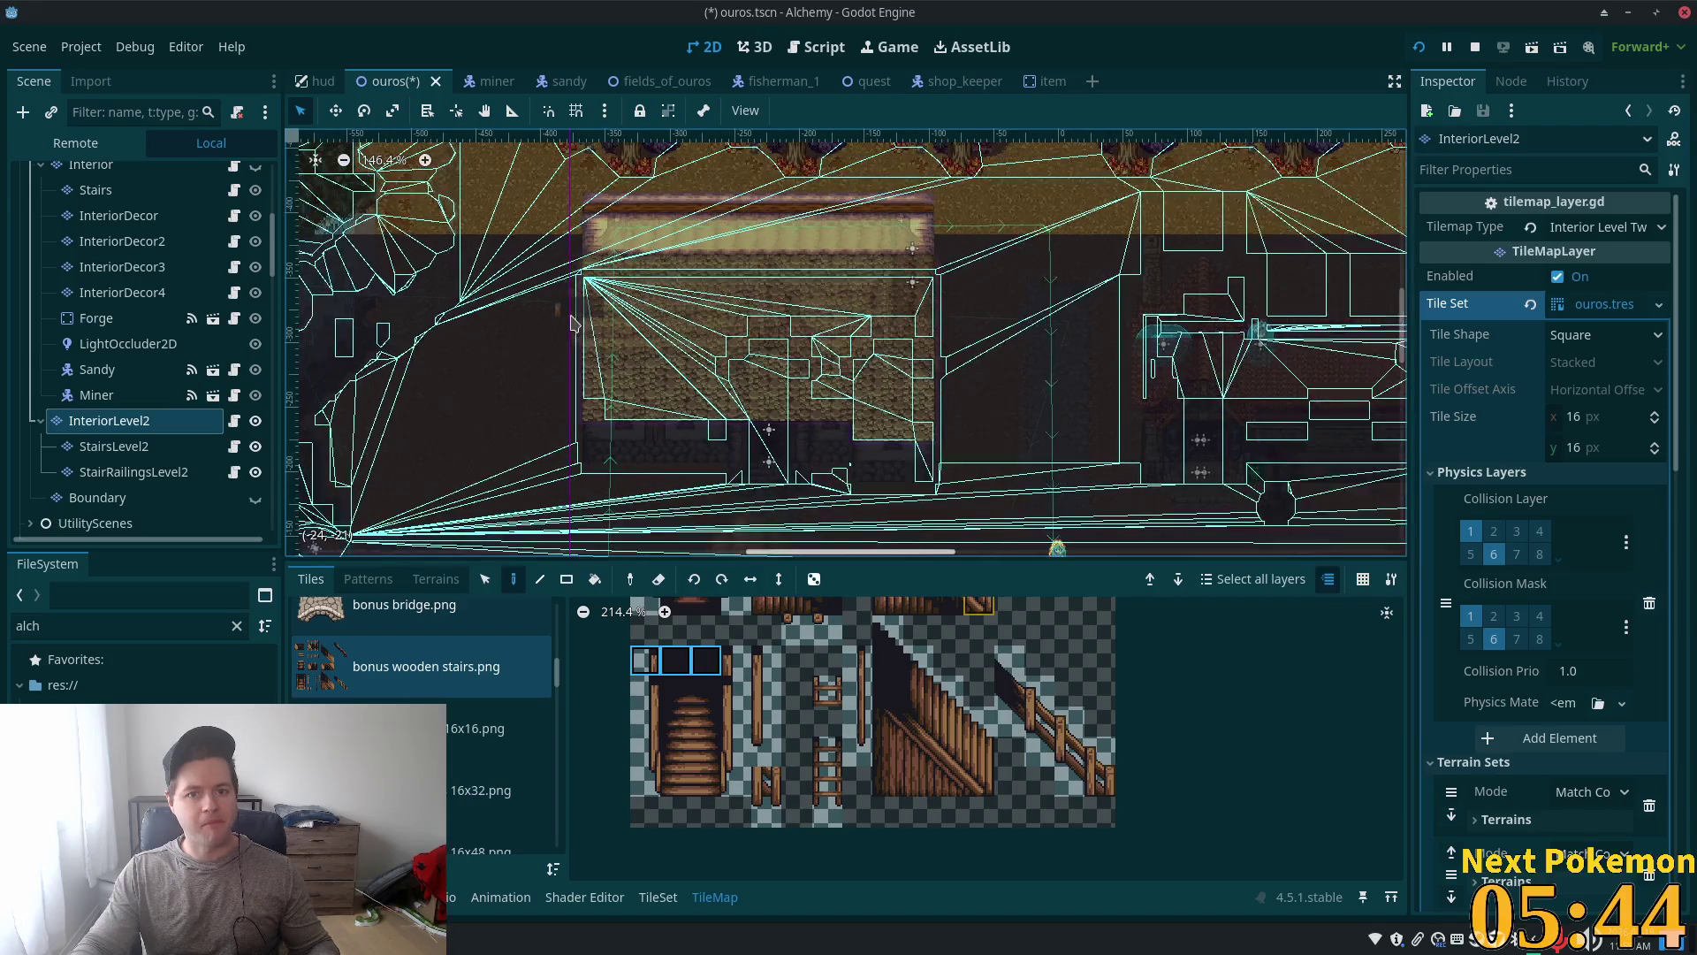
pyautogui.moveTo(496, 341); pyautogui.dragTo(543, 511)
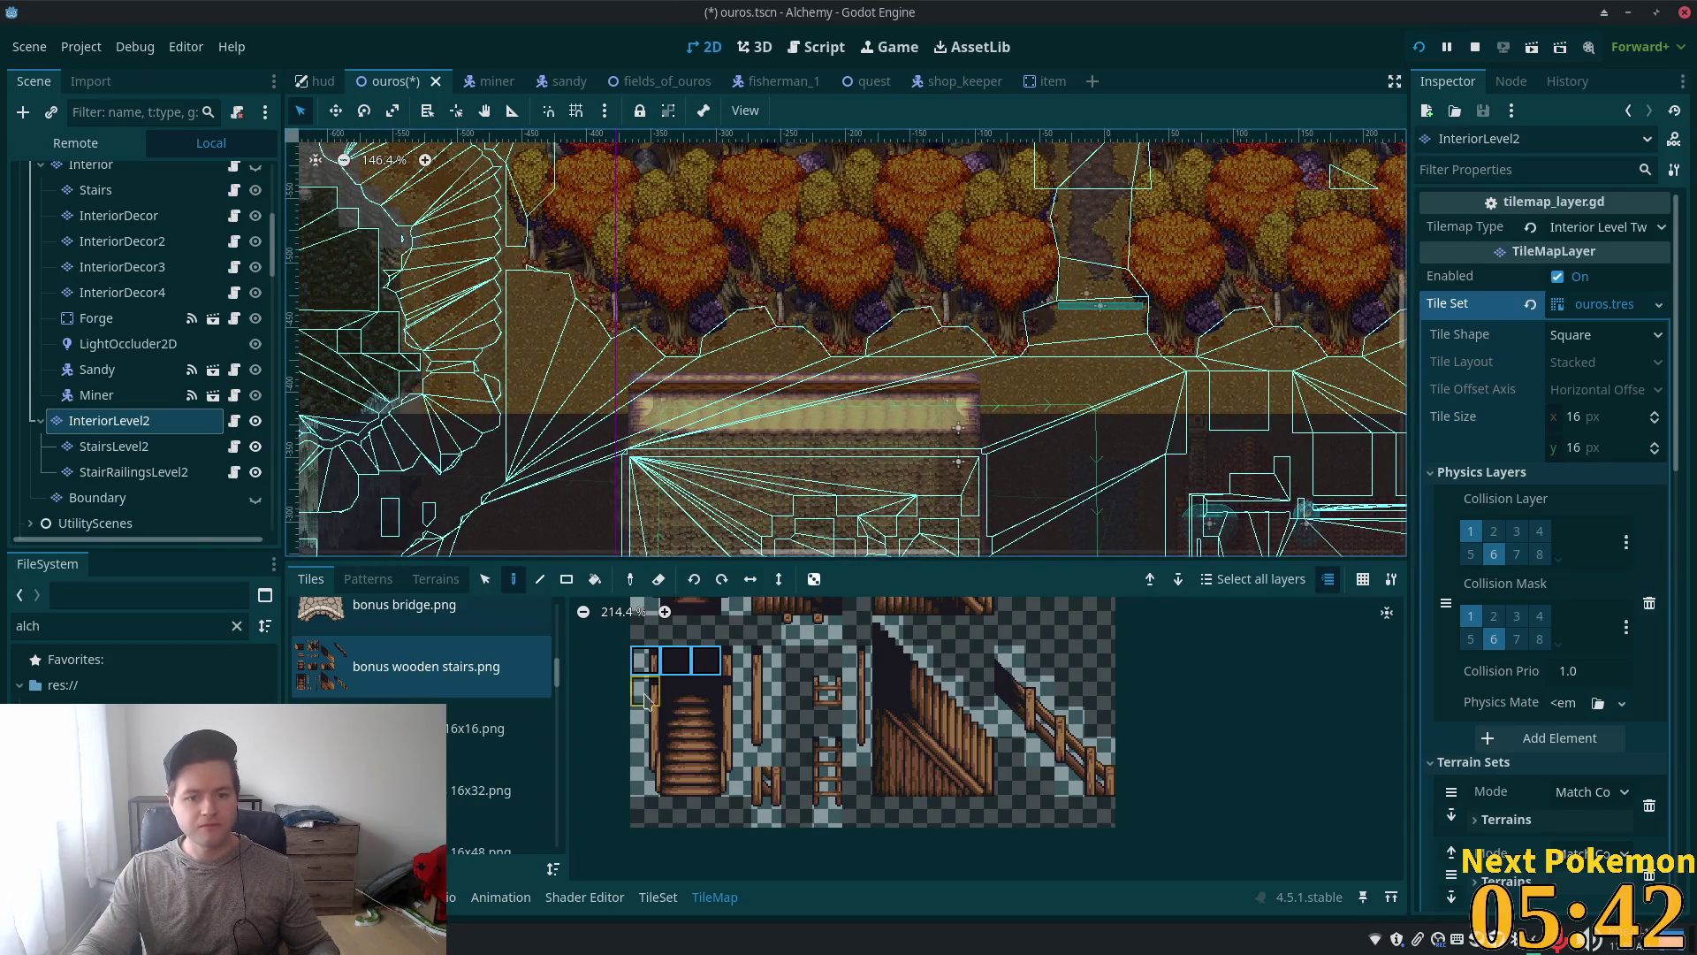
pyautogui.scroll(2, 814, 798)
pyautogui.scroll(2, 530, 690)
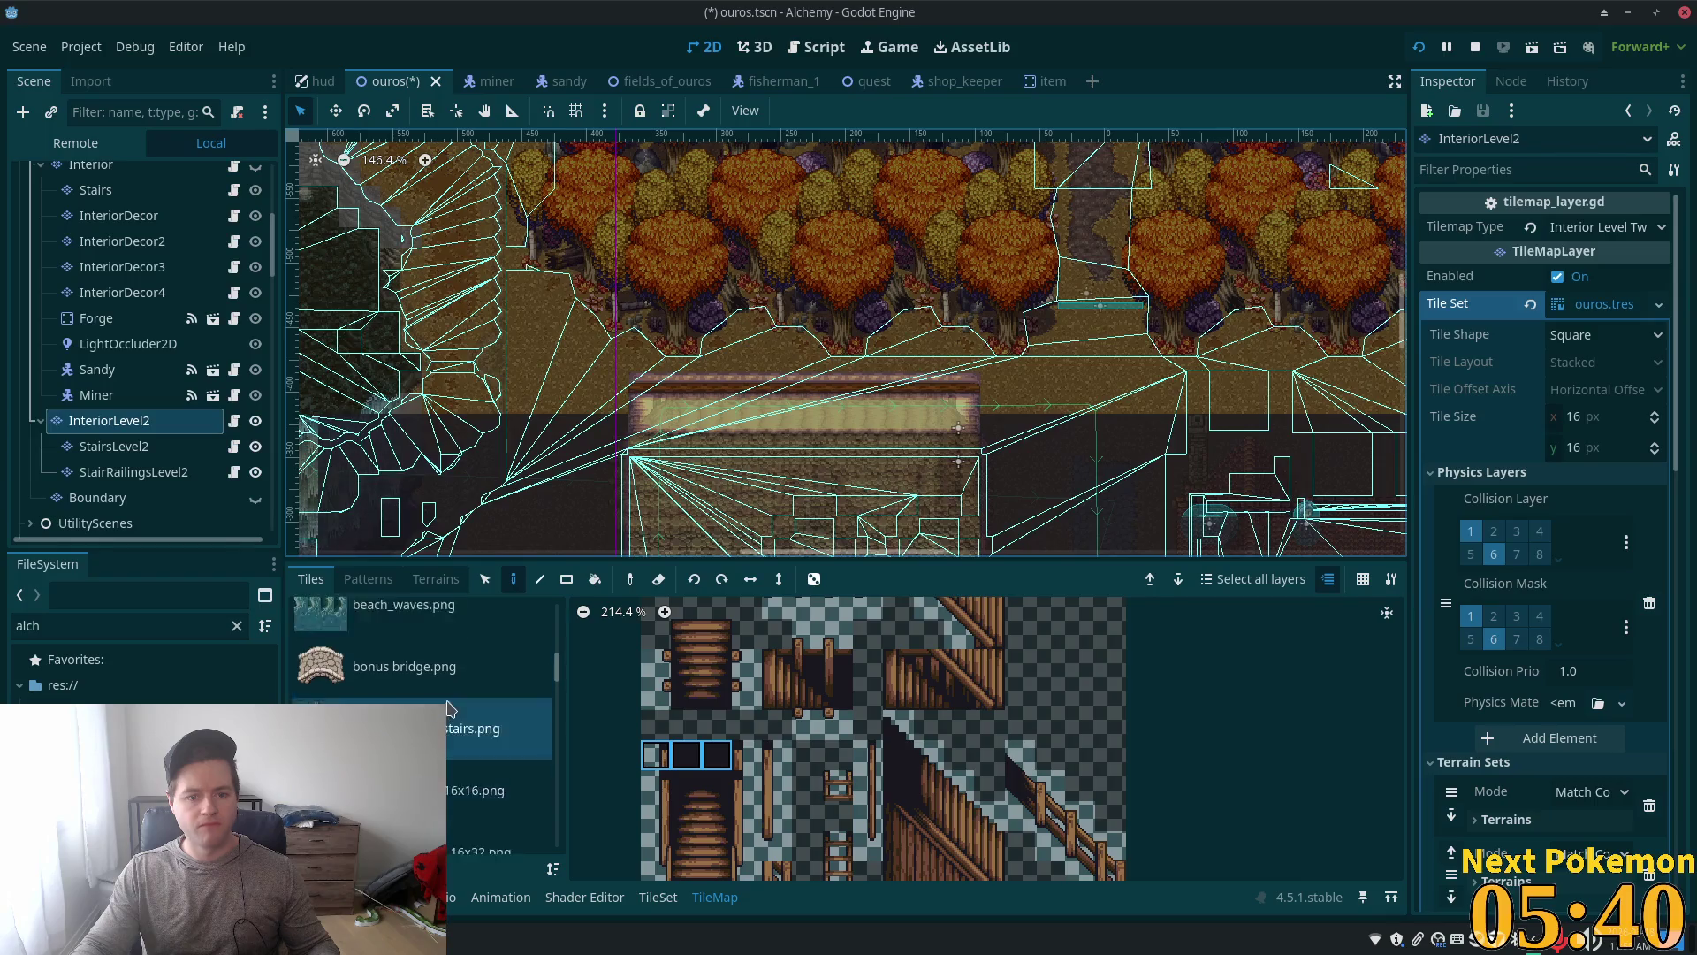
pyautogui.click(550, 661)
pyautogui.moveTo(558, 658); pyautogui.dragTo(550, 766)
pyautogui.scroll(2, 550, 766)
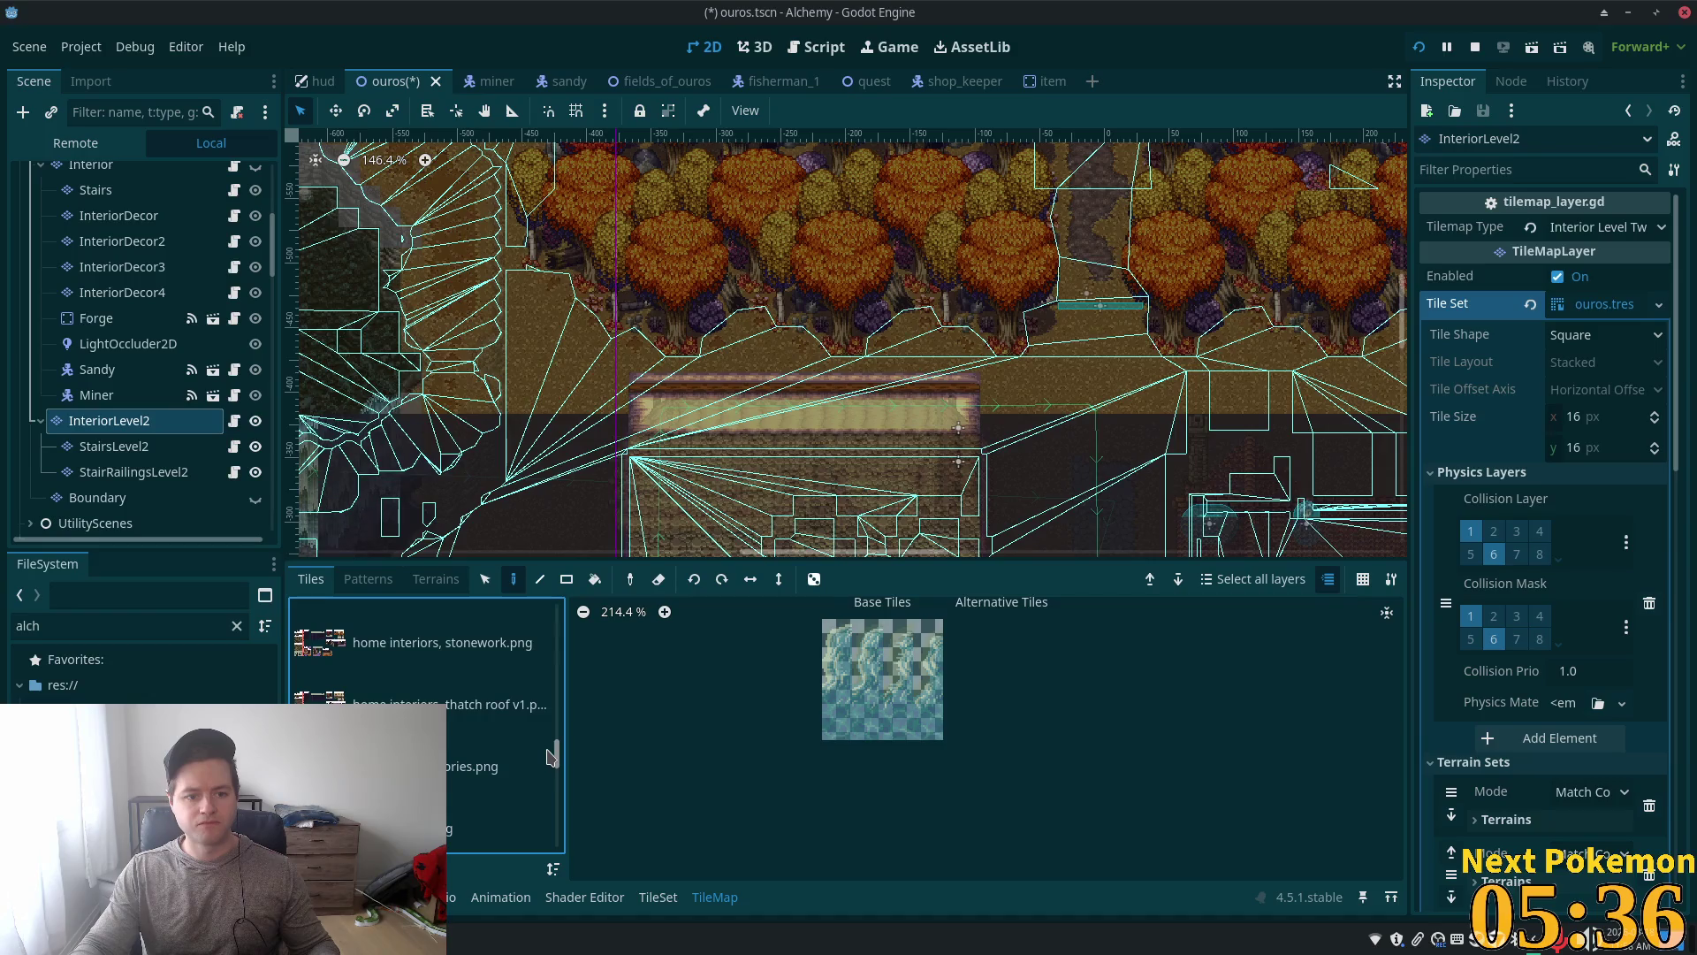
pyautogui.click(447, 649)
pyautogui.press('Down')
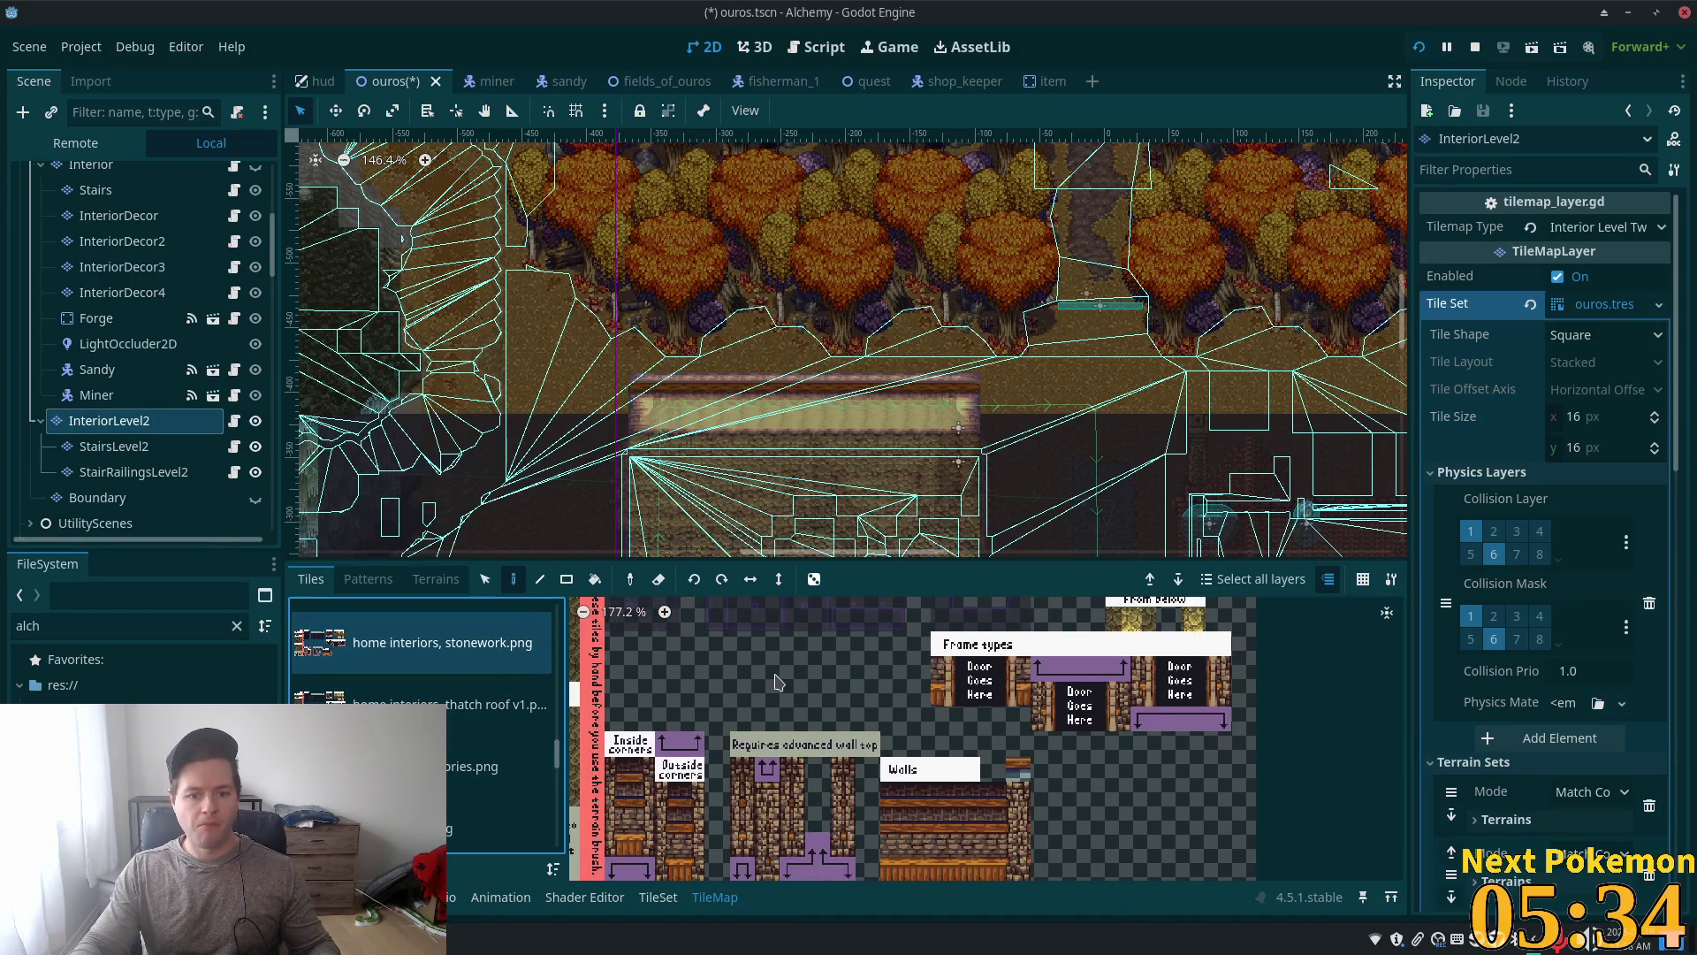
pyautogui.scroll(5, 793, 663)
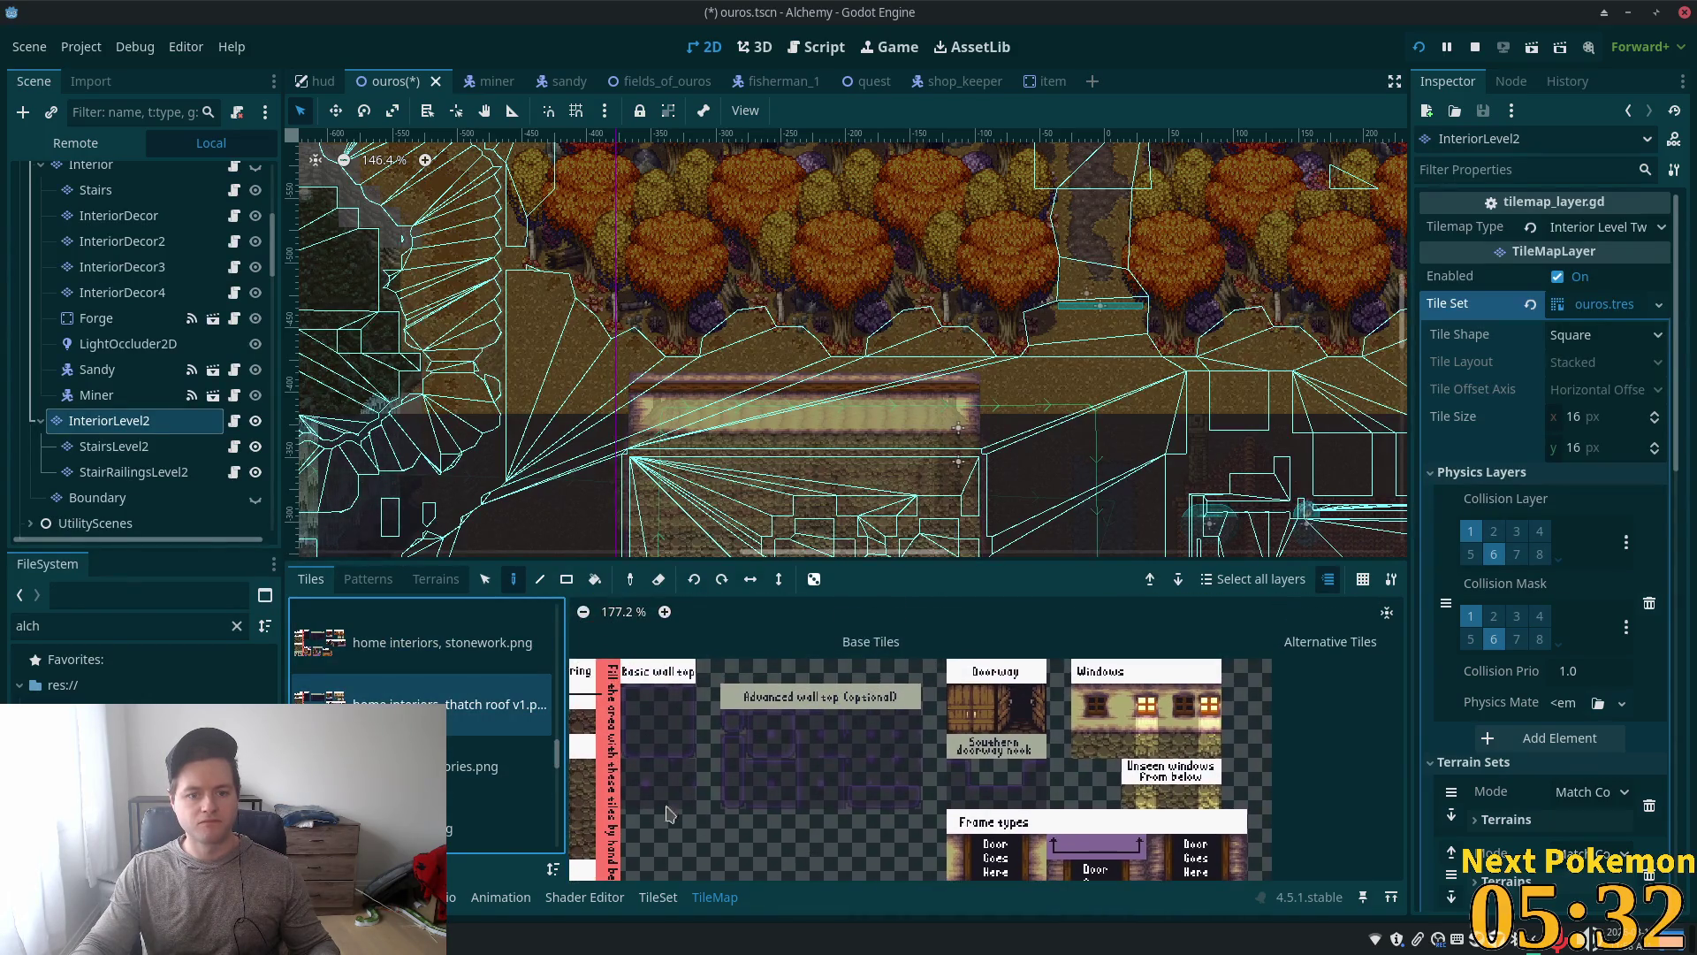
pyautogui.click(657, 721)
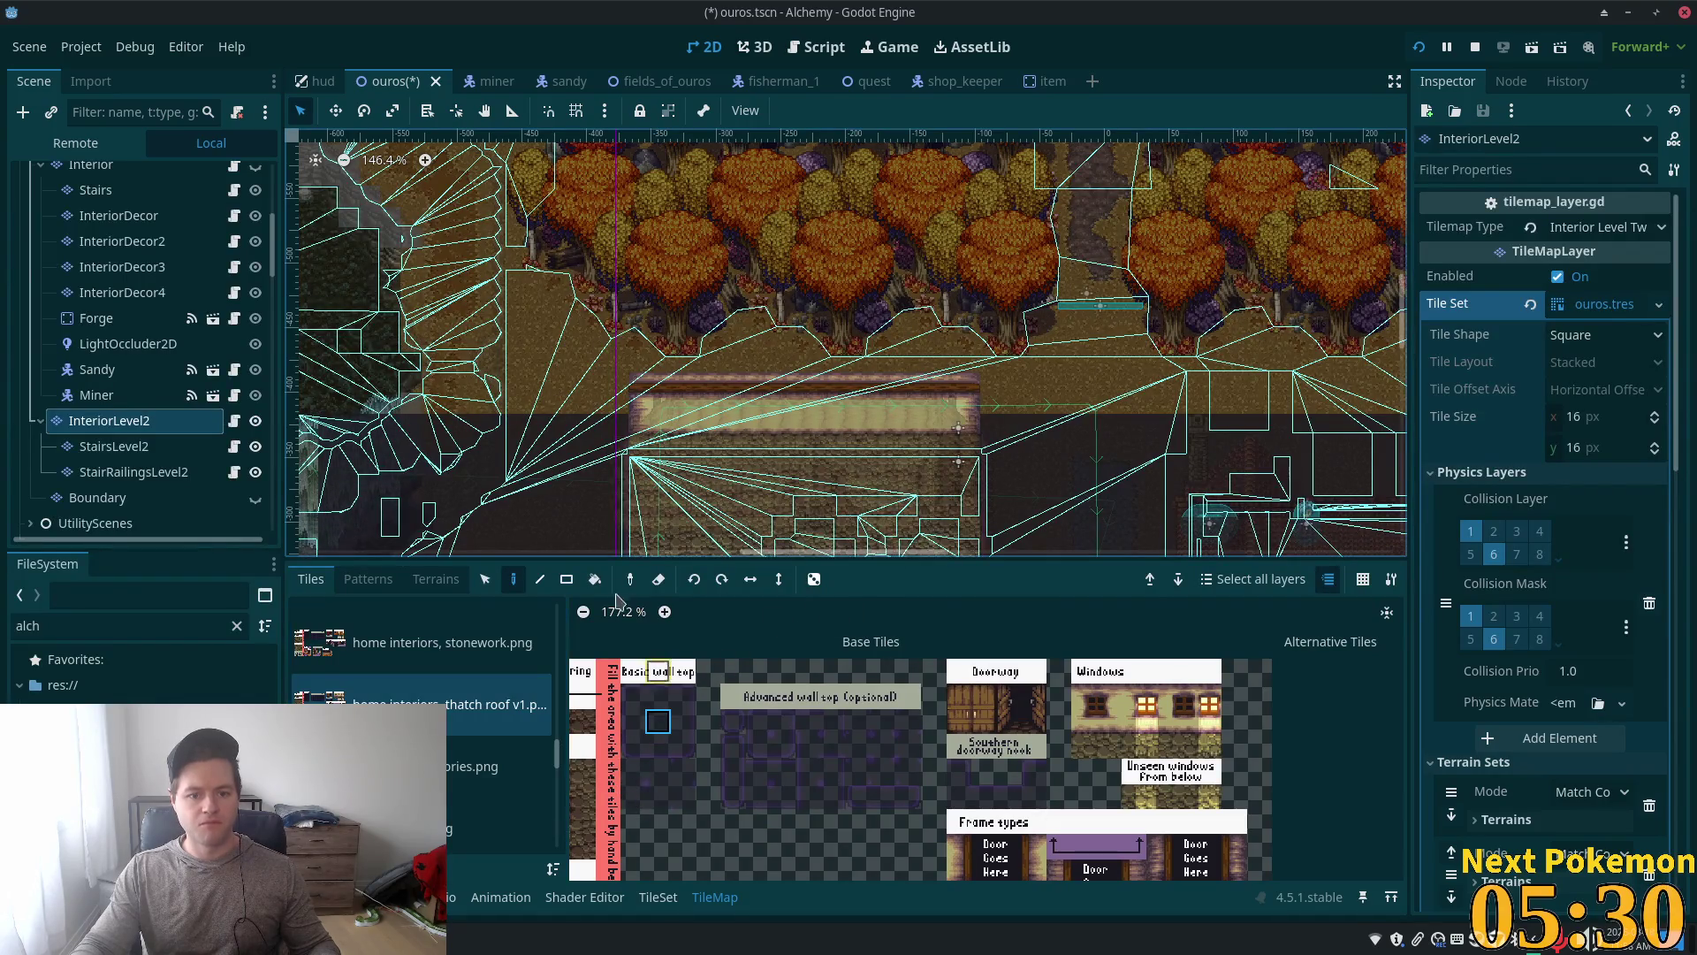
# Step: With the Rect tool, paint a 16x11 and a 1x3 rectangle of the chosen tile
pyautogui.click(566, 579)
pyautogui.moveTo(608, 422)
pyautogui.mouseDown()
pyautogui.moveTo(607, 394)
pyautogui.moveTo(501, 268)
pyautogui.moveTo(304, 207)
pyautogui.mouseUp()
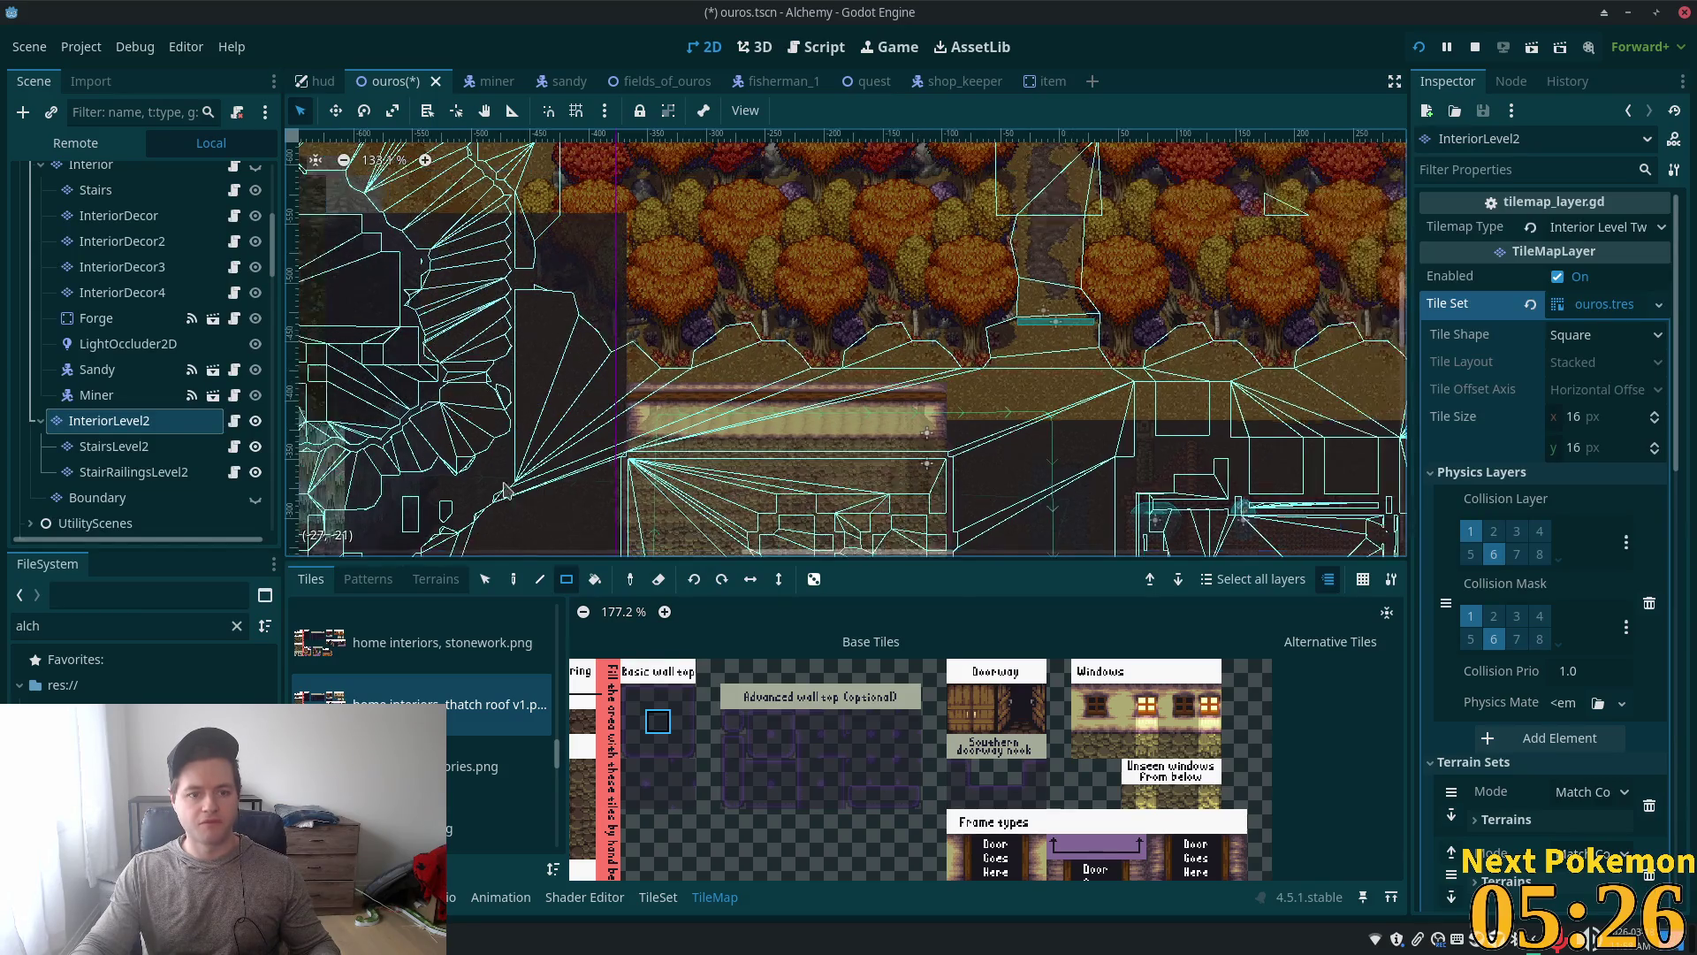
pyautogui.scroll(-2, 304, 207)
pyautogui.moveTo(536, 416); pyautogui.dragTo(537, 459)
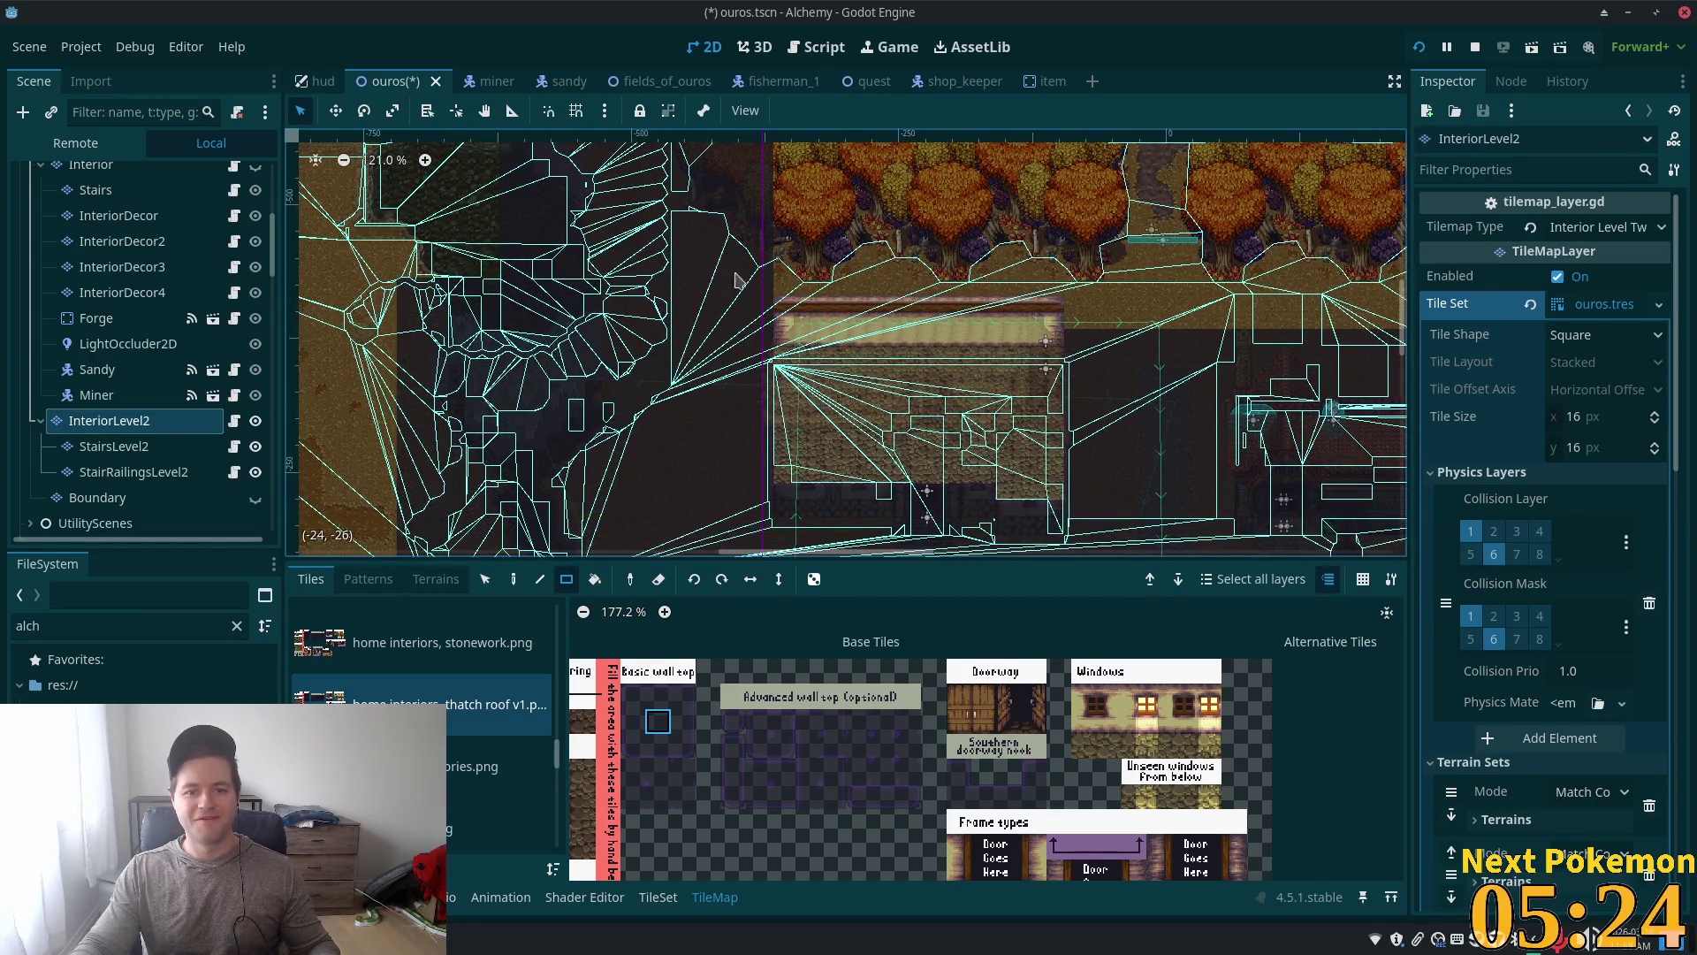
pyautogui.scroll(2, 570, 369)
pyautogui.hscroll(3, 570, 369)
# Step: Fill 19x9 and 30x10 blocks of dark tiles over the trees, then save the ouros scene
pyautogui.moveTo(621, 389)
pyautogui.mouseDown()
pyautogui.moveTo(777, 337)
pyautogui.moveTo(950, 252)
pyautogui.moveTo(947, 221)
pyautogui.moveTo(947, 235)
pyautogui.mouseUp()
pyautogui.hscroll(3, 994, 311)
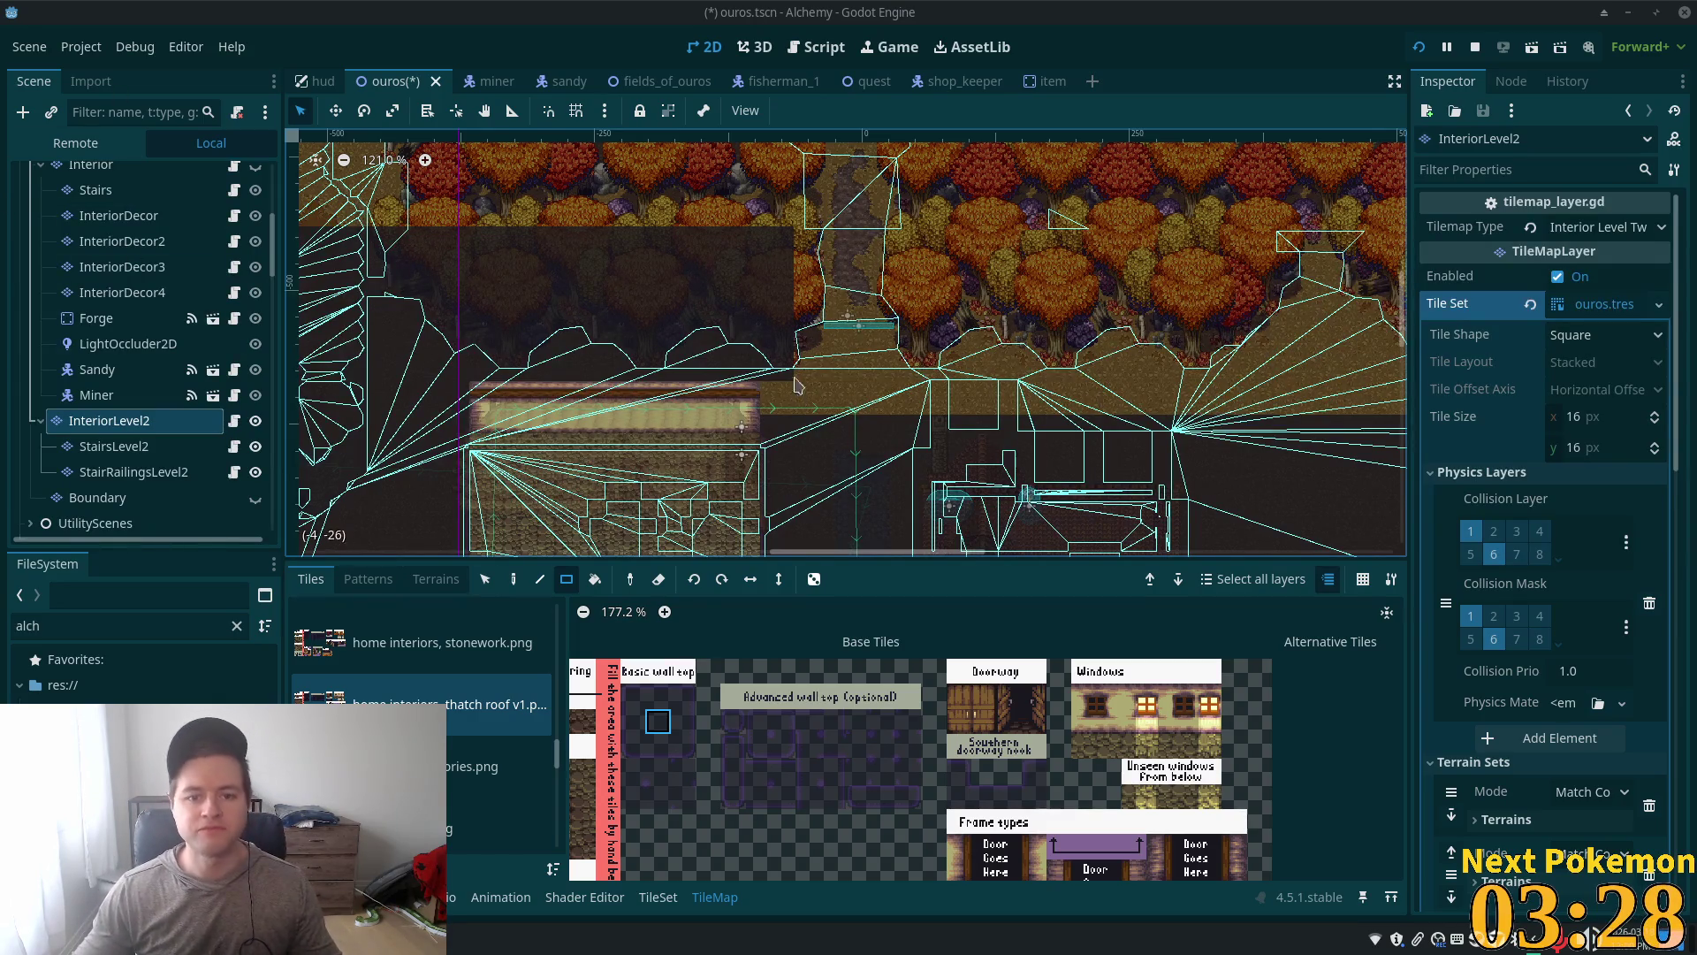
pyautogui.moveTo(786, 251)
pyautogui.mouseDown()
pyautogui.moveTo(879, 416)
pyautogui.moveTo(1297, 413)
pyautogui.moveTo(1342, 433)
pyautogui.moveTo(791, 386)
pyautogui.moveTo(778, 418)
pyautogui.mouseUp()
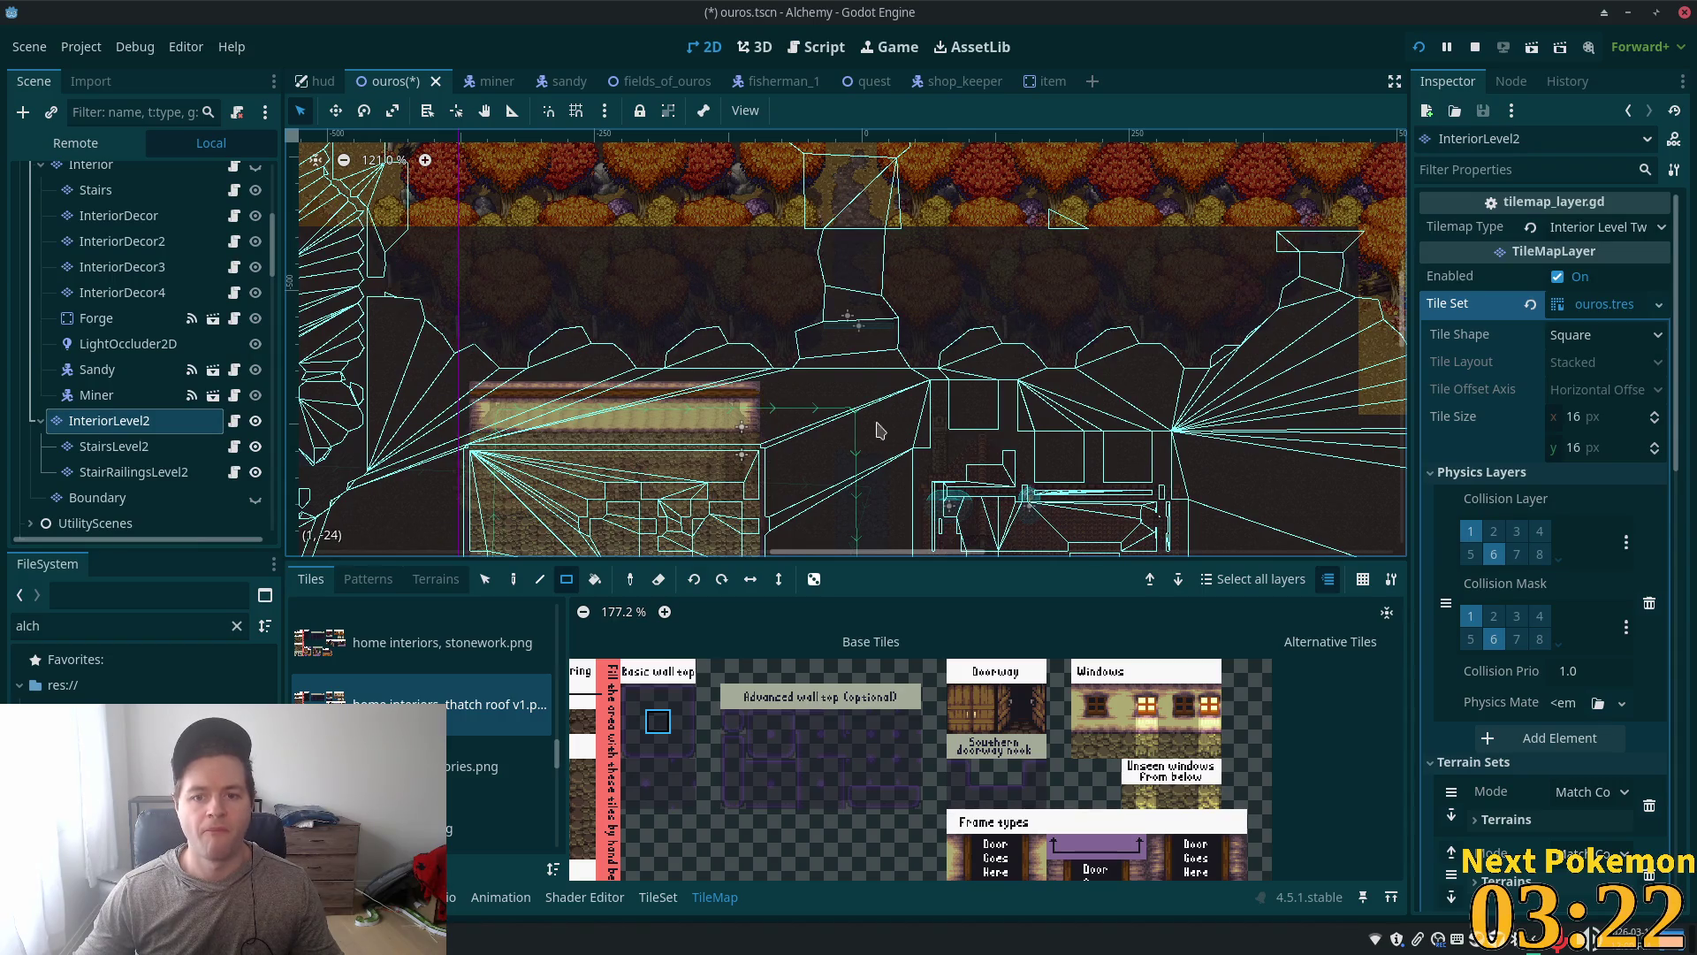
pyautogui.scroll(-2, 880, 430)
pyautogui.scroll(1, 750, 433)
pyautogui.hotkey('ctrl', 's')
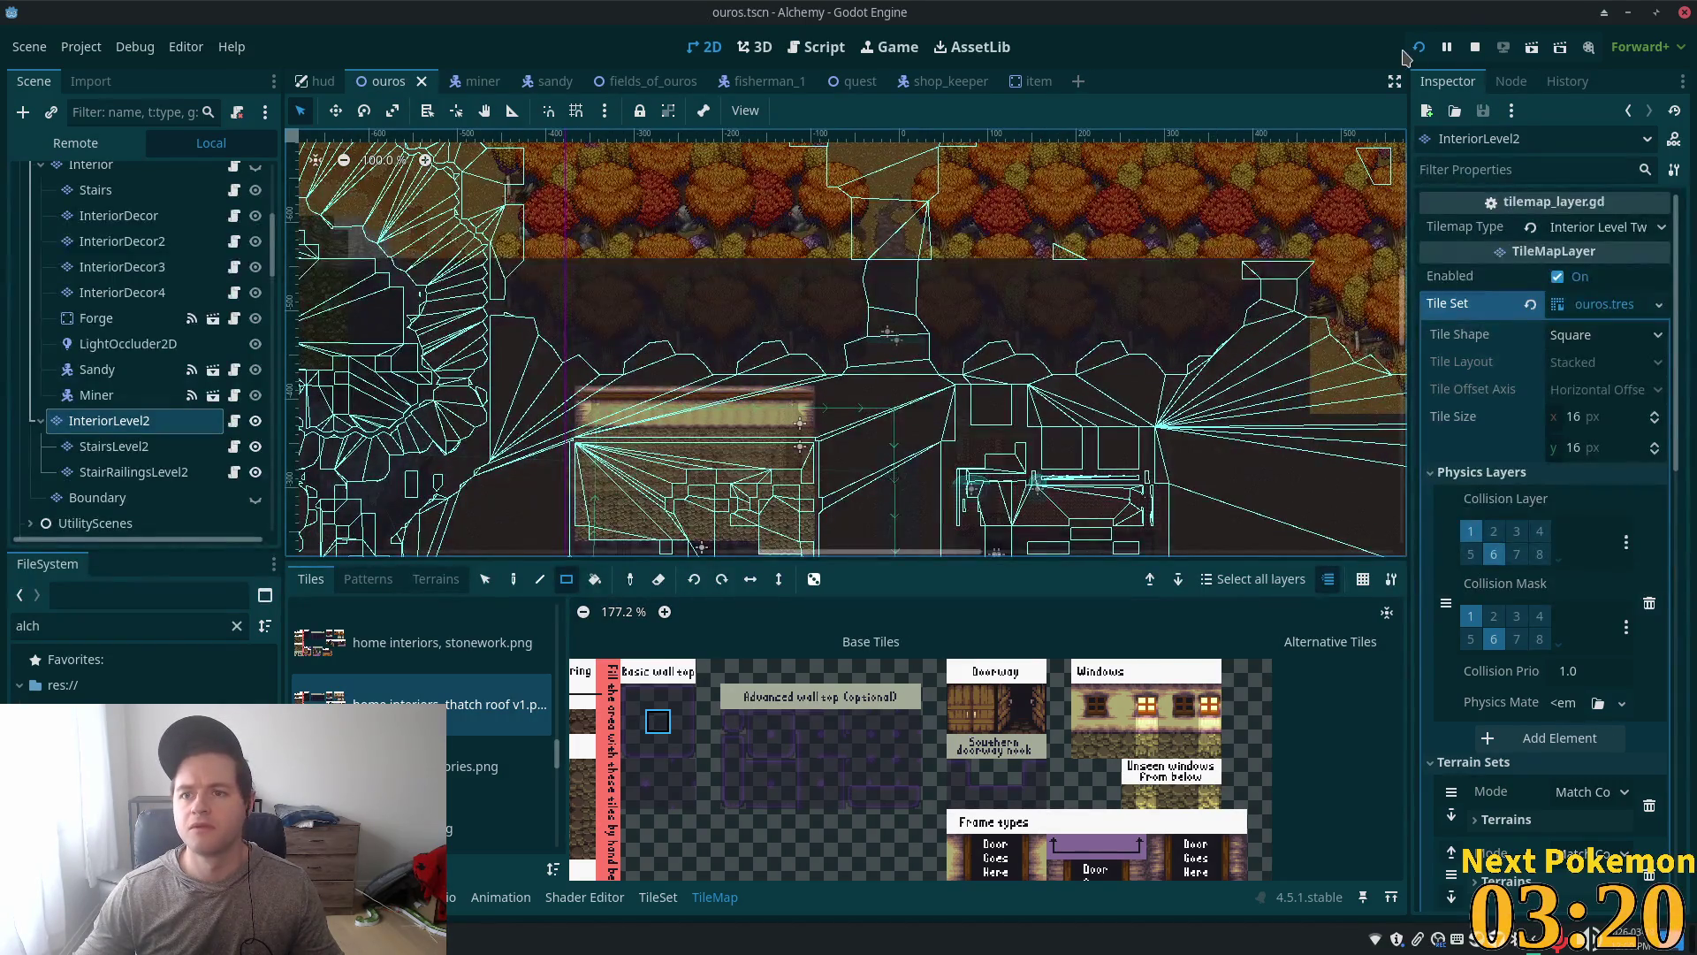
# Step: Run the project, move the game window aside, and walk the character north-west through town
pyautogui.click(1421, 53)
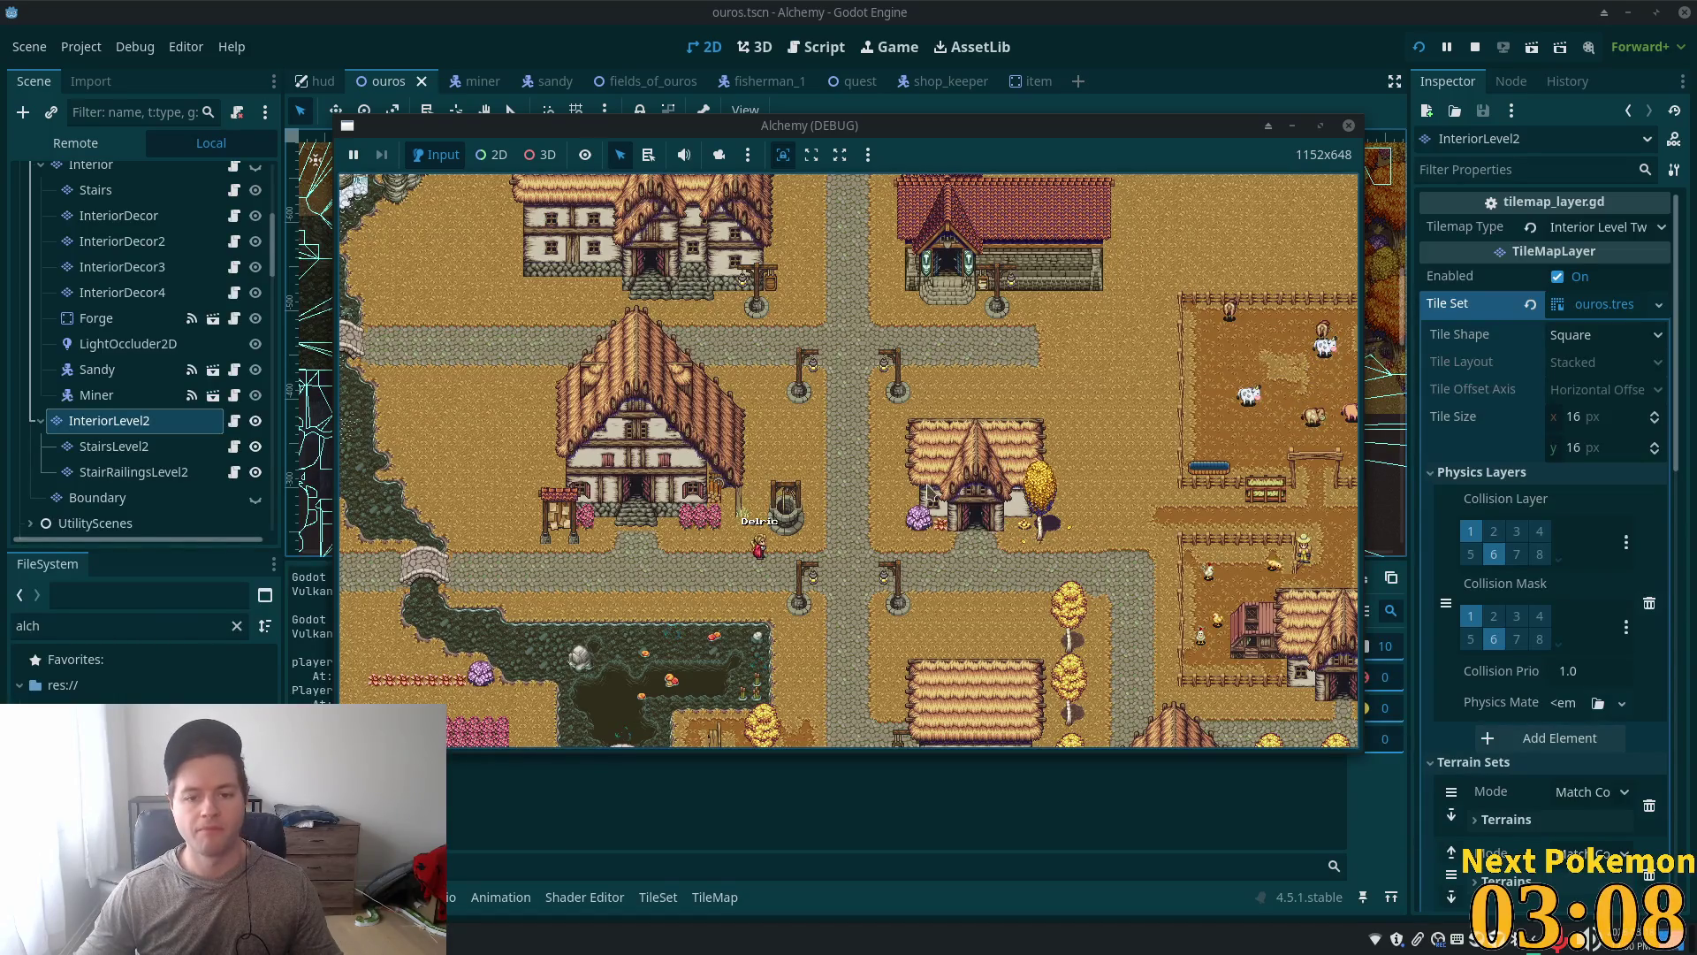
pyautogui.moveTo(1093, 127)
pyautogui.mouseDown()
pyautogui.moveTo(1093, 146)
pyautogui.moveTo(787, 157)
pyautogui.mouseUp()
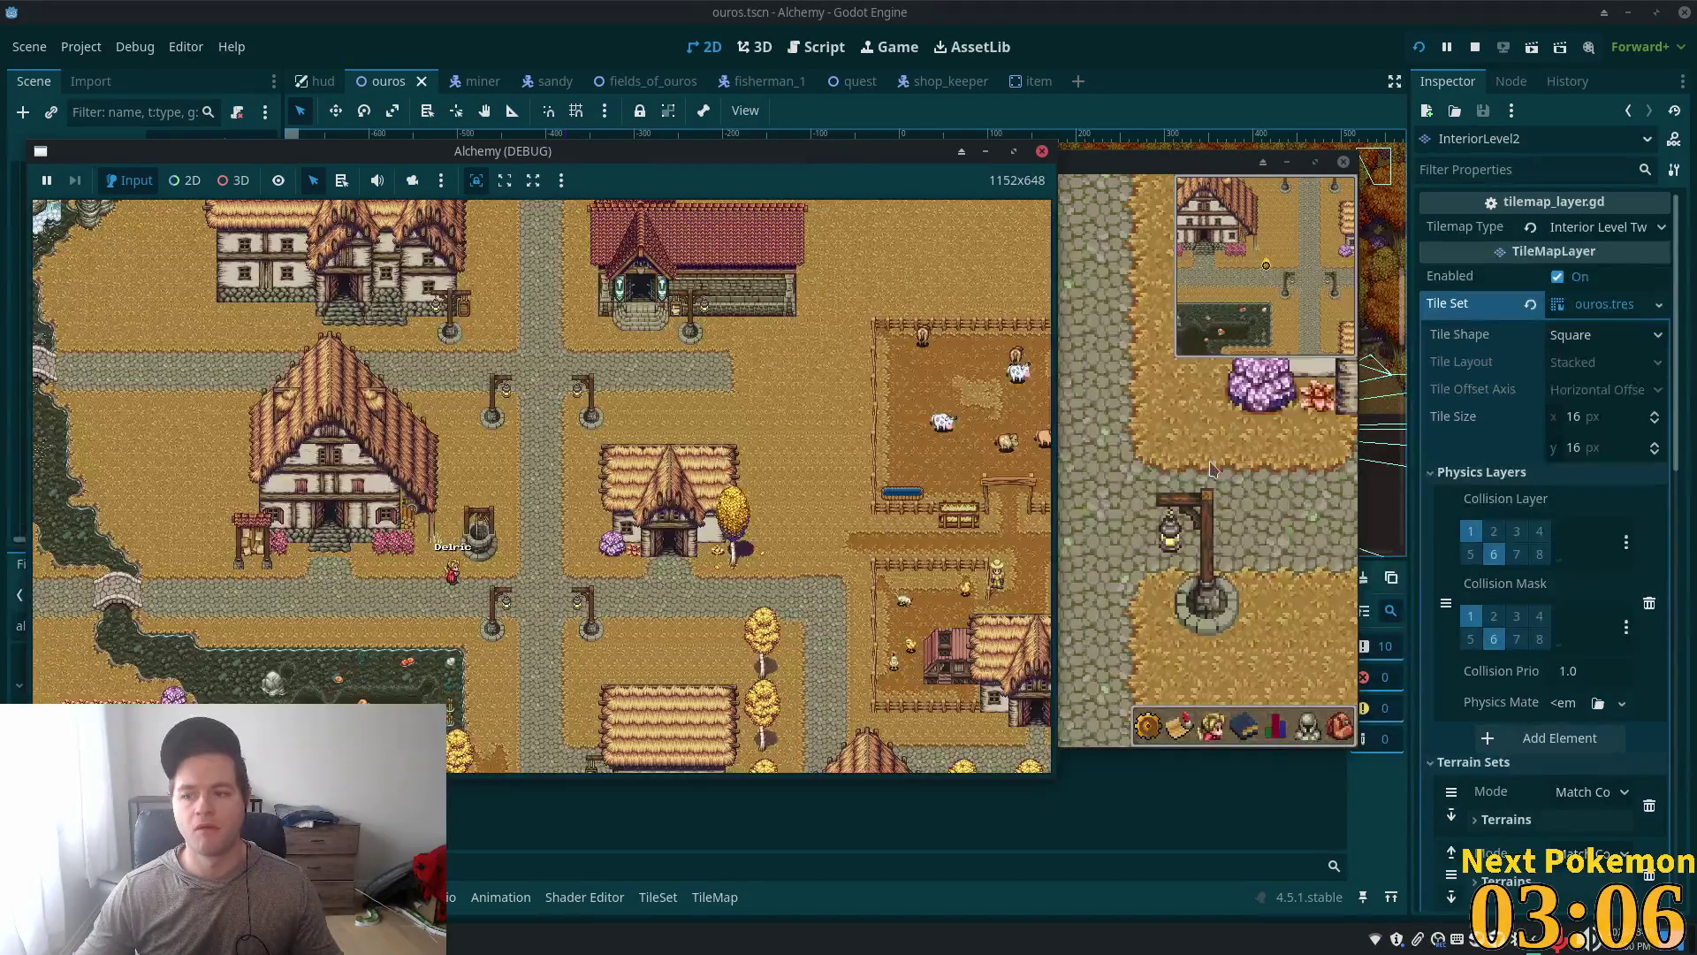
pyautogui.click(1211, 469)
pyautogui.press('w')
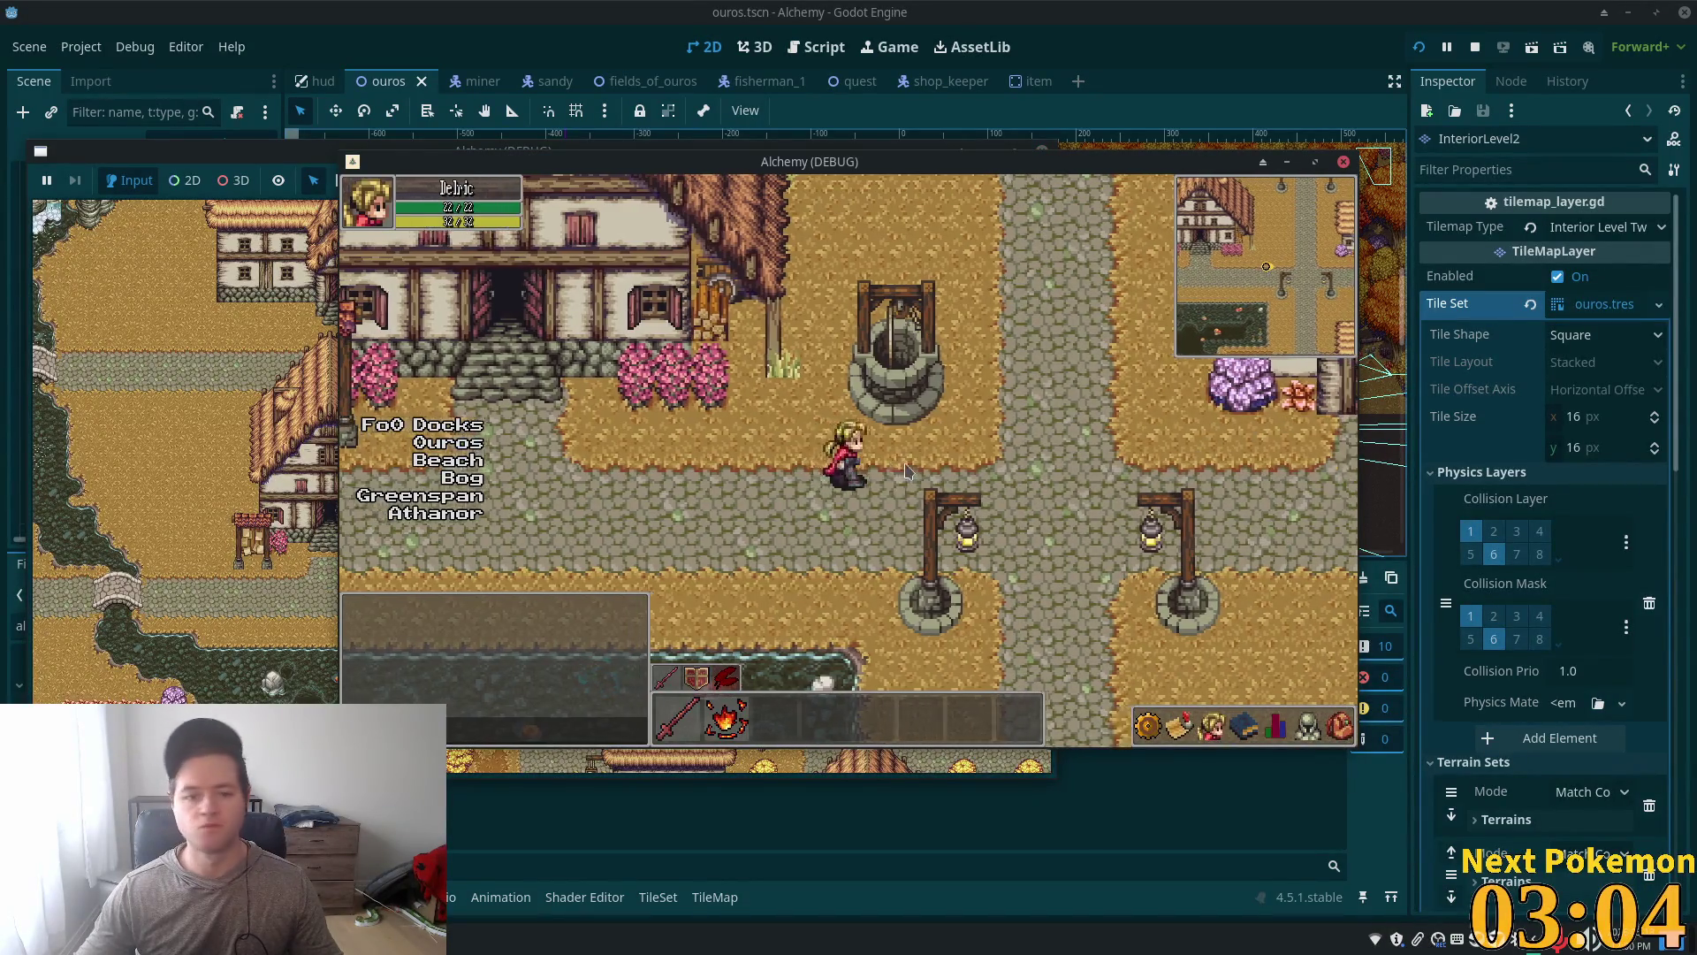
pyautogui.press('w')
pyautogui.press('a')
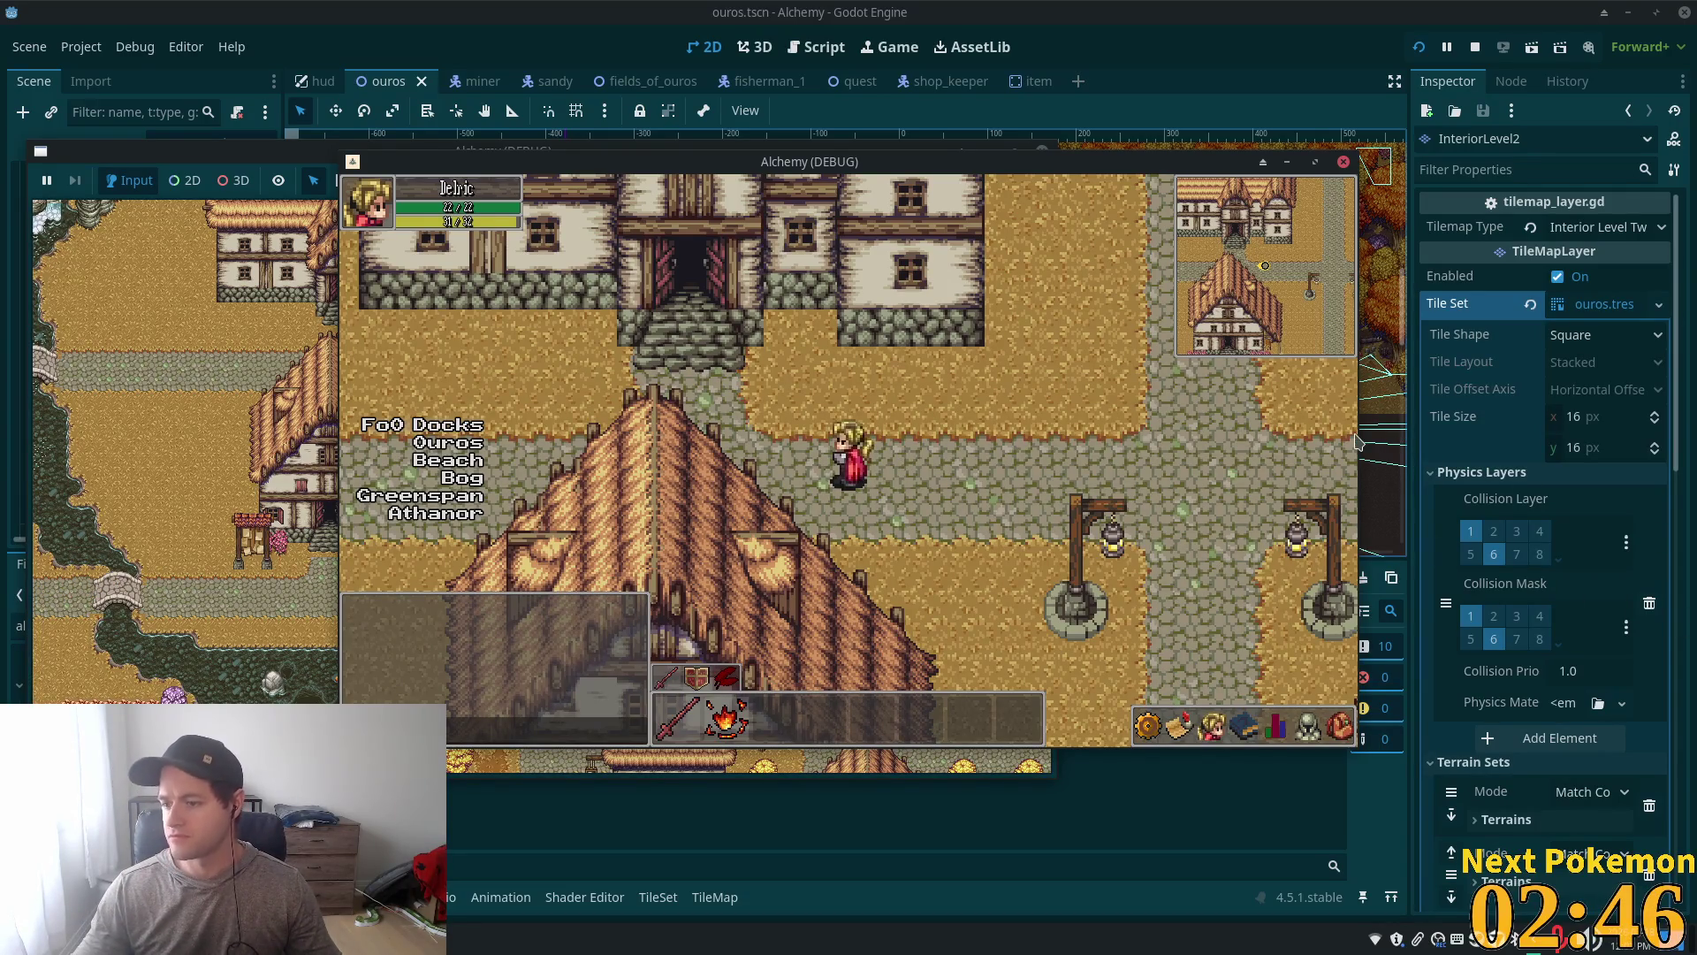
# Step: Walk the character along the street to the house door and through it onto the raised walkway
pyautogui.press('Left')
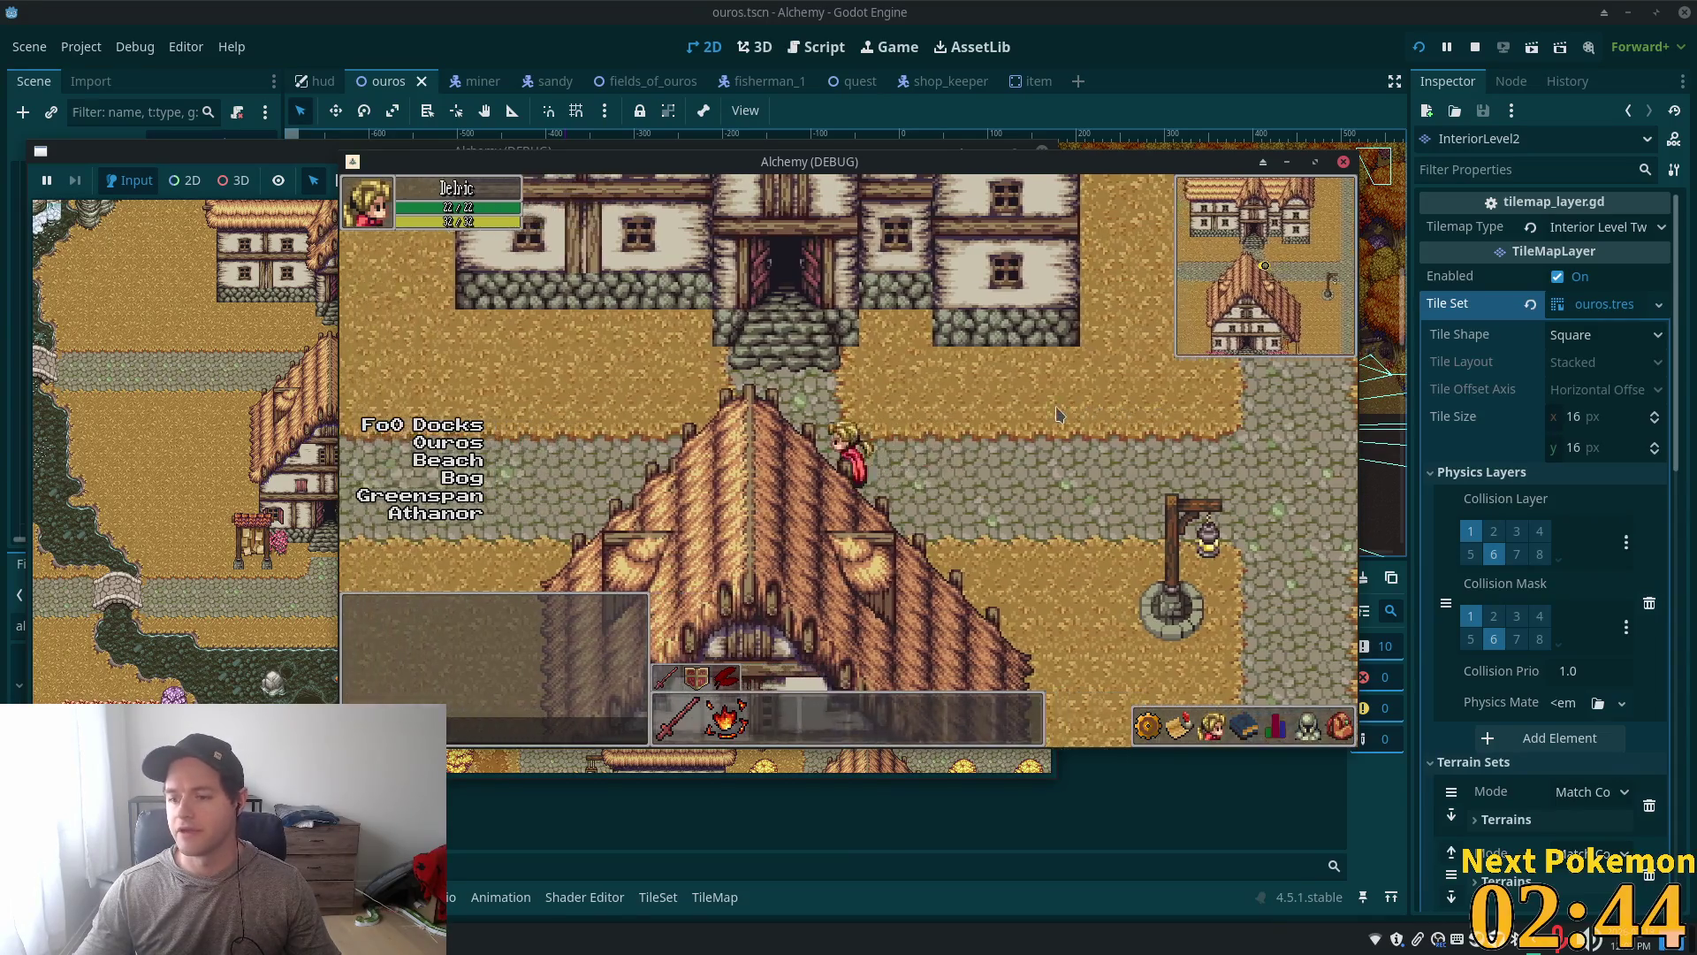
pyautogui.press('Up')
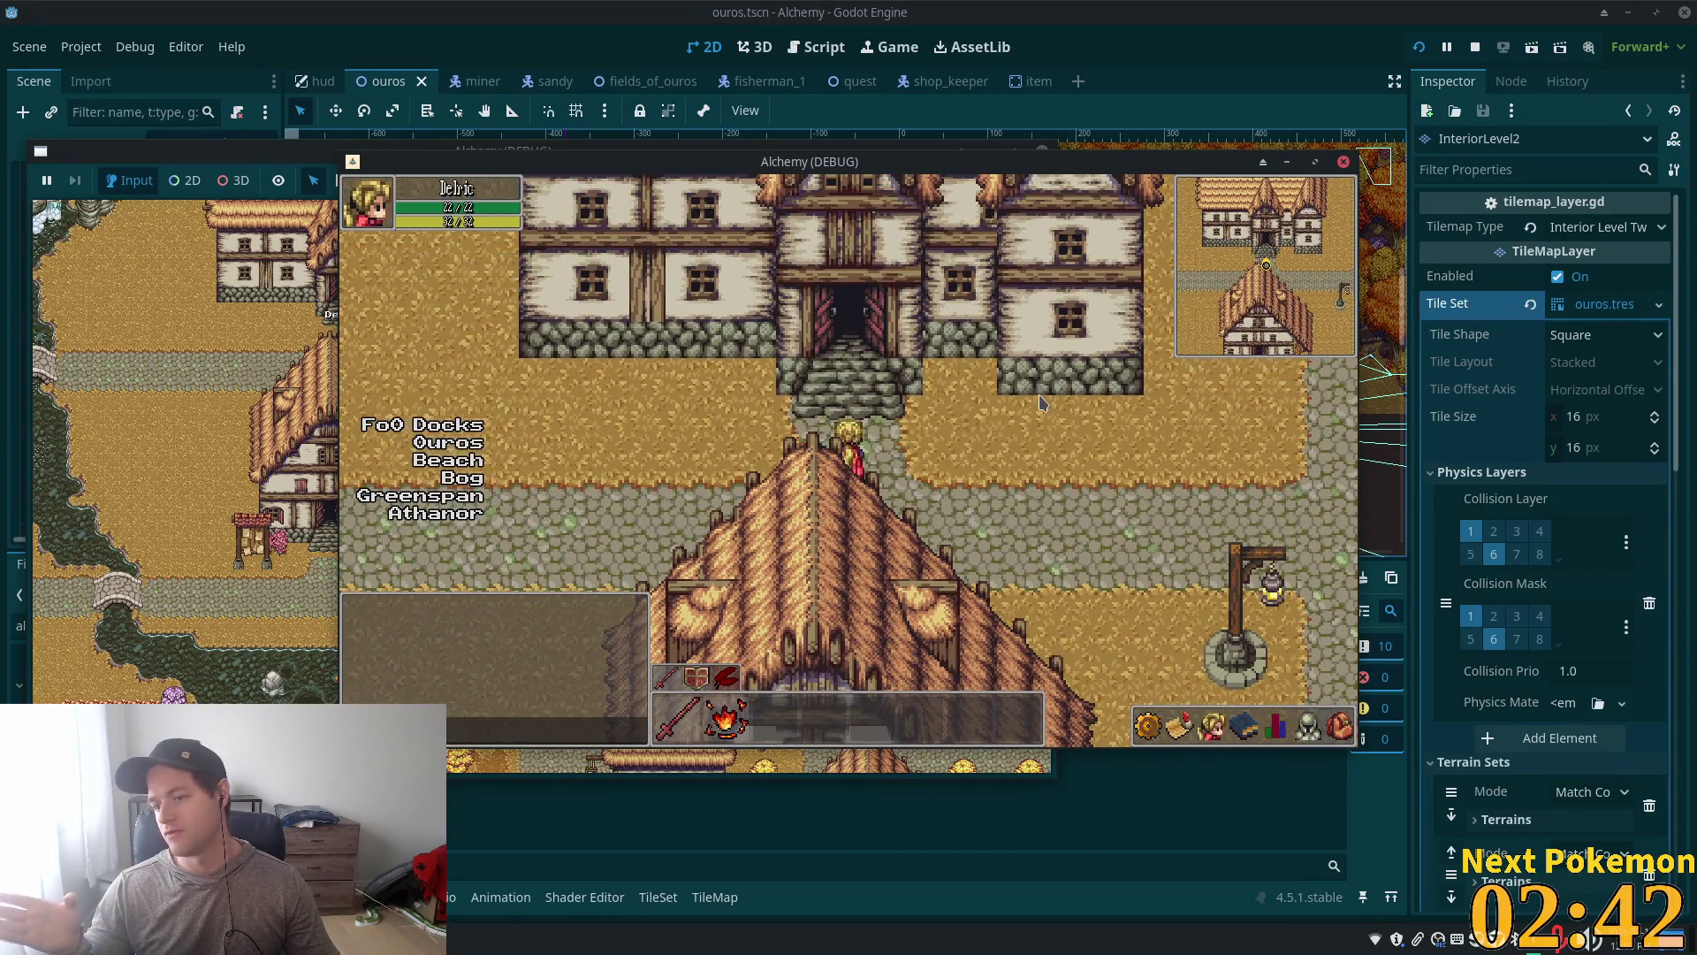
pyautogui.press('Right')
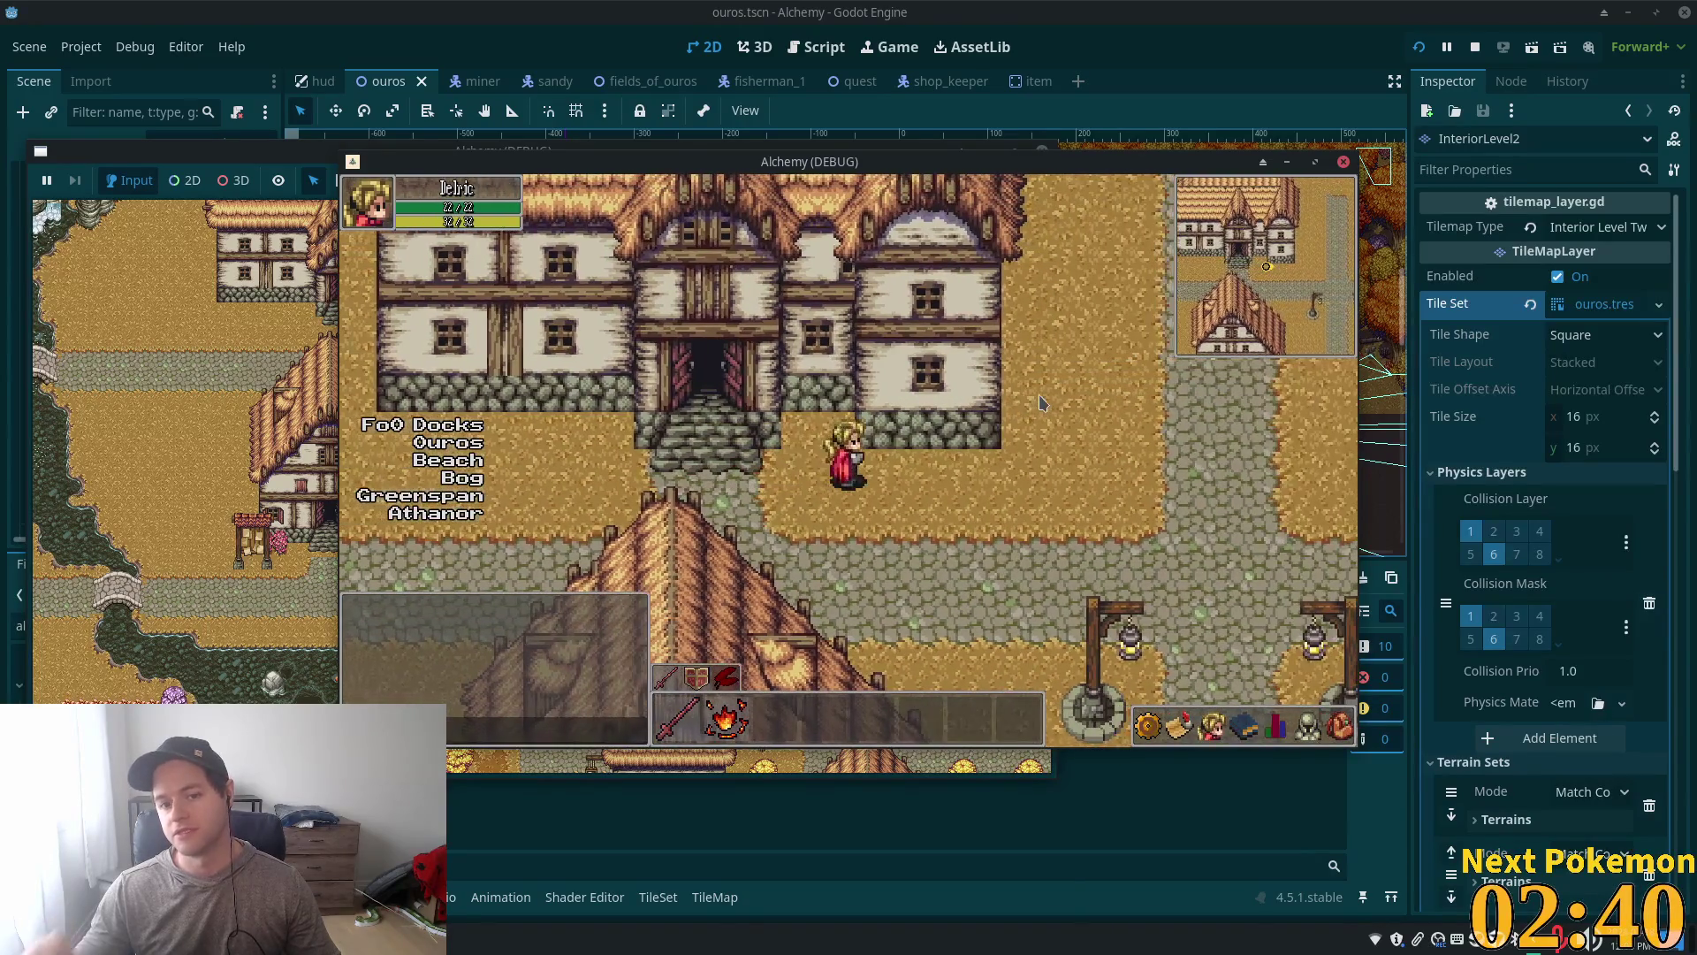
pyautogui.press('Left')
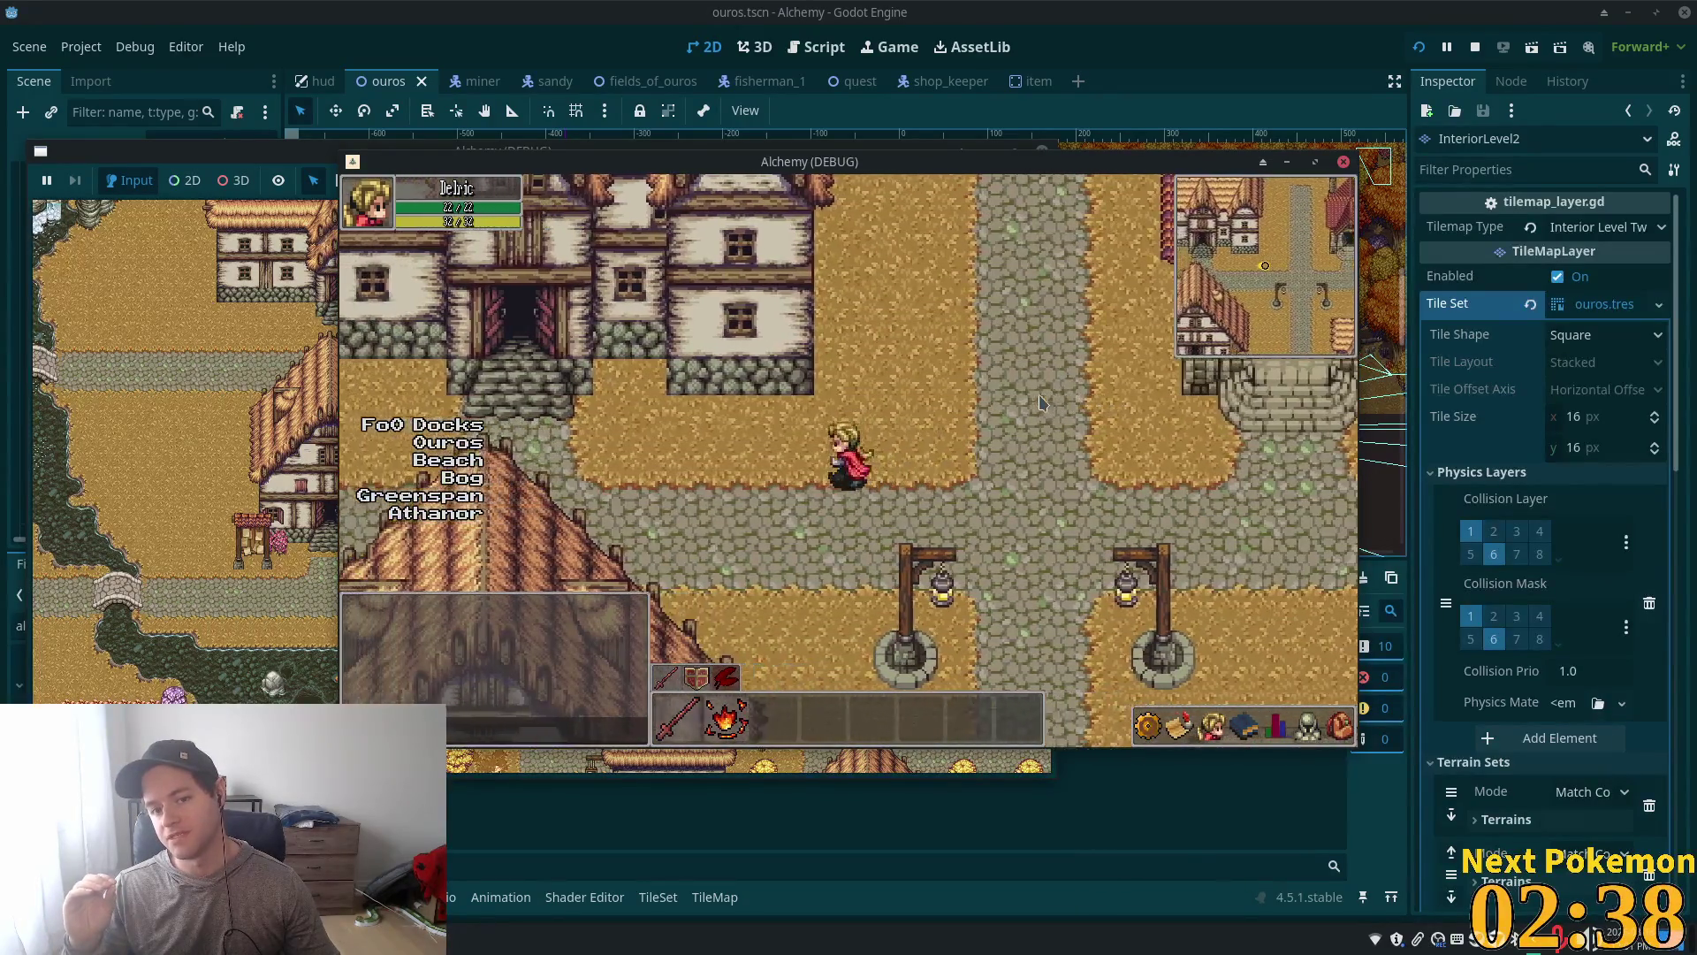
pyautogui.press('Up')
pyautogui.press('Right')
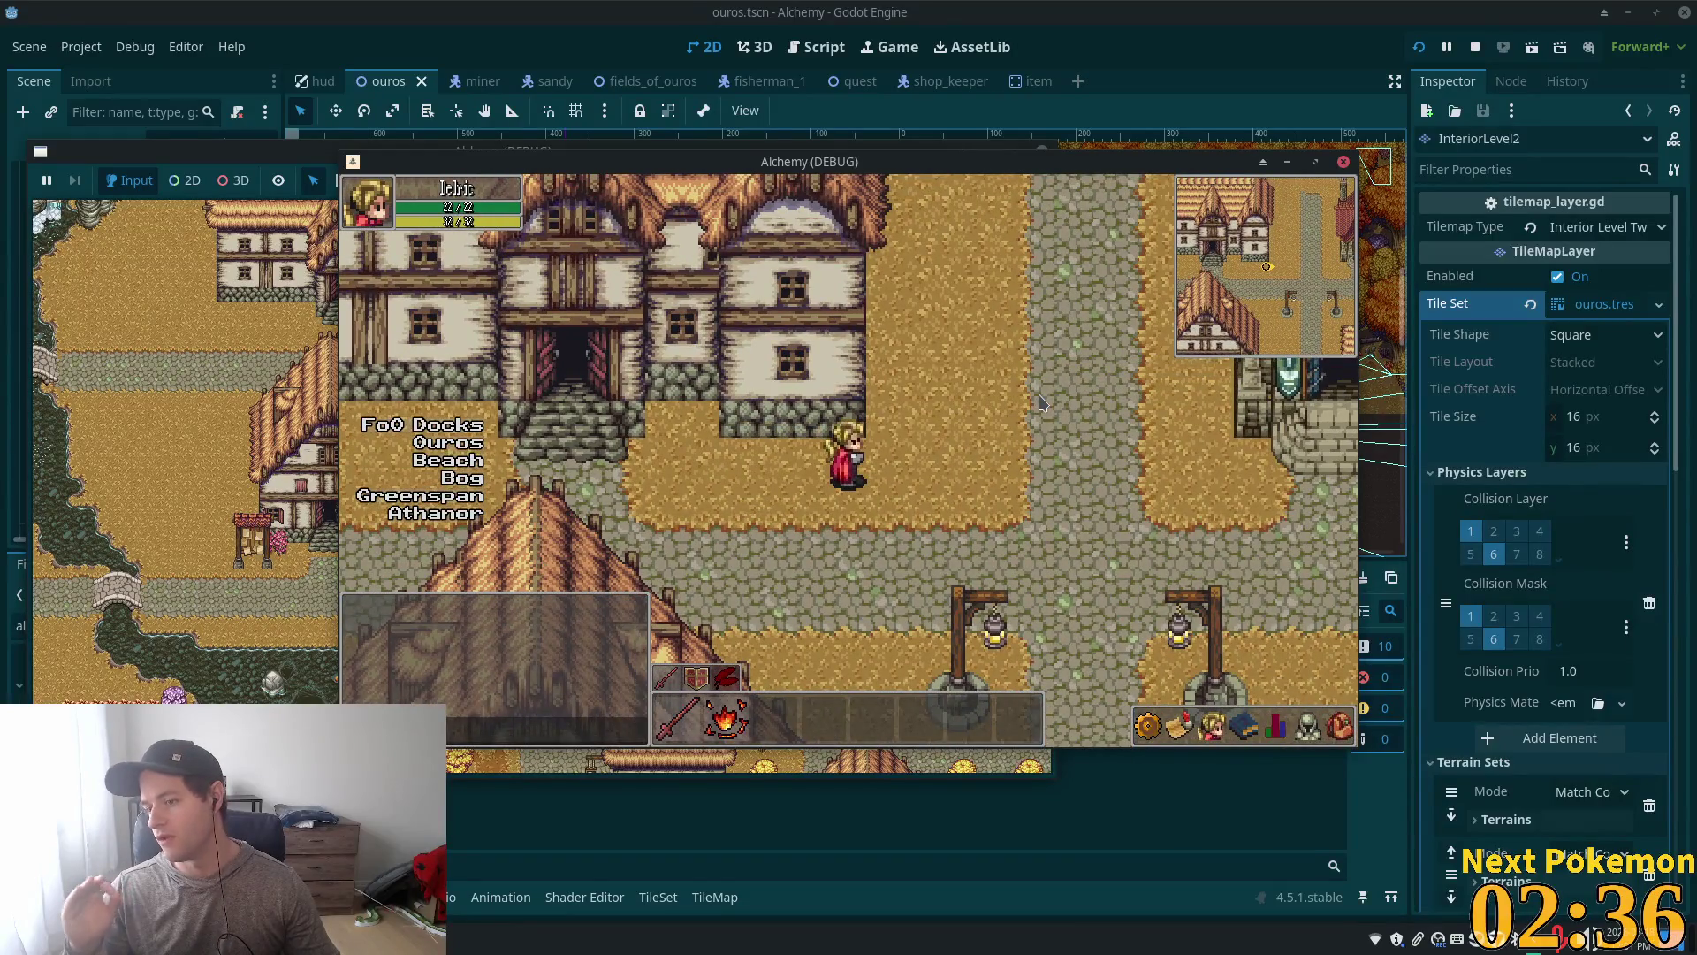
pyautogui.press('Left')
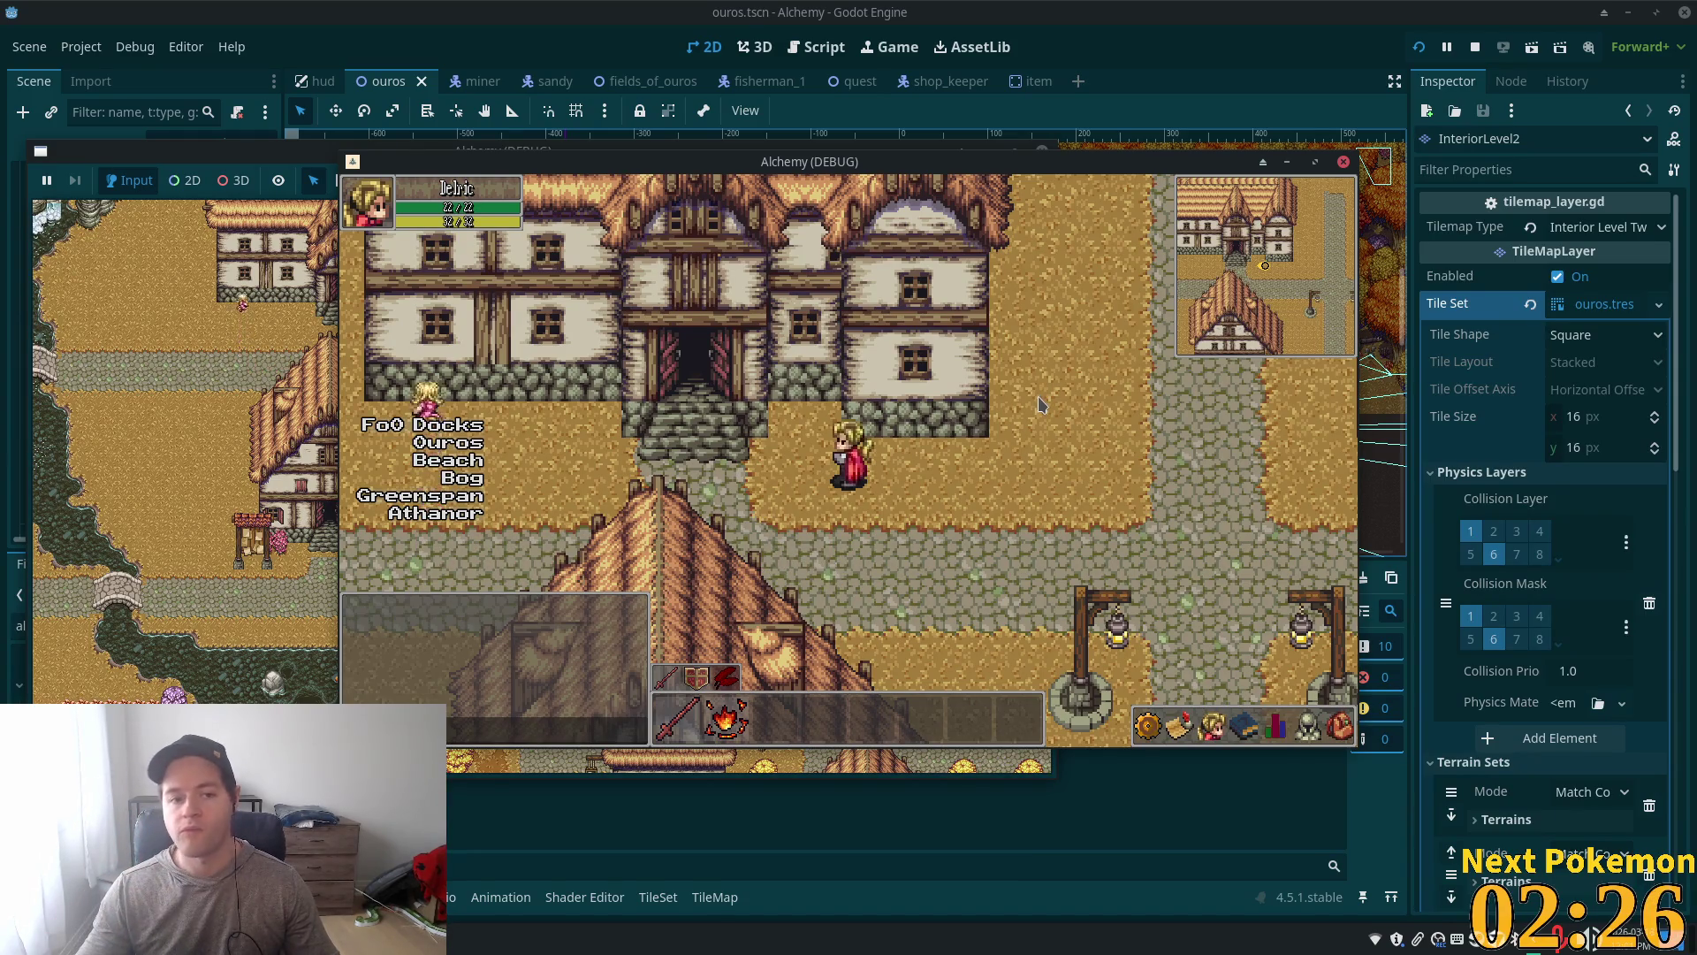
pyautogui.press('Left')
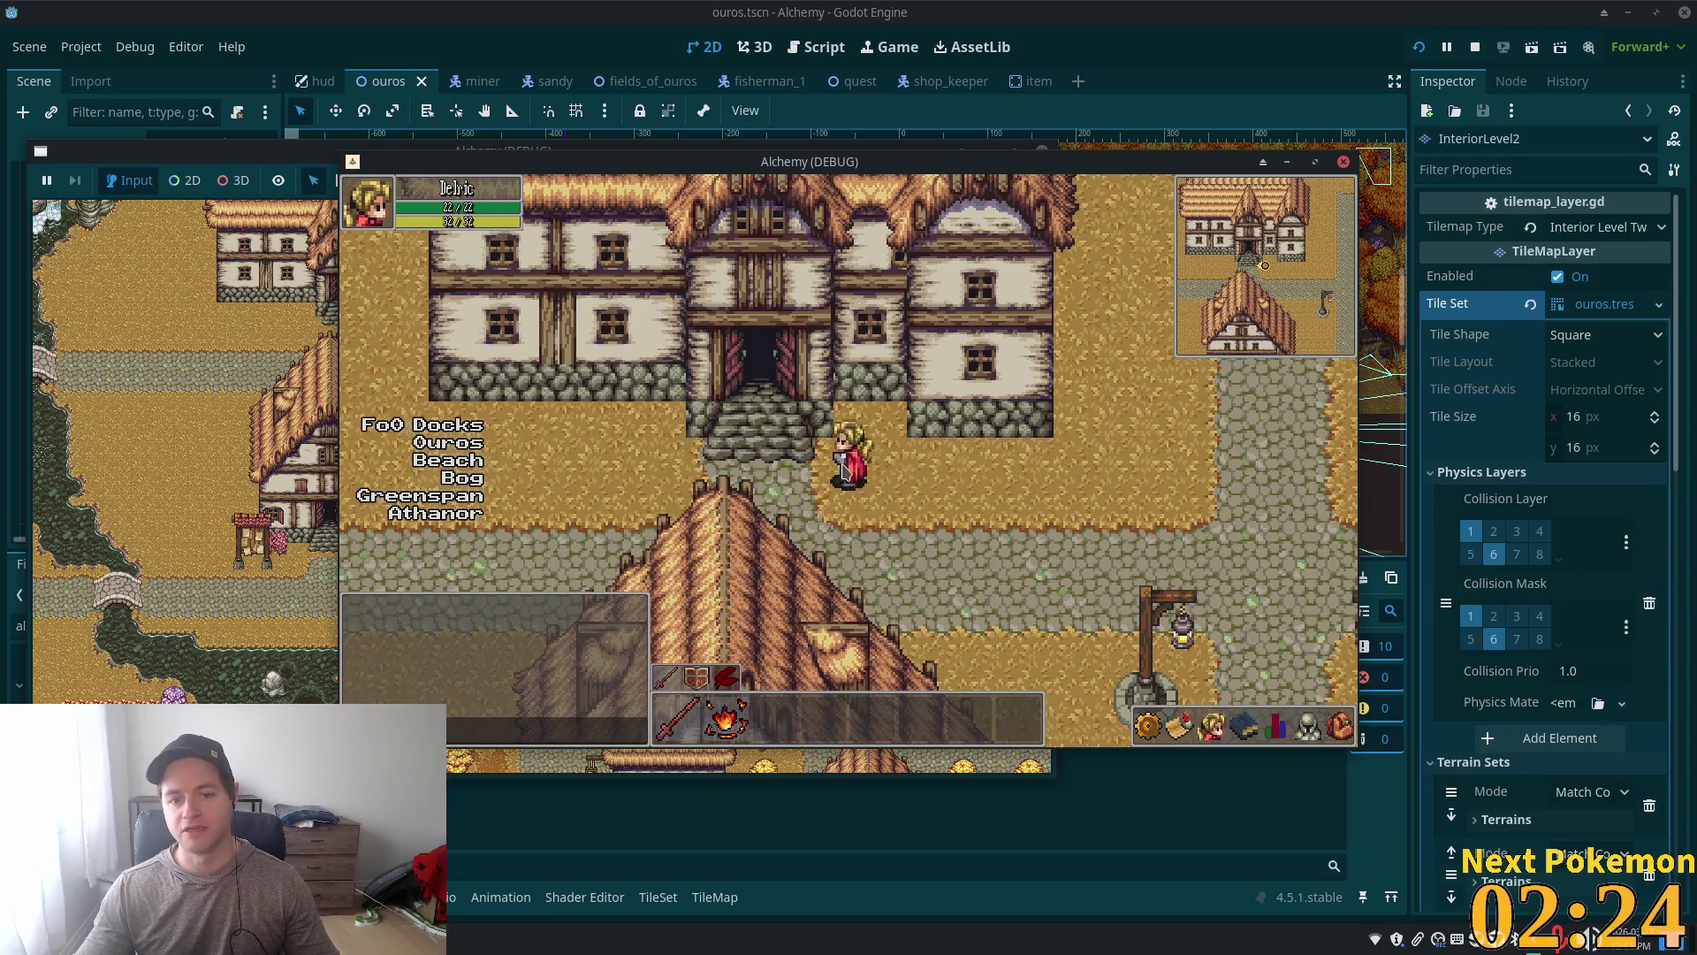
pyautogui.press('Up')
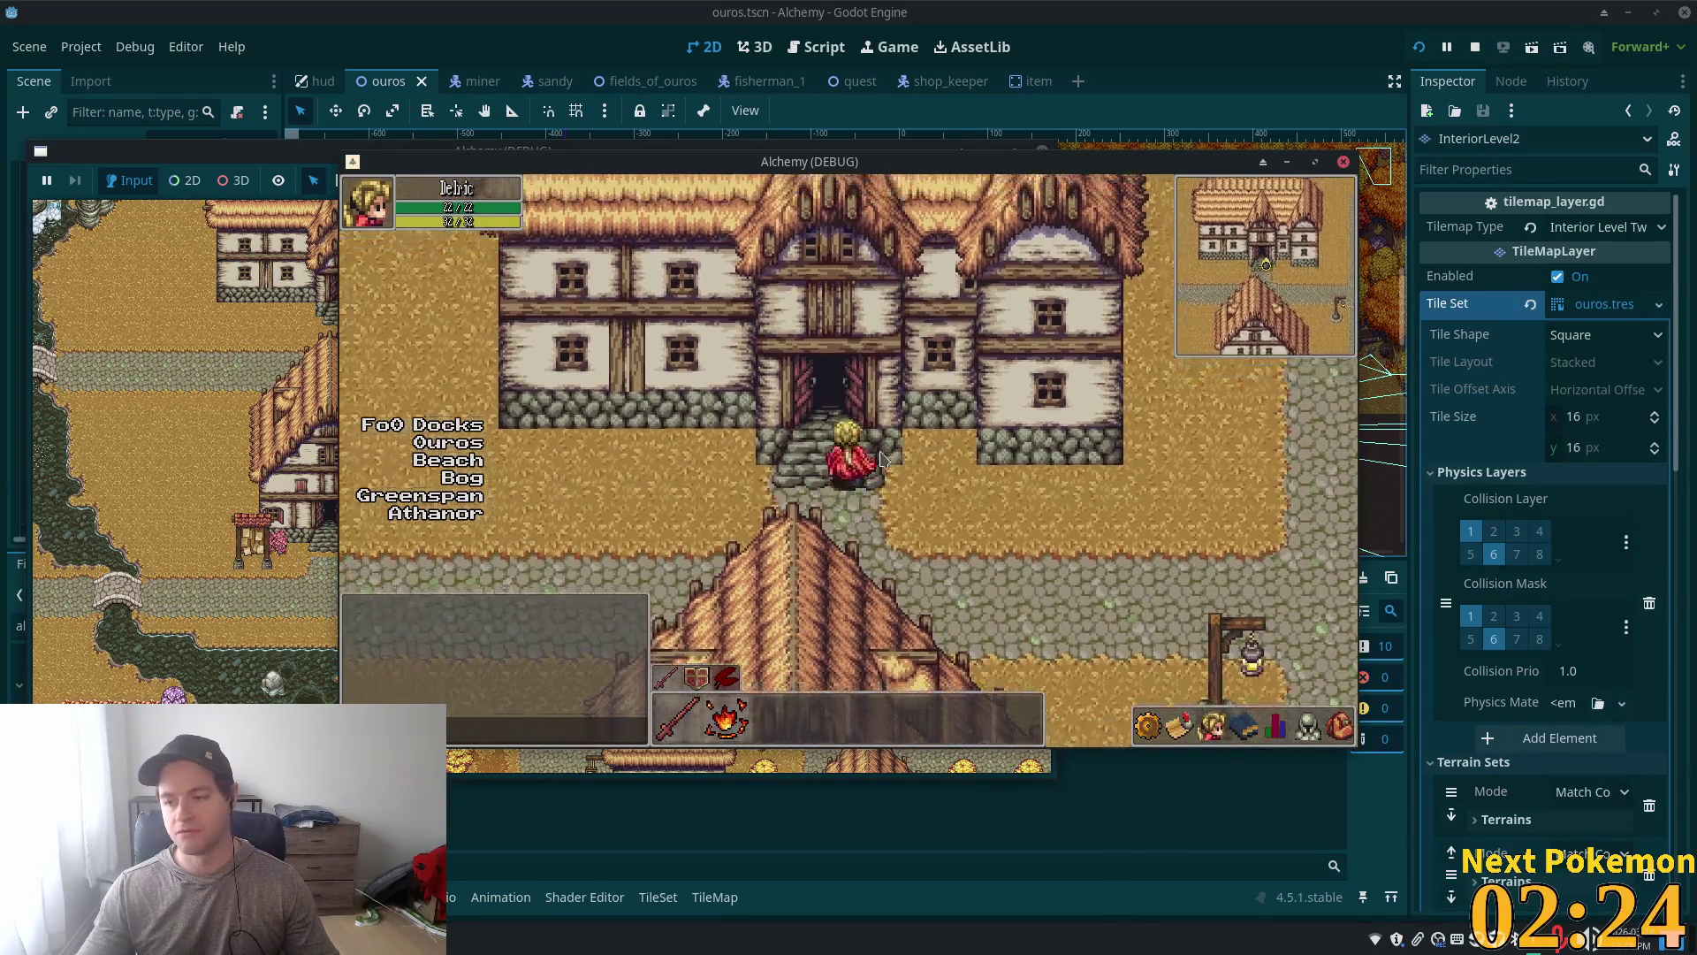
pyautogui.press('Up')
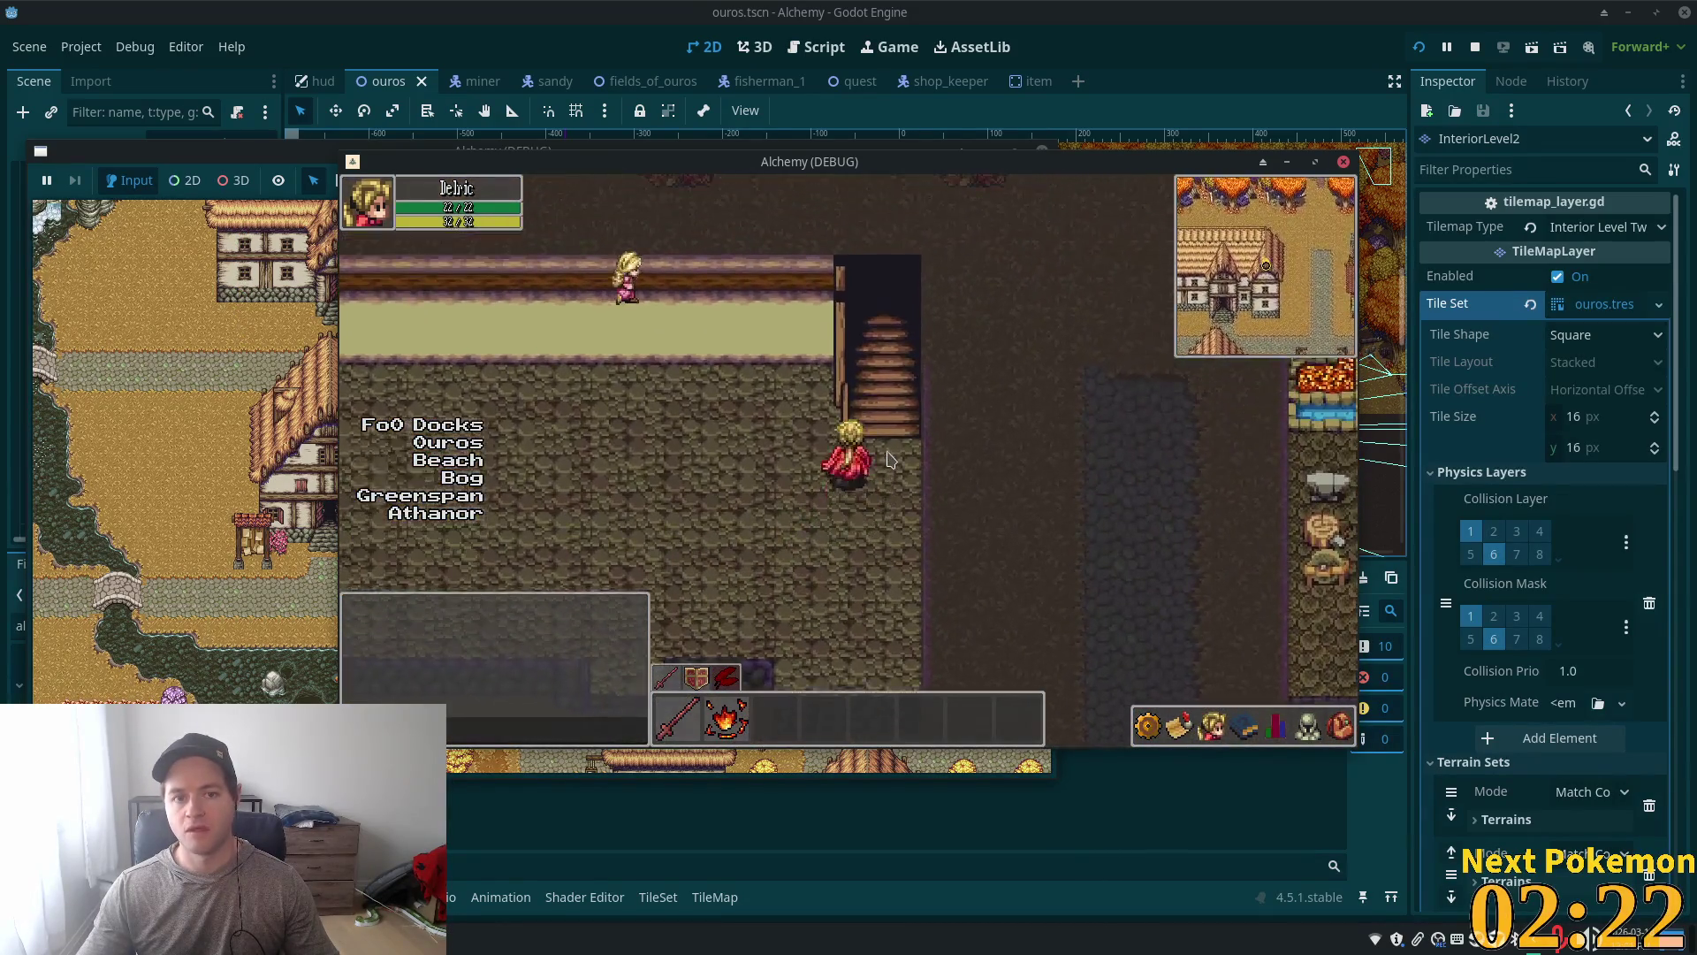
# Step: Walk the walkway, climb the staircase to the upper walkway, and test stepping back down the stairs
pyautogui.press('Left')
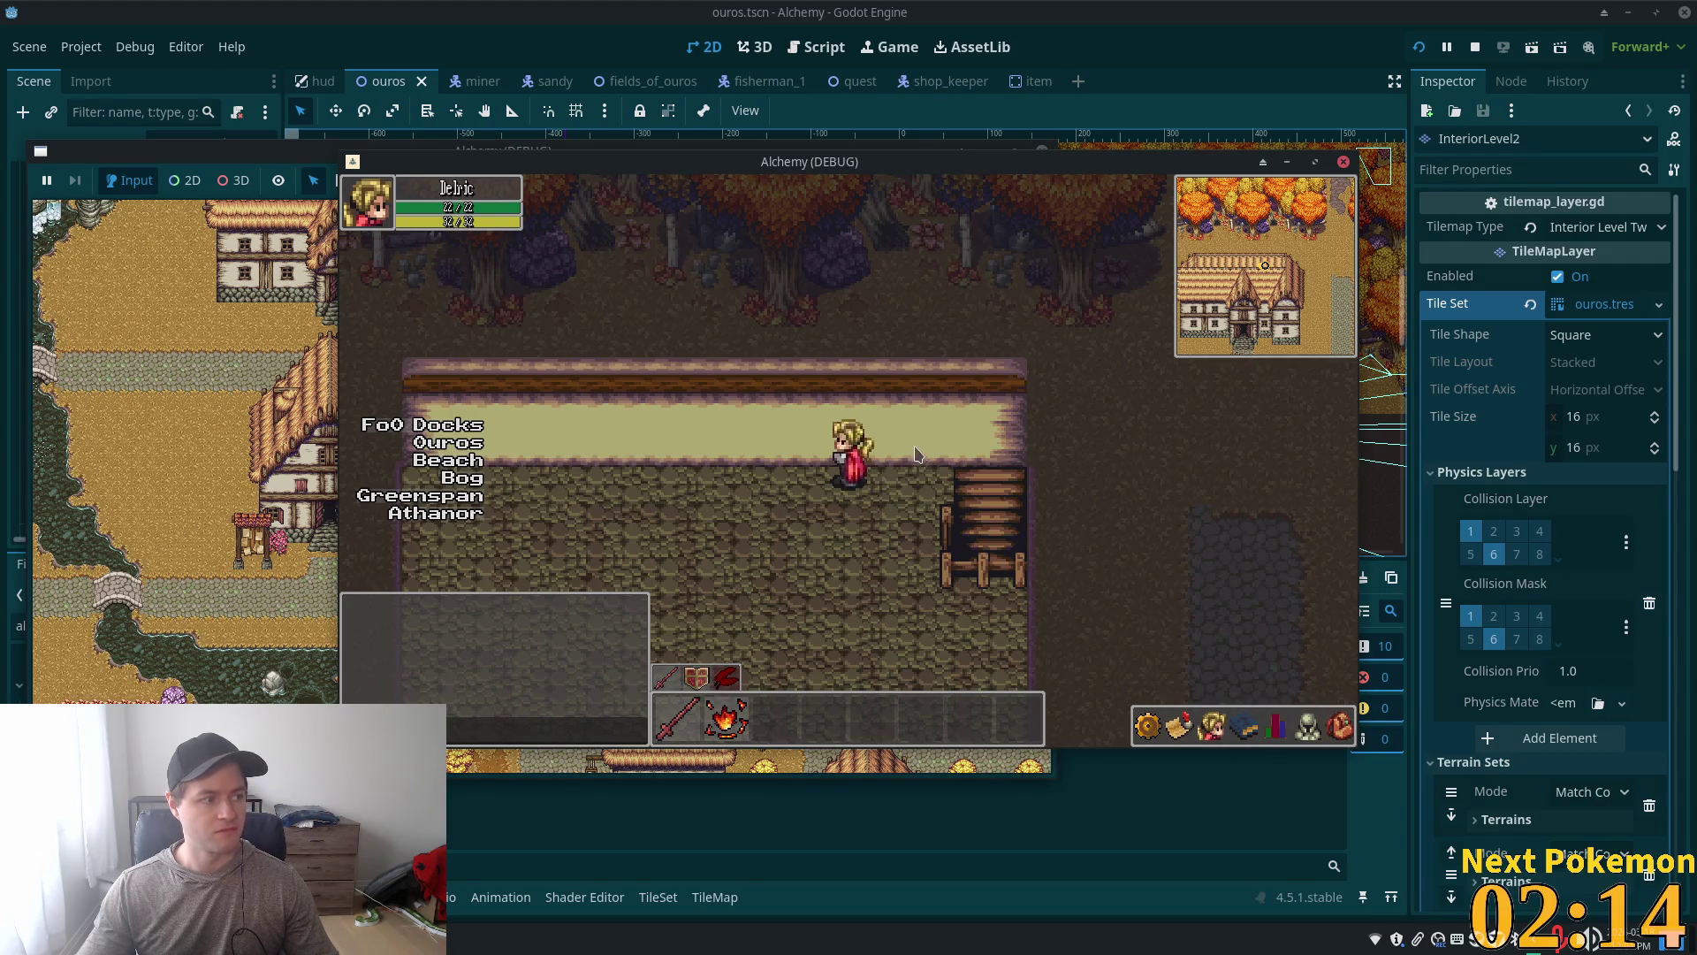
pyautogui.press('Right')
pyautogui.press('Up')
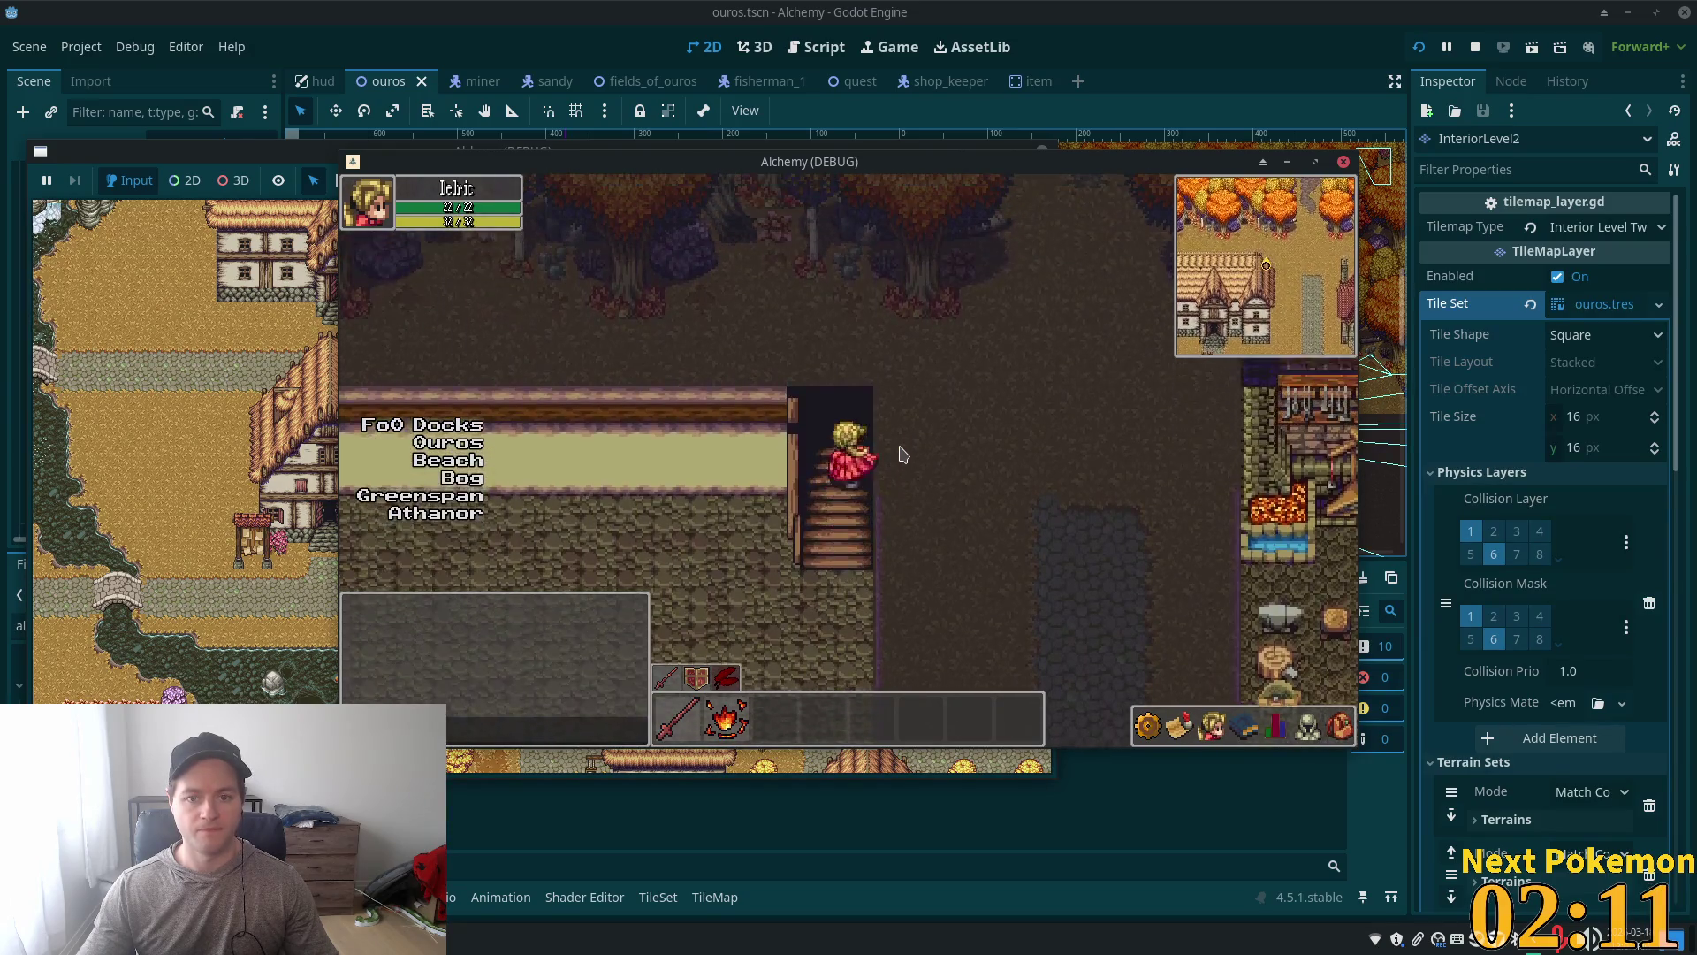
pyautogui.press('Up')
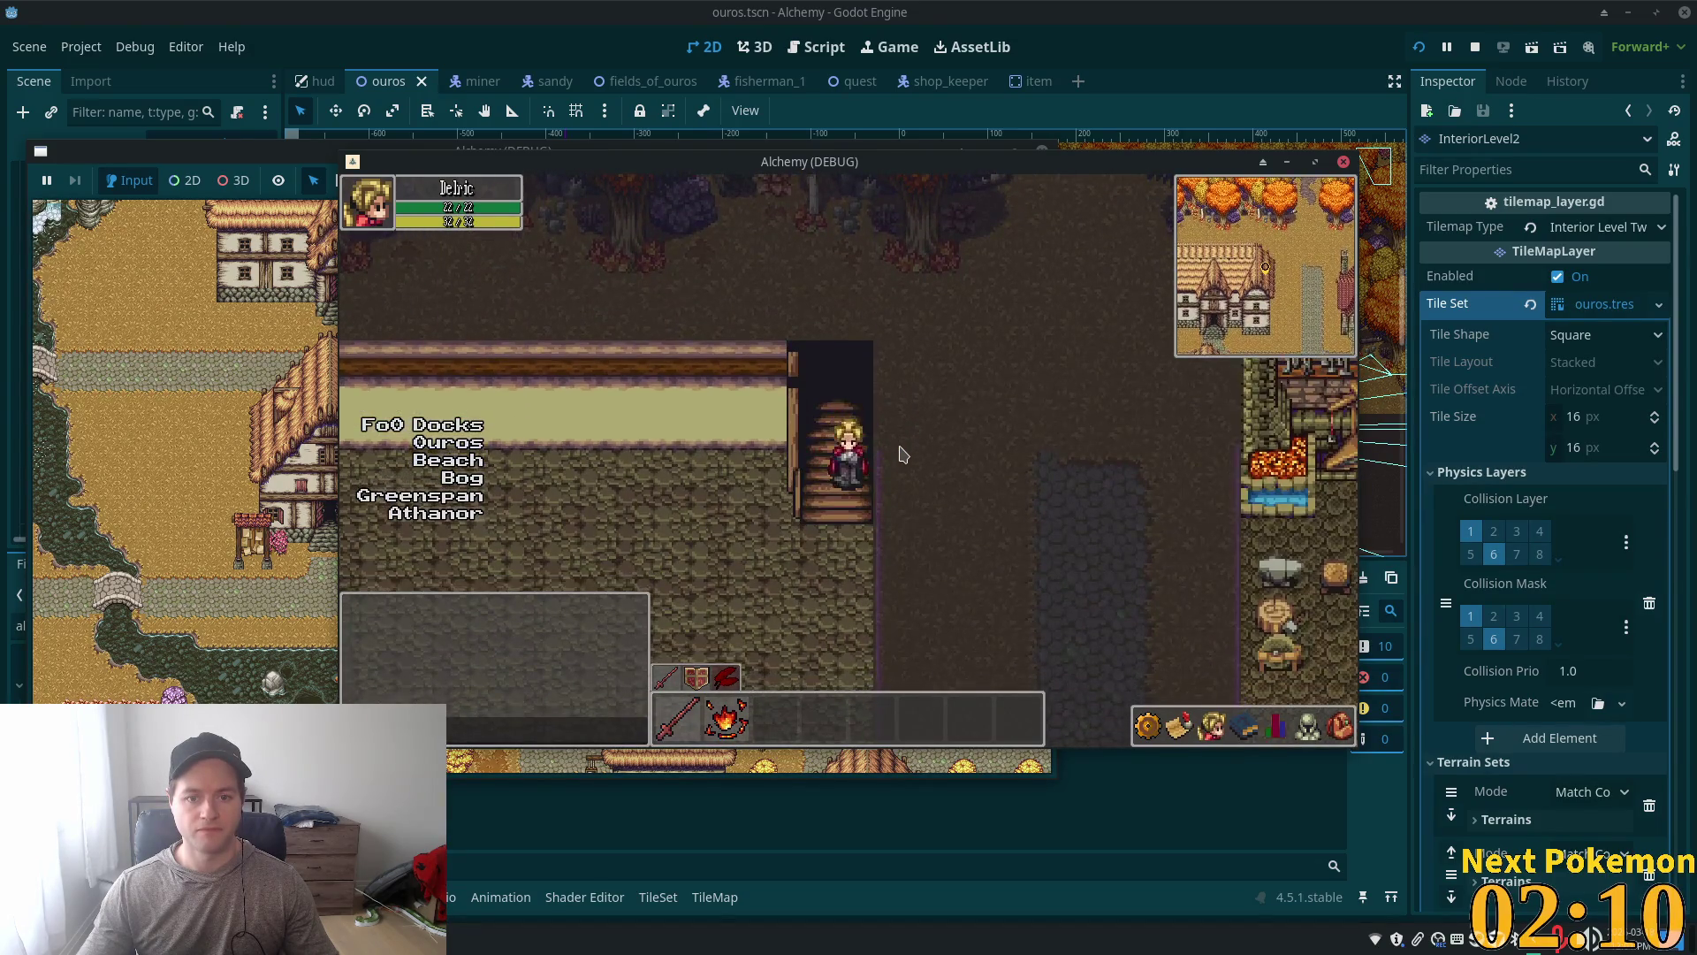
pyautogui.press('Left')
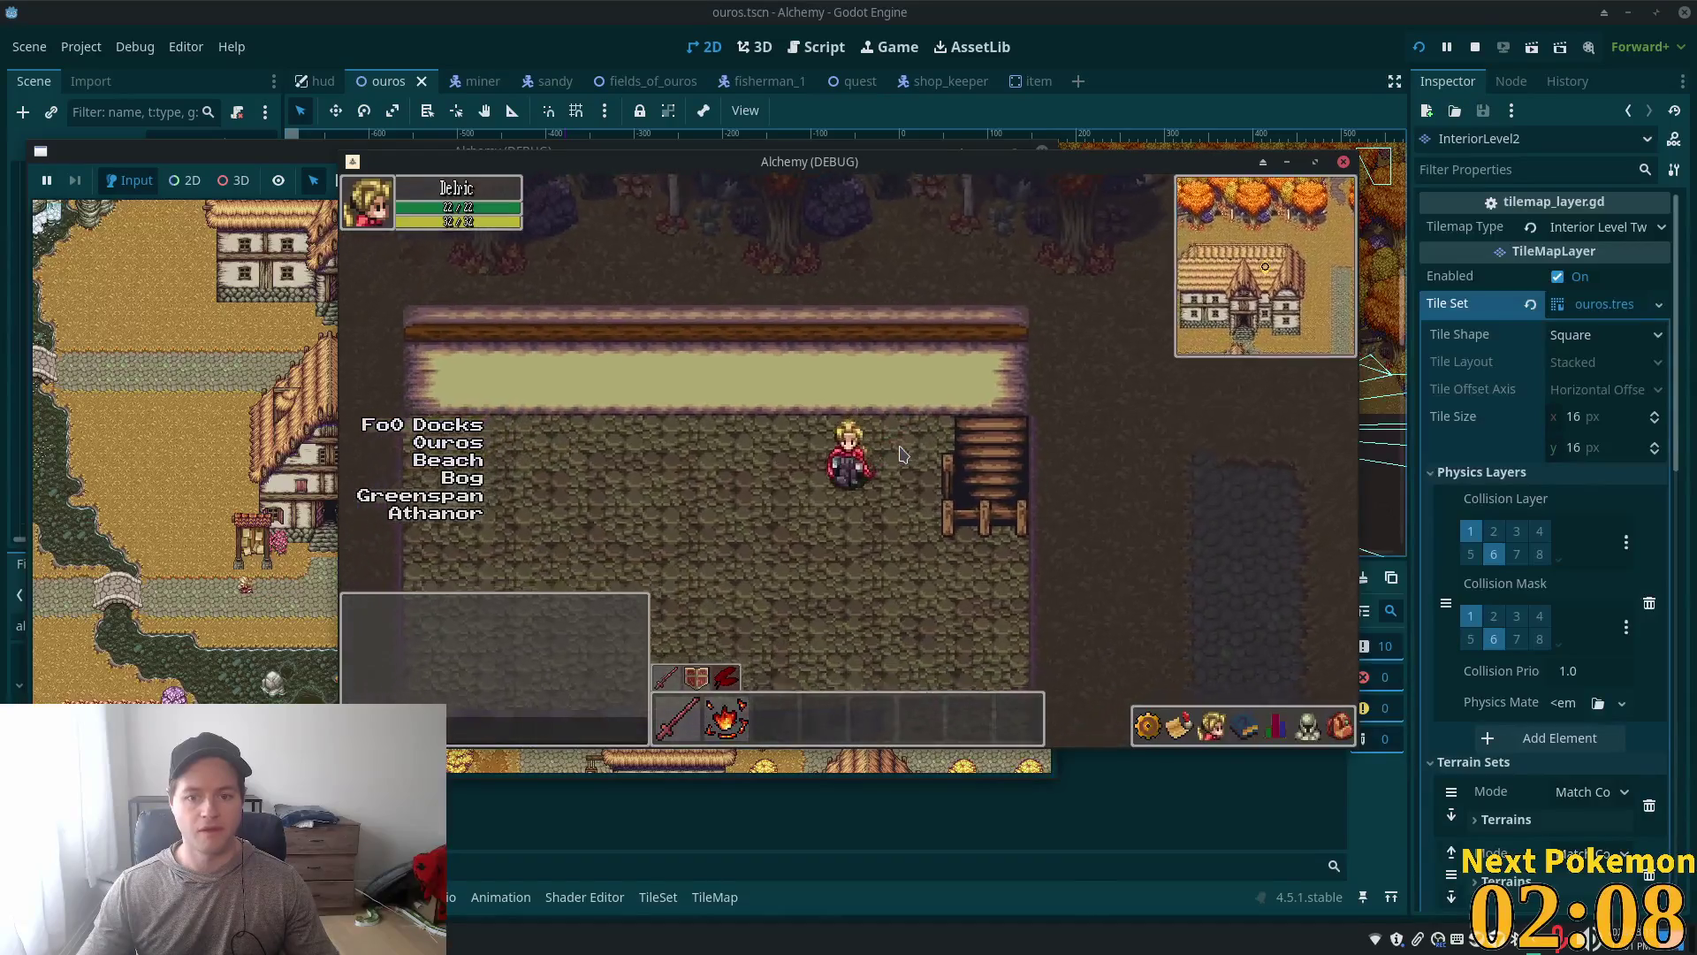
pyautogui.press('Right')
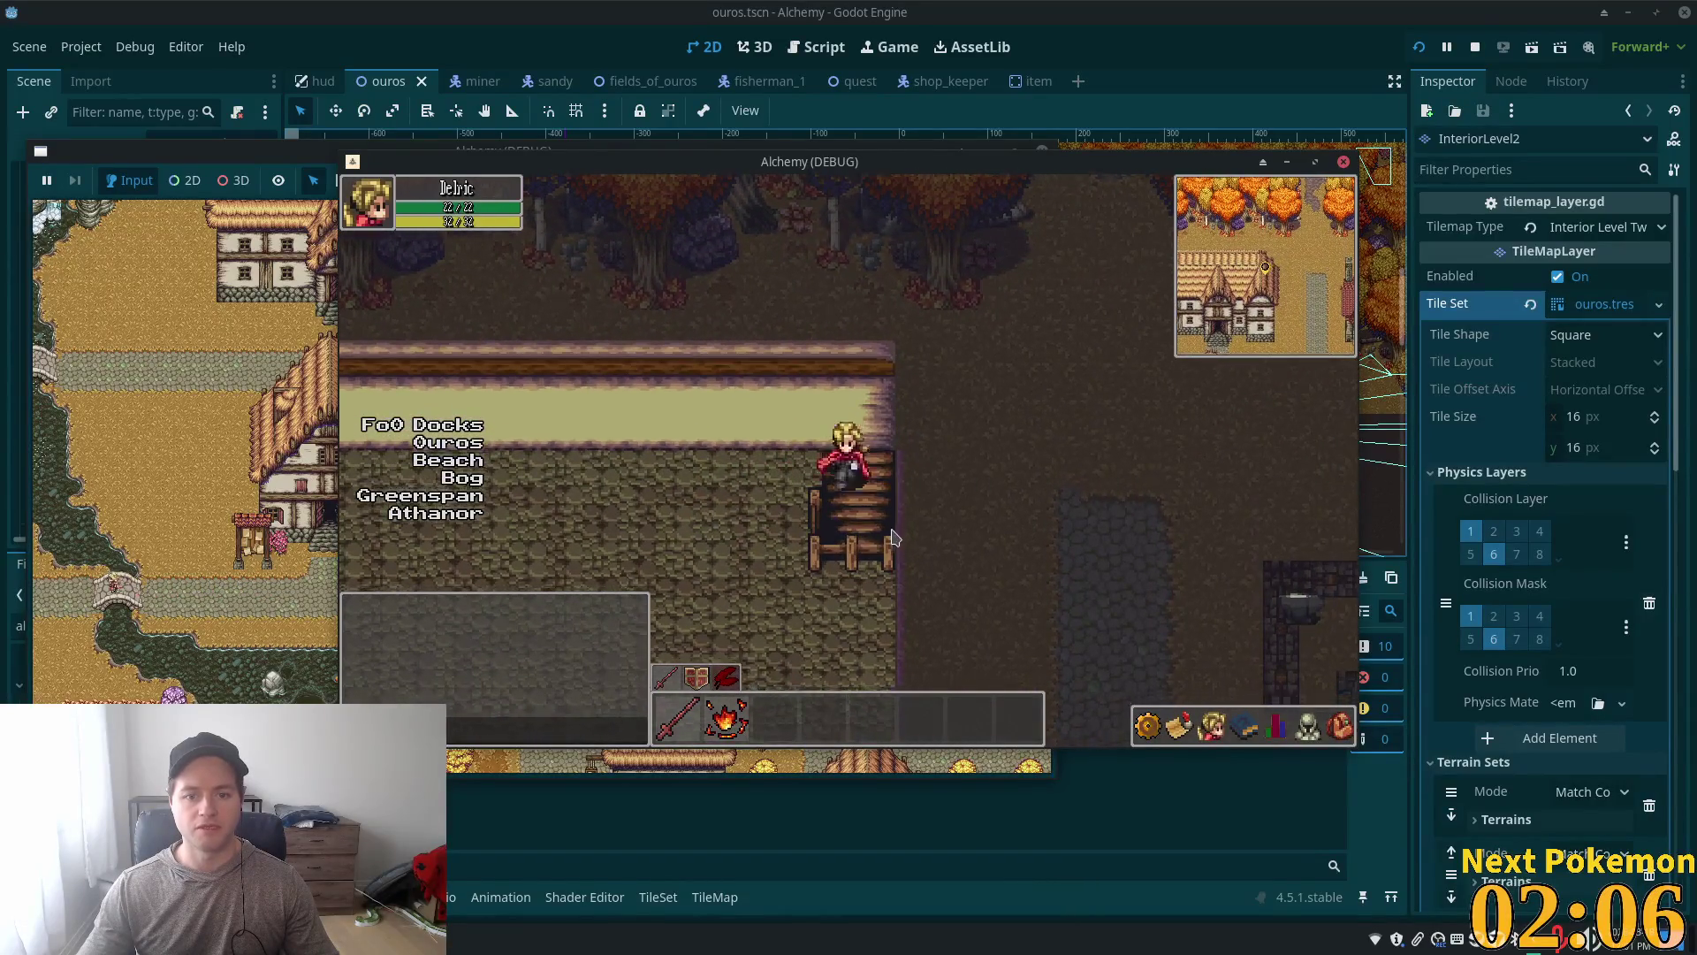
pyautogui.press('Up')
pyautogui.press('Left')
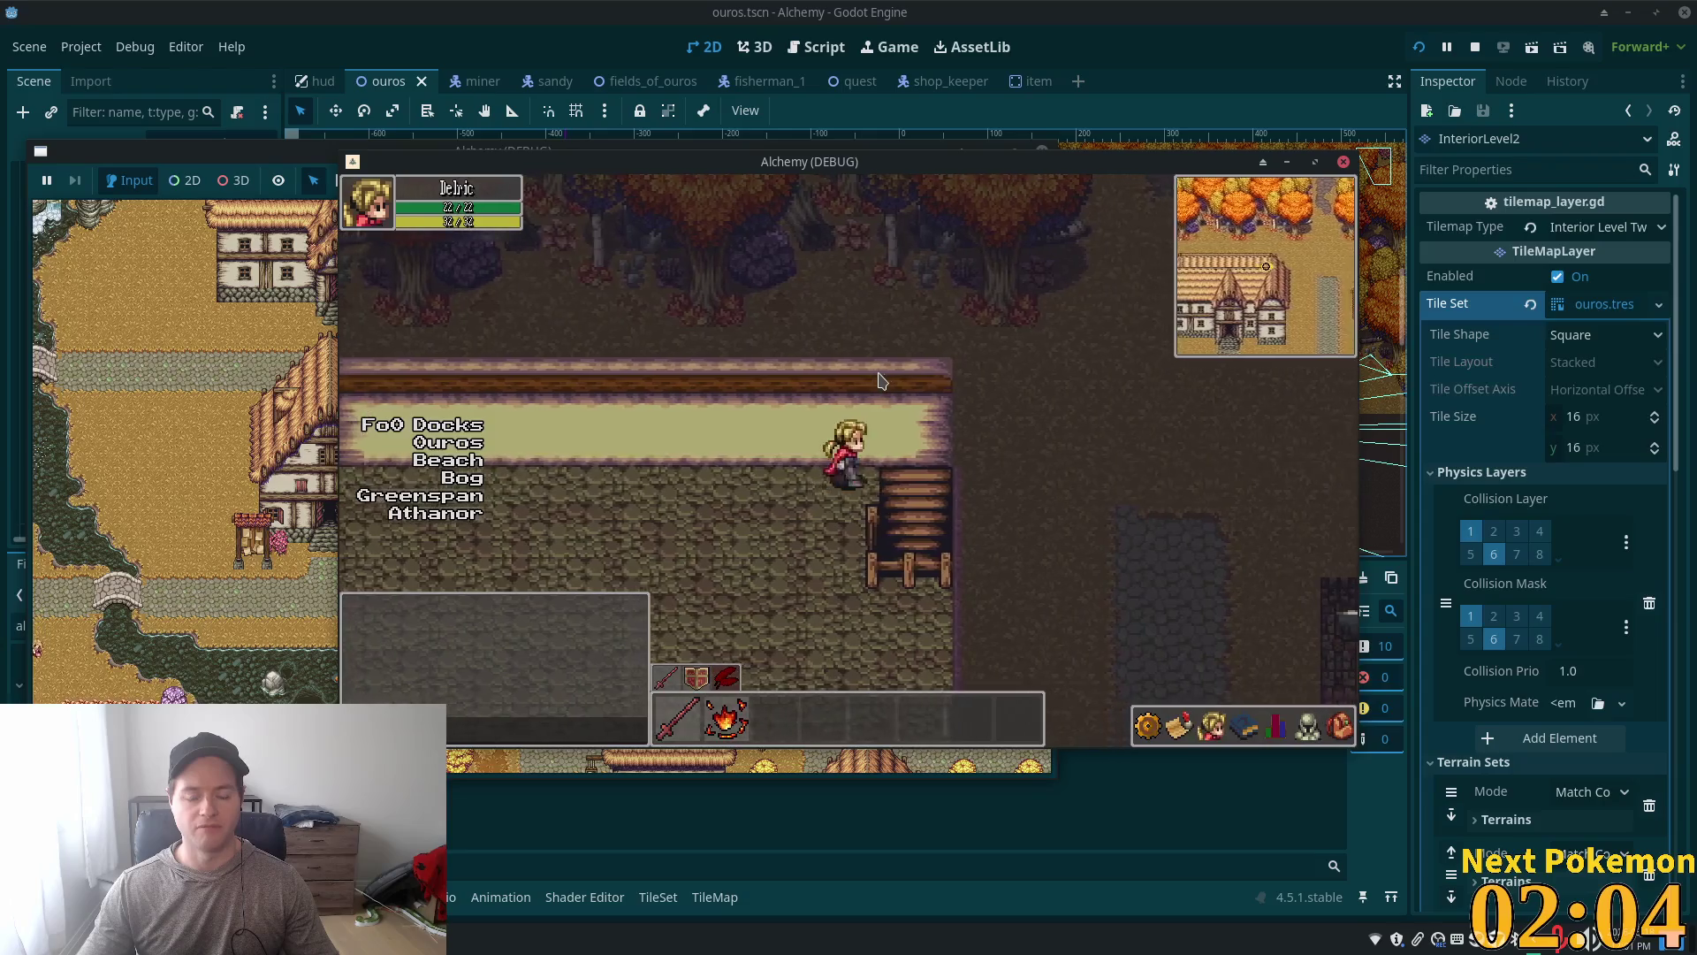
pyautogui.press('Right')
pyautogui.press('Down')
pyautogui.press('Up')
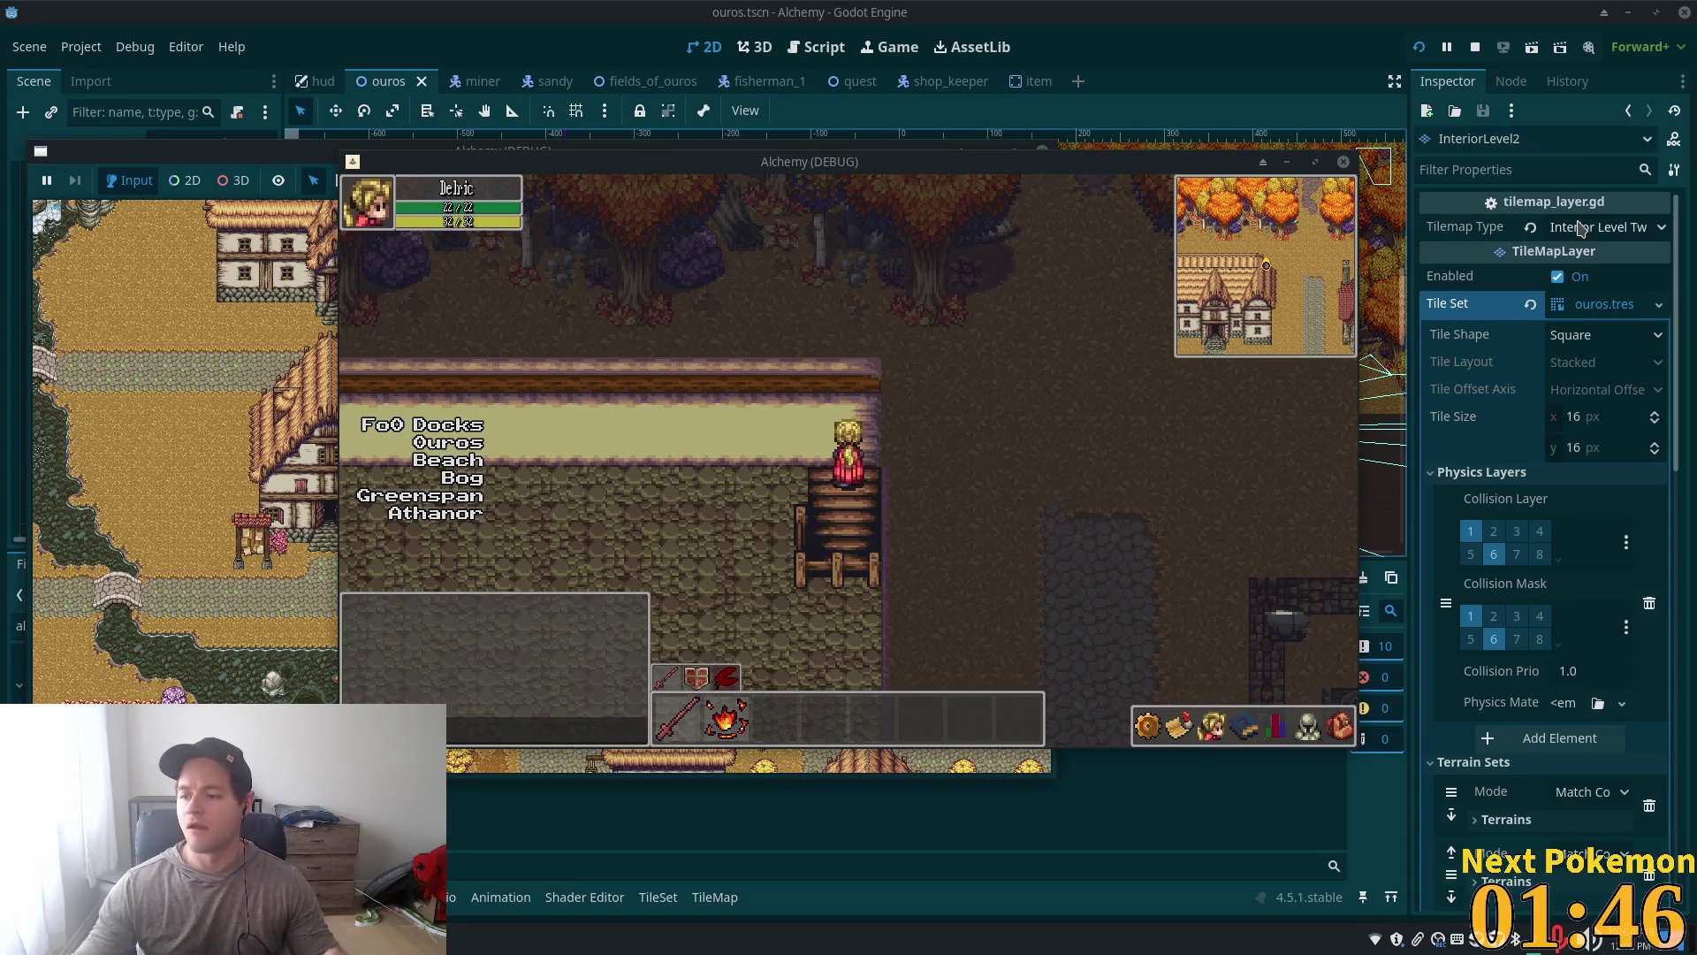
pyautogui.moveTo(1583, 250)
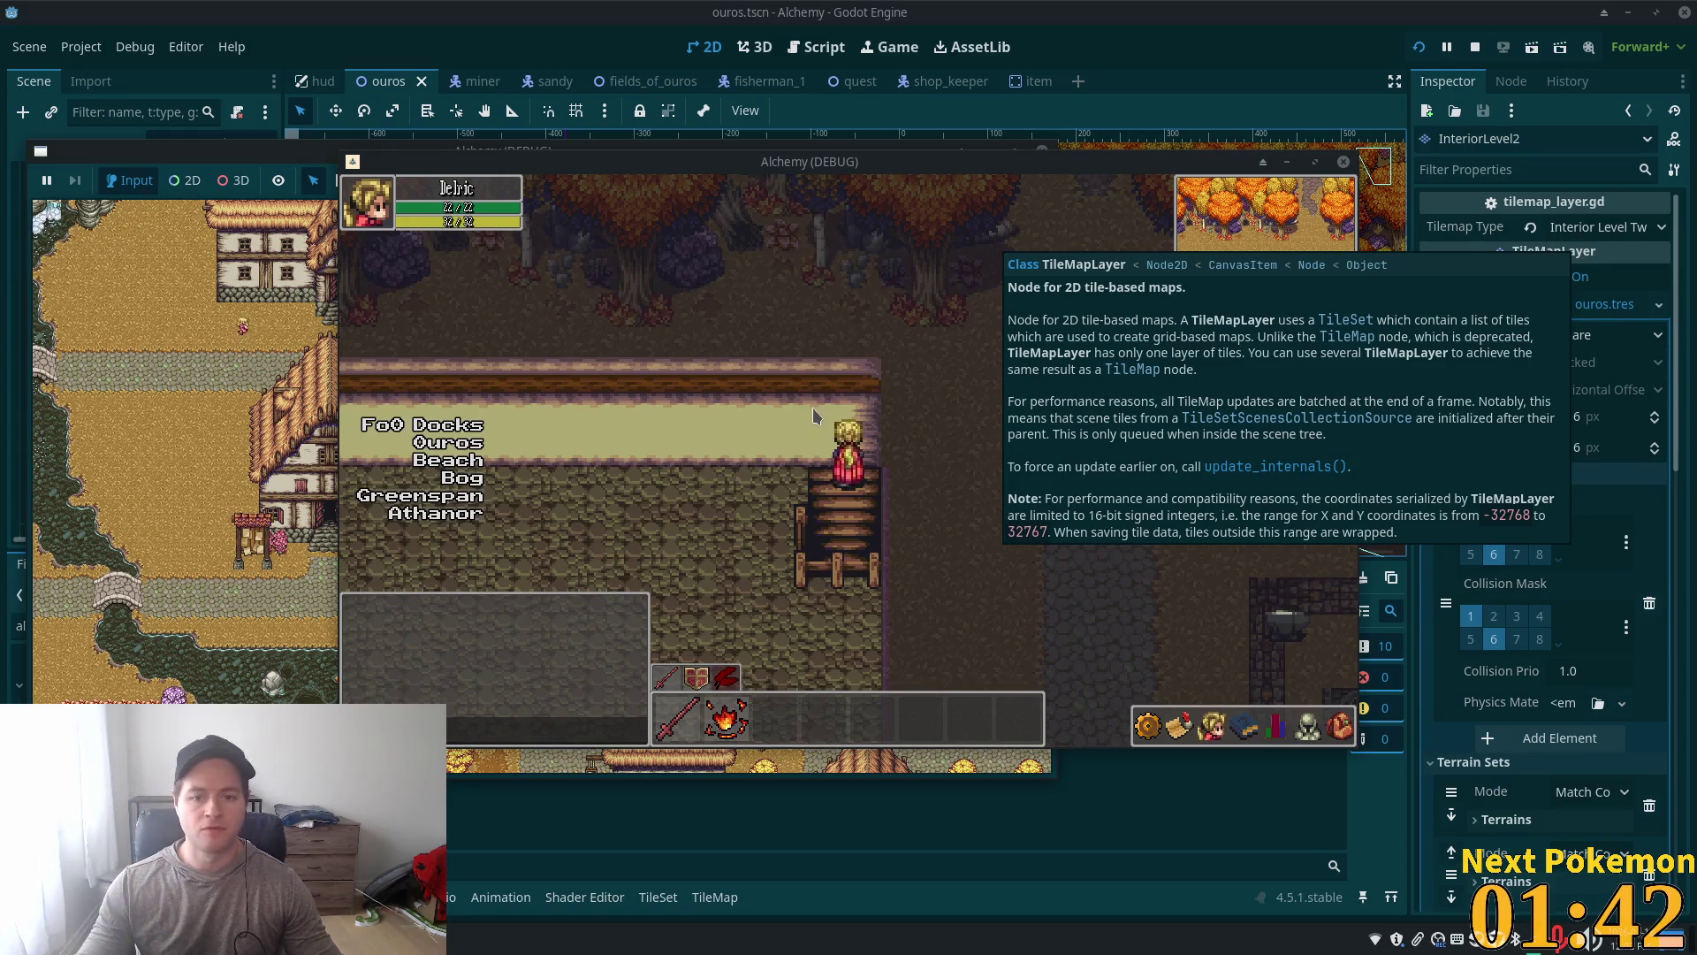
# Step: Walk the character around the house's cobblestone interior floor, testing each side of the room
pyautogui.press('Left')
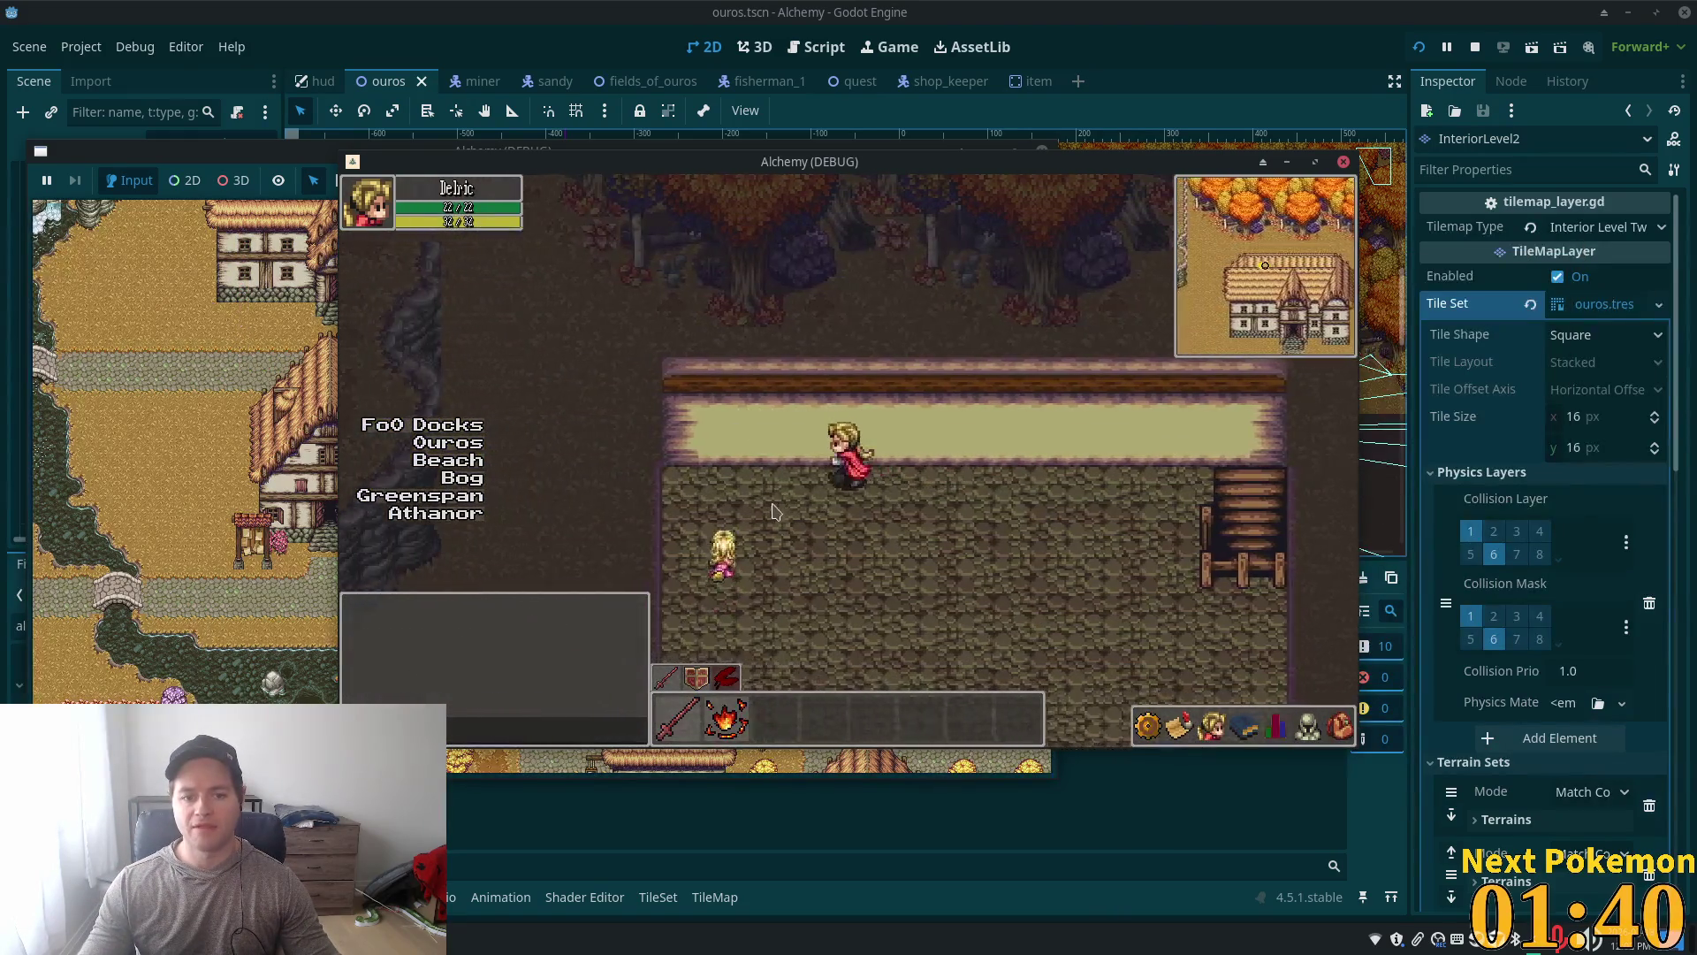
pyautogui.press('Down')
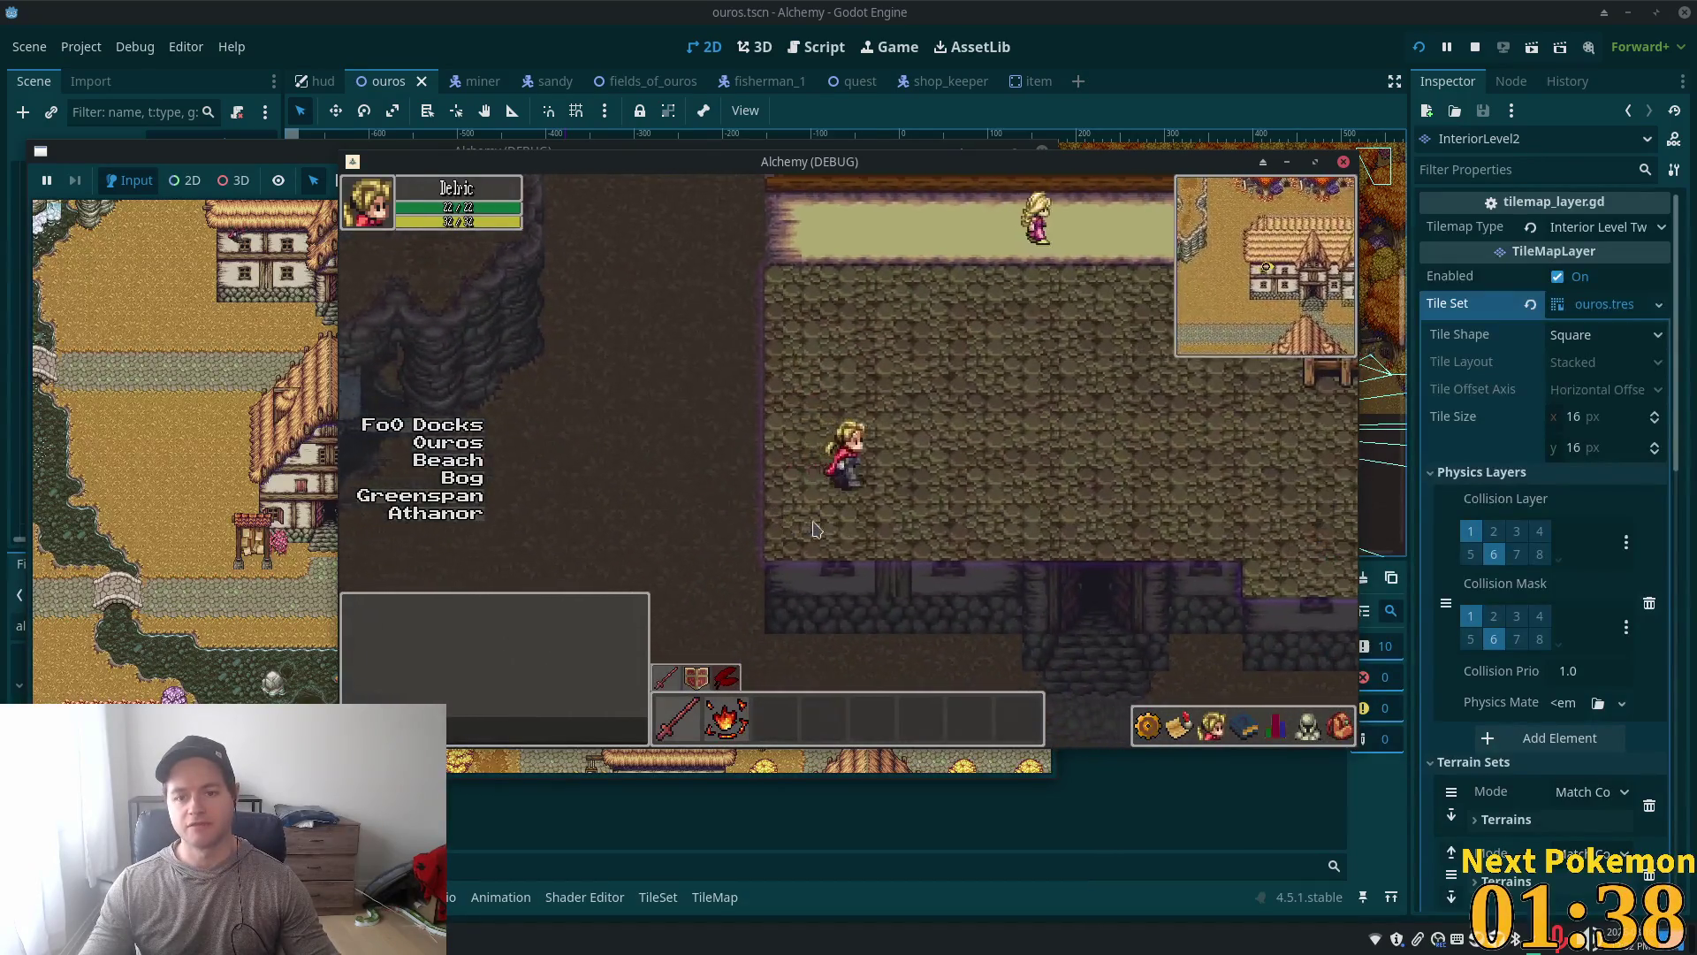
pyautogui.press('Right')
pyautogui.press('Up')
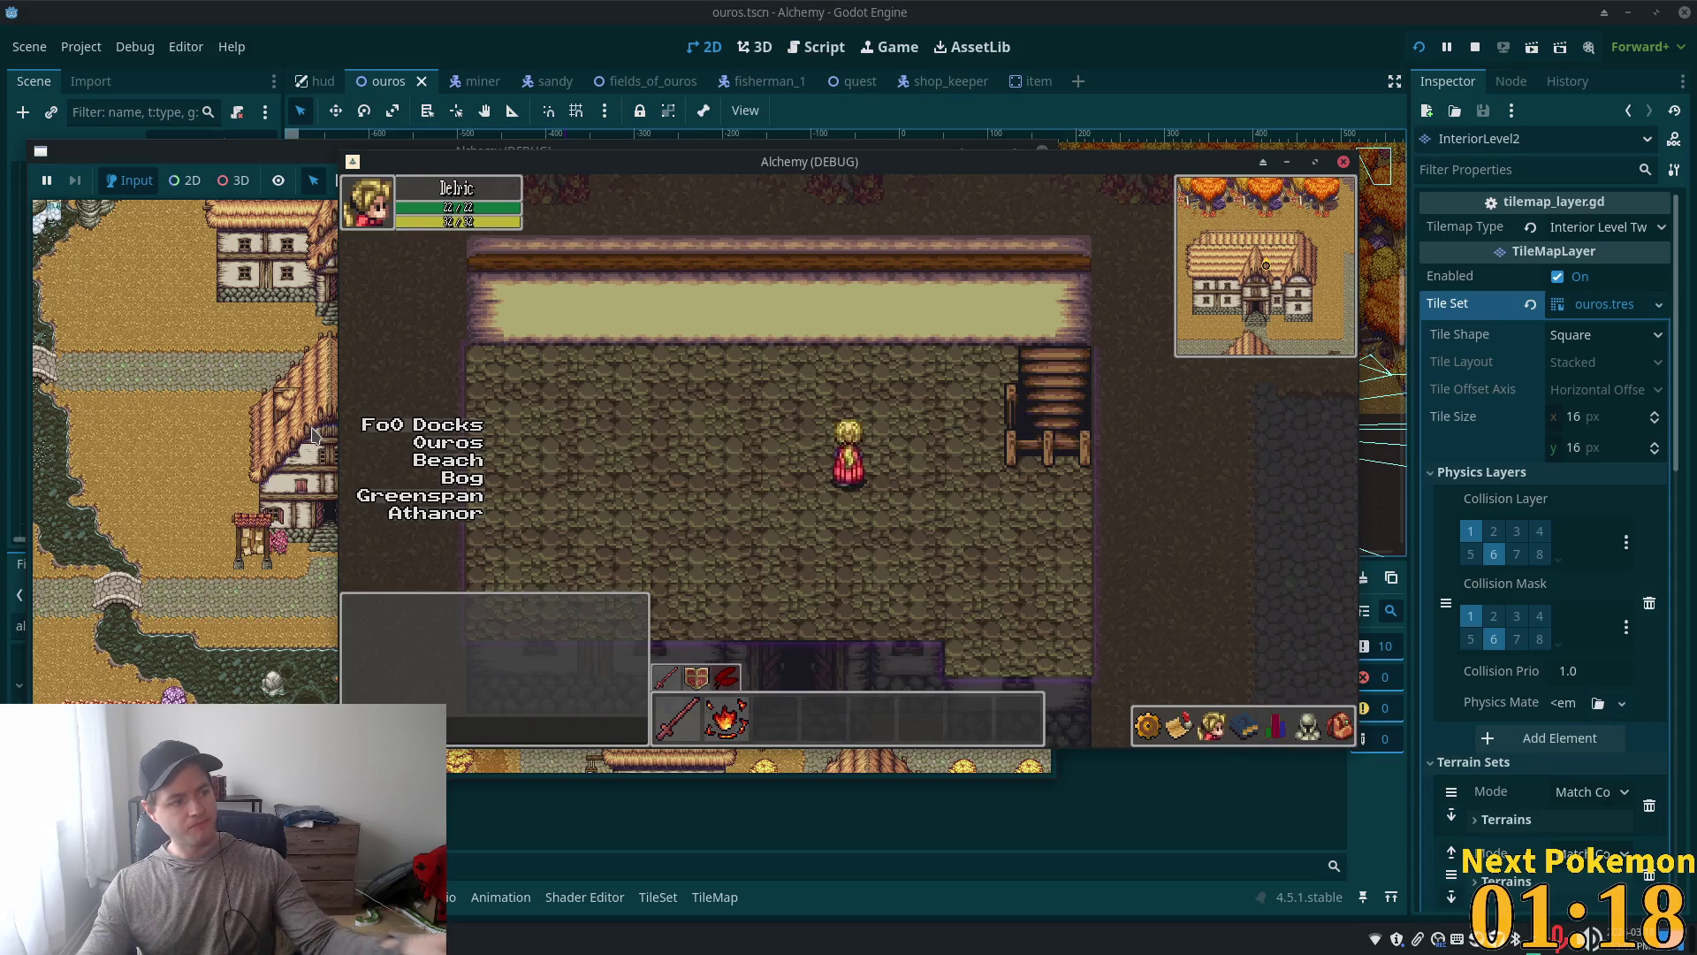
pyautogui.press('Up')
pyautogui.press('Right')
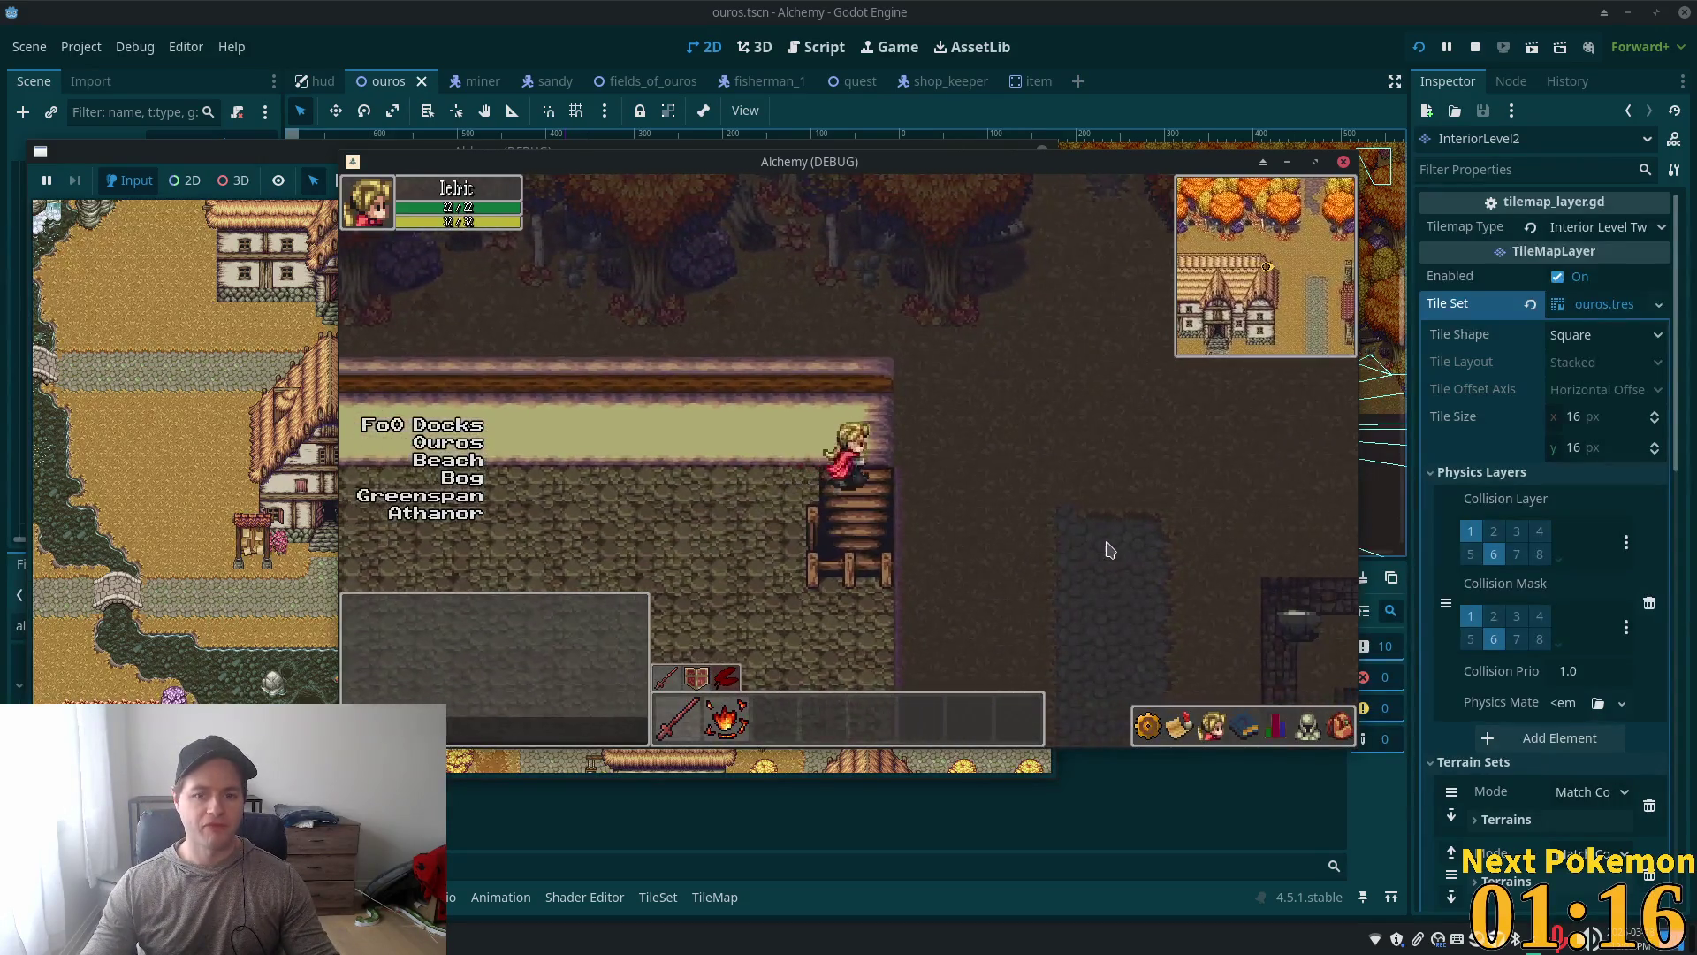
pyautogui.press('Down')
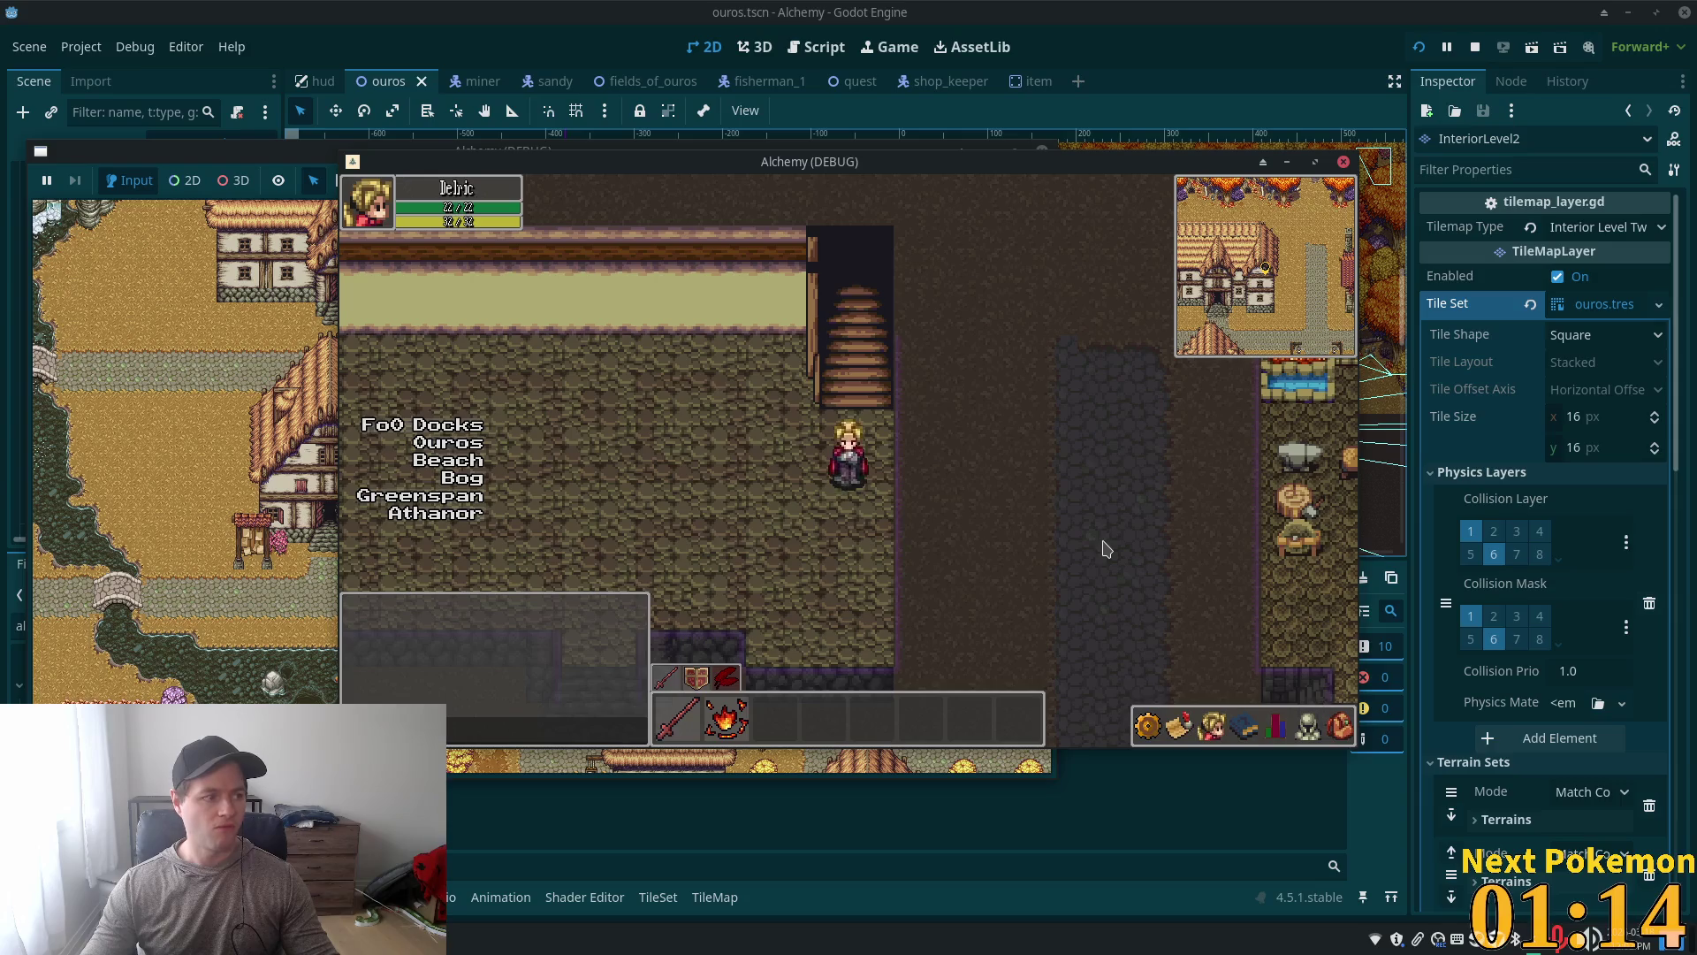
pyautogui.press('Left')
pyautogui.press('Down')
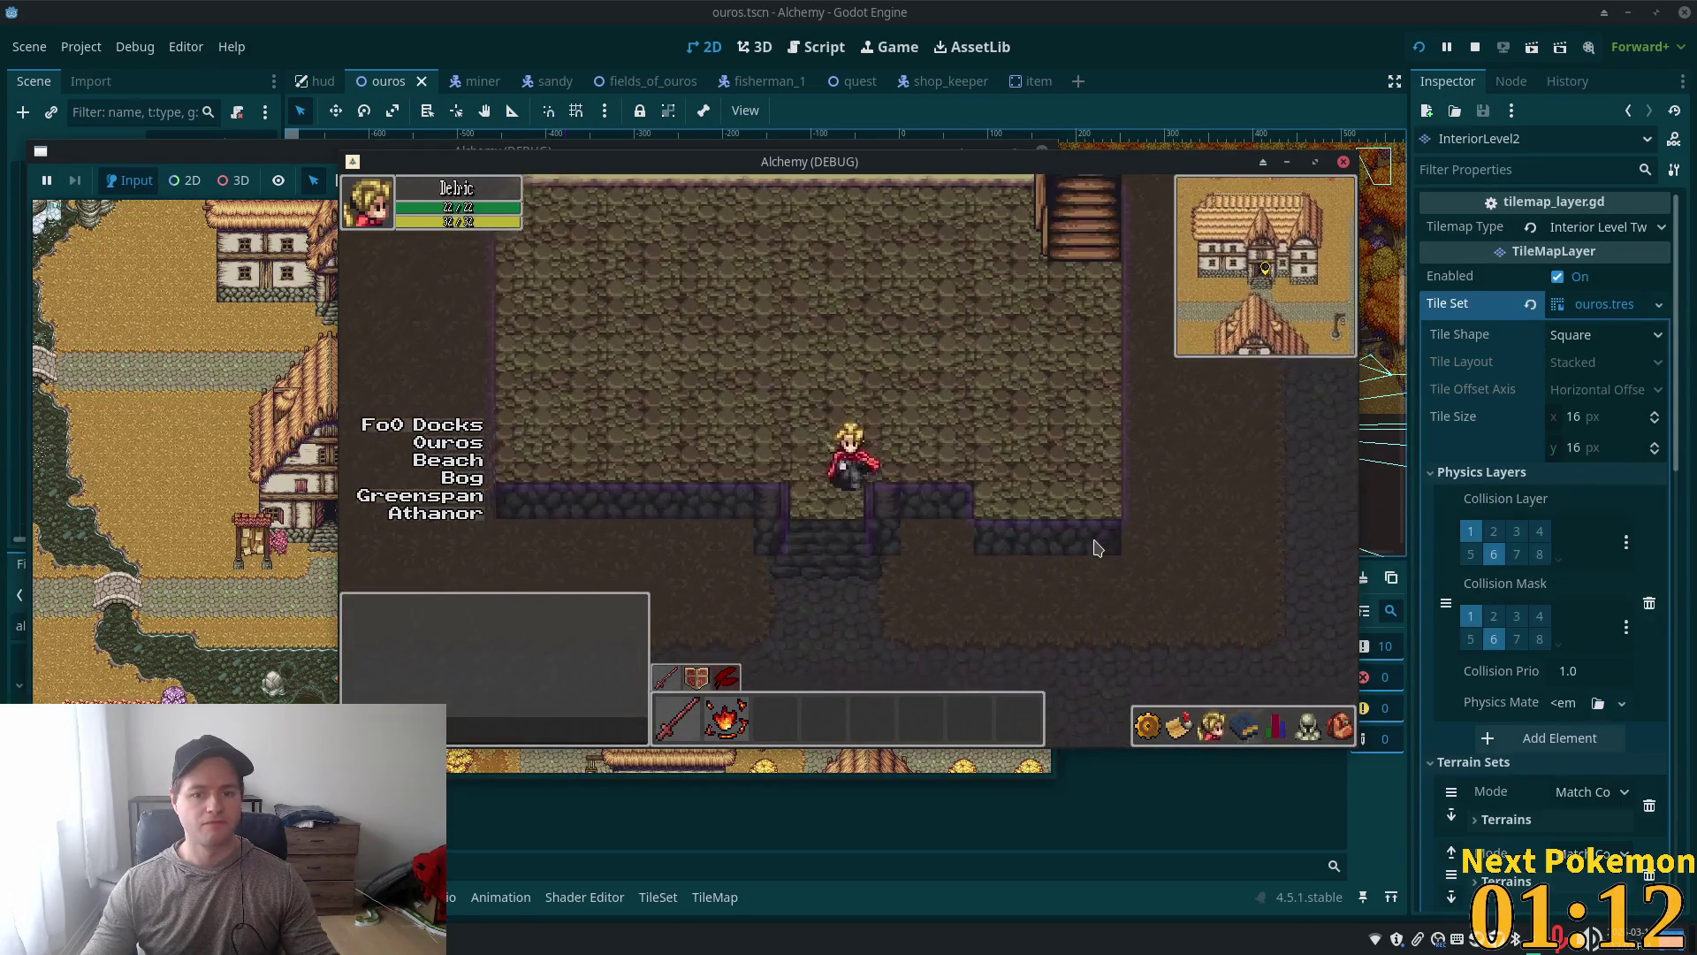
# Step: Repeatedly step out of the house door into town and back inside
pyautogui.press('Down')
pyautogui.press('Up')
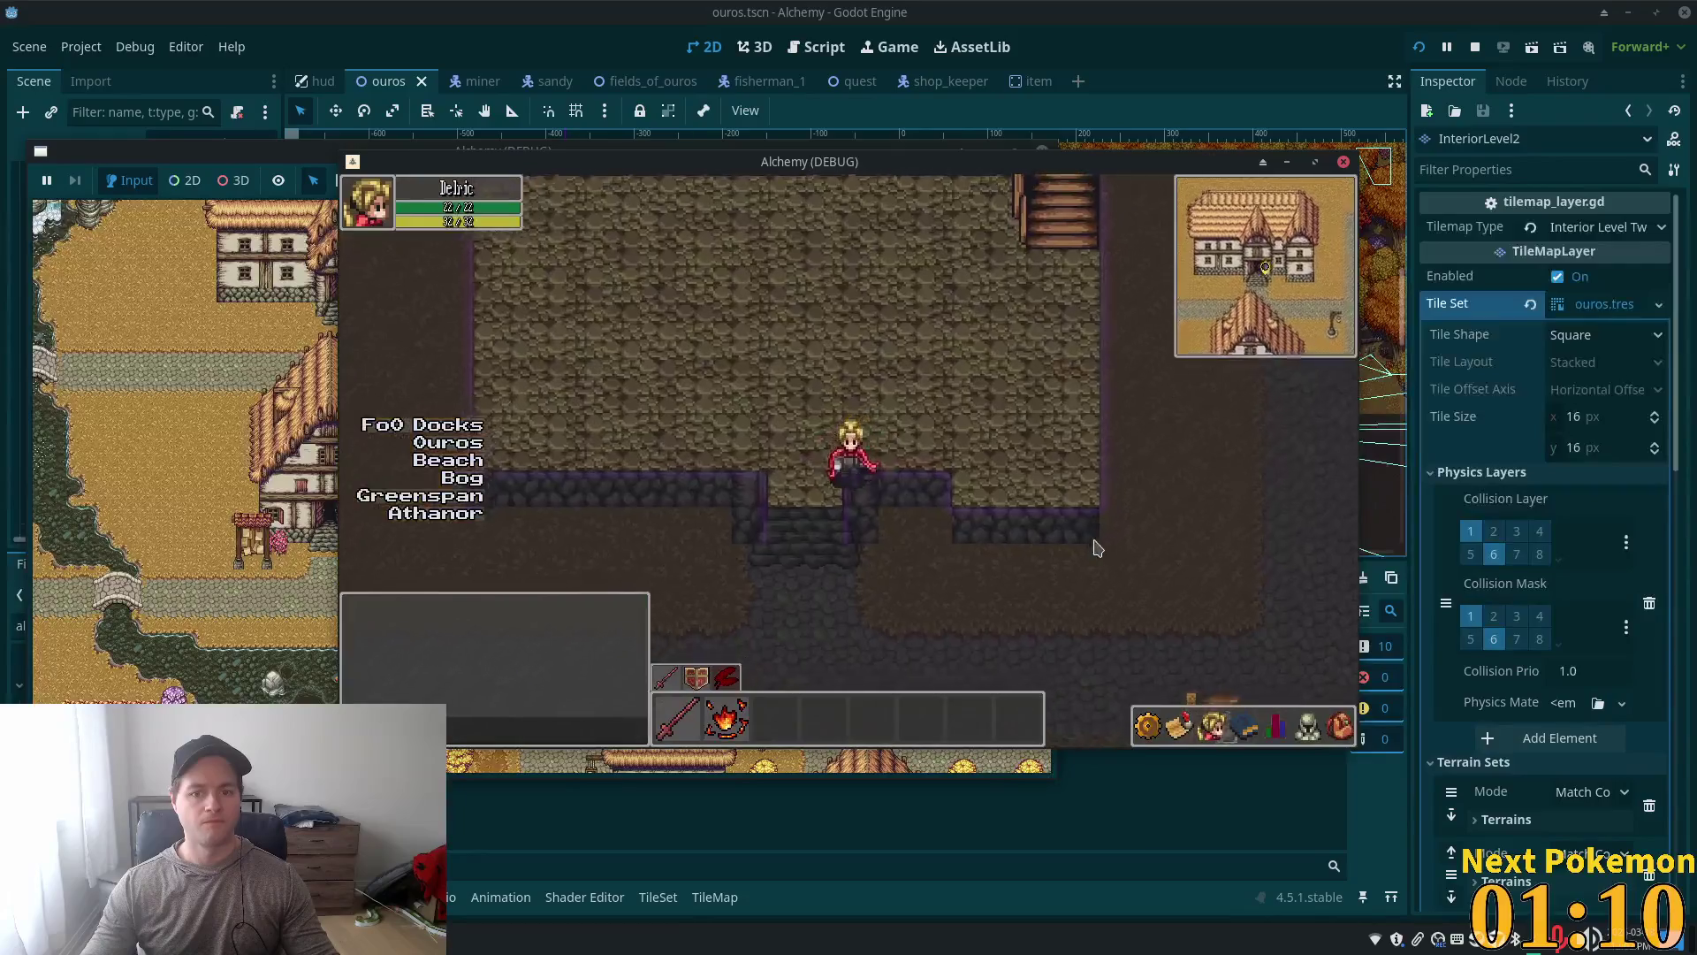
pyautogui.press('Down')
pyautogui.press('Up')
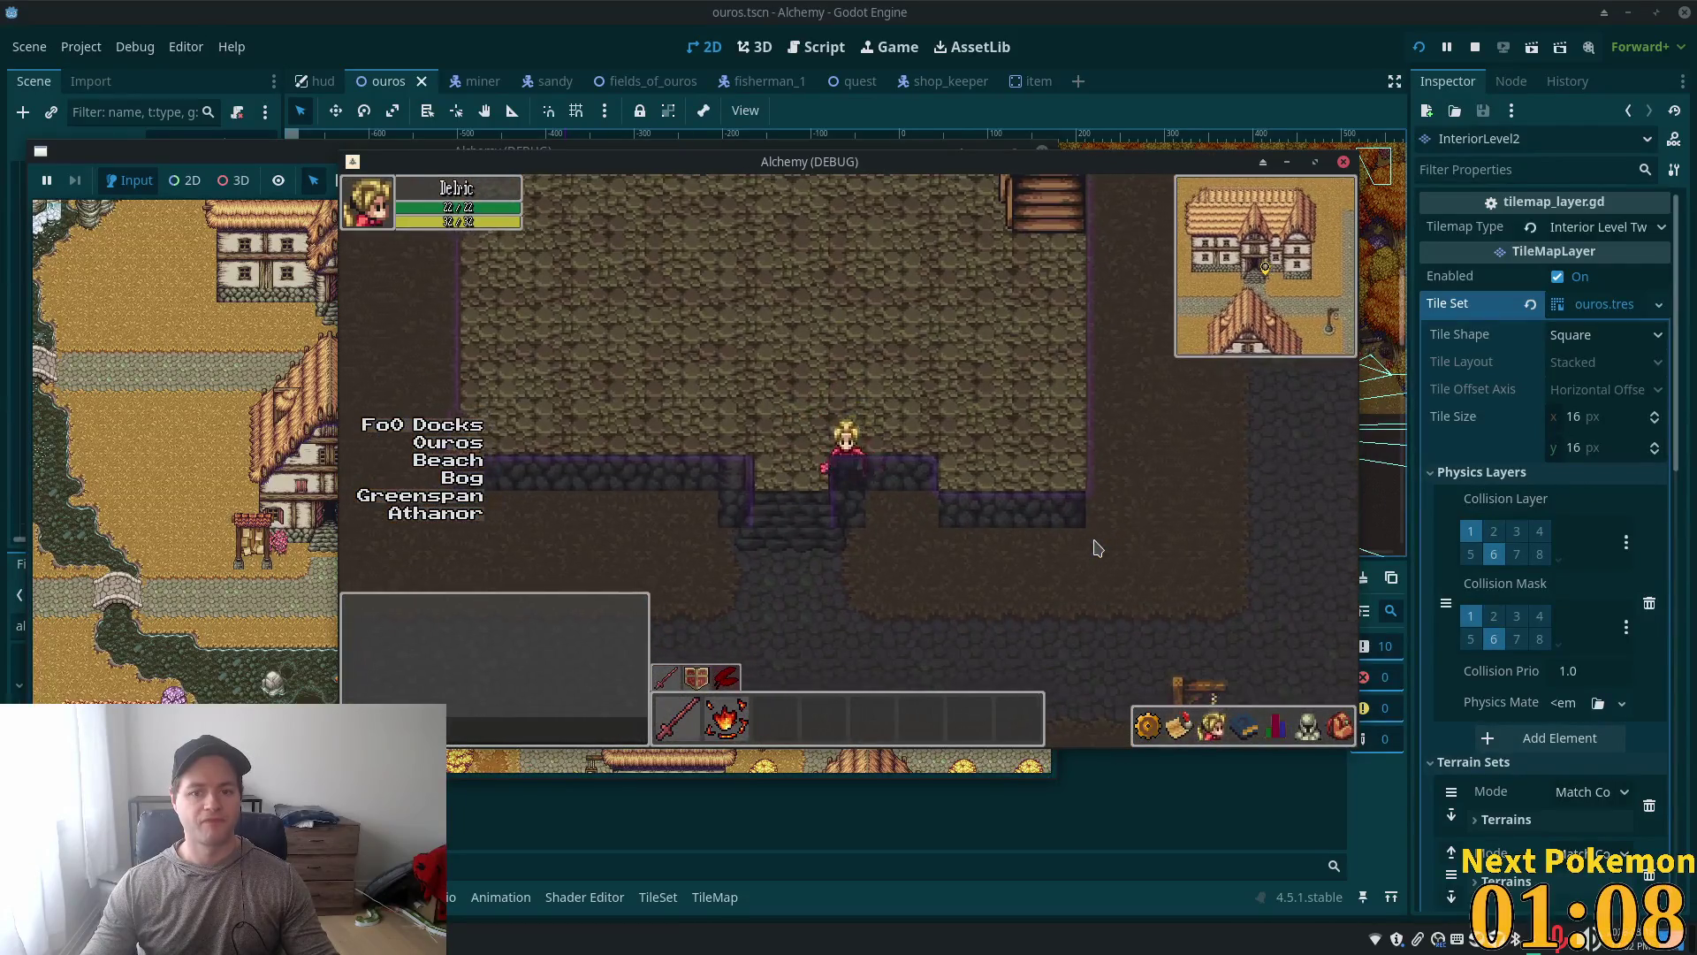
pyautogui.press('Down')
pyautogui.press('Up')
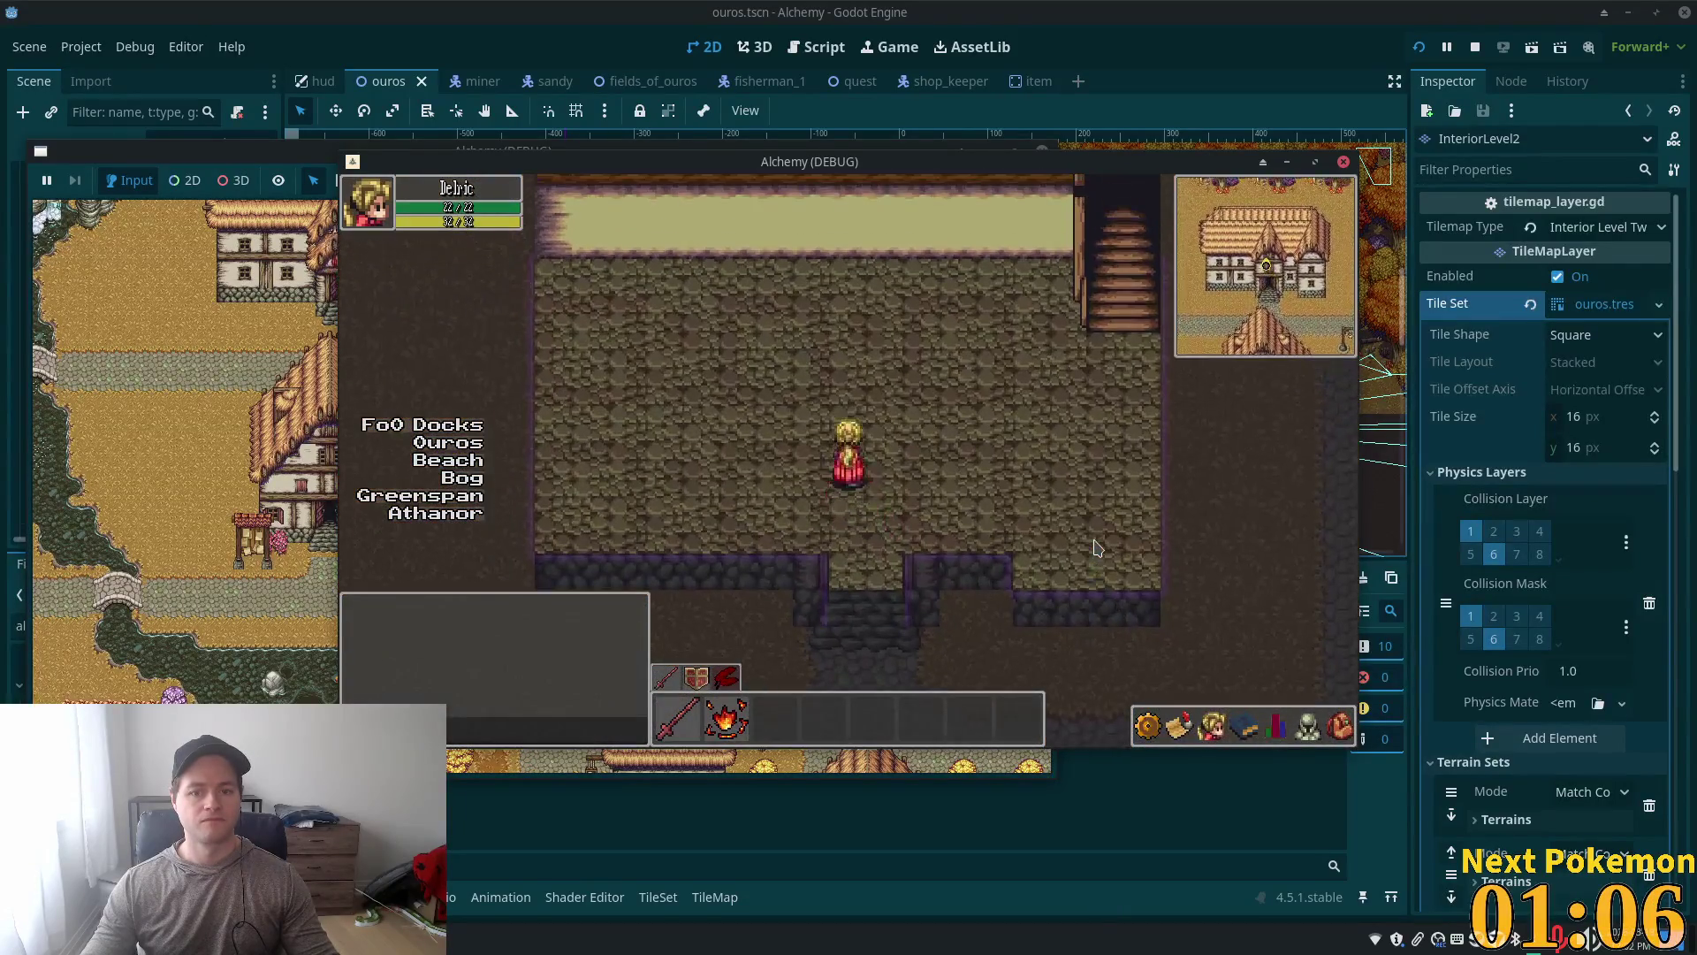
pyautogui.press('Down')
pyautogui.press('Up')
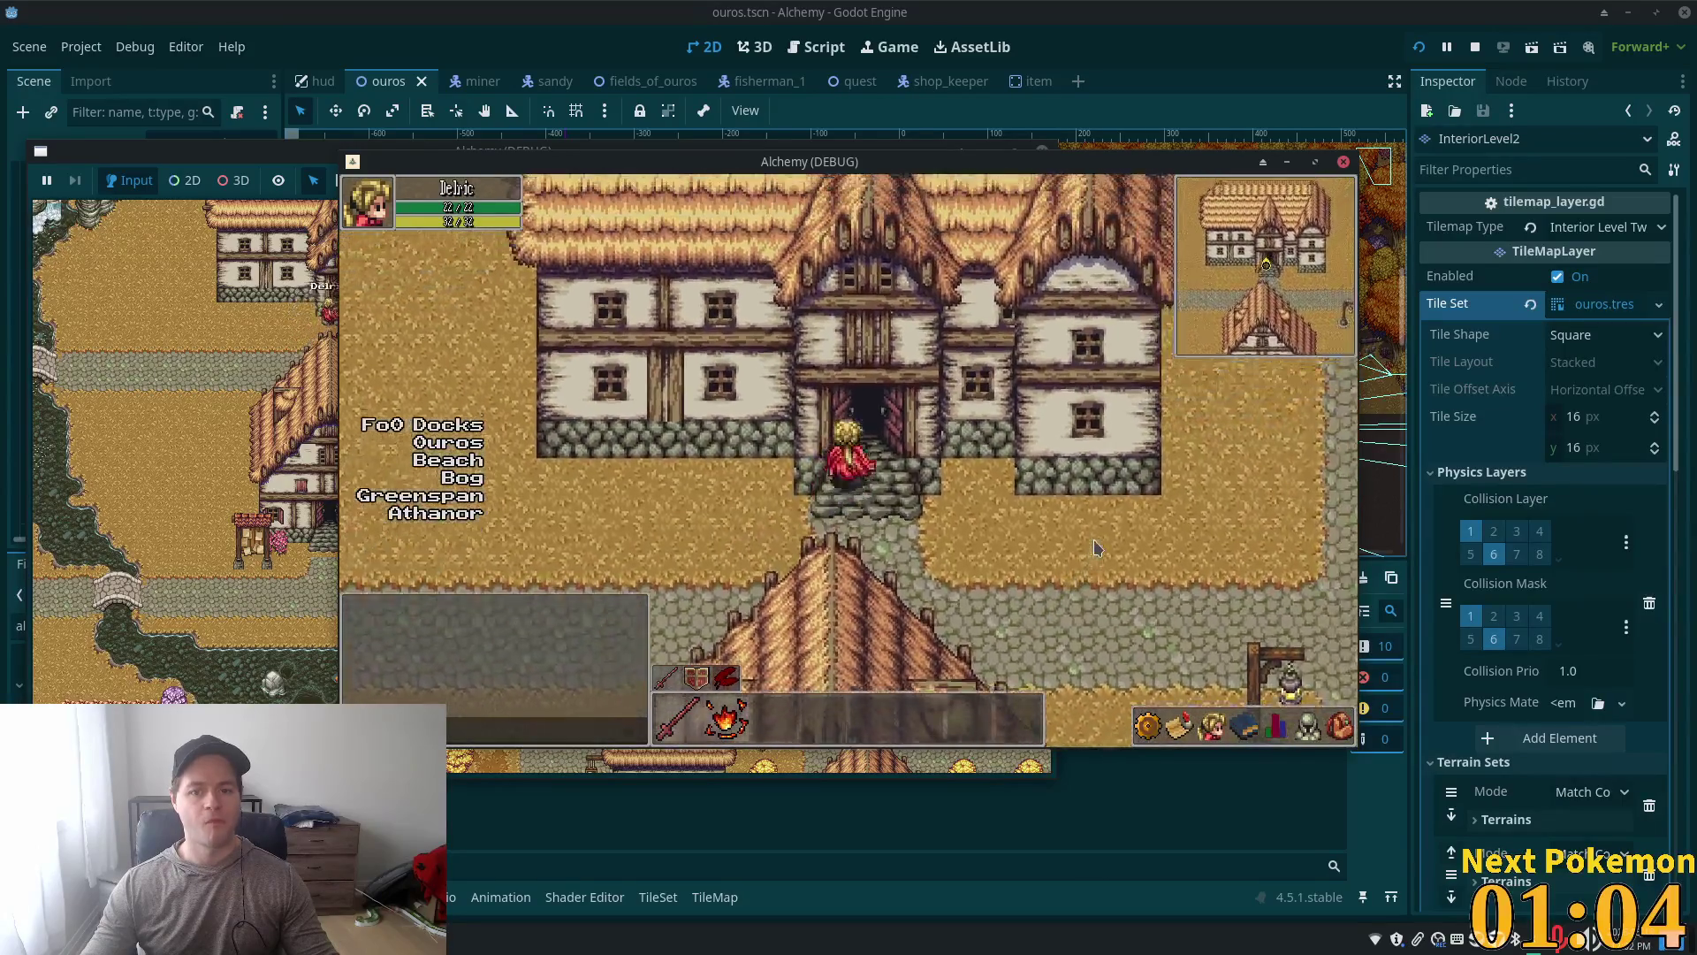
# Step: Walk out along the street, test walking into the house wall, then stop the game
pyautogui.press('Down')
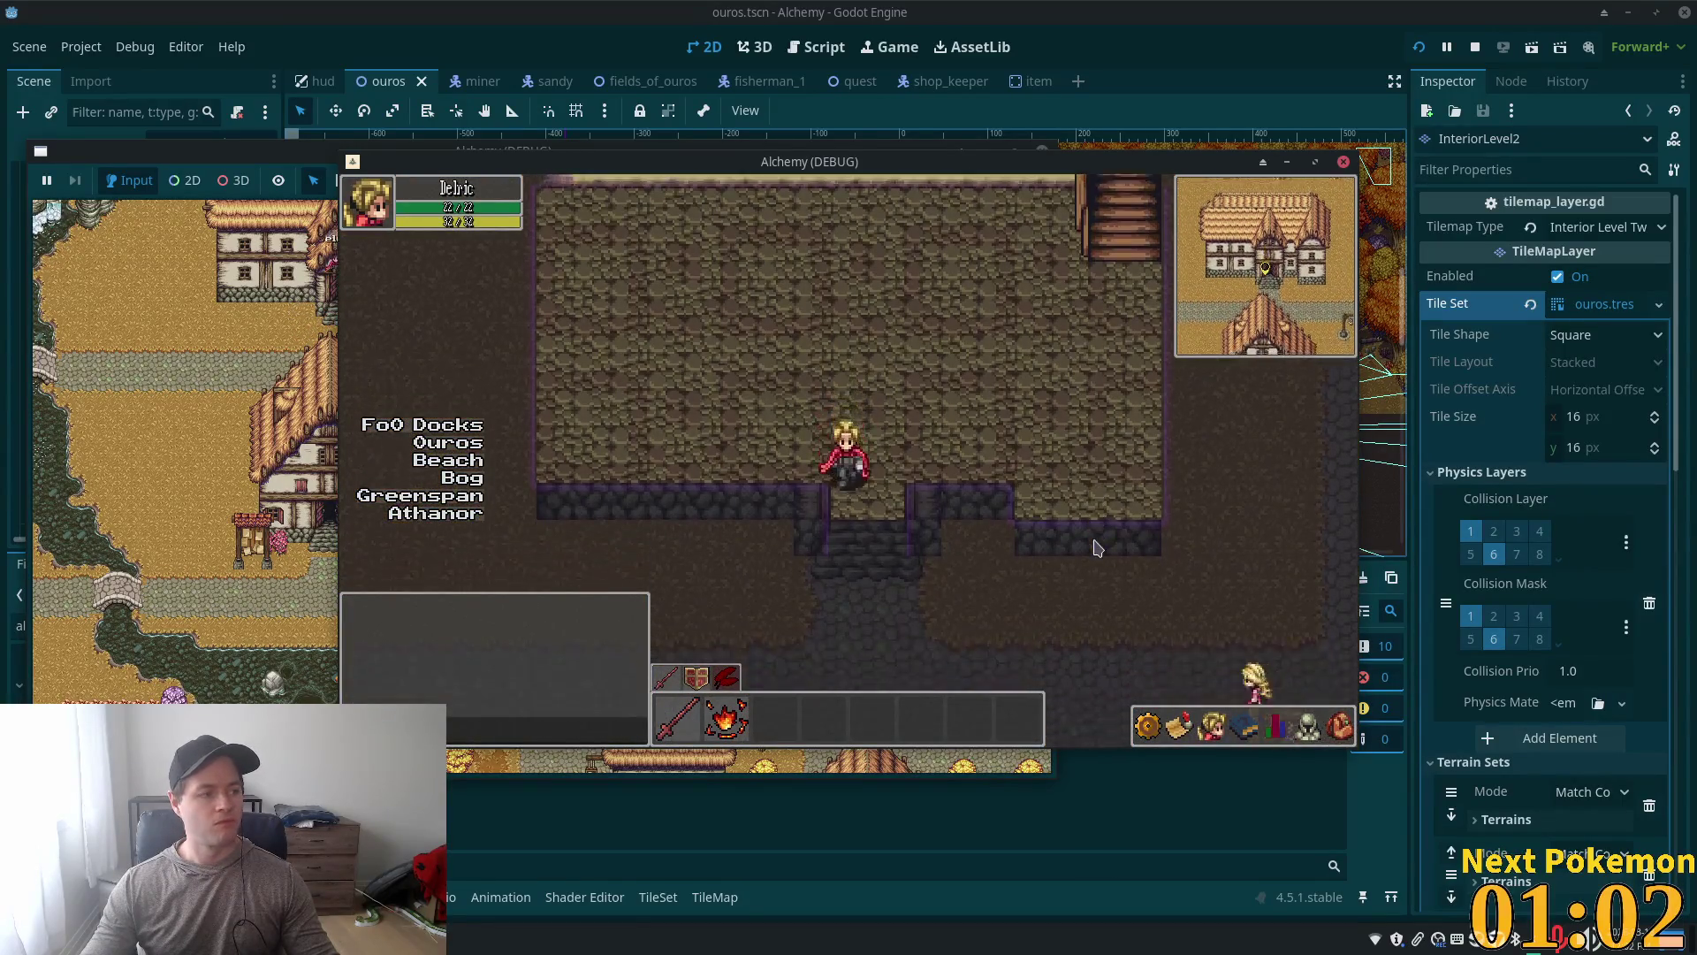
pyautogui.press('Down')
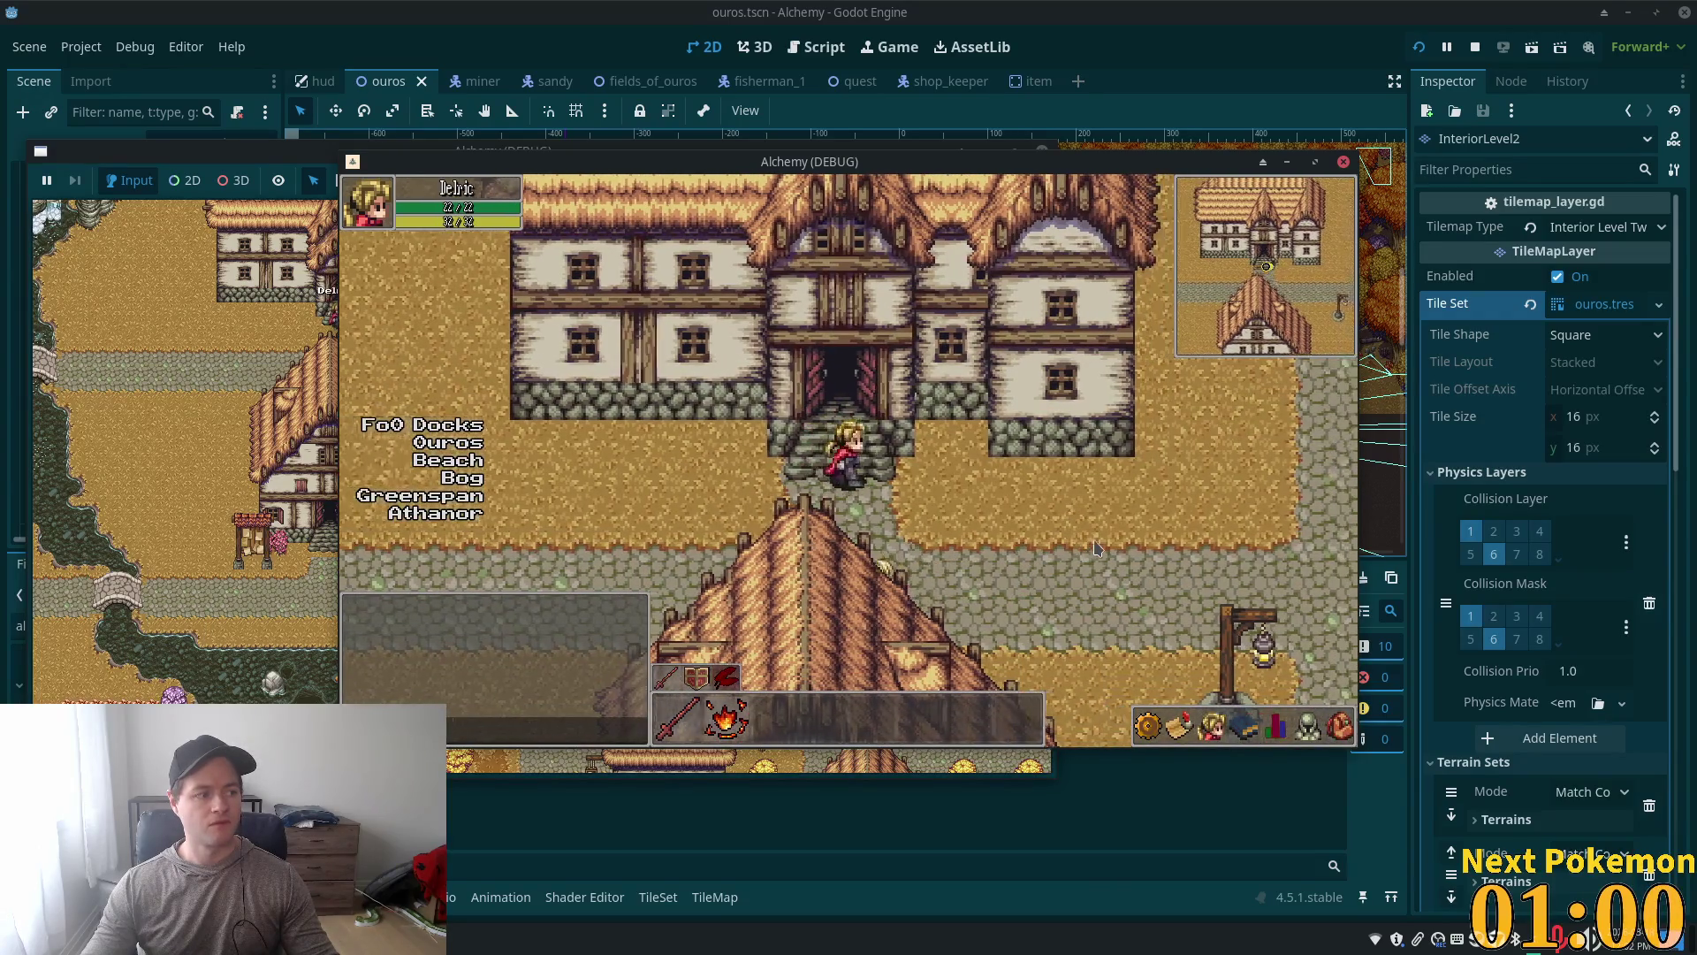
pyautogui.press('Right')
pyautogui.press('Up')
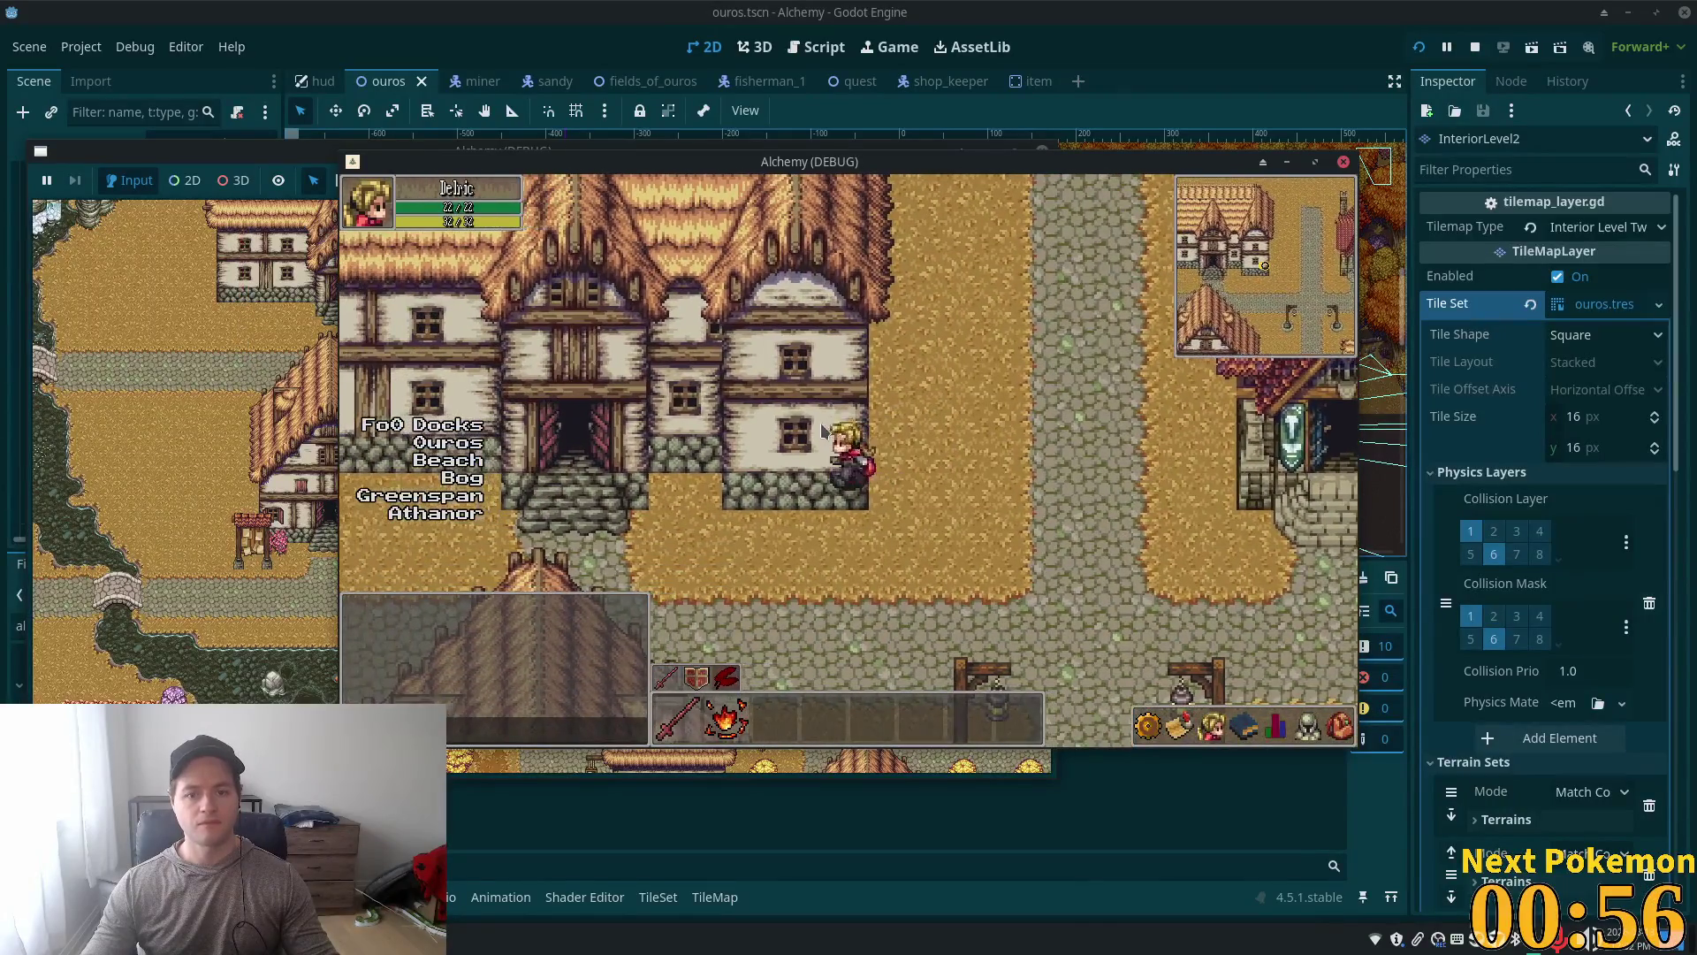
pyautogui.press('Down')
pyautogui.press('Left')
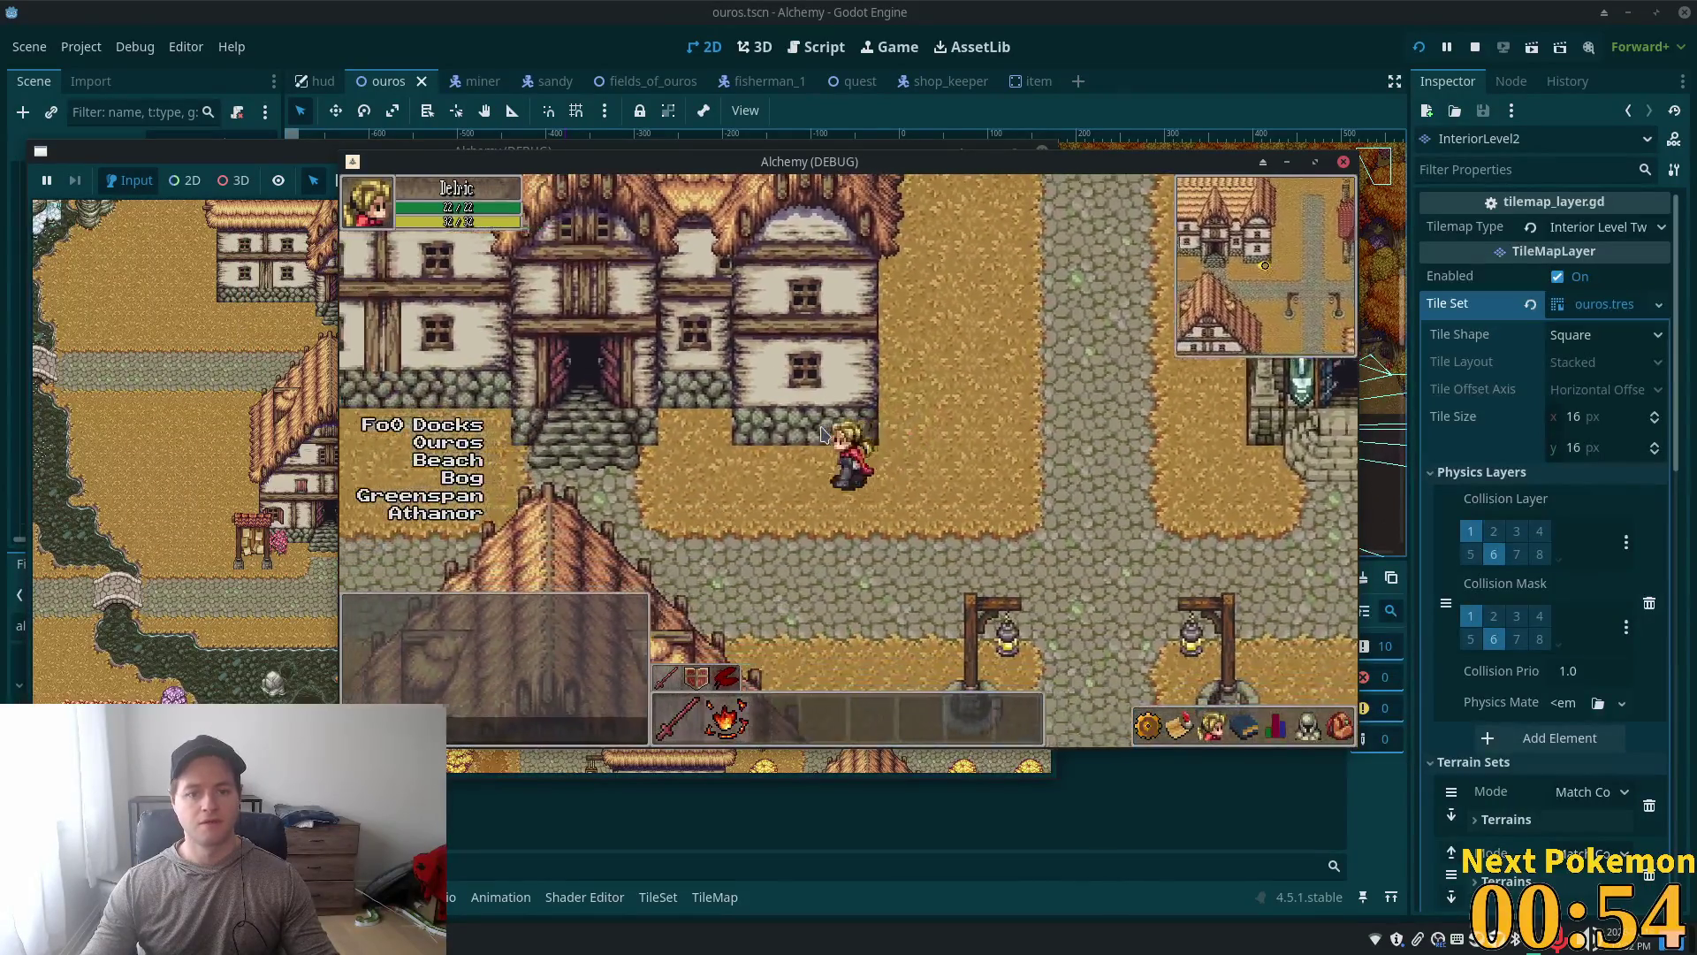
pyautogui.press('Up')
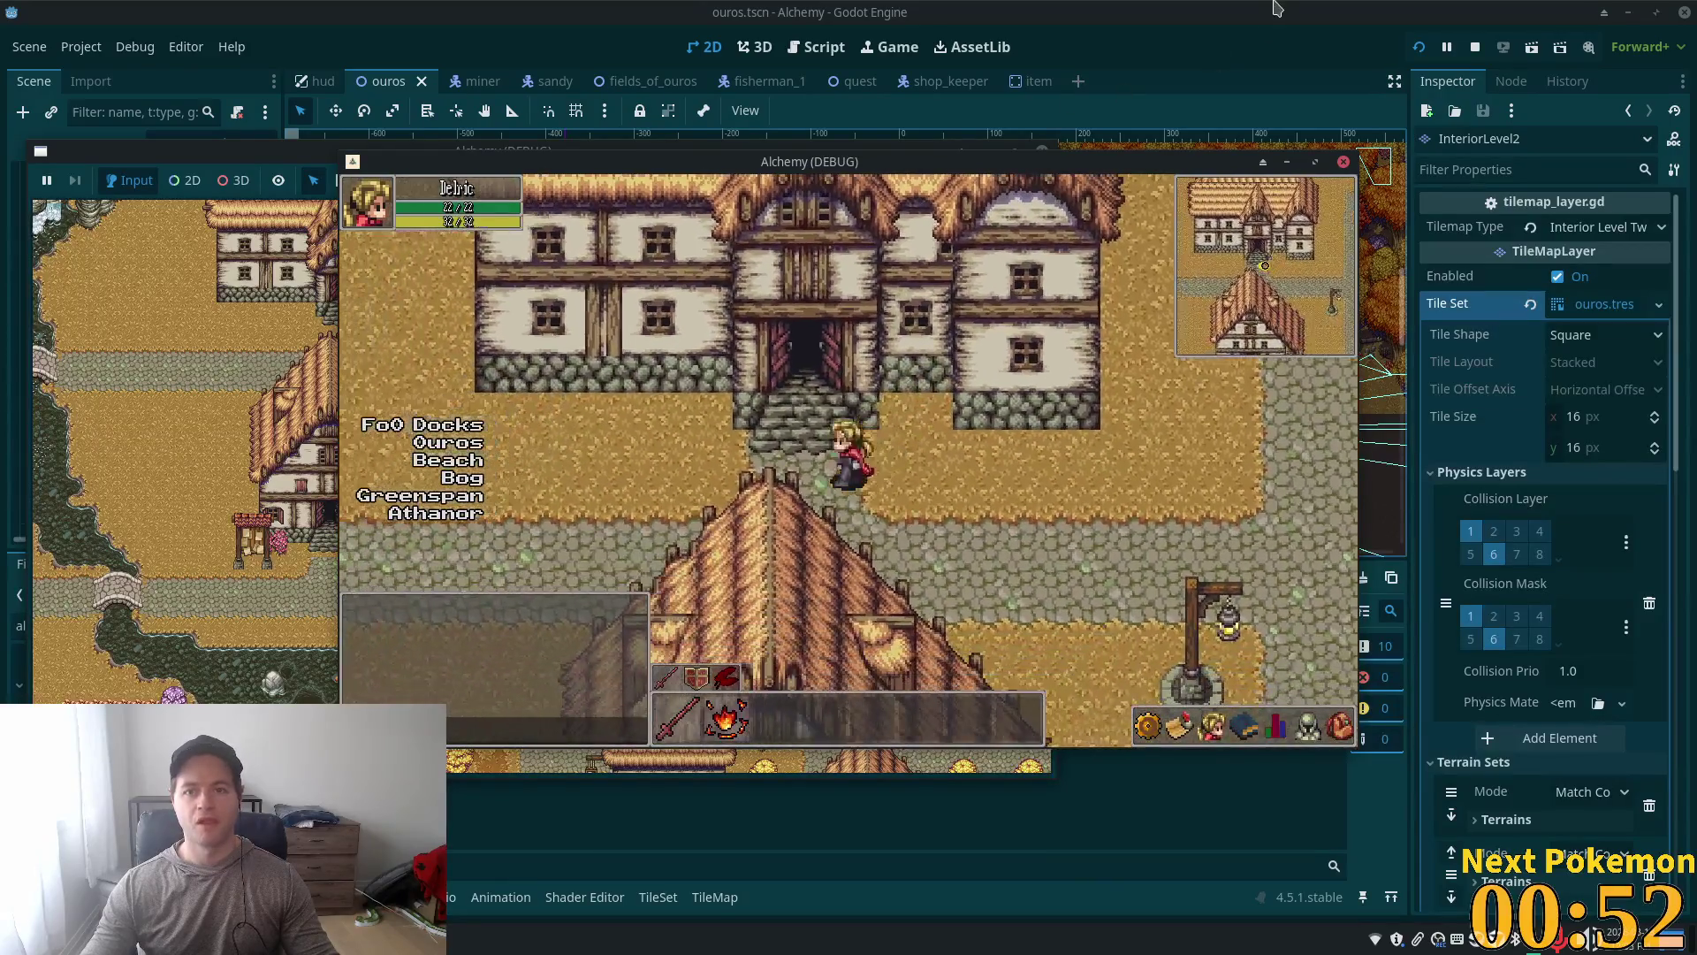
pyautogui.click(263, 531)
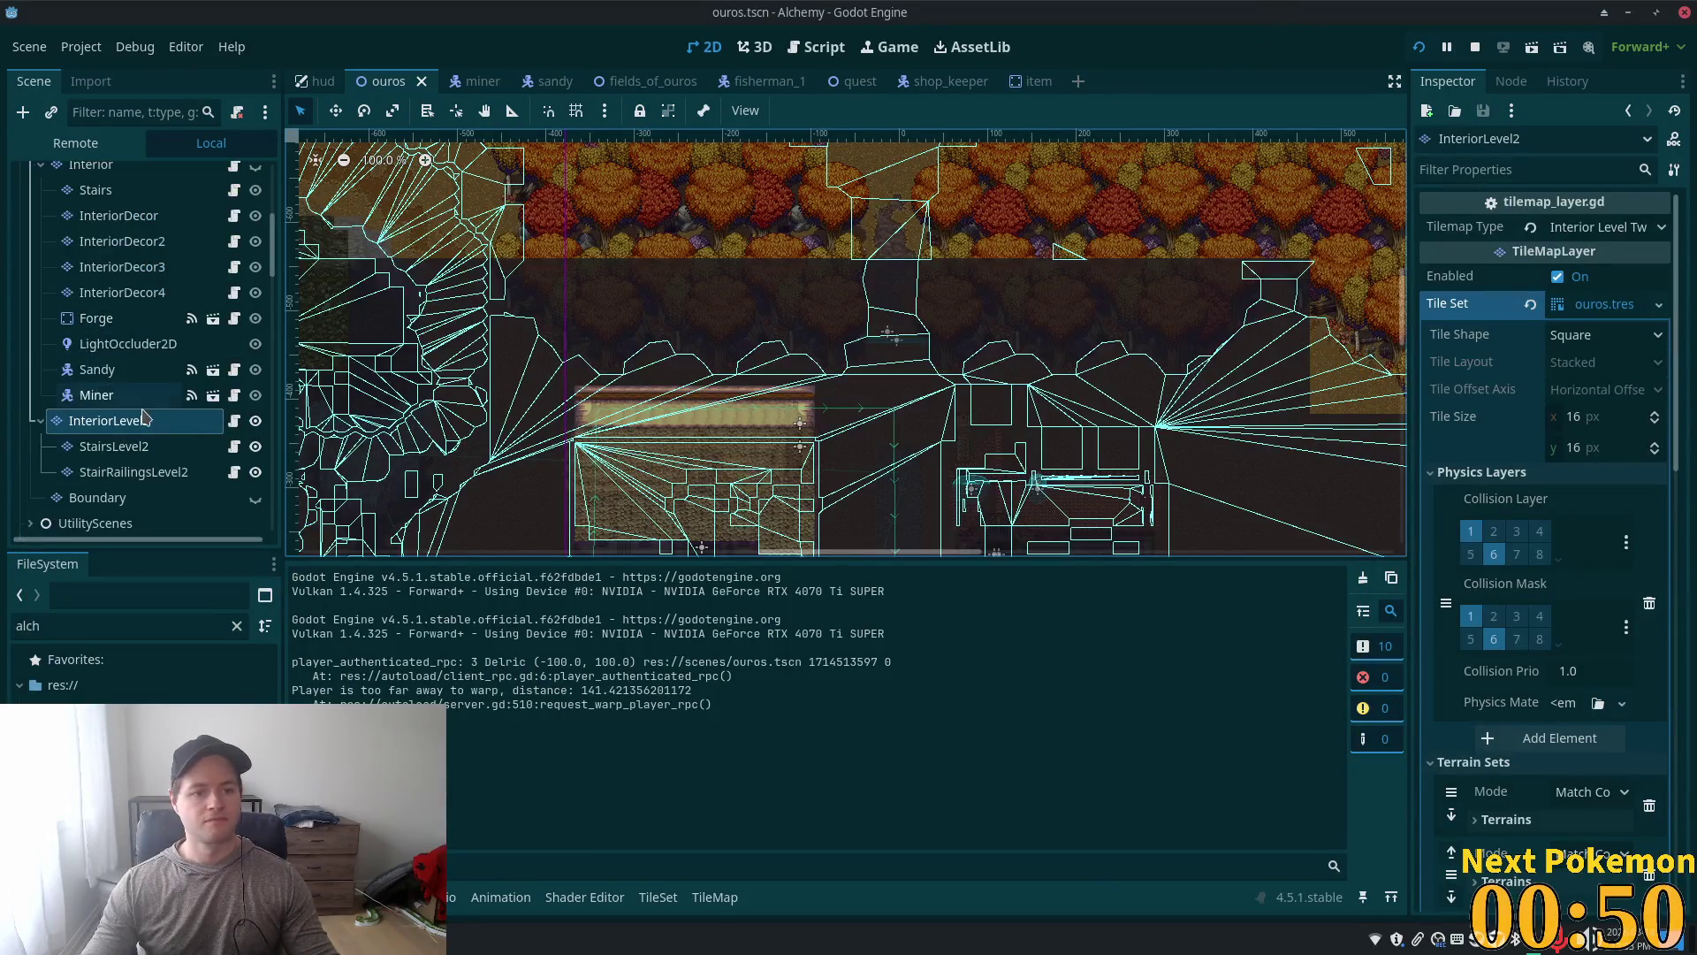
# Step: Select the Structures tile layer and open its TileSet editor
pyautogui.scroll(3, 261, 345)
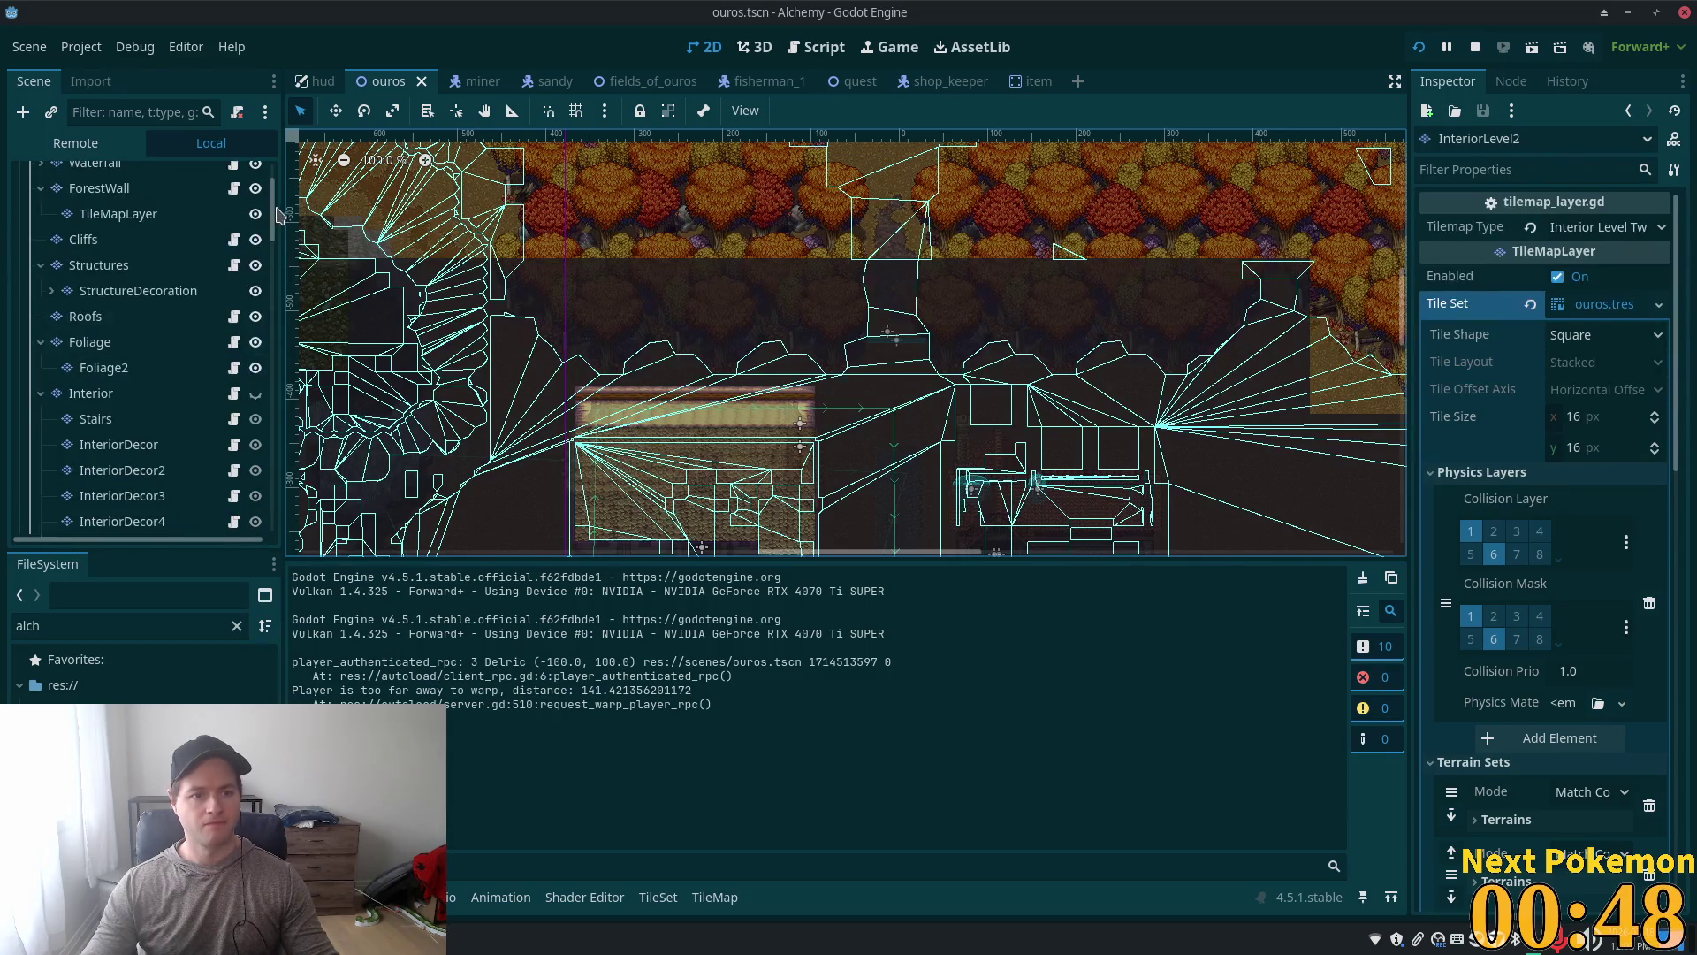
pyautogui.scroll(3, 277, 215)
pyautogui.click(98, 356)
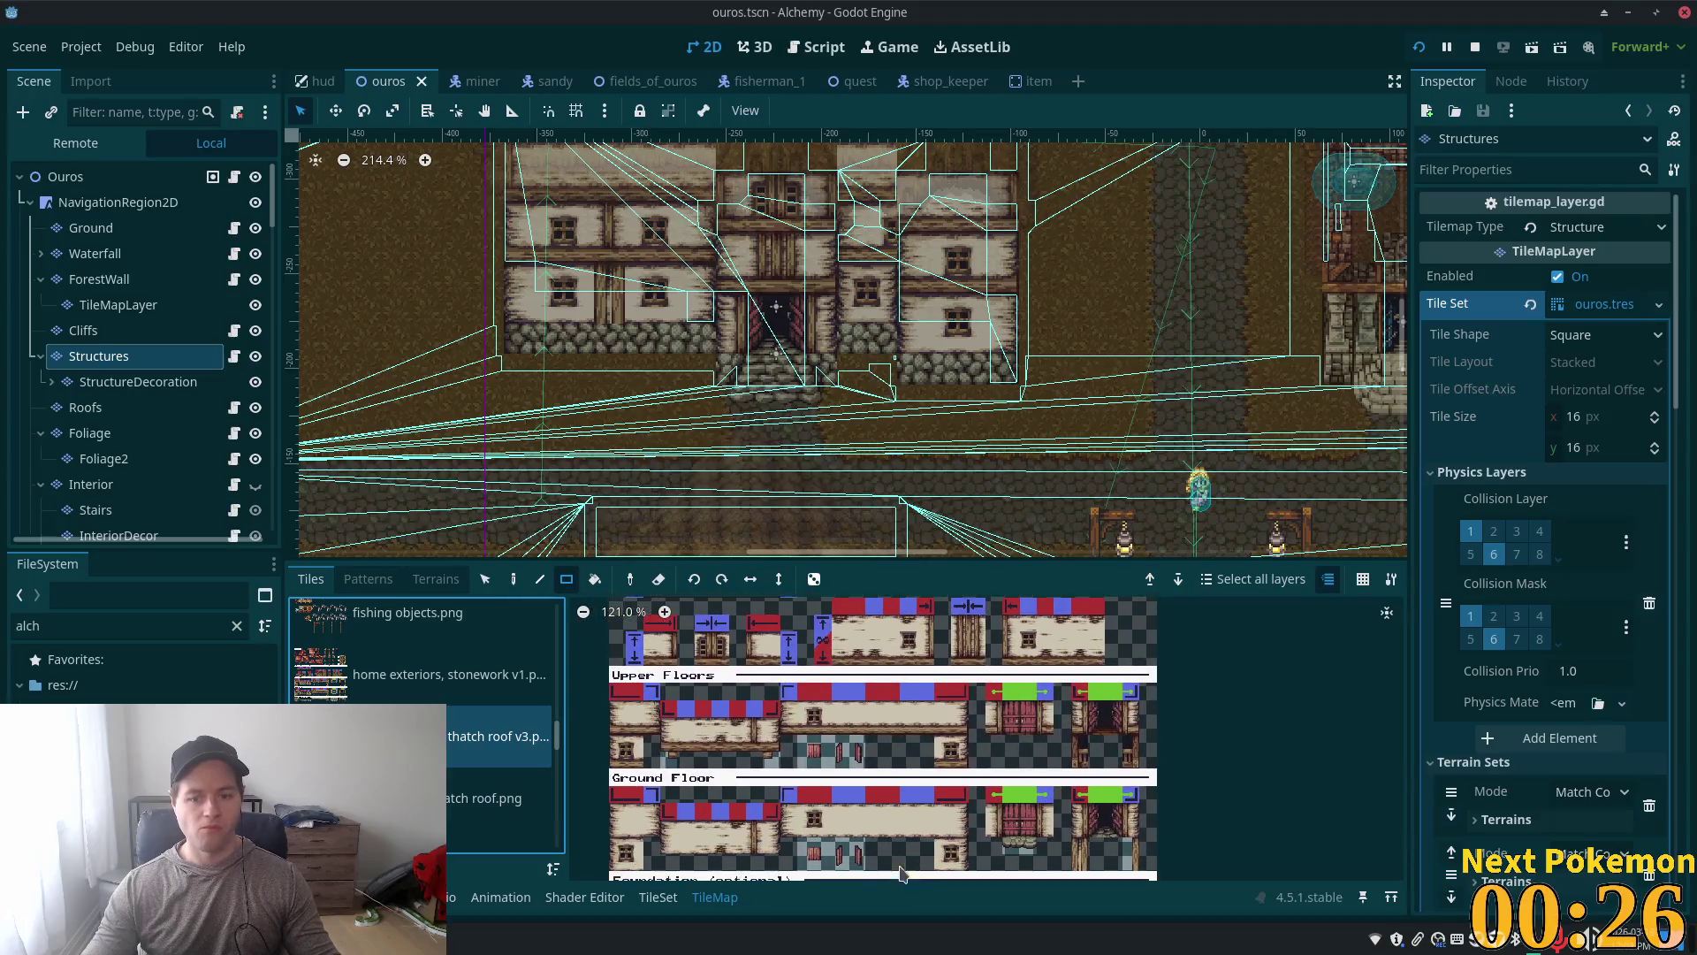
pyautogui.scroll(-10, 928, 773)
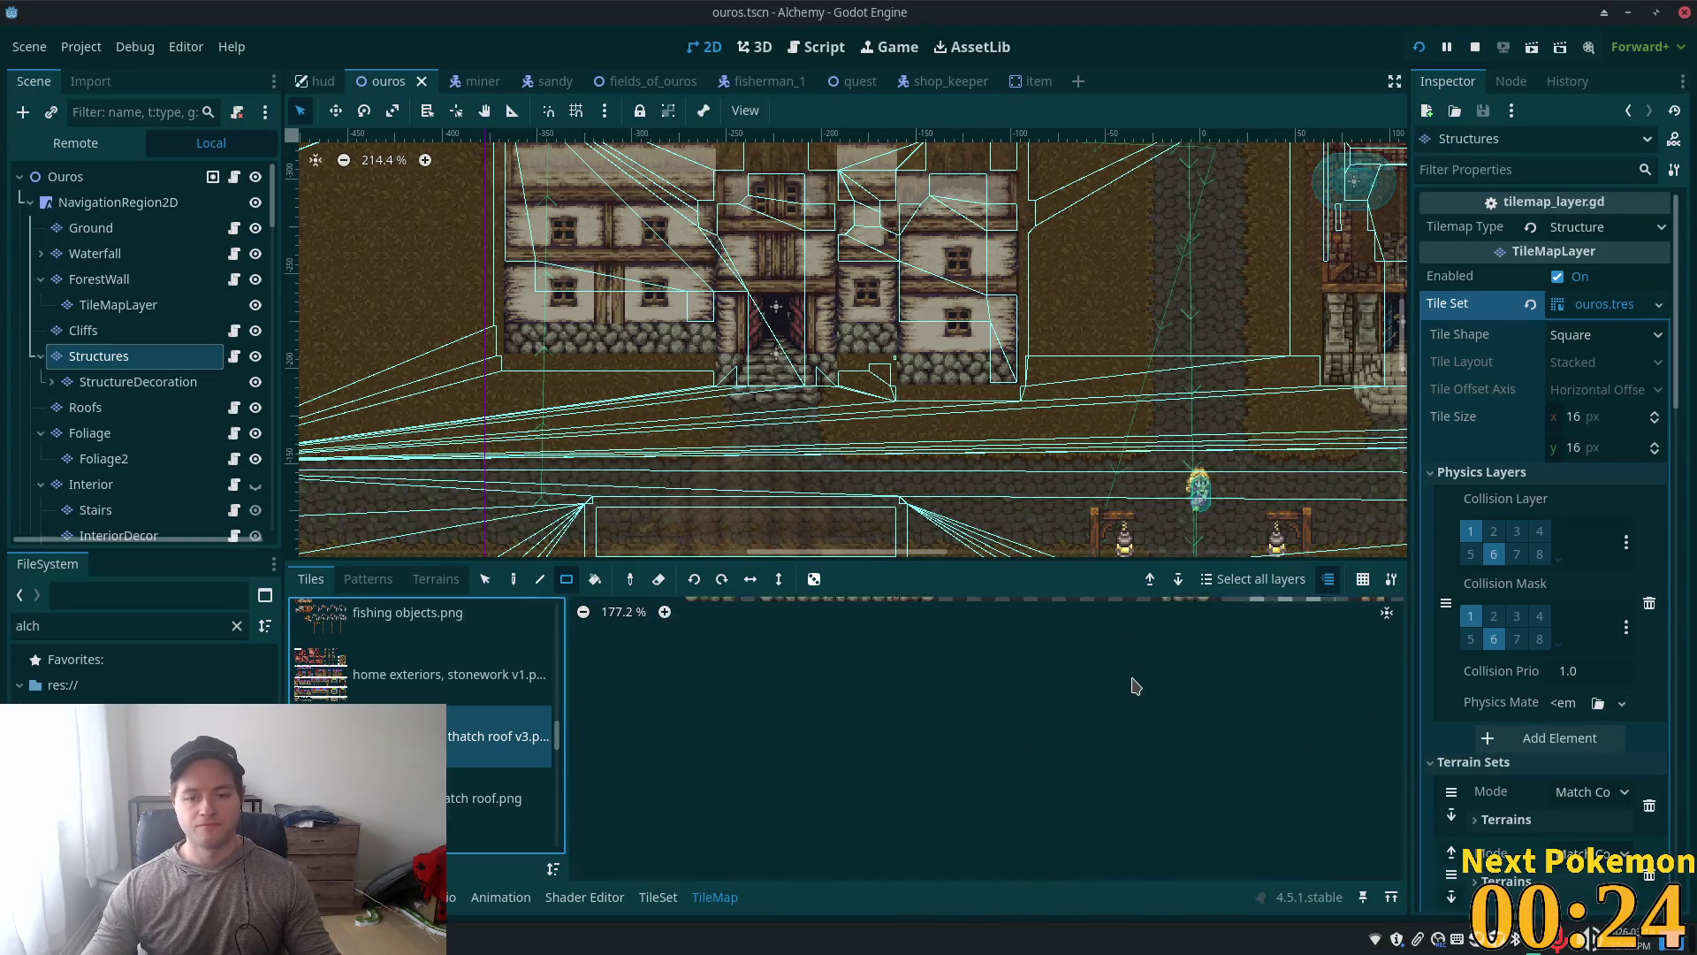
pyautogui.scroll(2, 847, 765)
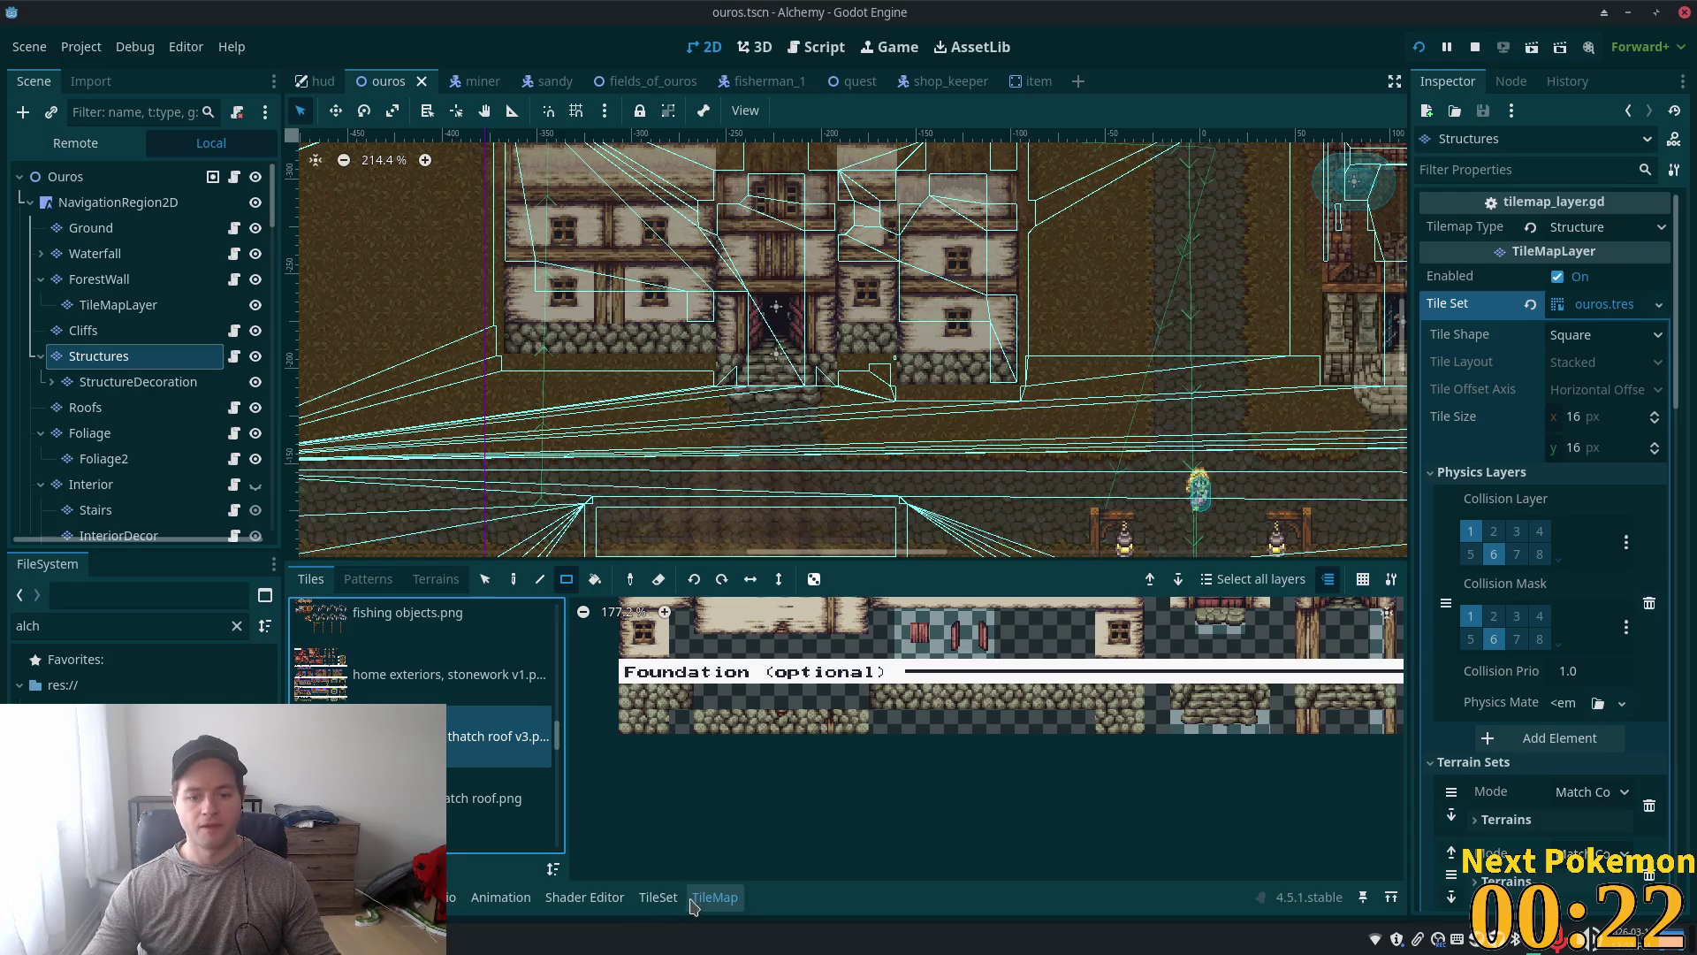
pyautogui.click(659, 897)
pyautogui.scroll(-10, 848, 813)
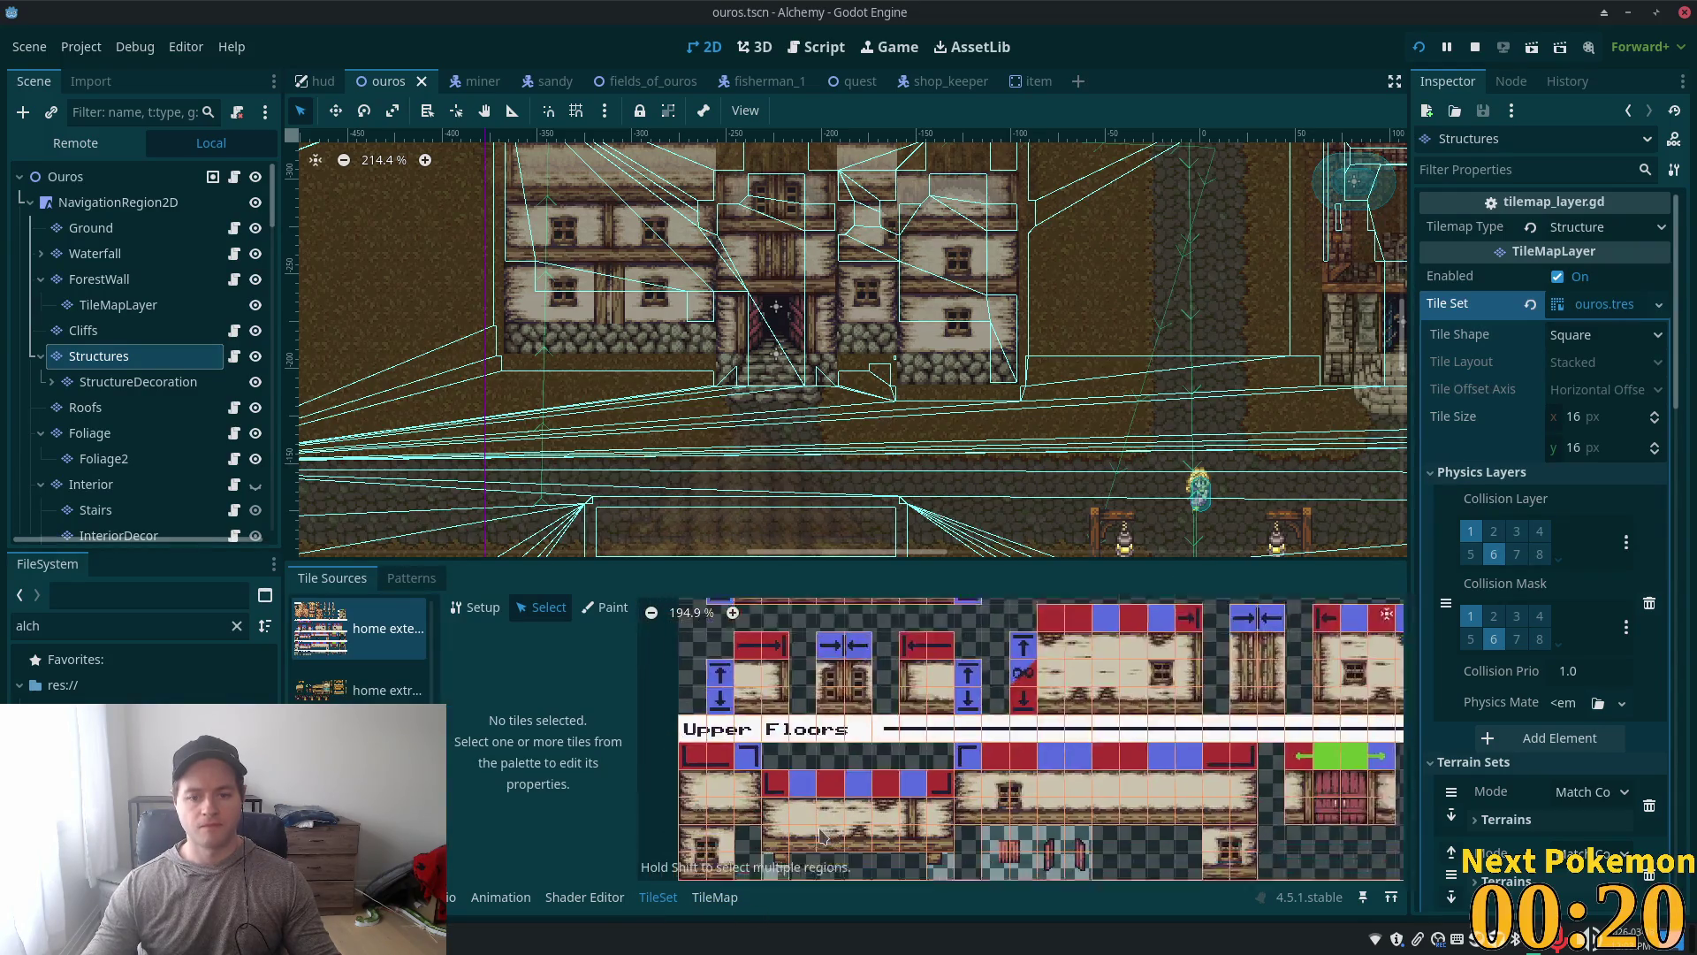
pyautogui.scroll(2, 694, 685)
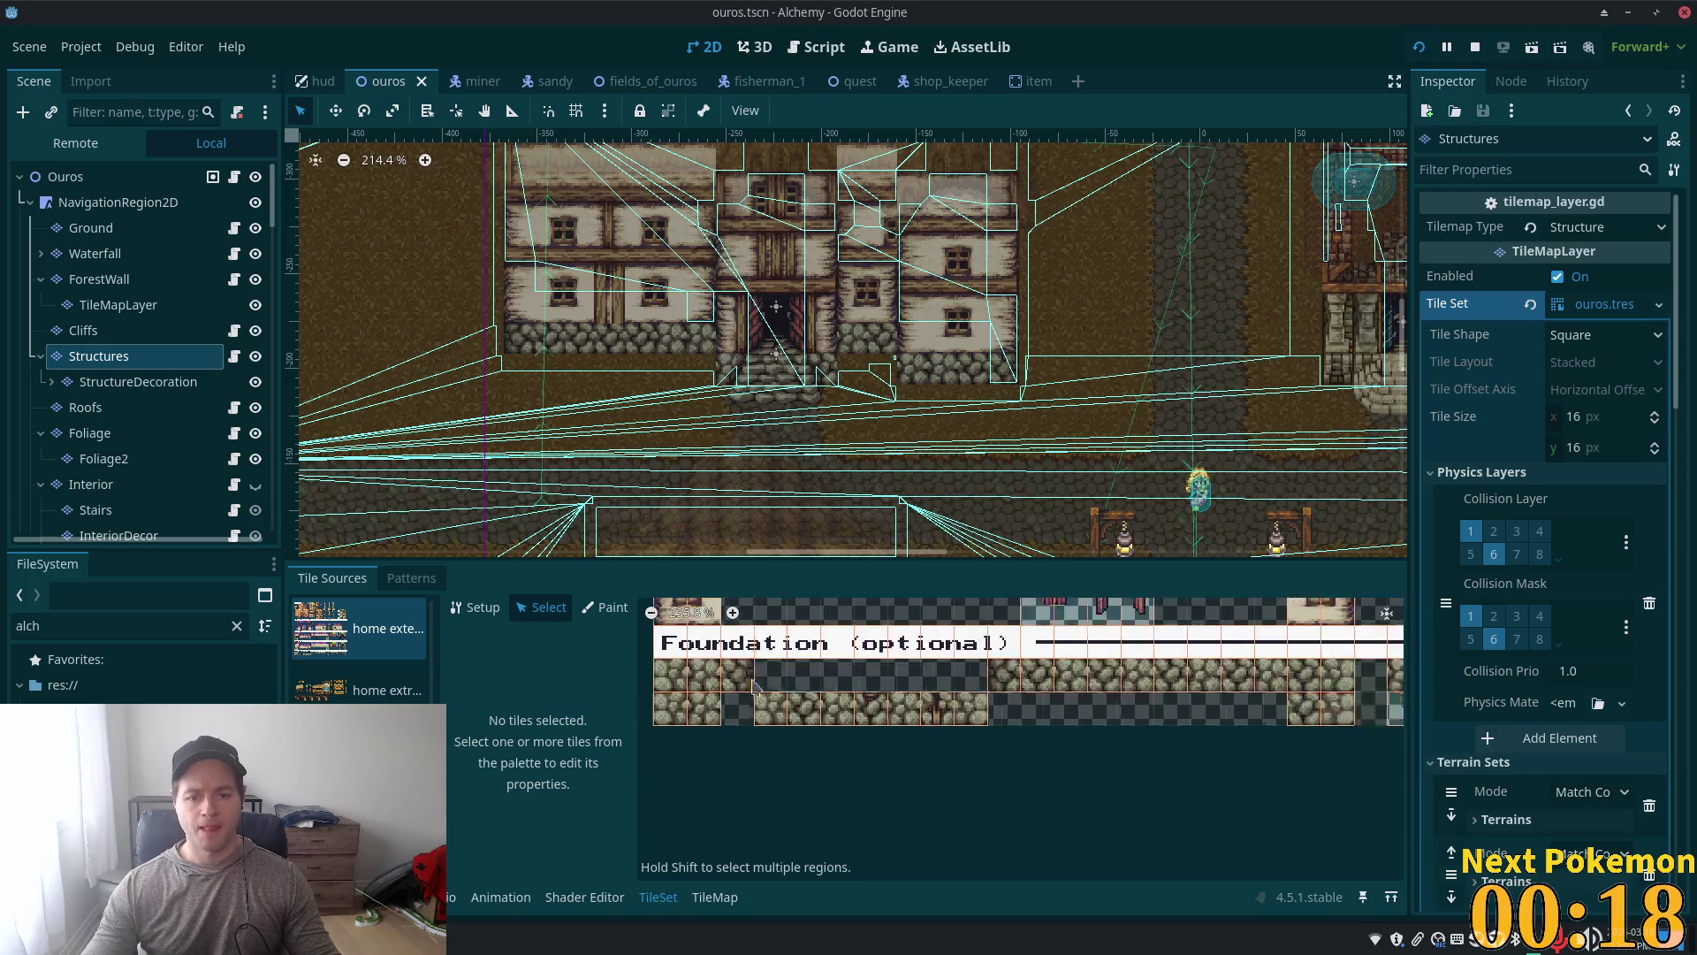
# Step: Select all the cobblestone tiles in the Foundation row of the tileset
pyautogui.click(682, 681)
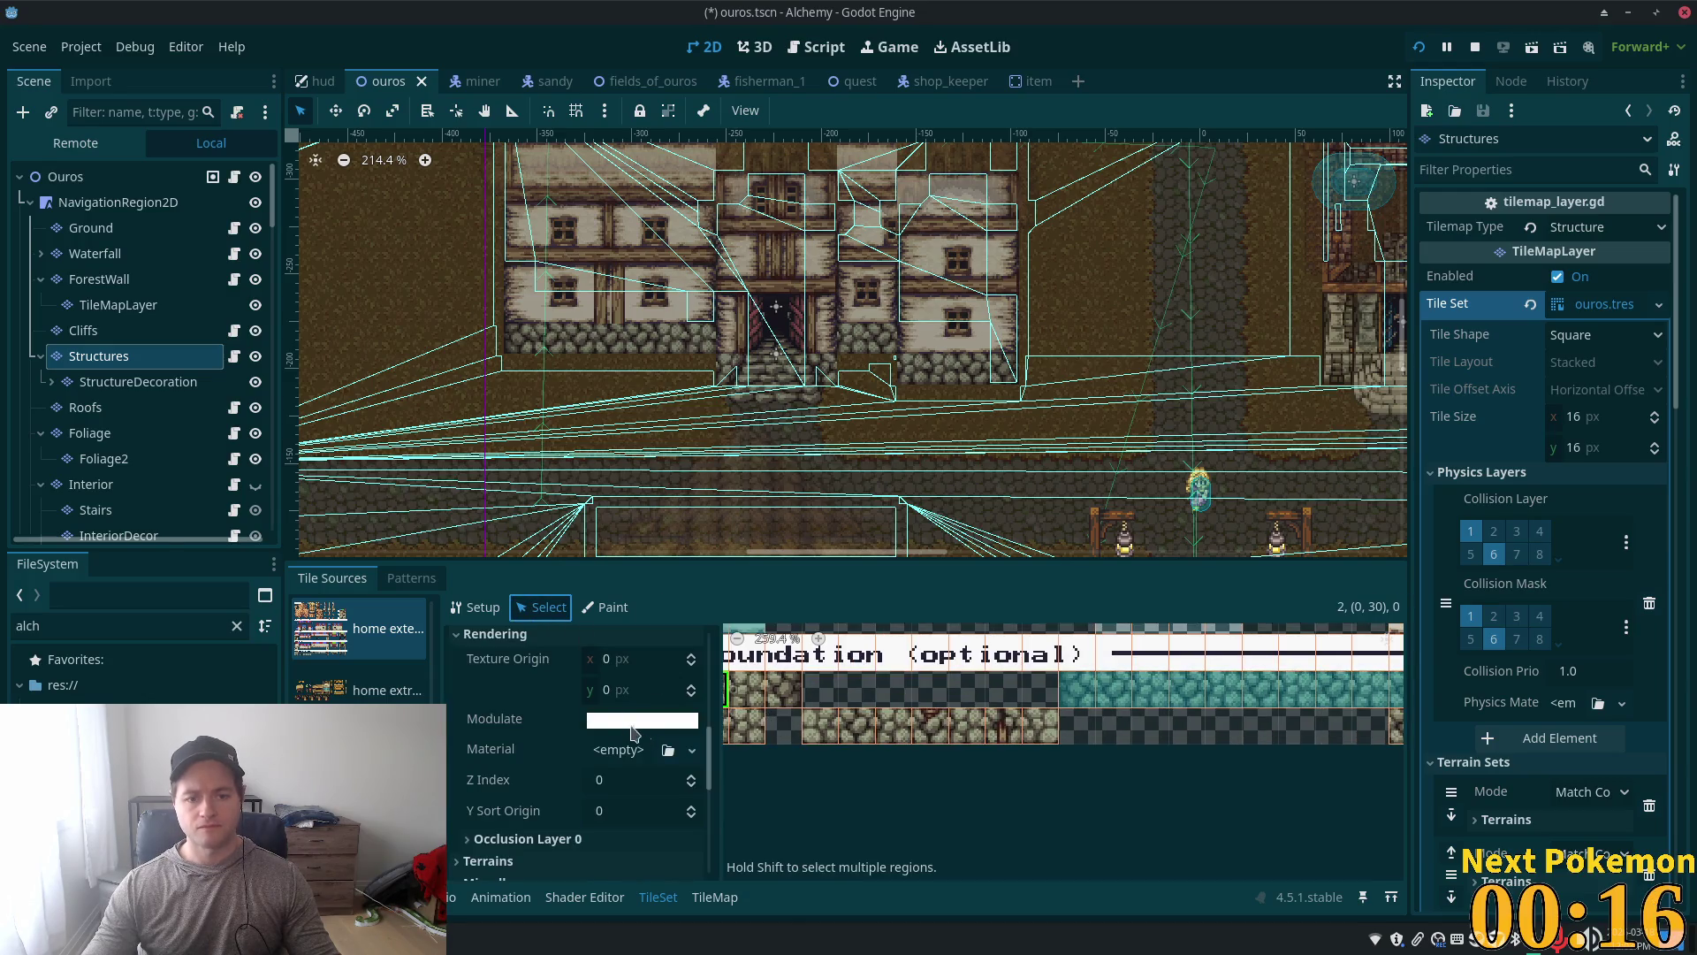
pyautogui.scroll(-10, 623, 727)
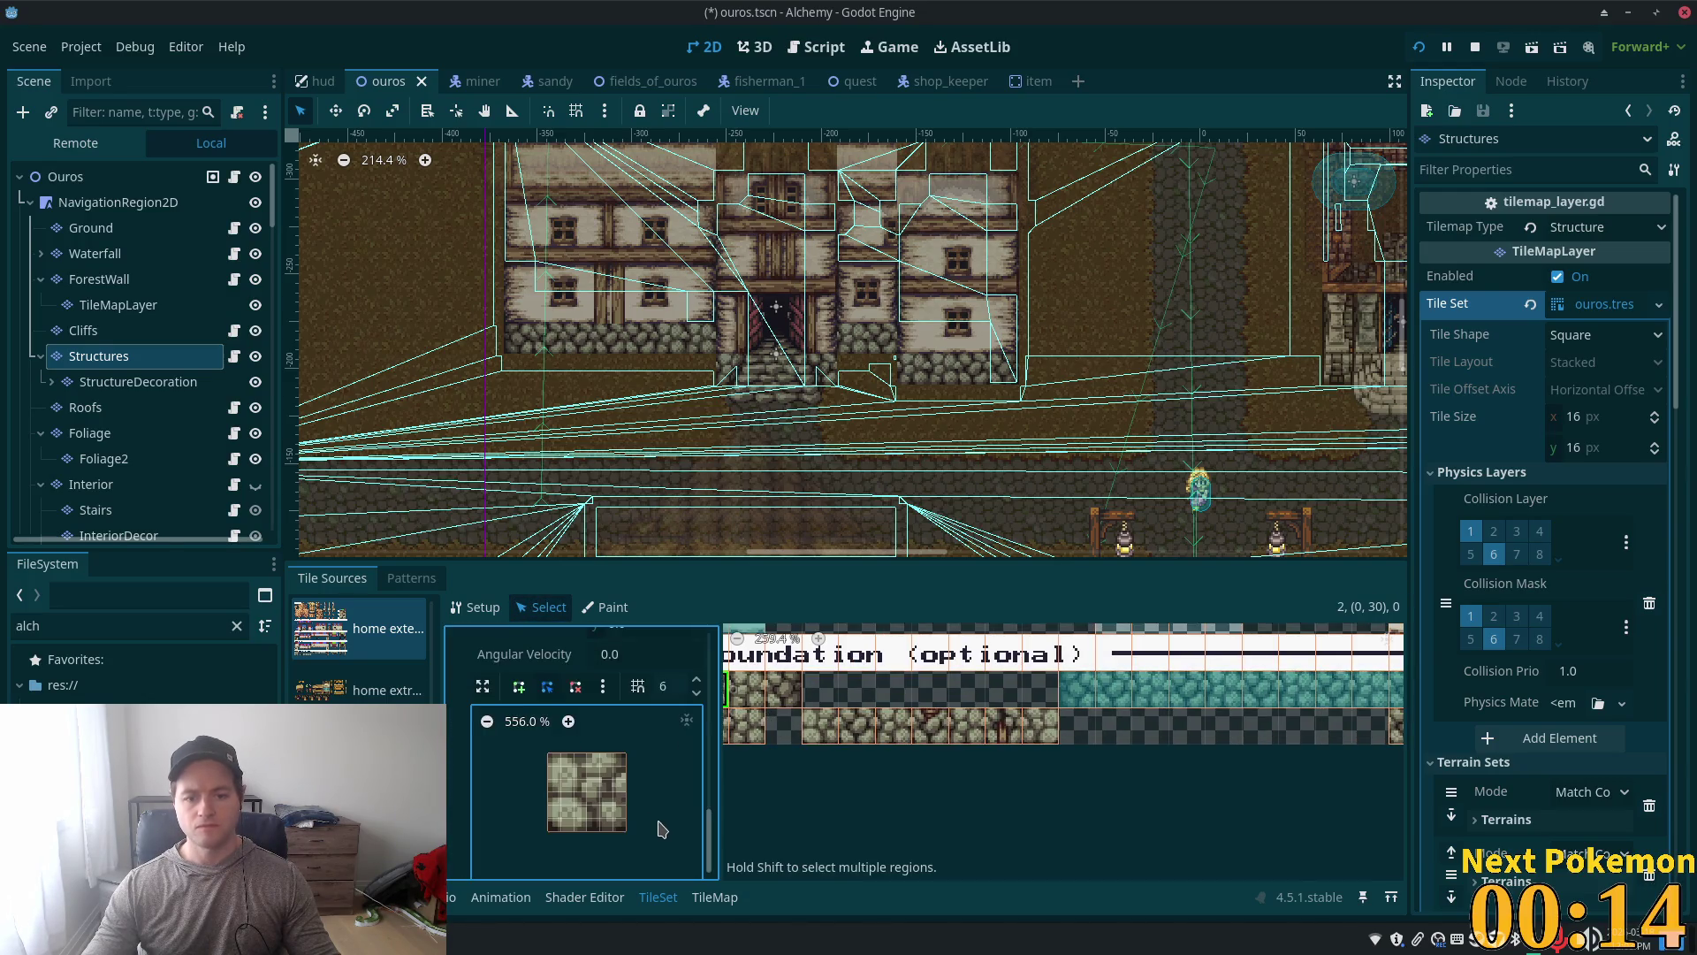
pyautogui.scroll(-3, 870, 811)
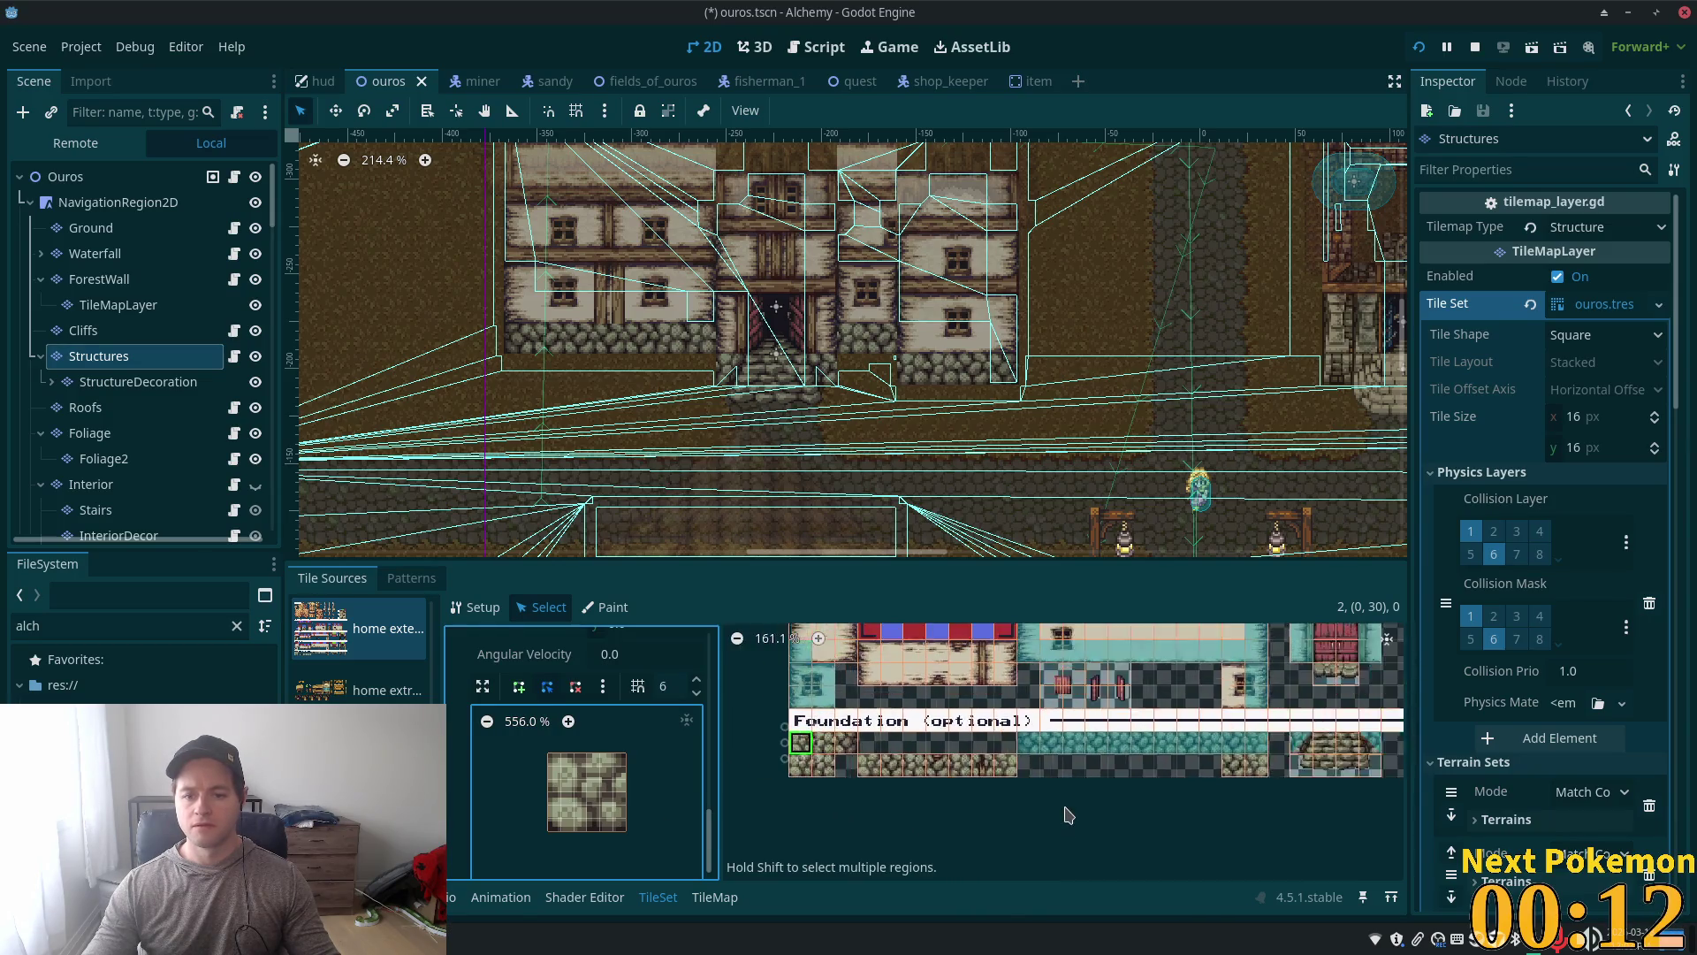
pyautogui.scroll(-2, 939, 773)
pyautogui.moveTo(872, 772); pyautogui.dragTo(849, 769)
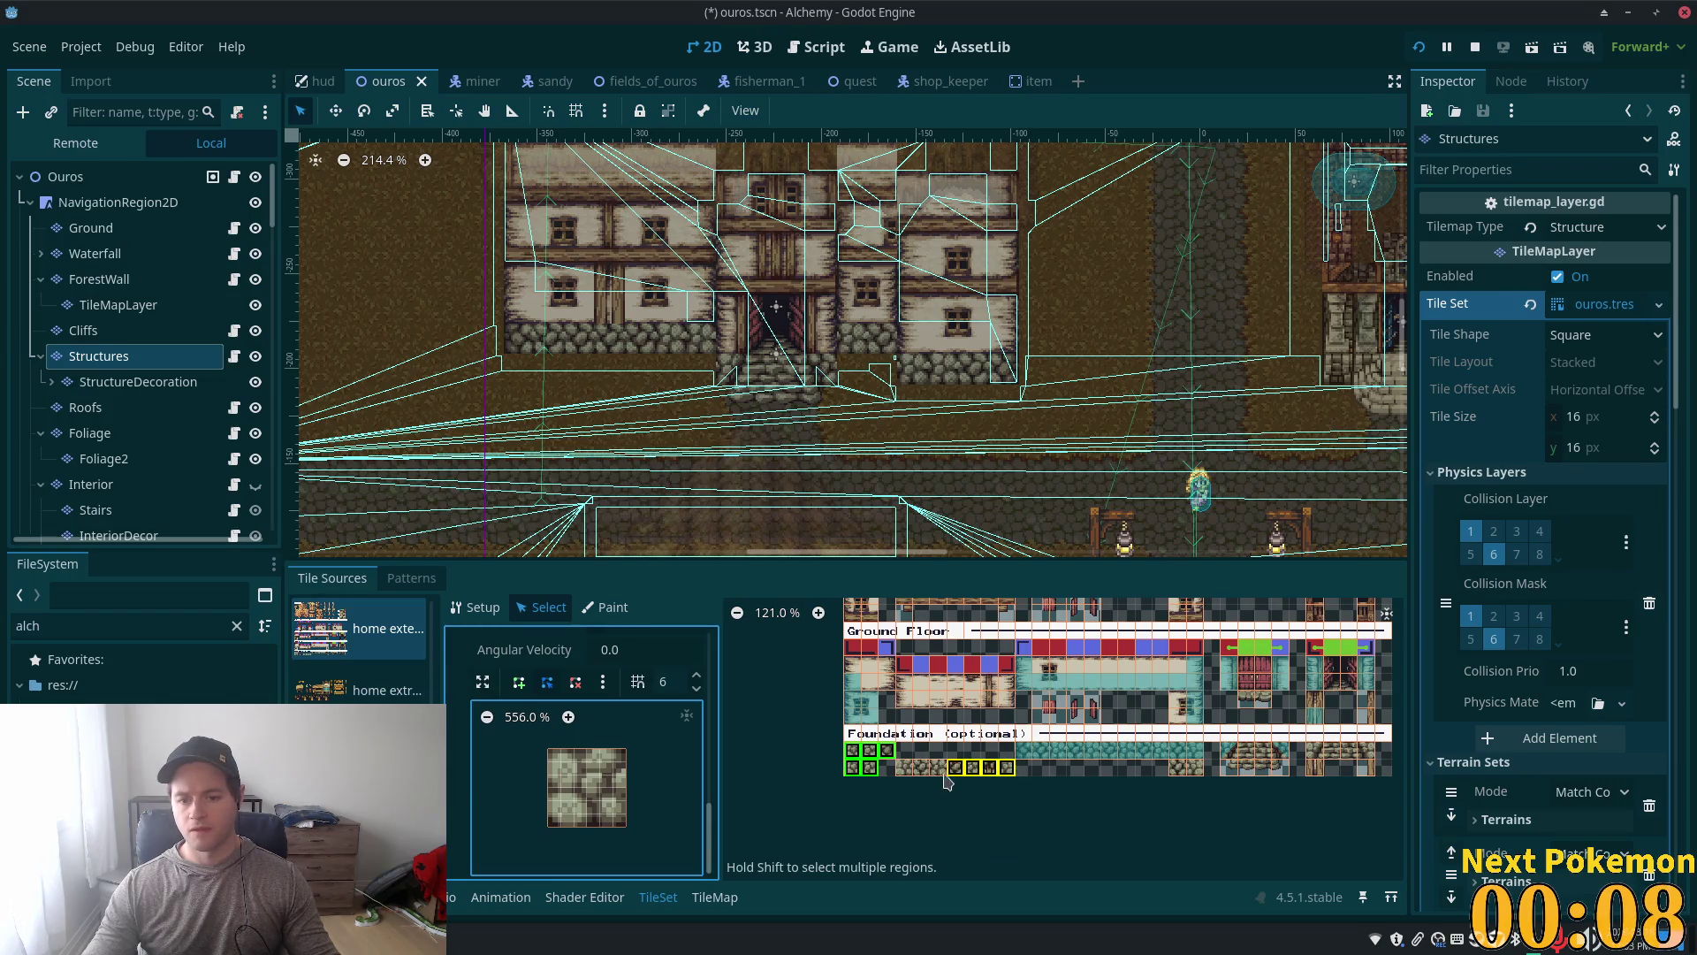
pyautogui.click(904, 778)
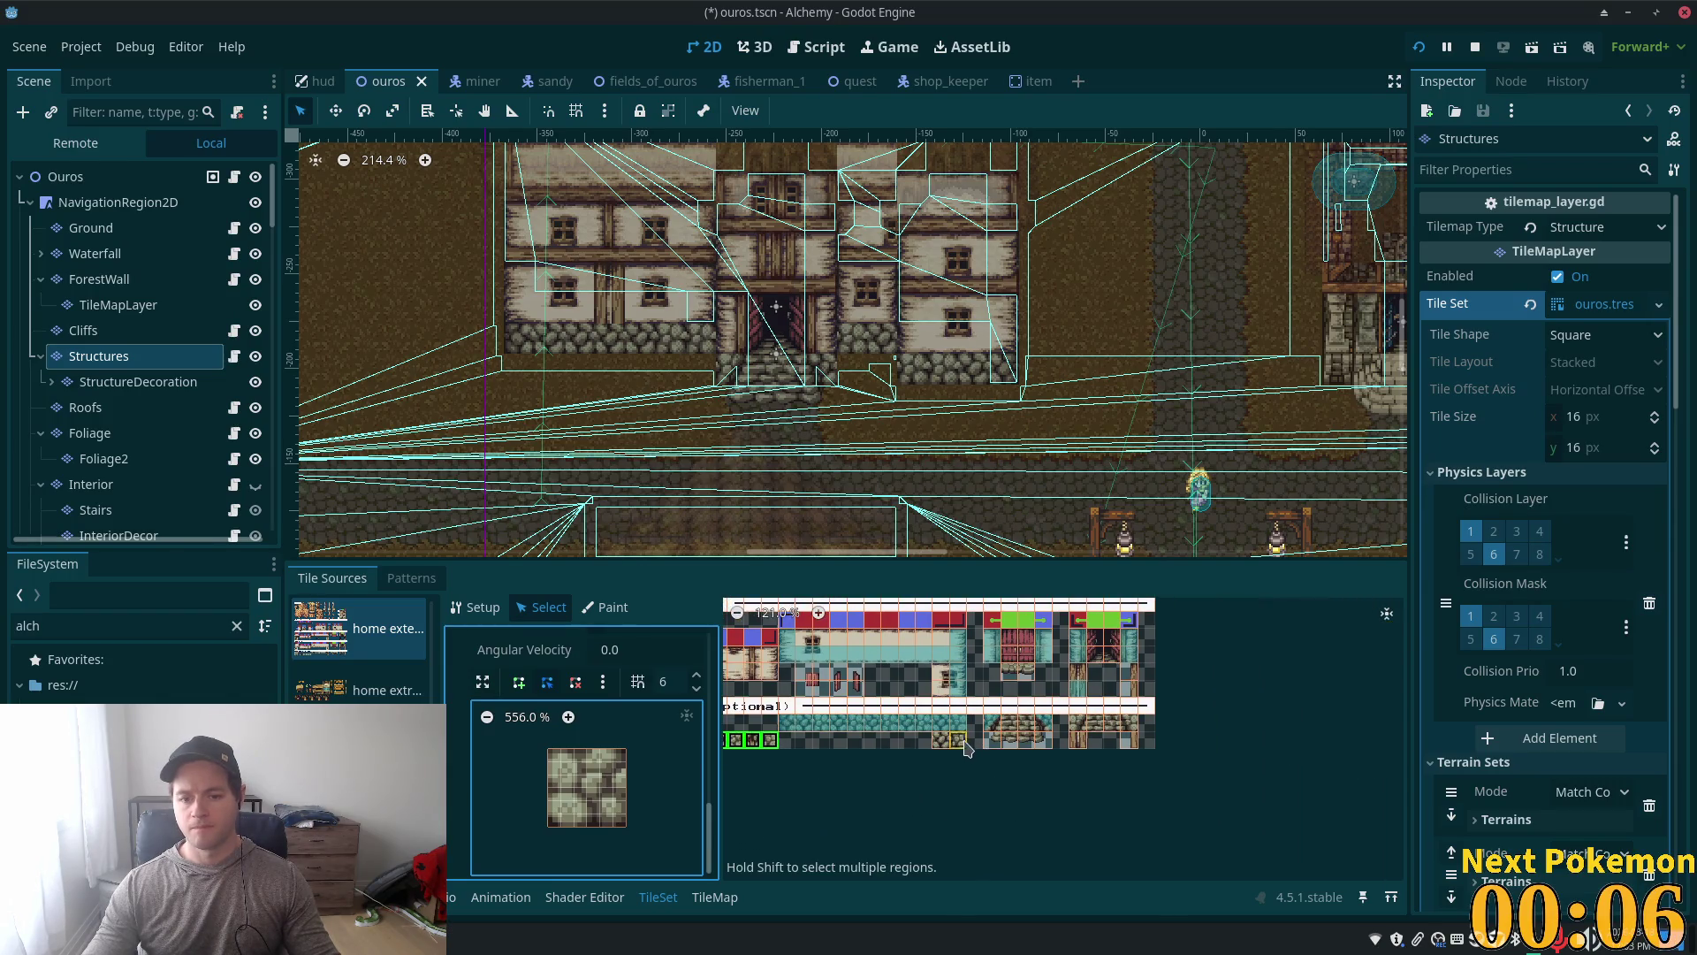
pyautogui.click(967, 750)
pyautogui.scroll(1, 987, 799)
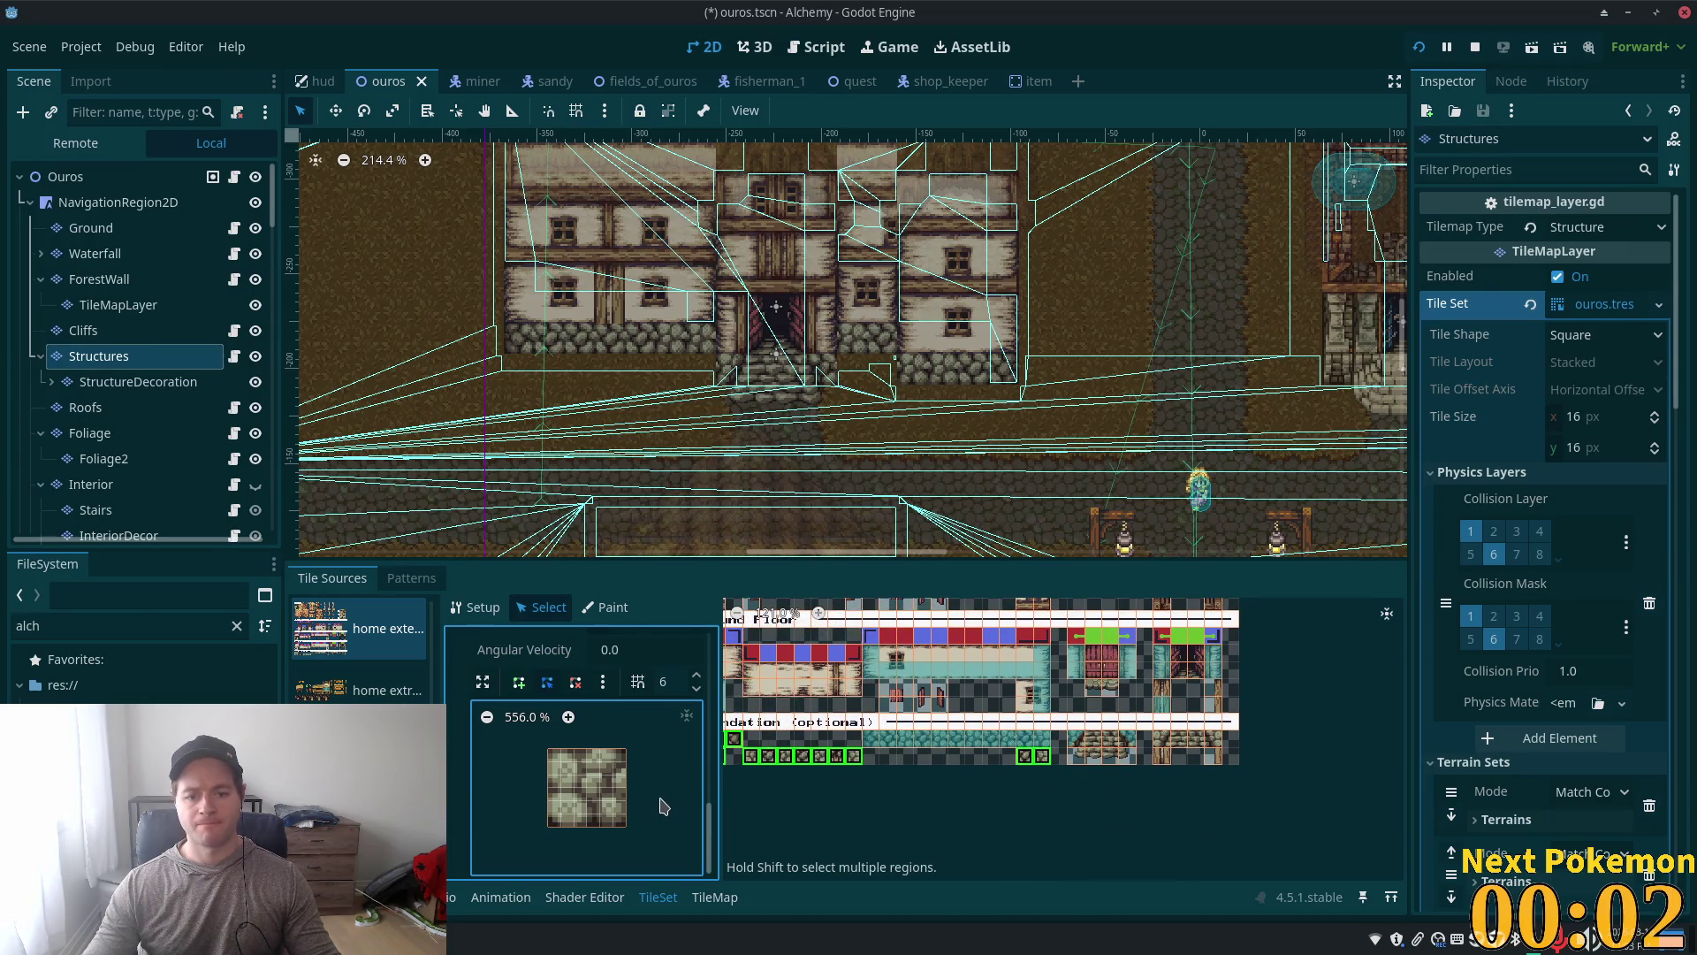
# Step: Give the selected Foundation tiles a full-square collision shape, save the scene, and run the game
pyautogui.press('f')
pyautogui.hotkey('ctrl', 's')
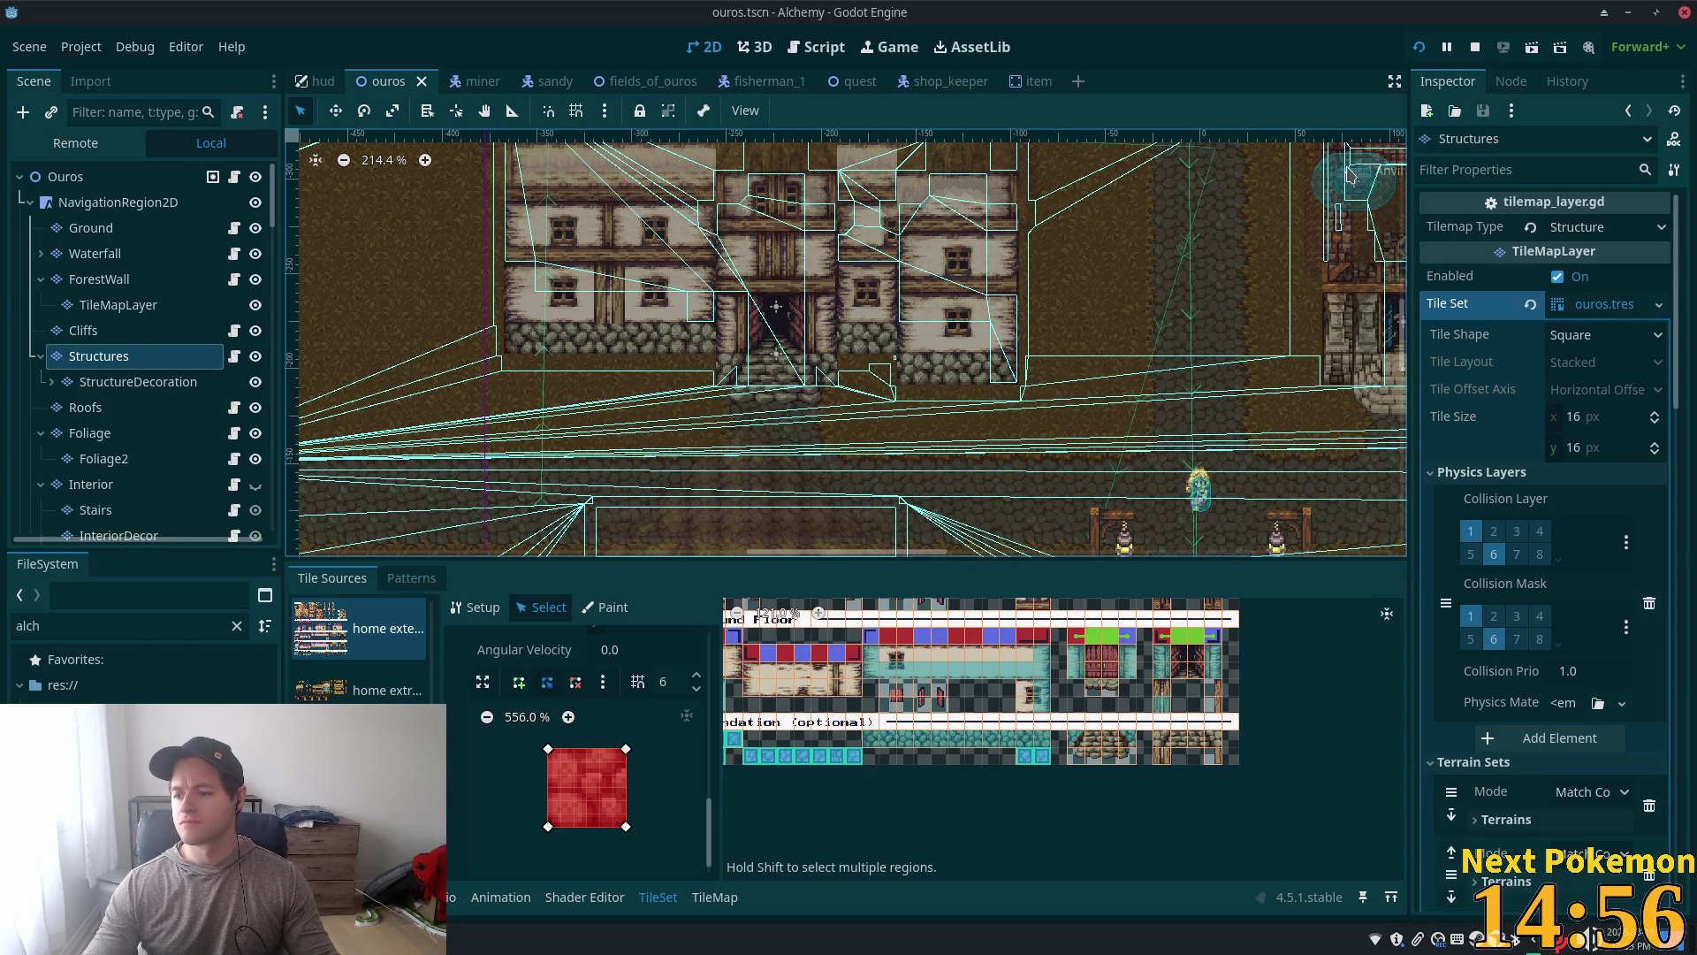
pyautogui.click(1419, 47)
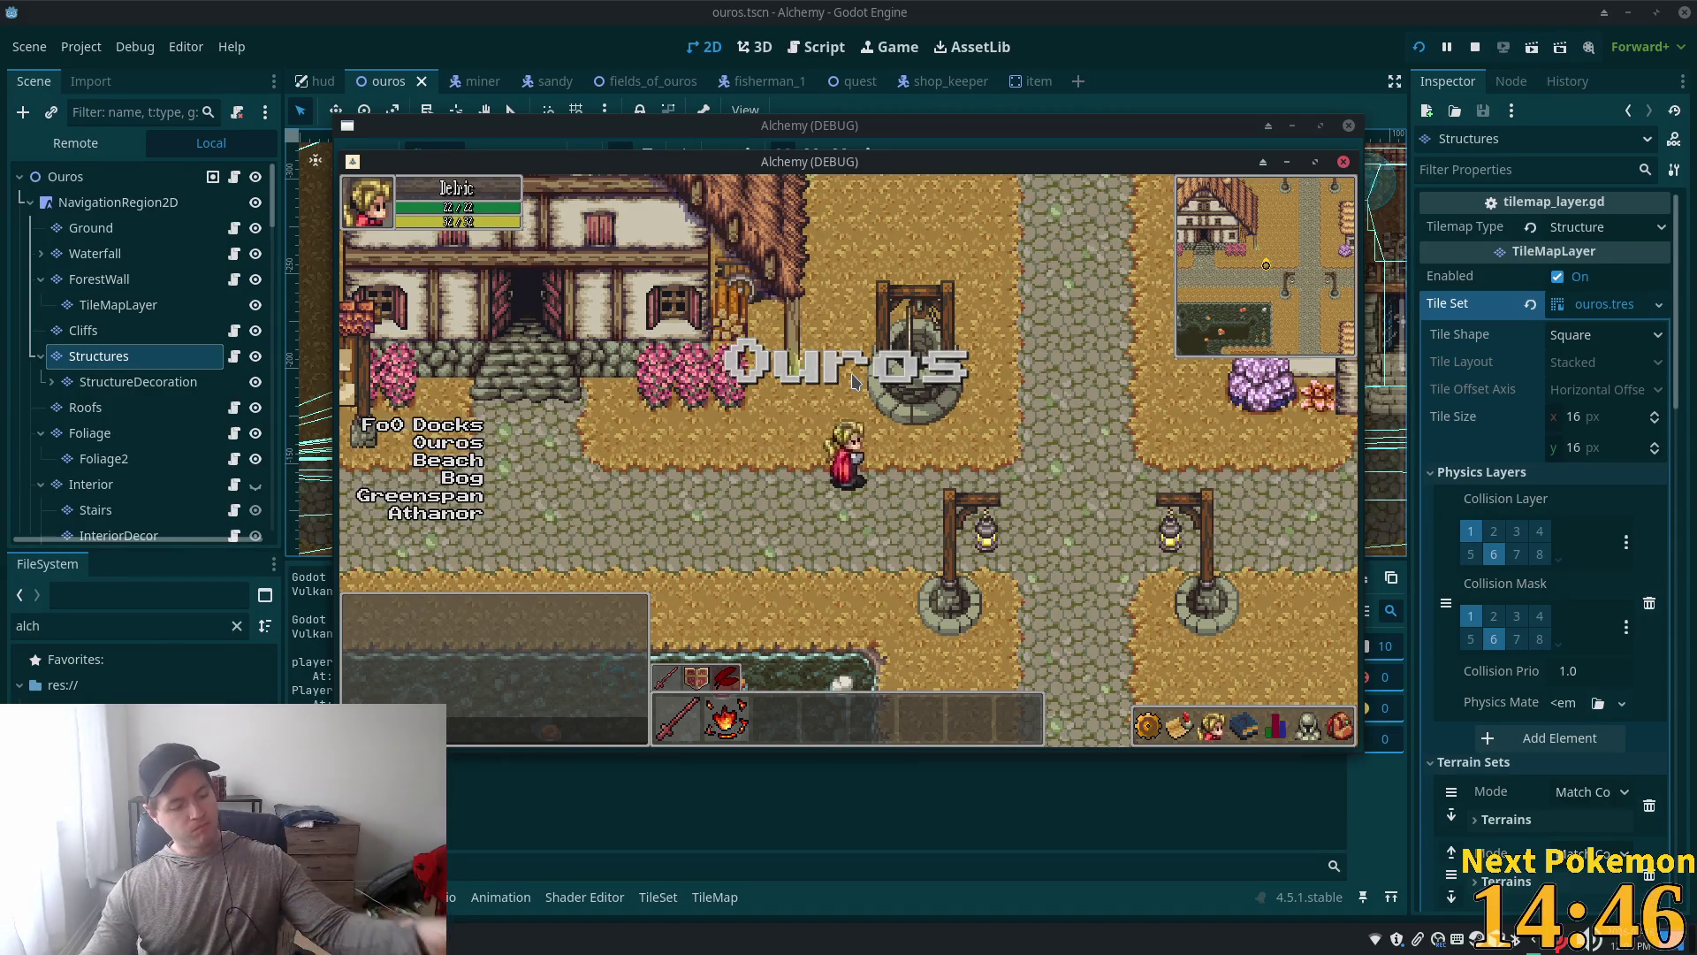
# Step: Walk north past the well to a house door, then west along its front into the wall
pyautogui.press('Up')
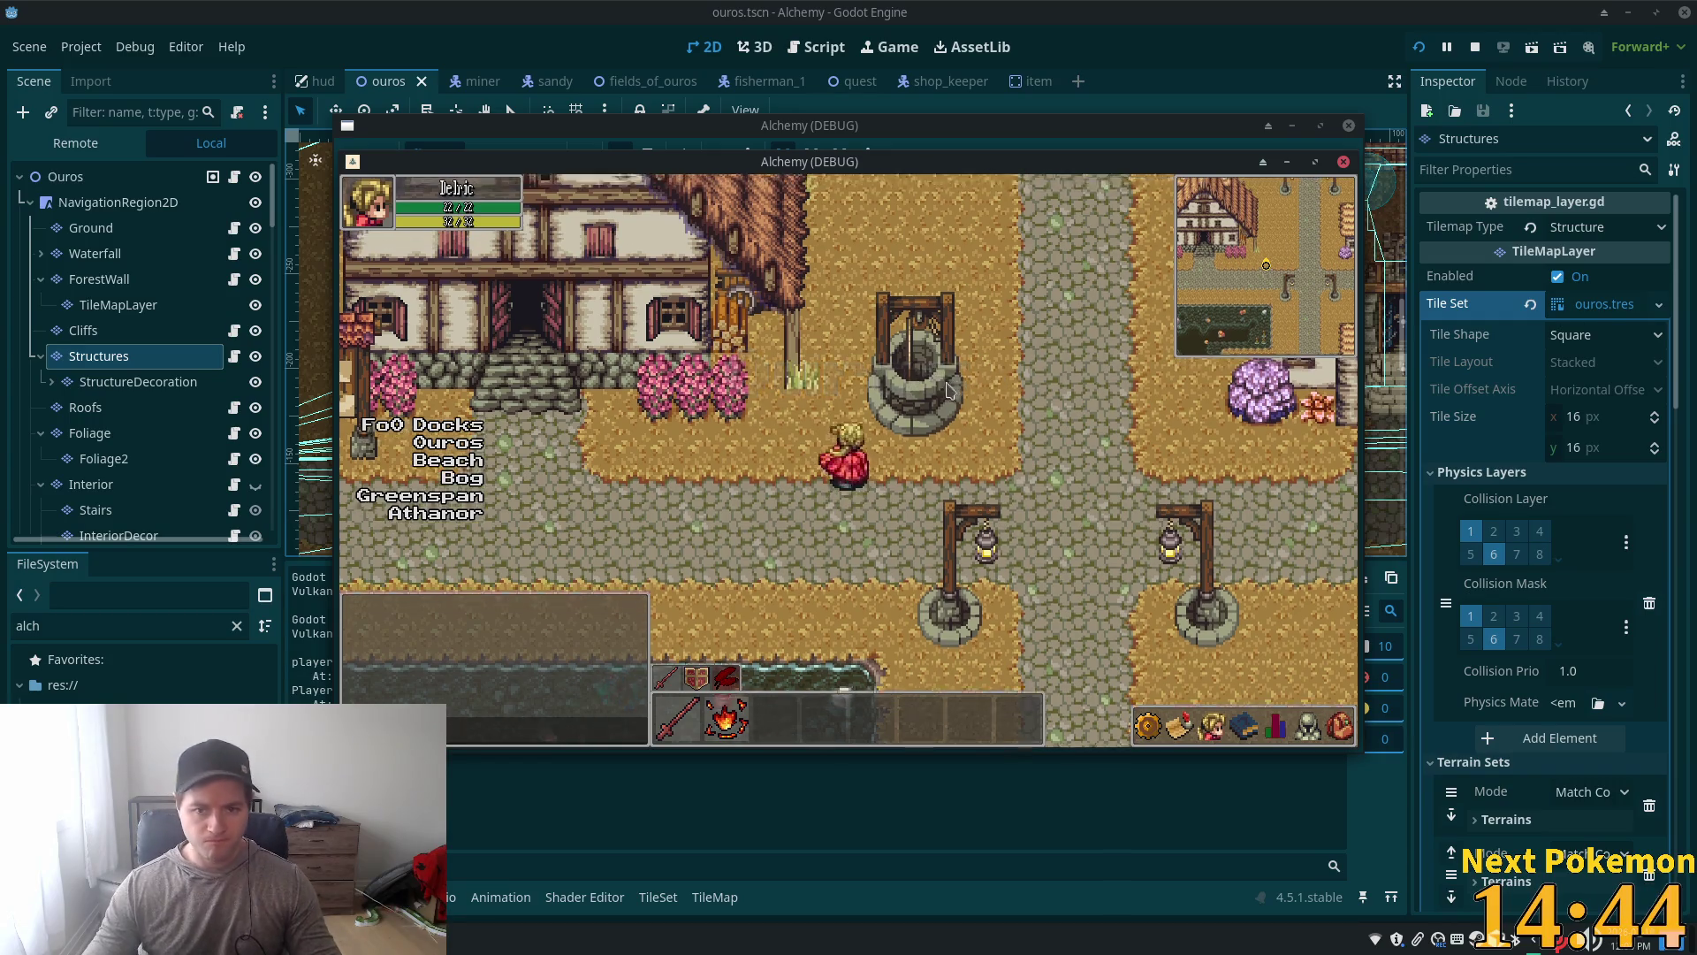
pyautogui.press('Up')
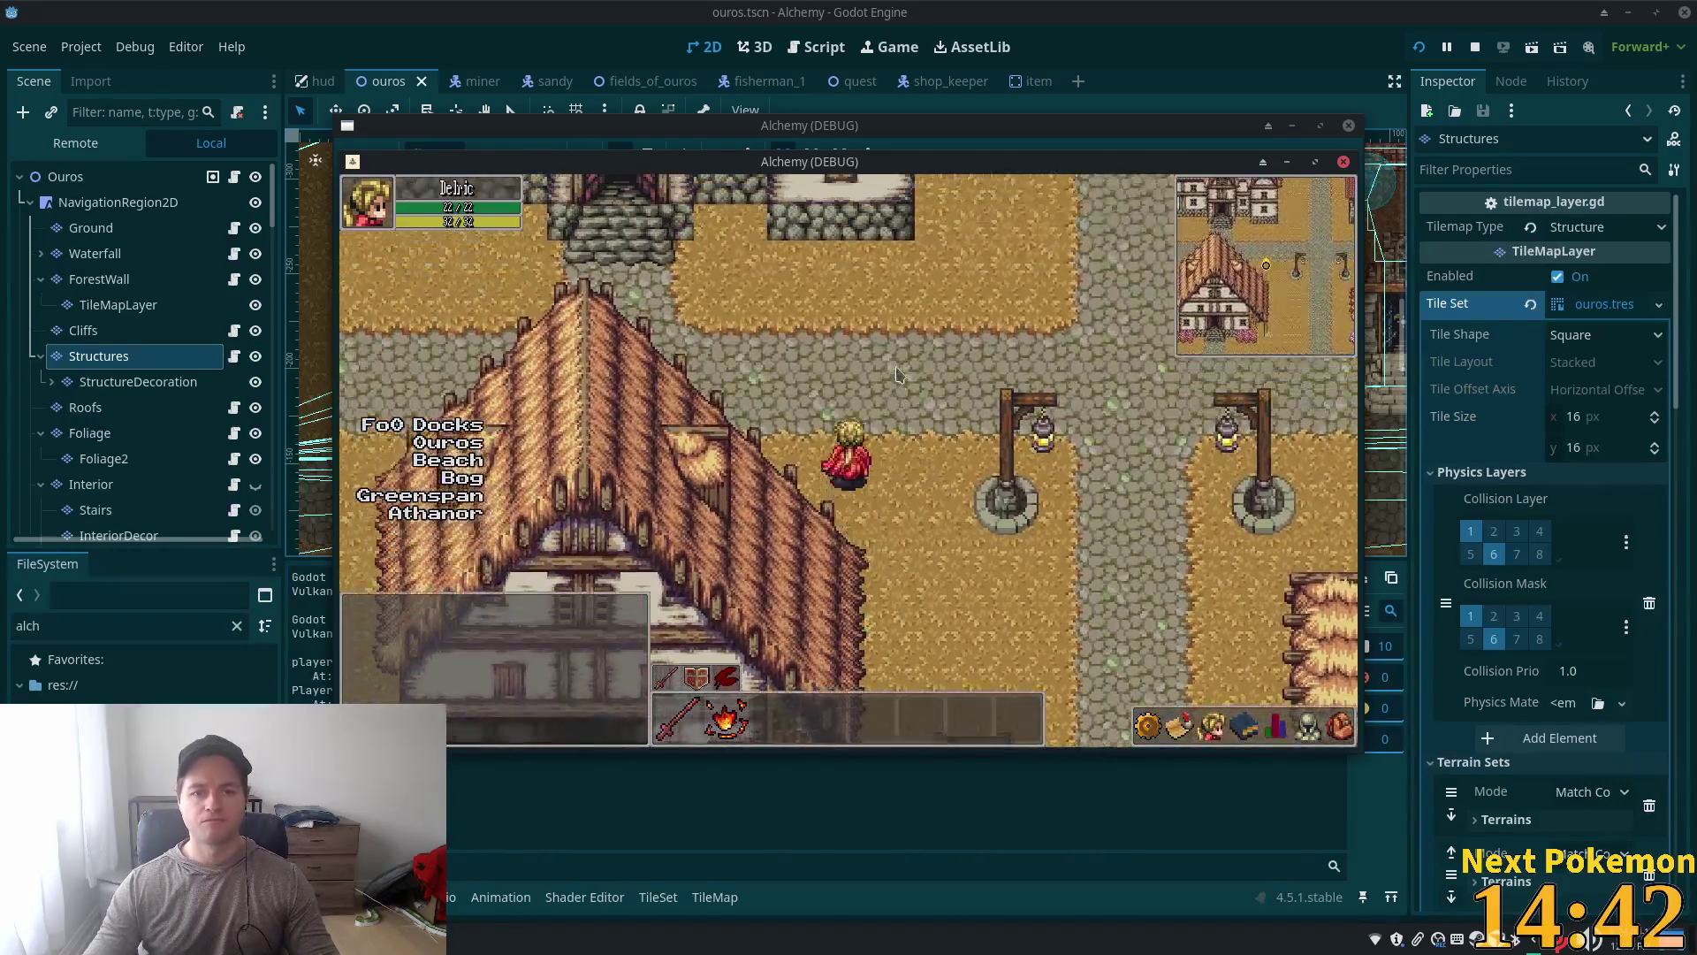
pyautogui.press('Up')
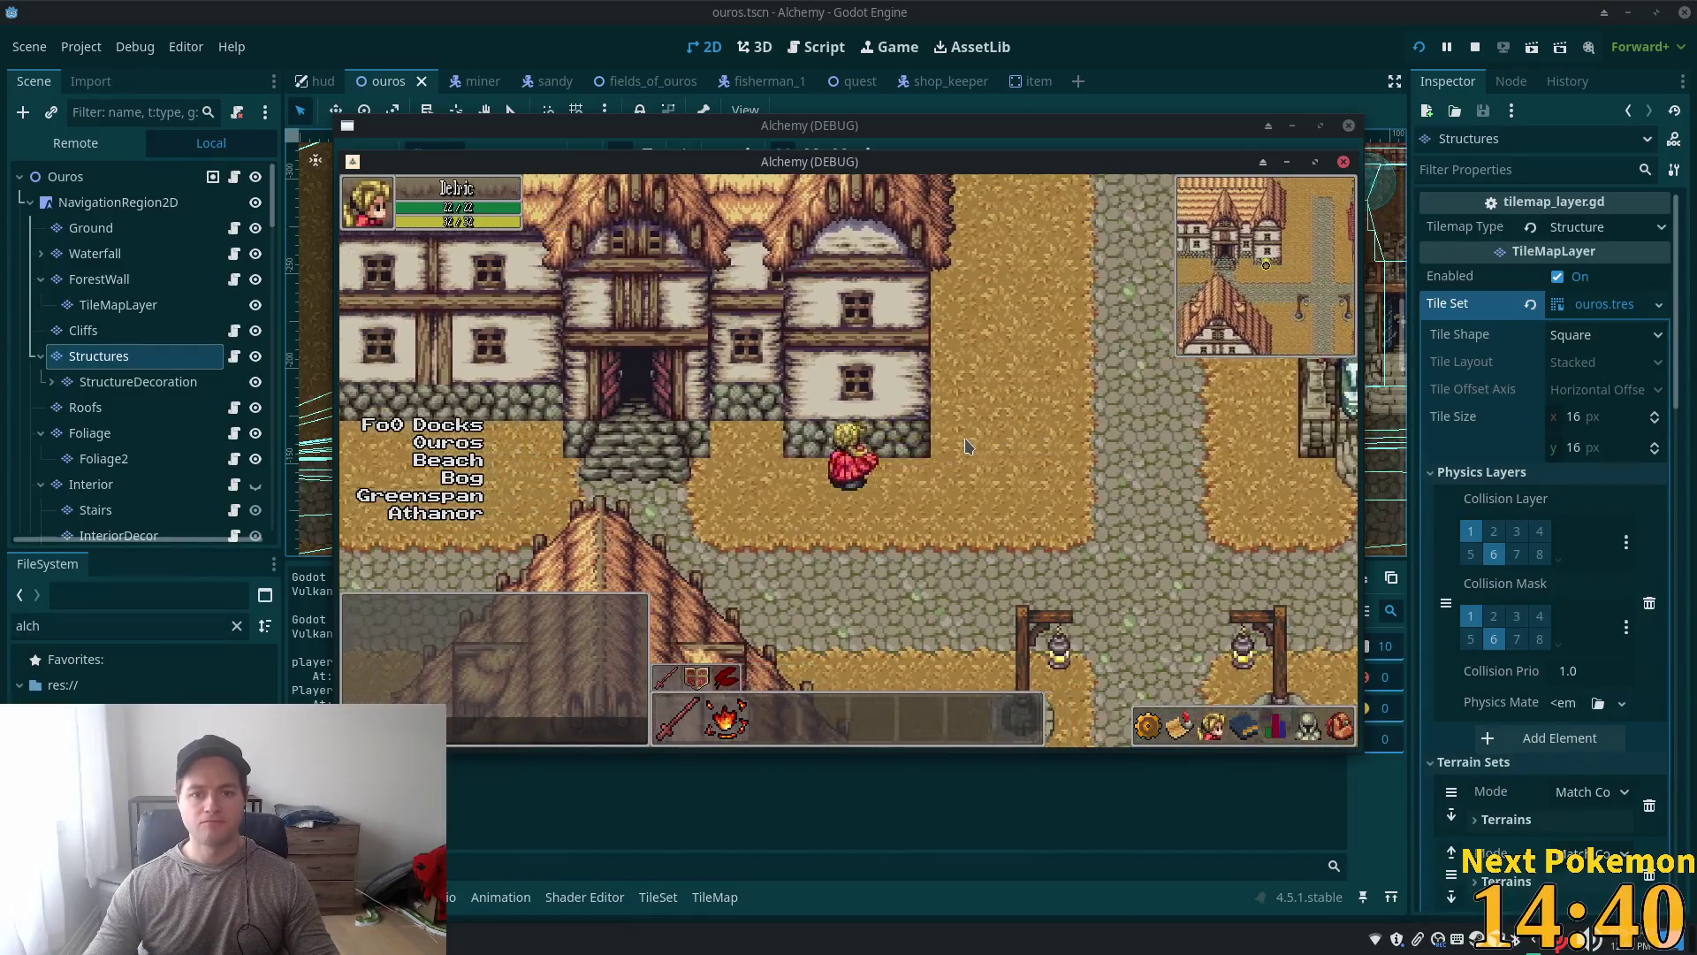
pyautogui.press('Left')
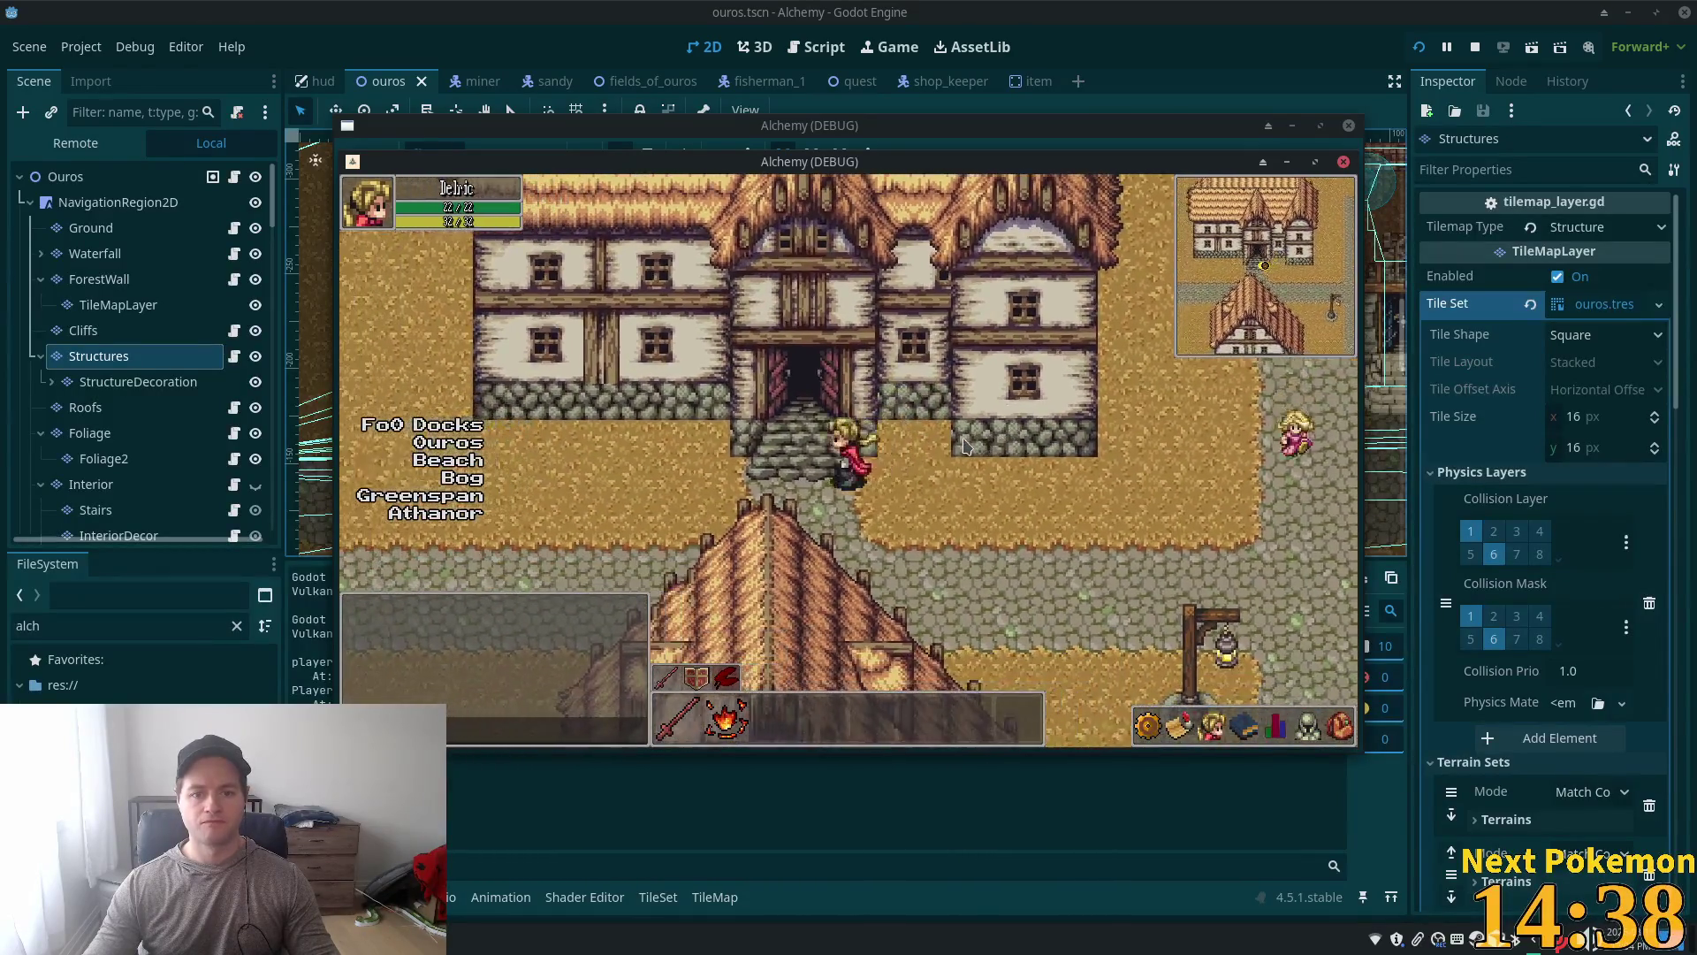
pyautogui.press('Left')
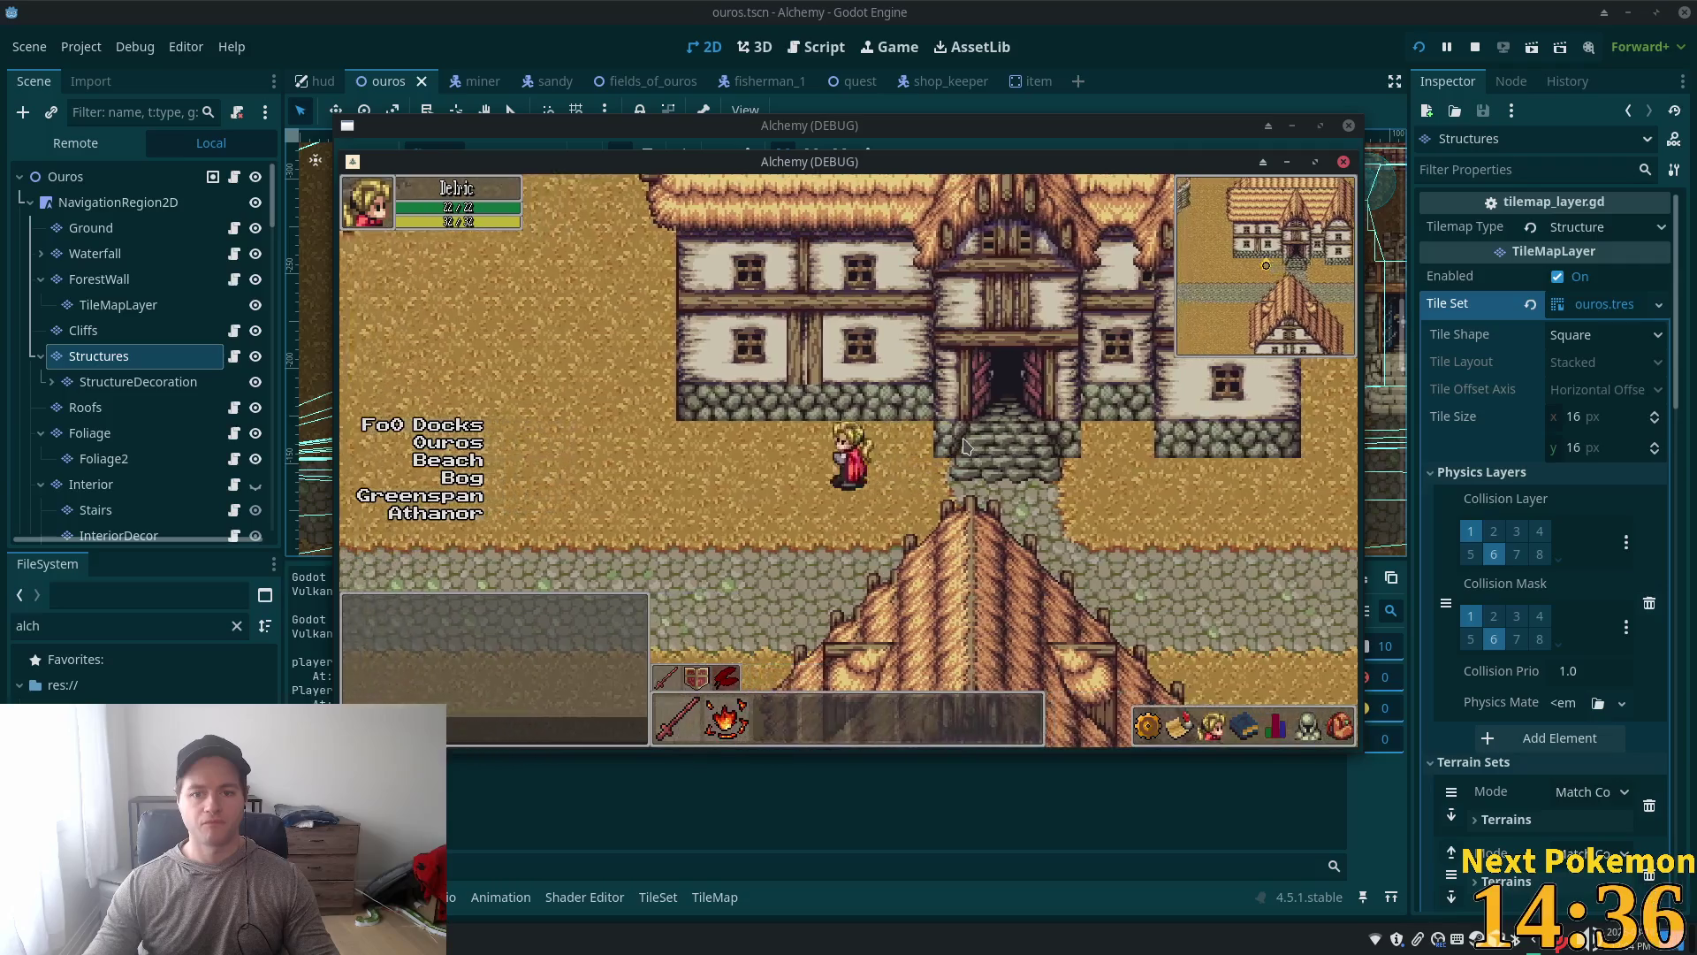
pyautogui.press('Left')
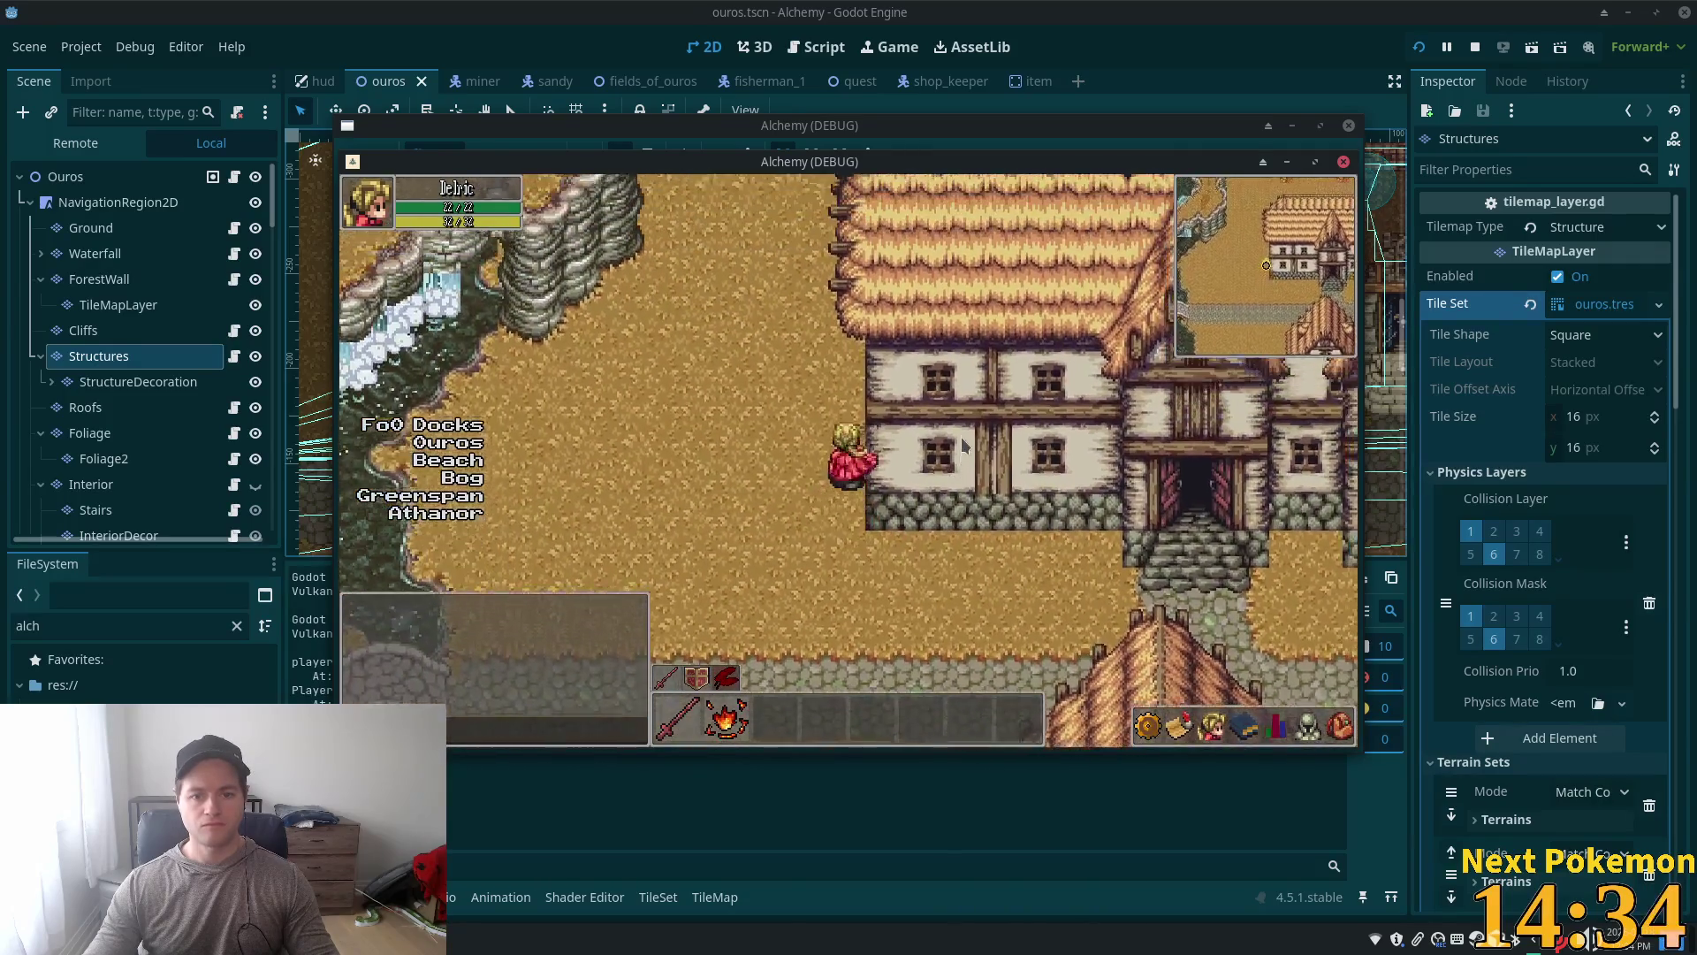
pyautogui.press('Right')
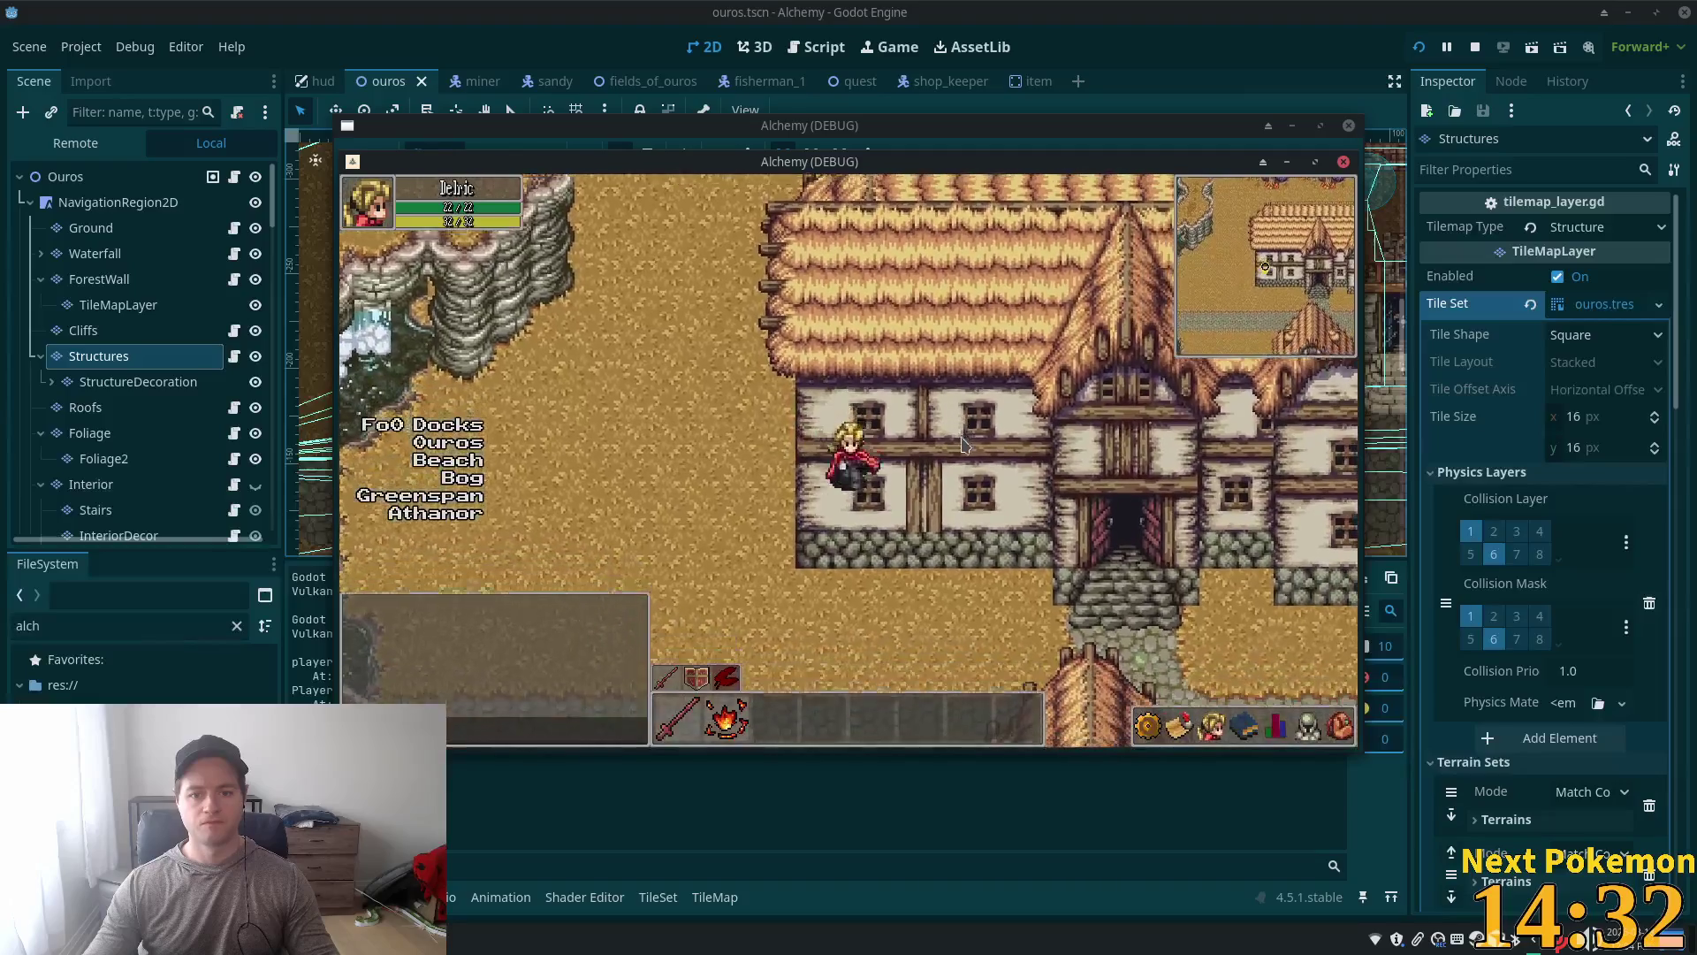
# Step: Walk north behind the house roof to test blocking, return to the crossroads, and close the game
pyautogui.press('Down')
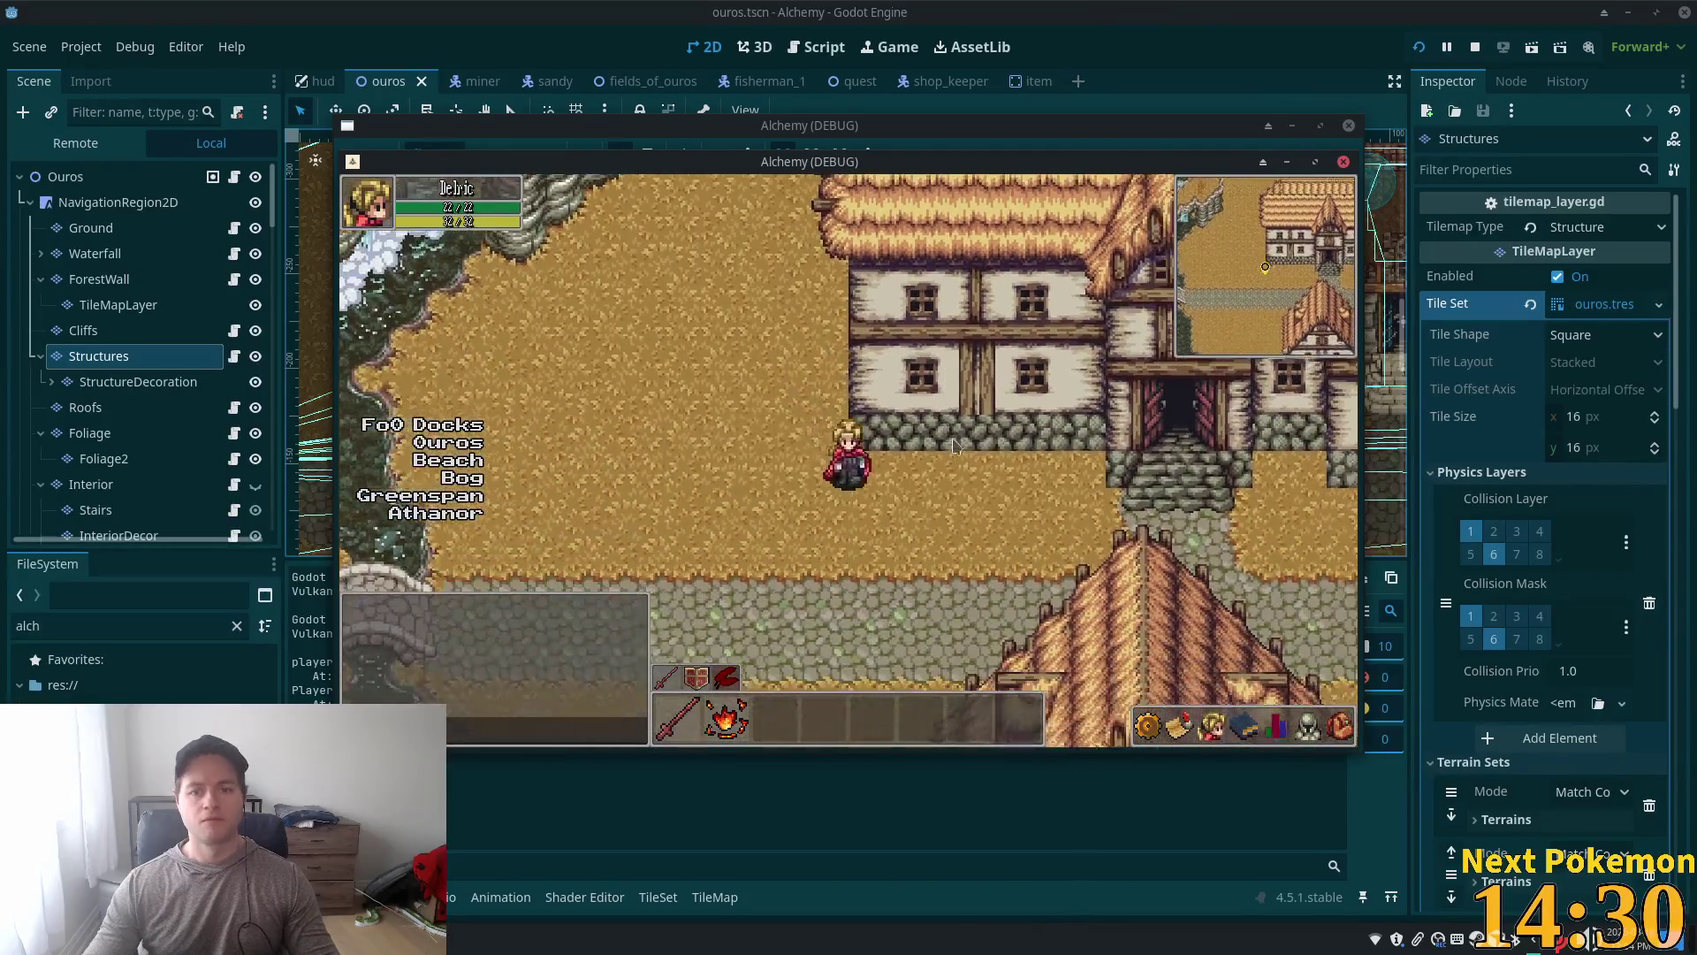
pyautogui.press('Right')
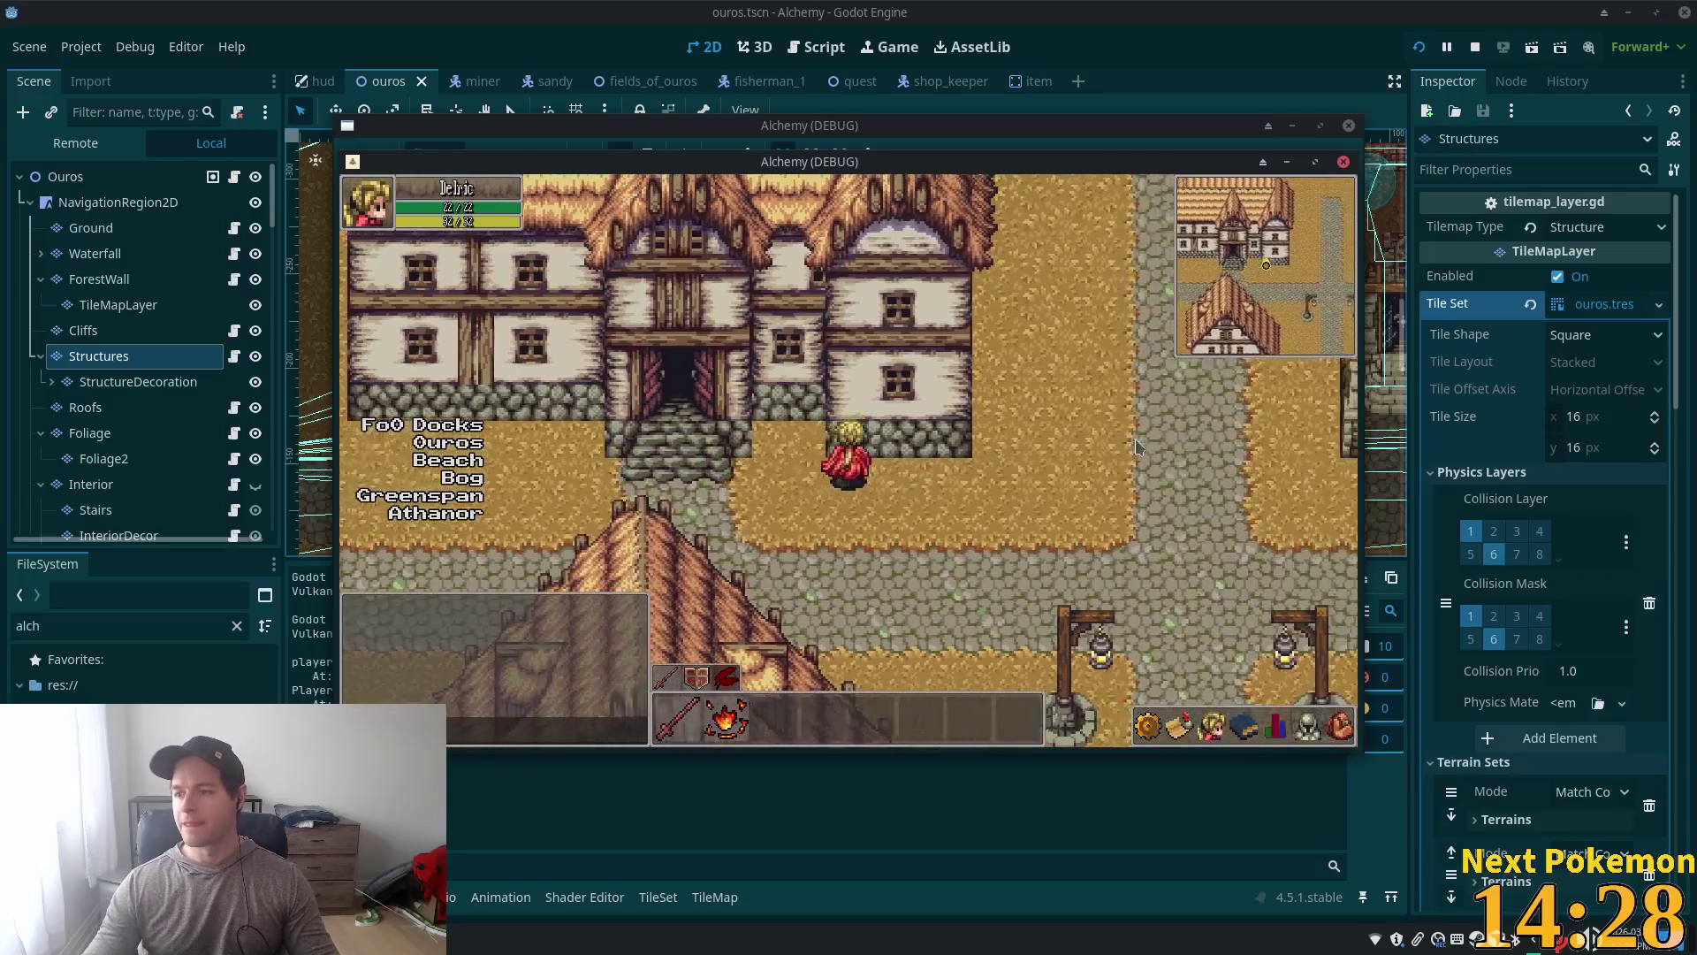
pyautogui.press('Up')
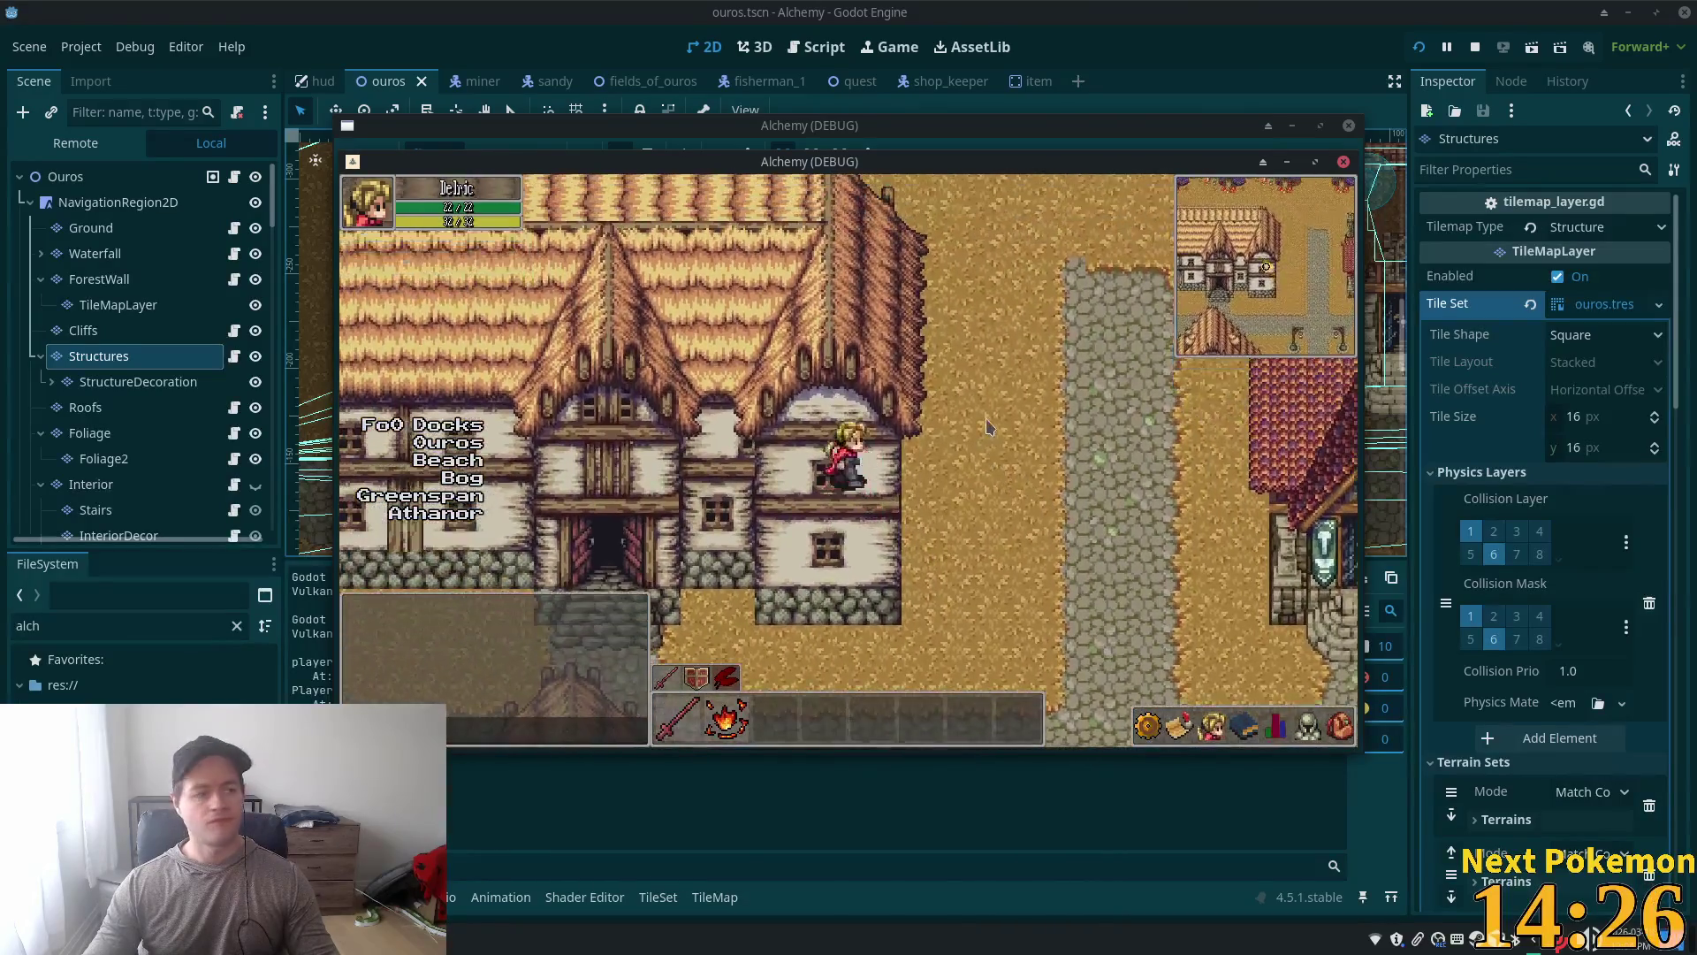
pyautogui.press('Up')
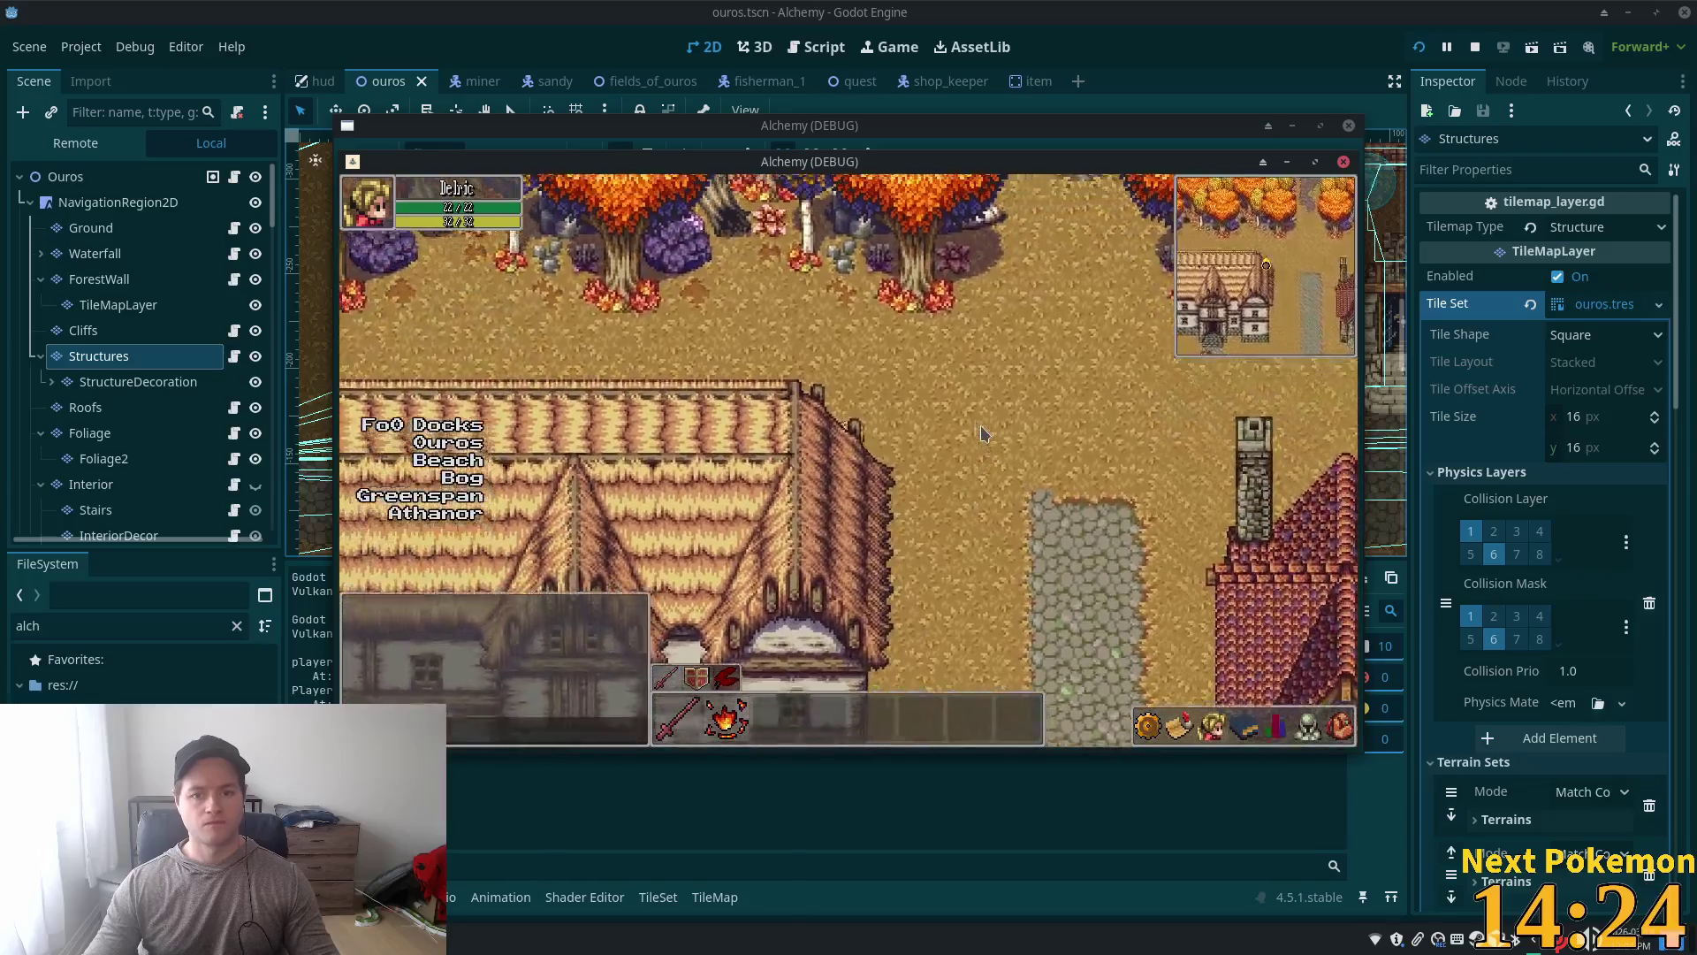
pyautogui.press('Down')
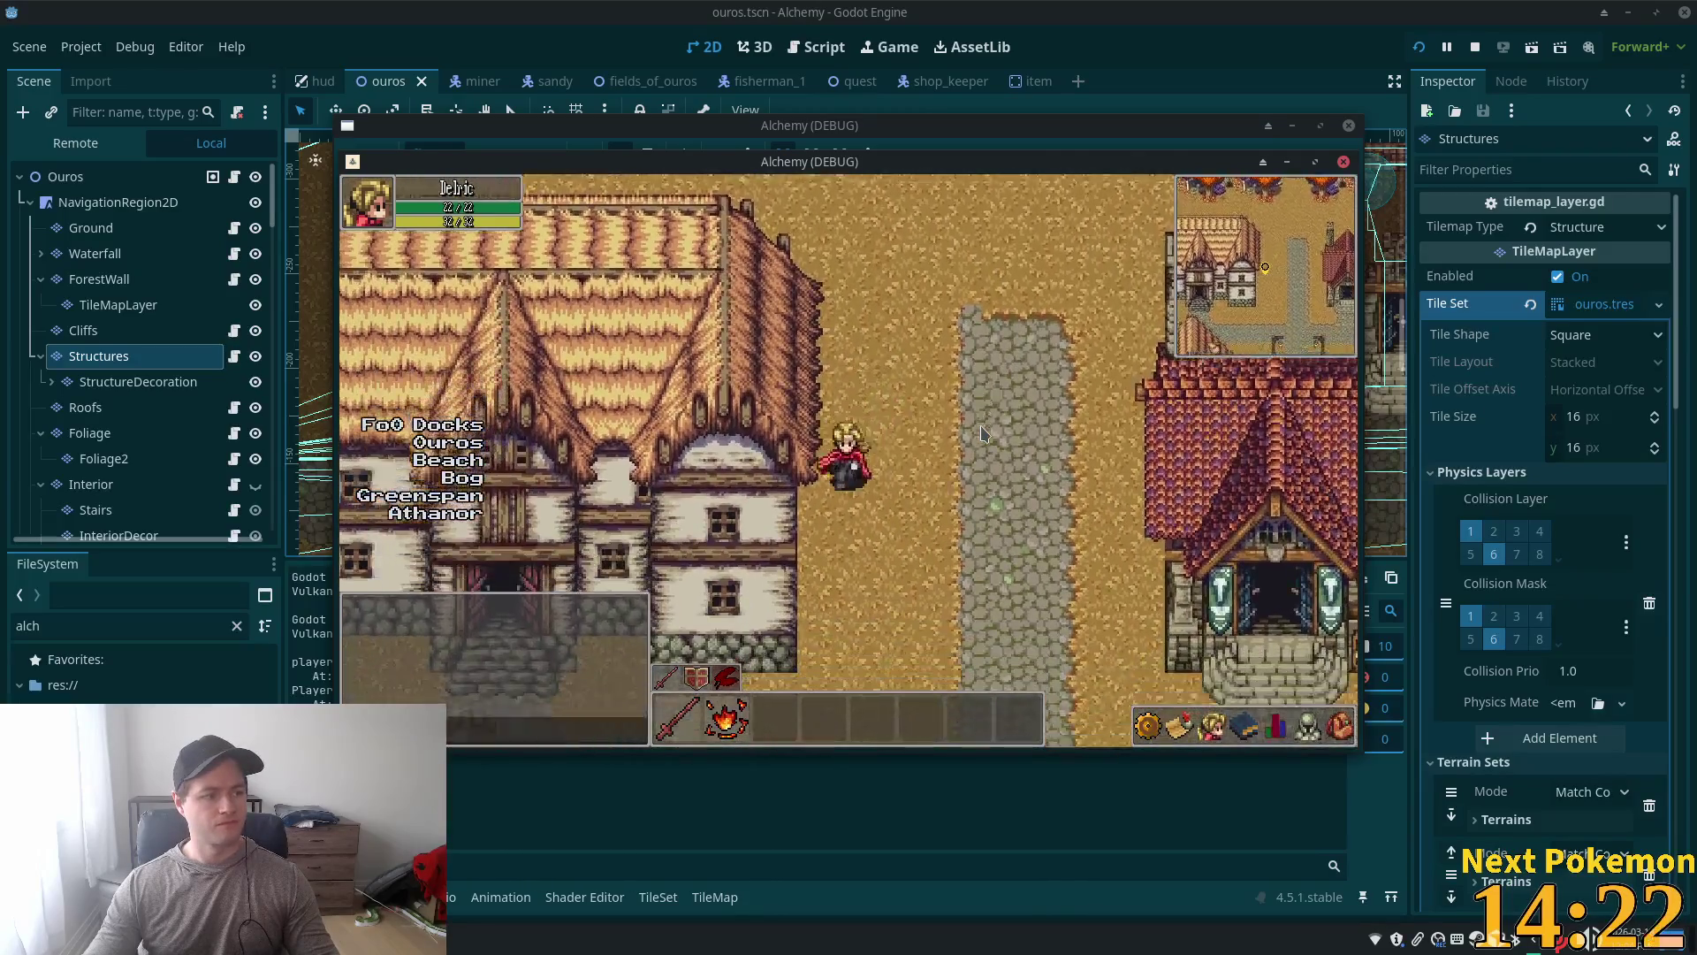
pyautogui.press('Down')
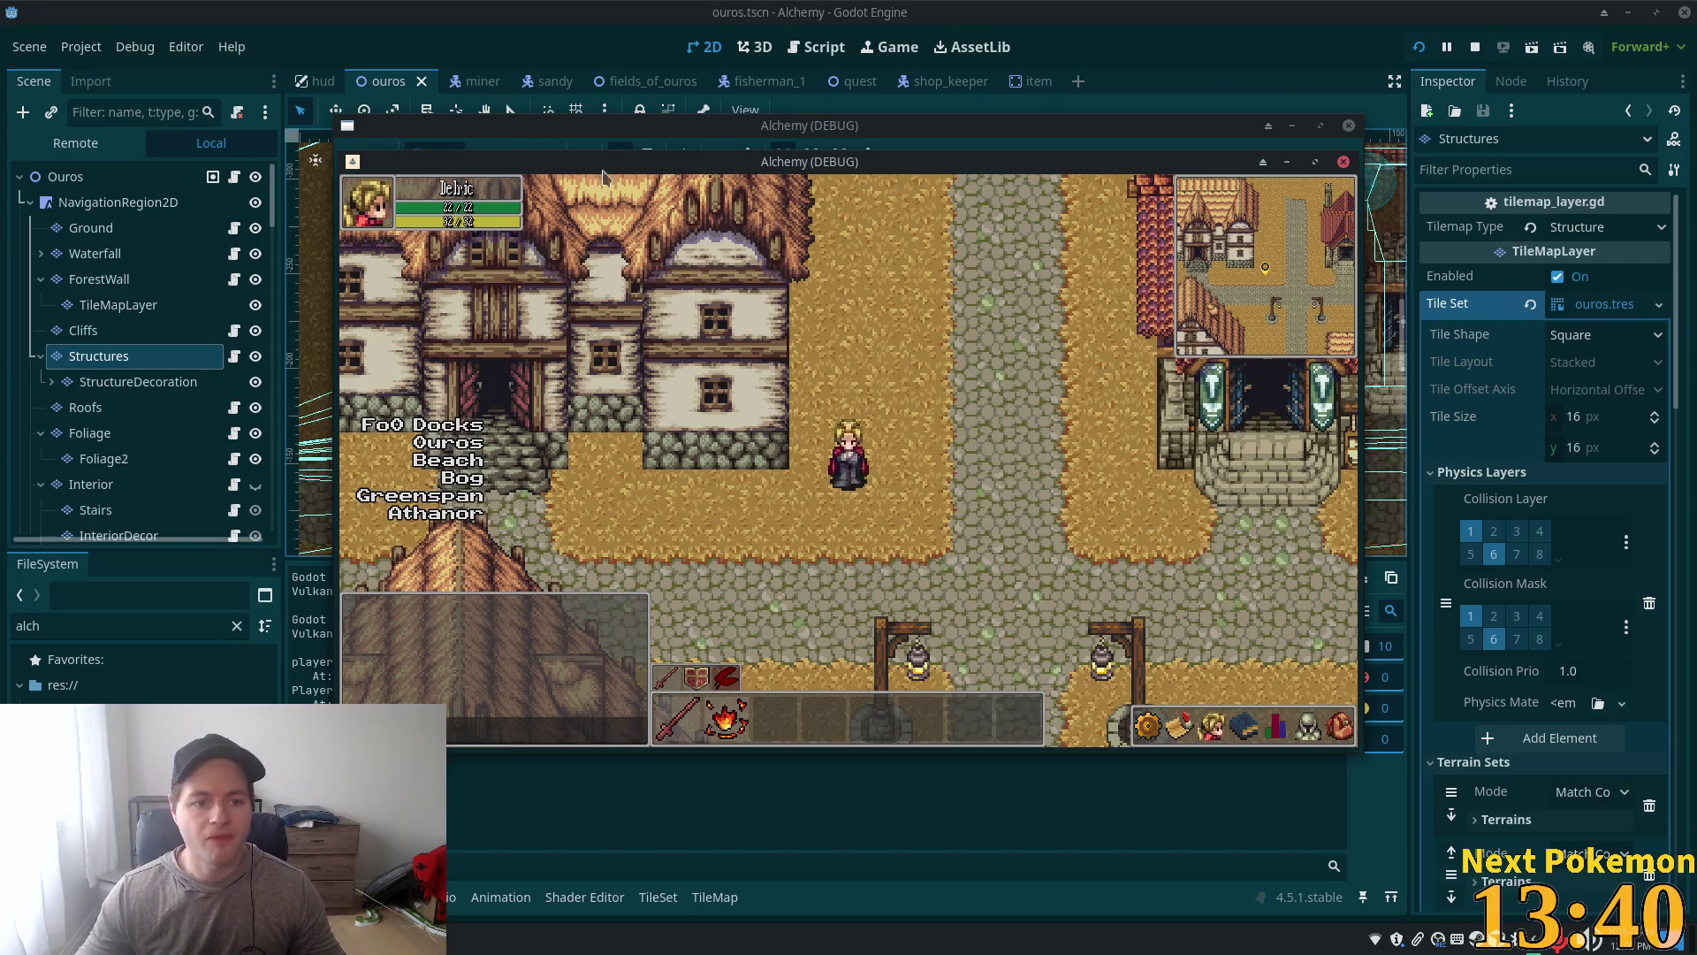
pyautogui.press('F8')
pyautogui.click(83, 330)
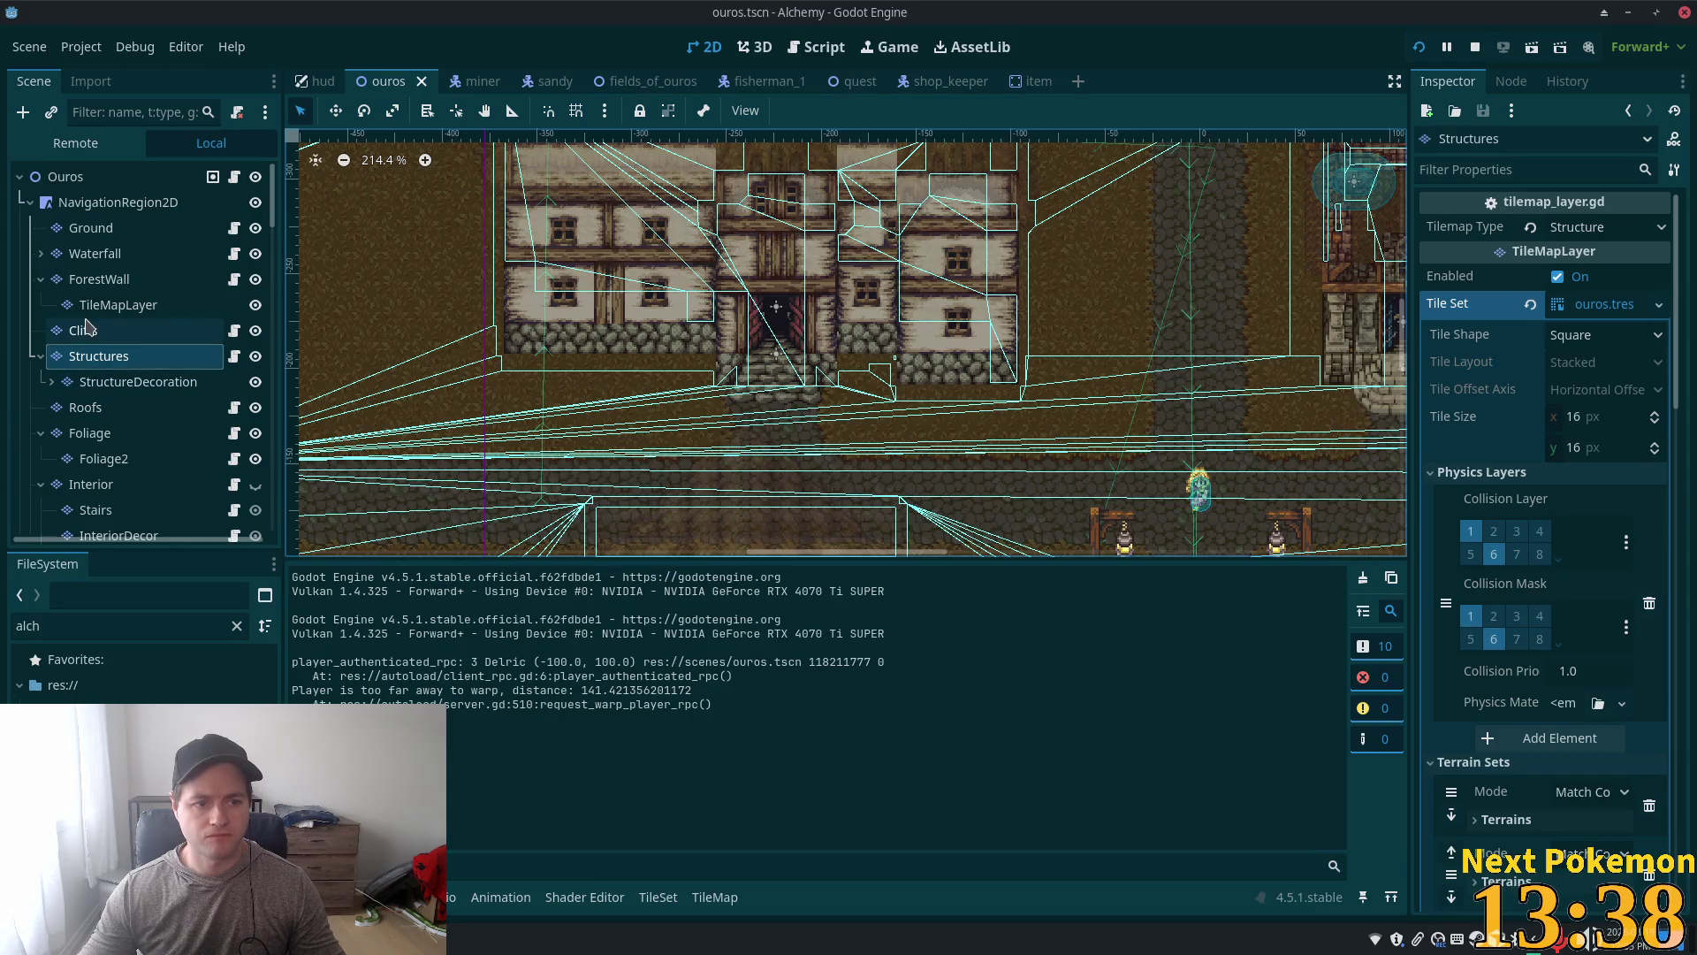
# Step: Leave the Structures layer's tile painting and switch to the TileSet editor
pyautogui.click(138, 381)
pyautogui.click(98, 355)
pyautogui.scroll(4, 946, 808)
pyautogui.scroll(3, 881, 814)
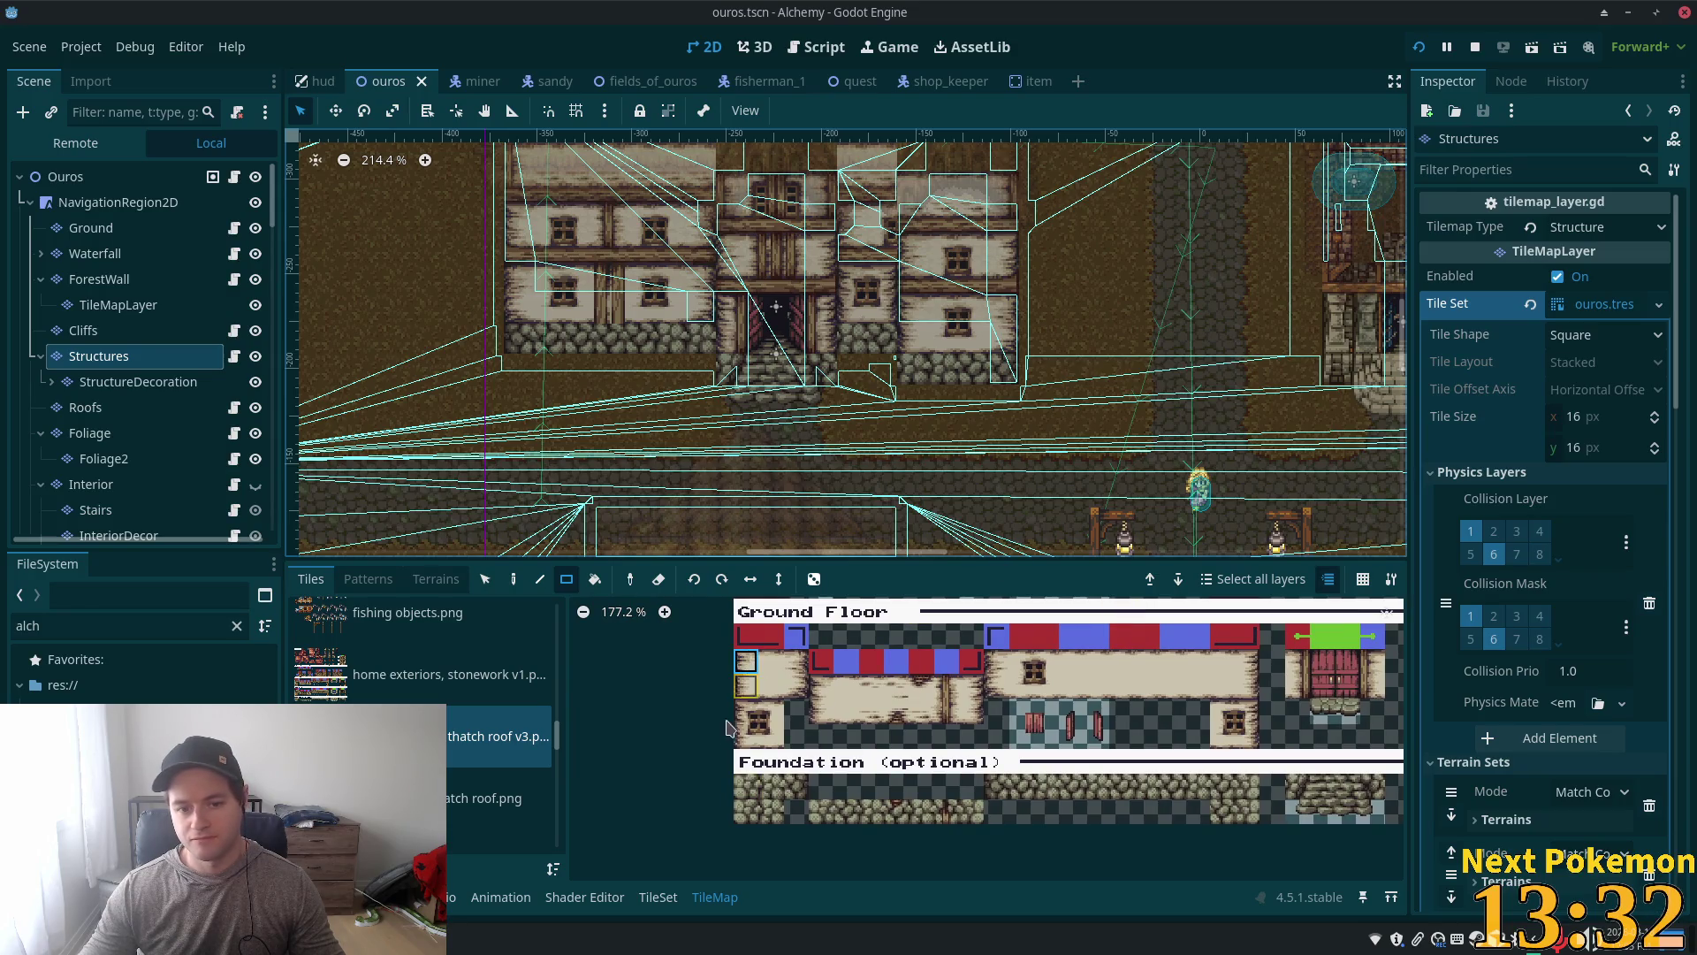
pyautogui.click(658, 896)
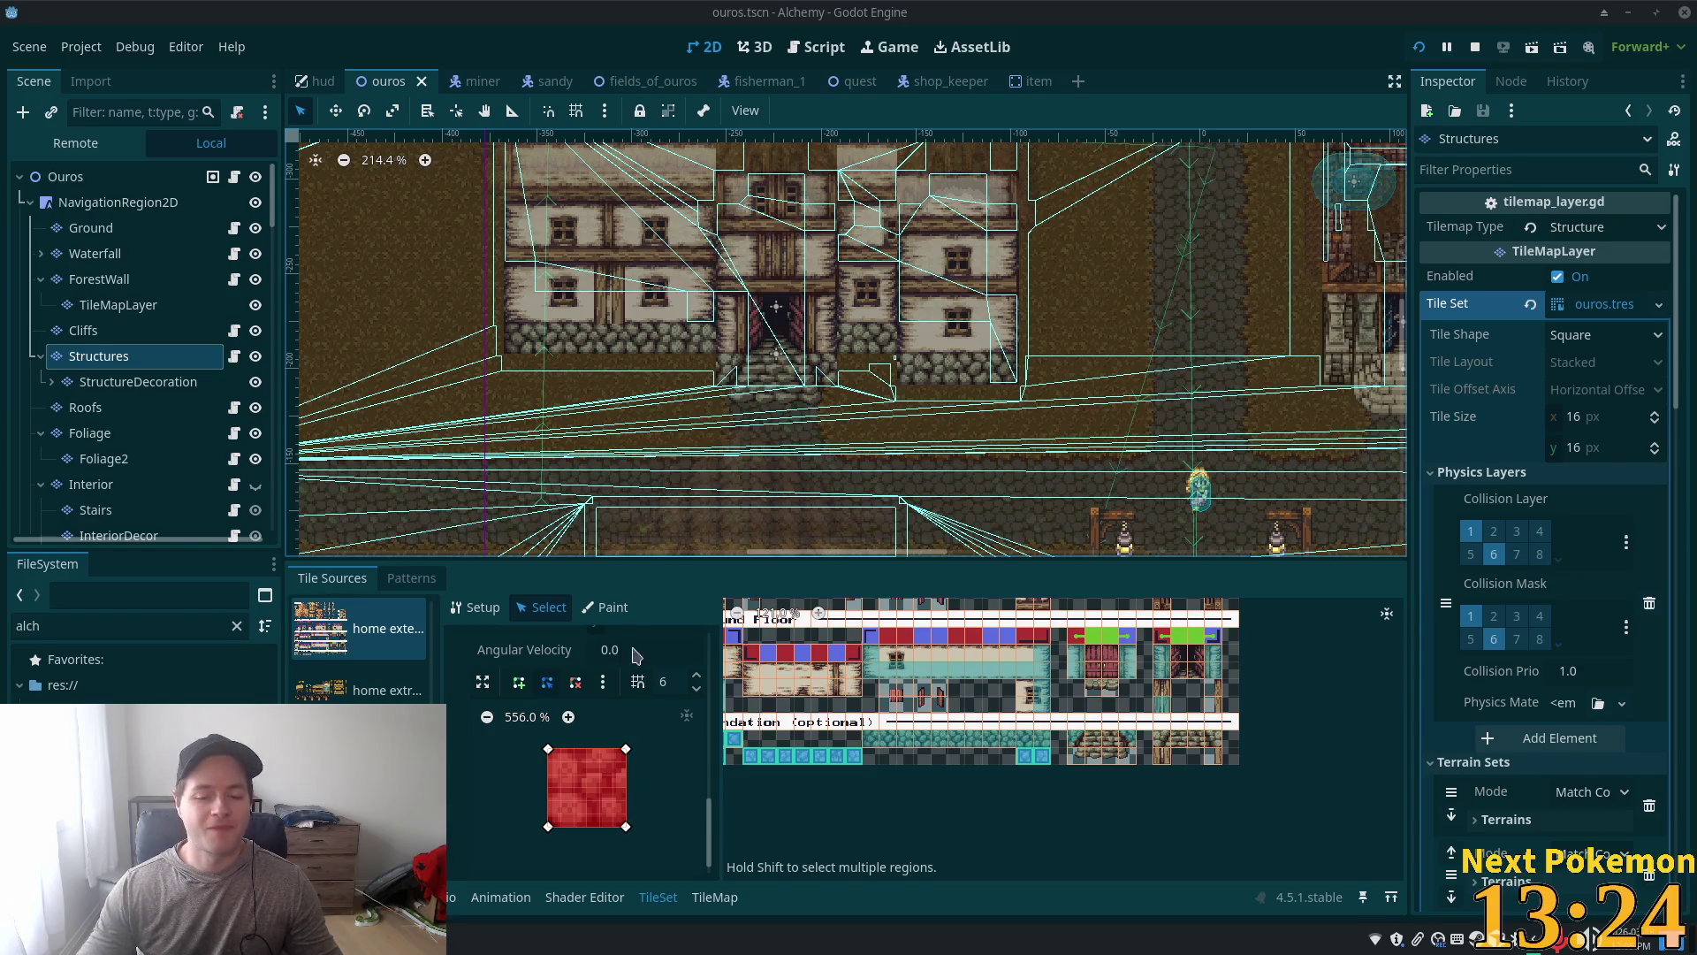
# Step: Inspect the existing collisions of the two-tile ground-floor wall piece and a foundation tile
pyautogui.scroll(3, 840, 798)
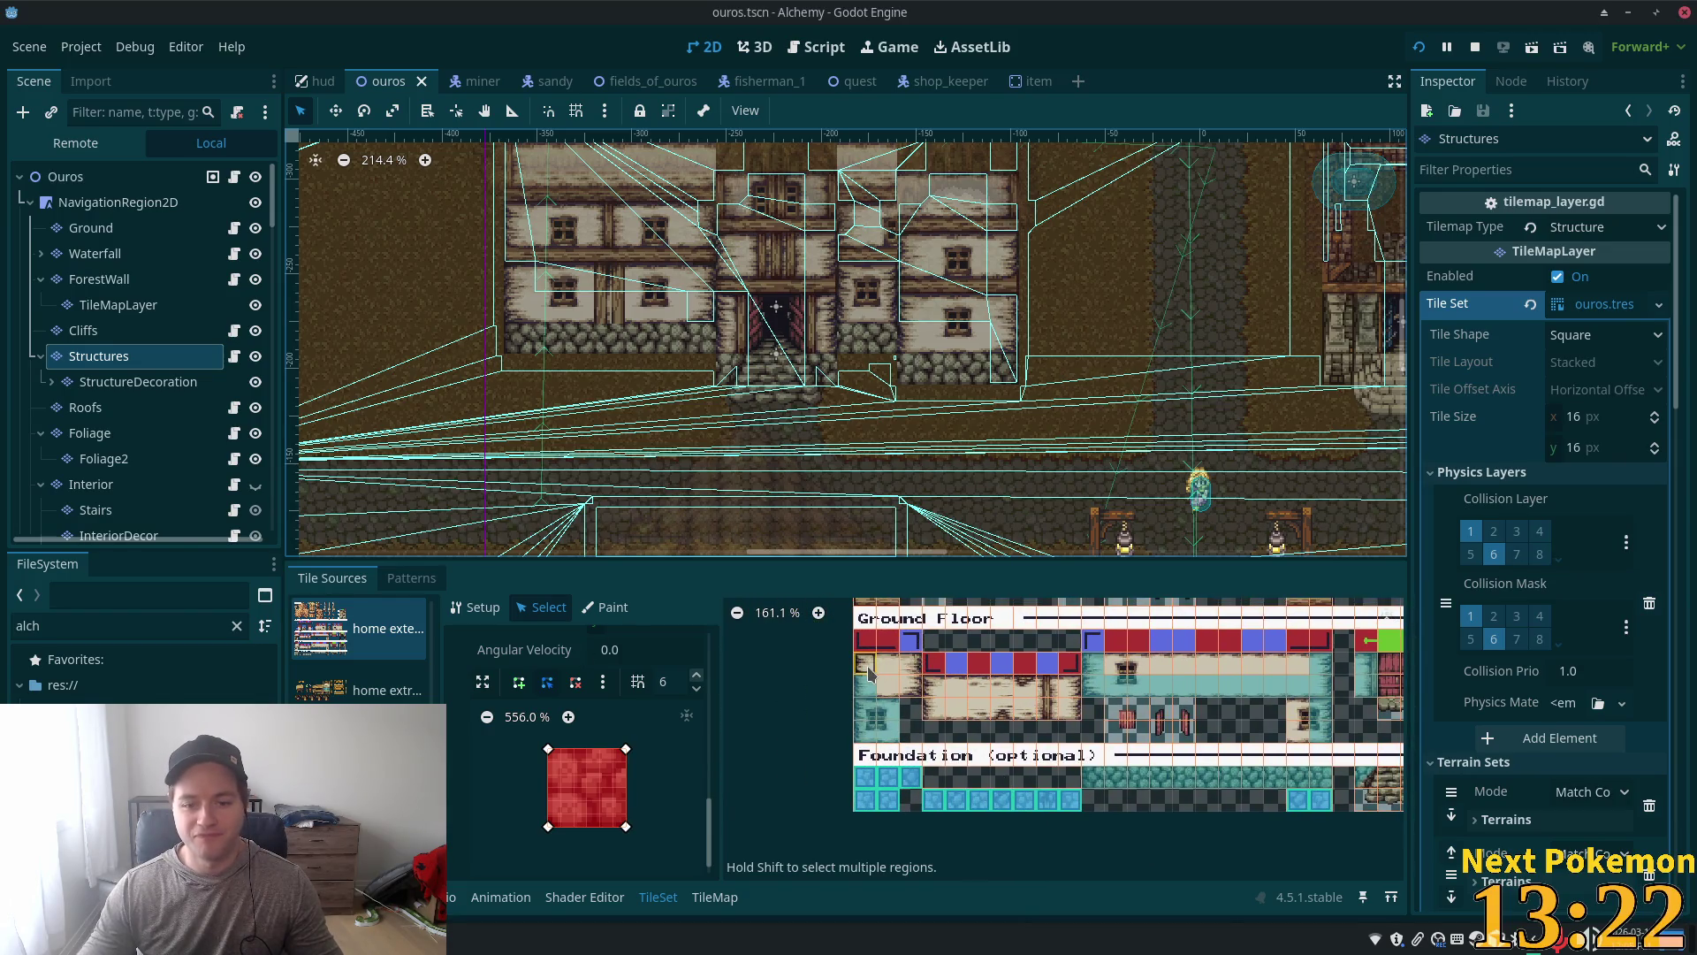
pyautogui.click(868, 673)
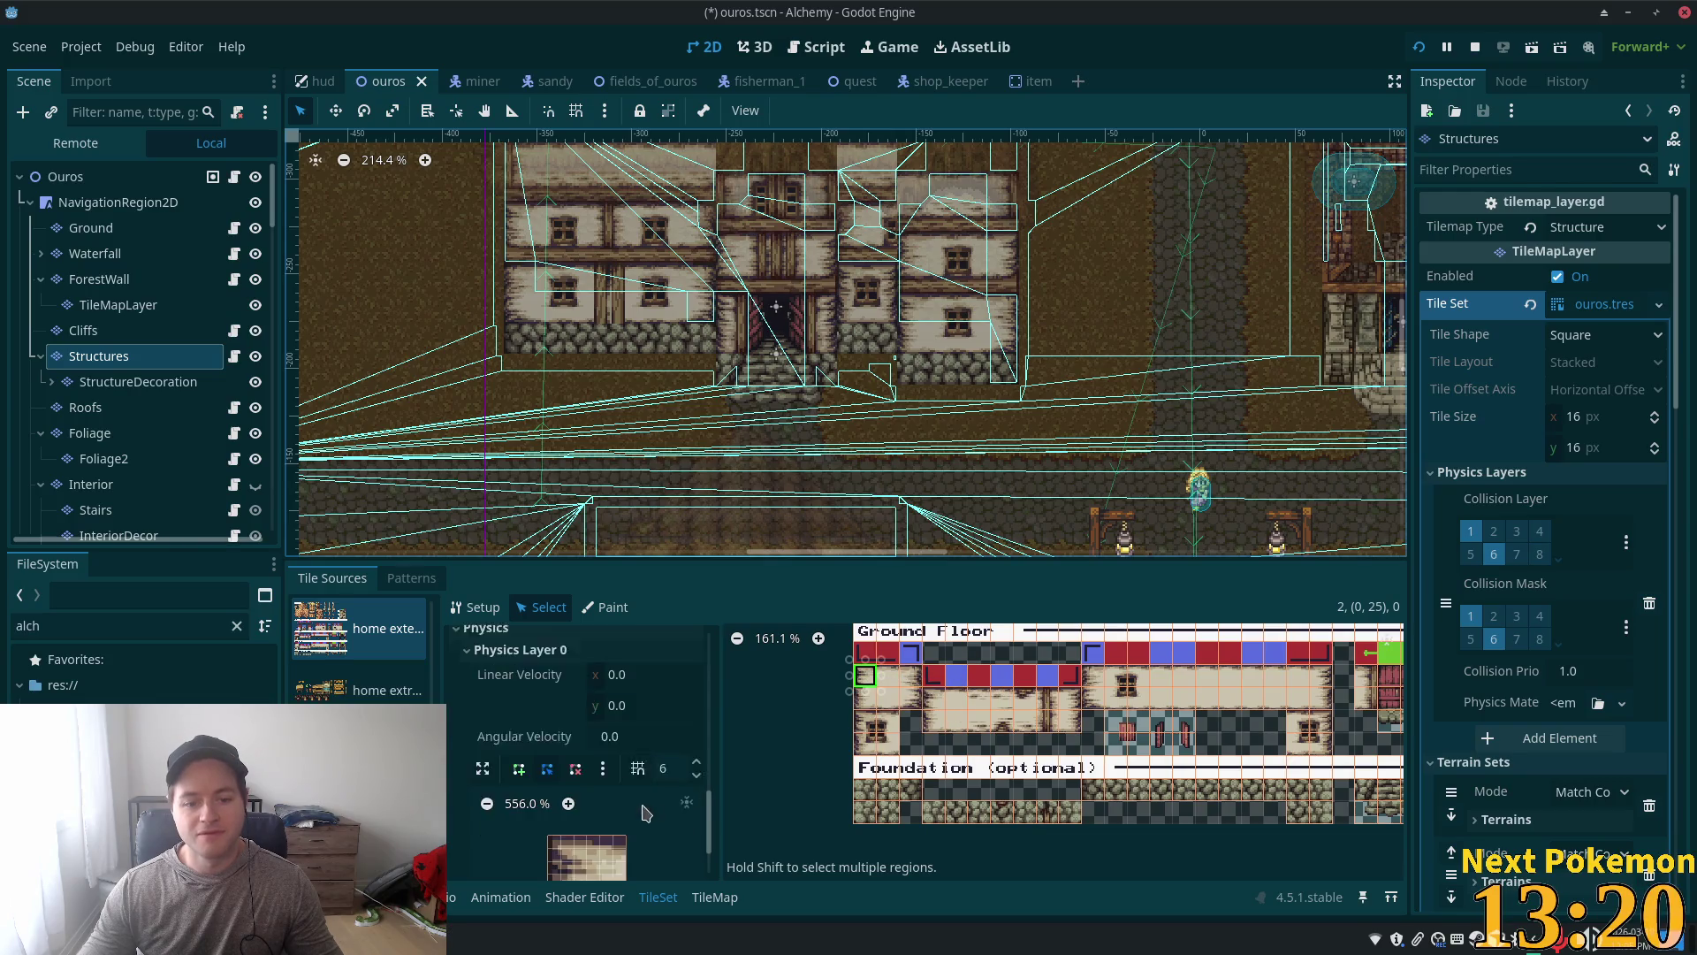
pyautogui.scroll(-2, 659, 813)
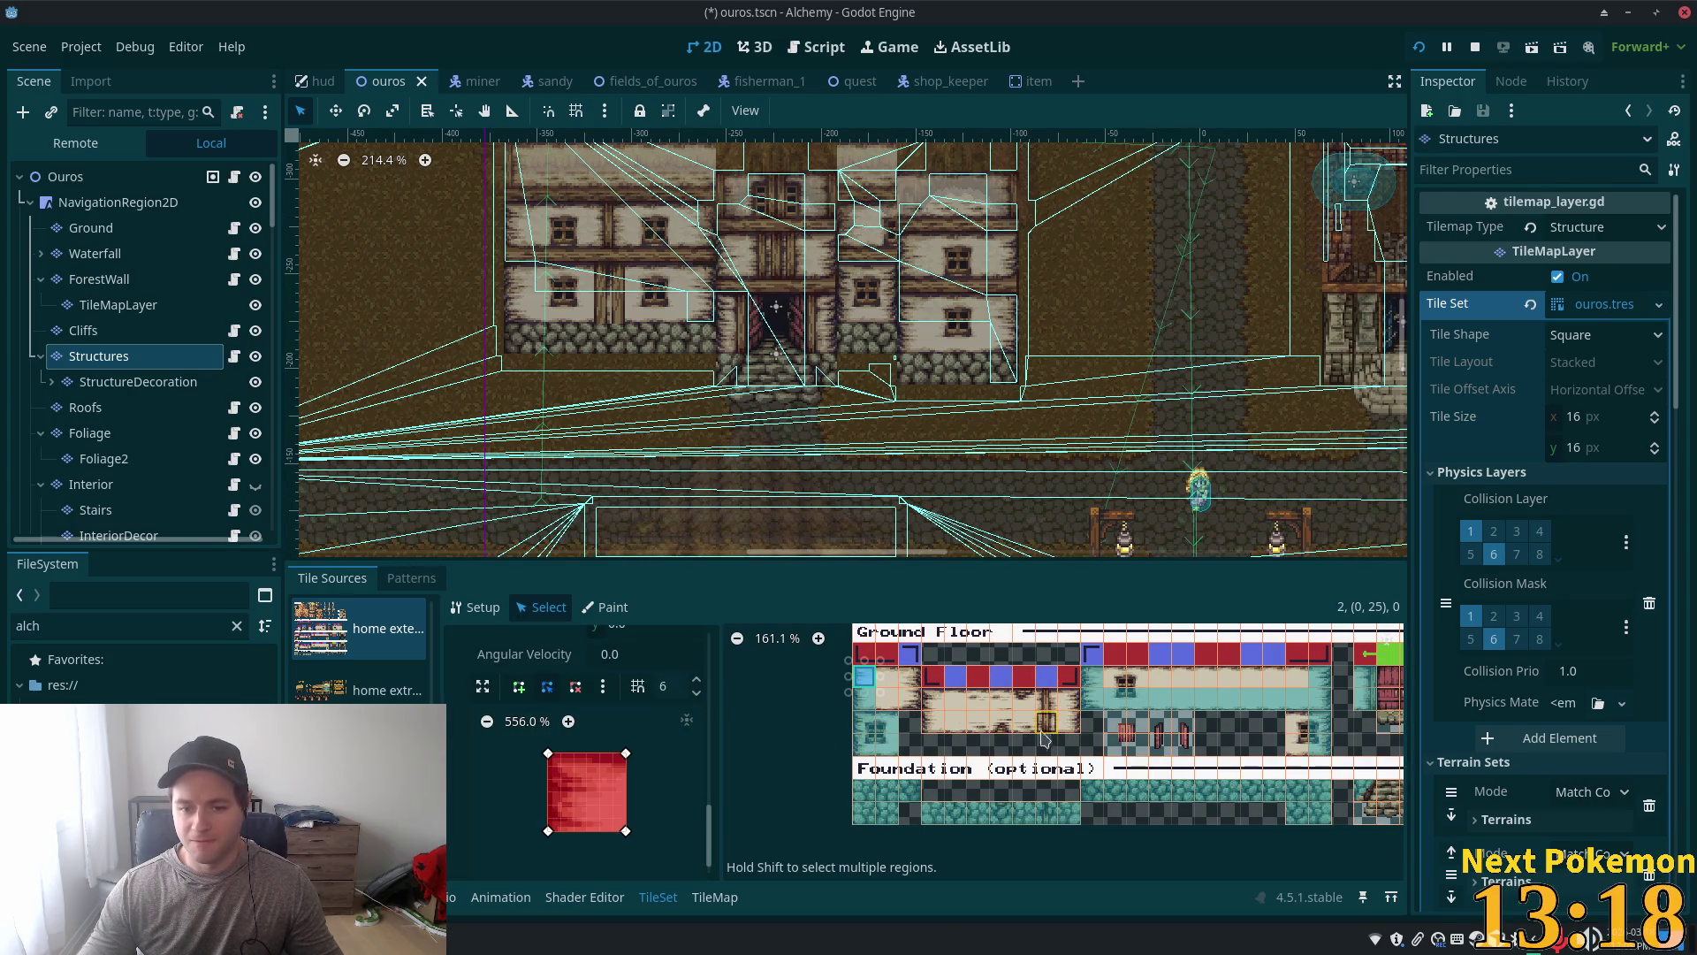
pyautogui.click(913, 704)
pyautogui.keyDown('shift'); pyautogui.click(935, 714); pyautogui.keyUp('shift')
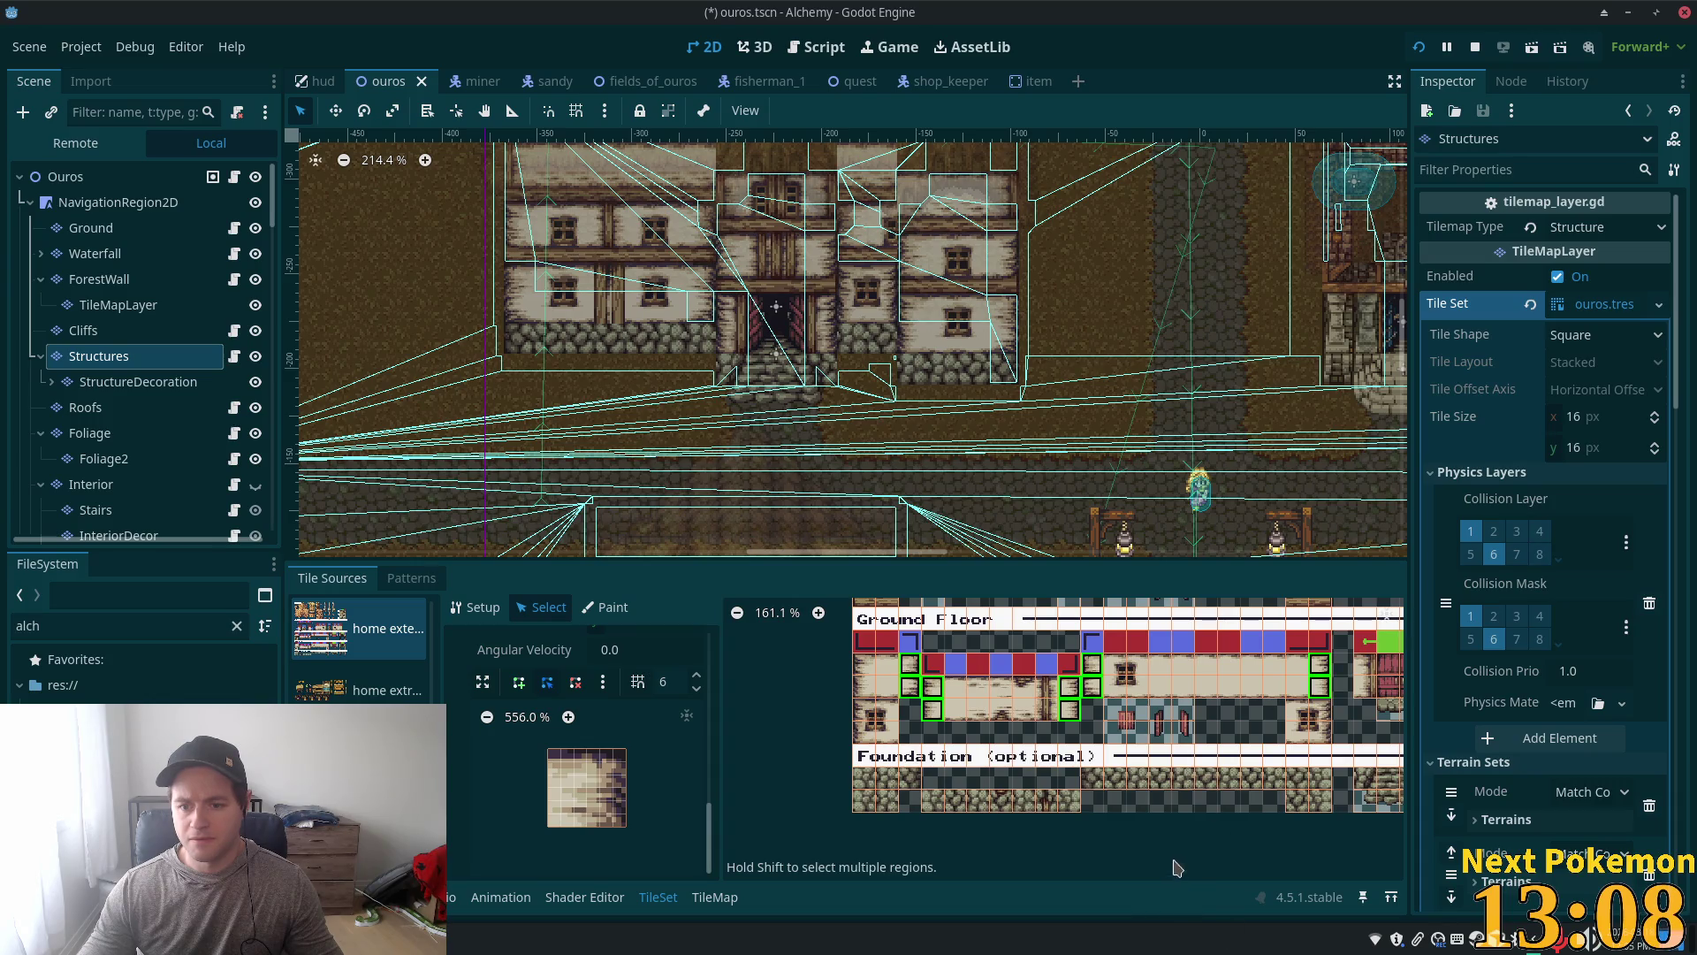
pyautogui.click(1047, 800)
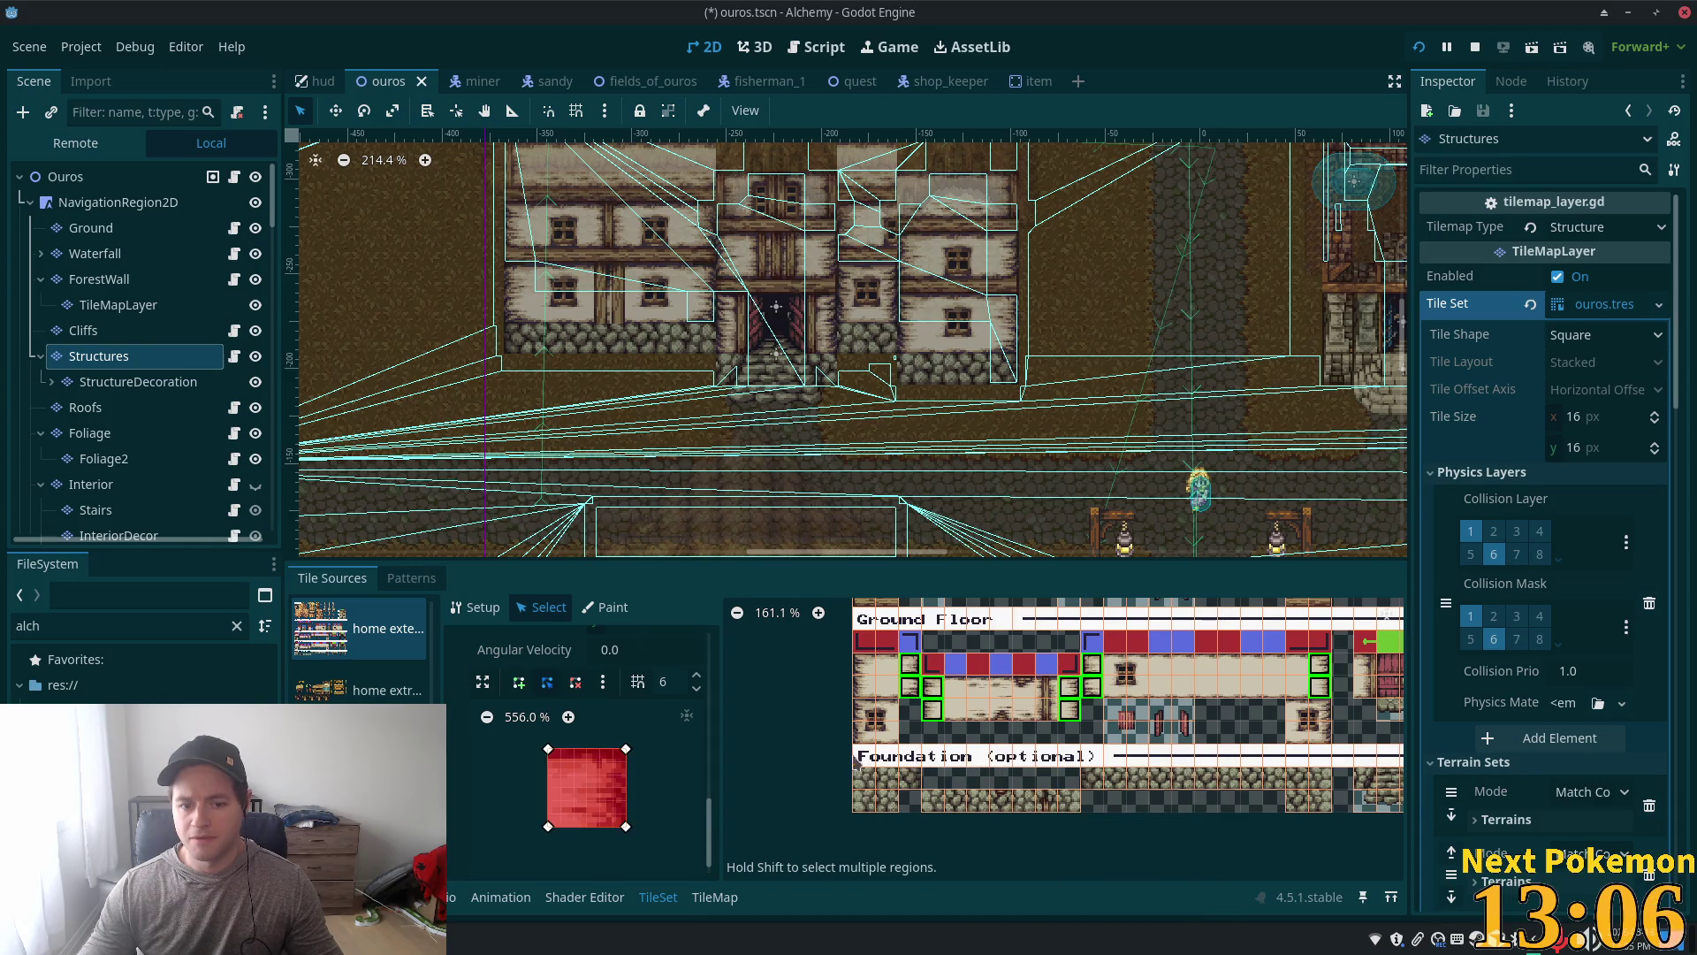
pyautogui.scroll(-1, 1028, 765)
pyautogui.scroll(-1, 1030, 765)
pyautogui.scroll(2, 965, 727)
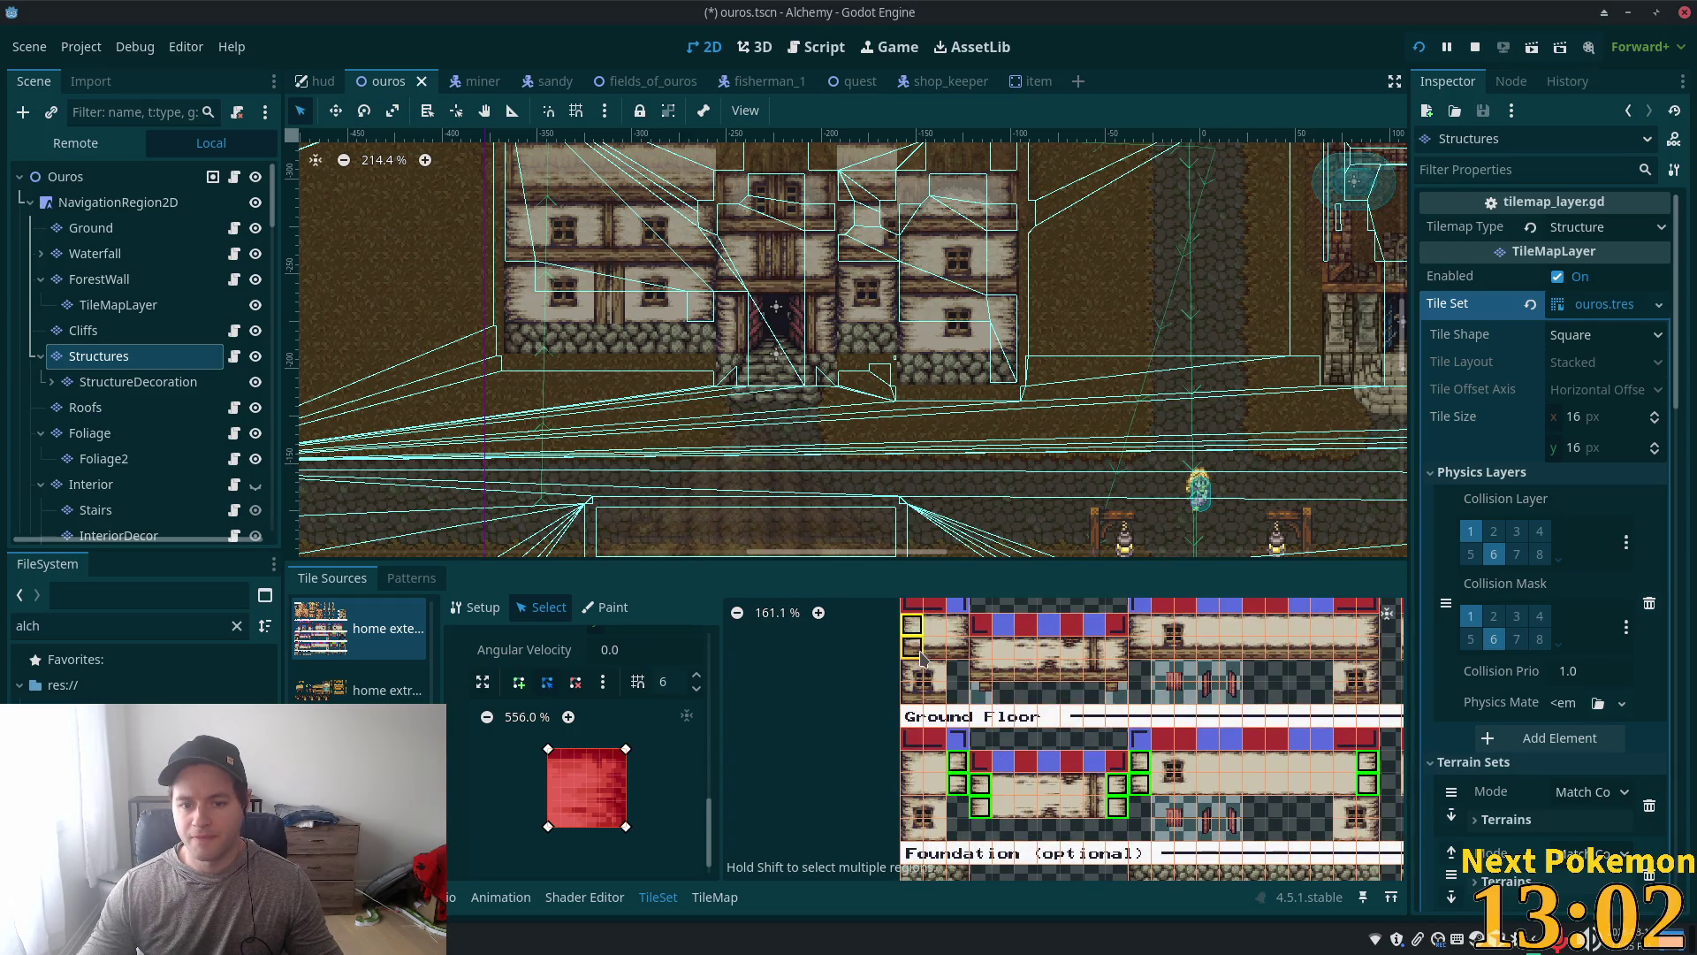
# Step: Give the selected ground-floor wall tiles full-tile collision, save the scene, and run the game
pyautogui.click(915, 624)
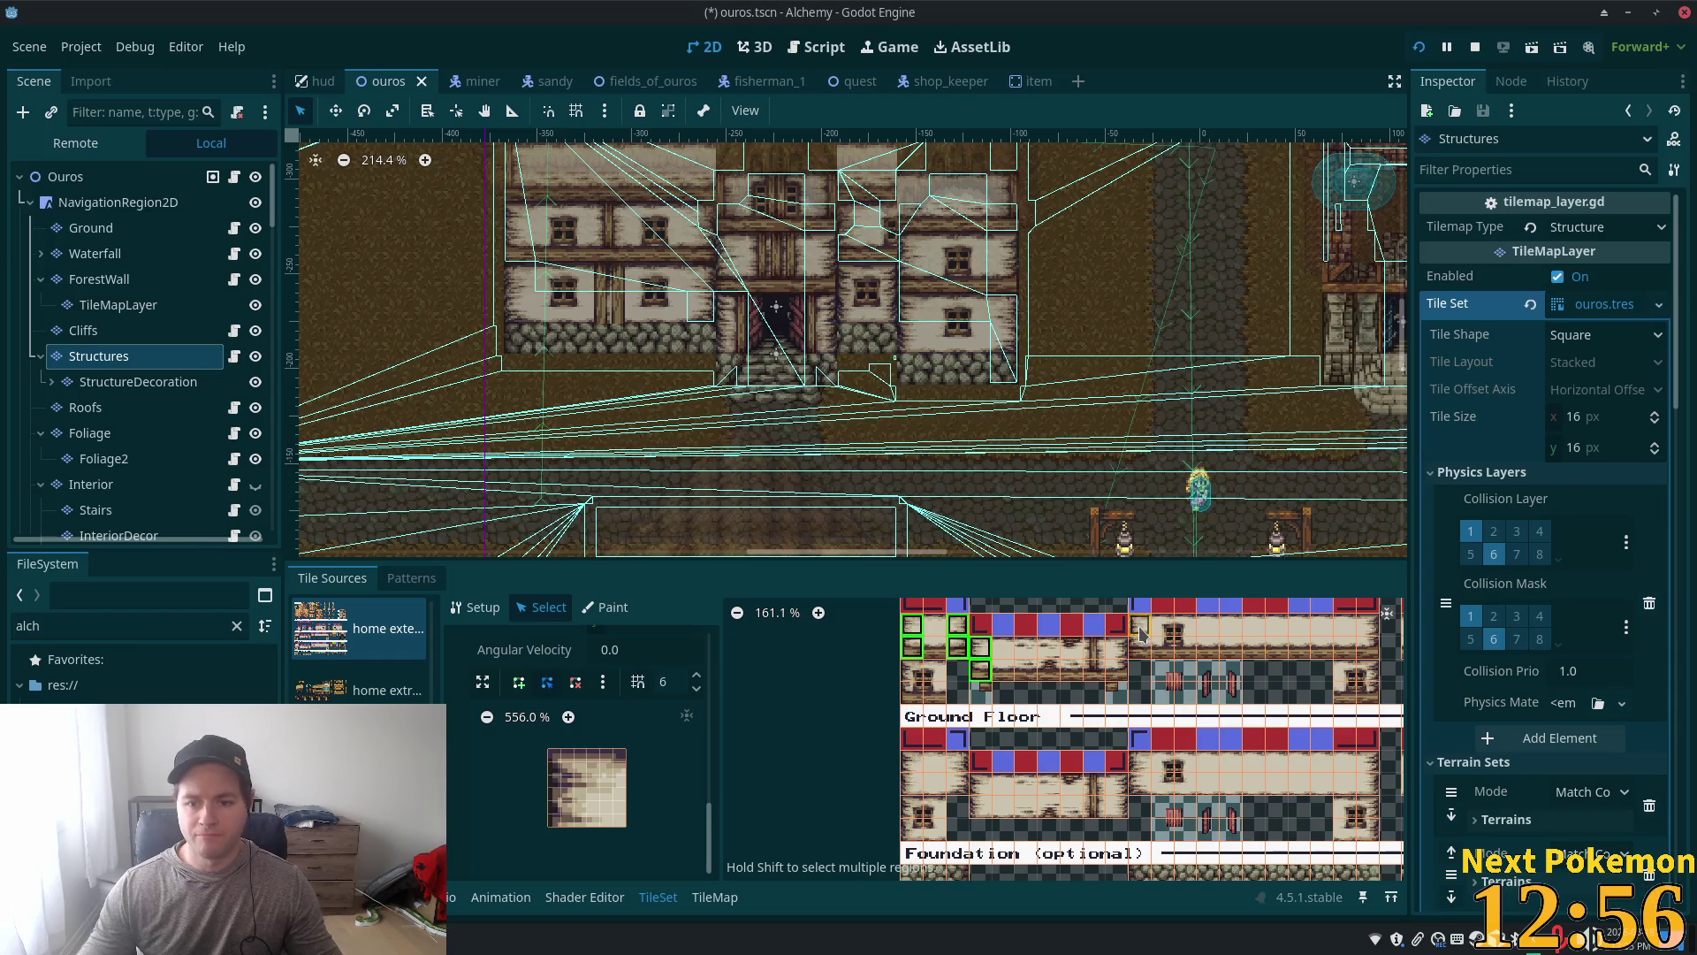
pyautogui.keyDown('shift'); pyautogui.click(1373, 691); pyautogui.keyUp('shift')
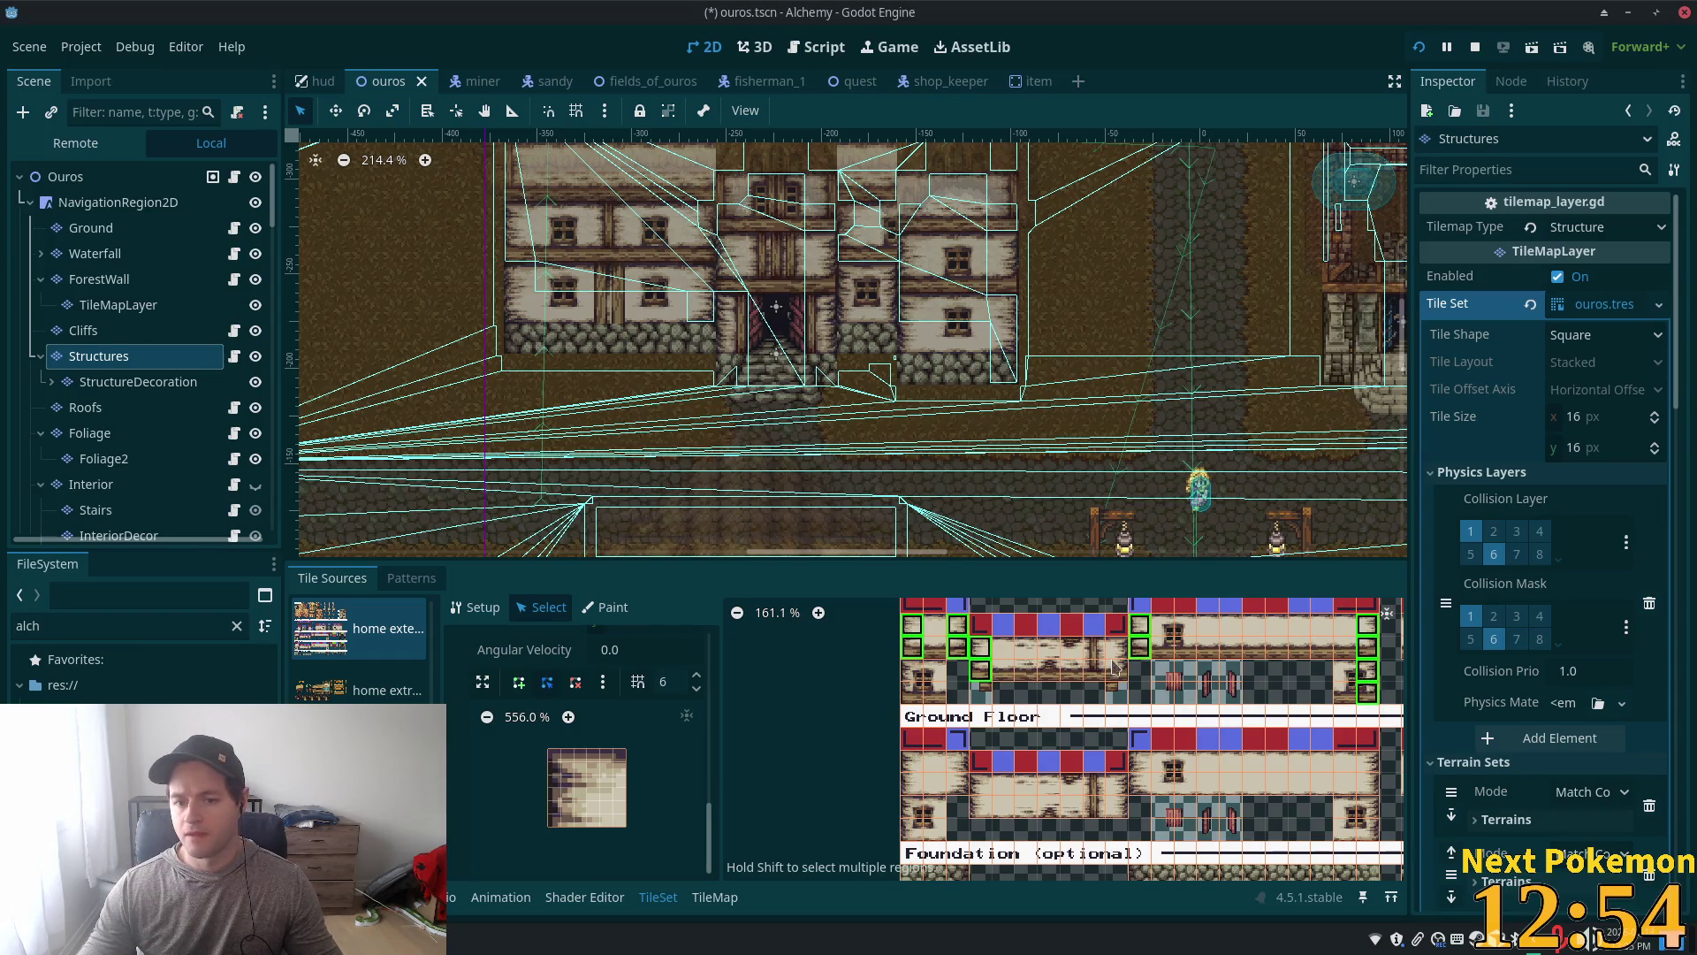
pyautogui.keyDown('shift'); pyautogui.click(915, 676); pyautogui.keyUp('shift')
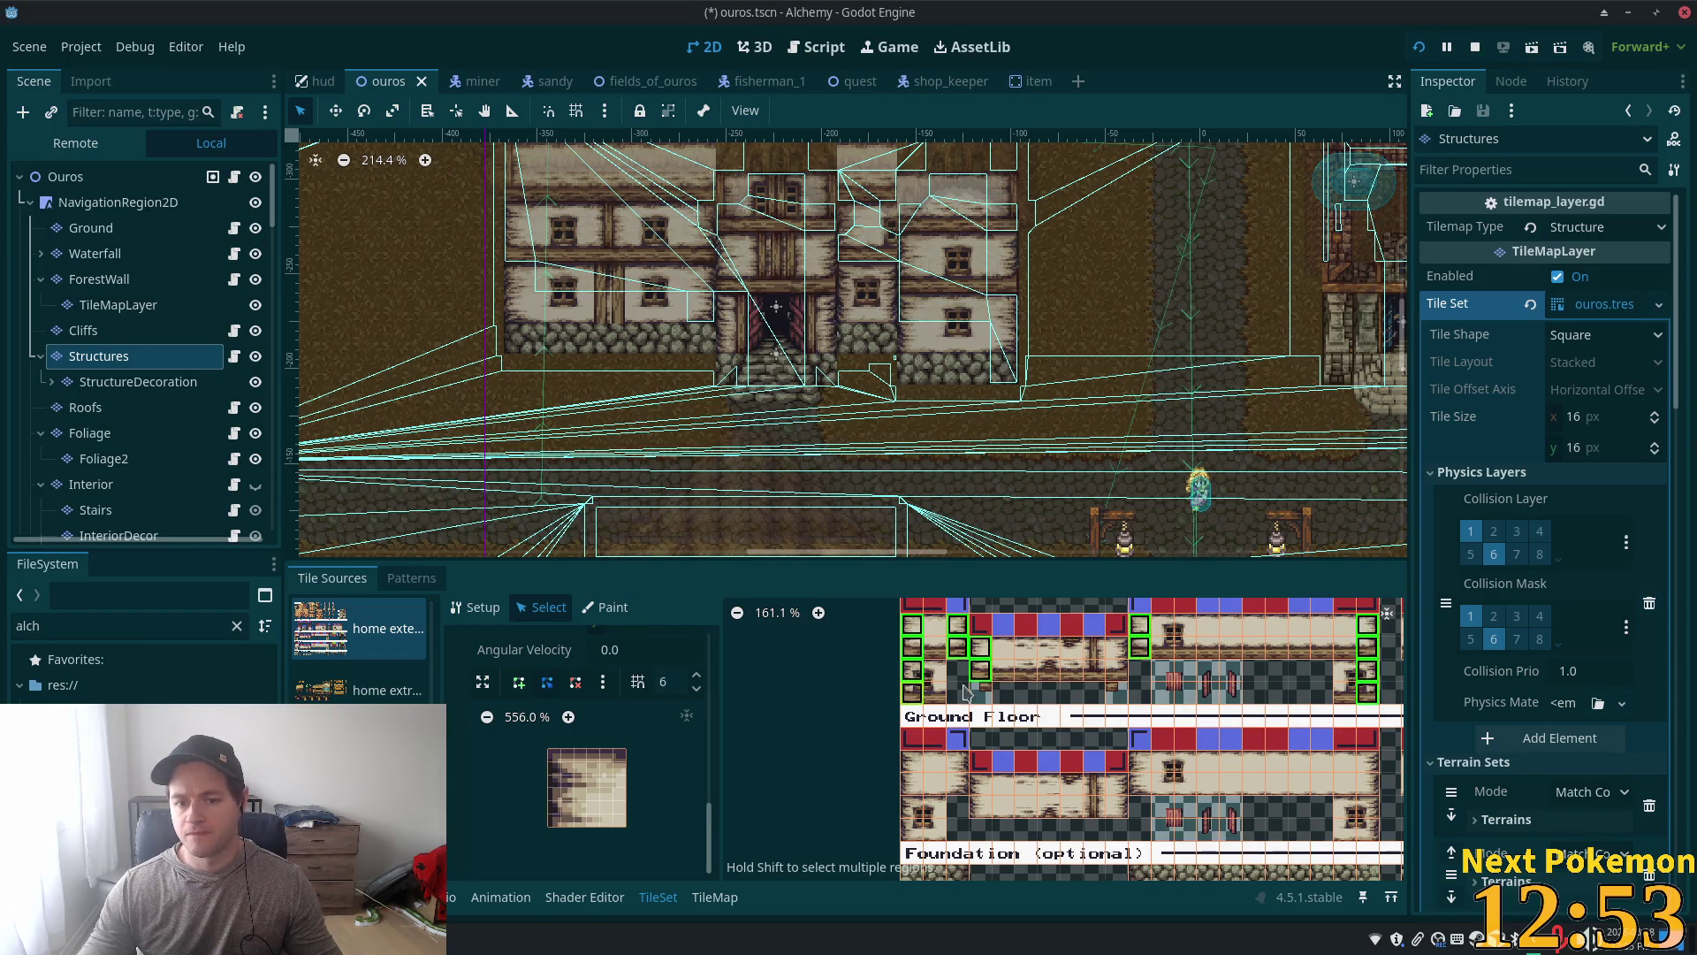
pyautogui.keyDown('shift'); pyautogui.click(1119, 673); pyautogui.keyUp('shift')
pyautogui.click(680, 767)
pyautogui.hotkey('ctrl', 's')
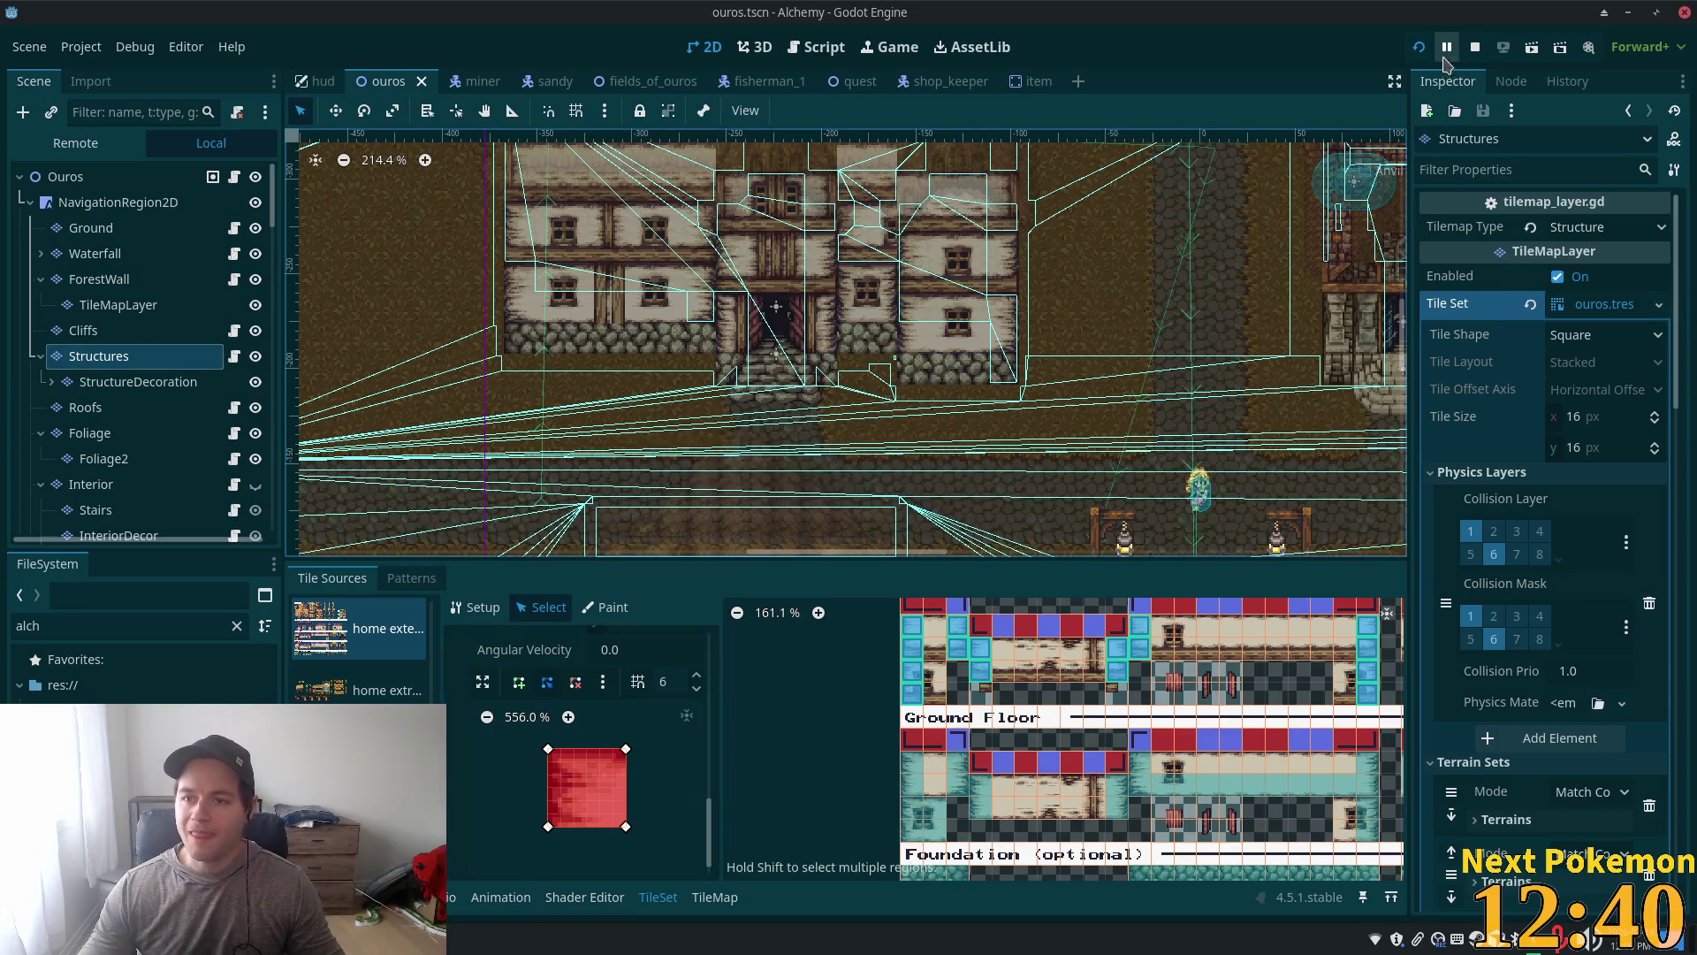
pyautogui.click(1419, 47)
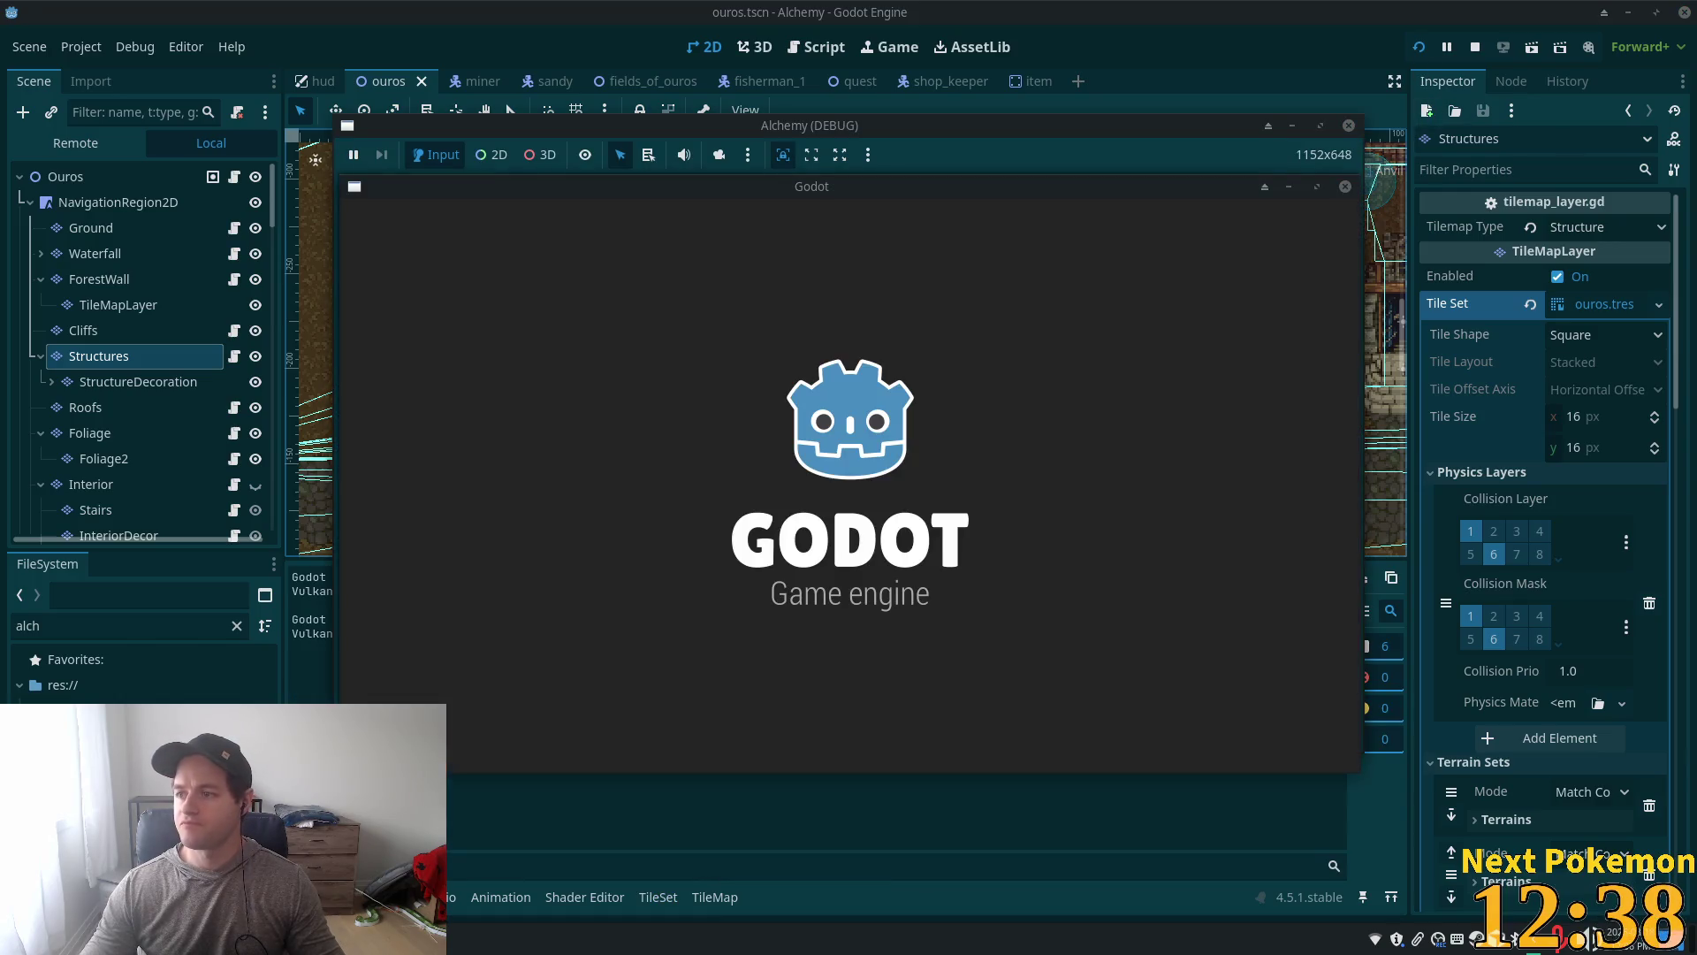
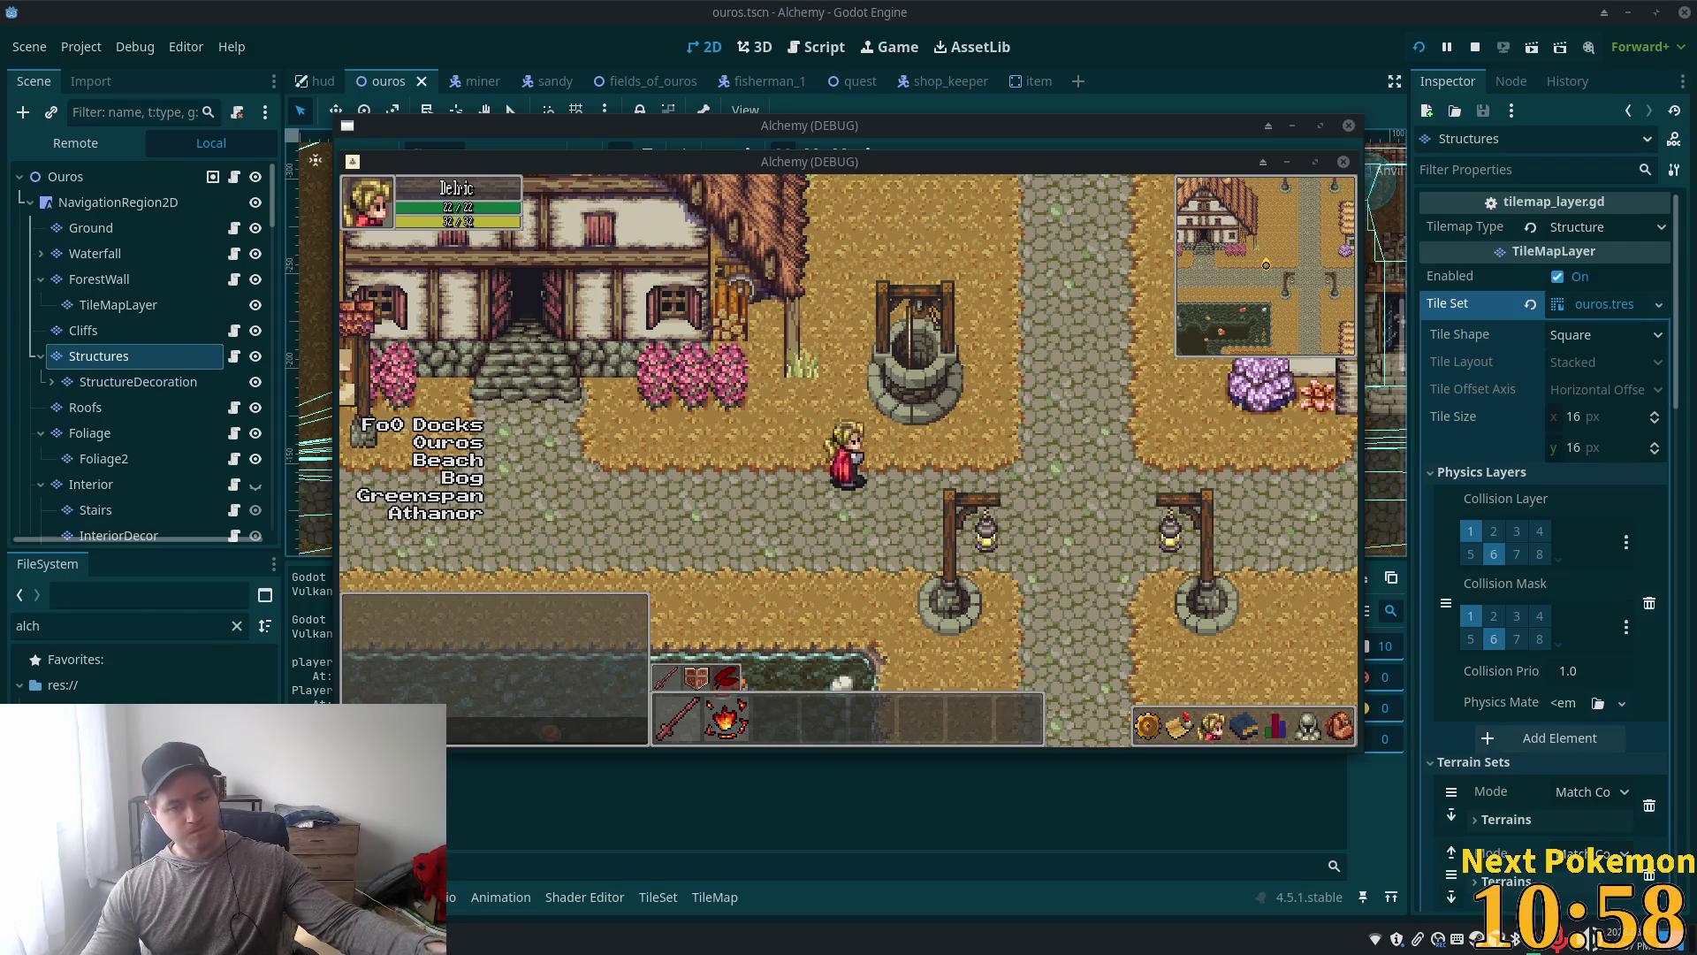
# Step: Walk the character north from the well into the stone interior room and glance at the inventory
pyautogui.press('Up')
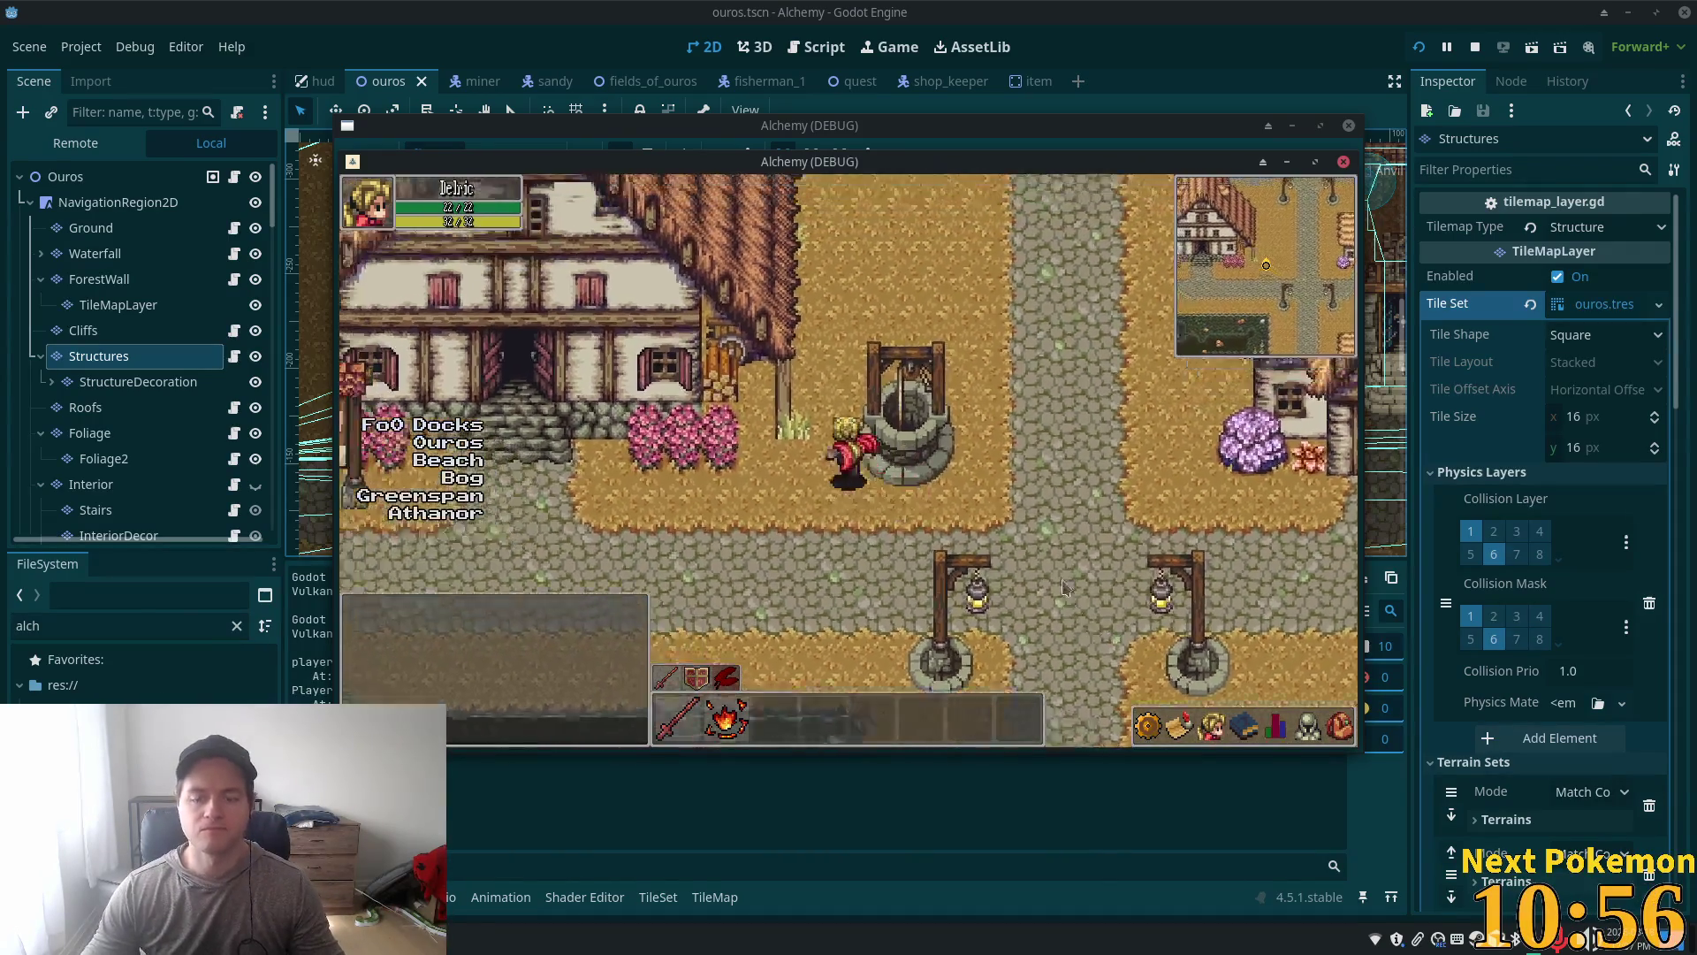
pyautogui.press('Up')
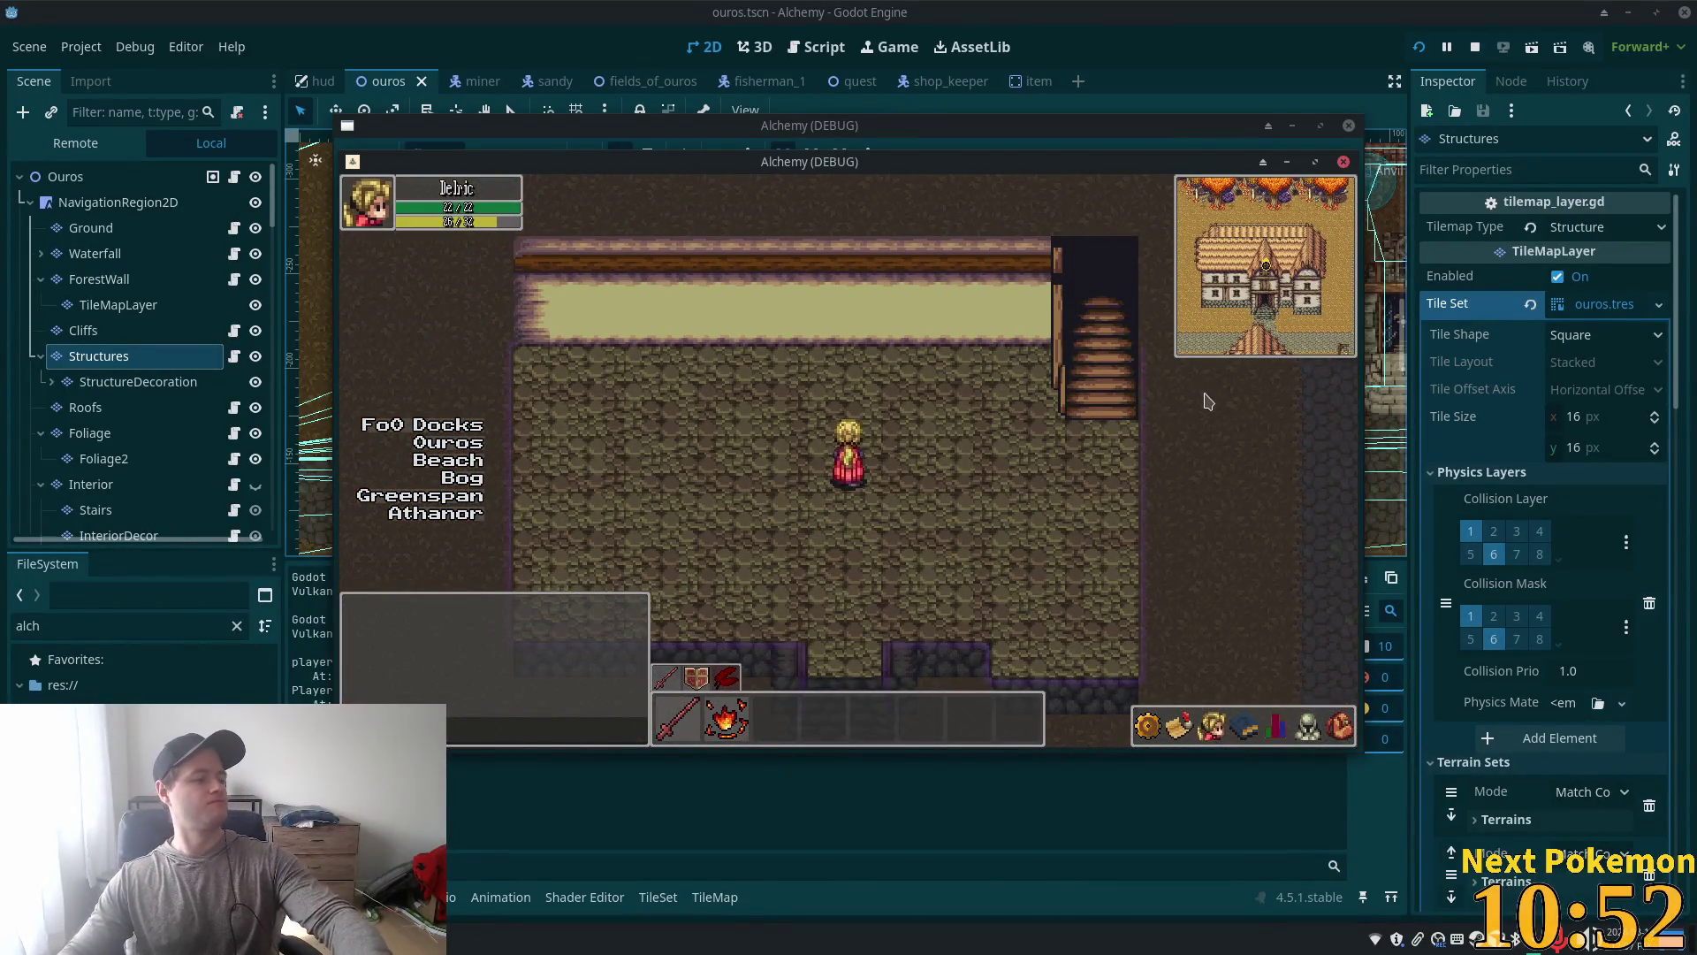
pyautogui.press('i')
pyautogui.press('i')
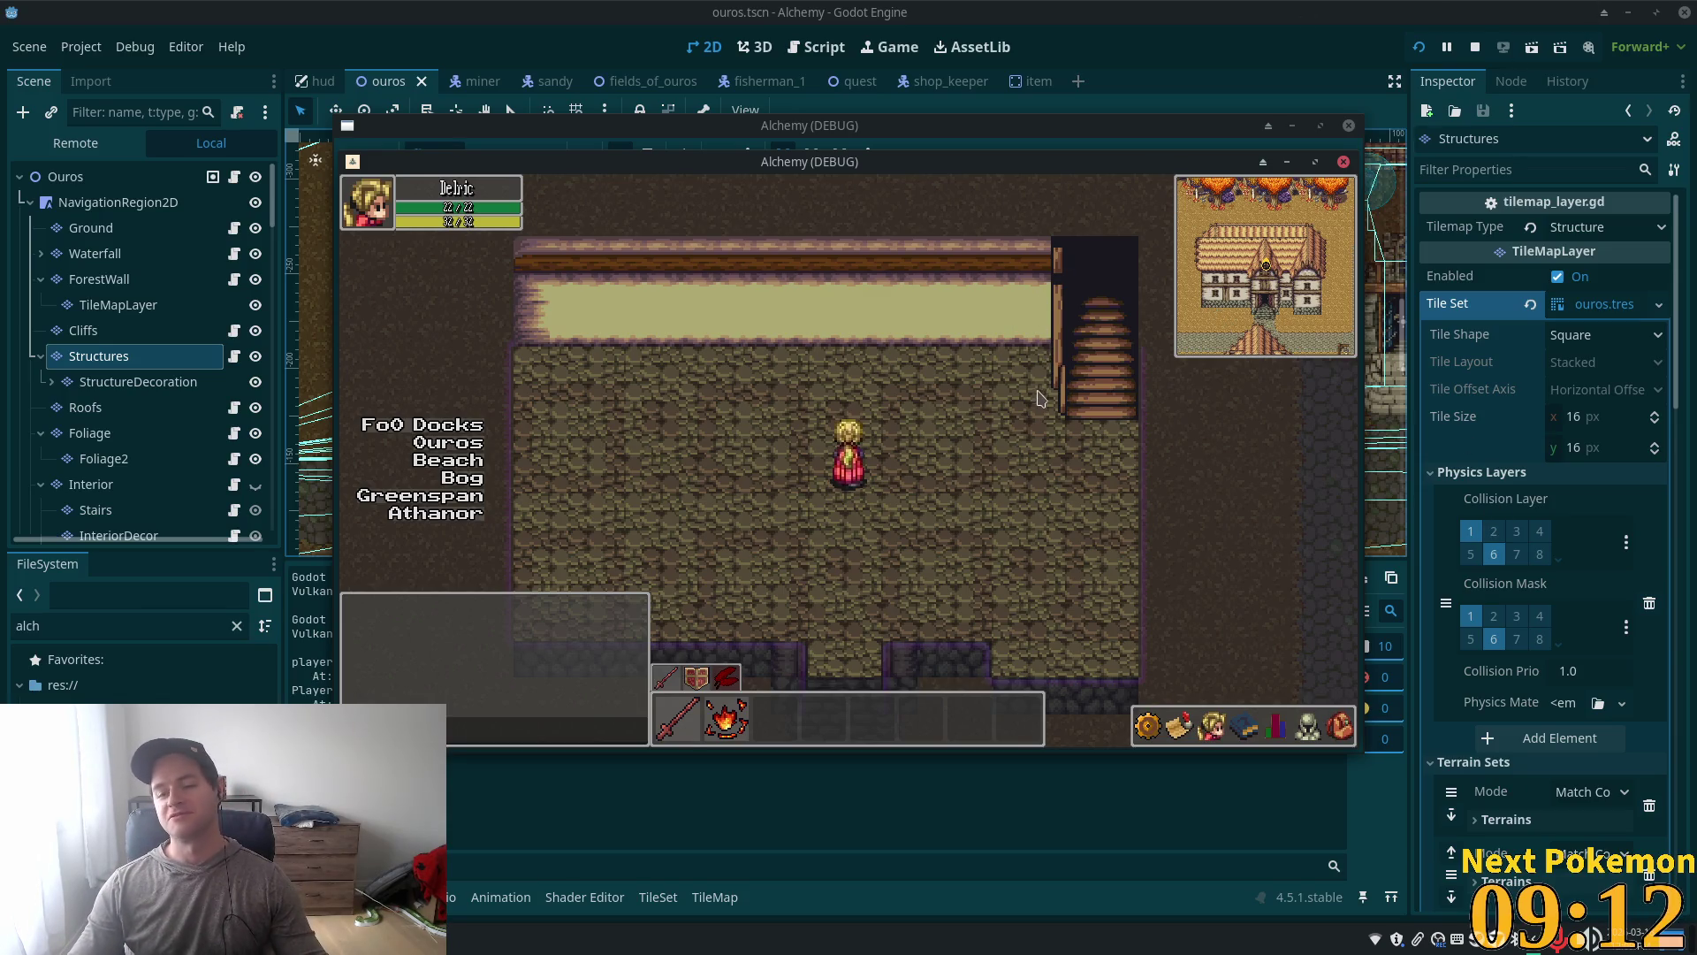
pyautogui.press('Right')
# Step: Climb the stairs, walk down past them into the building, then back up out
pyautogui.press('Up')
pyautogui.press('Left')
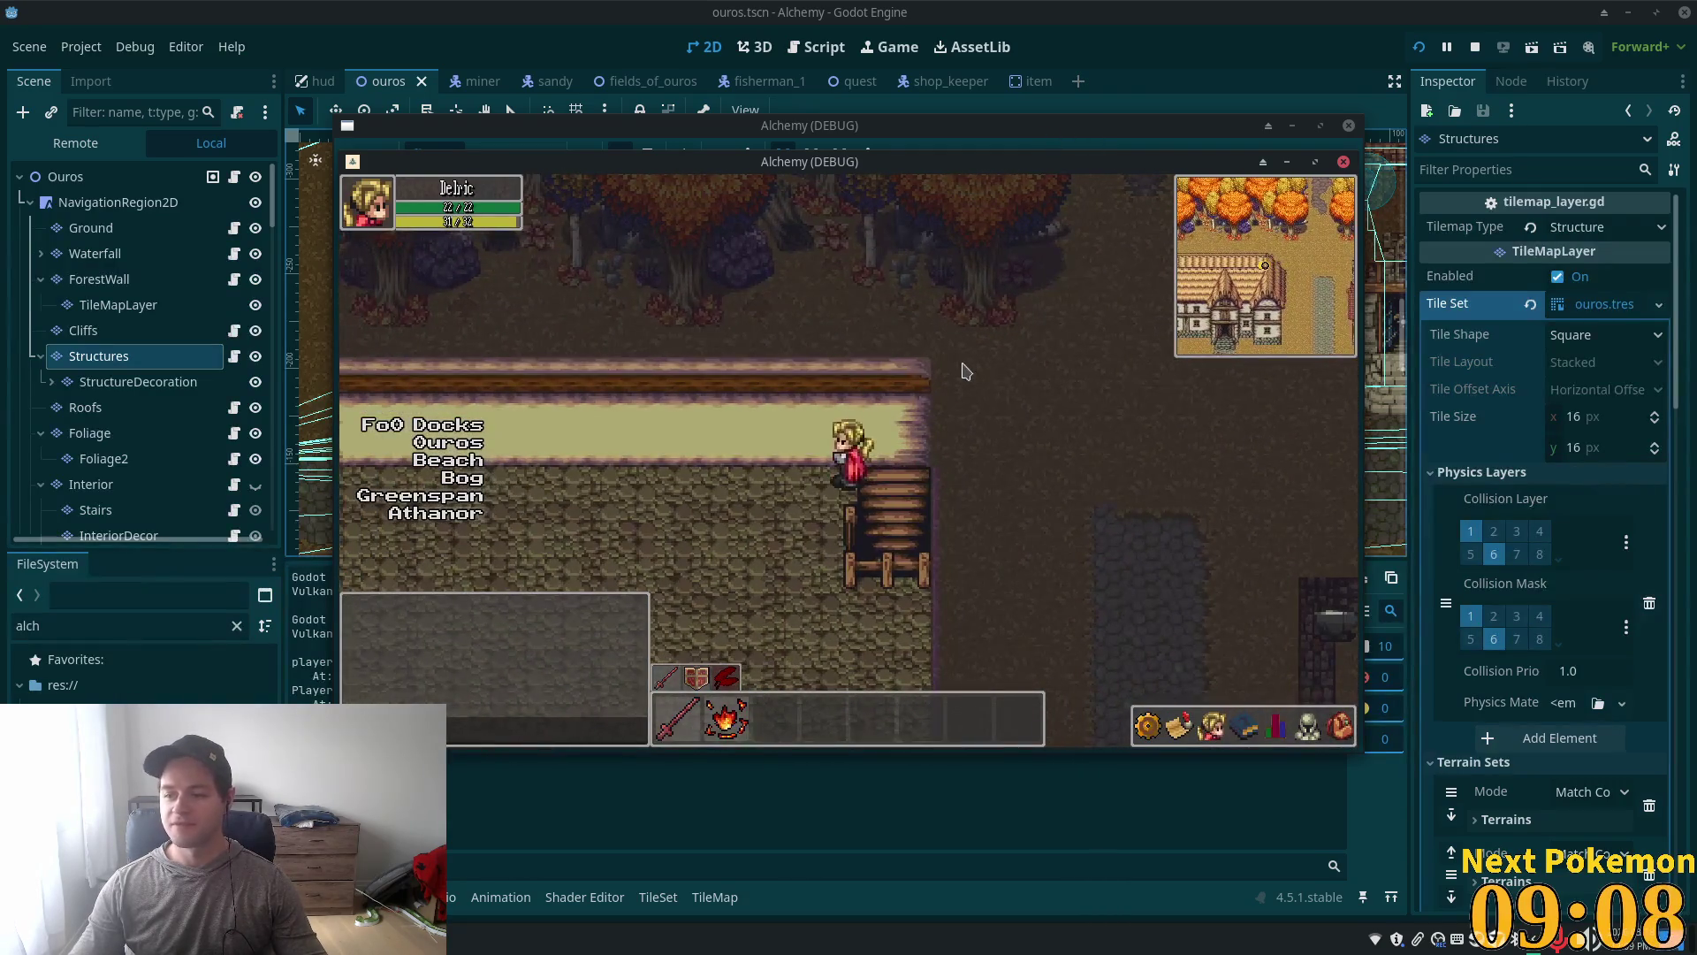
pyautogui.press('Down')
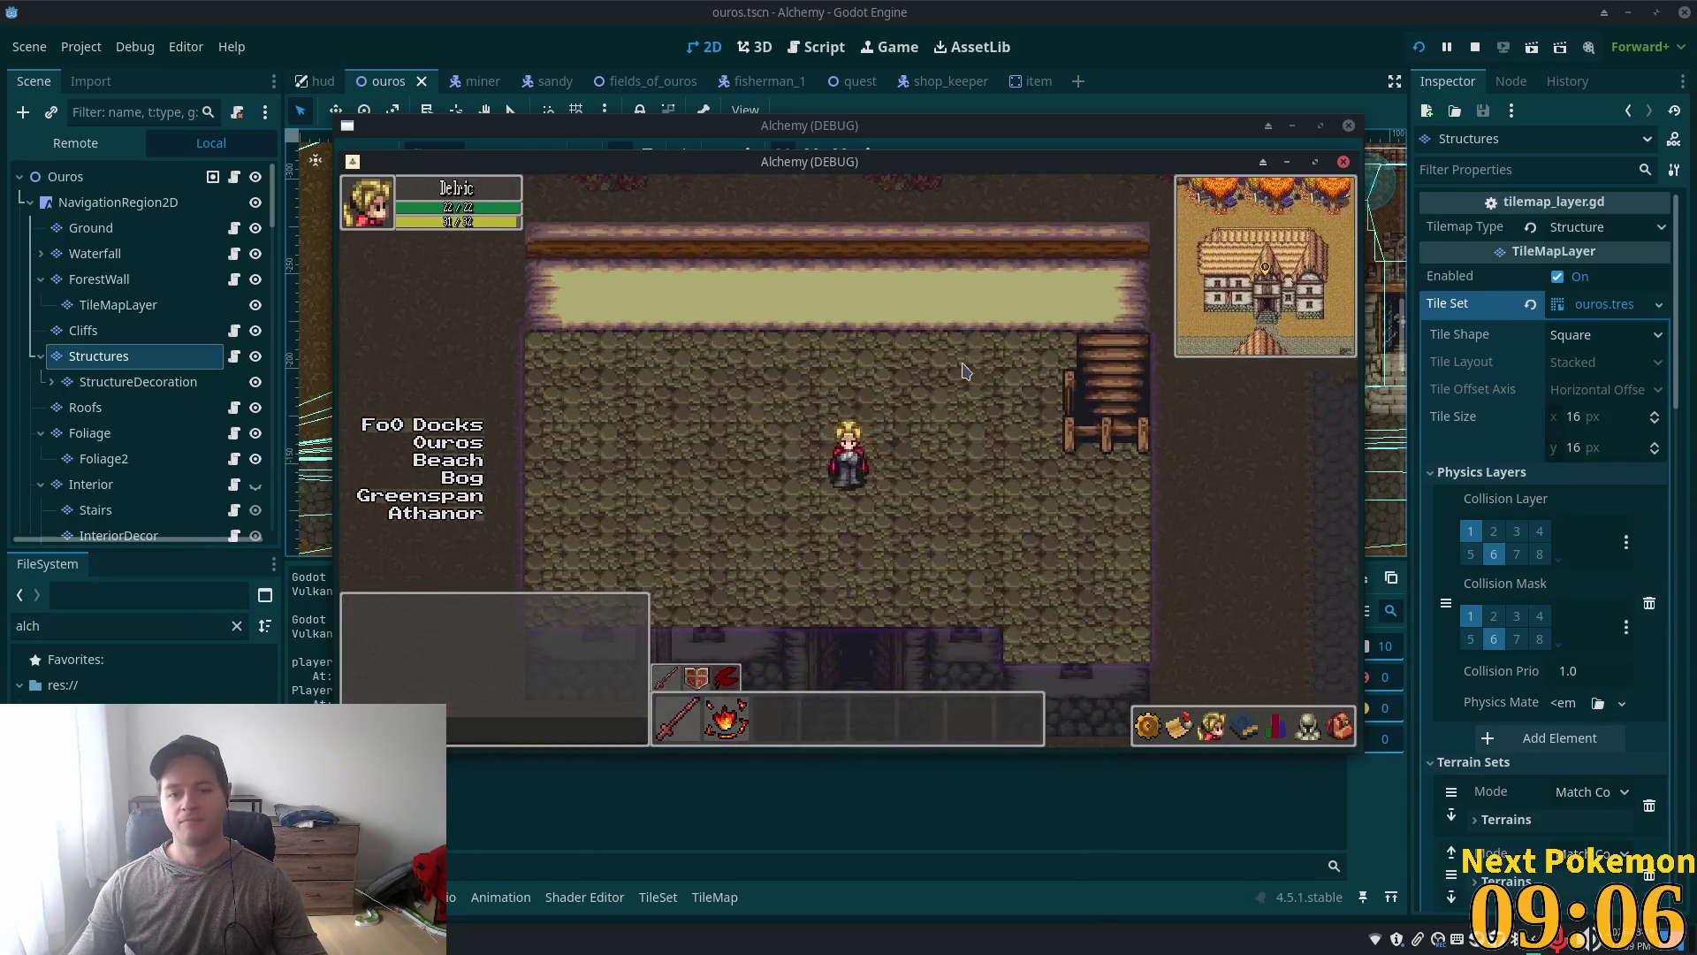
pyautogui.press('Down')
pyautogui.press('Right')
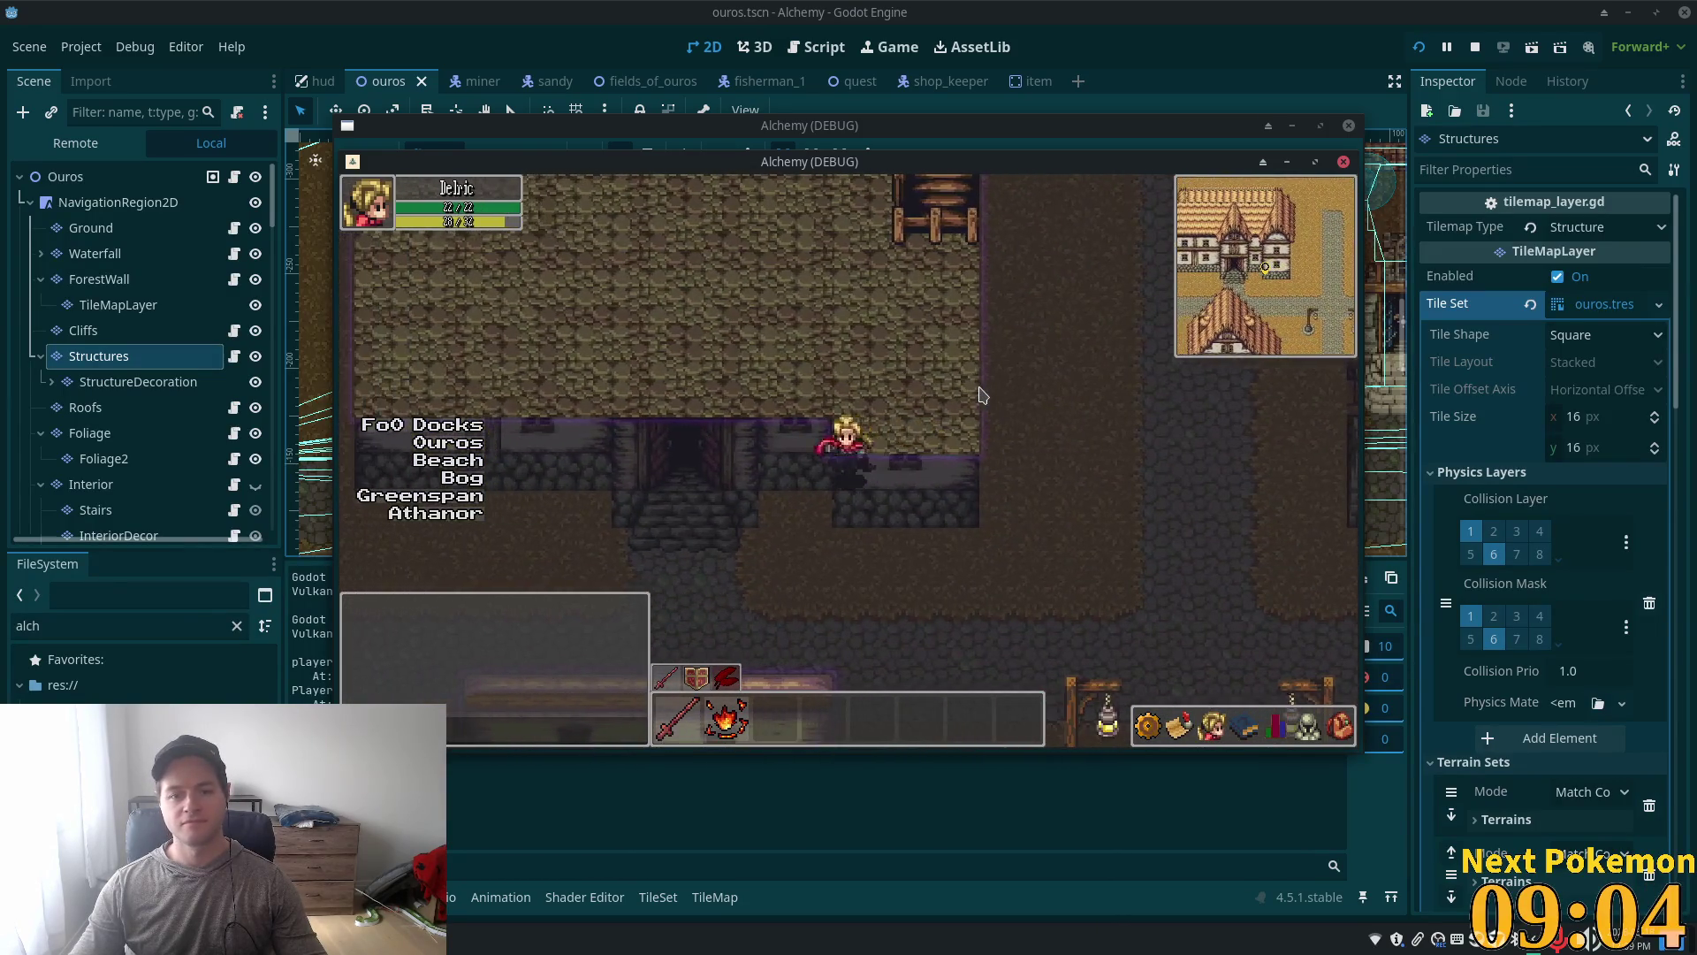
pyautogui.press('Up')
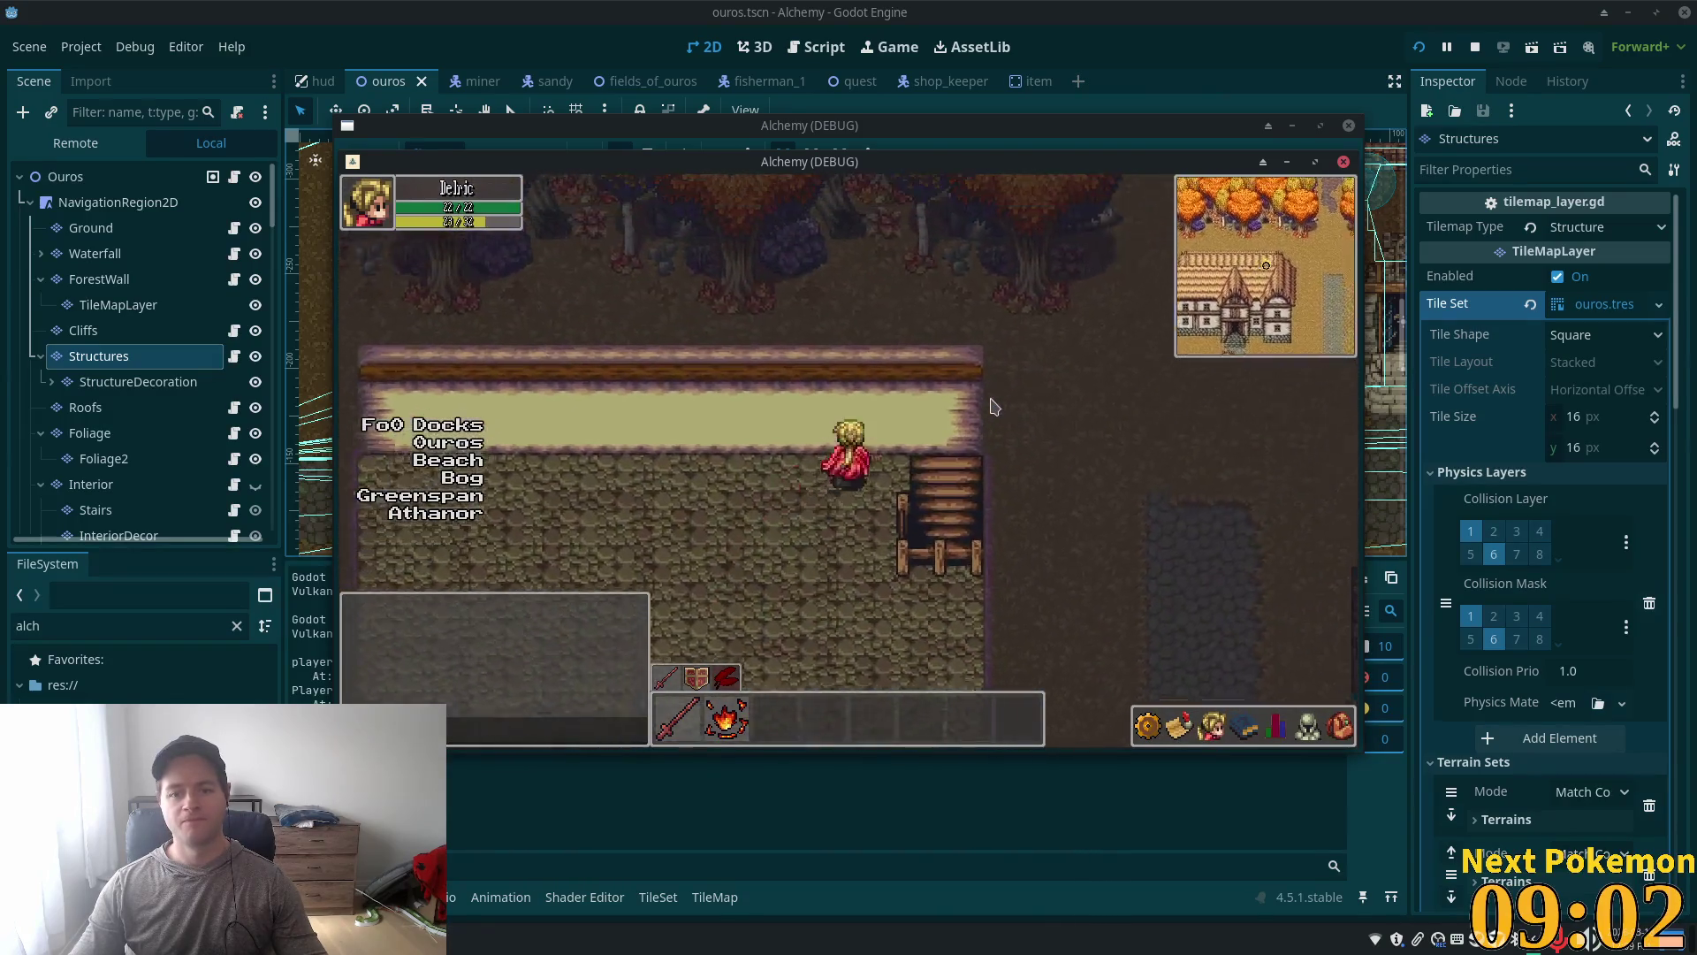
# Step: Step off and on the stairs, exit into town, re-enter, then walk right
pyautogui.press('Left')
pyautogui.press('Right')
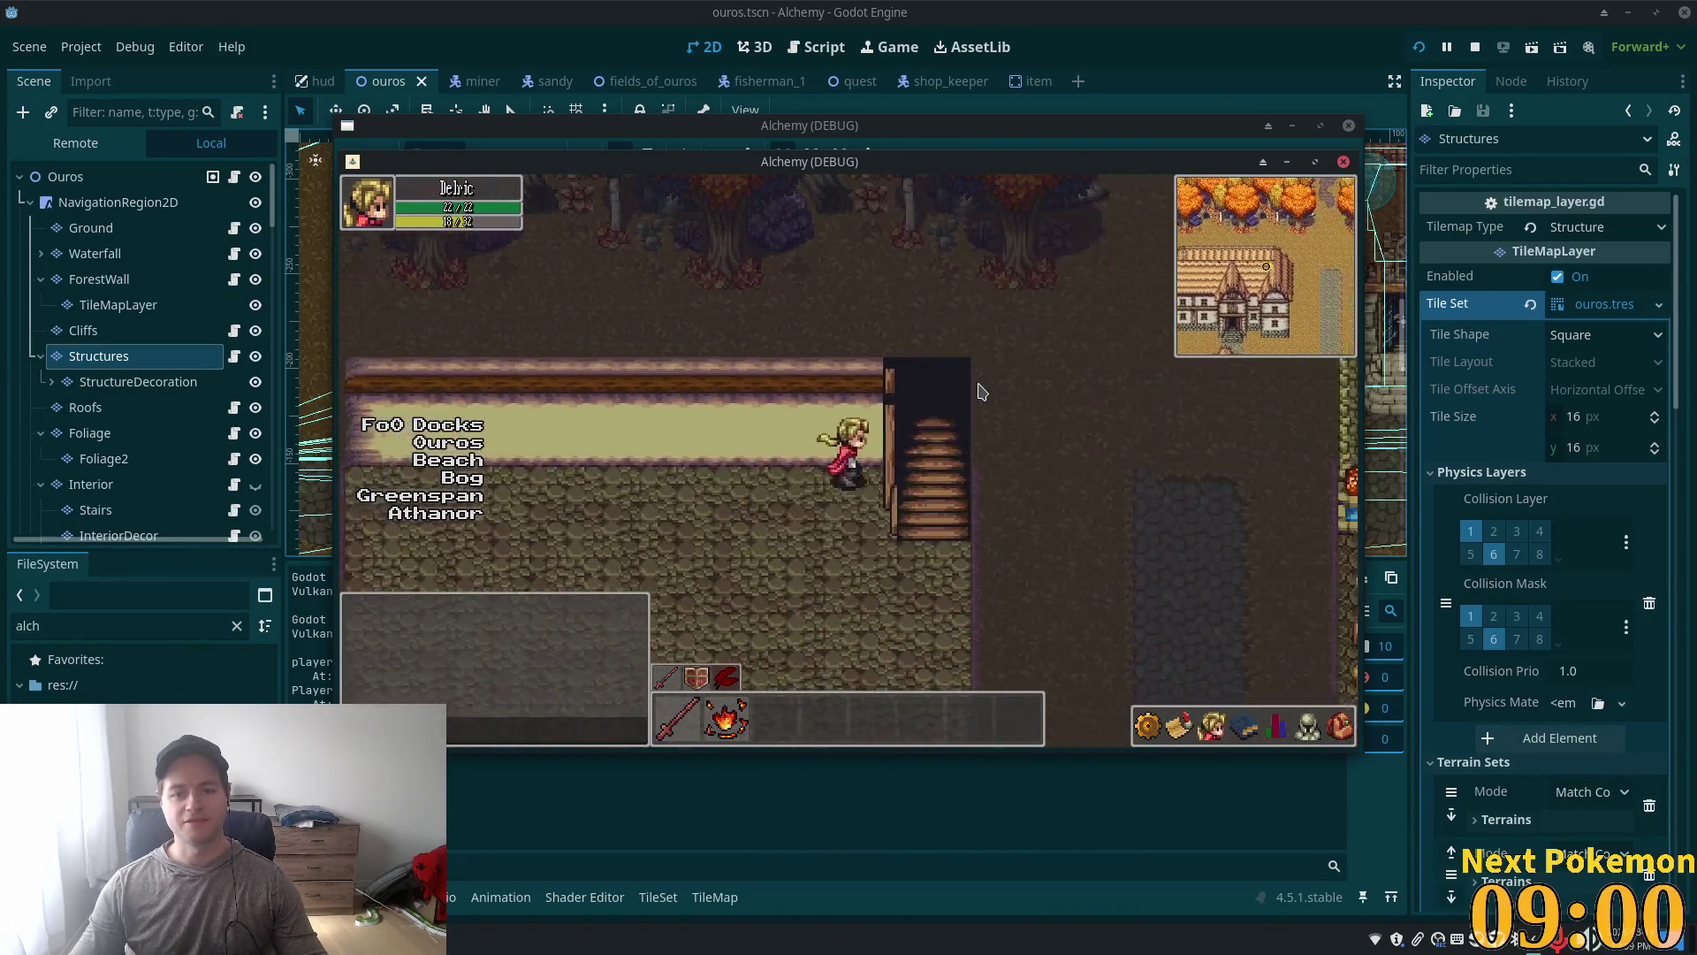
pyautogui.press('Left')
pyautogui.press('Down')
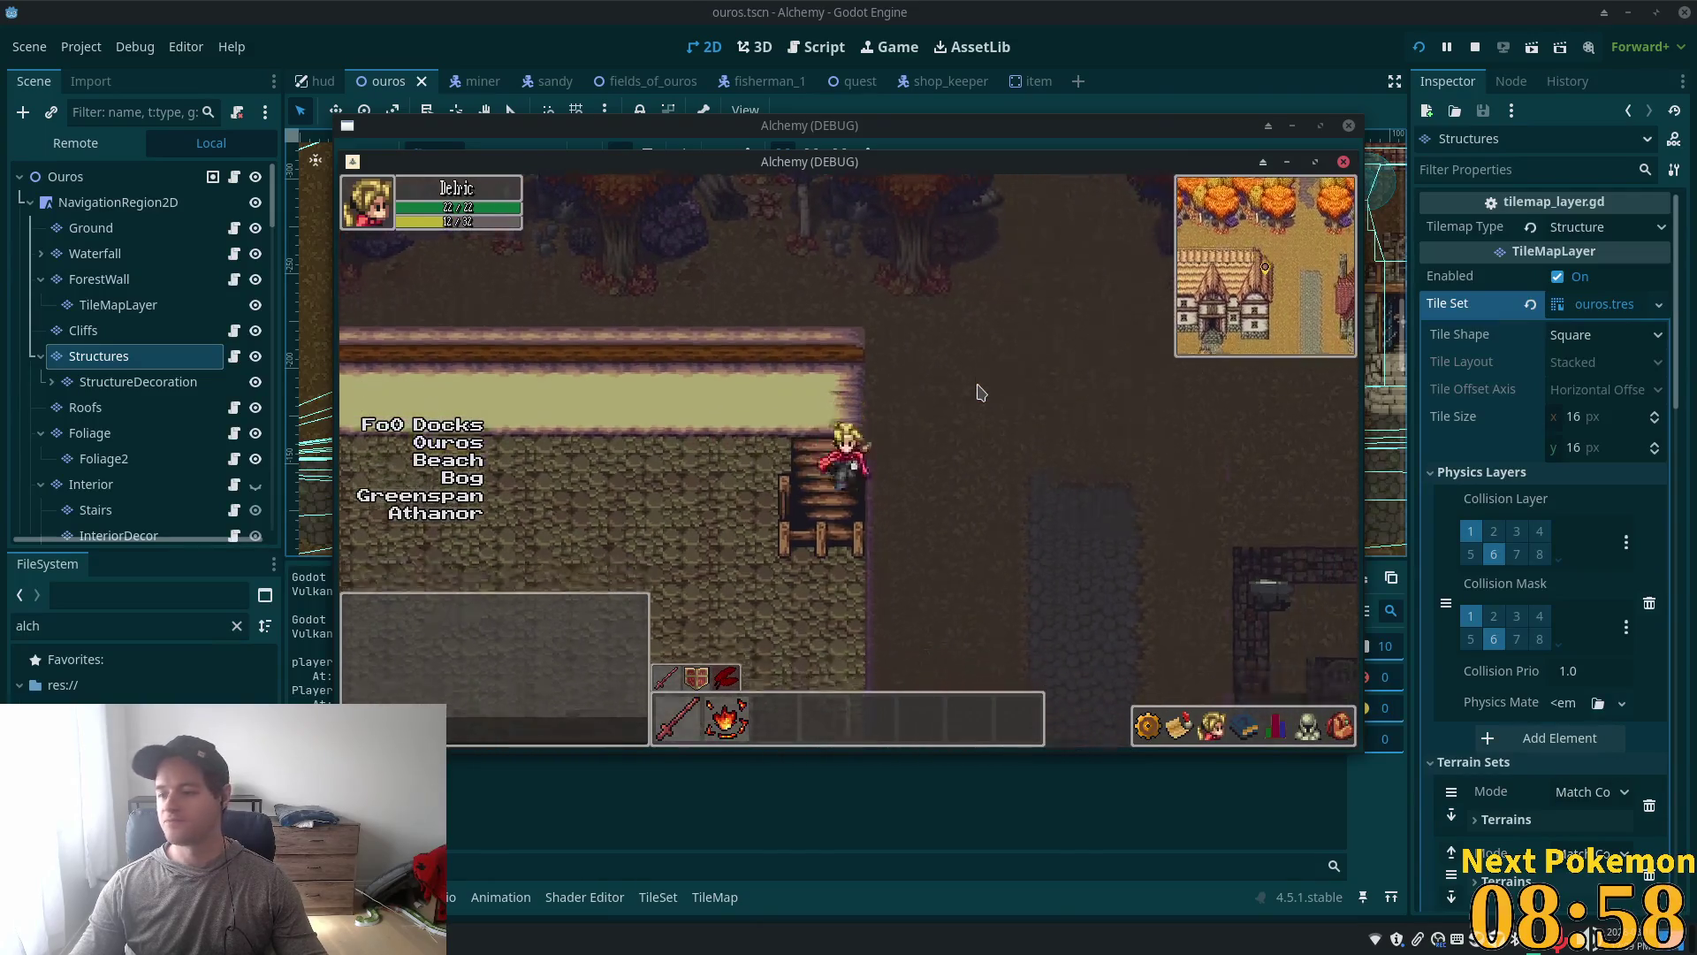
pyautogui.press('Down')
pyautogui.press('Up')
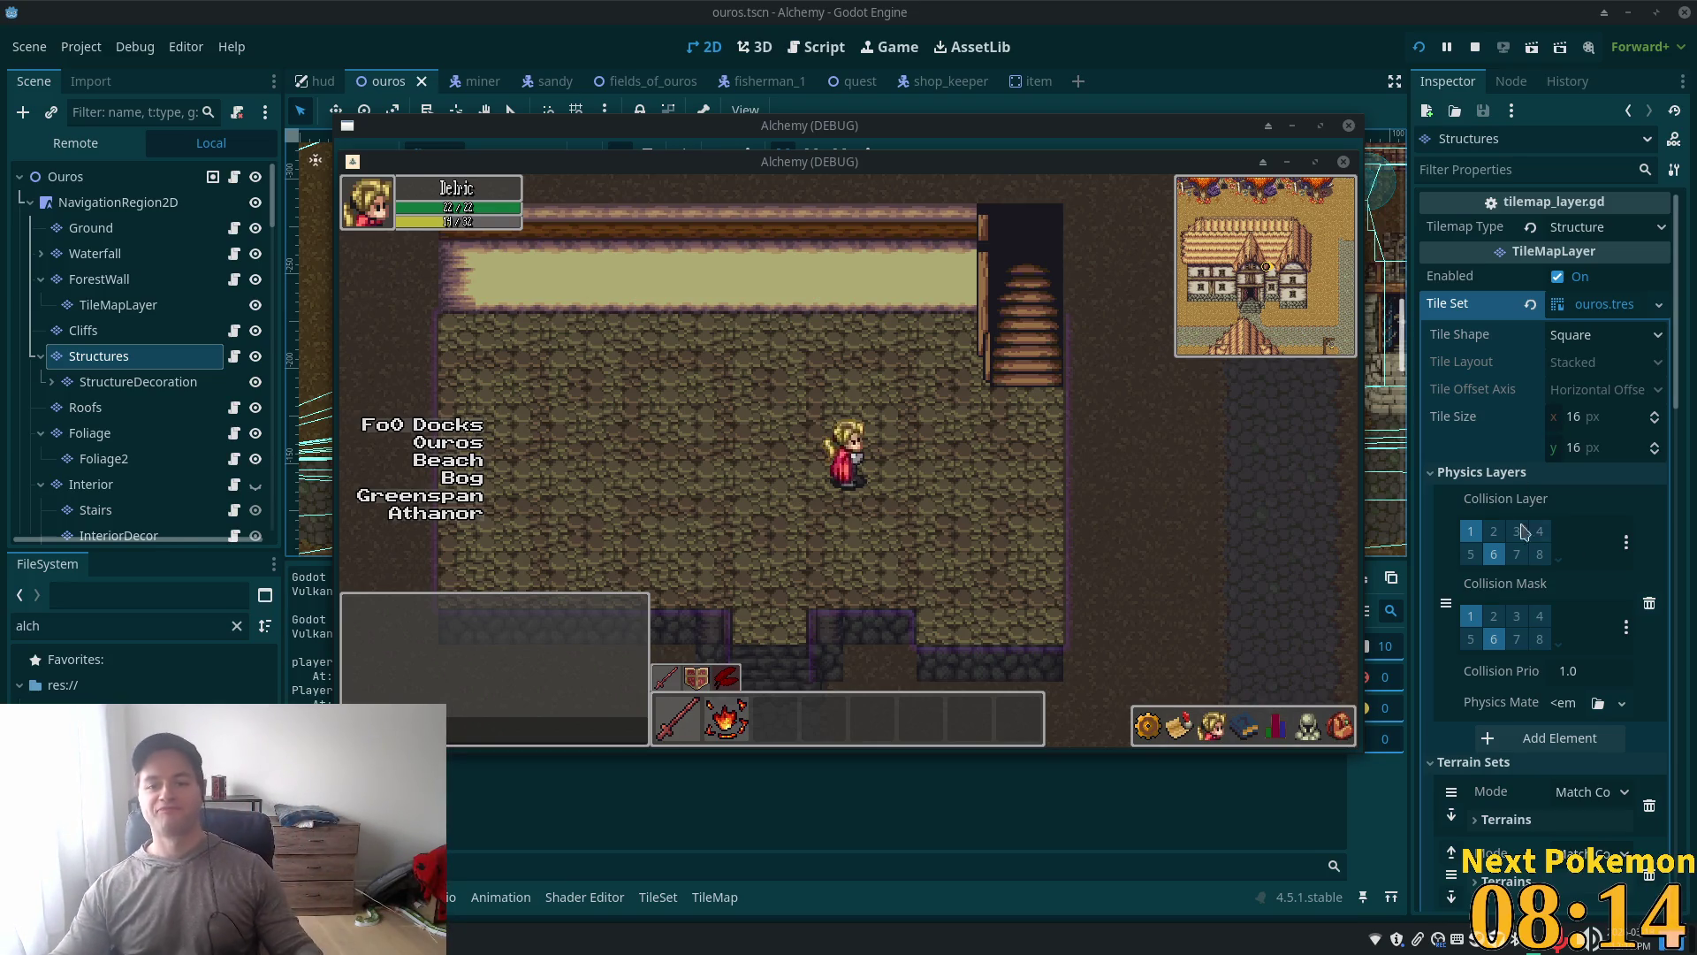
pyautogui.click(1013, 504)
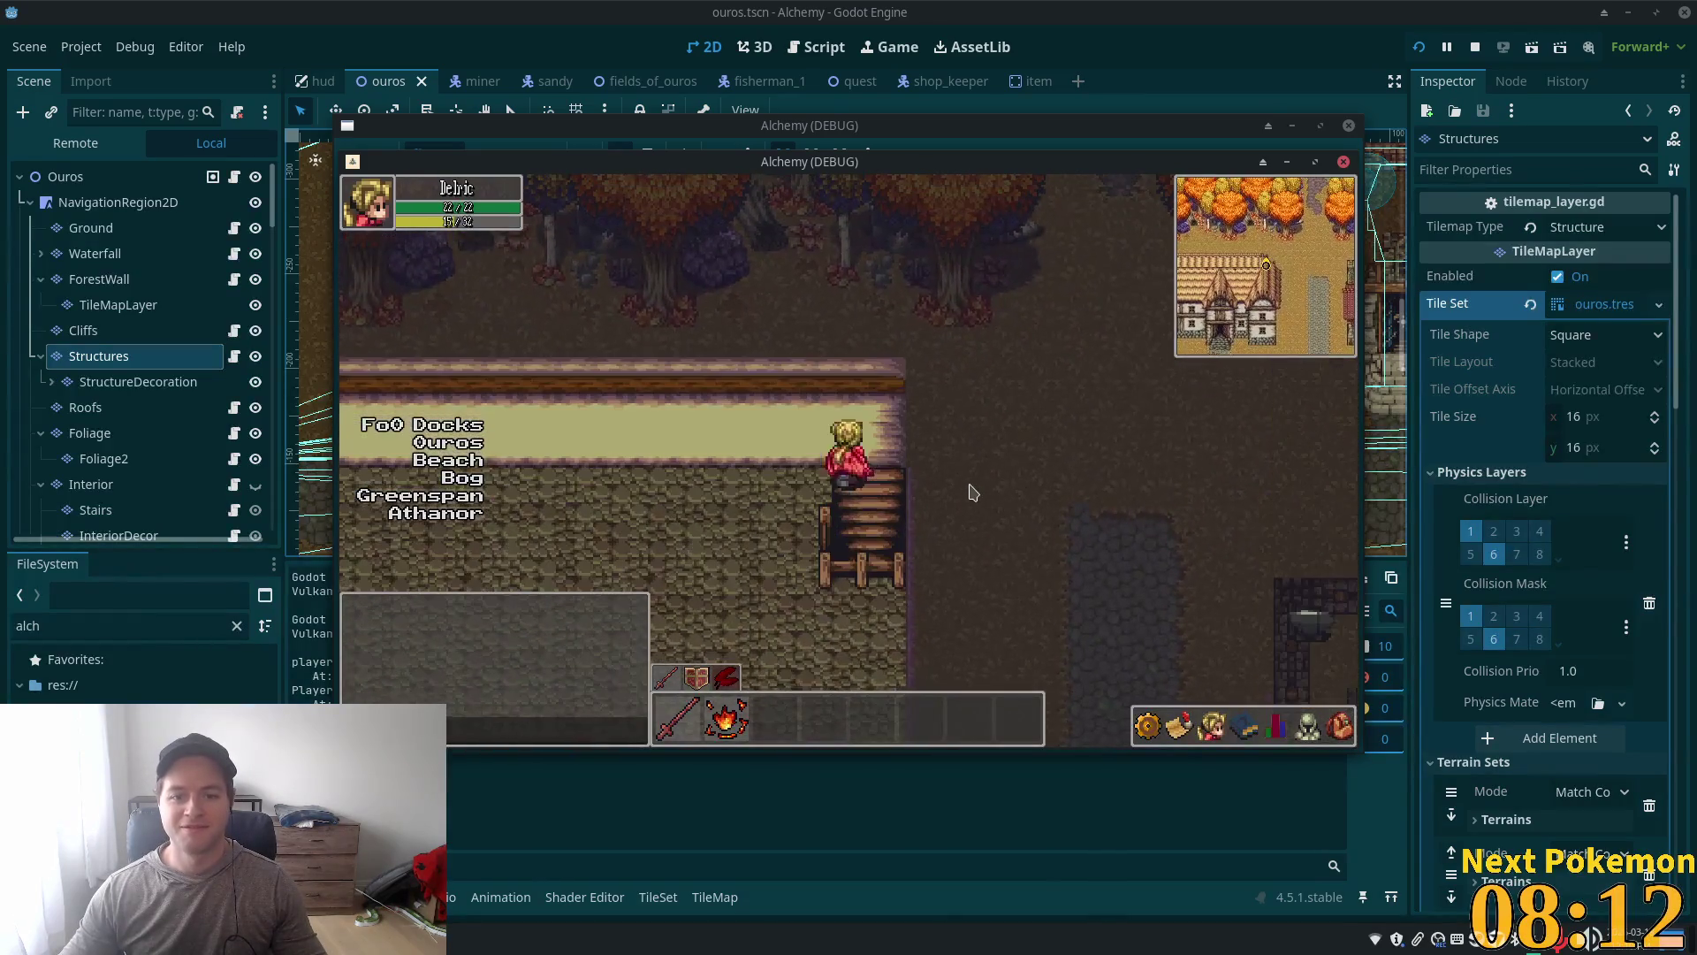
pyautogui.press('Right')
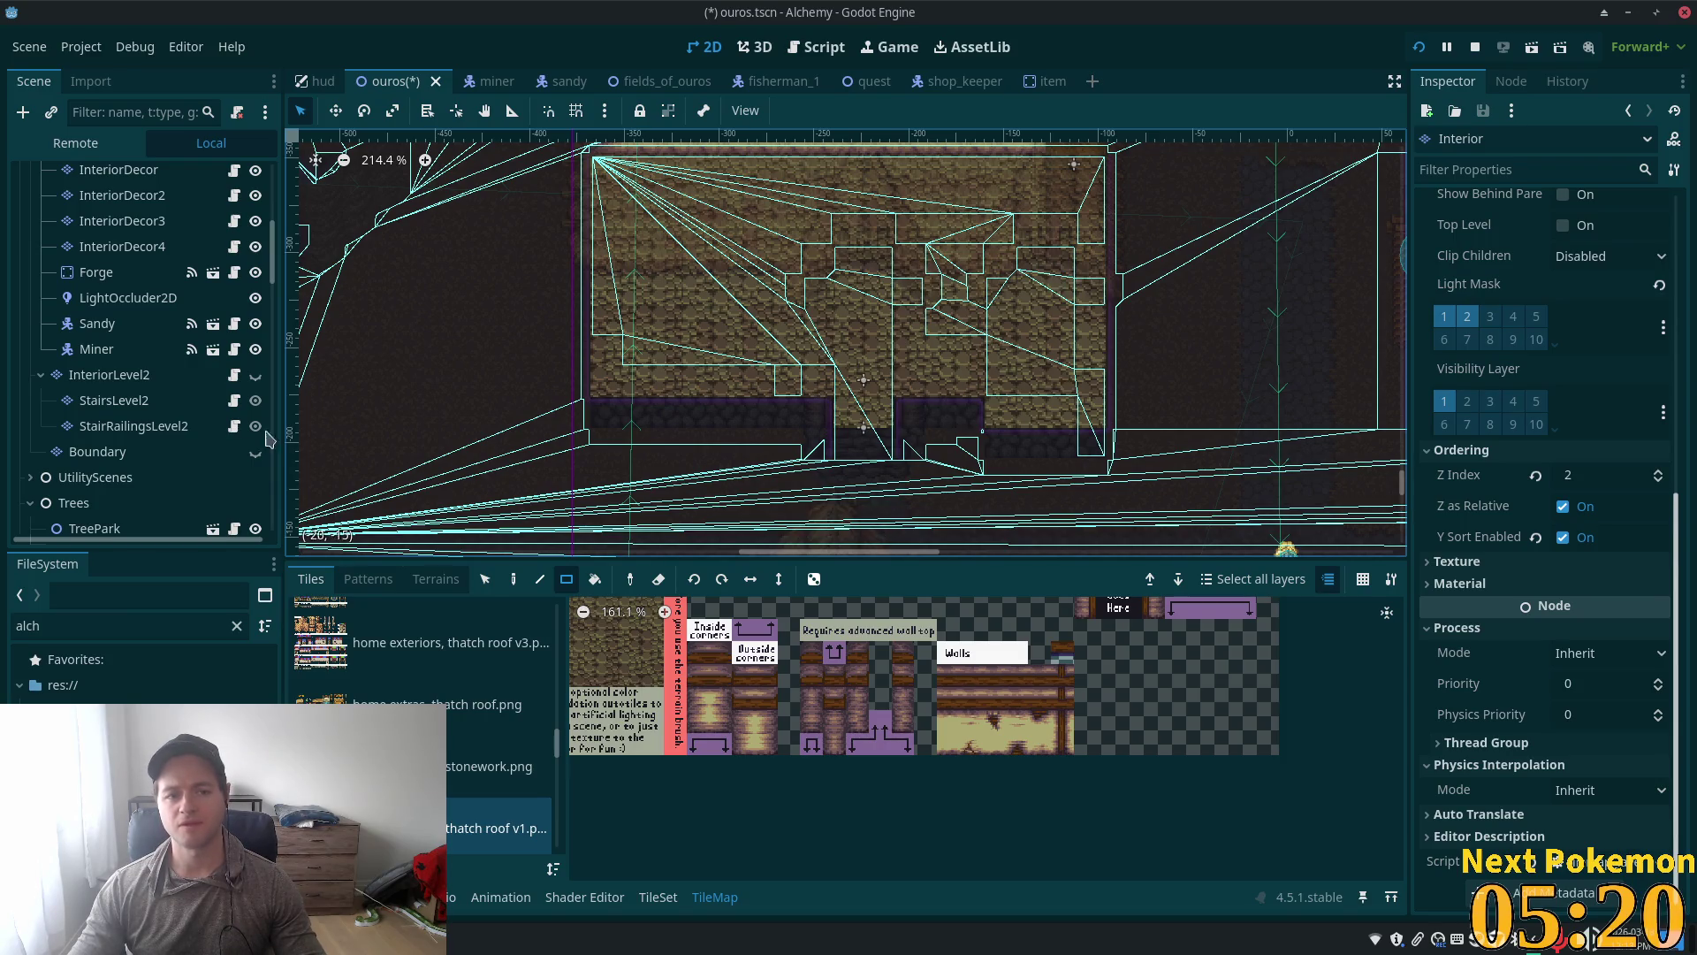
pyautogui.scroll(2, 239, 256)
pyautogui.scroll(3, 239, 257)
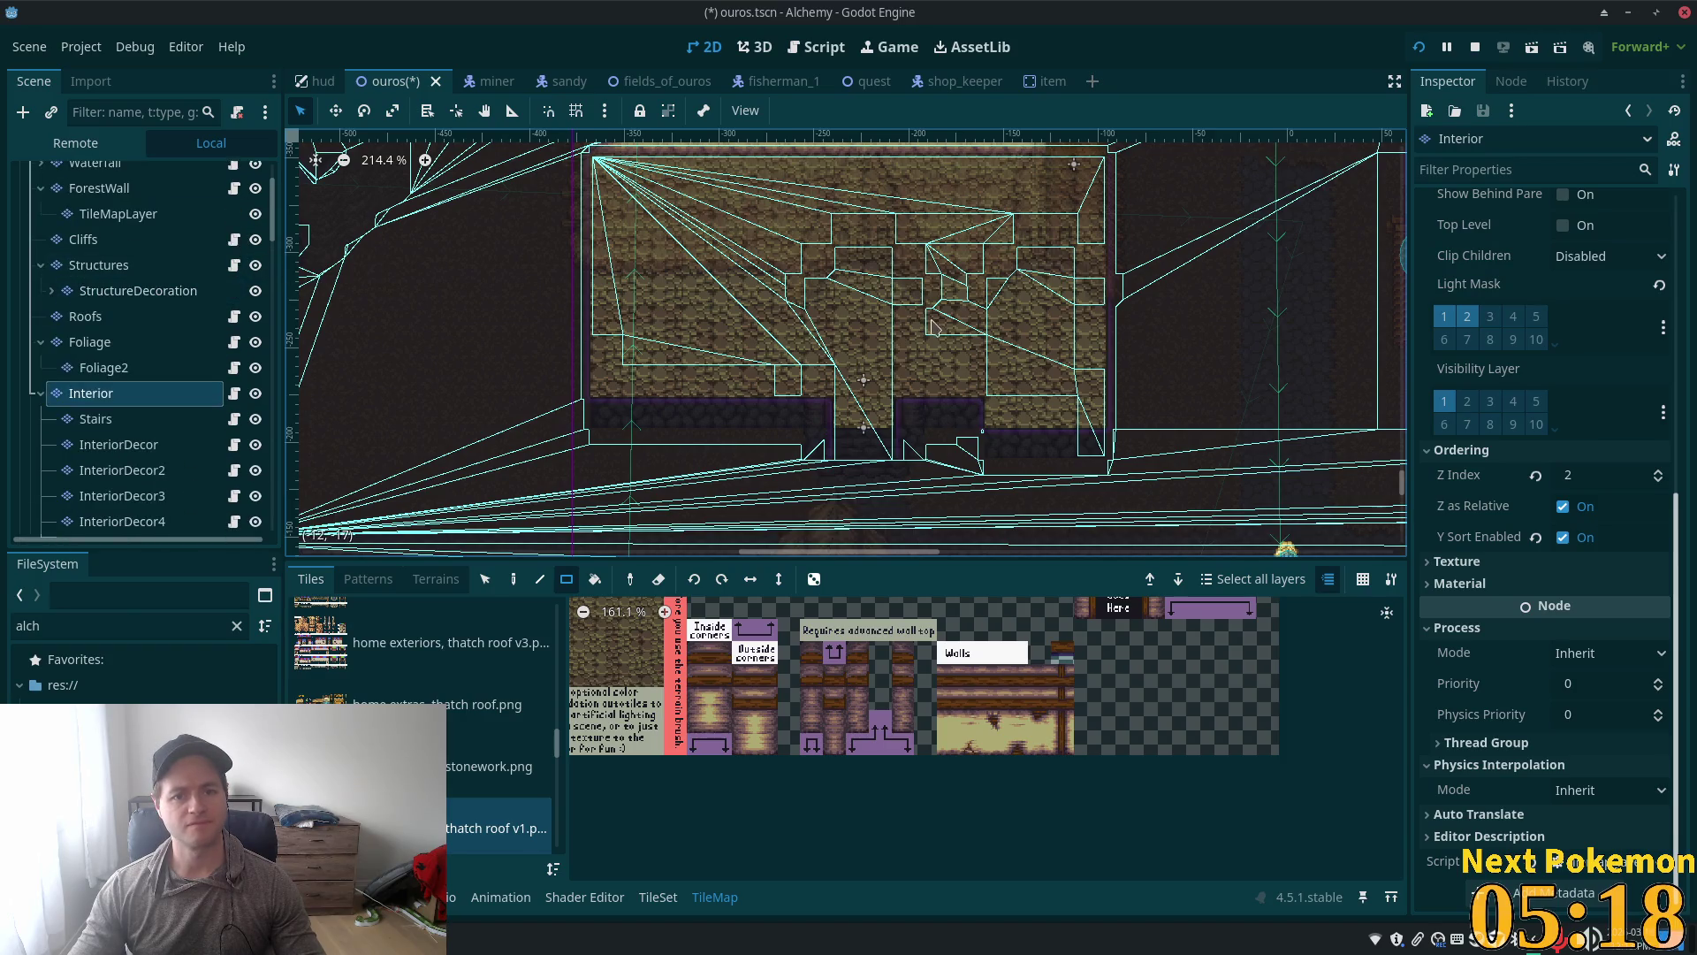
pyautogui.scroll(2, 1289, 374)
pyautogui.scroll(-2, 1288, 374)
pyautogui.moveTo(1289, 374); pyautogui.dragTo(1243, 479)
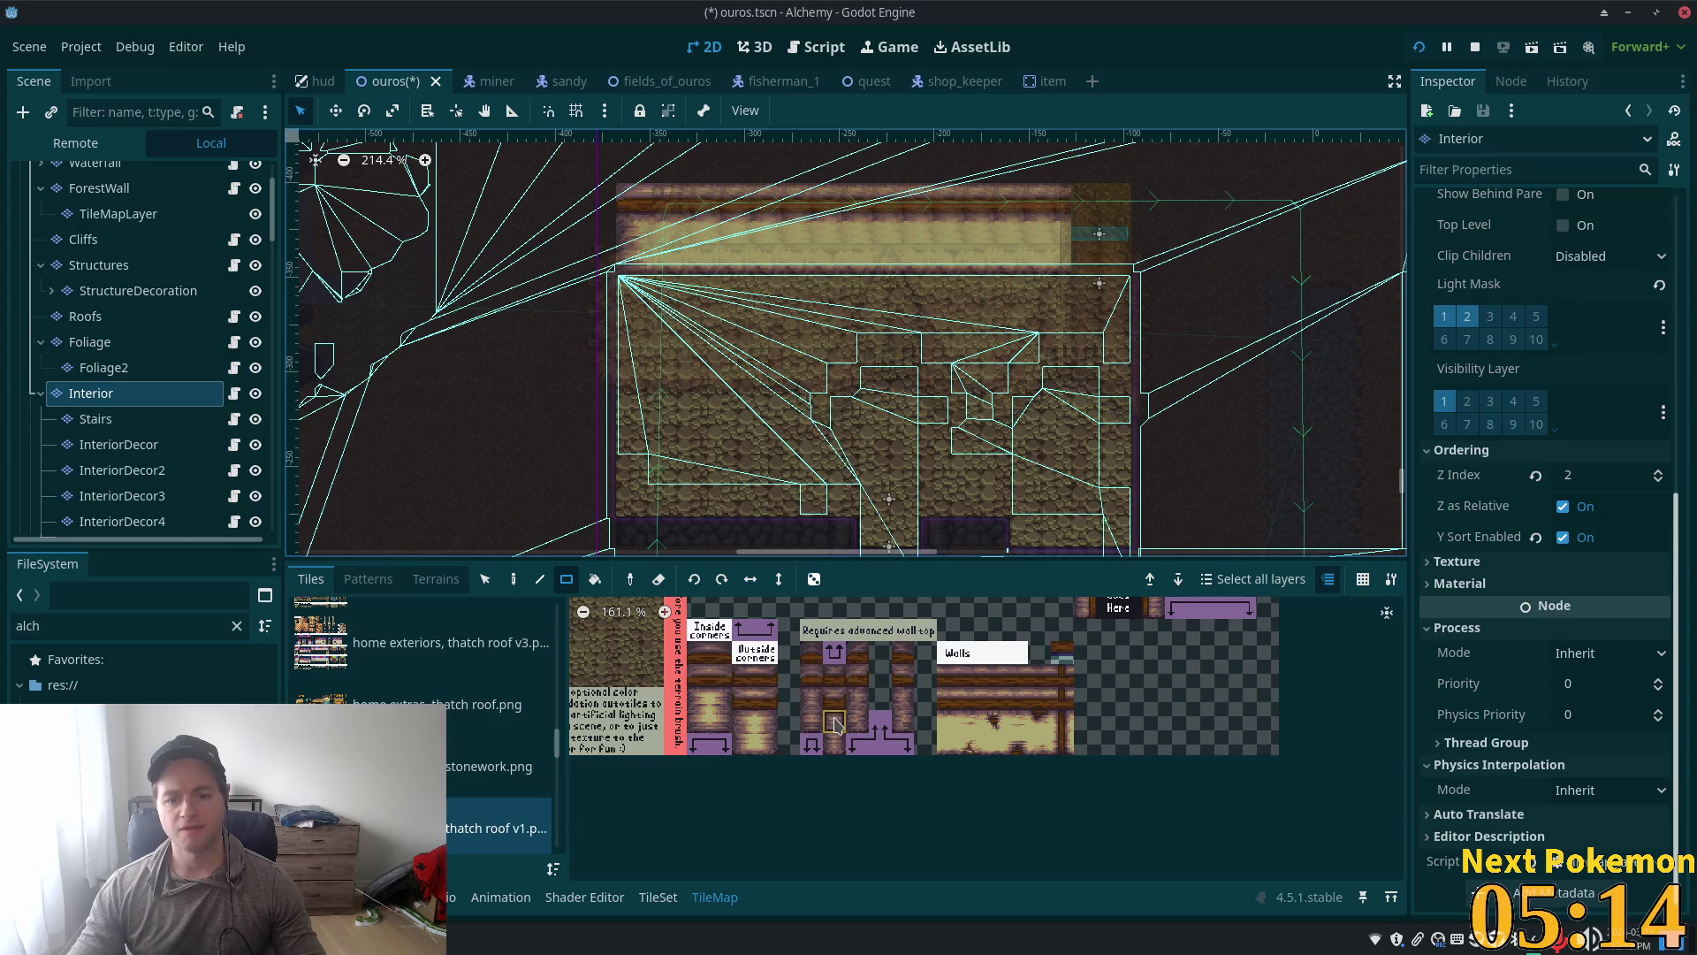
pyautogui.moveTo(837, 746); pyautogui.dragTo(835, 745)
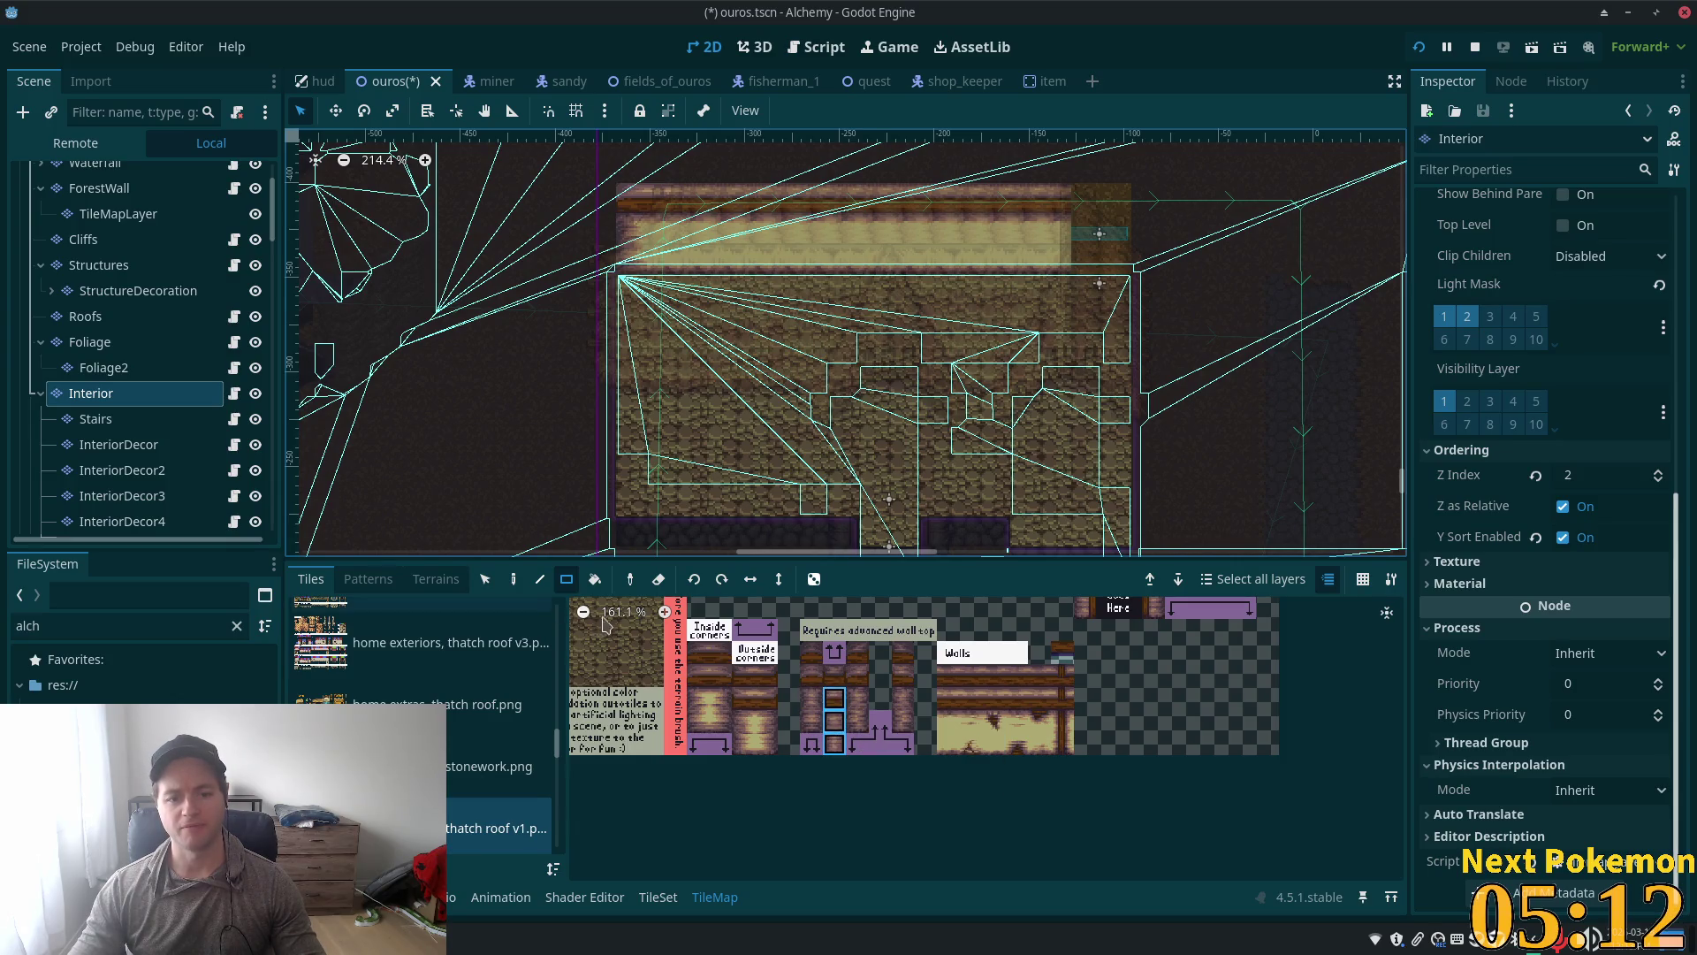
pyautogui.click(540, 579)
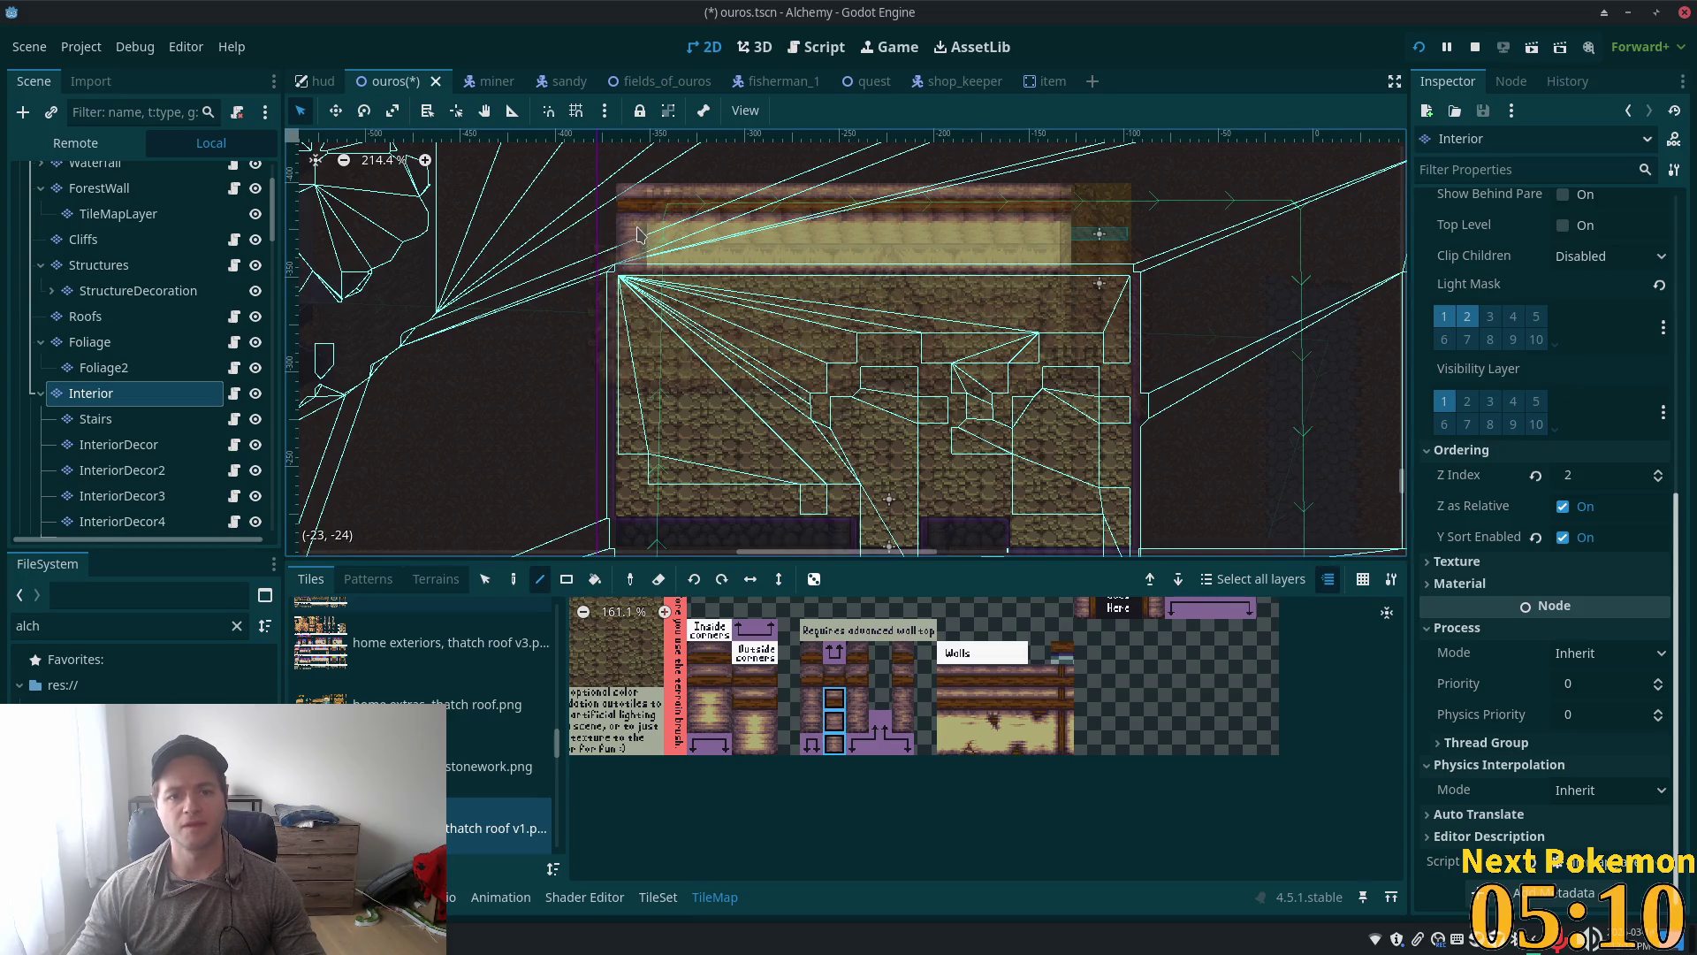
pyautogui.moveTo(652, 232); pyautogui.dragTo(1107, 232)
pyautogui.hotkey('ctrl', 'z')
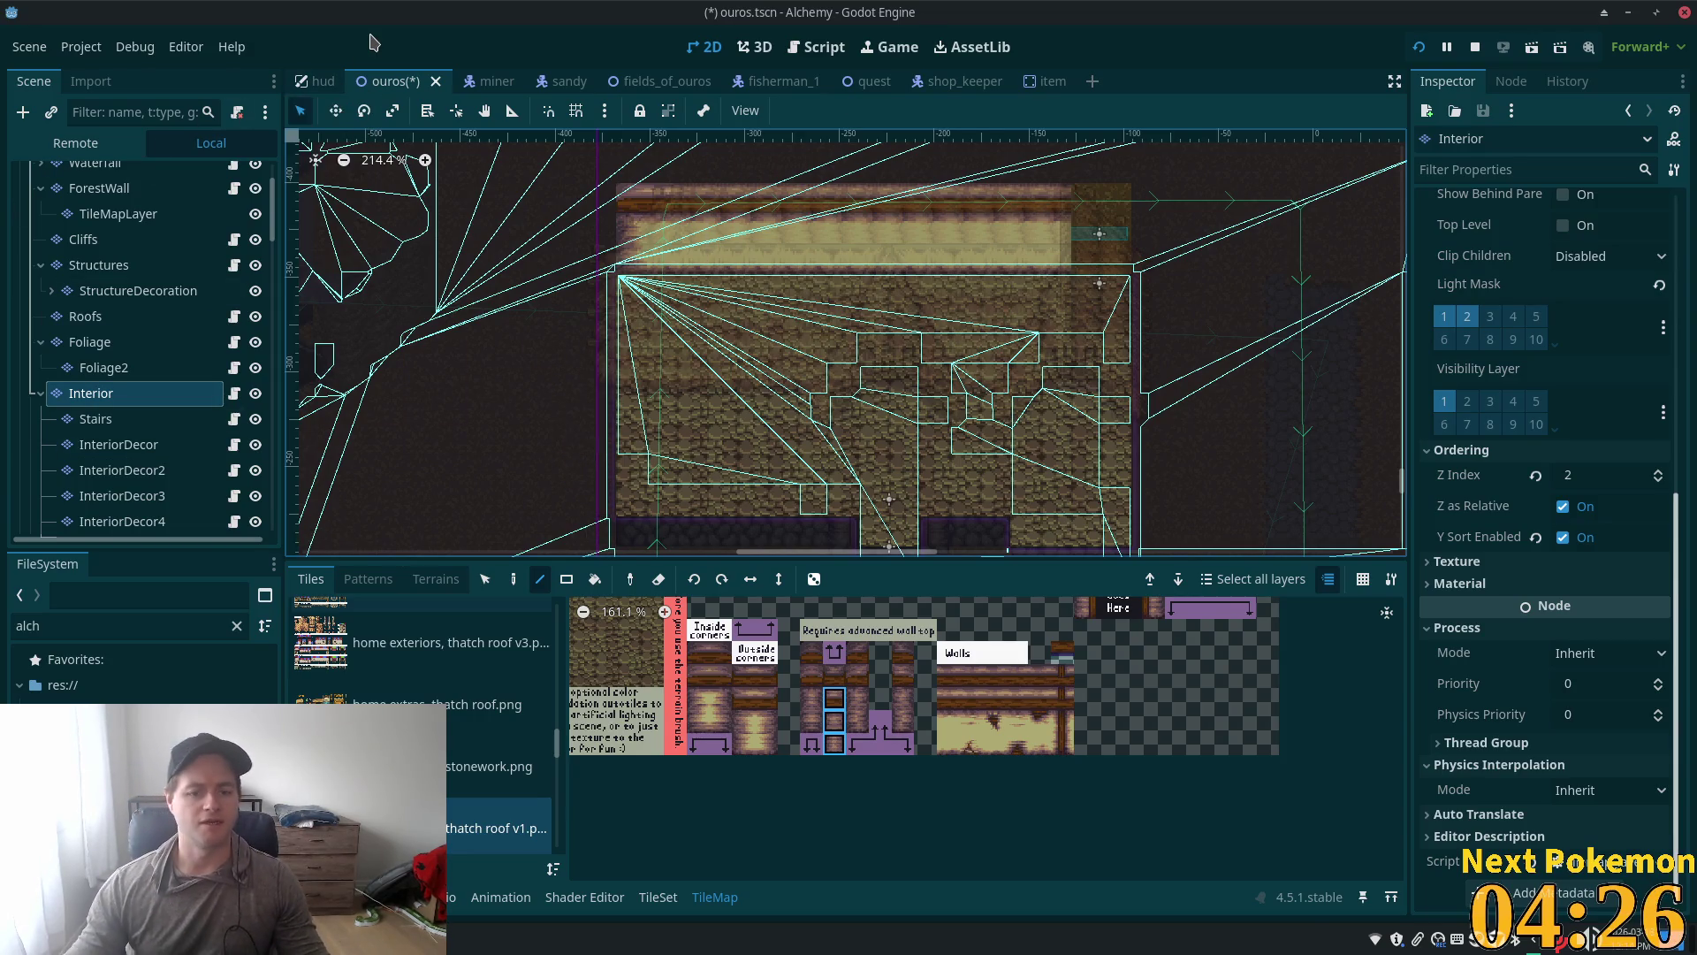
pyautogui.hotkey('ctrl', 's')
# Step: Quick-open ouros_well_cave.tscn by searching for 'well_cave'
pyautogui.hotkey('shift', 'alt', 'o')
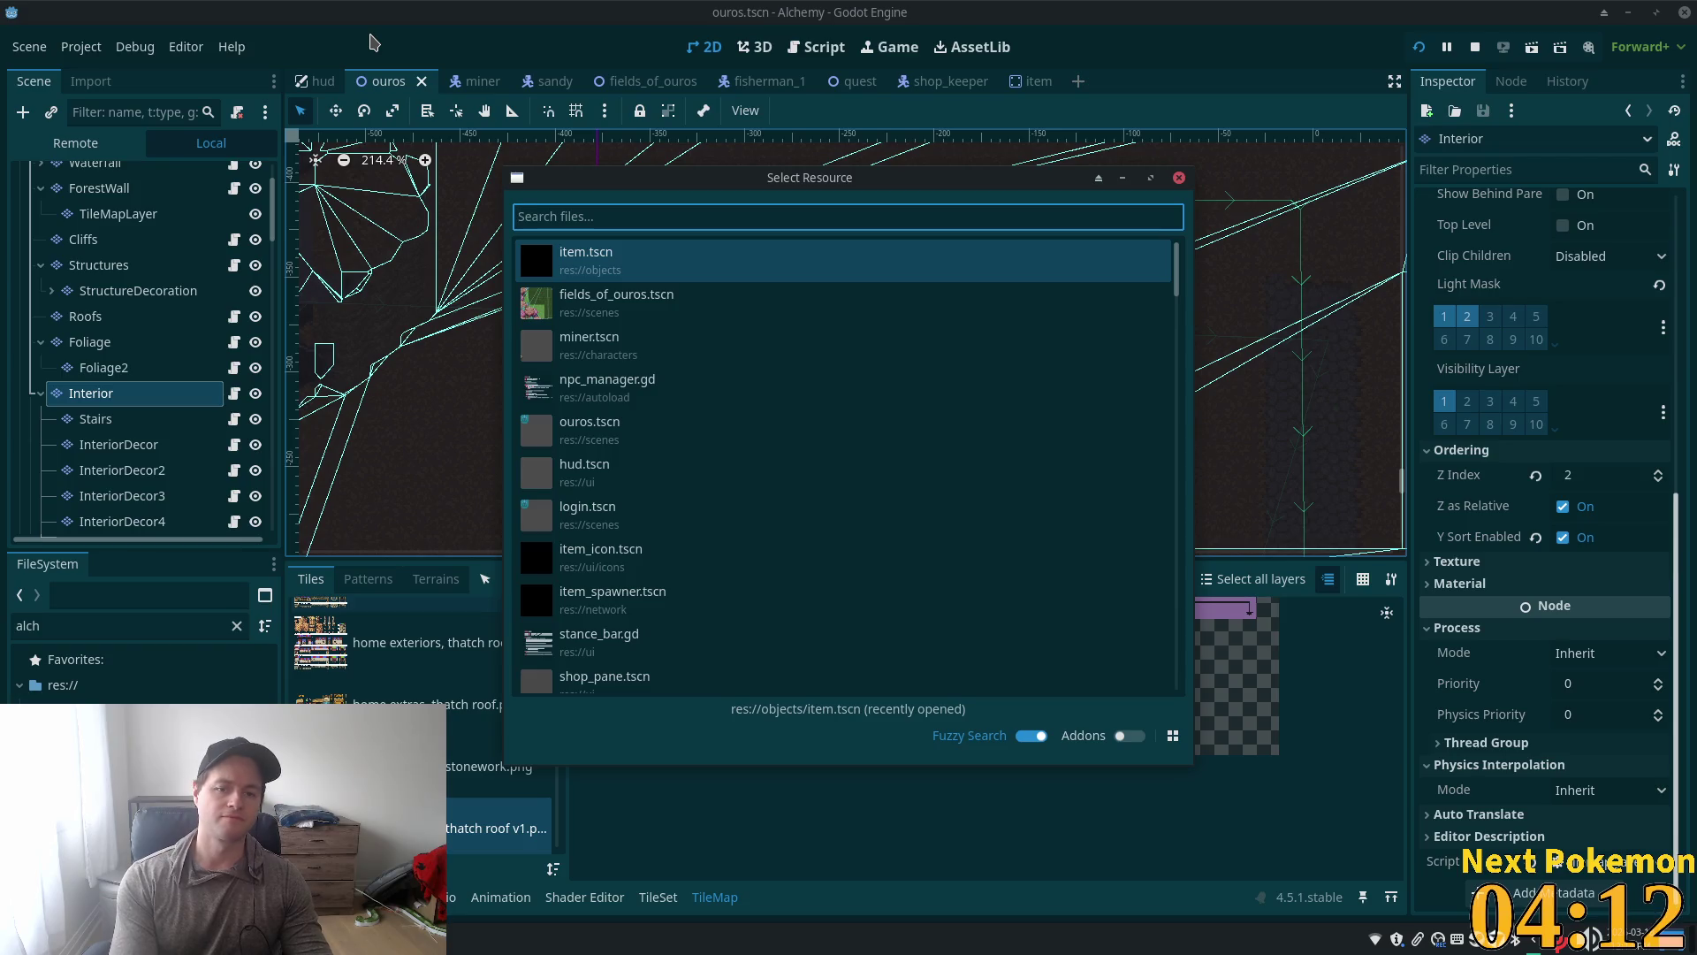
pyautogui.write('c')
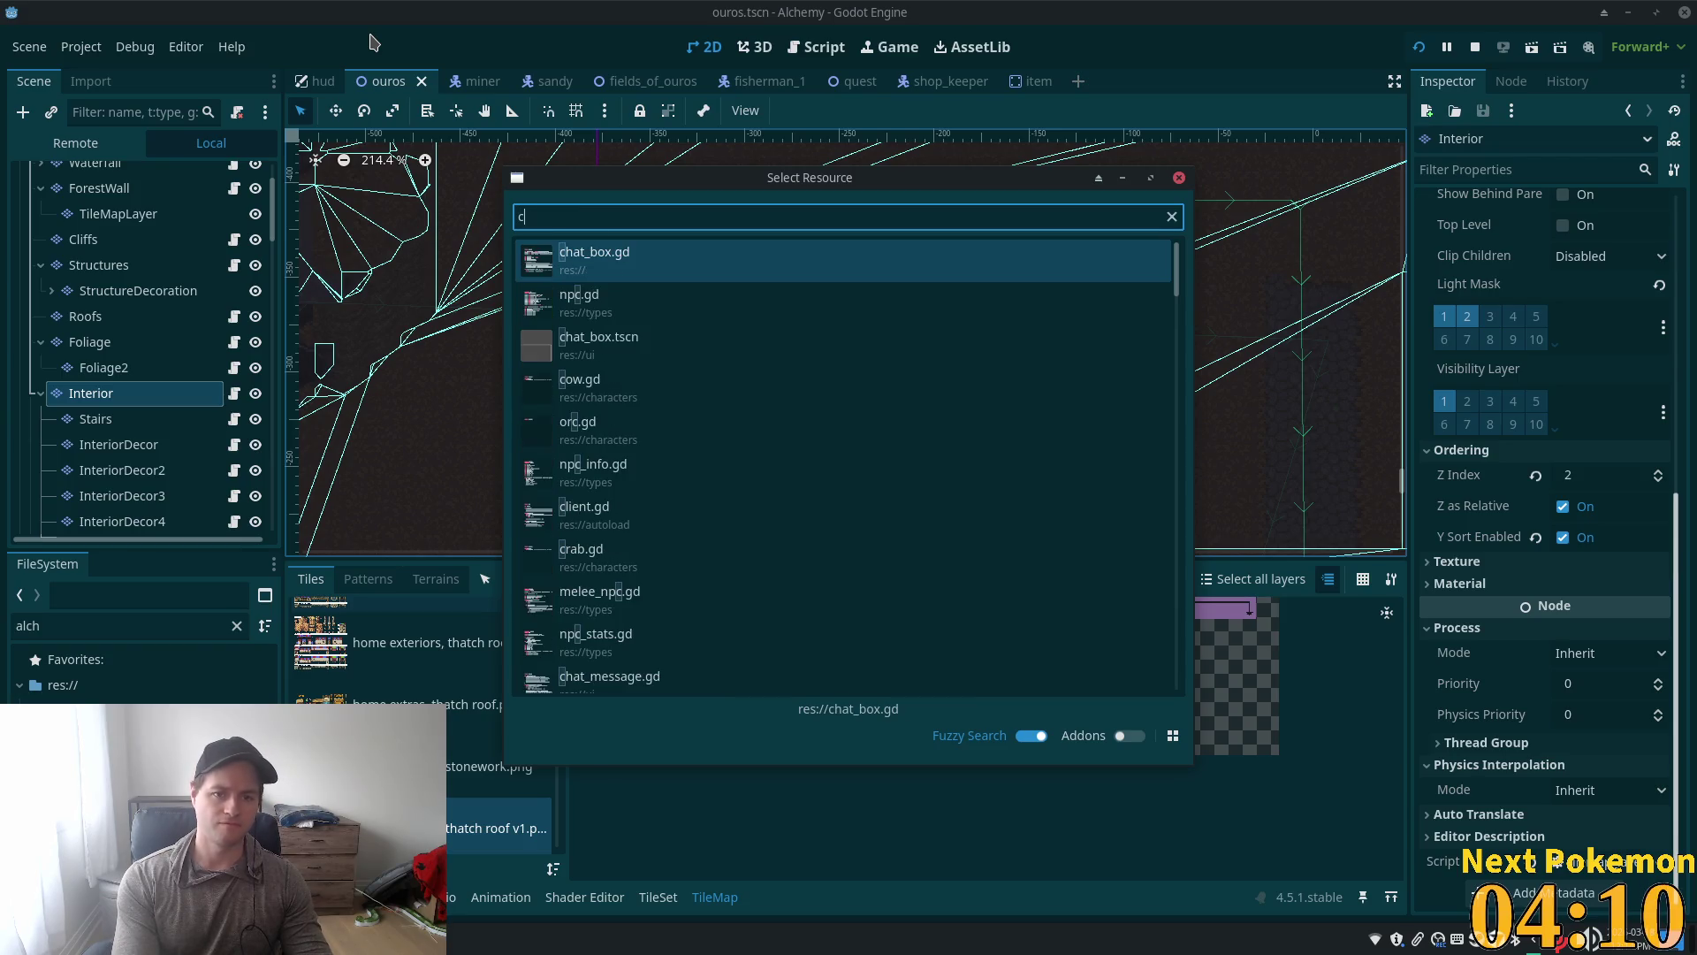
pyautogui.press('BackSpace')
pyautogui.write('well_cave')
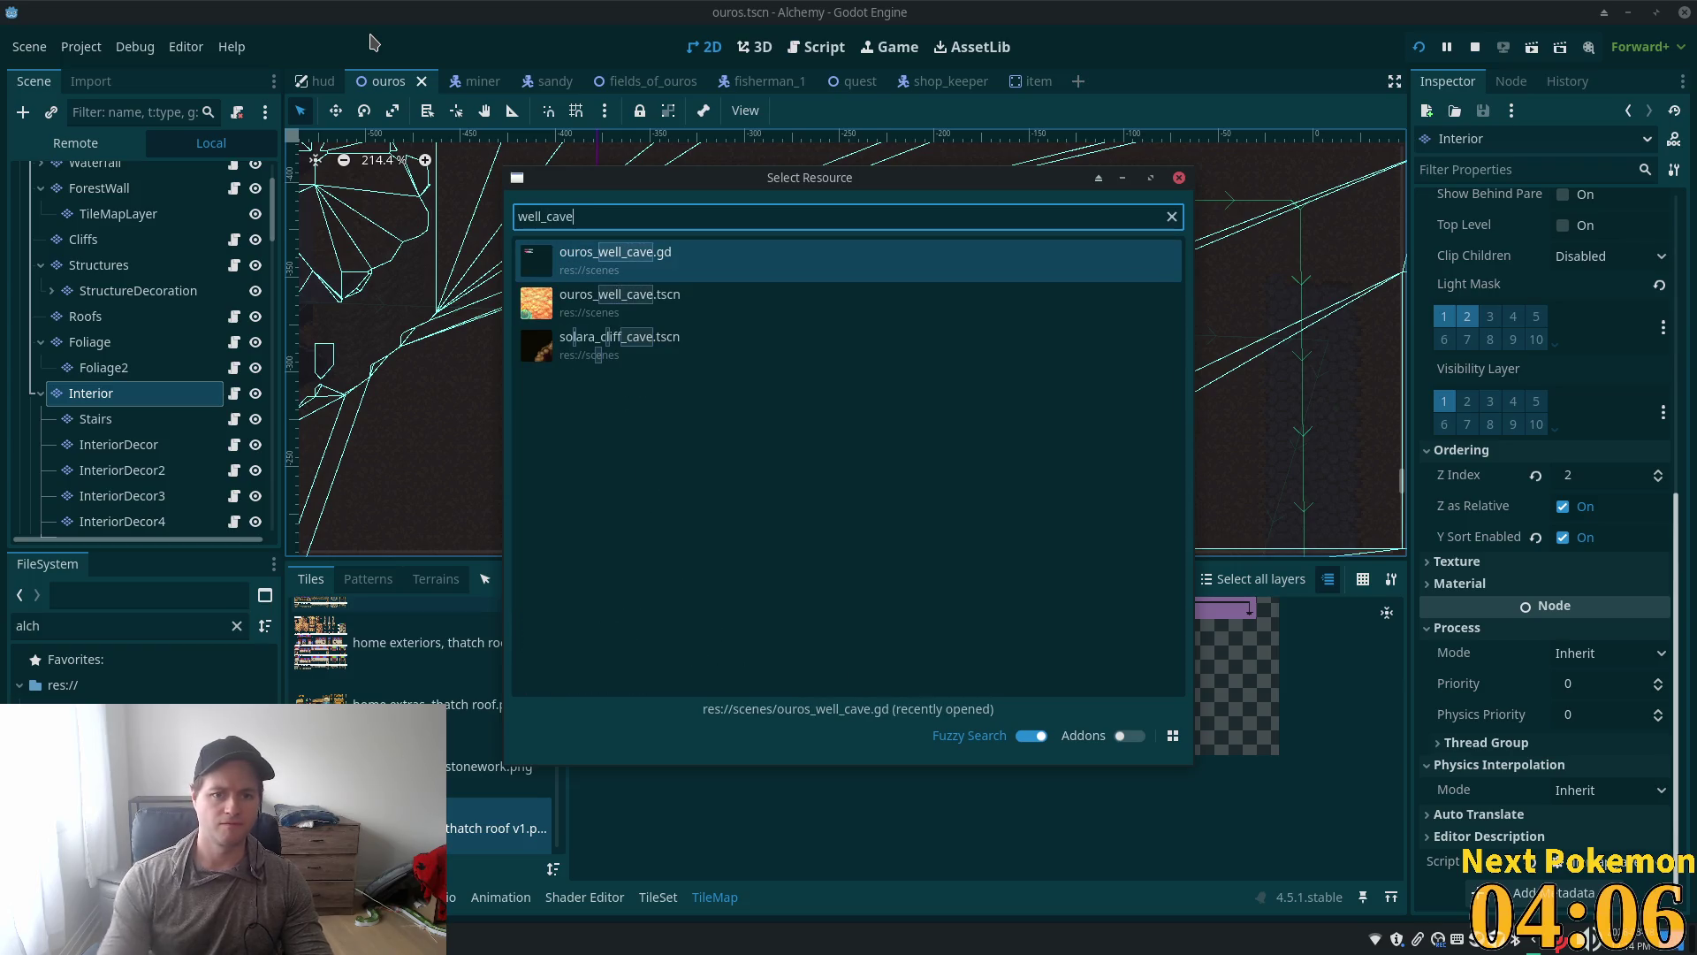
pyautogui.doubleClick(731, 300)
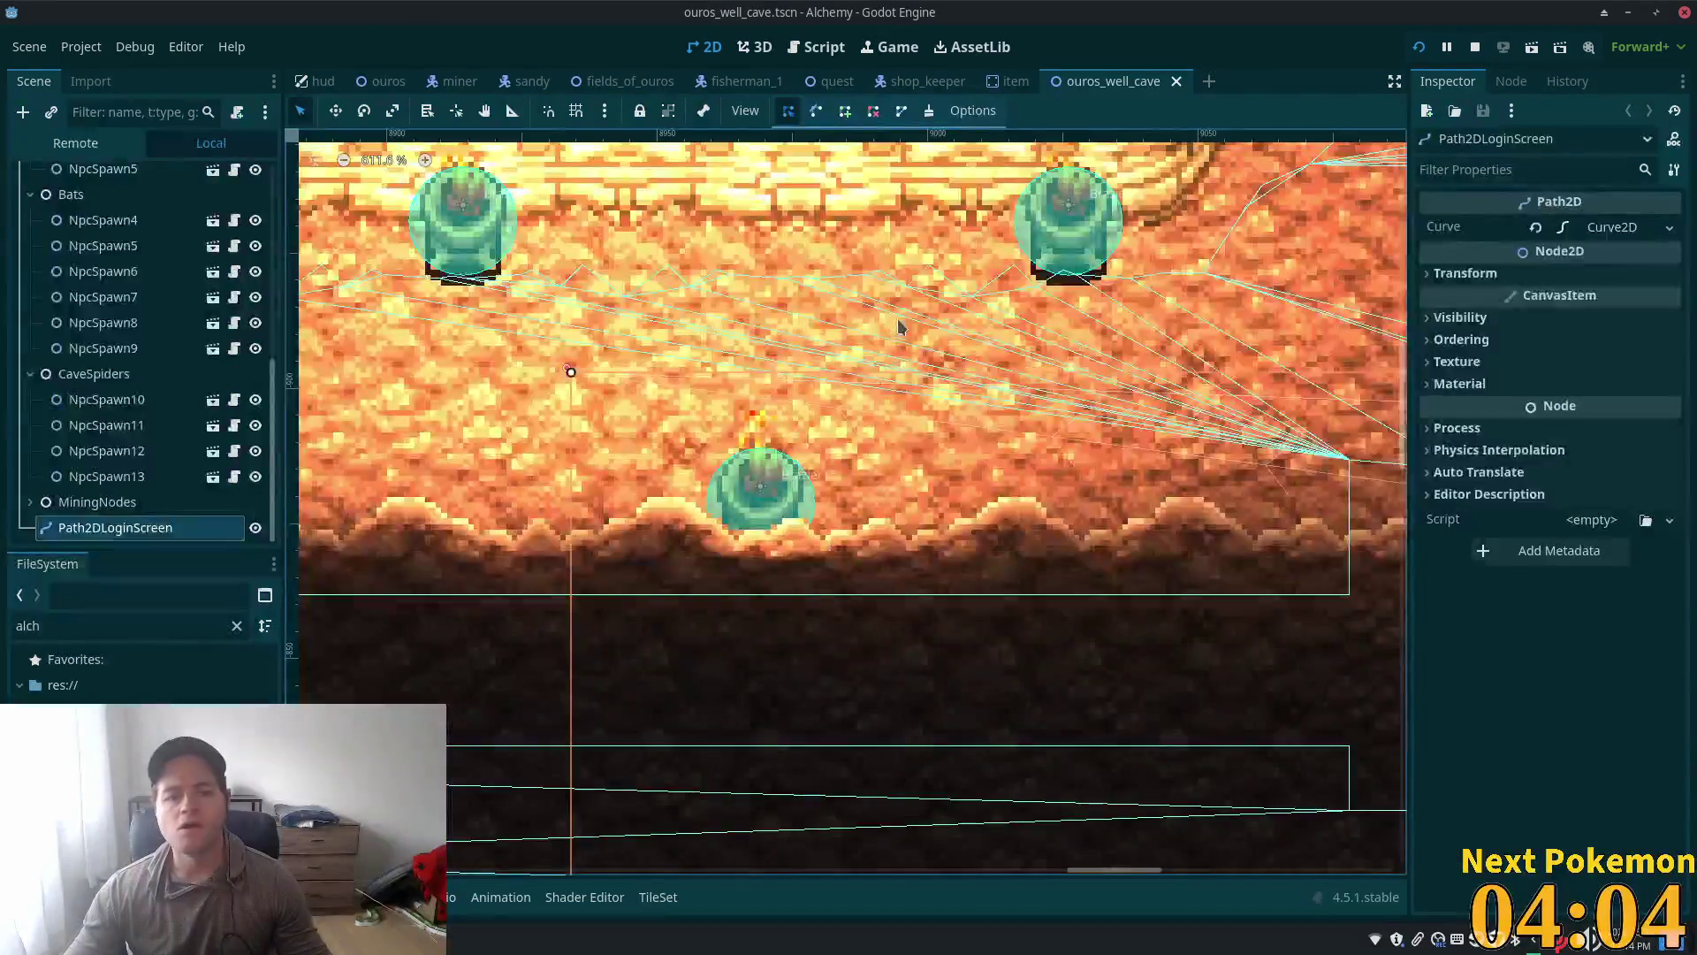
# Step: Pan over the cave's left passage and expand the lighting group to list its braziers
pyautogui.scroll(-5, 831, 610)
pyautogui.scroll(-5, 914, 525)
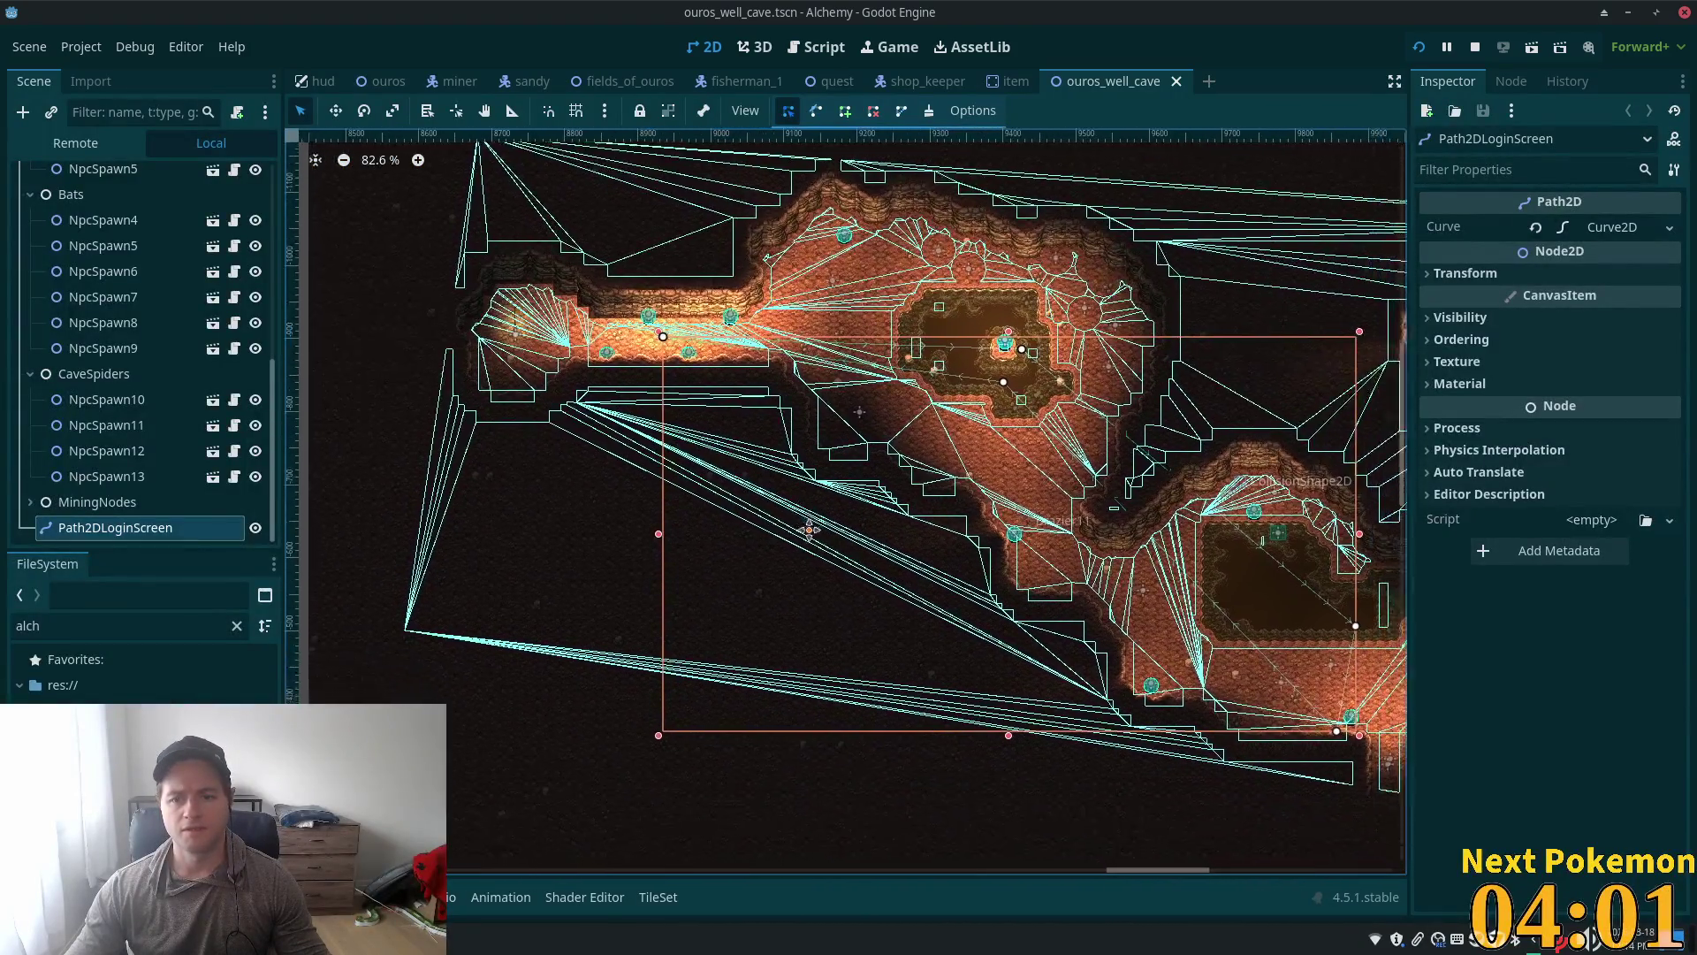
pyautogui.moveTo(809, 530); pyautogui.dragTo(634, 509)
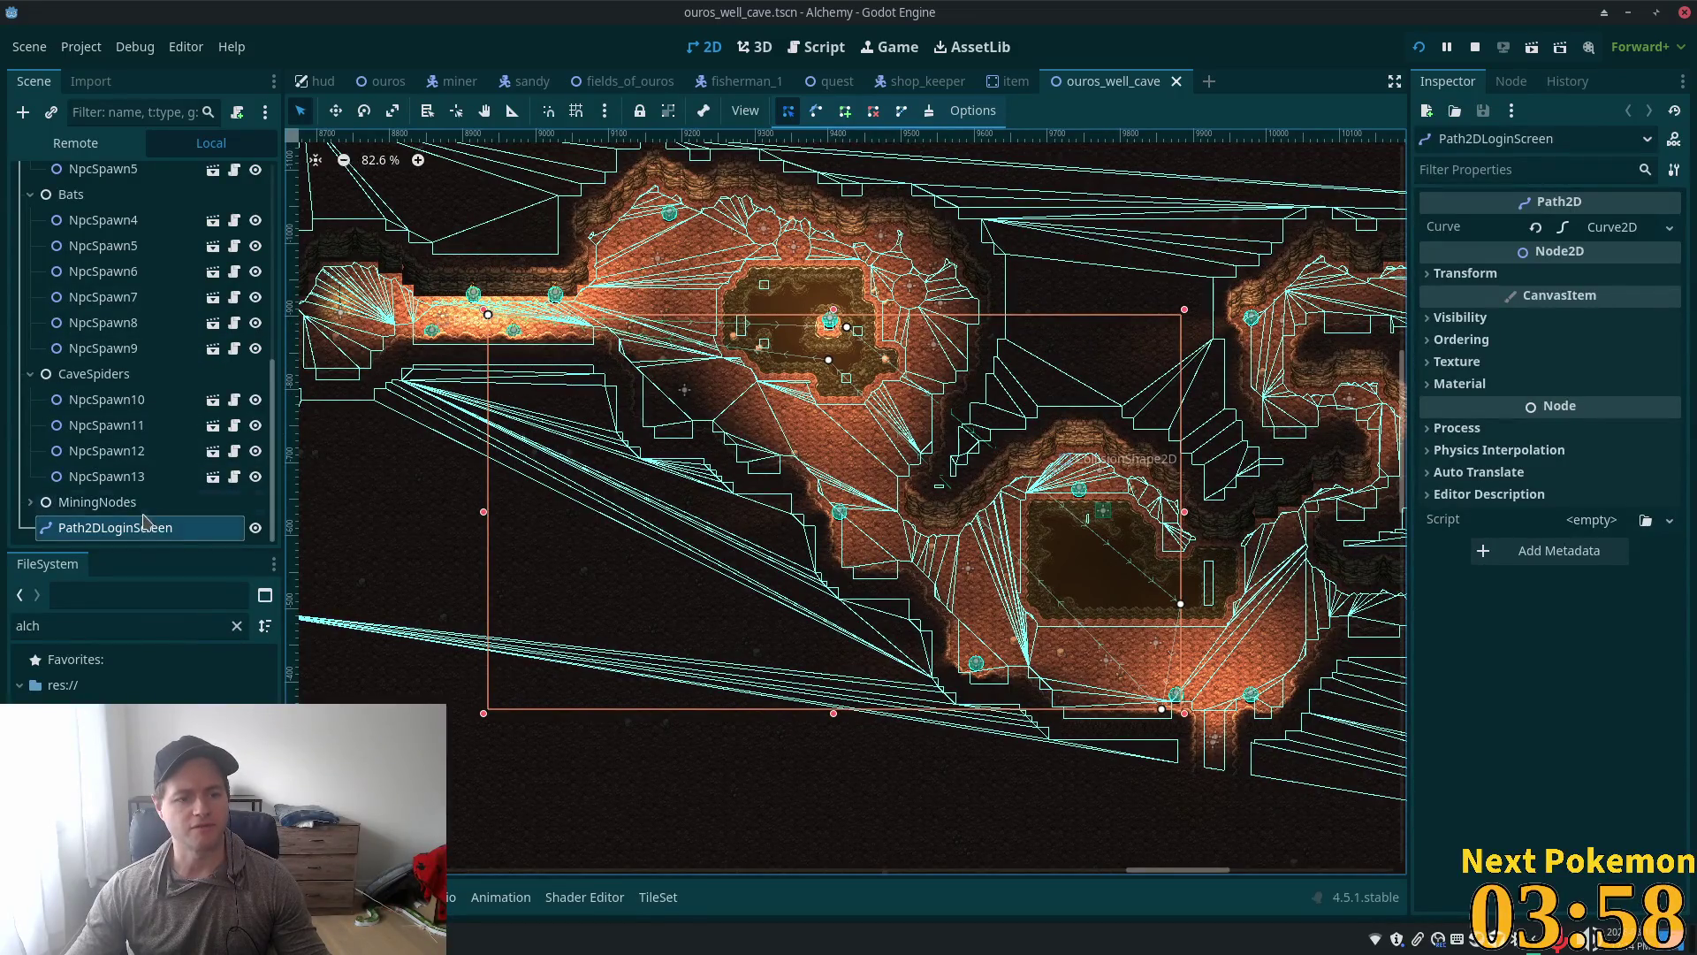
pyautogui.scroll(10, 268, 474)
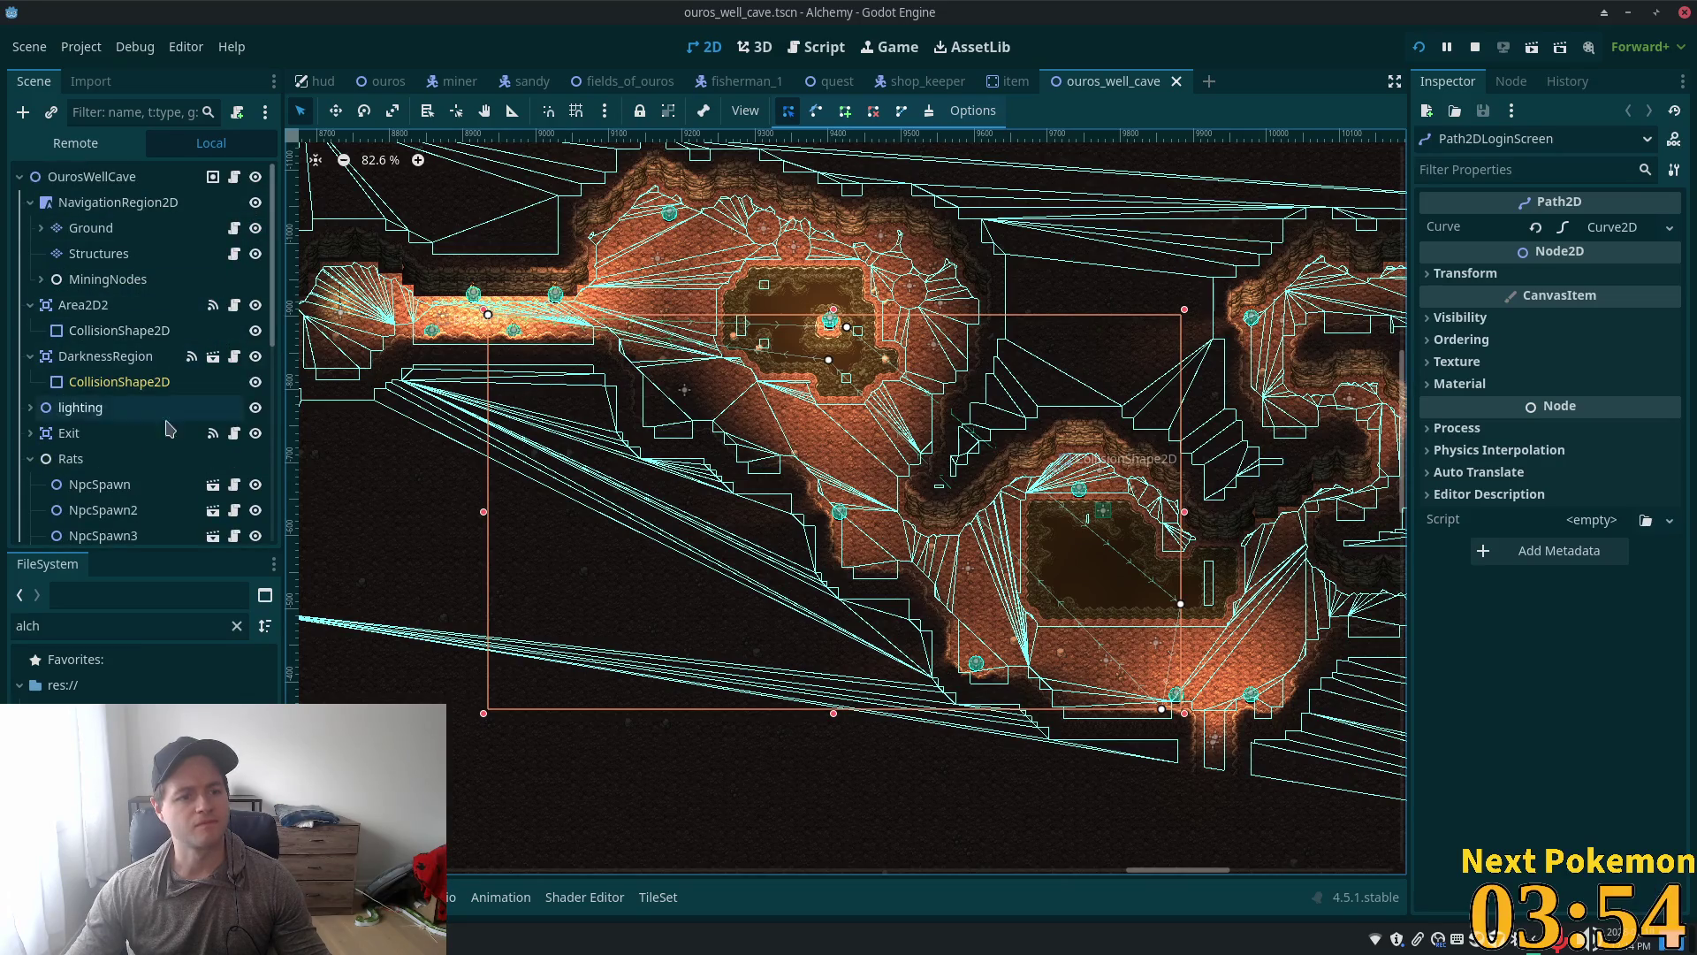
pyautogui.click(30, 410)
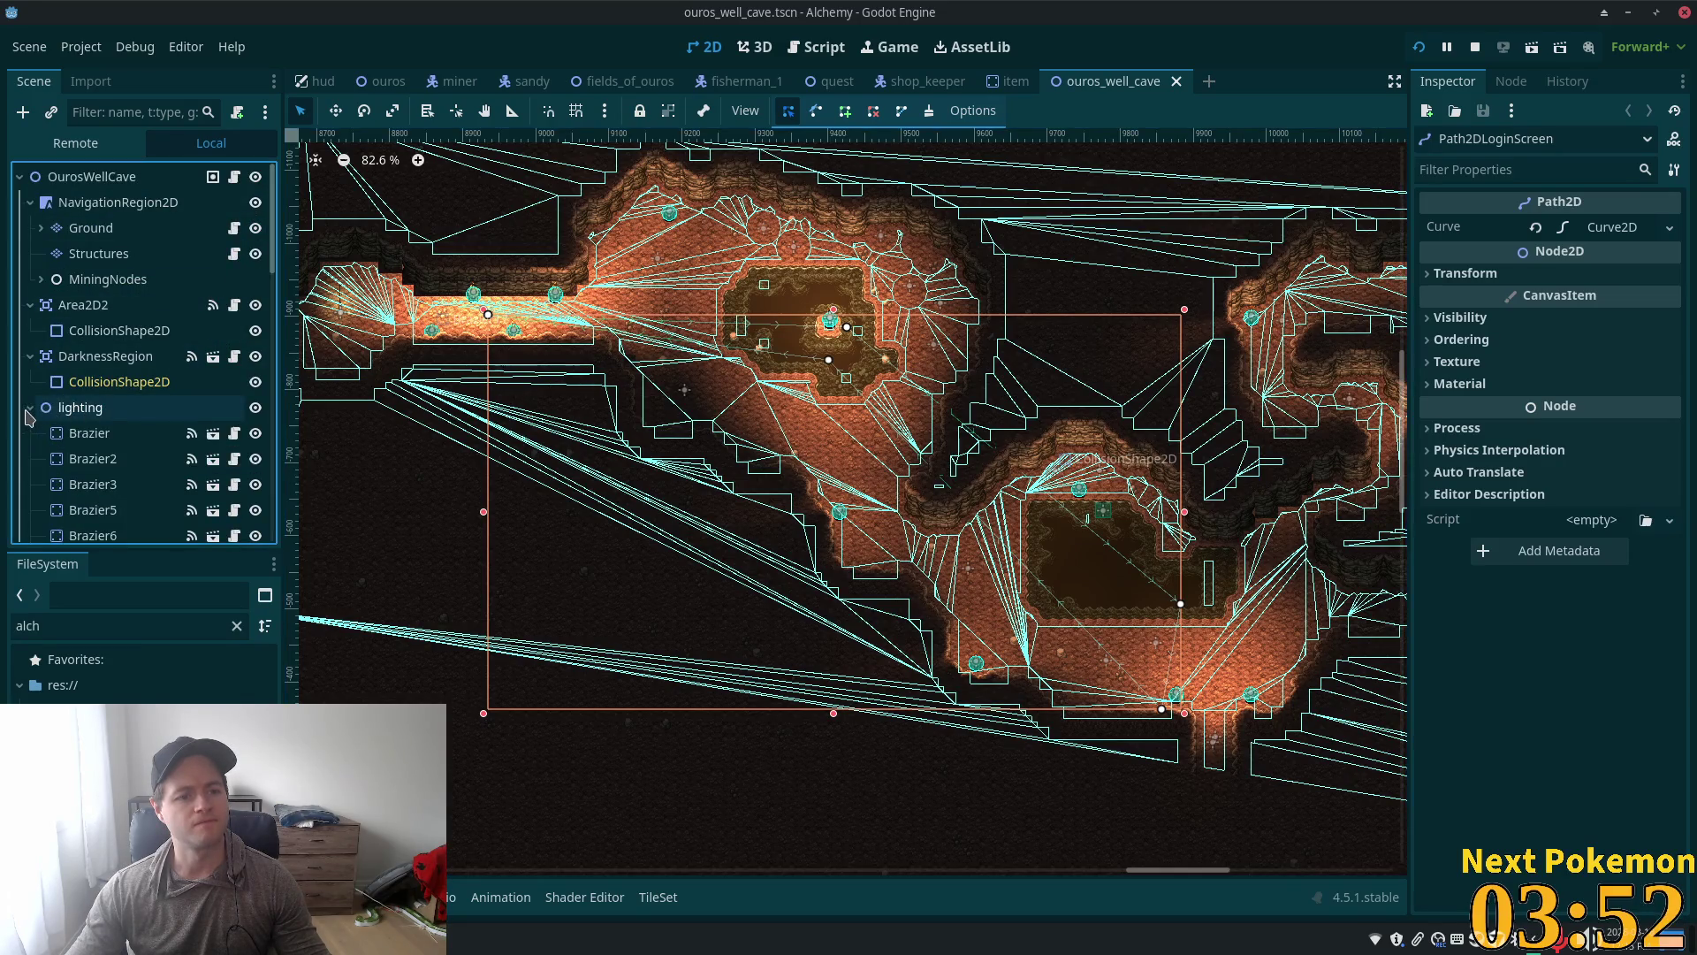
# Step: Select the Ground tile layer to view its palette, then select DarknessRegion in the Inspector
pyautogui.scroll(-10, 78, 417)
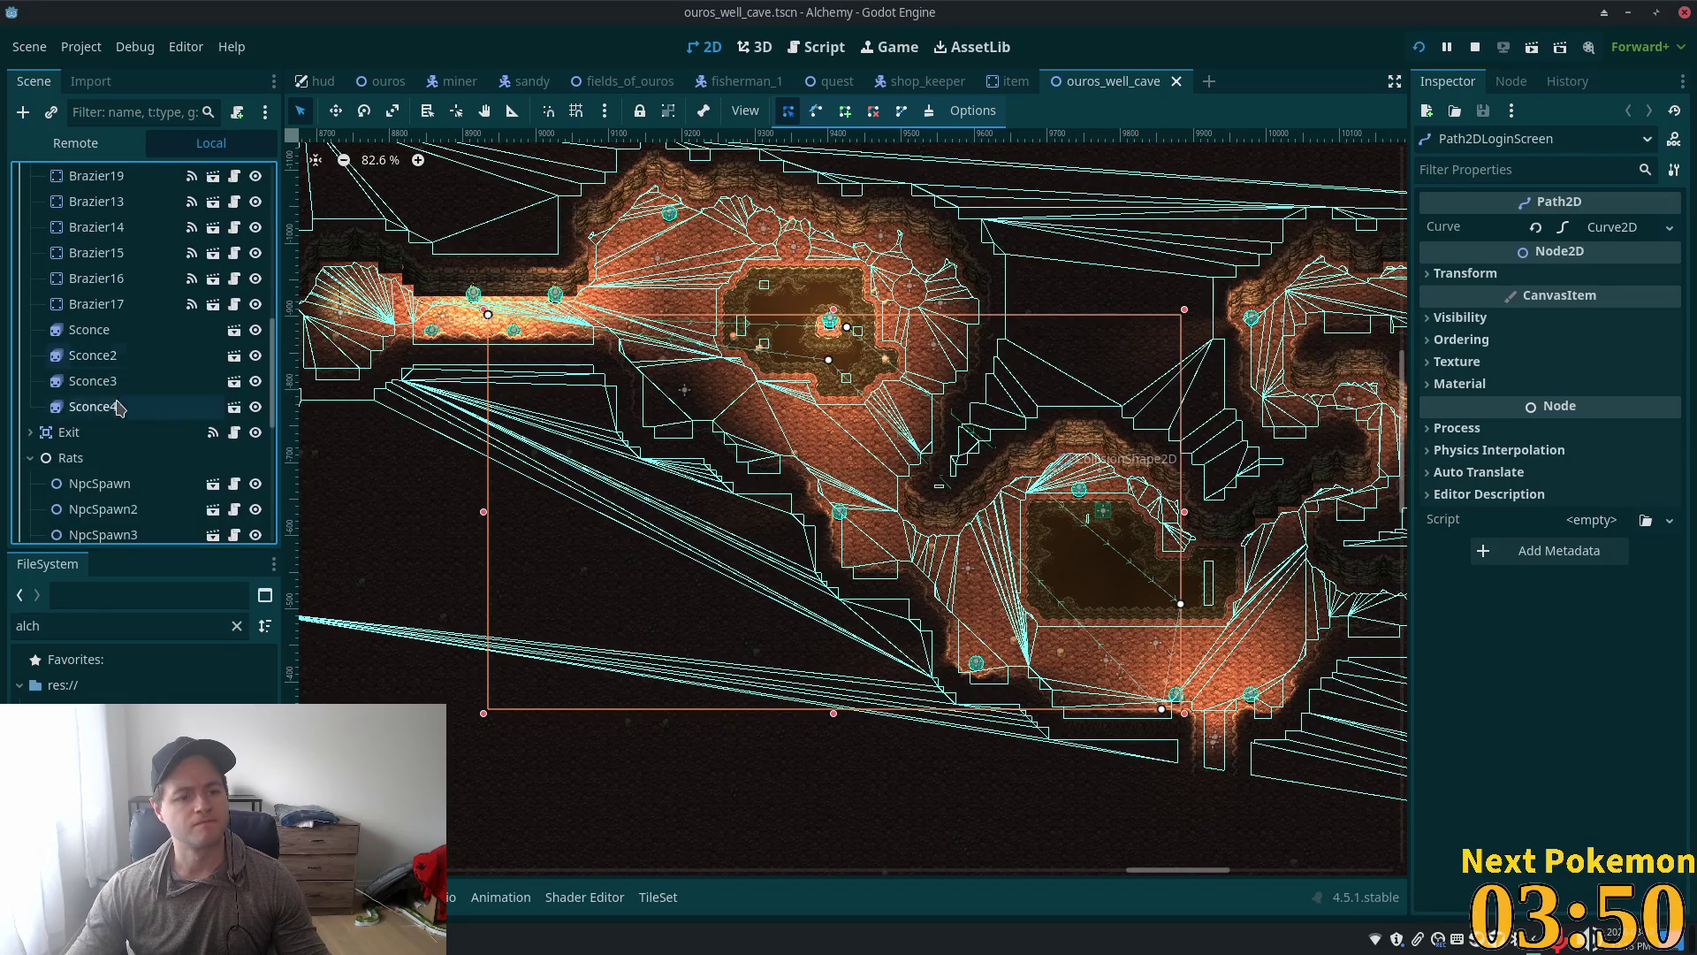
pyautogui.moveTo(275, 420); pyautogui.dragTo(274, 203)
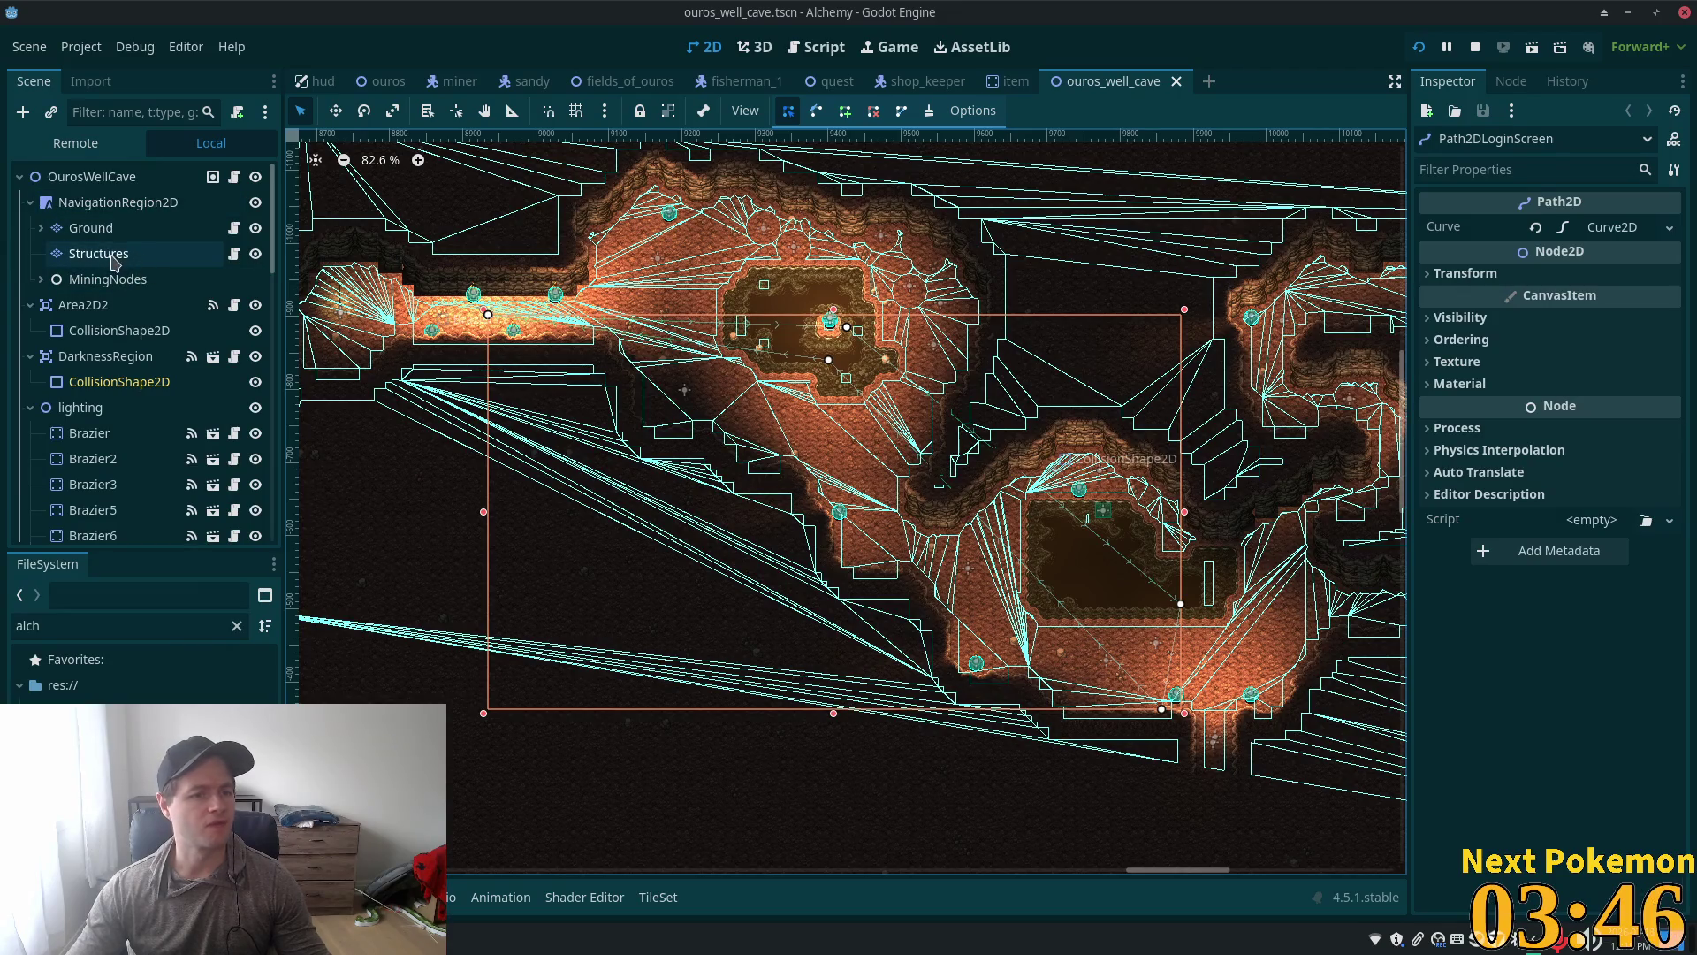
pyautogui.click(95, 228)
pyautogui.click(41, 230)
pyautogui.click(41, 232)
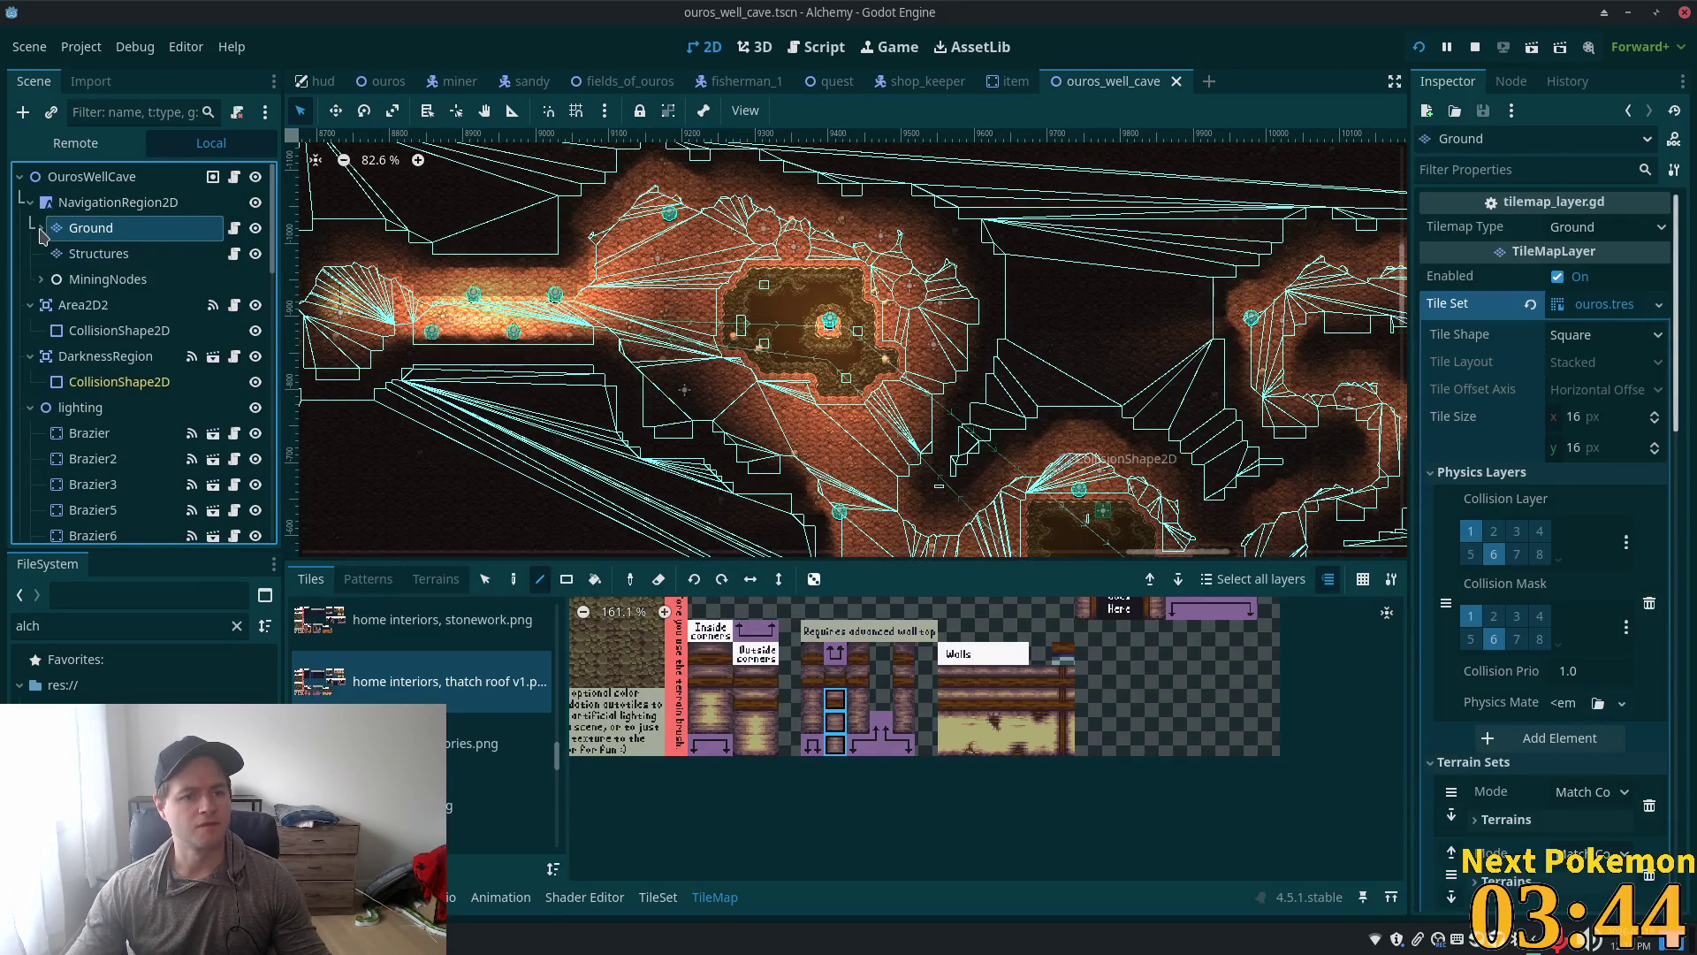
pyautogui.scroll(-2, 95, 257)
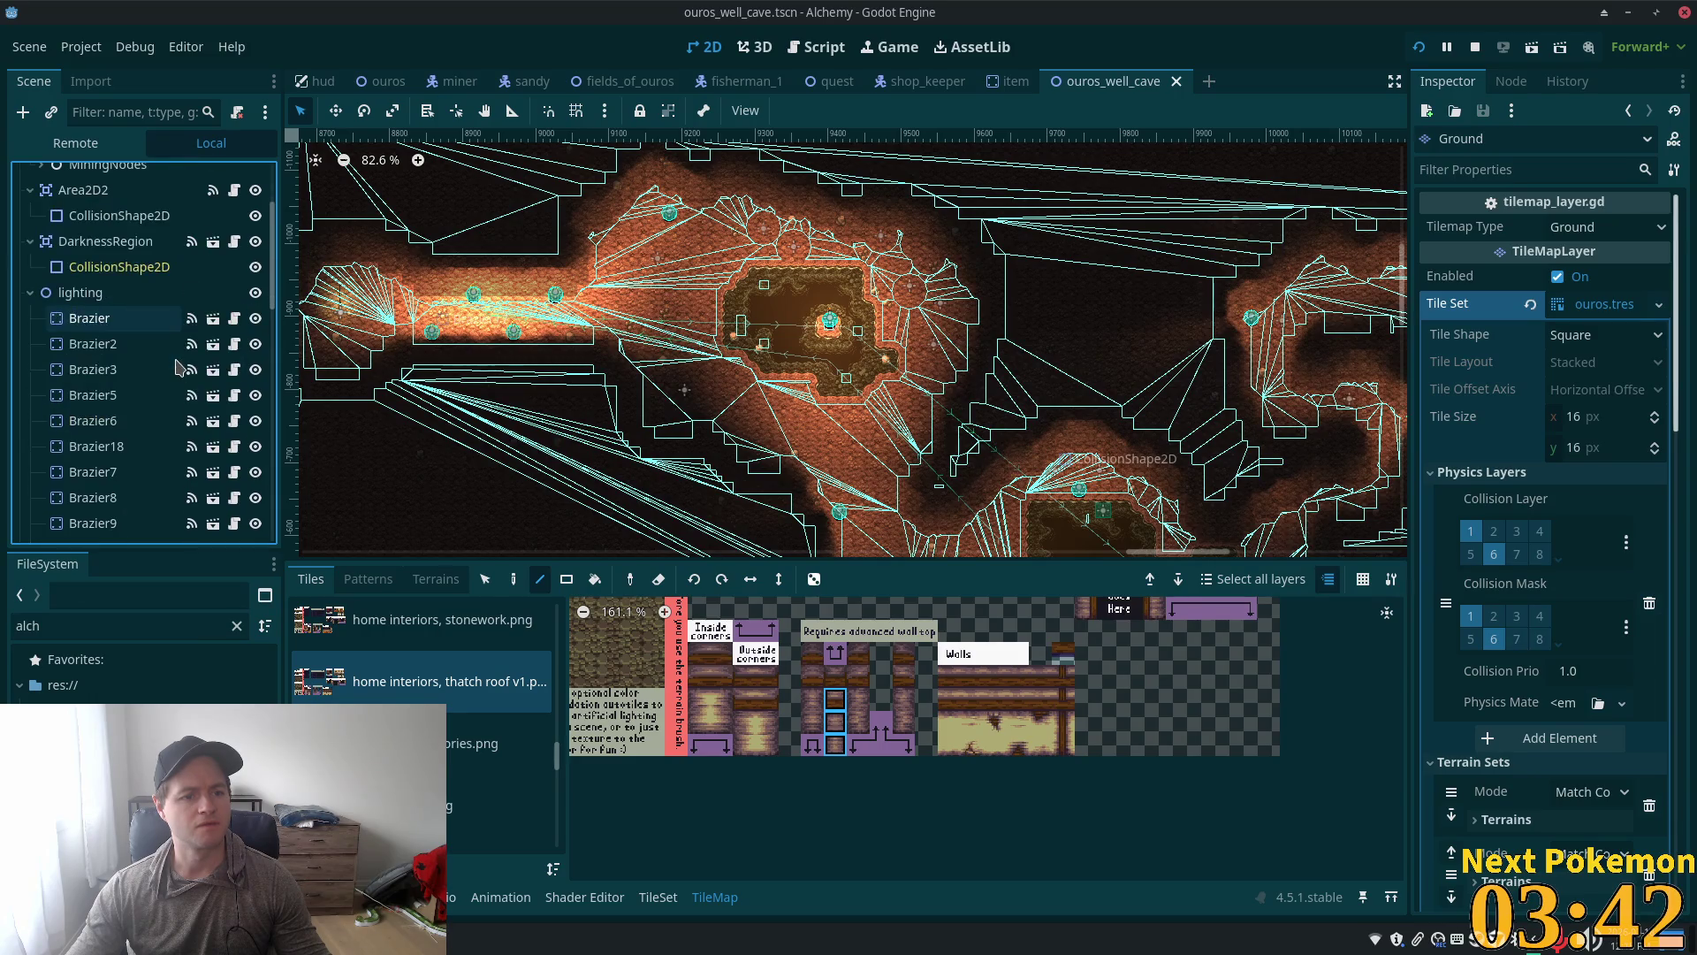
pyautogui.click(94, 249)
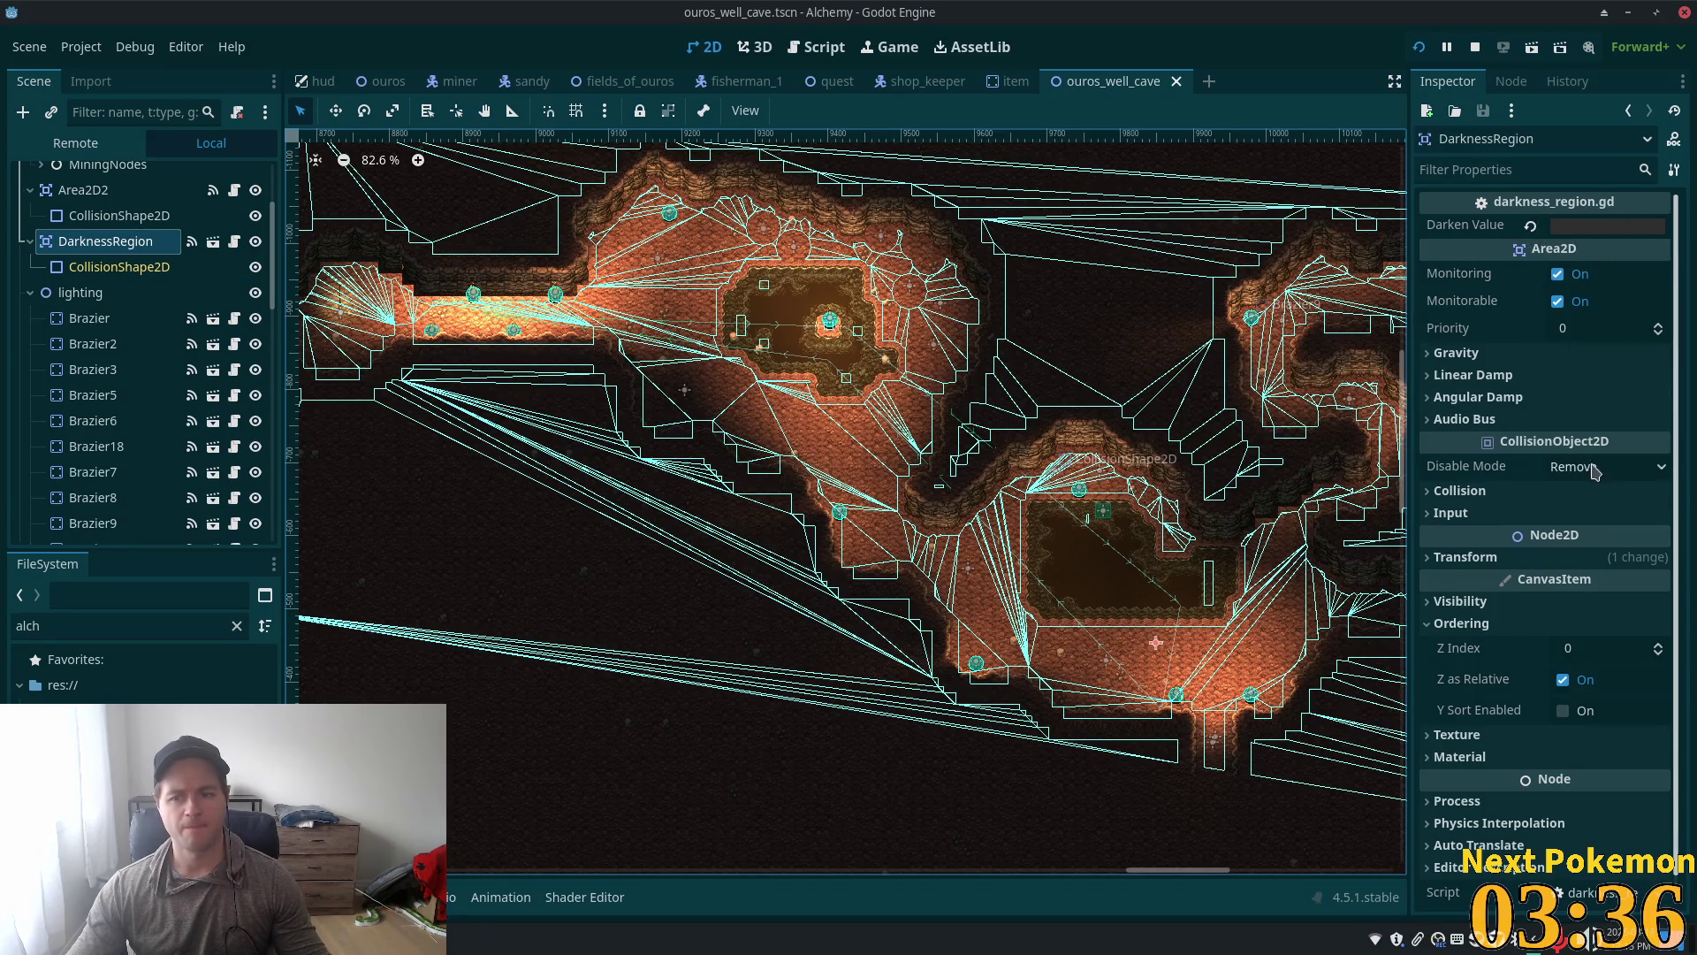
pyautogui.click(1508, 558)
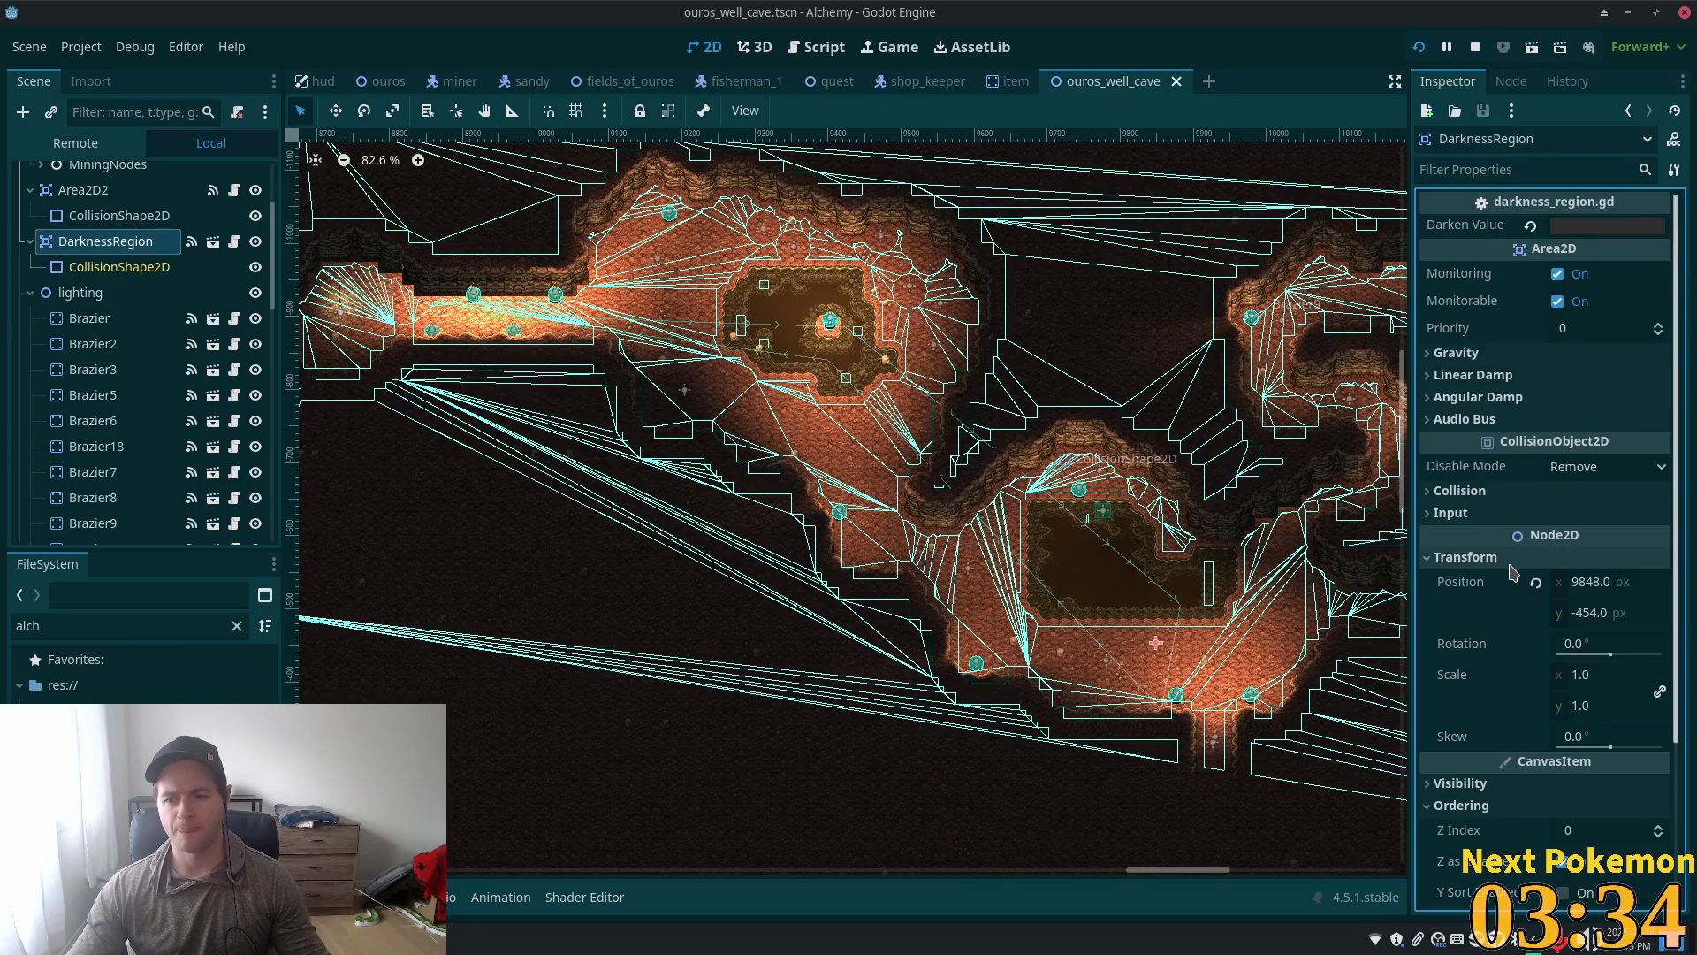
pyautogui.click(1510, 563)
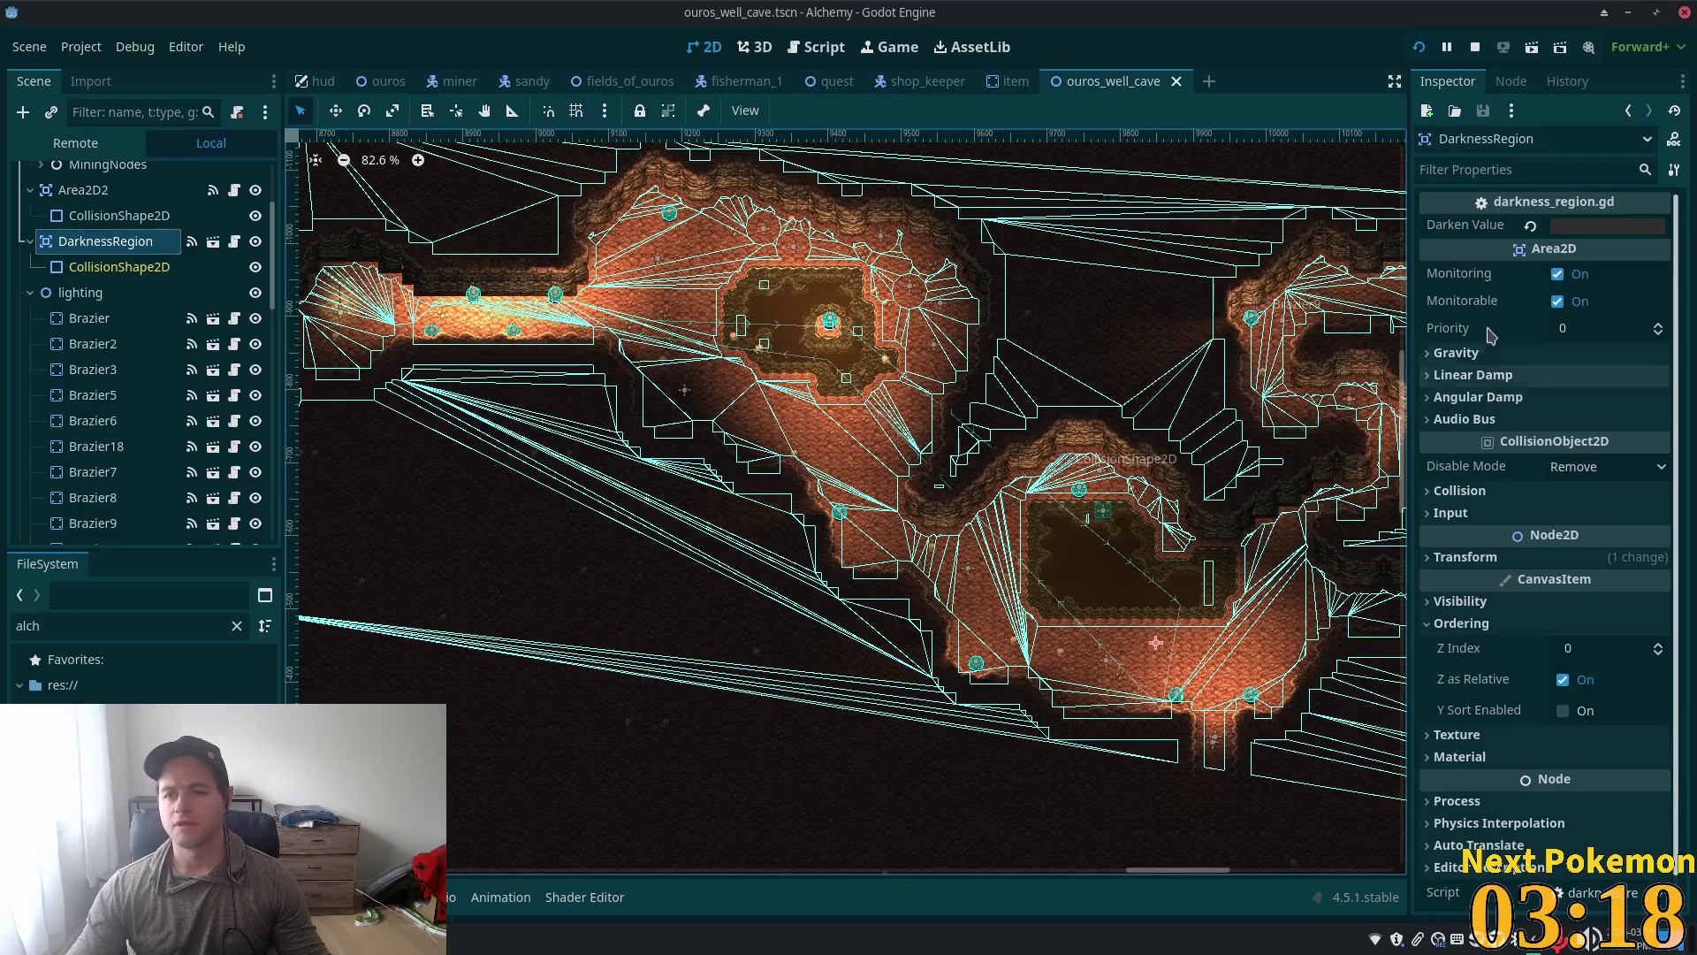
pyautogui.moveTo(1558, 236)
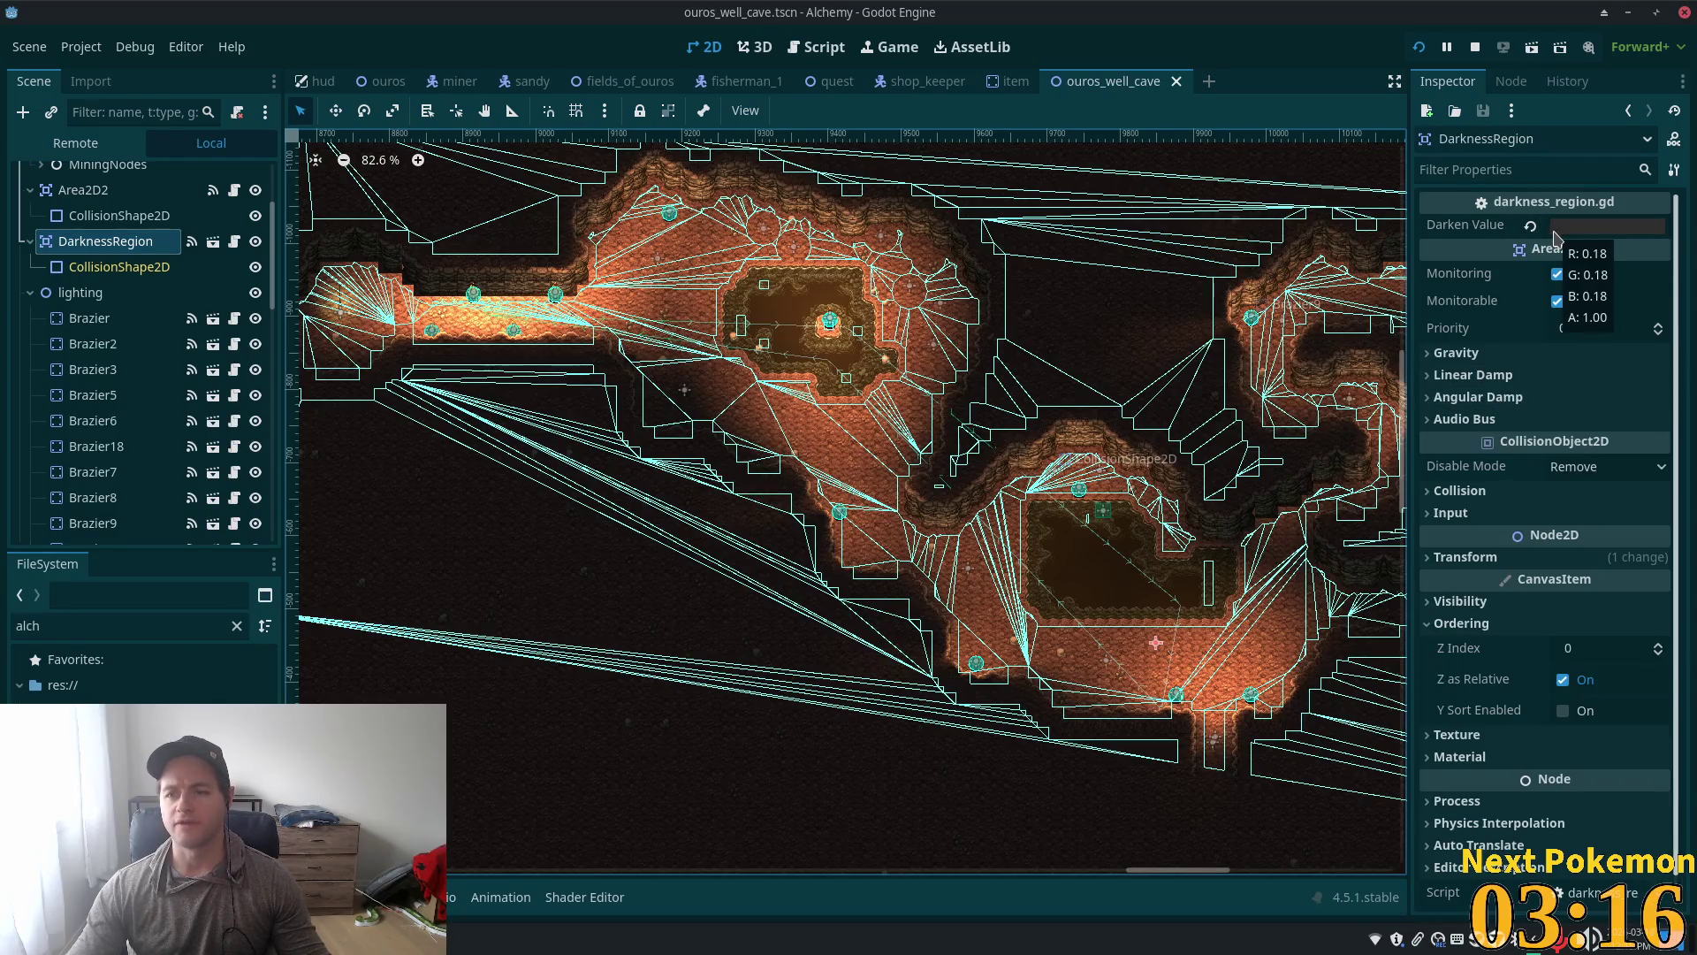
pyautogui.scroll(-1, 1591, 506)
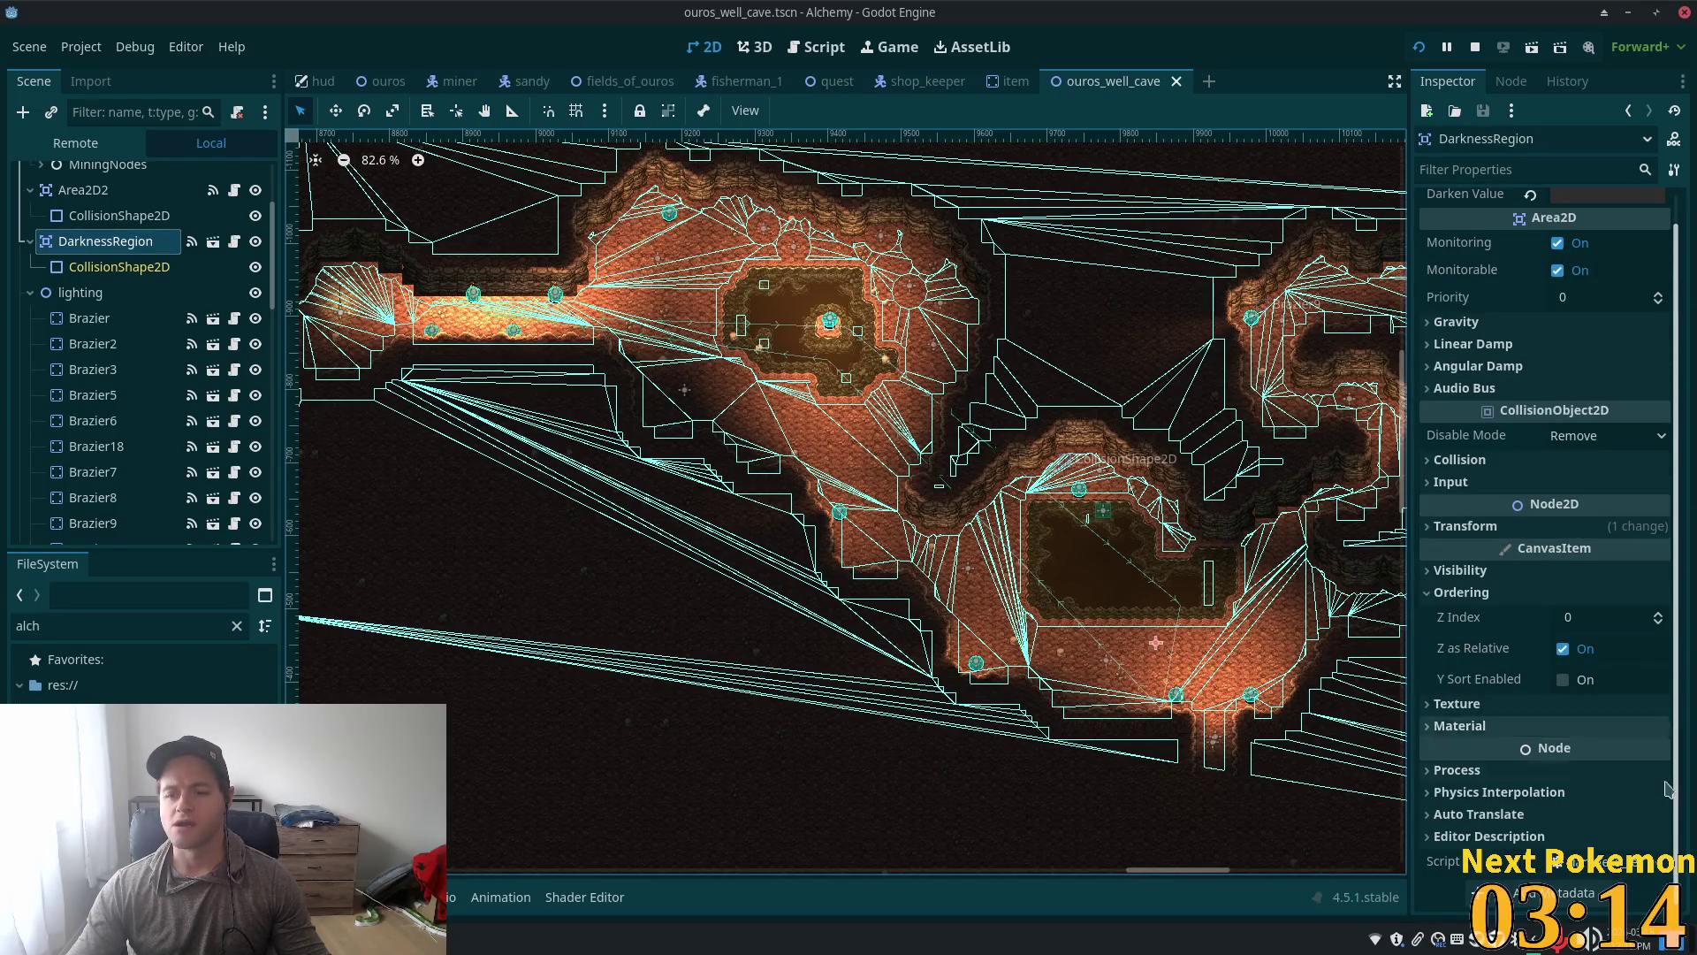
pyautogui.click(1459, 570)
pyautogui.click(1459, 570)
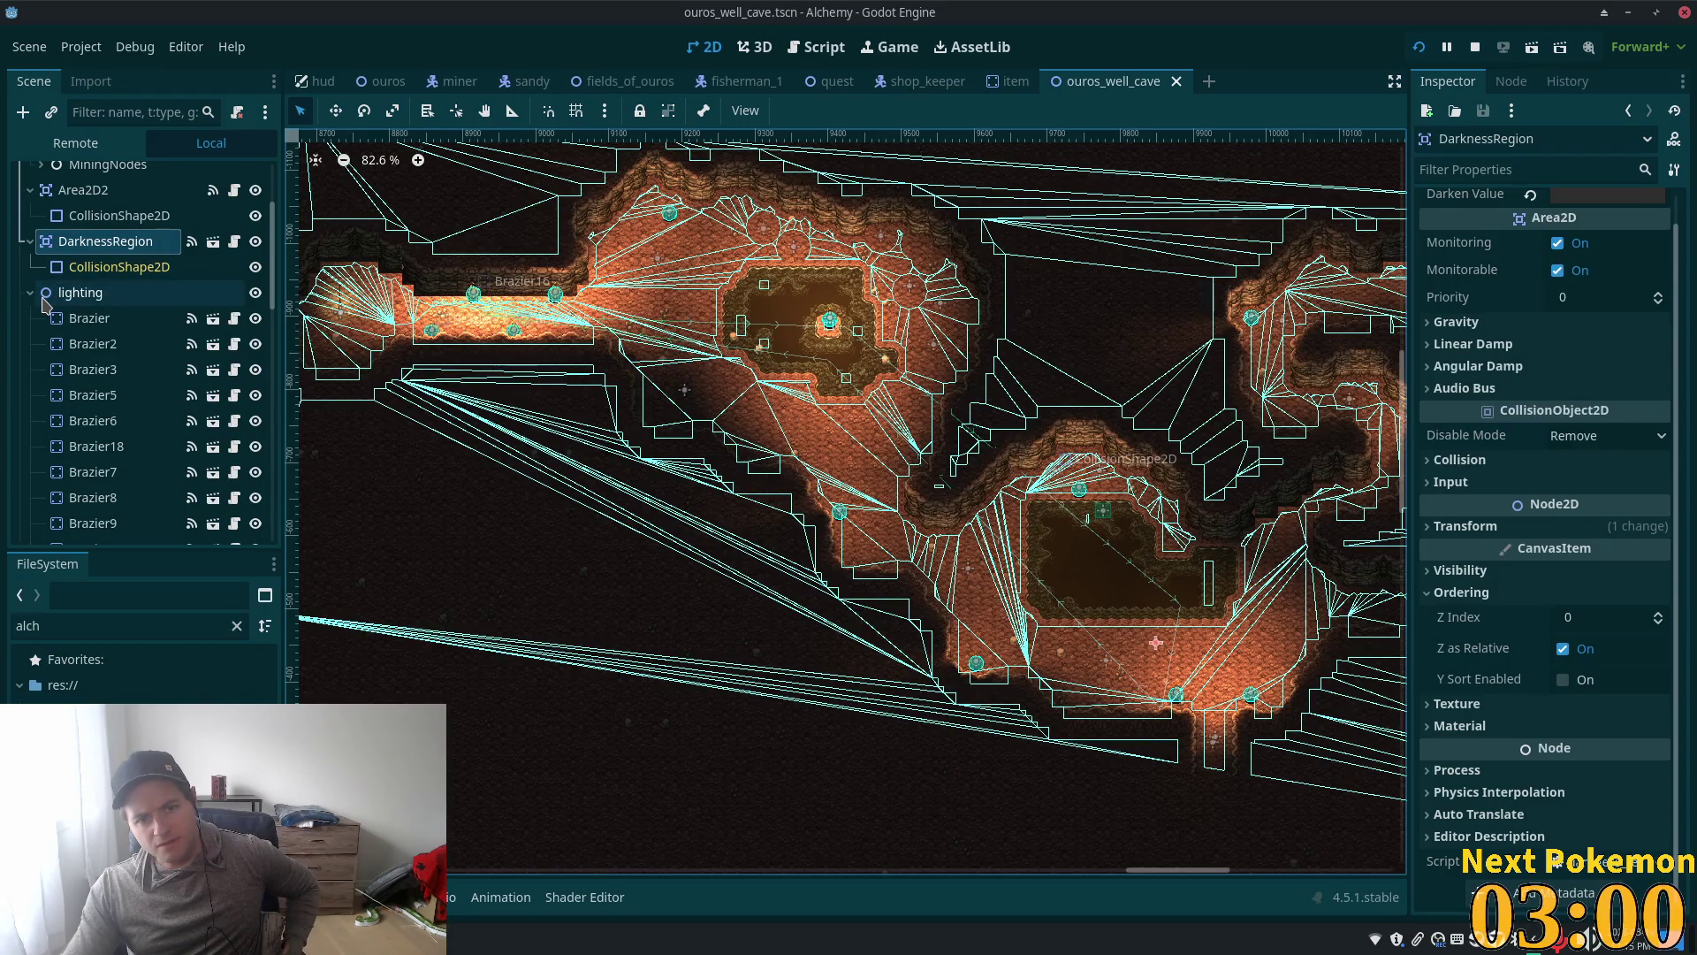
pyautogui.scroll(5, 93, 263)
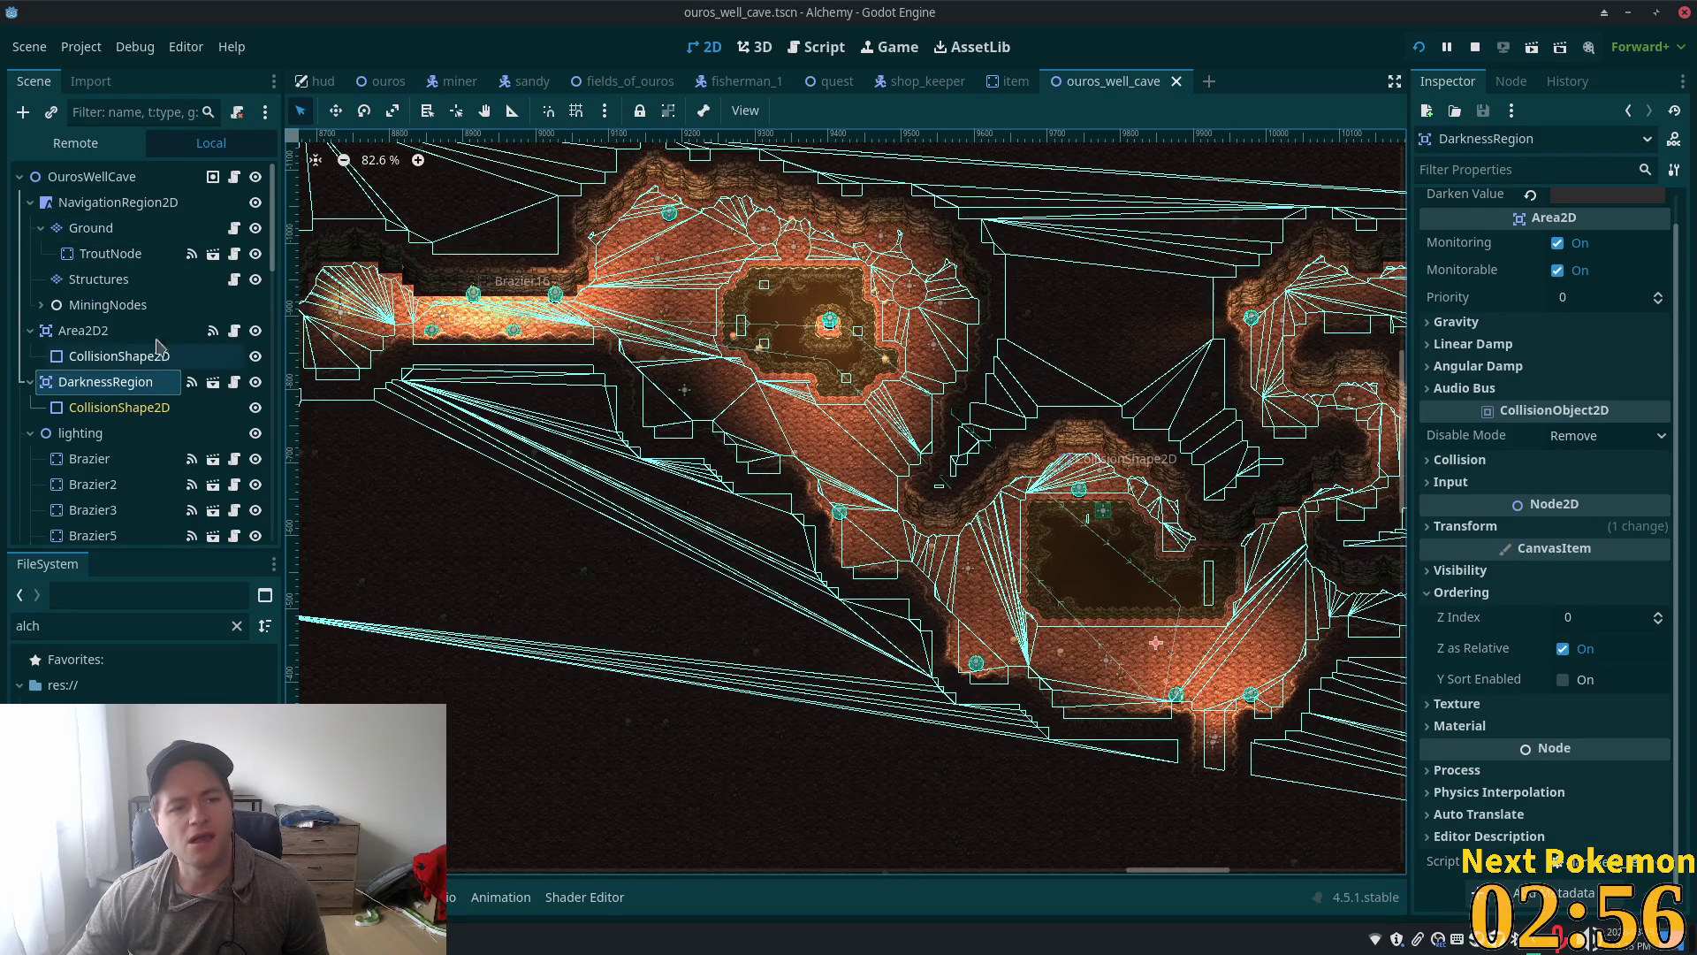
pyautogui.click(67, 230)
pyautogui.click(79, 281)
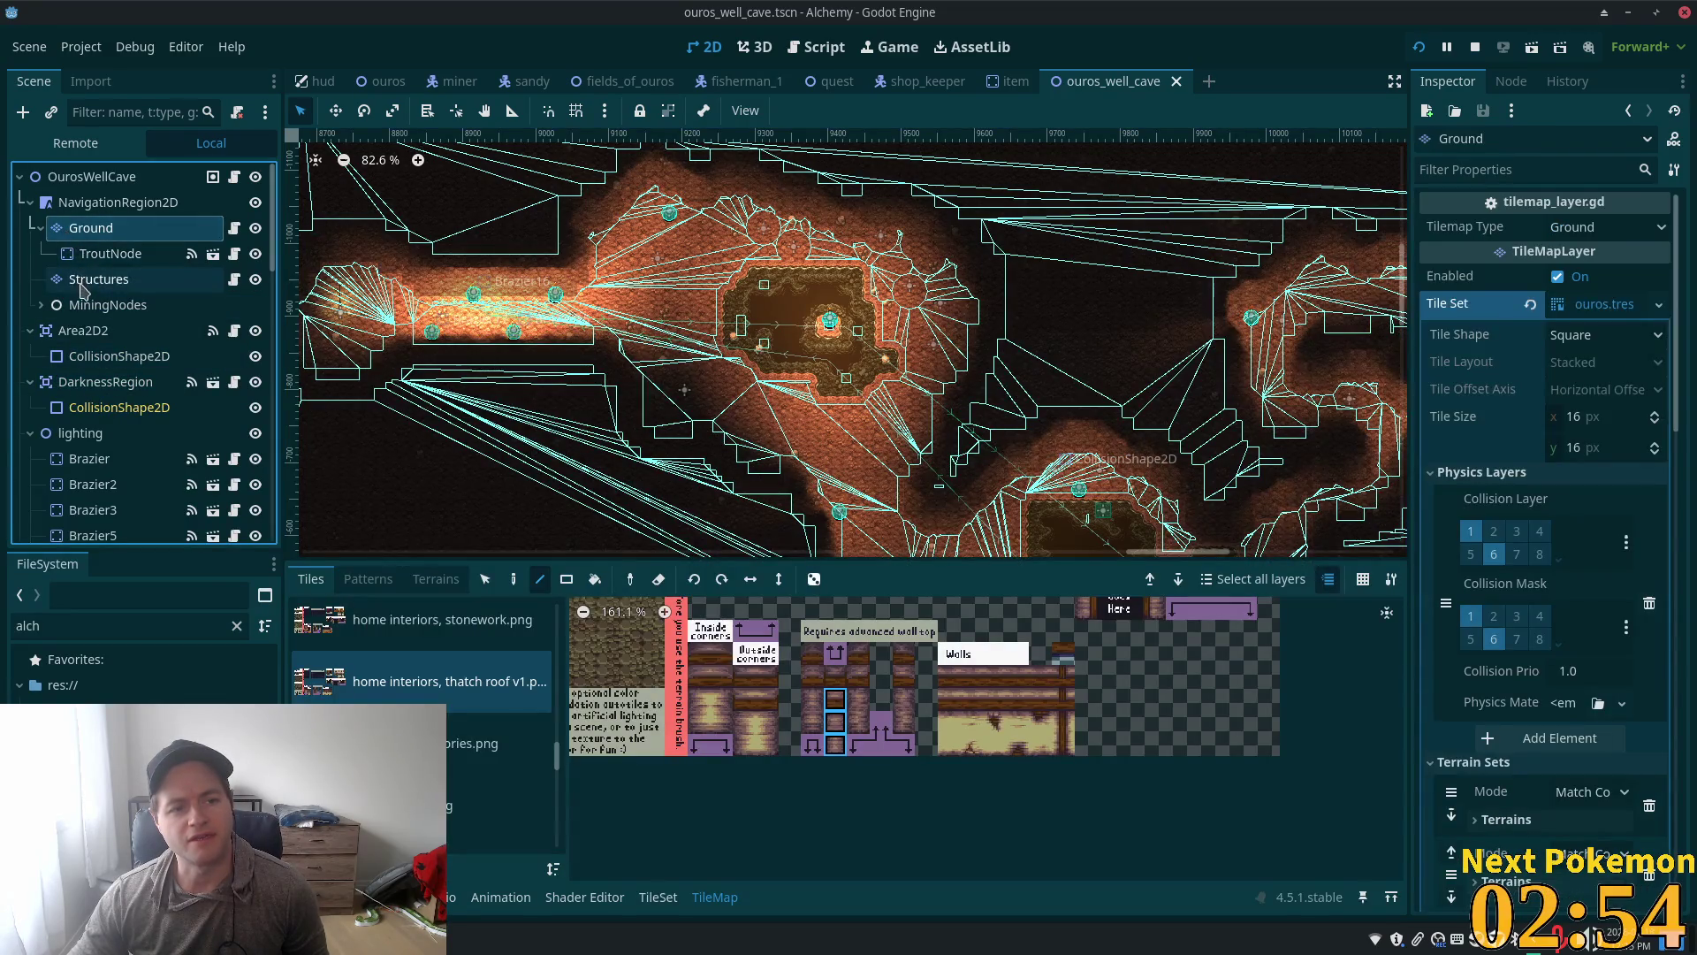
# Step: Reselect the Ground tile layer to show its tileset palette, then move to the browser desktop
pyautogui.click(91, 228)
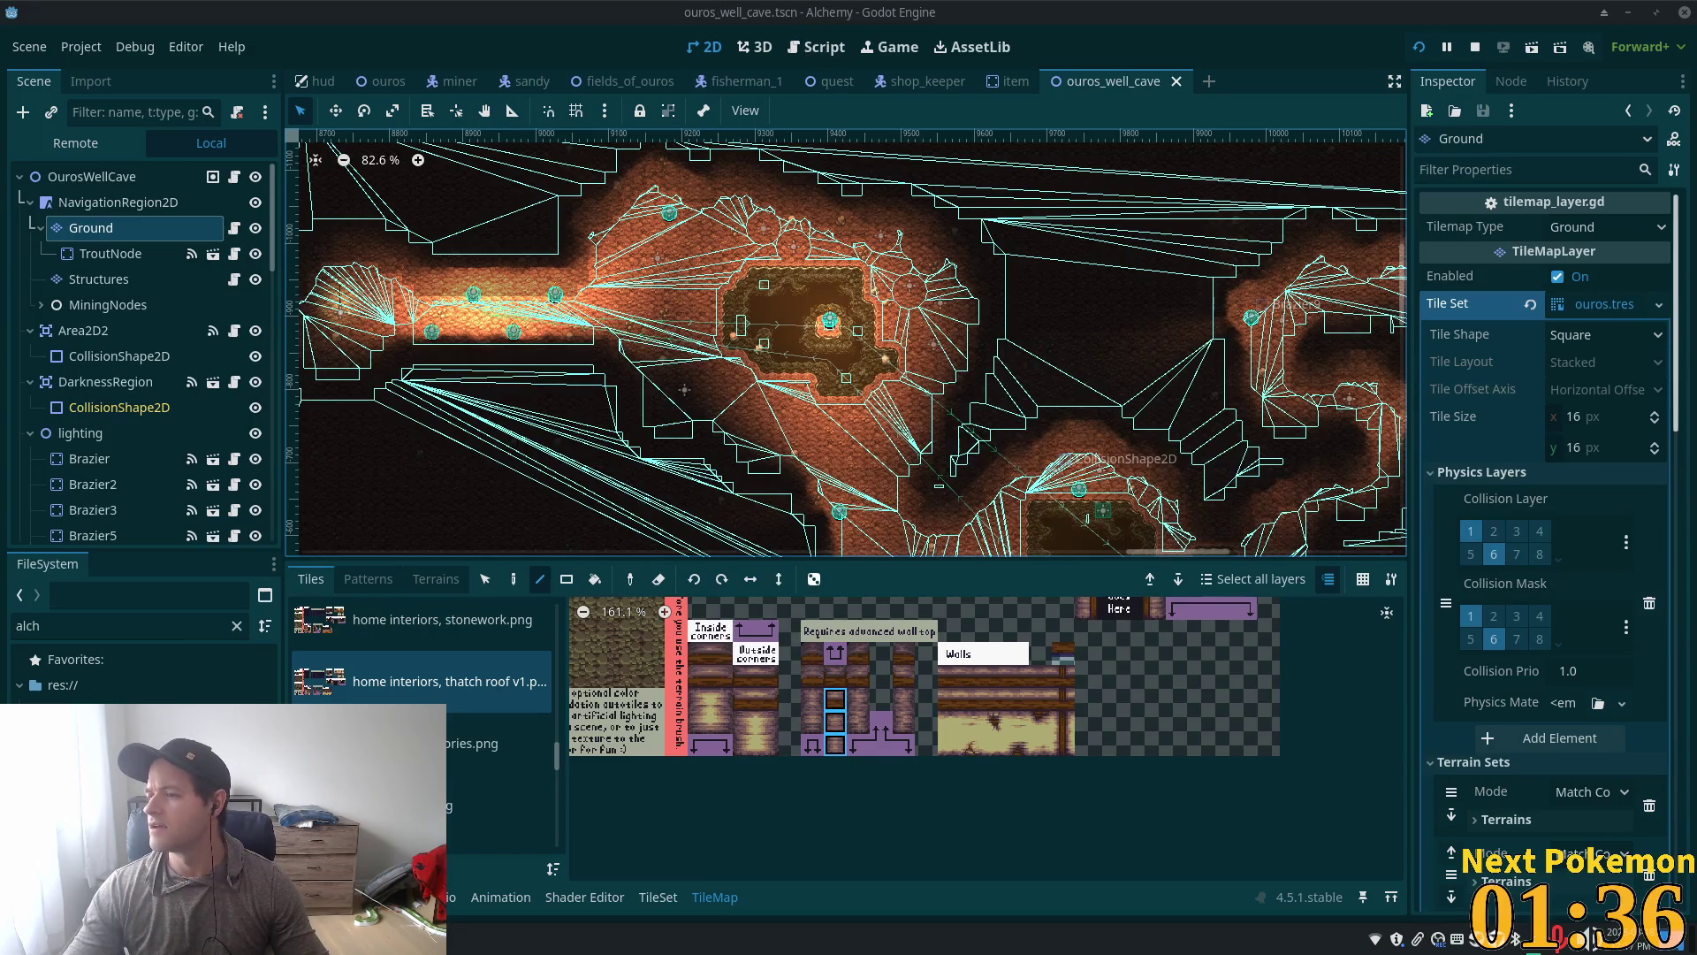
pyautogui.press('ctrl+super+Right')
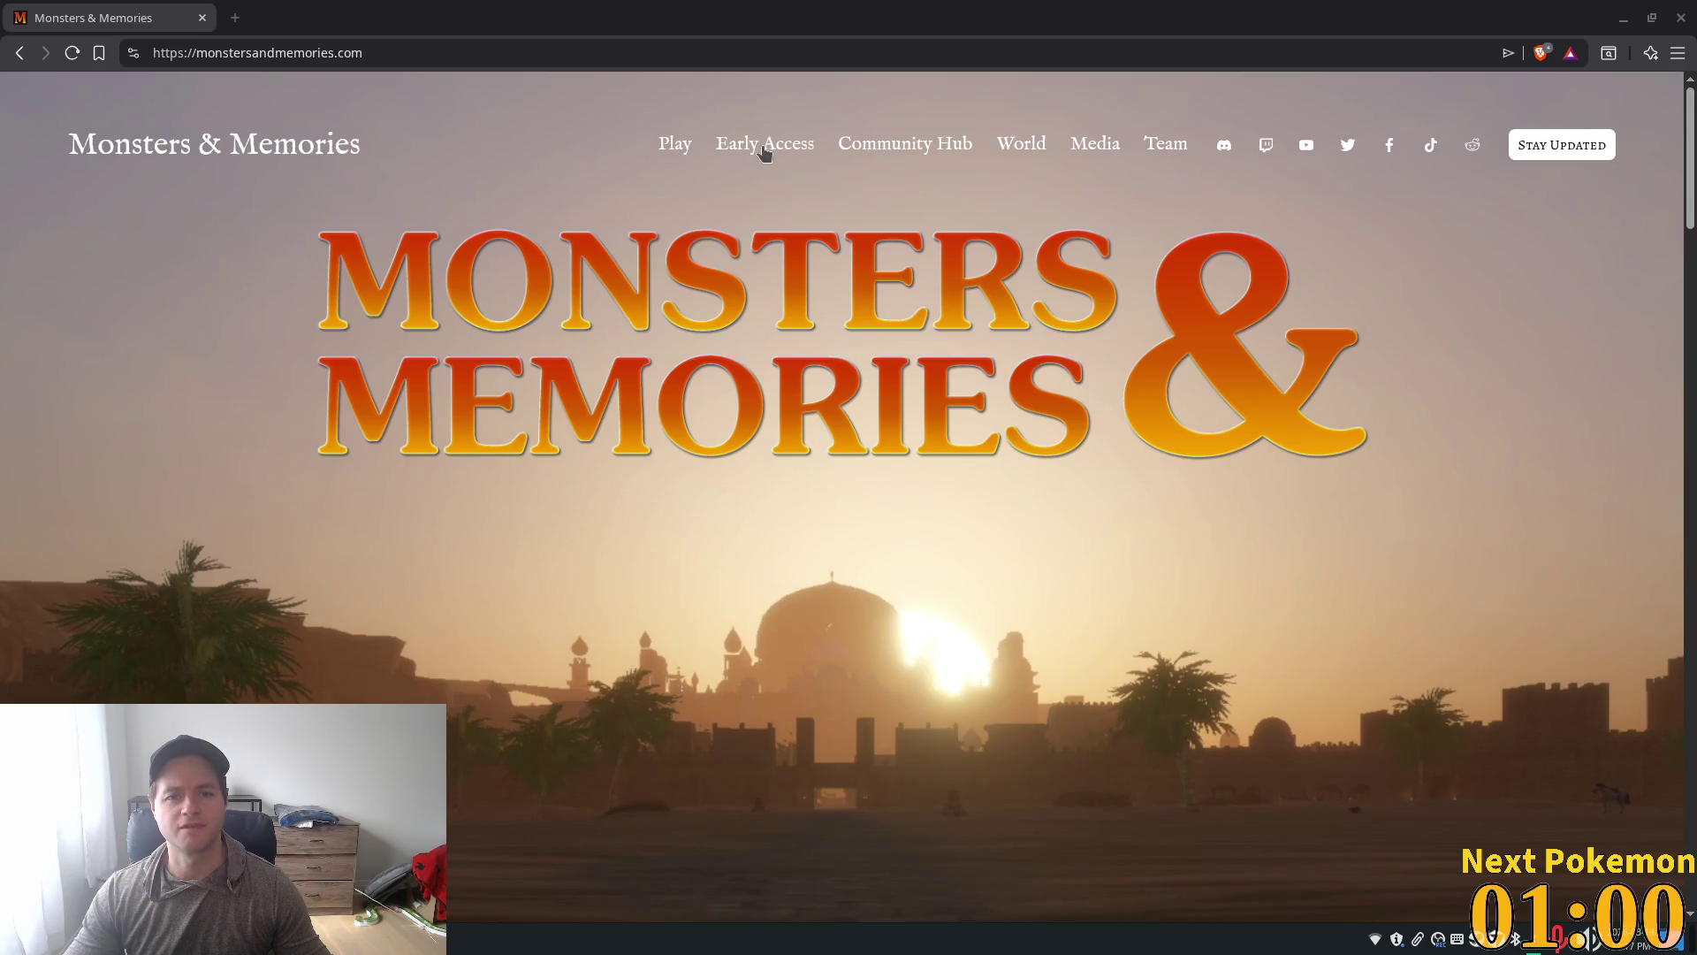
# Step: Scroll the monstersandmemories.com homepage to its Latest Updates list
pyautogui.scroll(-10, 1072, 332)
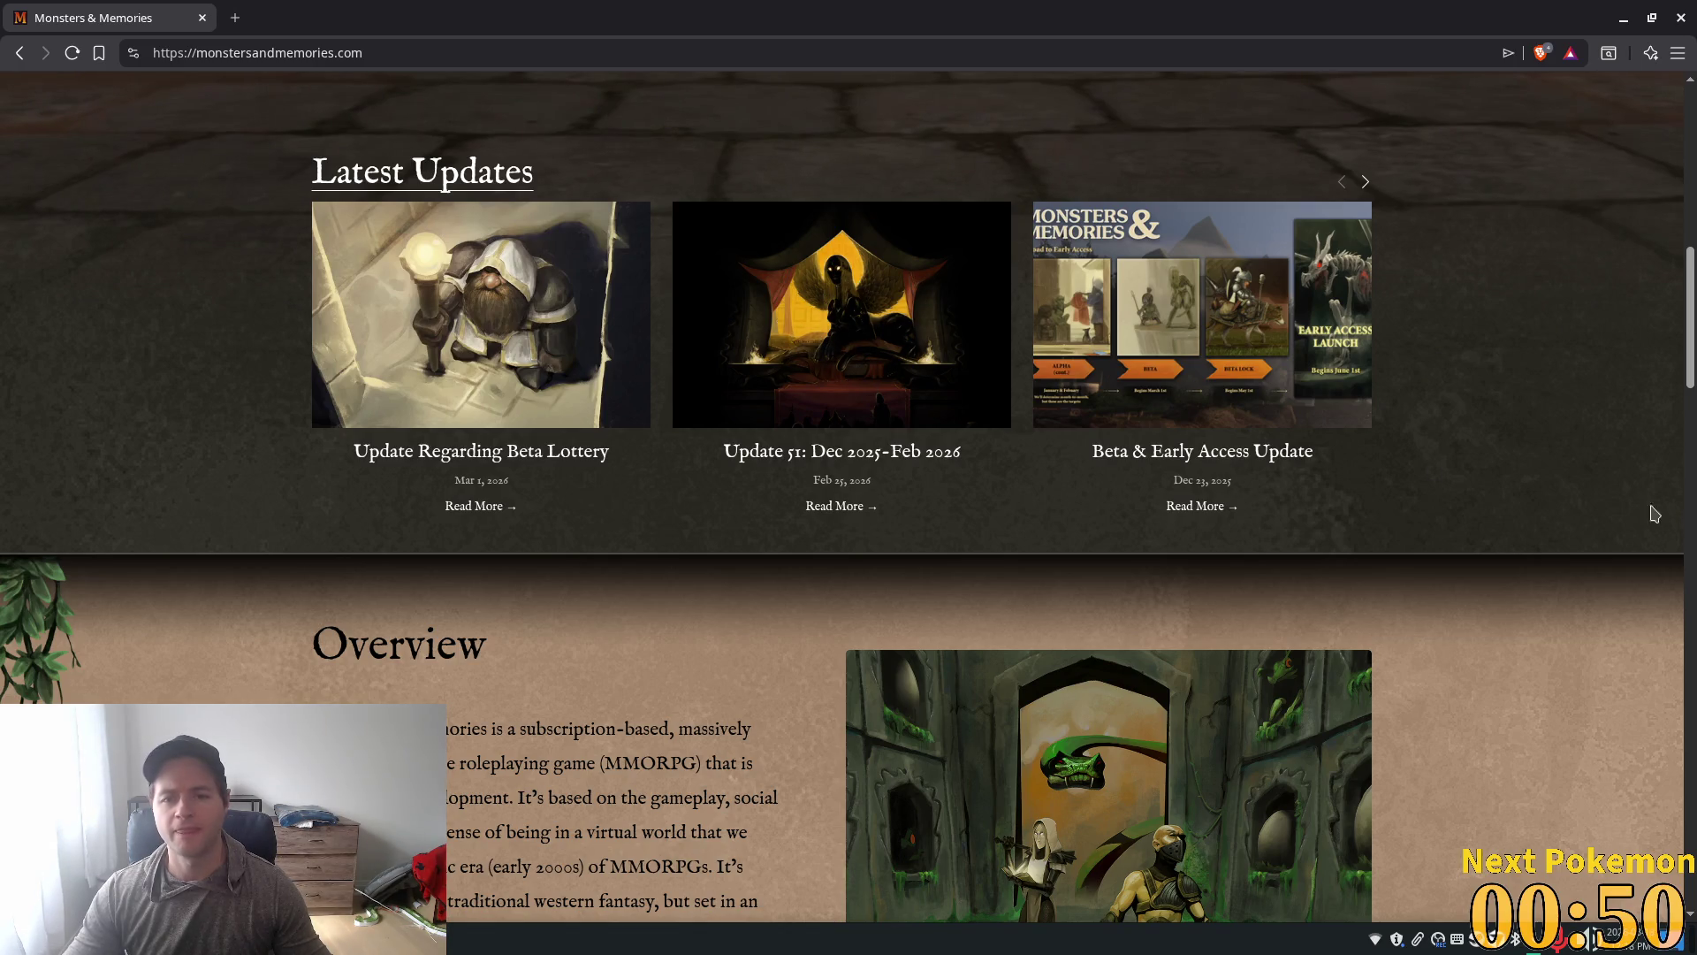
# Step: Scroll past Gameplay, World and How it all started to the Media section thumbnails
pyautogui.scroll(-5, 1578, 469)
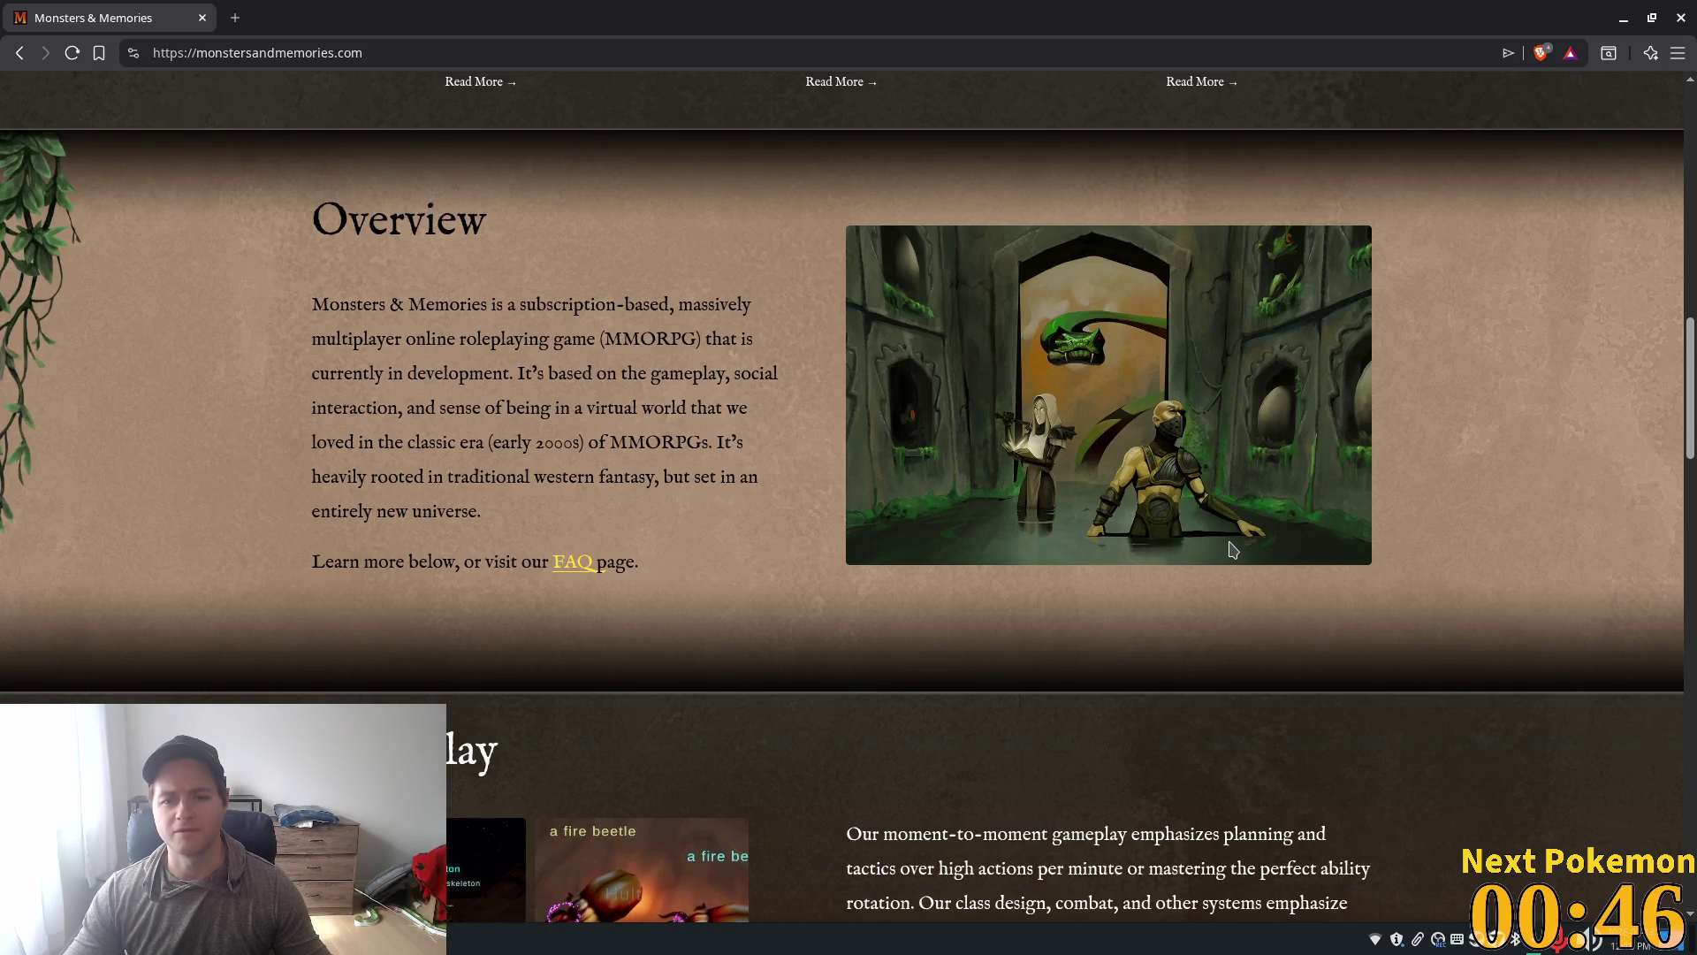
pyautogui.scroll(-4, 1149, 481)
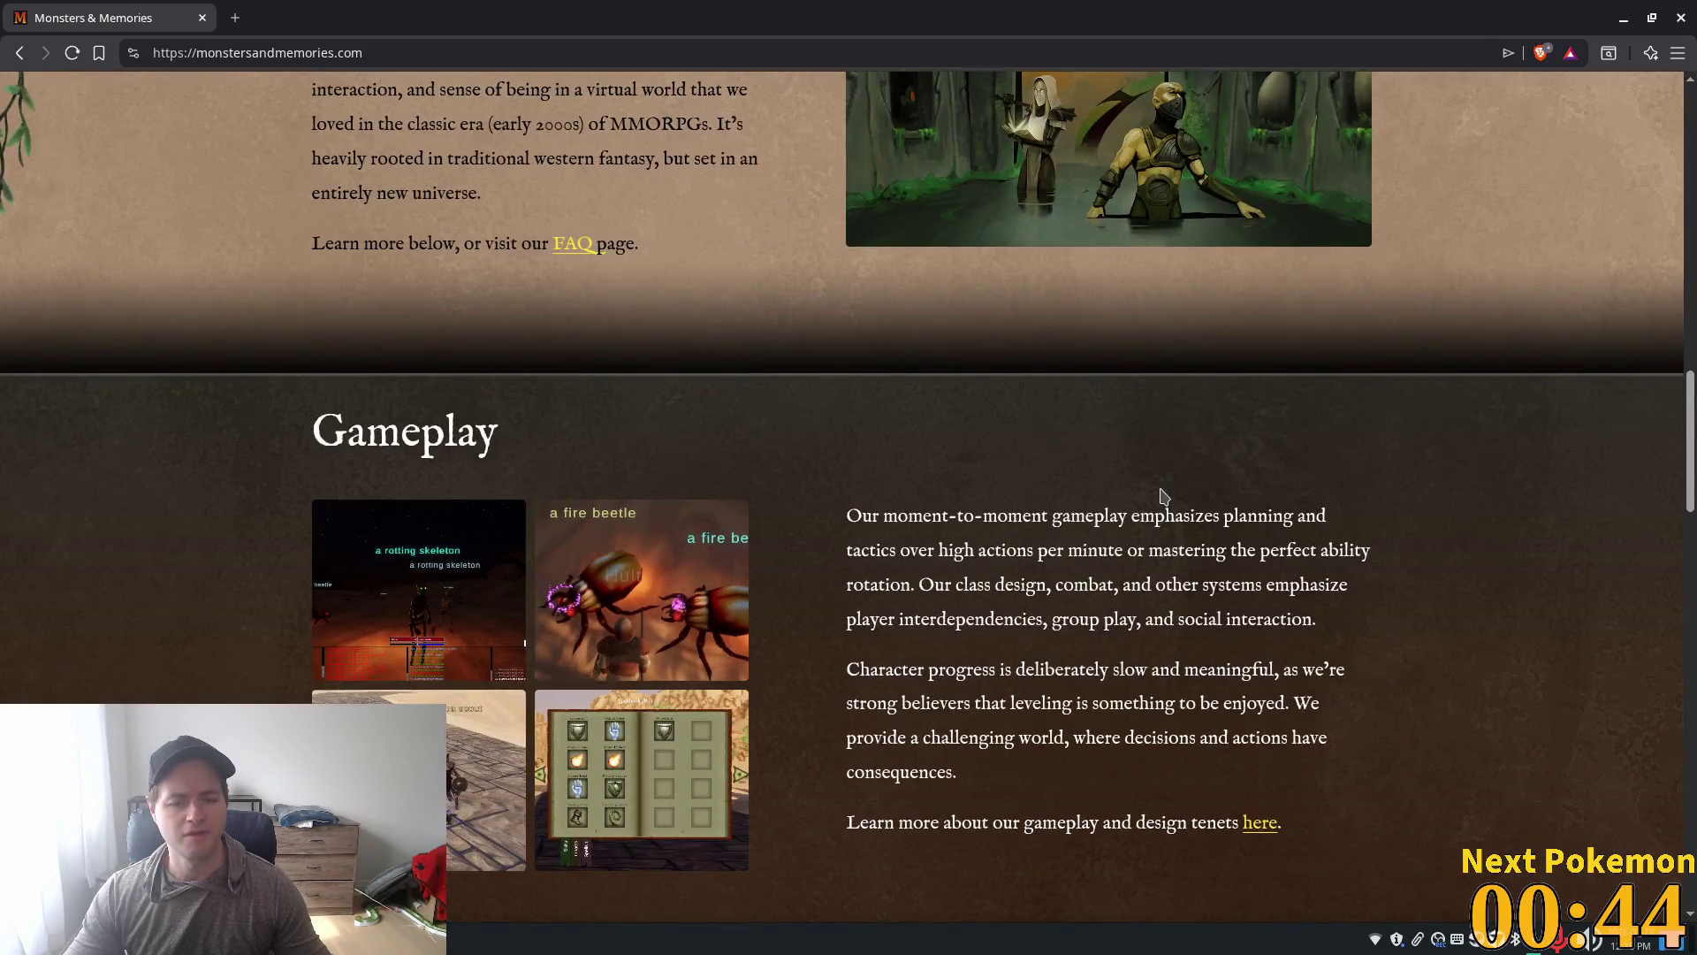
pyautogui.scroll(-3, 1163, 495)
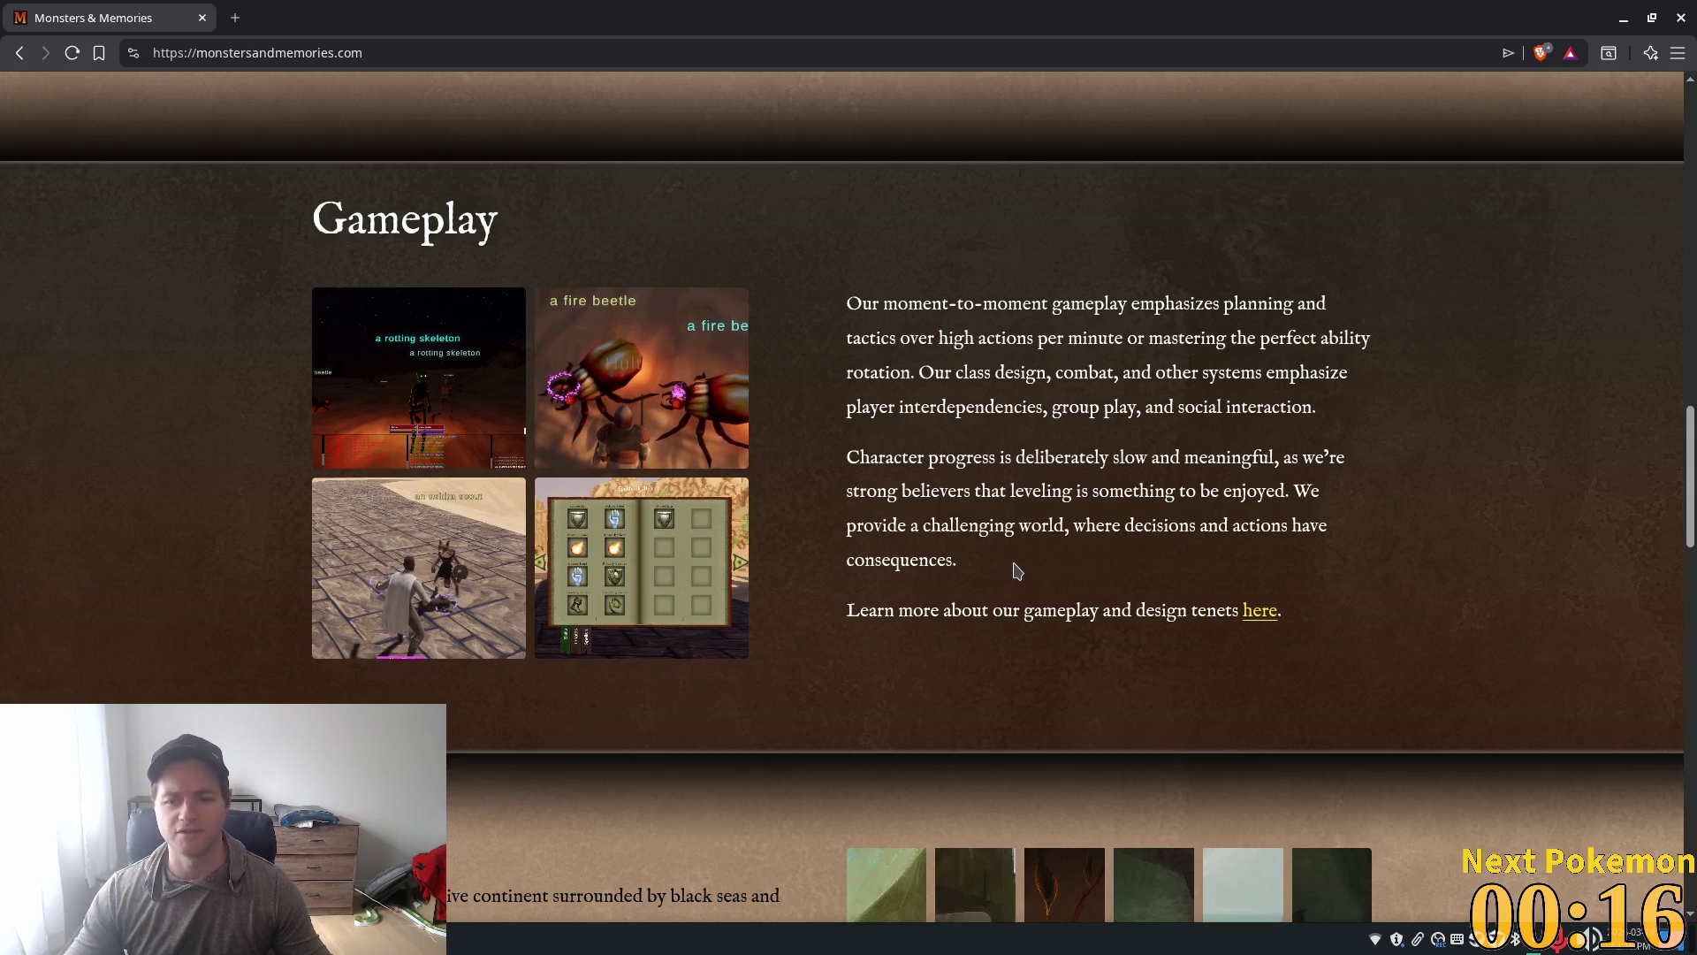
pyautogui.scroll(-3, 1061, 585)
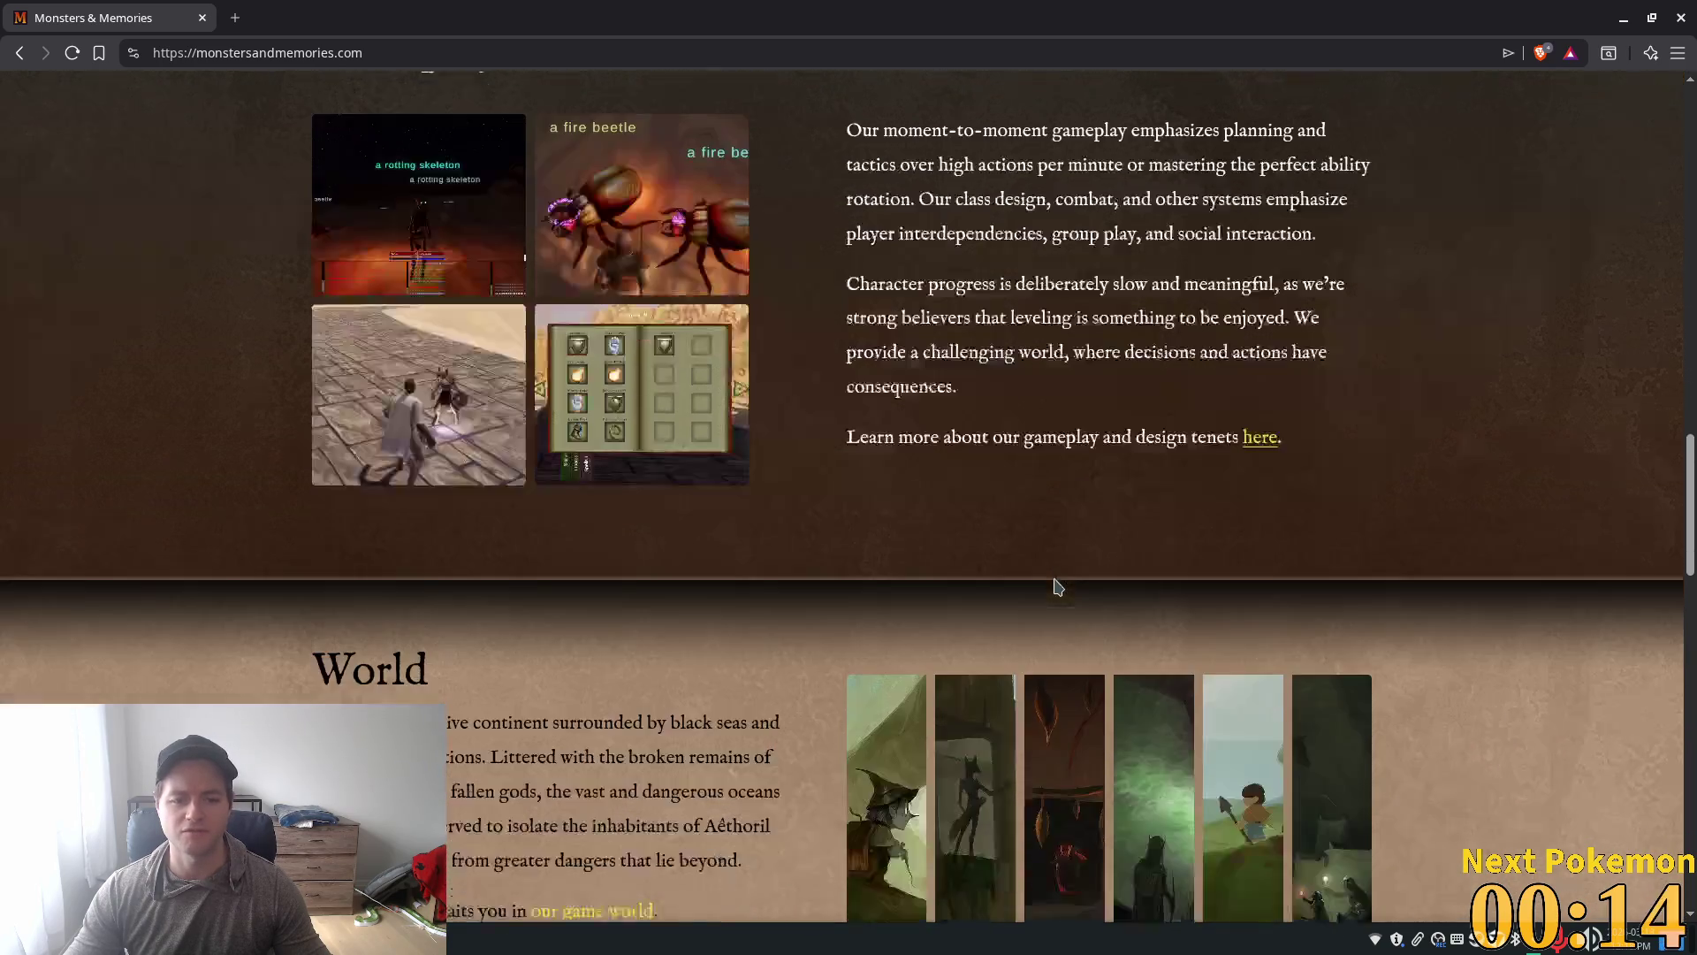
pyautogui.scroll(-4, 999, 566)
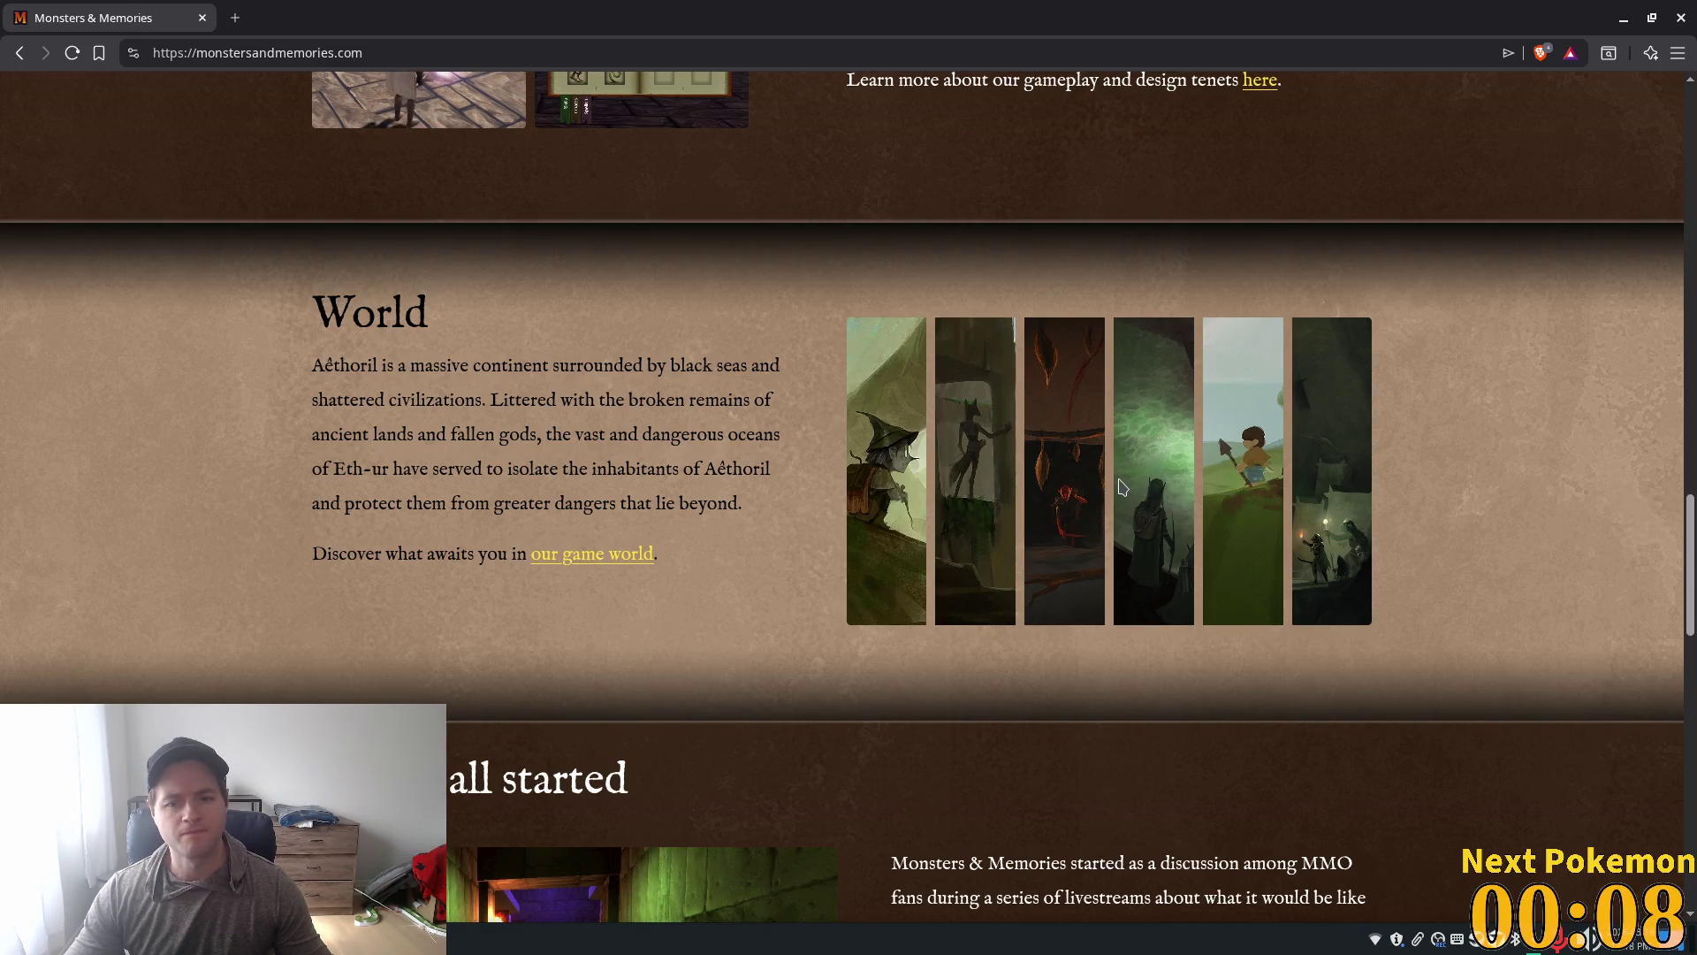
pyautogui.scroll(-1, 576, 401)
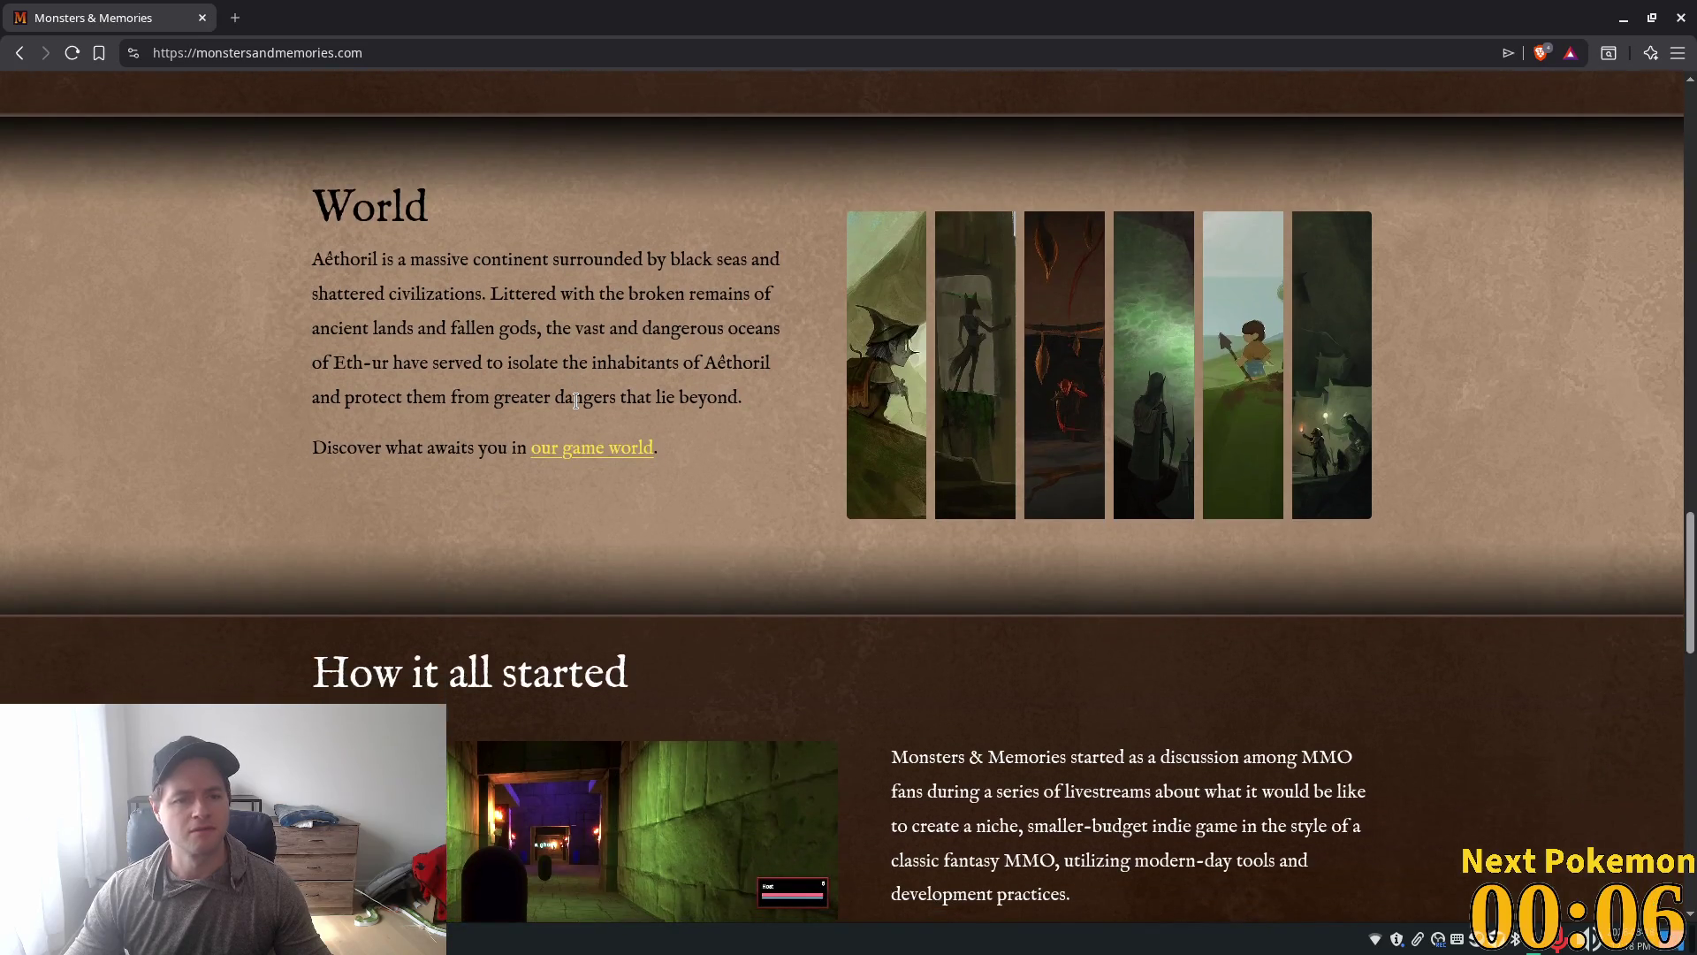
pyautogui.scroll(-3, 577, 401)
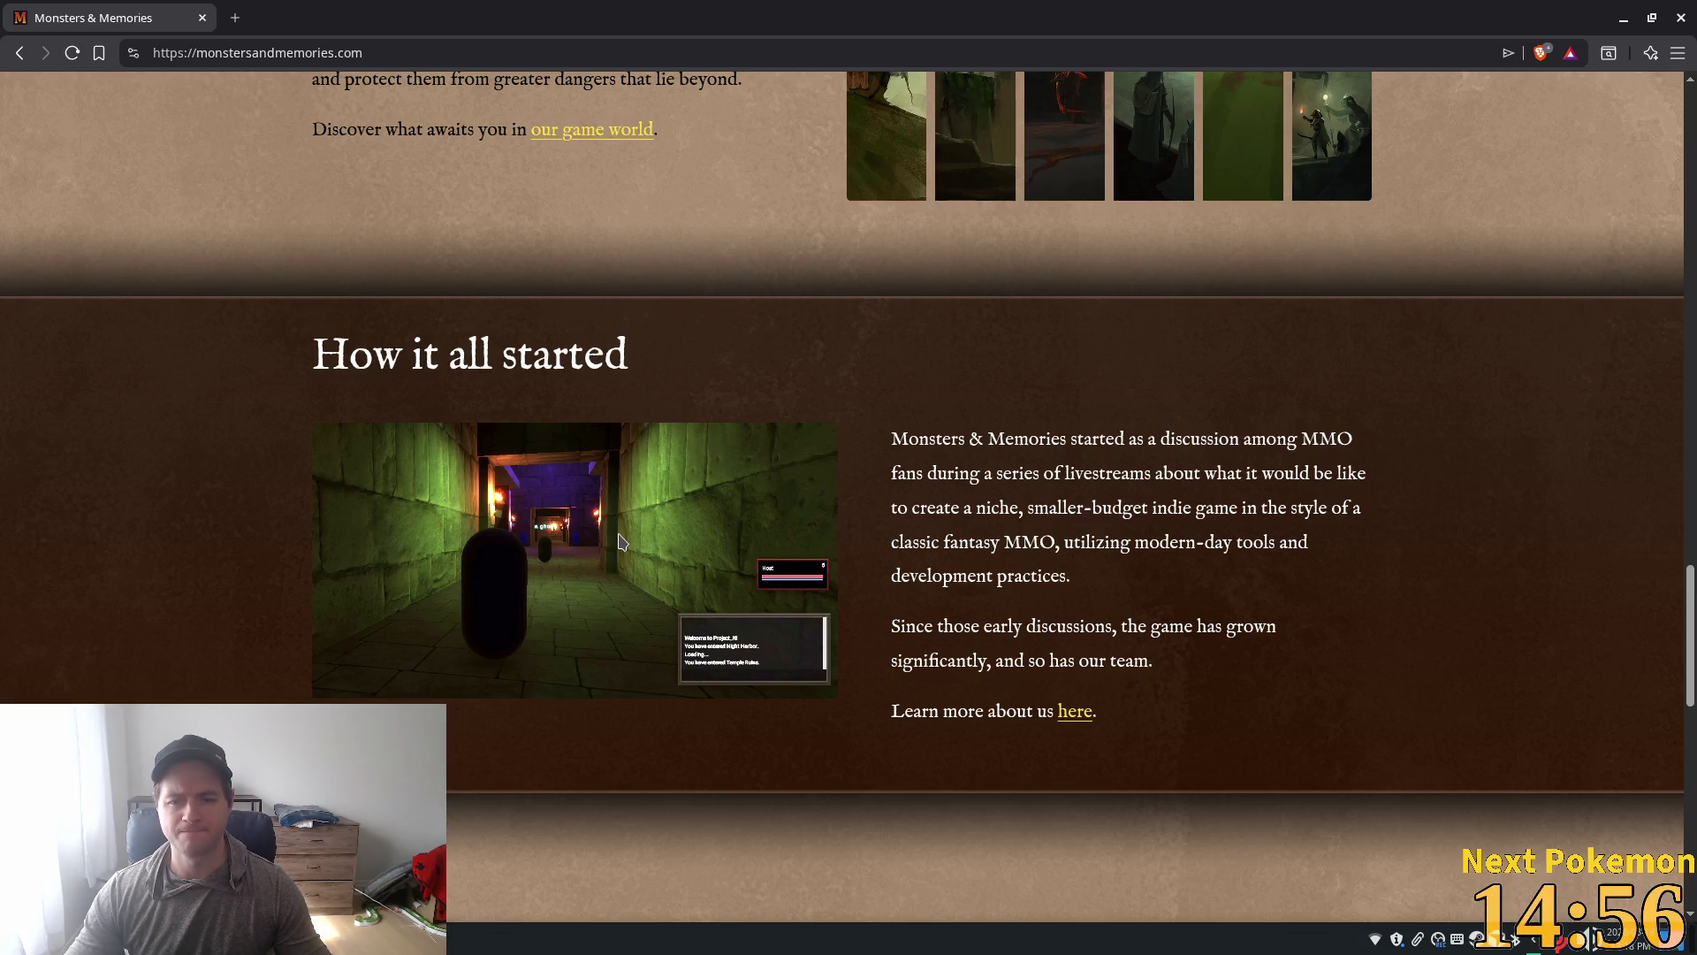
pyautogui.scroll(-4, 619, 541)
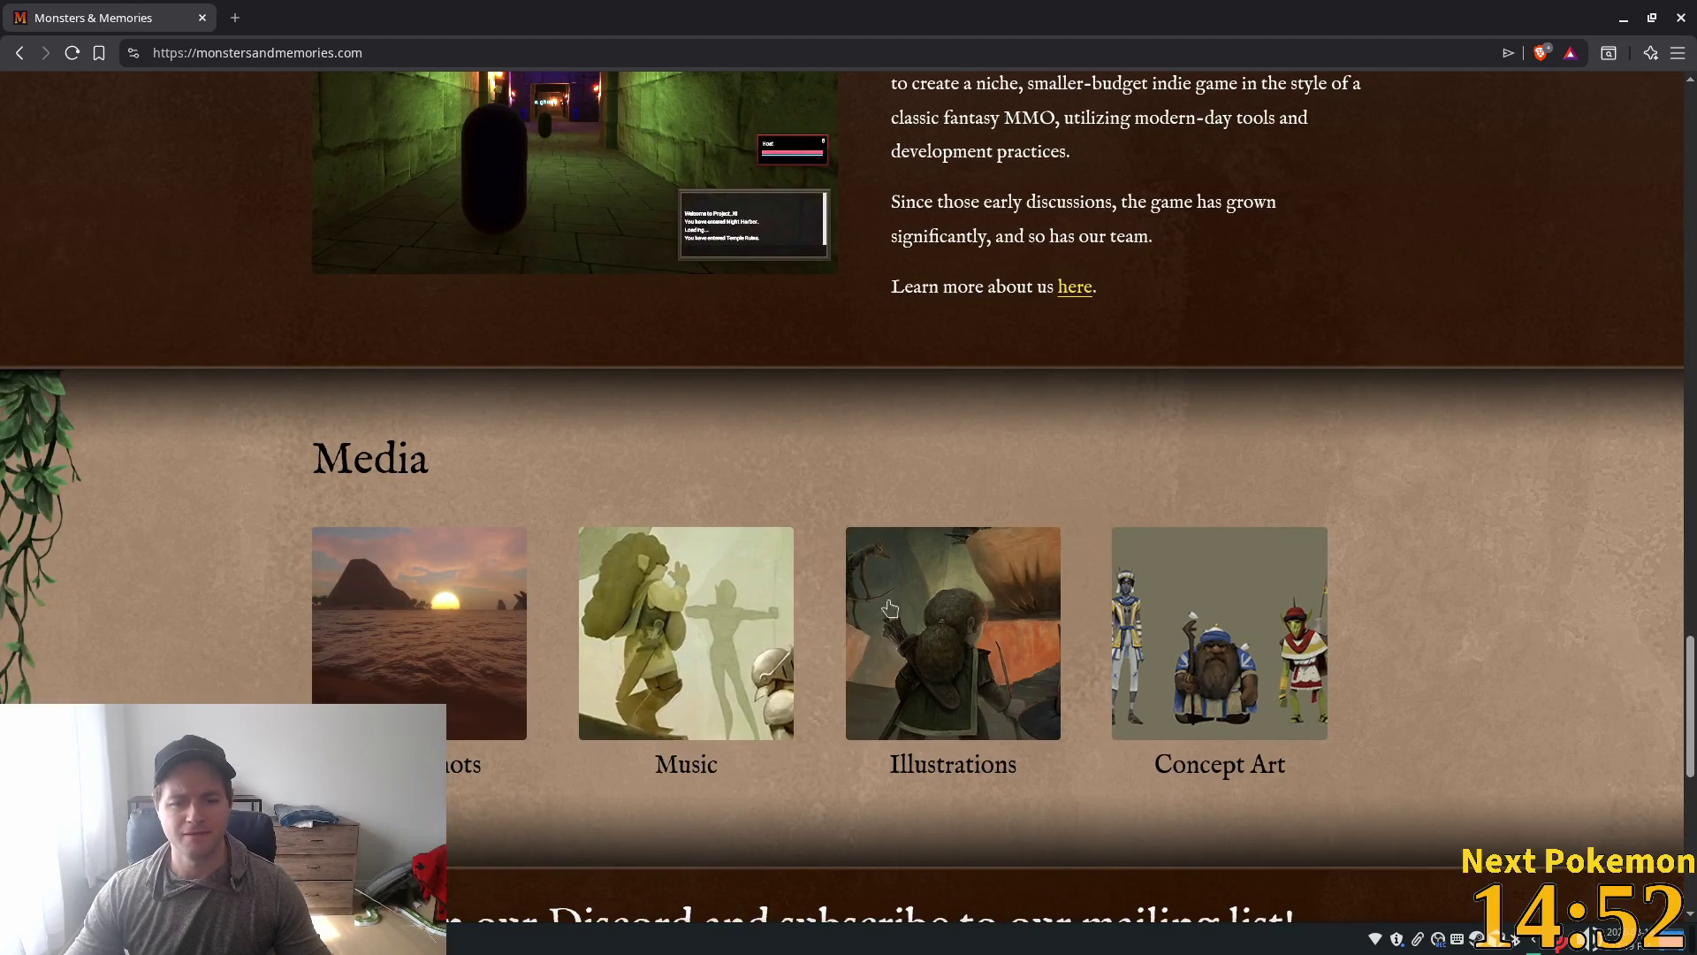
# Step: Open the Screenshots gallery enlarged and page through storm, lighthouse, ruins, cage, banner and bank shots
pyautogui.click(453, 601)
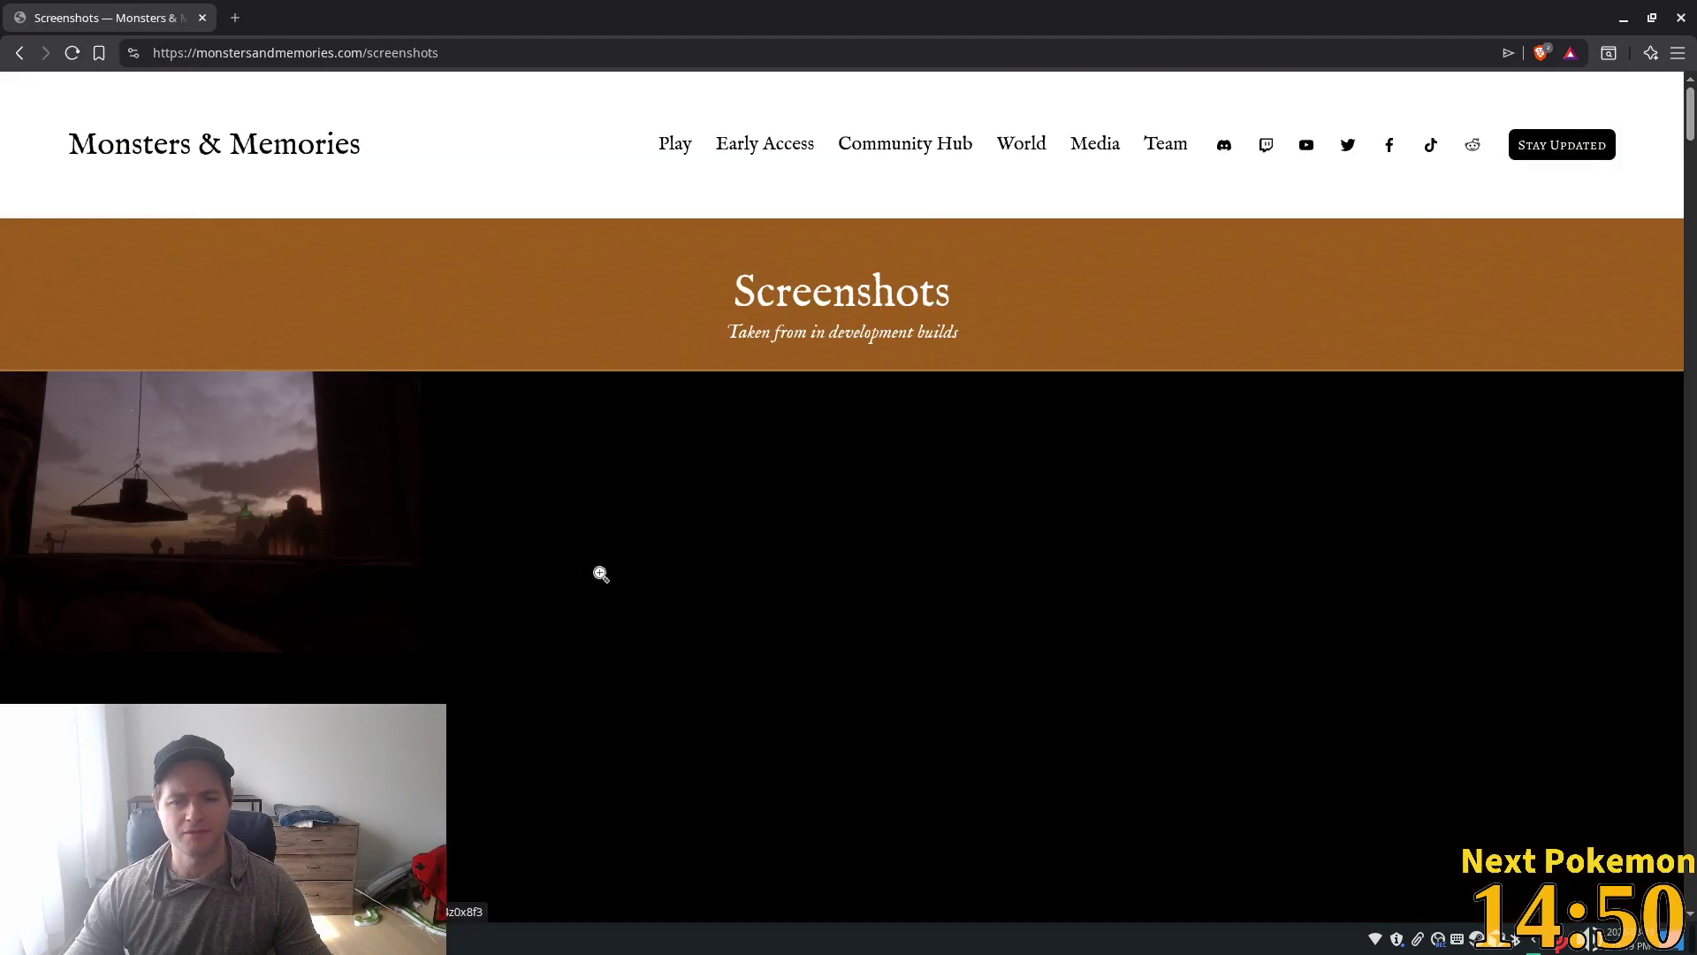
pyautogui.click(419, 506)
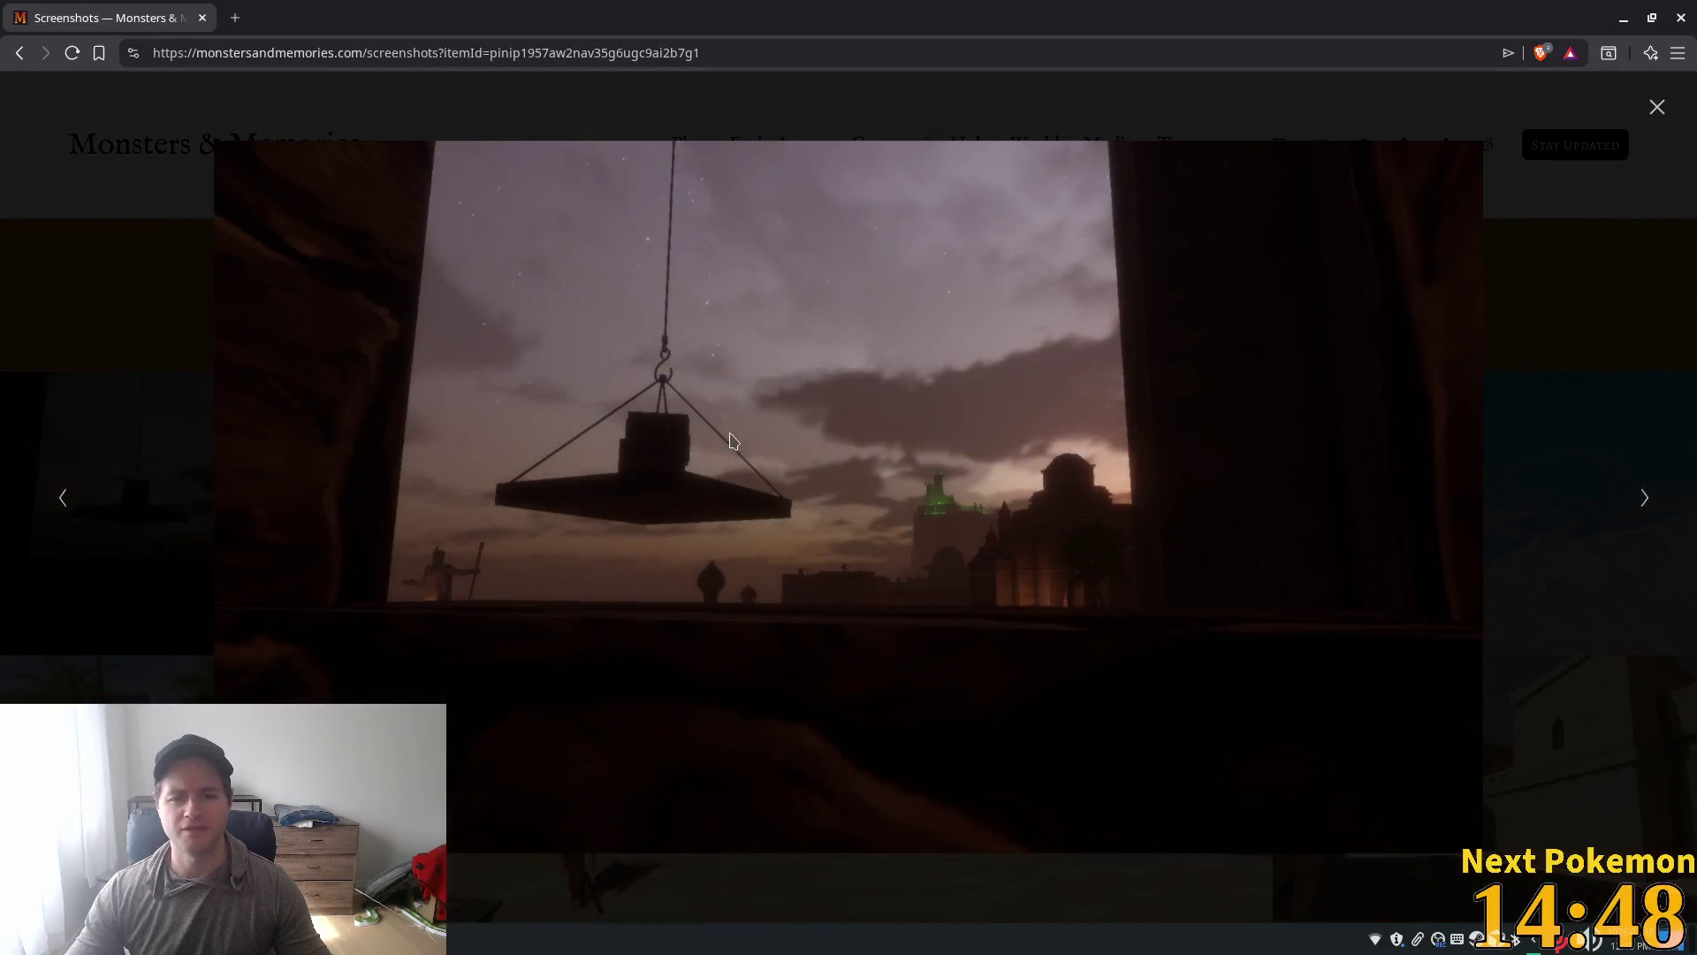
pyautogui.press('Right')
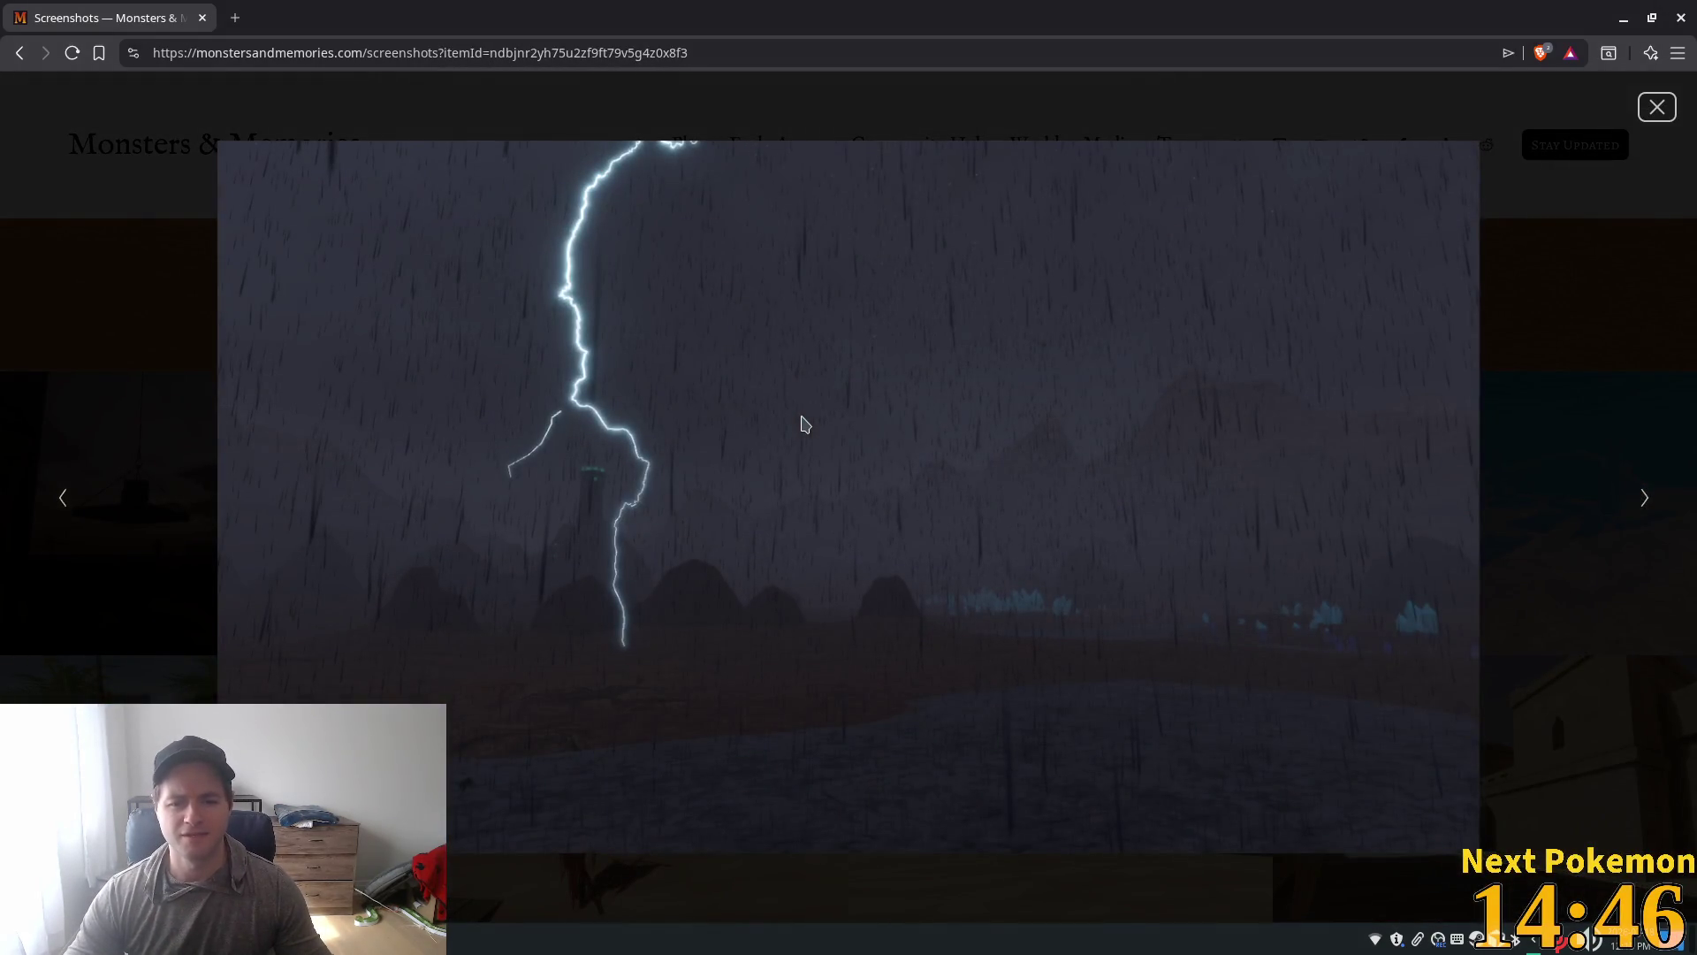
pyautogui.press('Right')
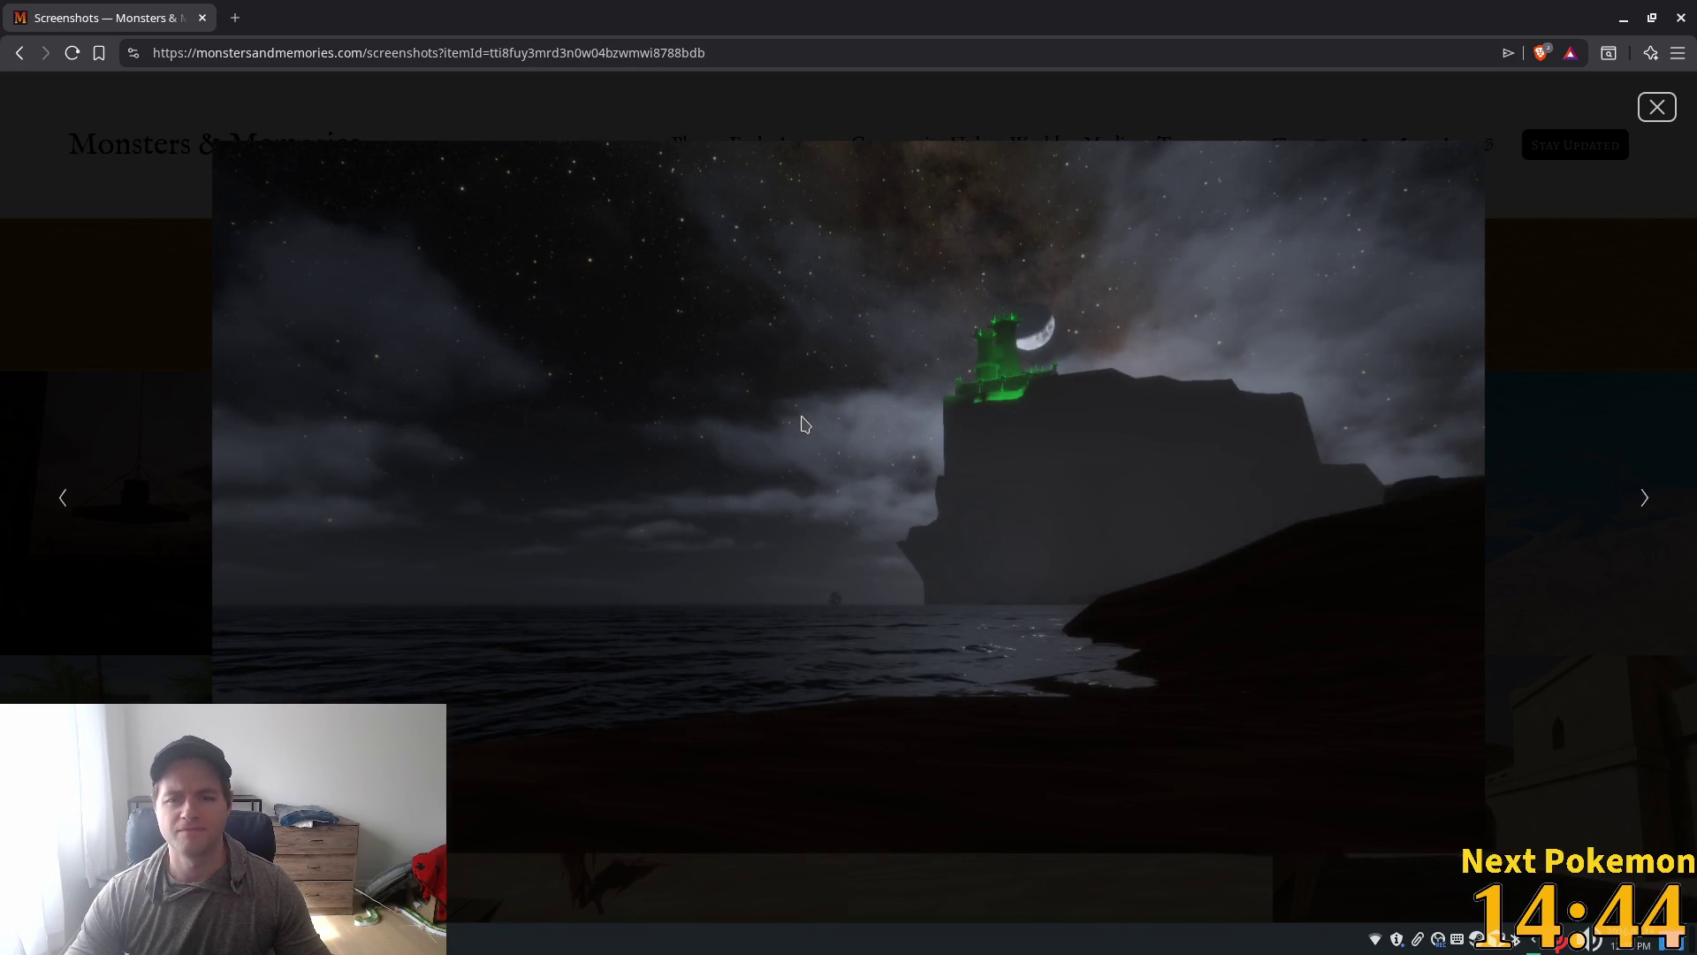
pyautogui.press('Right')
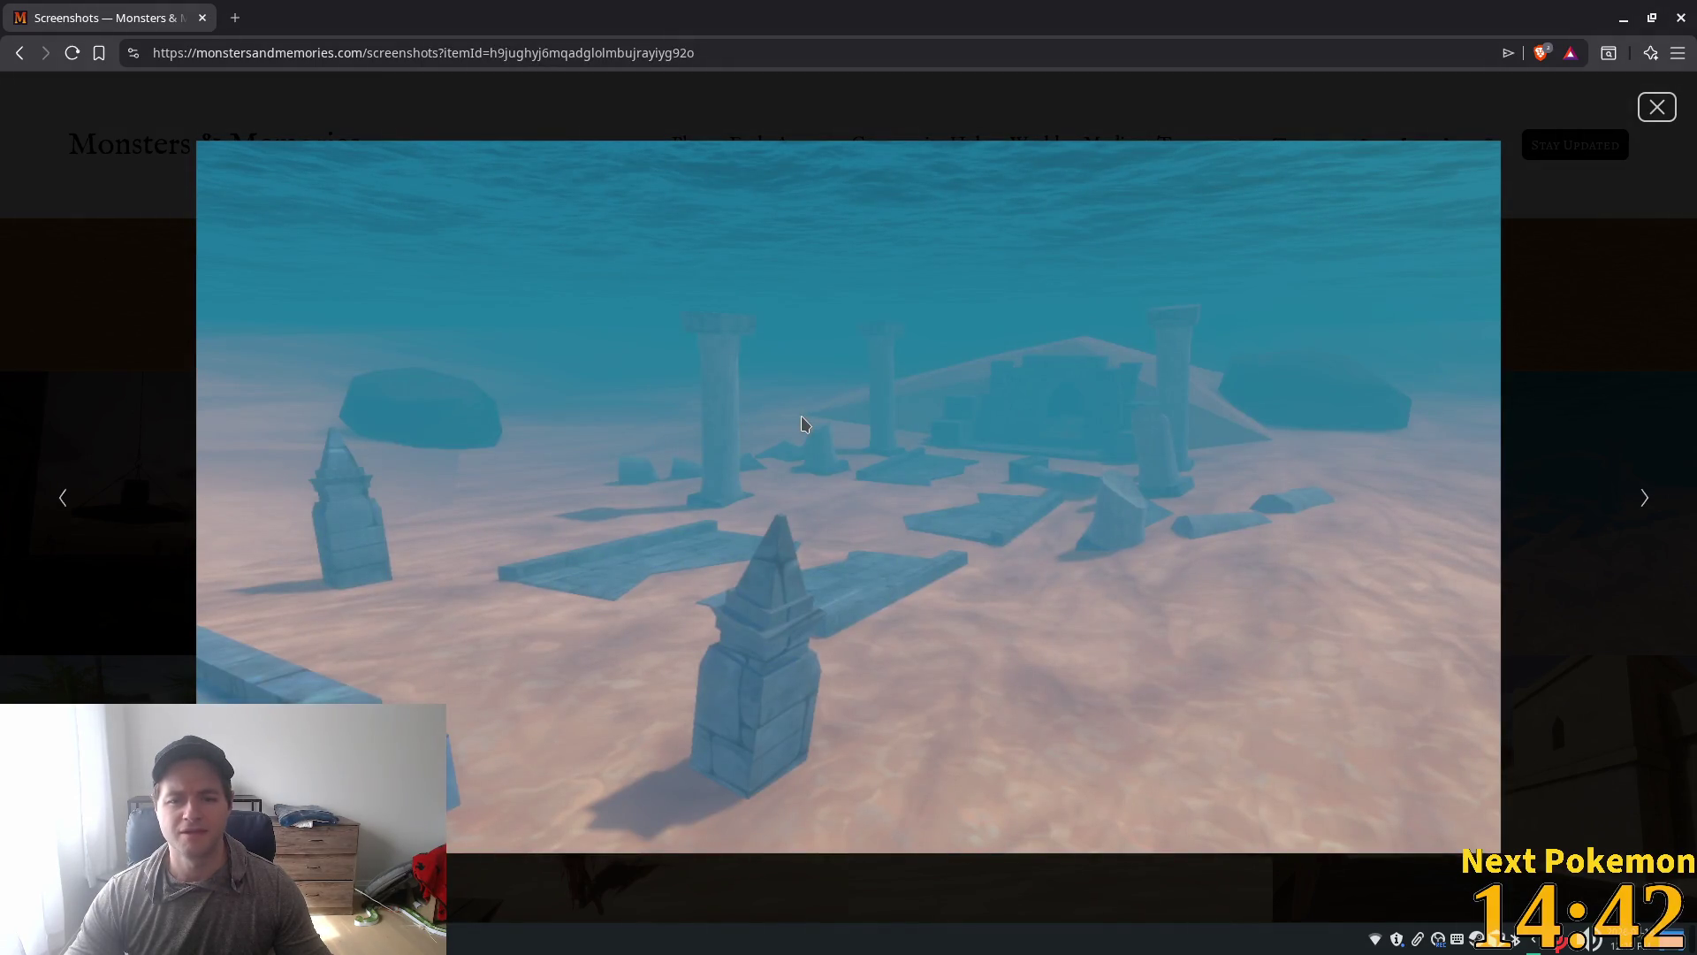
pyautogui.press('Right')
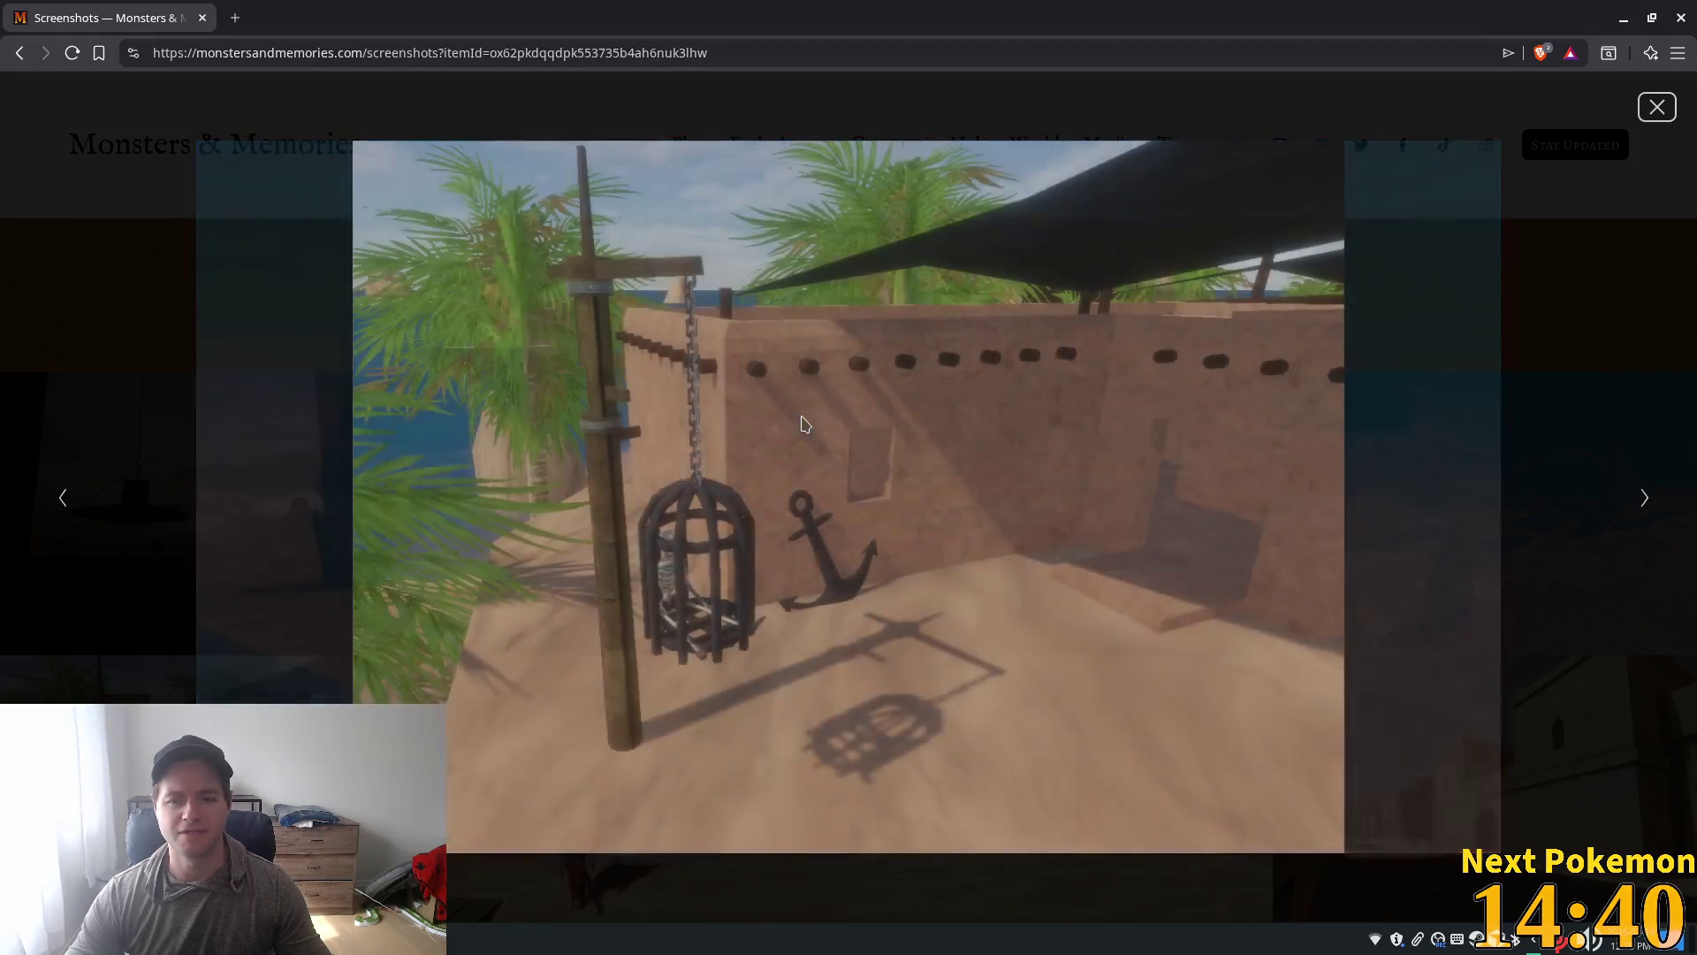
pyautogui.press('Right')
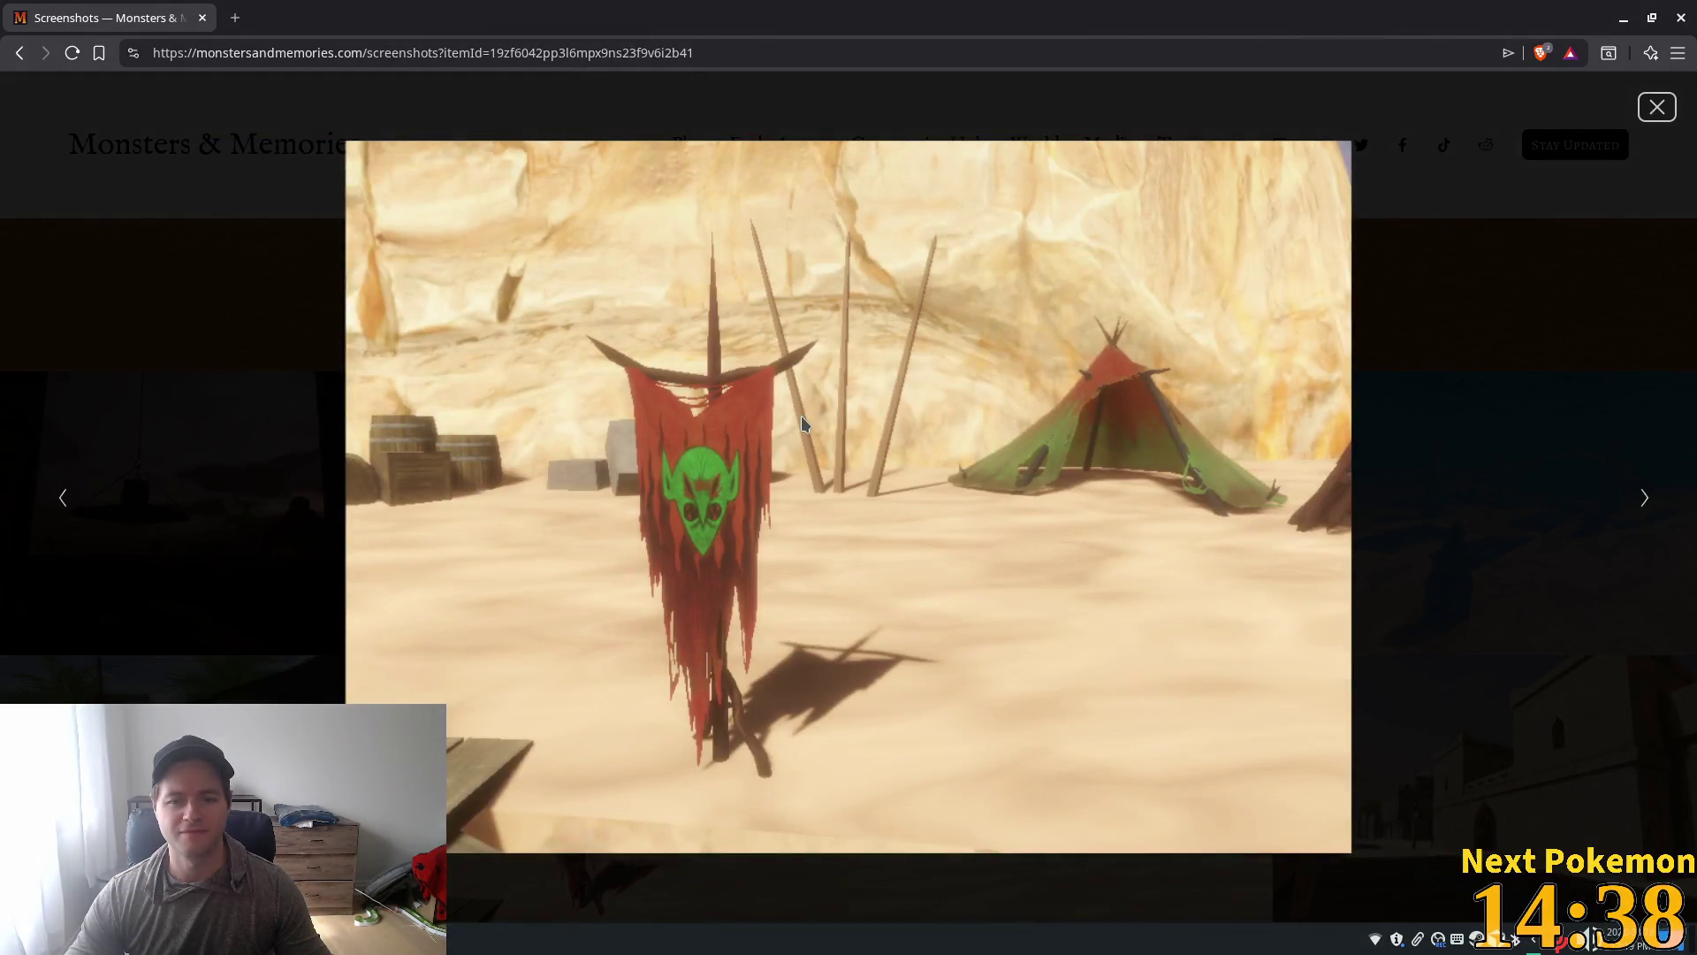
pyautogui.press('Right')
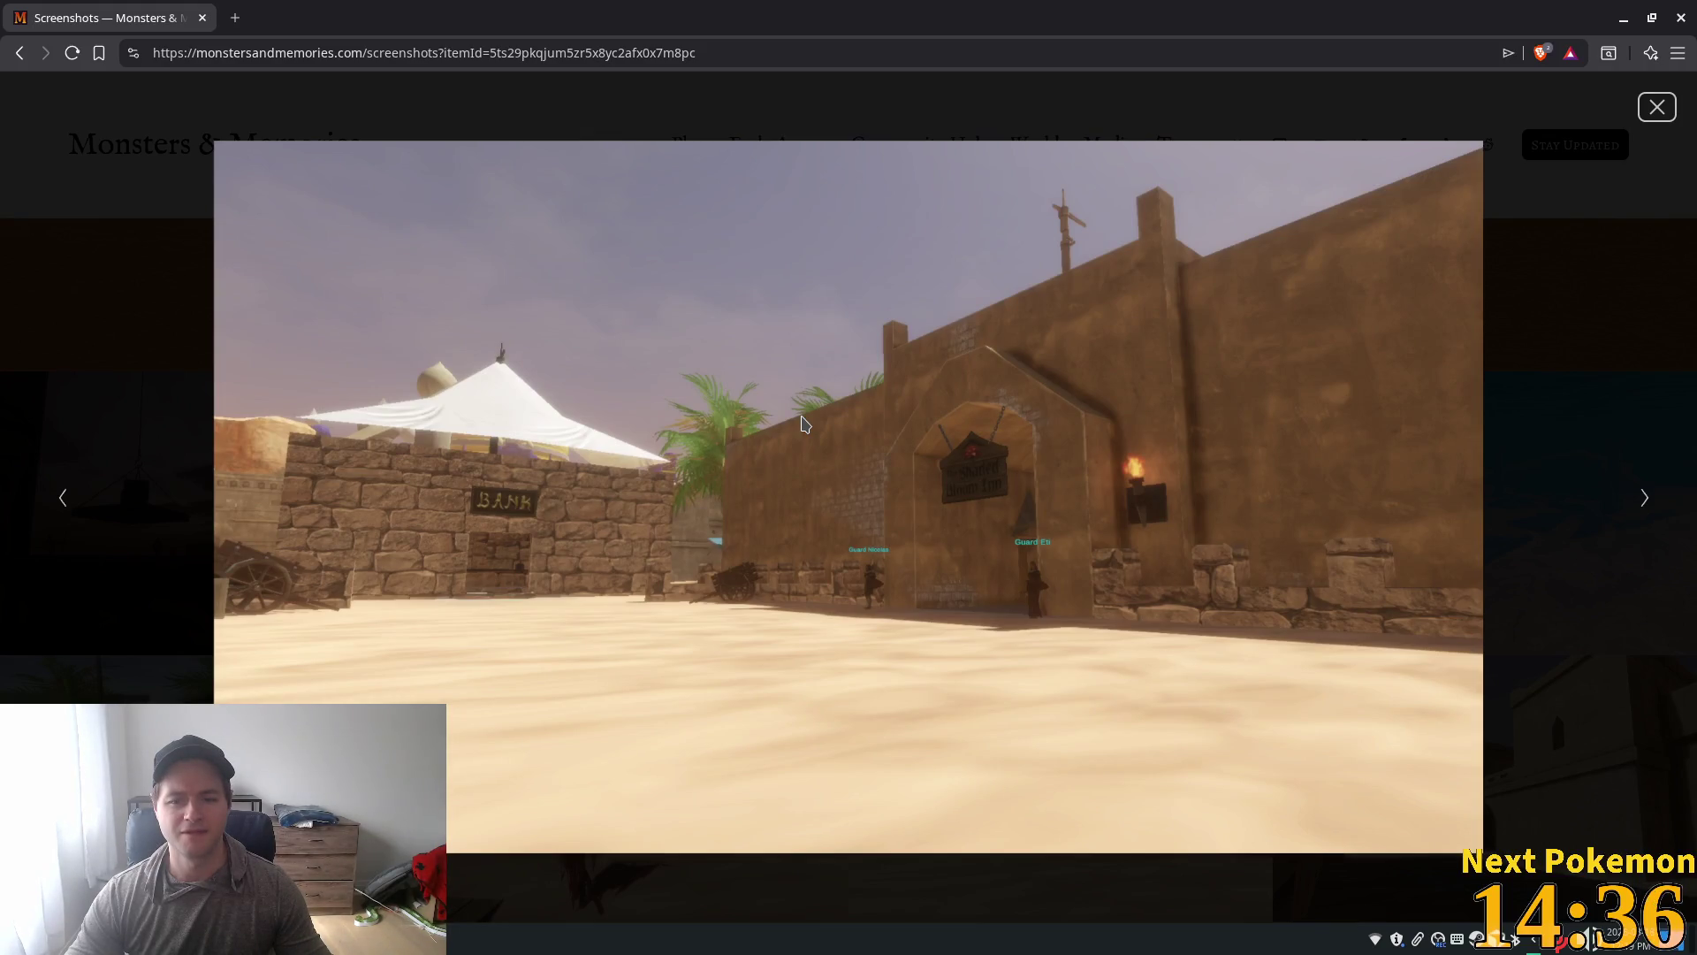
# Step: Continue past desert street, beach, cathedral, armour, cave and sea-island shots to the night-sky image
pyautogui.press('Right')
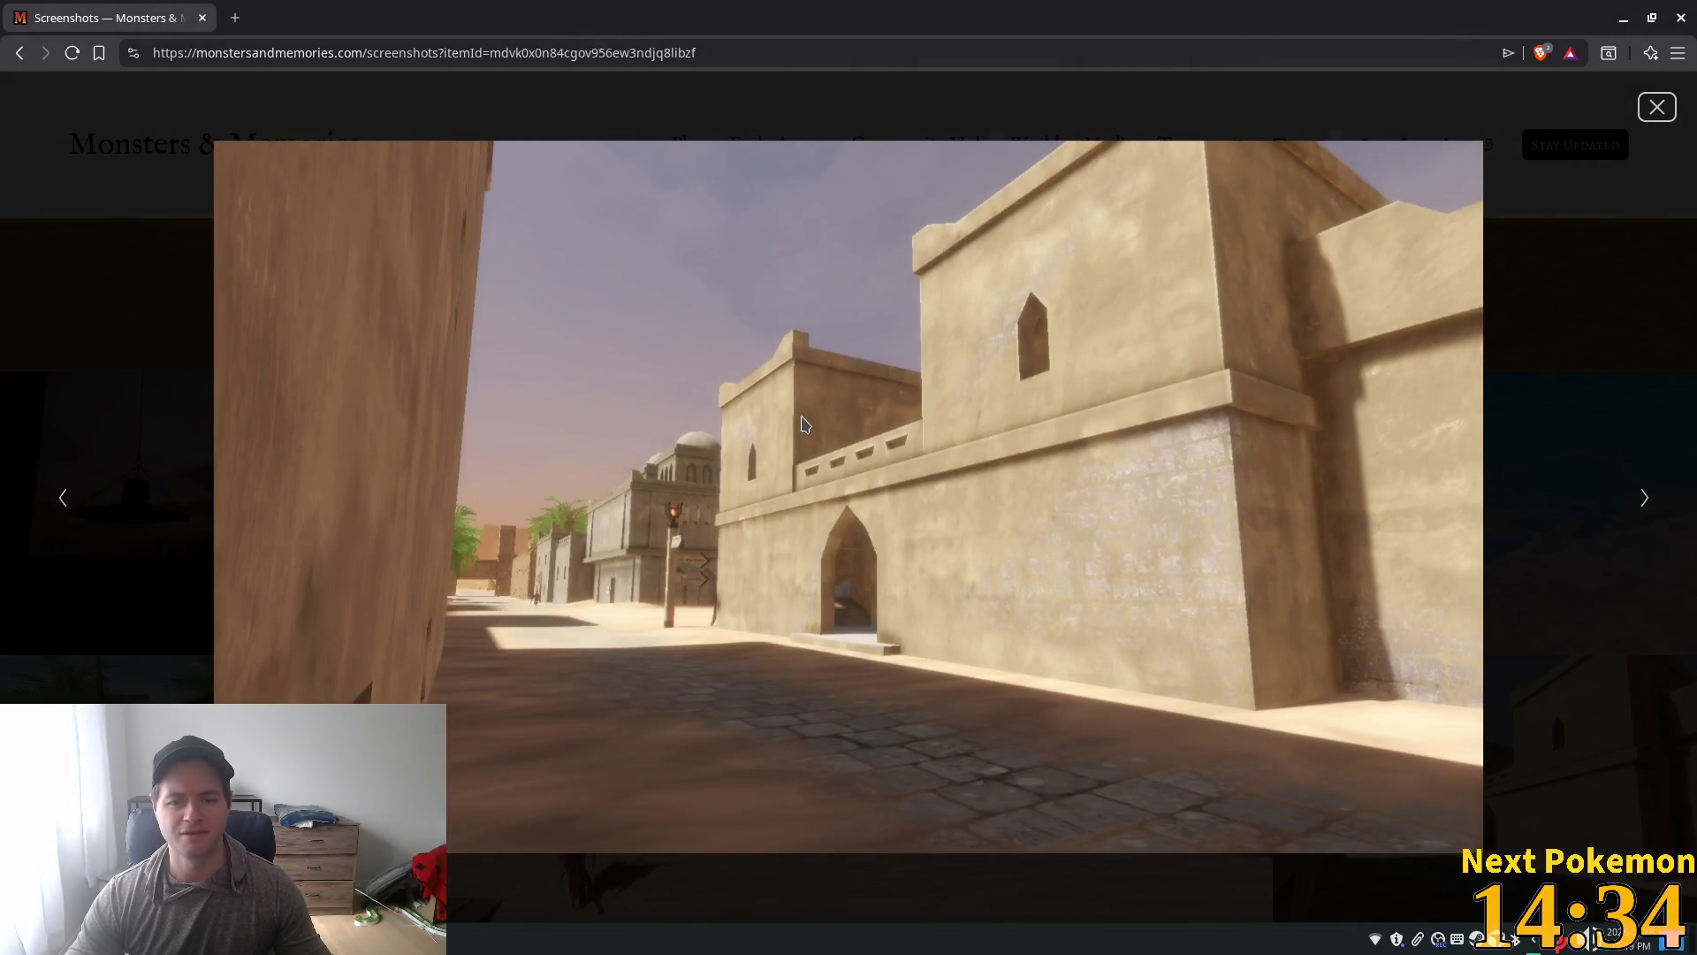
pyautogui.press('Right')
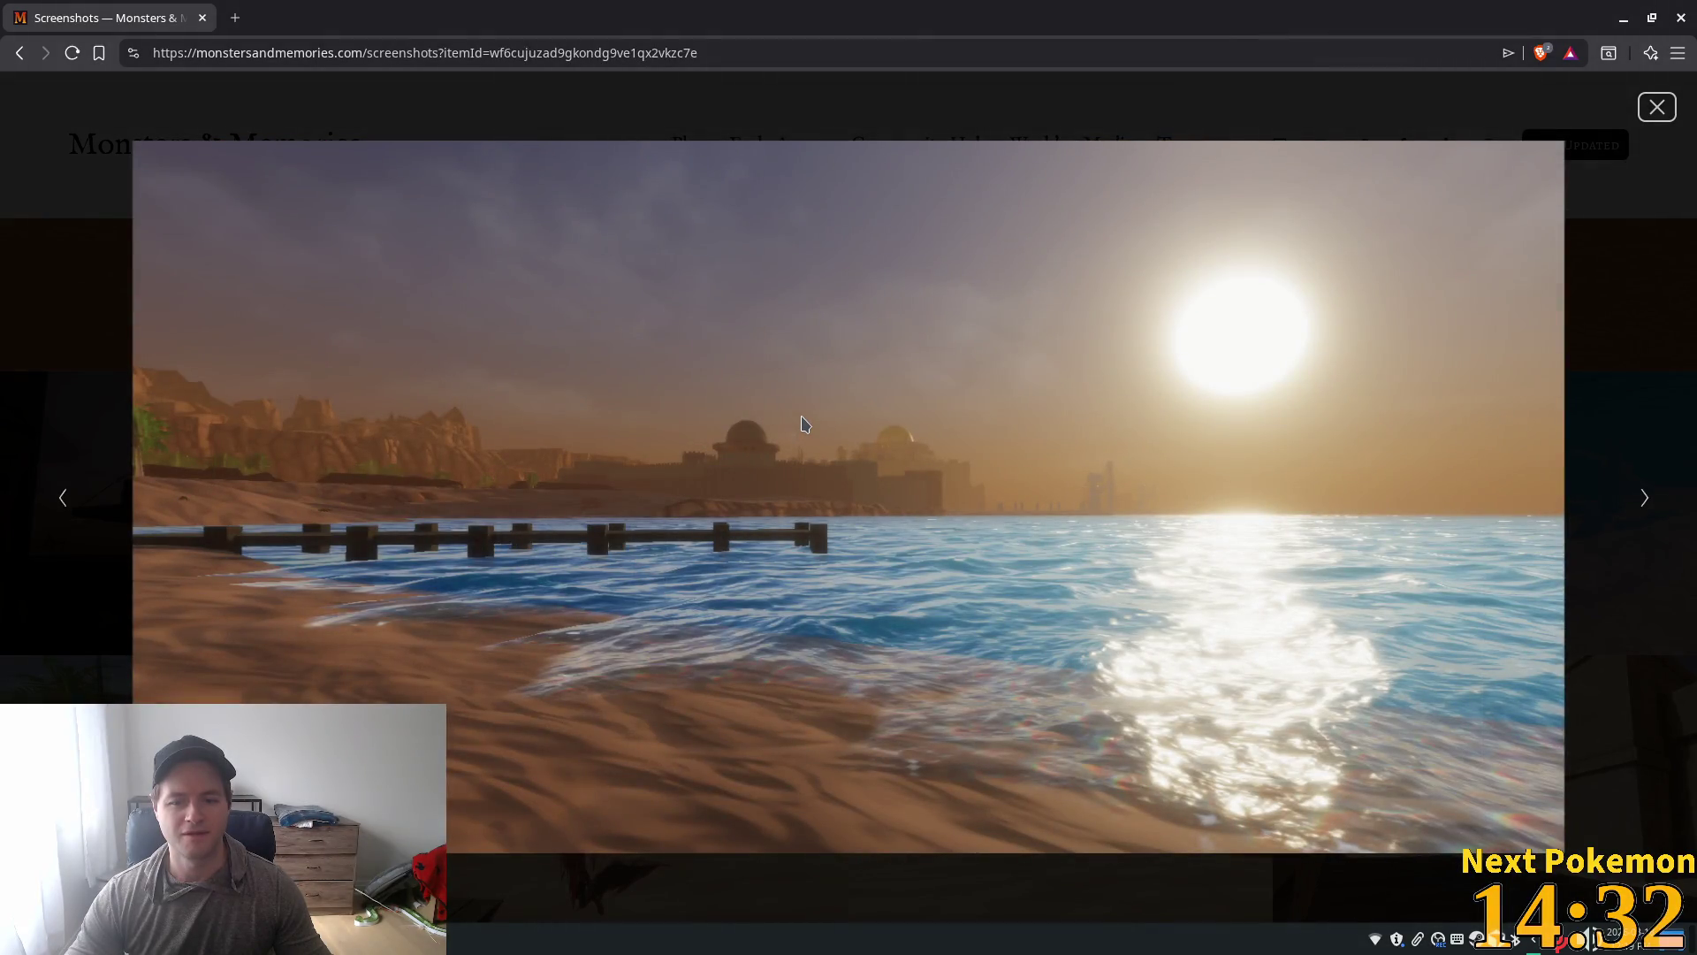
pyautogui.press('Right')
pyautogui.press('Right')
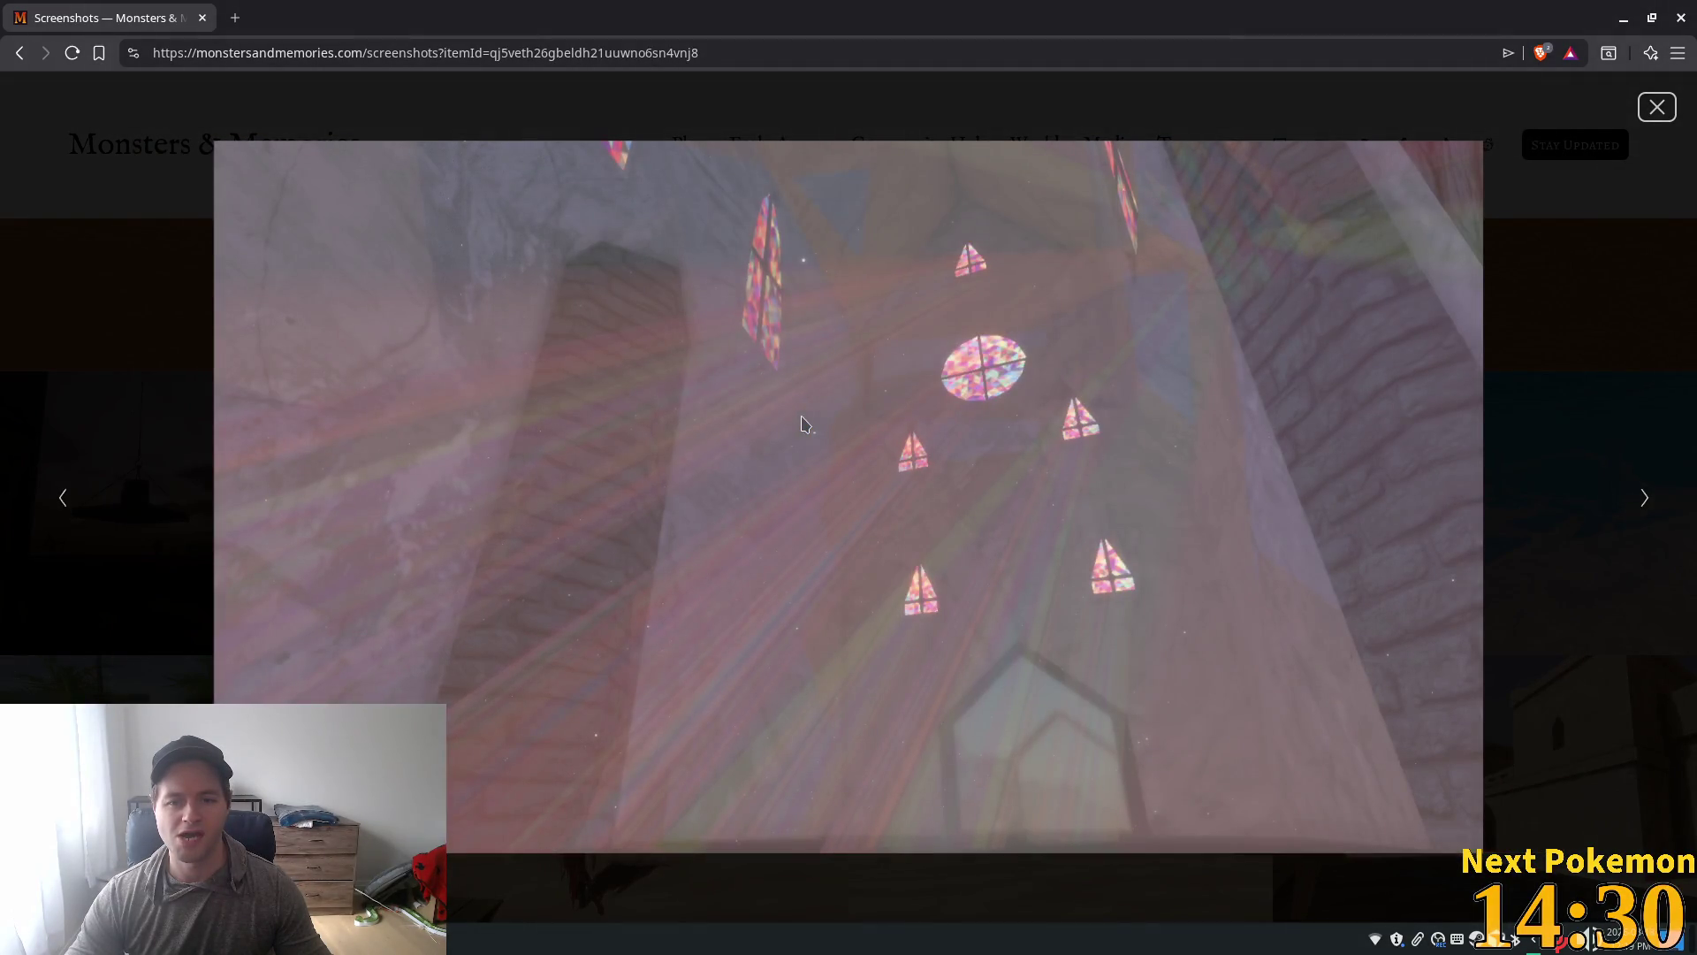
pyautogui.press('Right')
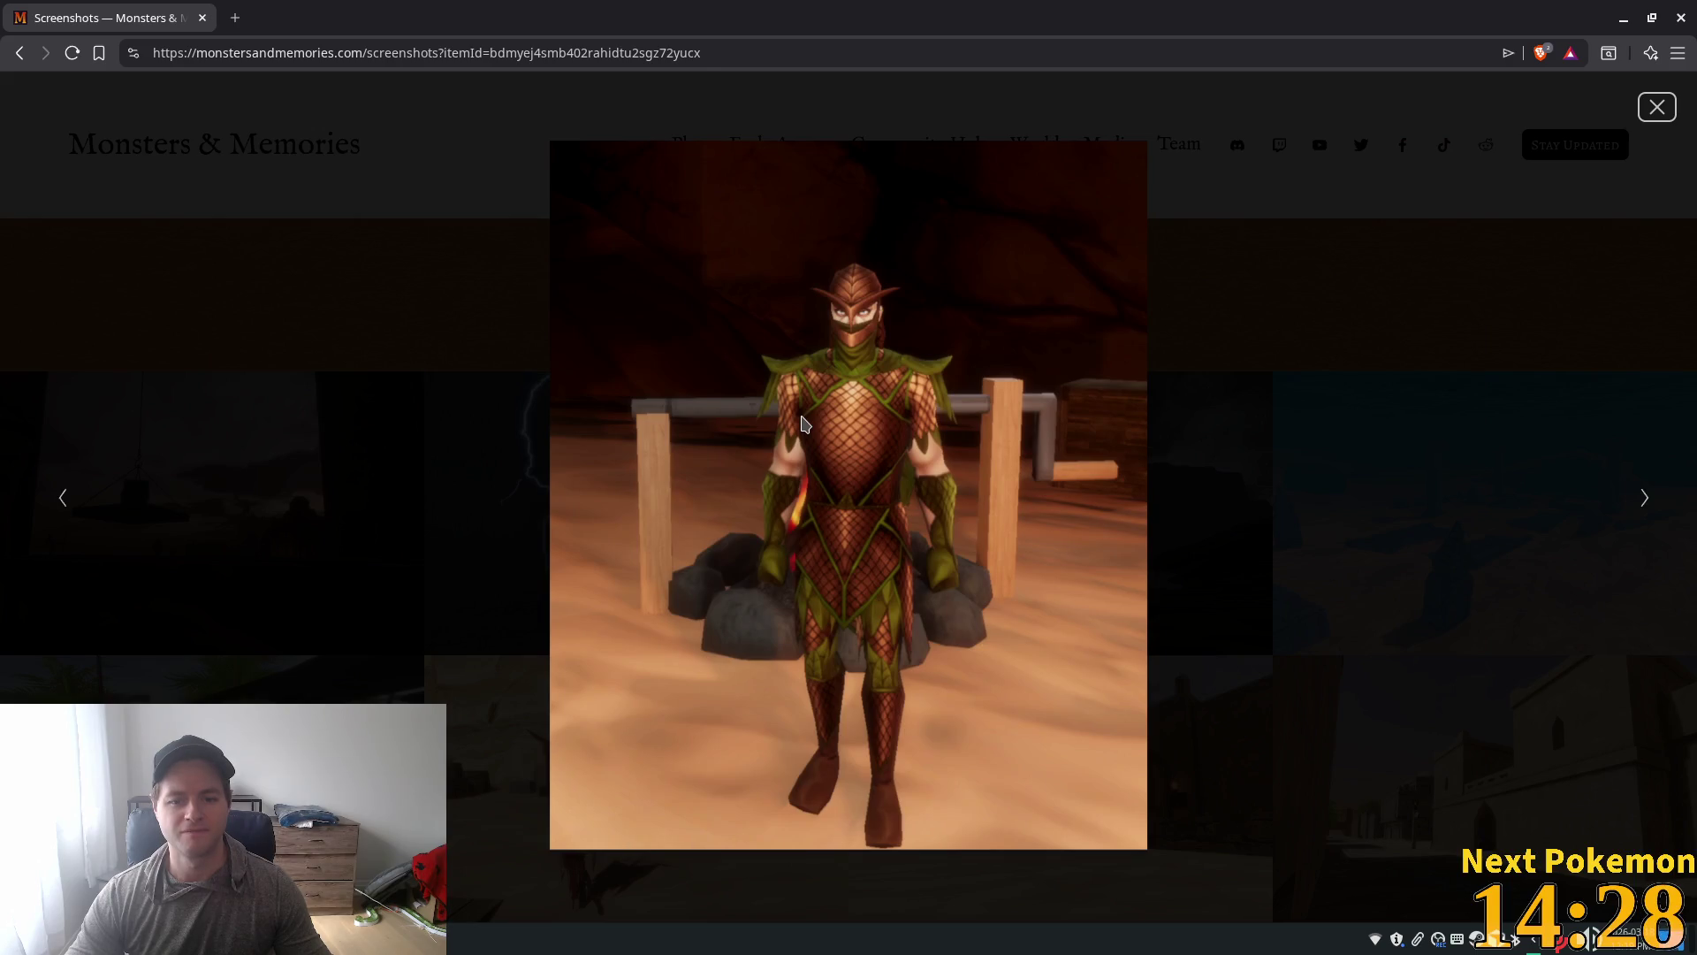
pyautogui.press('Right')
pyautogui.press('Right')
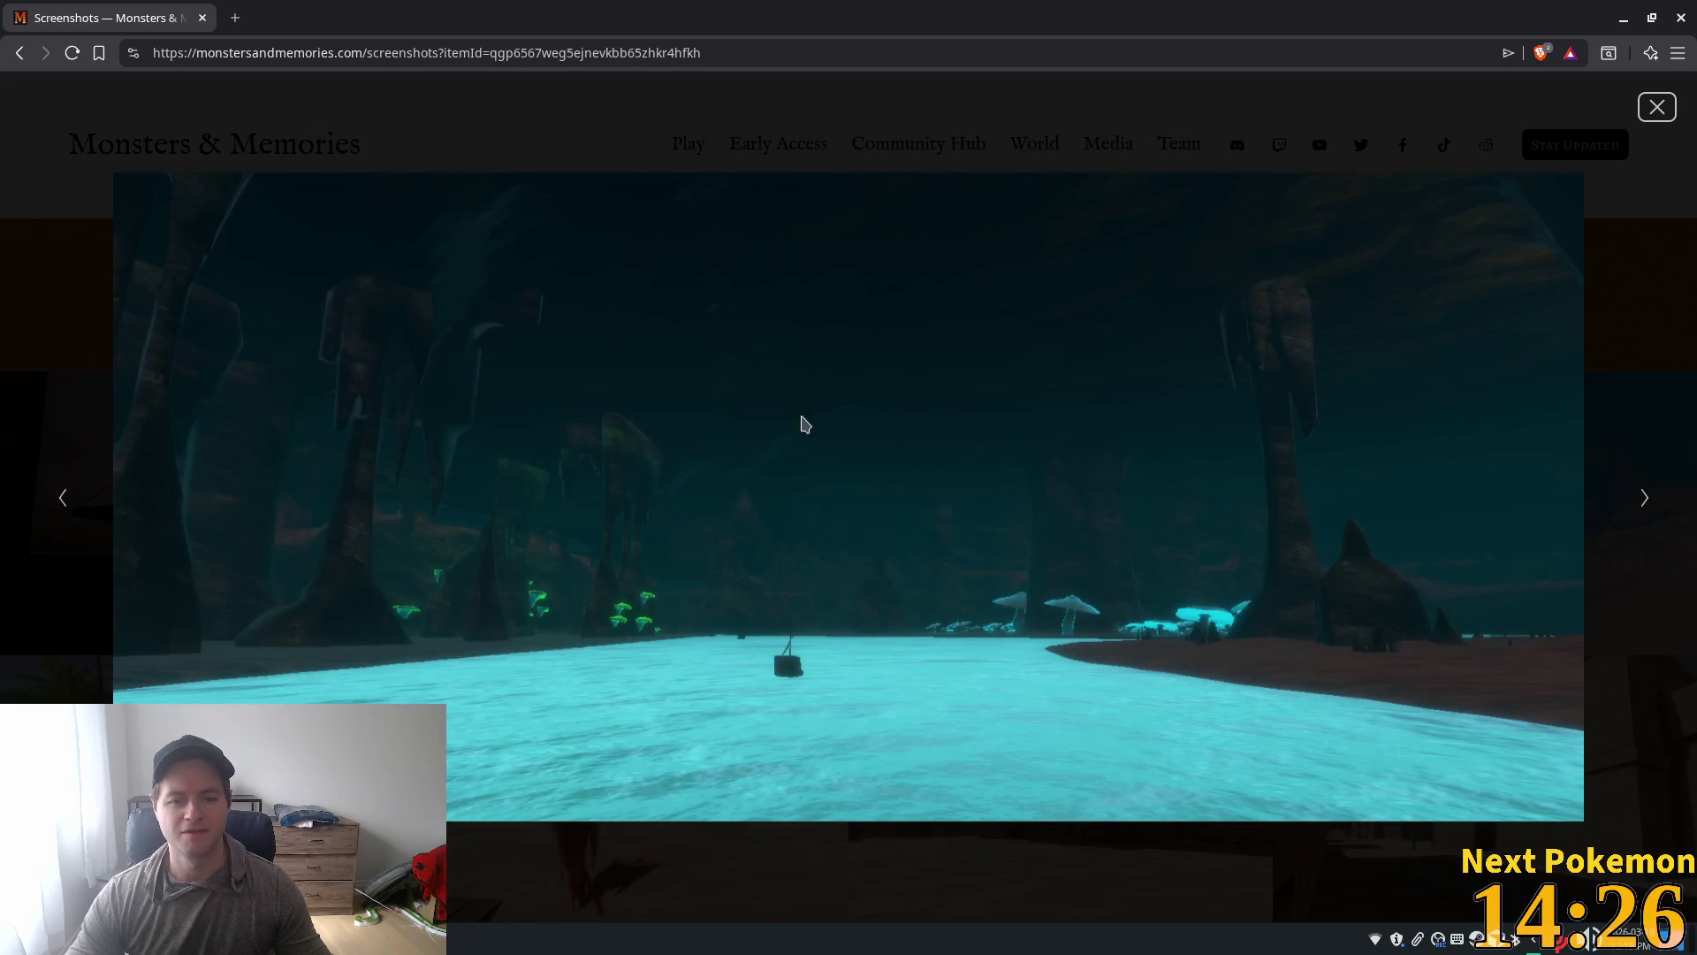
pyautogui.press('Right')
pyautogui.press('Right')
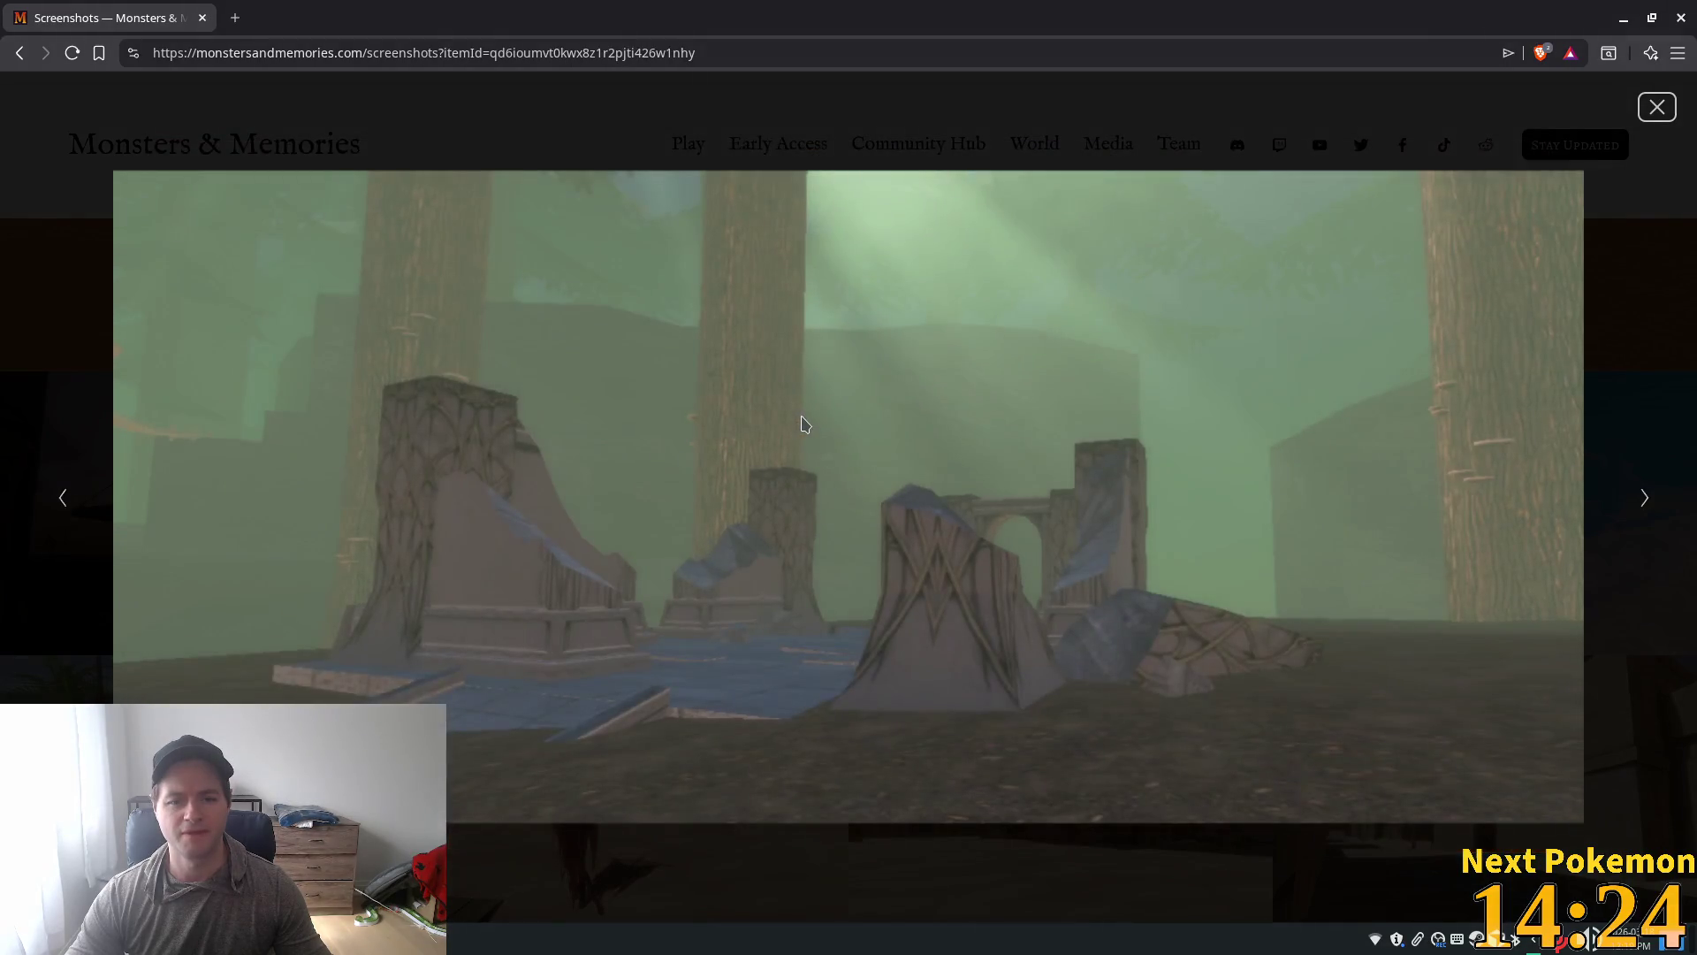
pyautogui.press('Right')
pyautogui.press('Right')
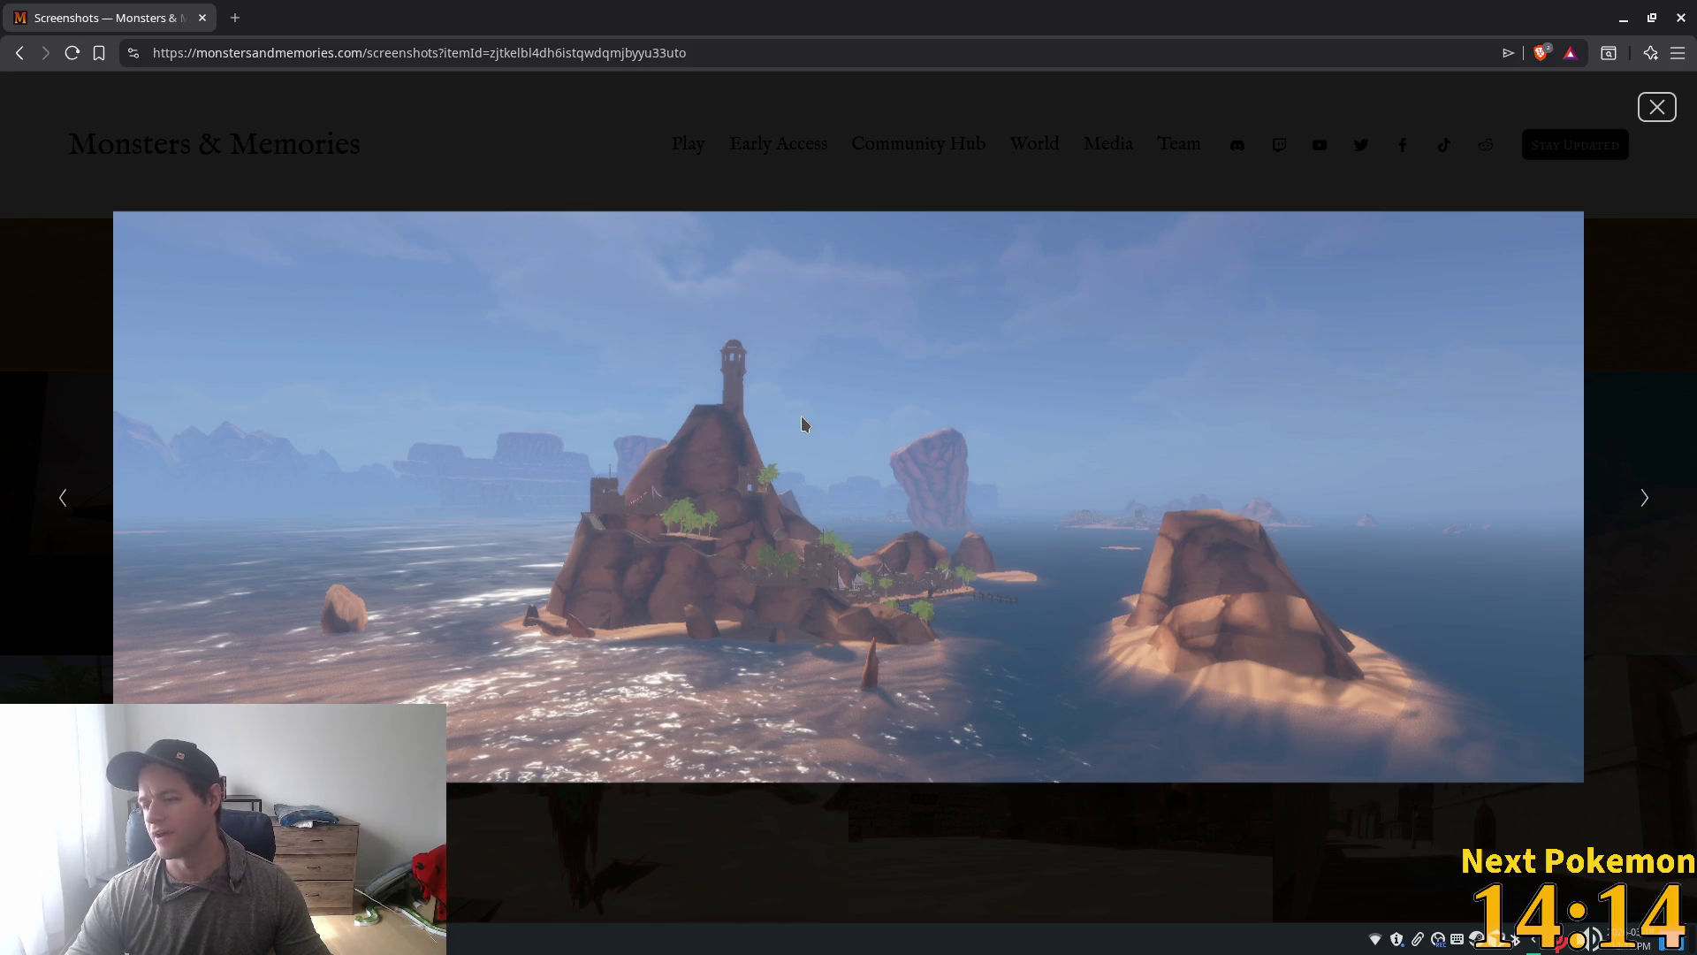
pyautogui.press('Right')
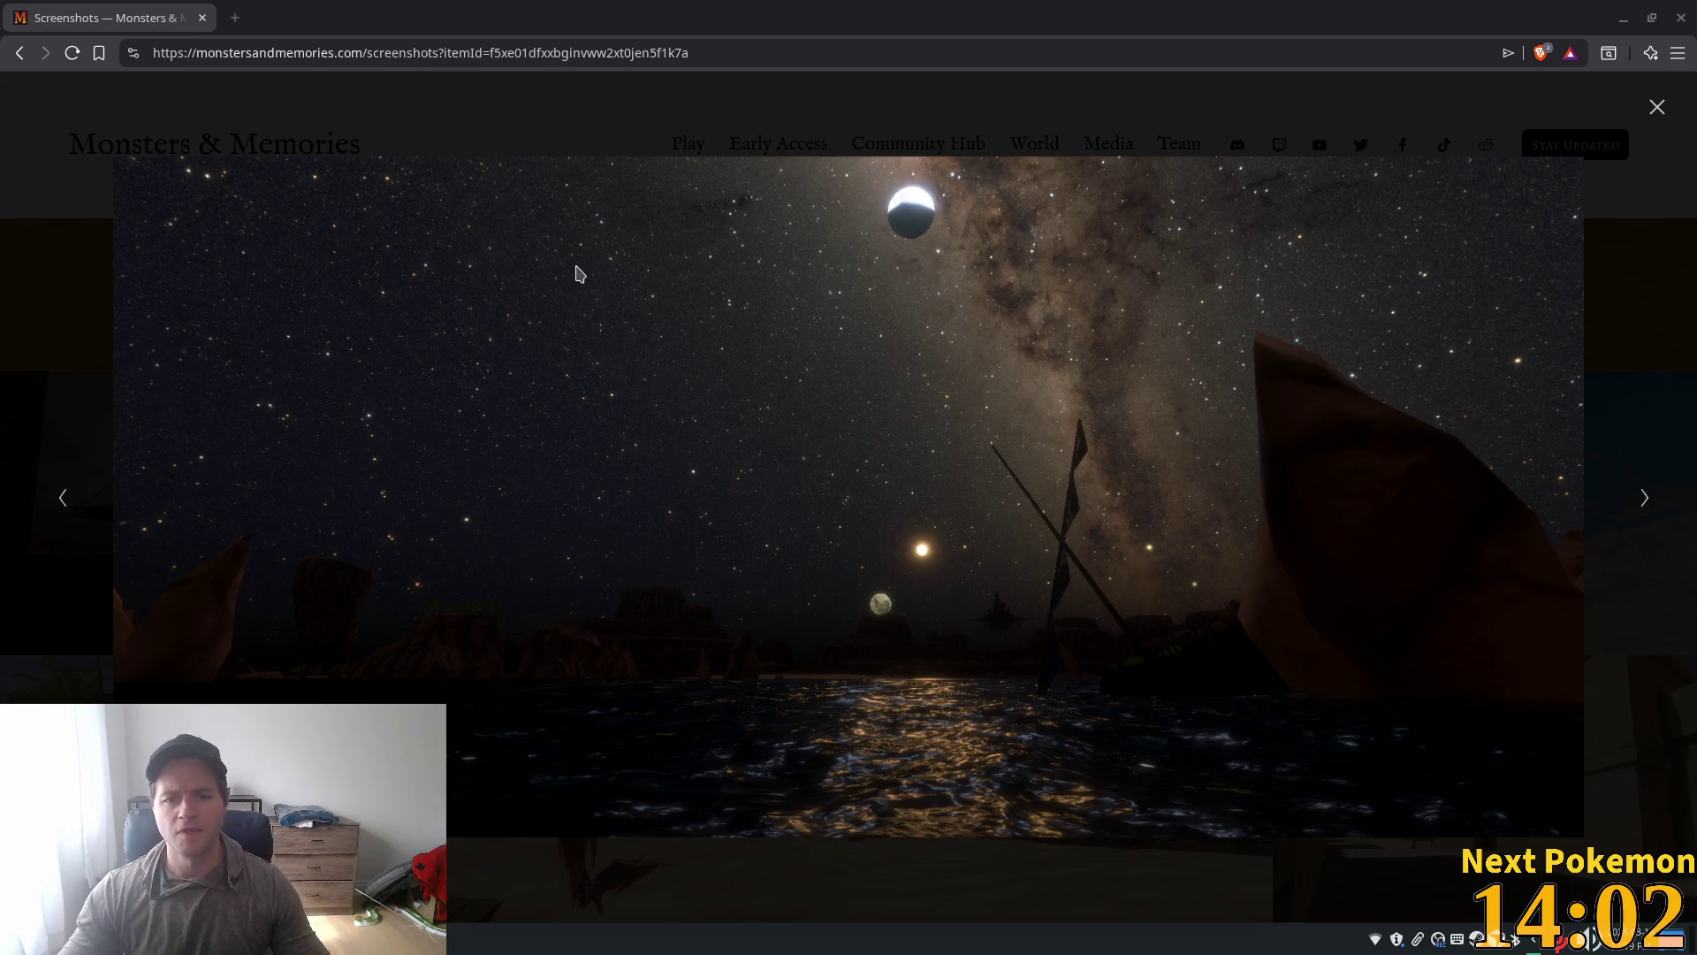
# Step: Page through the treehouse, bridge, forest, desert fortress and cabin shots to the skeletal archers dungeon
pyautogui.click(1641, 504)
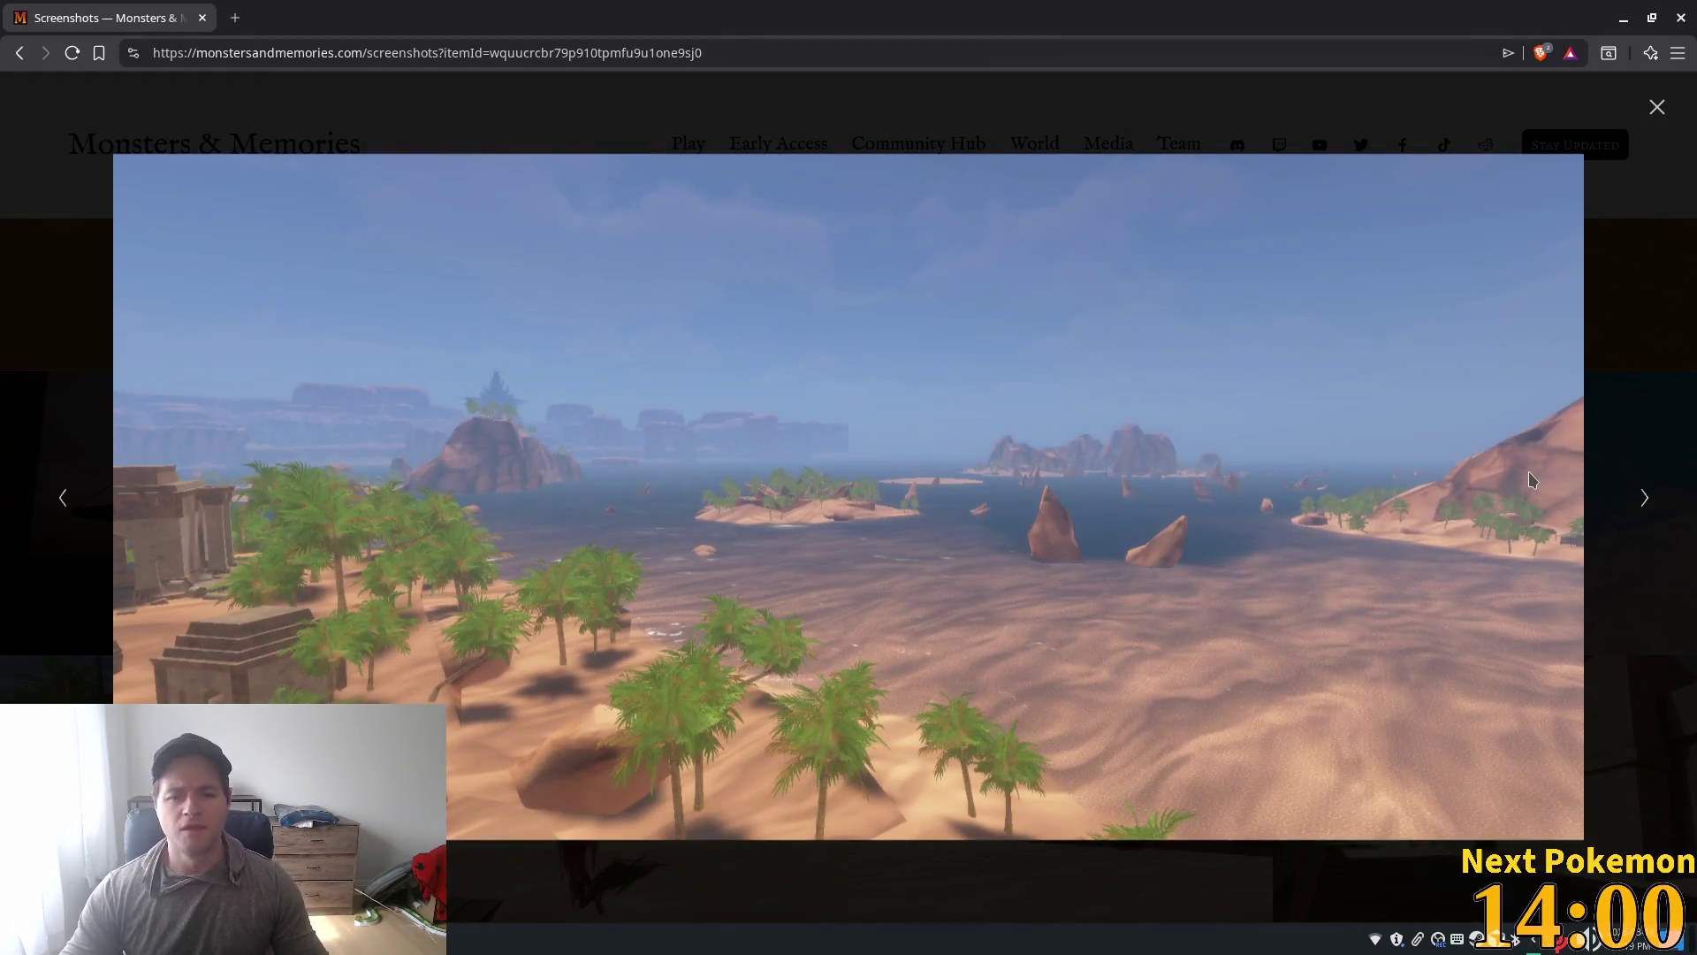
pyautogui.click(1640, 497)
pyautogui.press('Right')
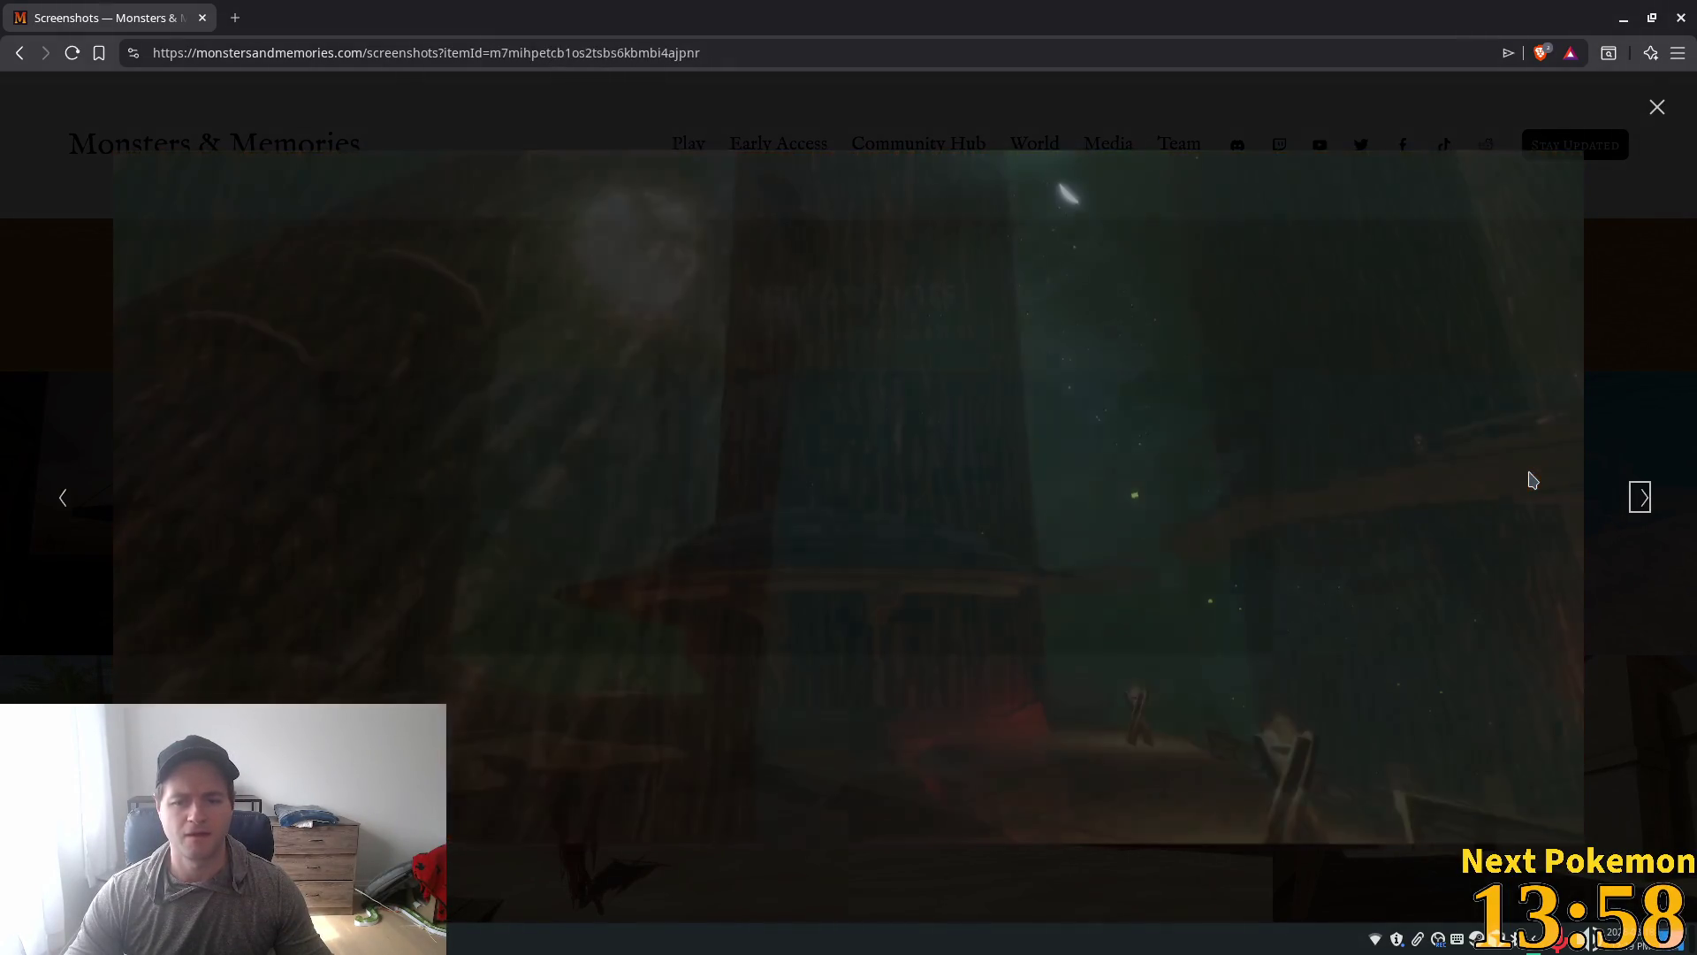
pyautogui.press('Right')
pyautogui.press('Right')
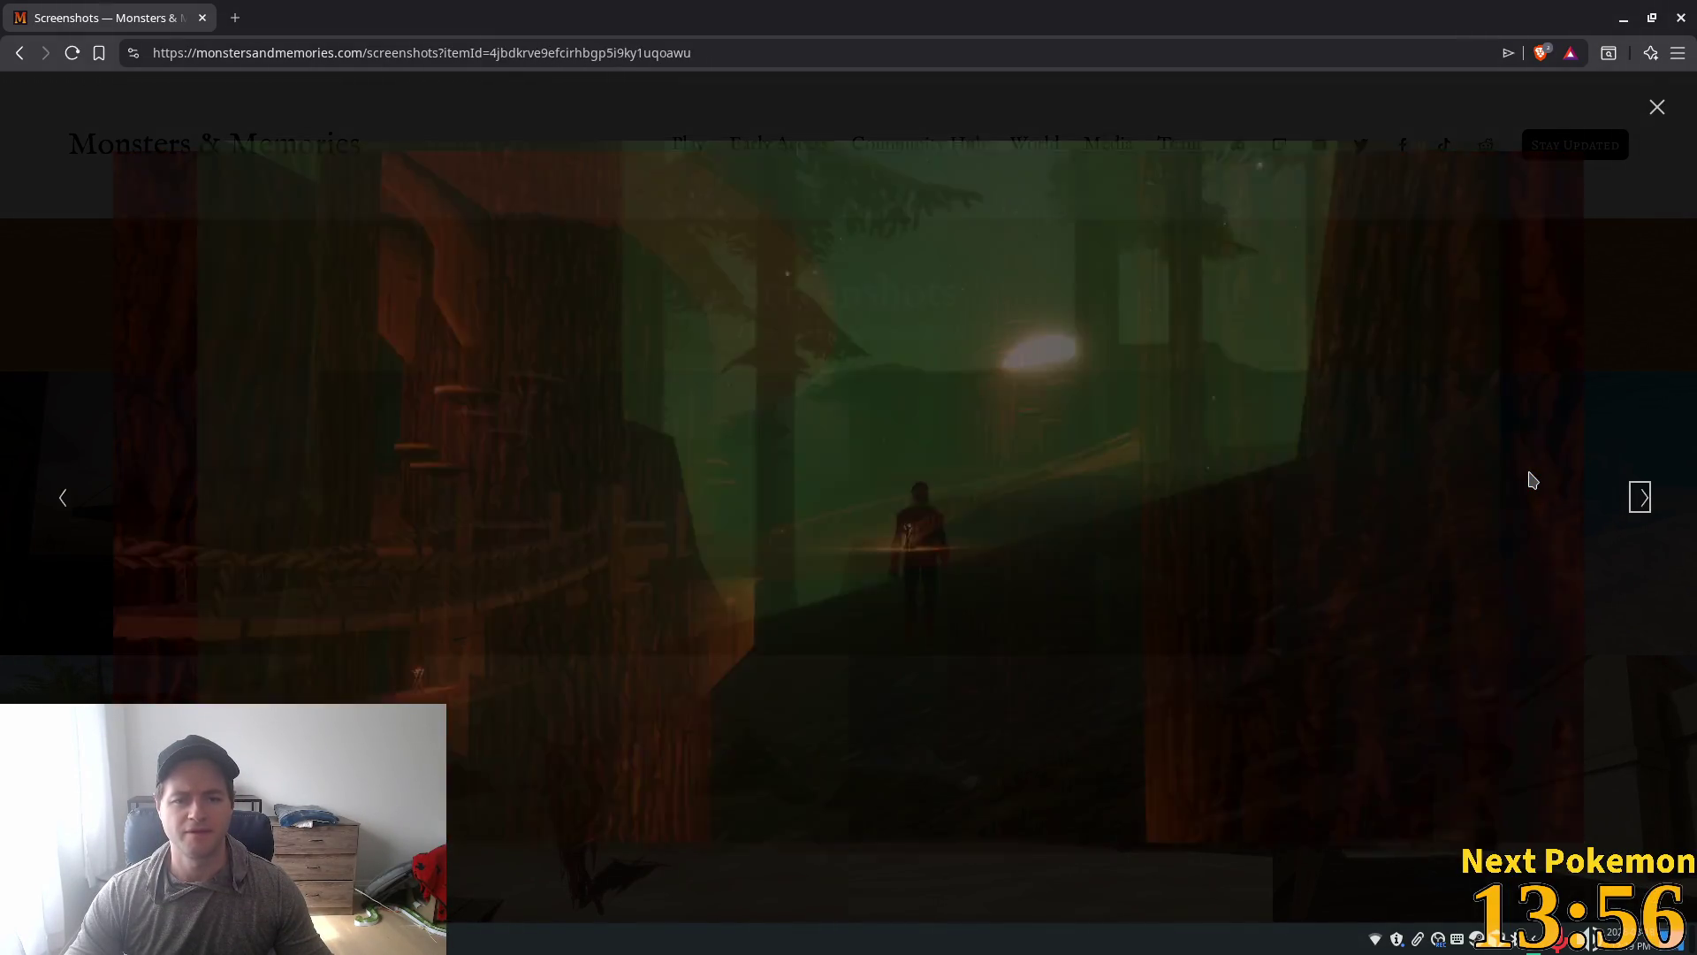
pyautogui.press('Right')
pyautogui.press('Right')
pyautogui.press('Right')
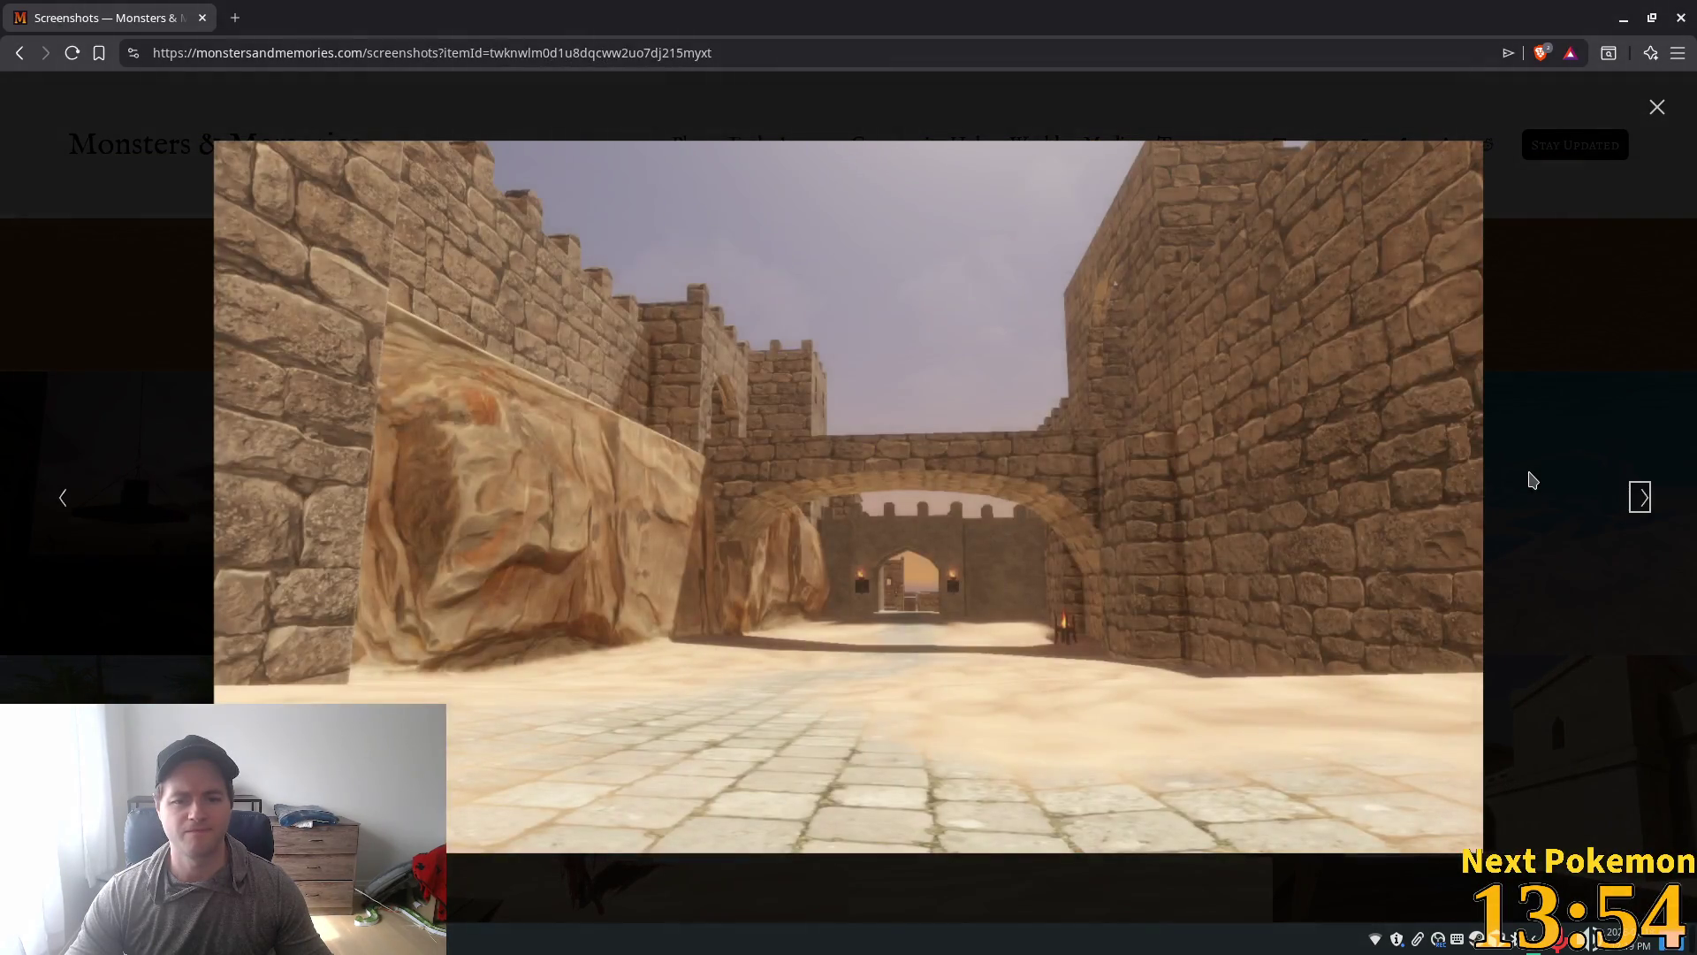
pyautogui.press('Right')
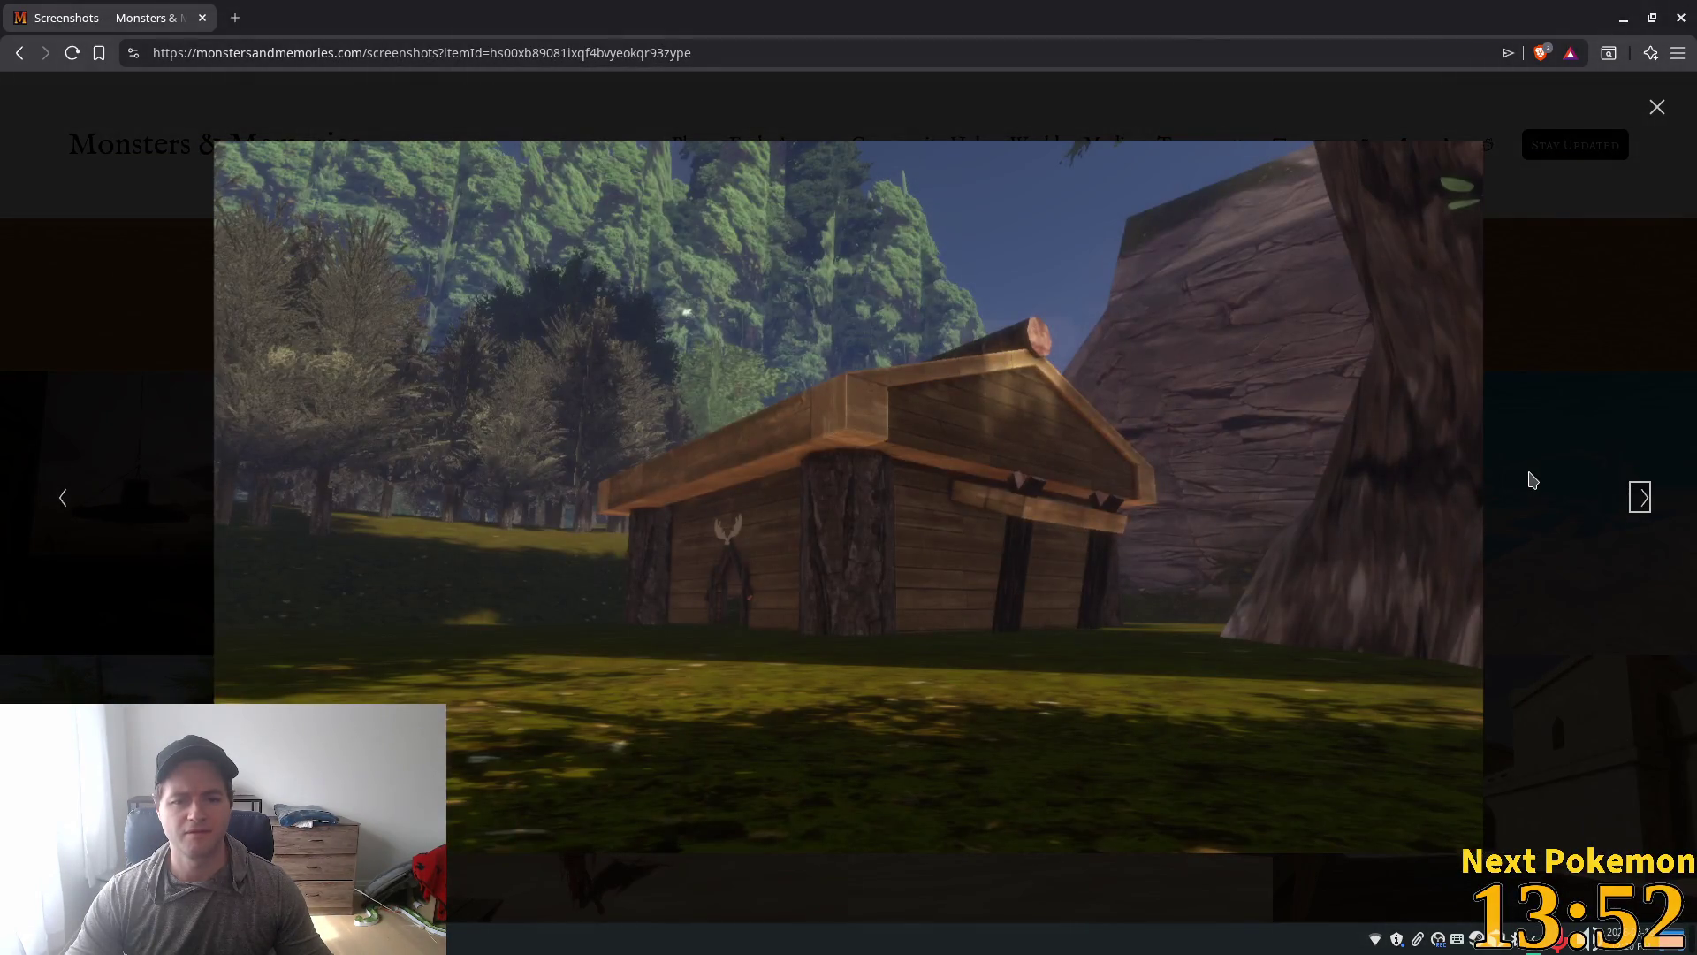
pyautogui.press('Right')
pyautogui.press('Right')
pyautogui.press('Right')
pyautogui.press('Right')
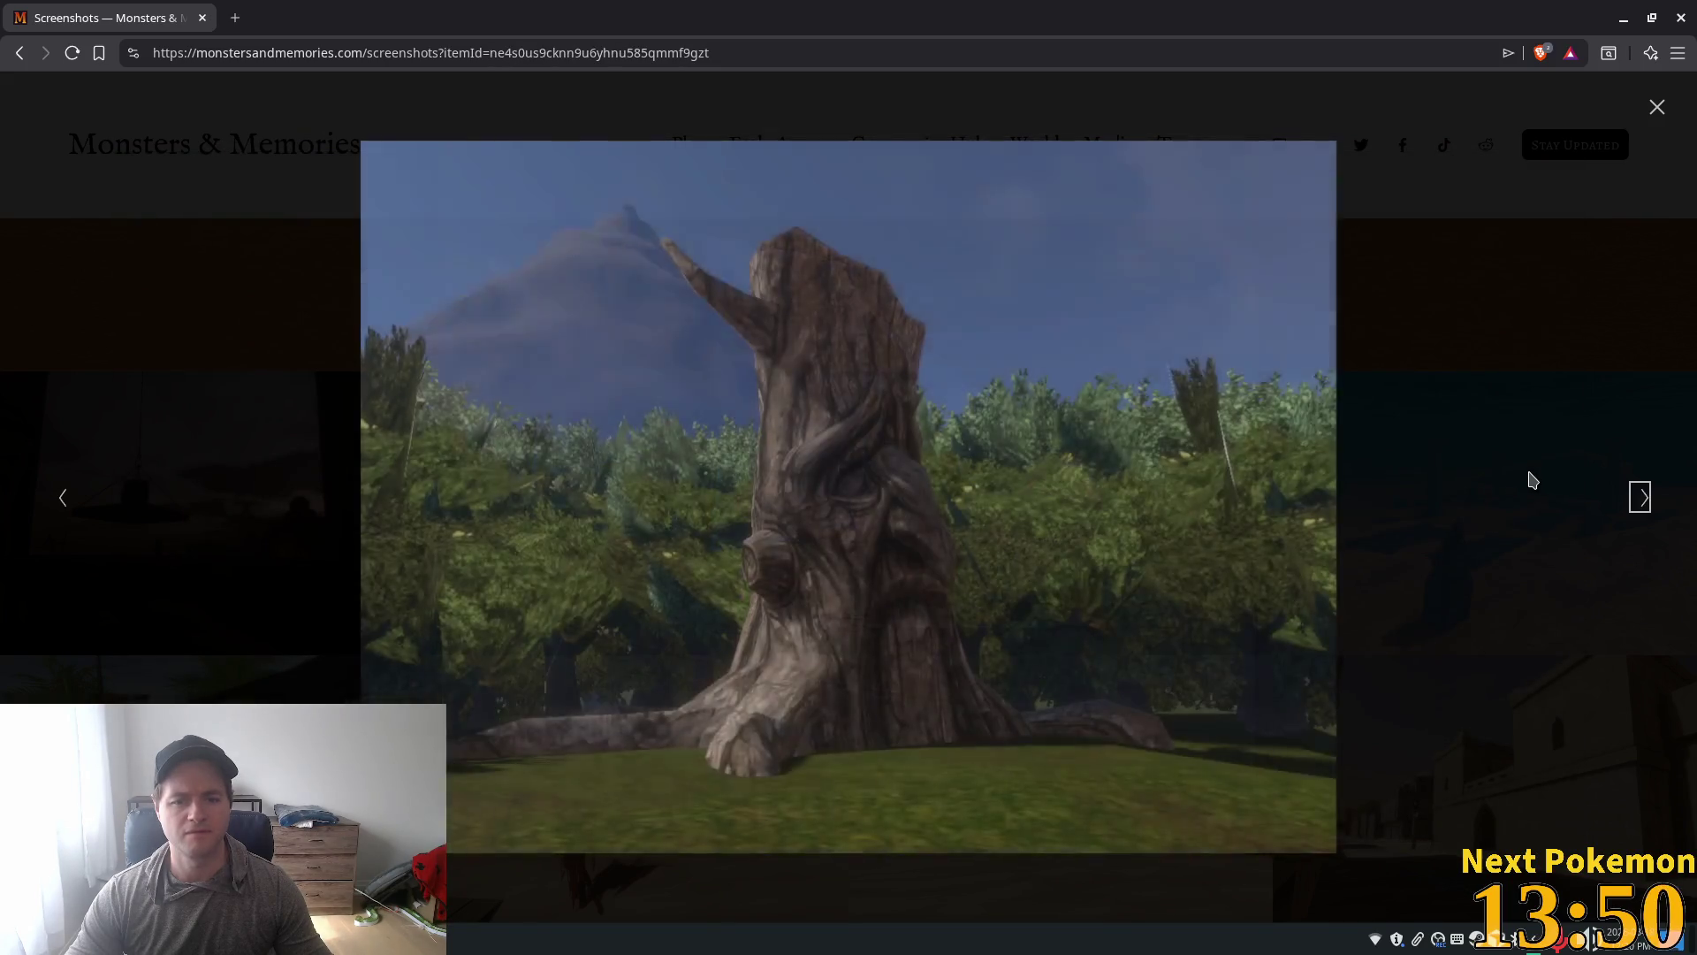
pyautogui.press('Left')
pyautogui.press('Left')
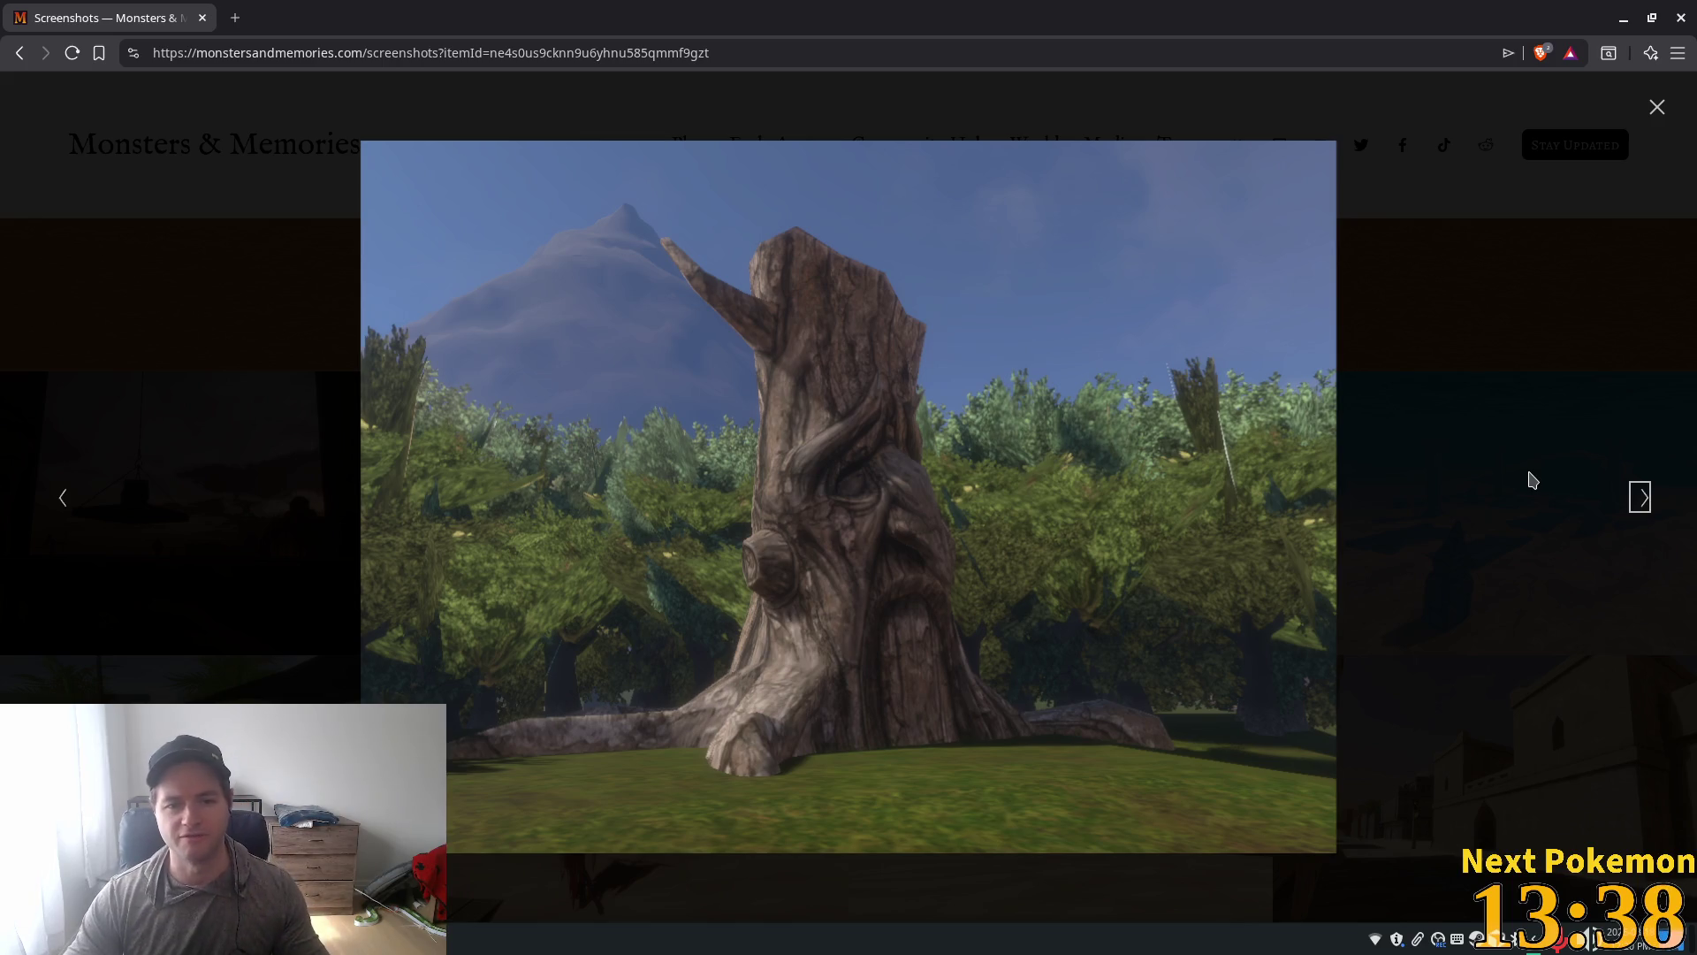
pyautogui.press('Right')
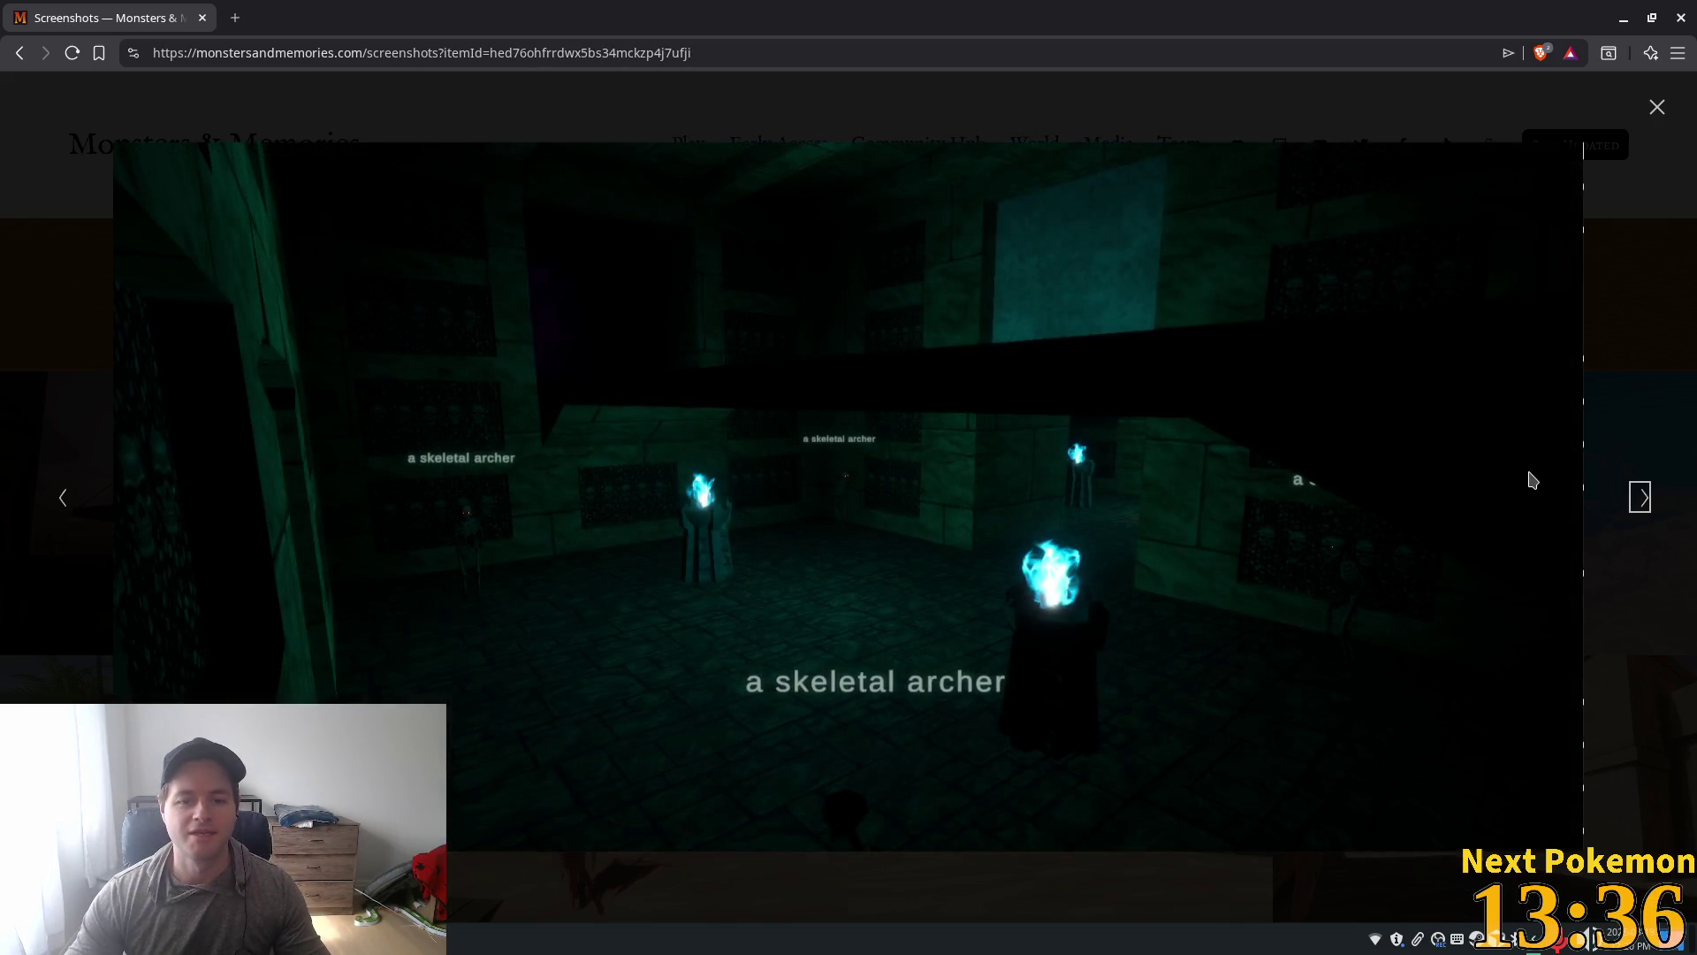